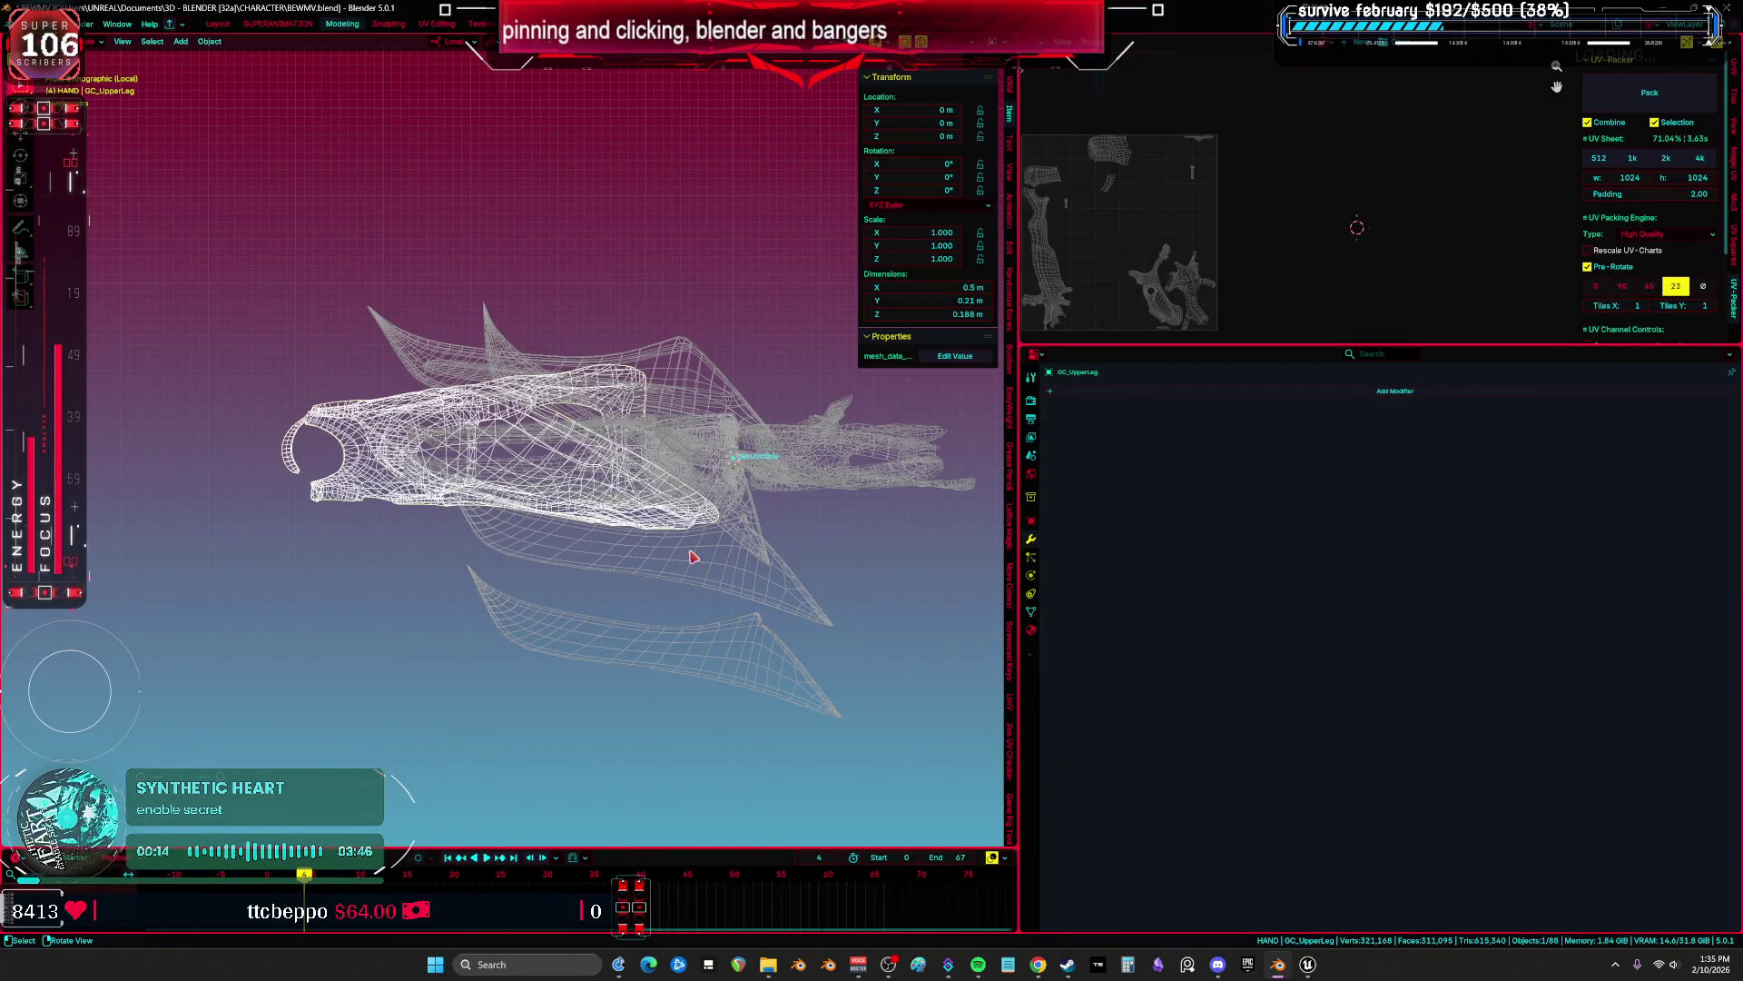
# Lift the upper leg above the other parts.
pyautogui.scroll(-2, 574, 528)
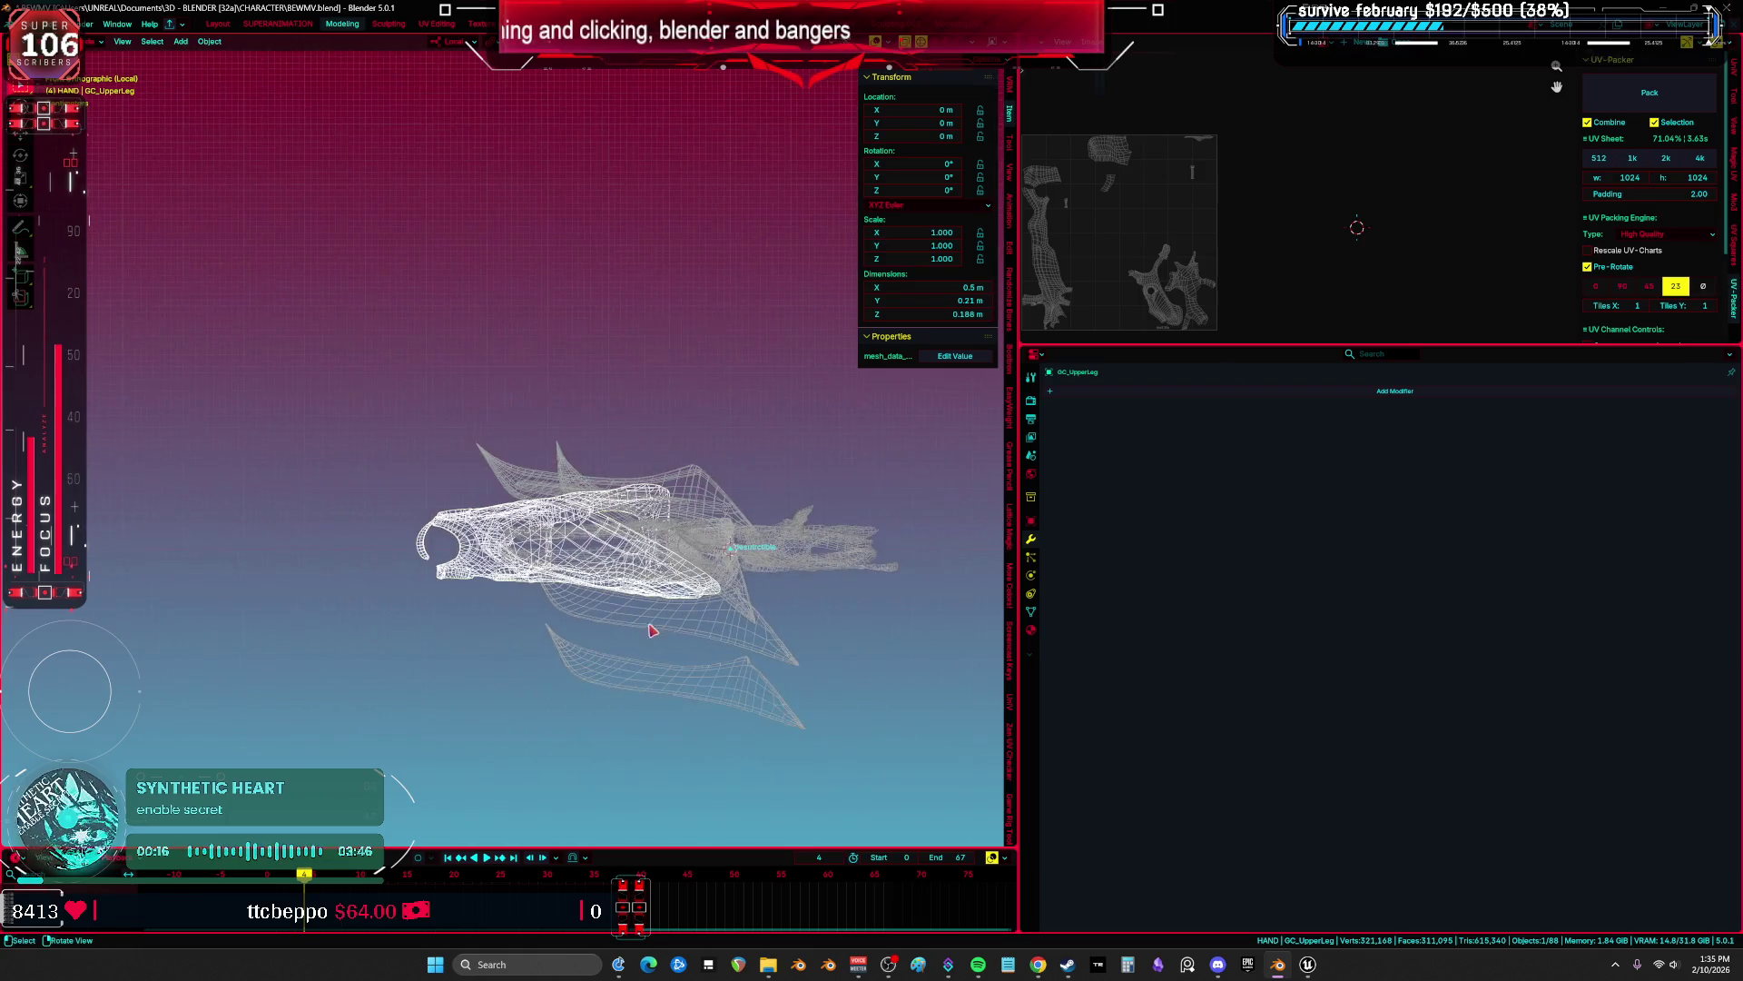
pyautogui.press('g')
pyautogui.click(692, 498)
# Export GC_WingA as an FBX to the Desktop and lift it above the other parts.
pyautogui.click(692, 498)
pyautogui.press('F2')
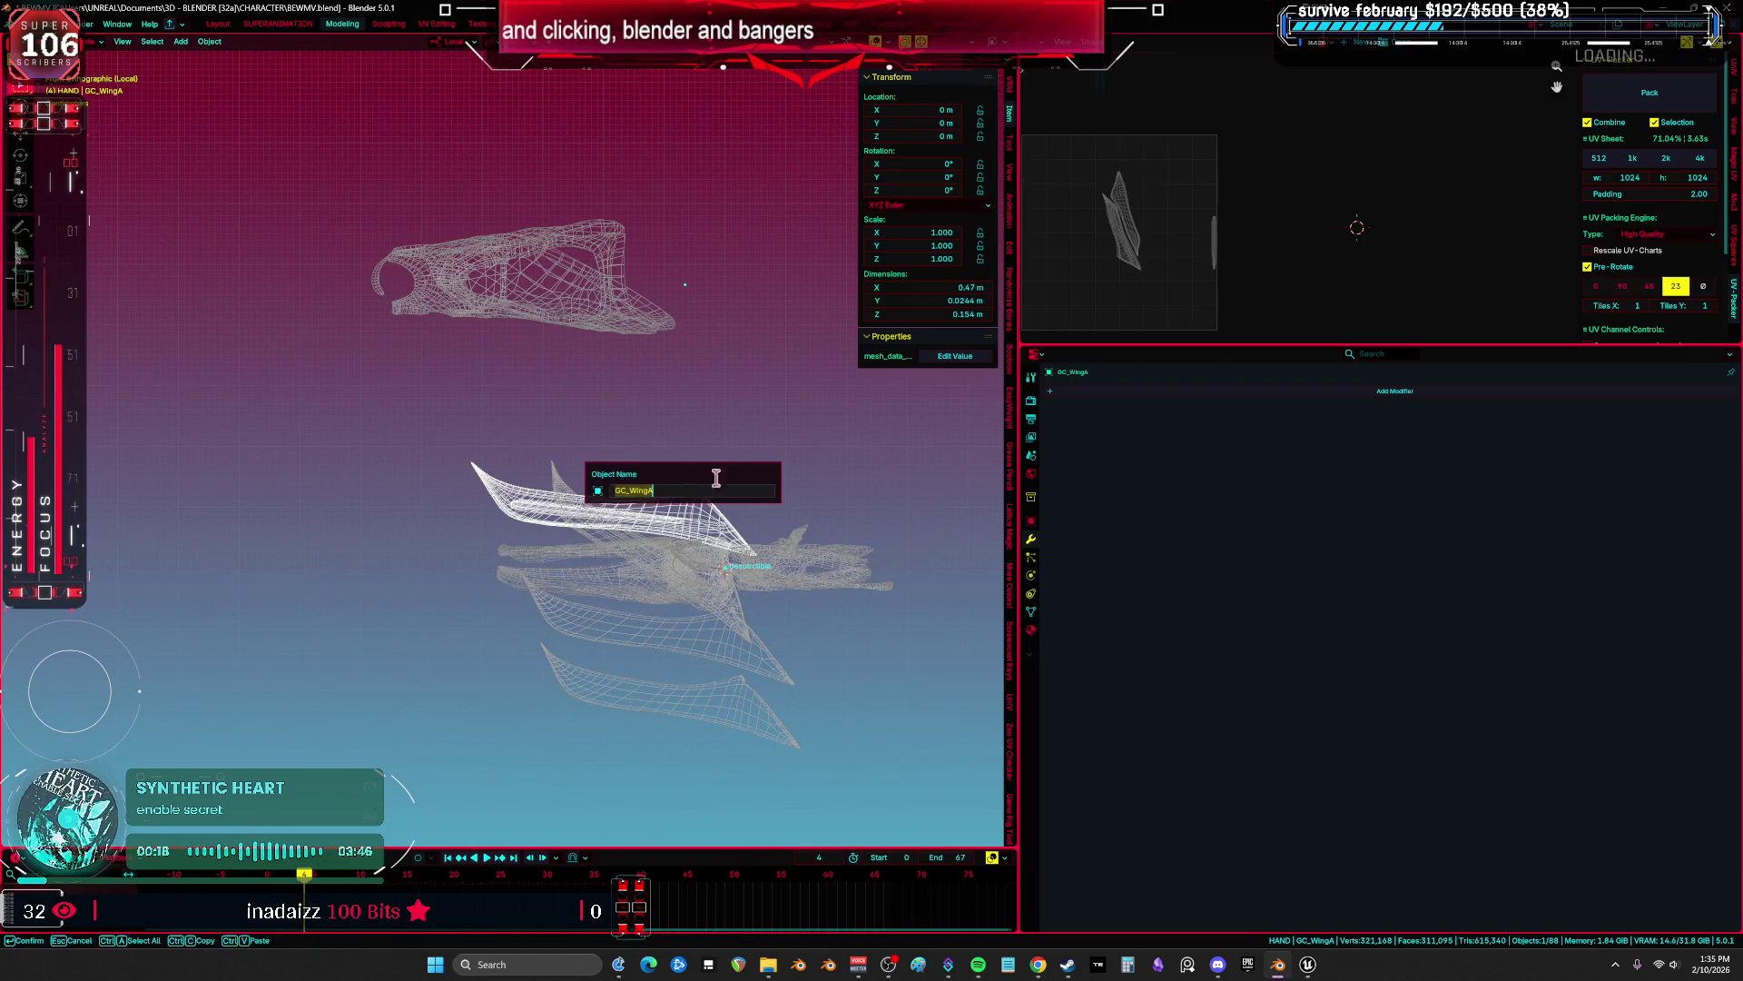
pyautogui.click(32, 24)
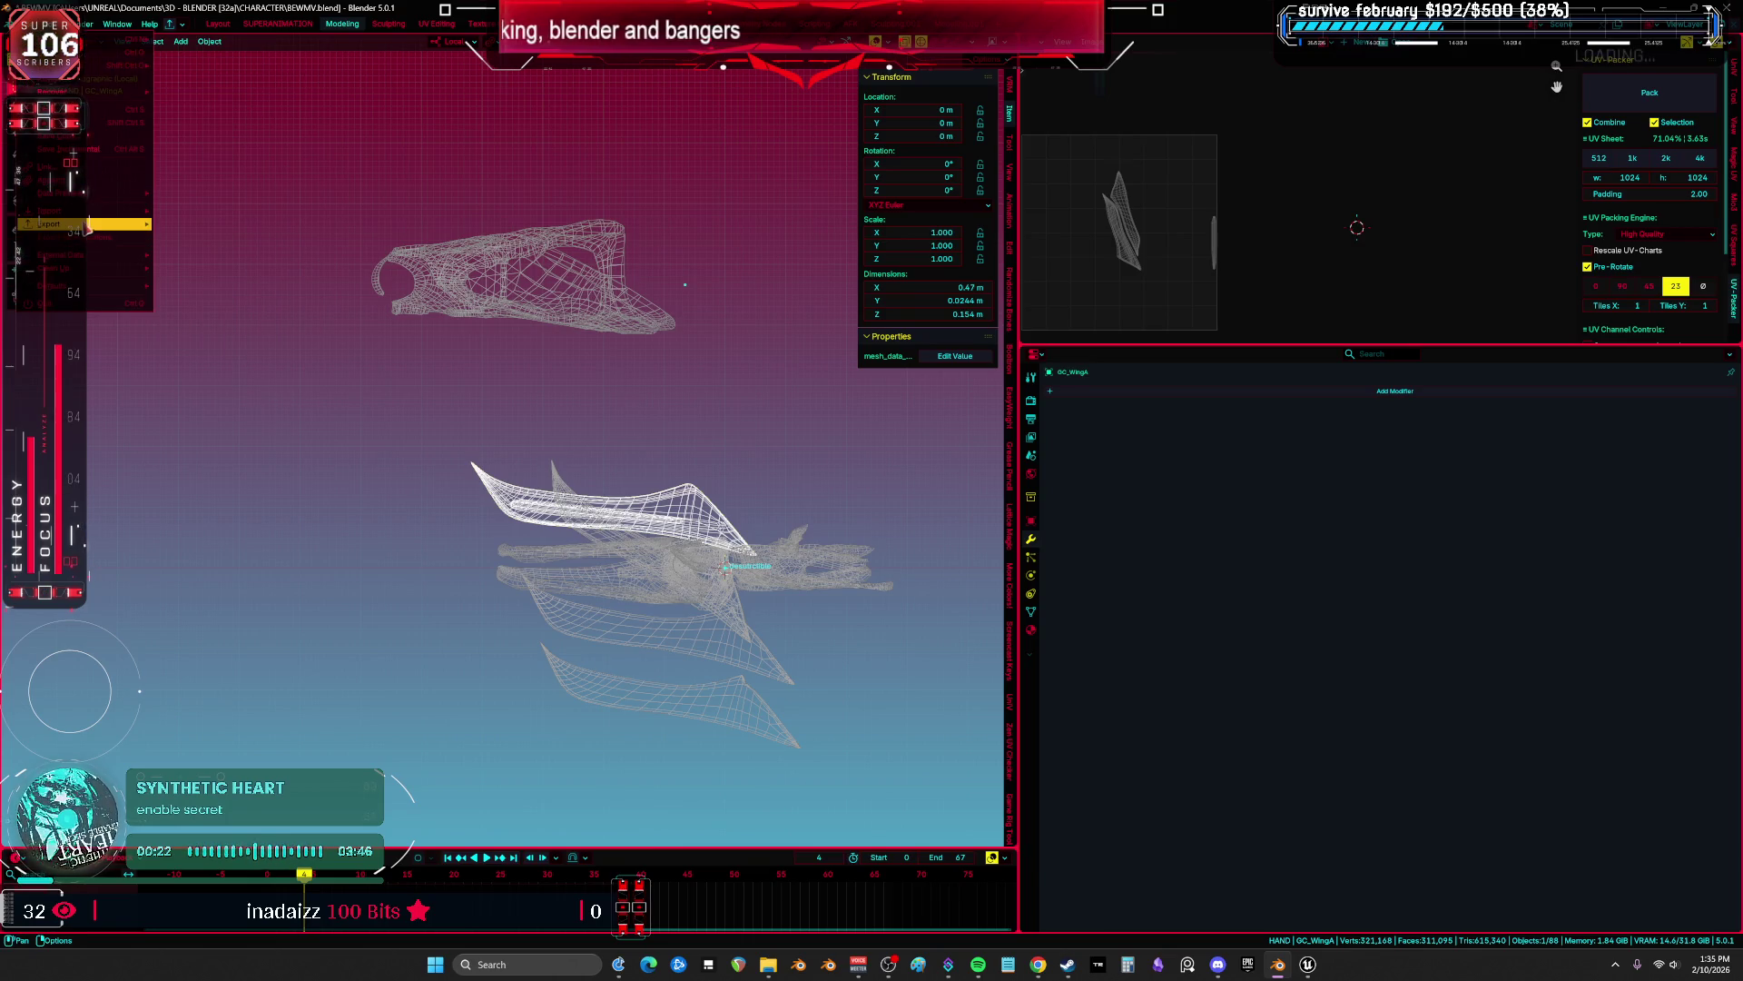
pyautogui.moveTo(88, 224)
pyautogui.click(238, 320)
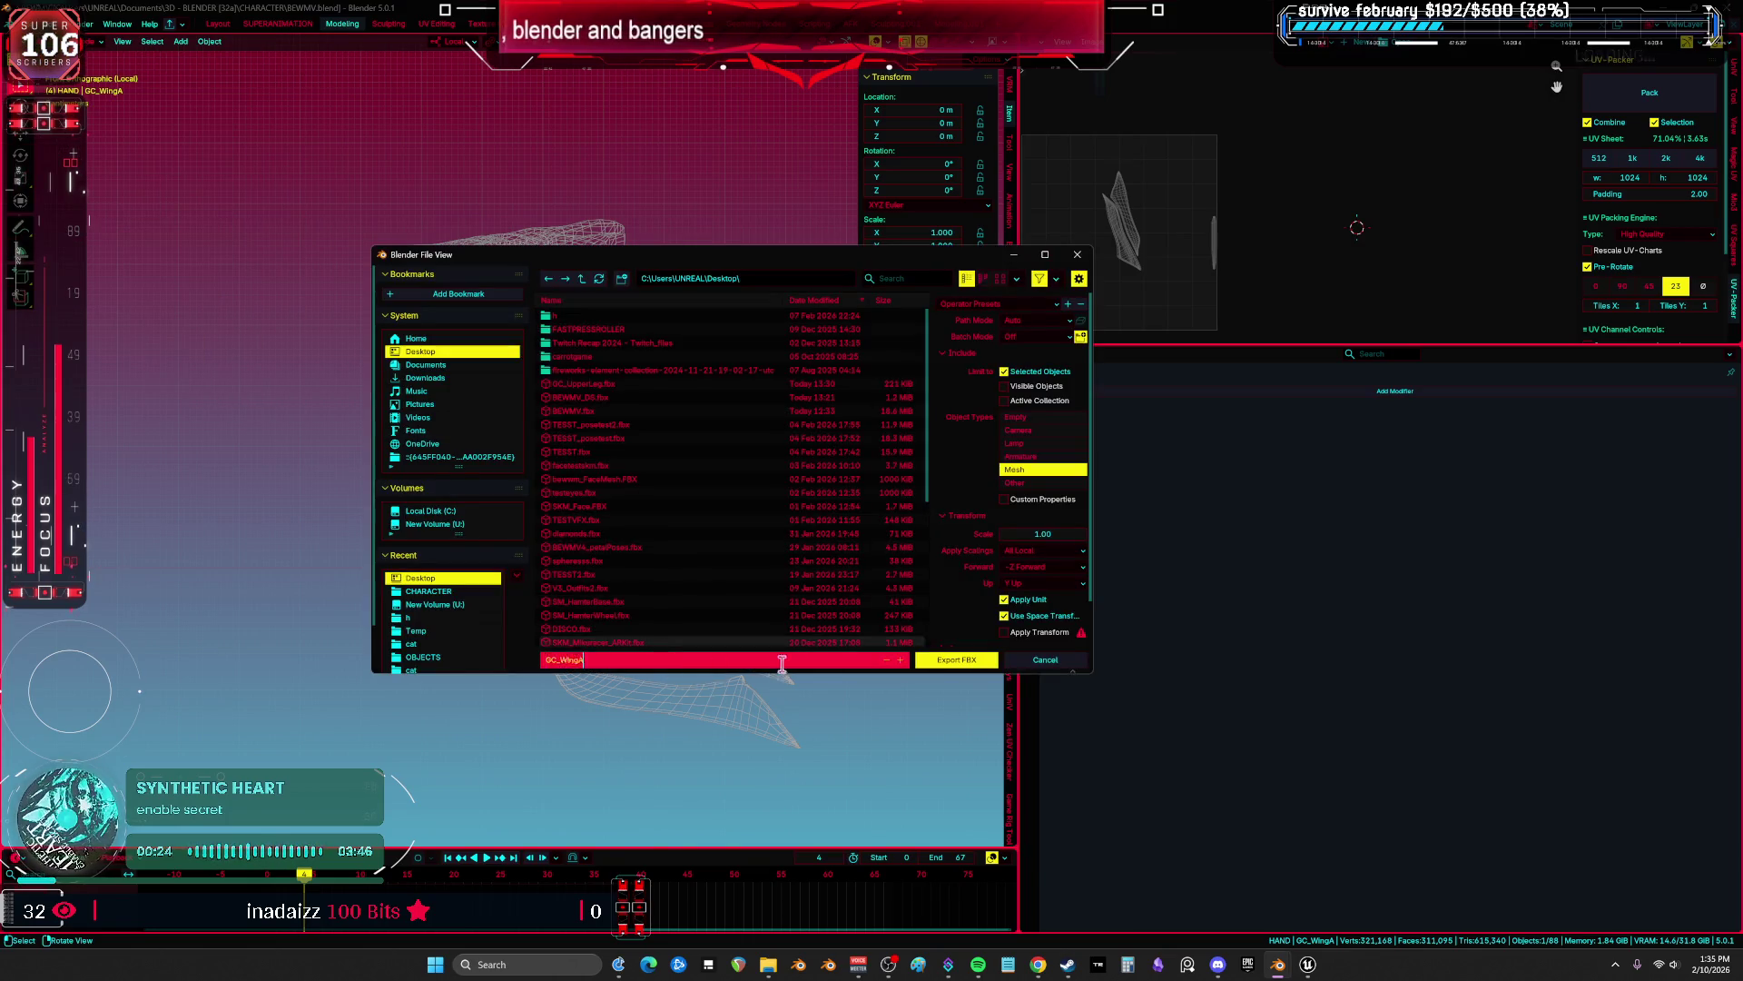
pyautogui.click(970, 661)
pyautogui.press('g')
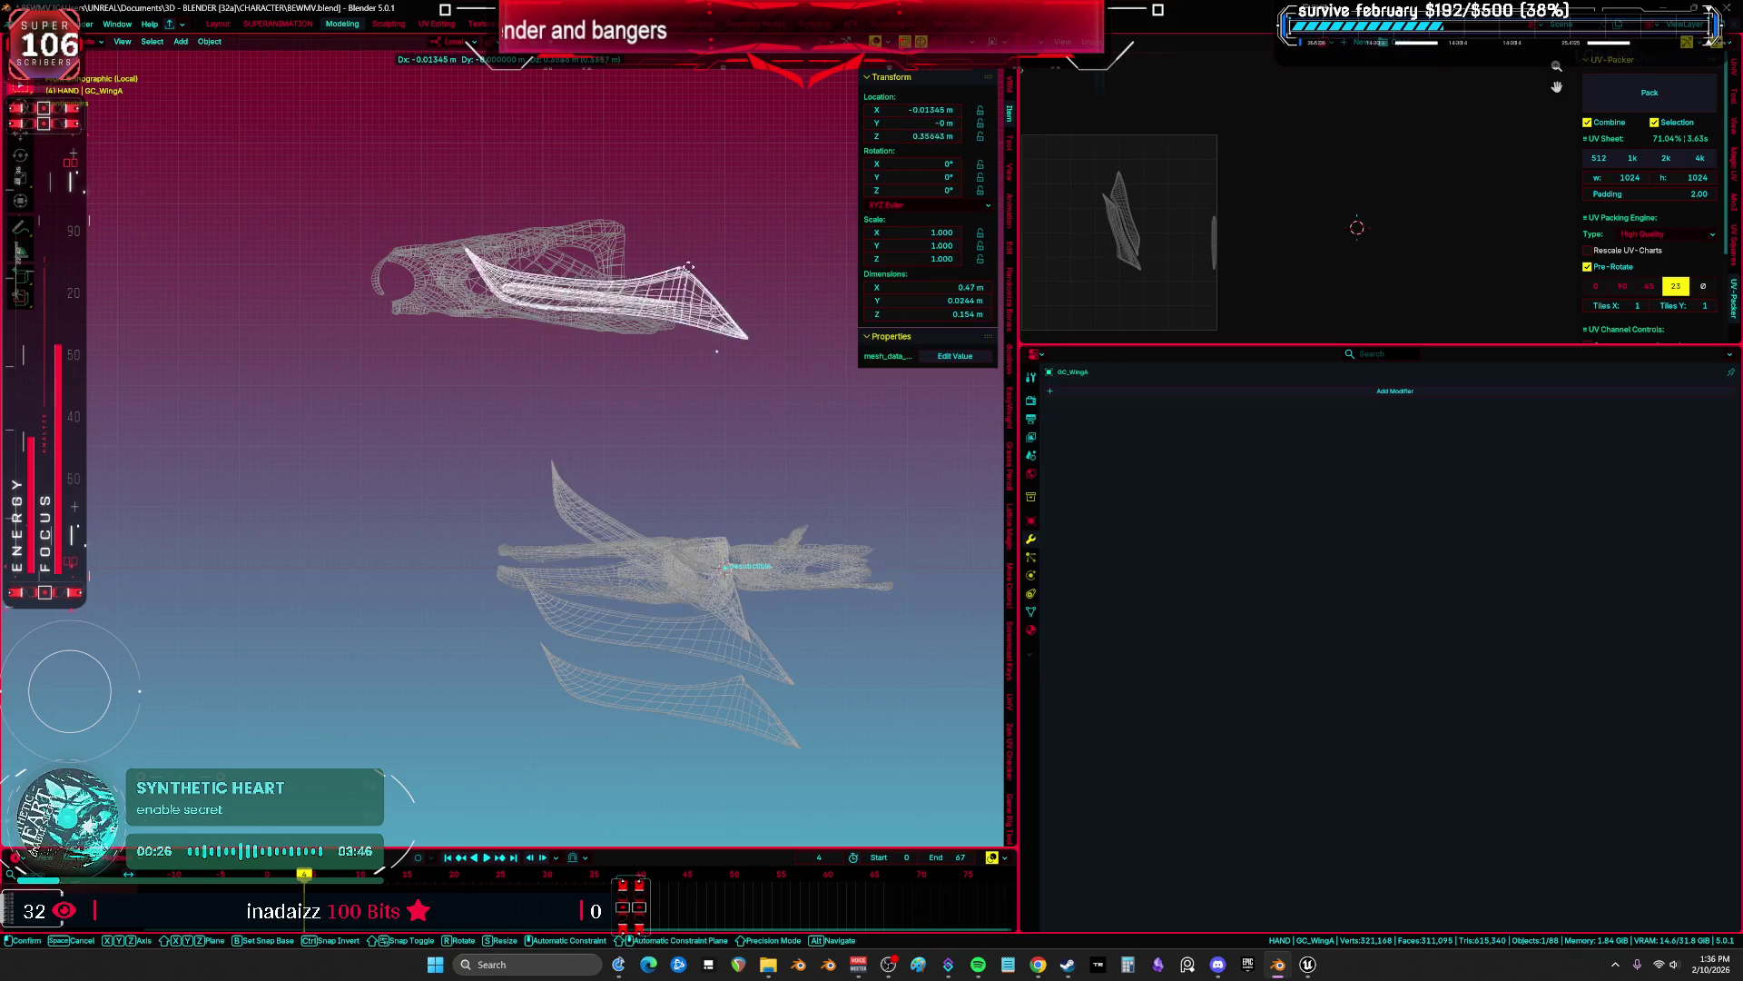
pyautogui.click(693, 231)
# Export GC_WingD as an FBX to the Desktop and move it above the other parts.
pyautogui.click(685, 459)
pyautogui.press('F2')
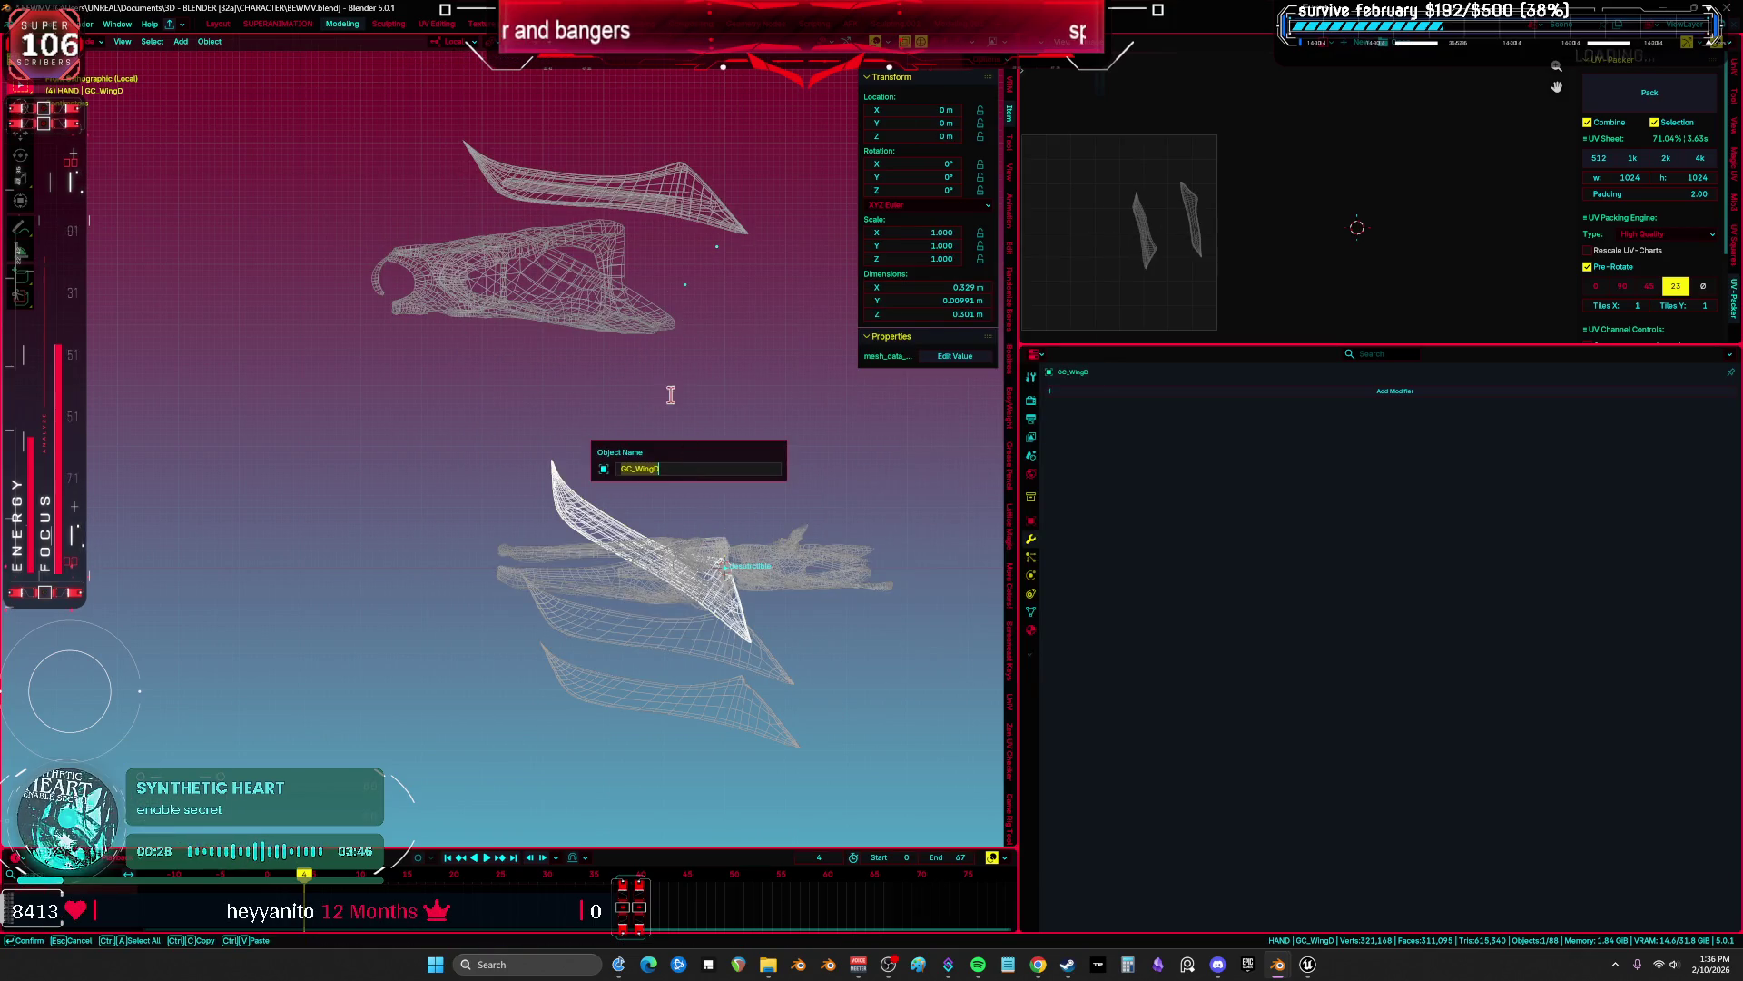
pyautogui.press('Return')
pyautogui.click(20, 23)
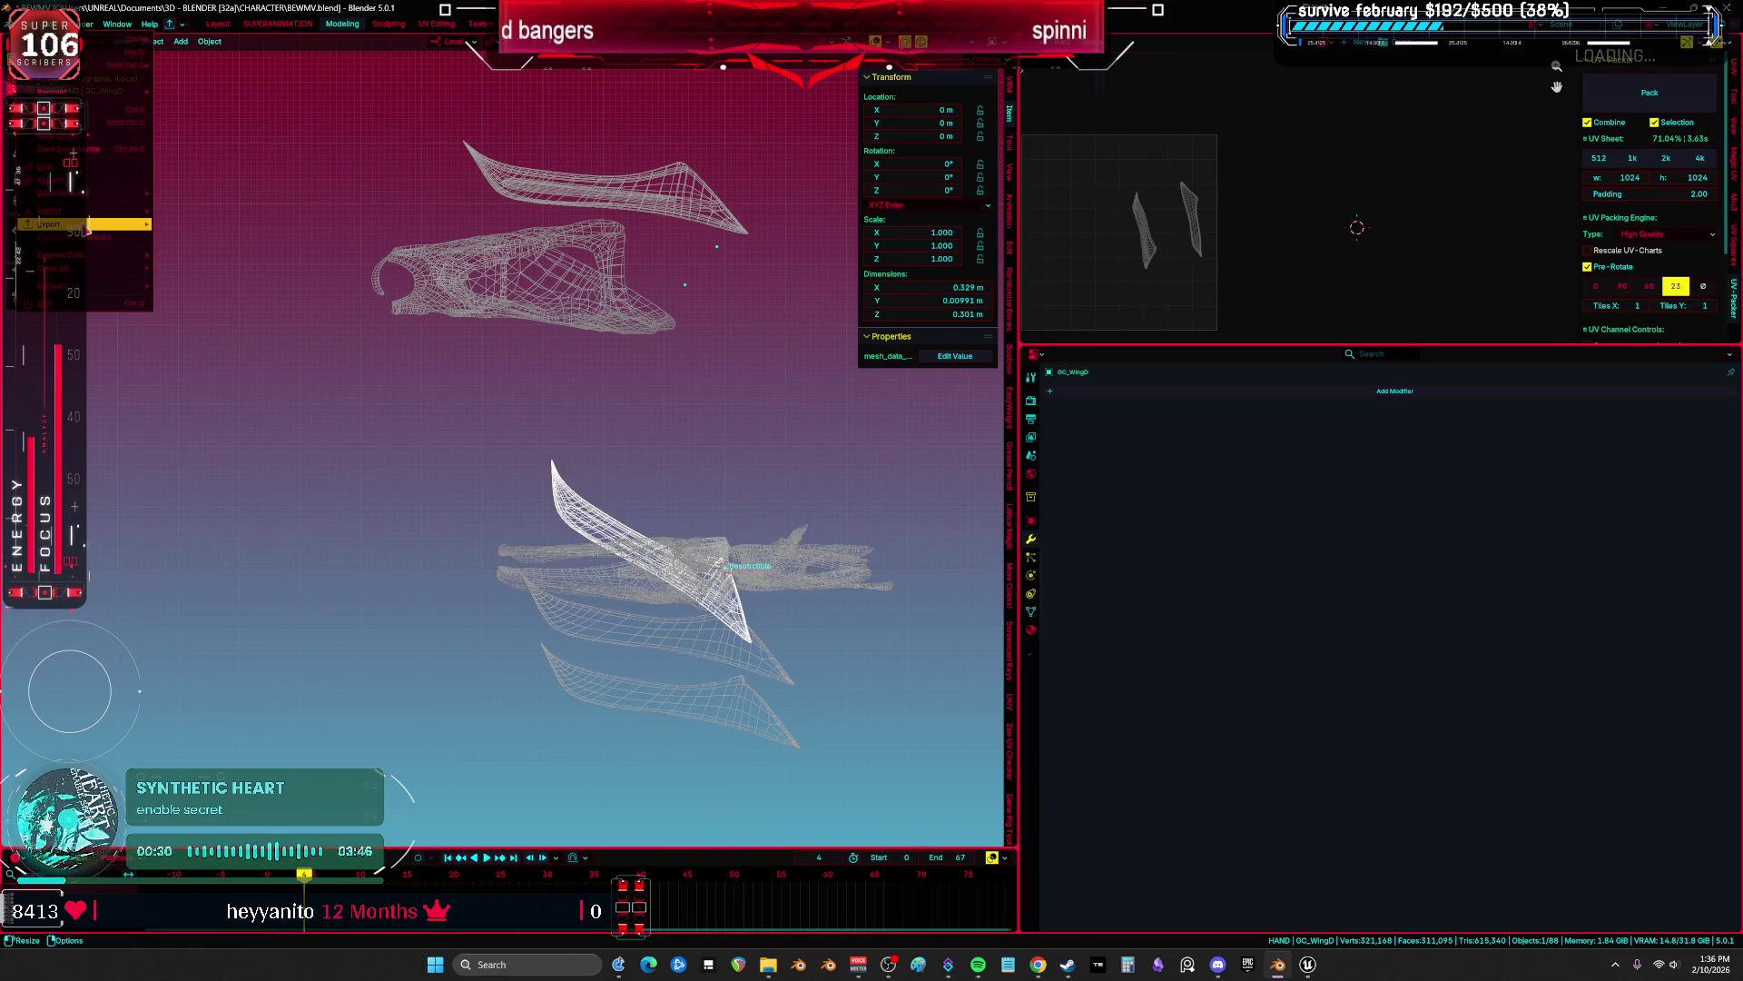
pyautogui.moveTo(87, 224)
pyautogui.click(253, 329)
pyautogui.click(701, 661)
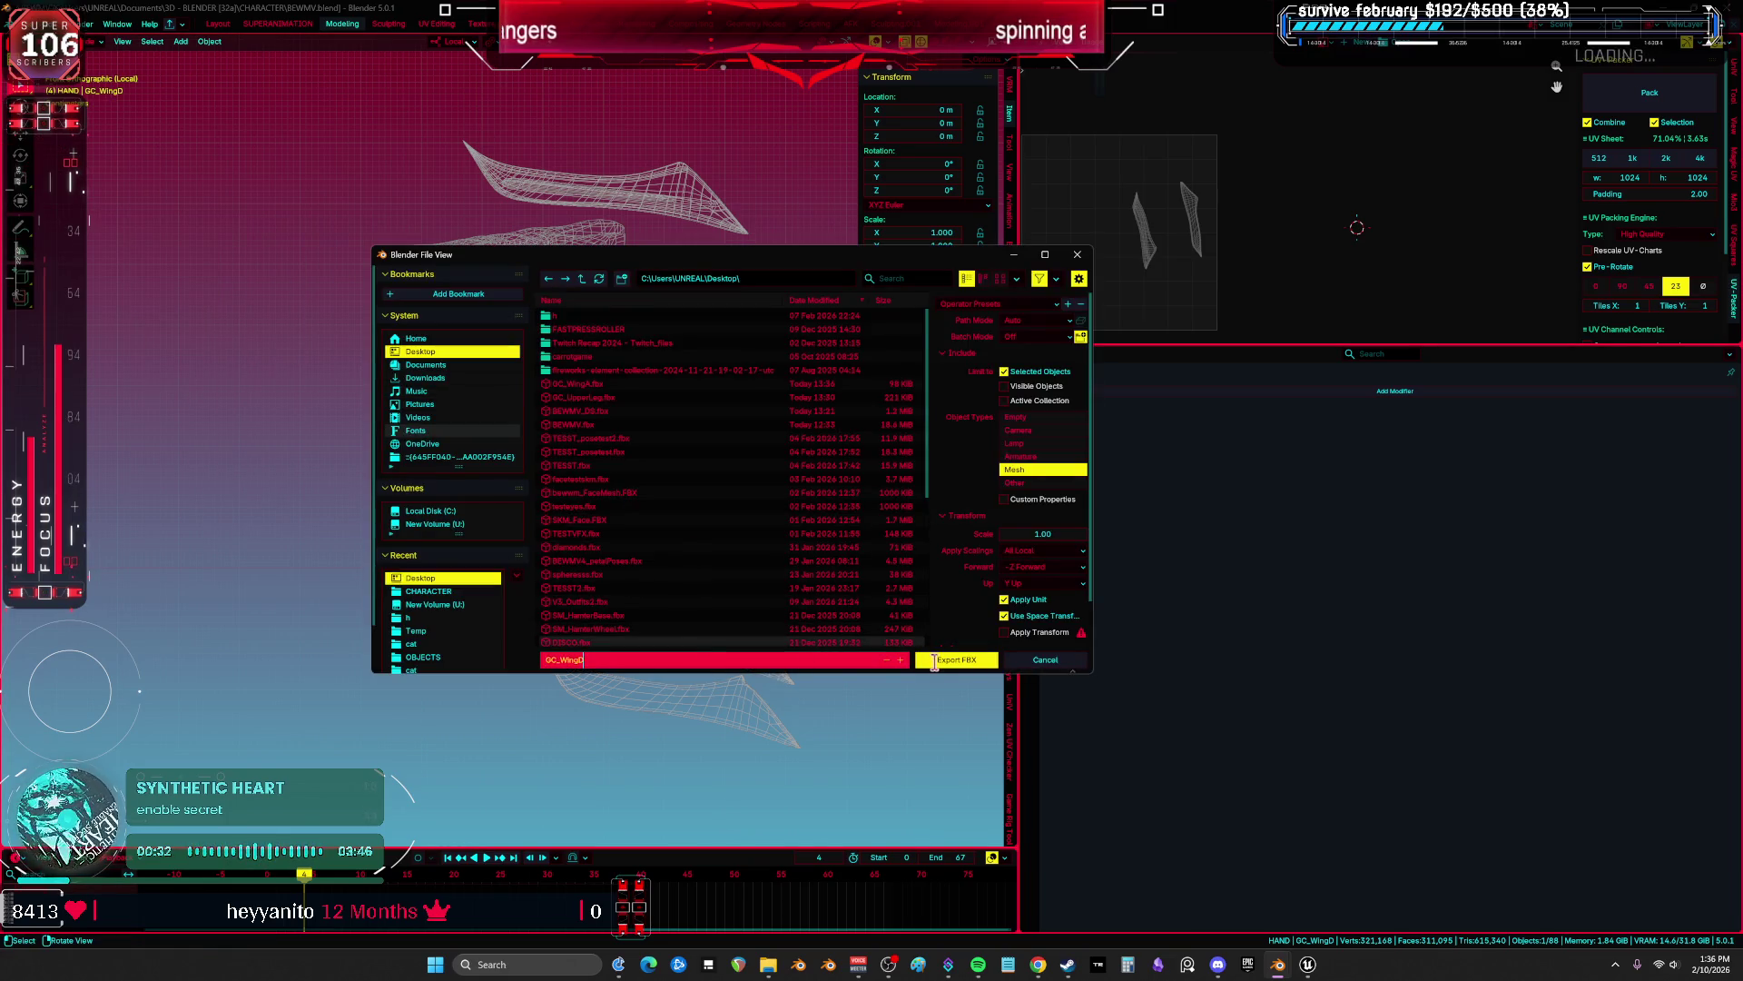
pyautogui.click(935, 660)
pyautogui.press('g')
pyautogui.click(642, 565)
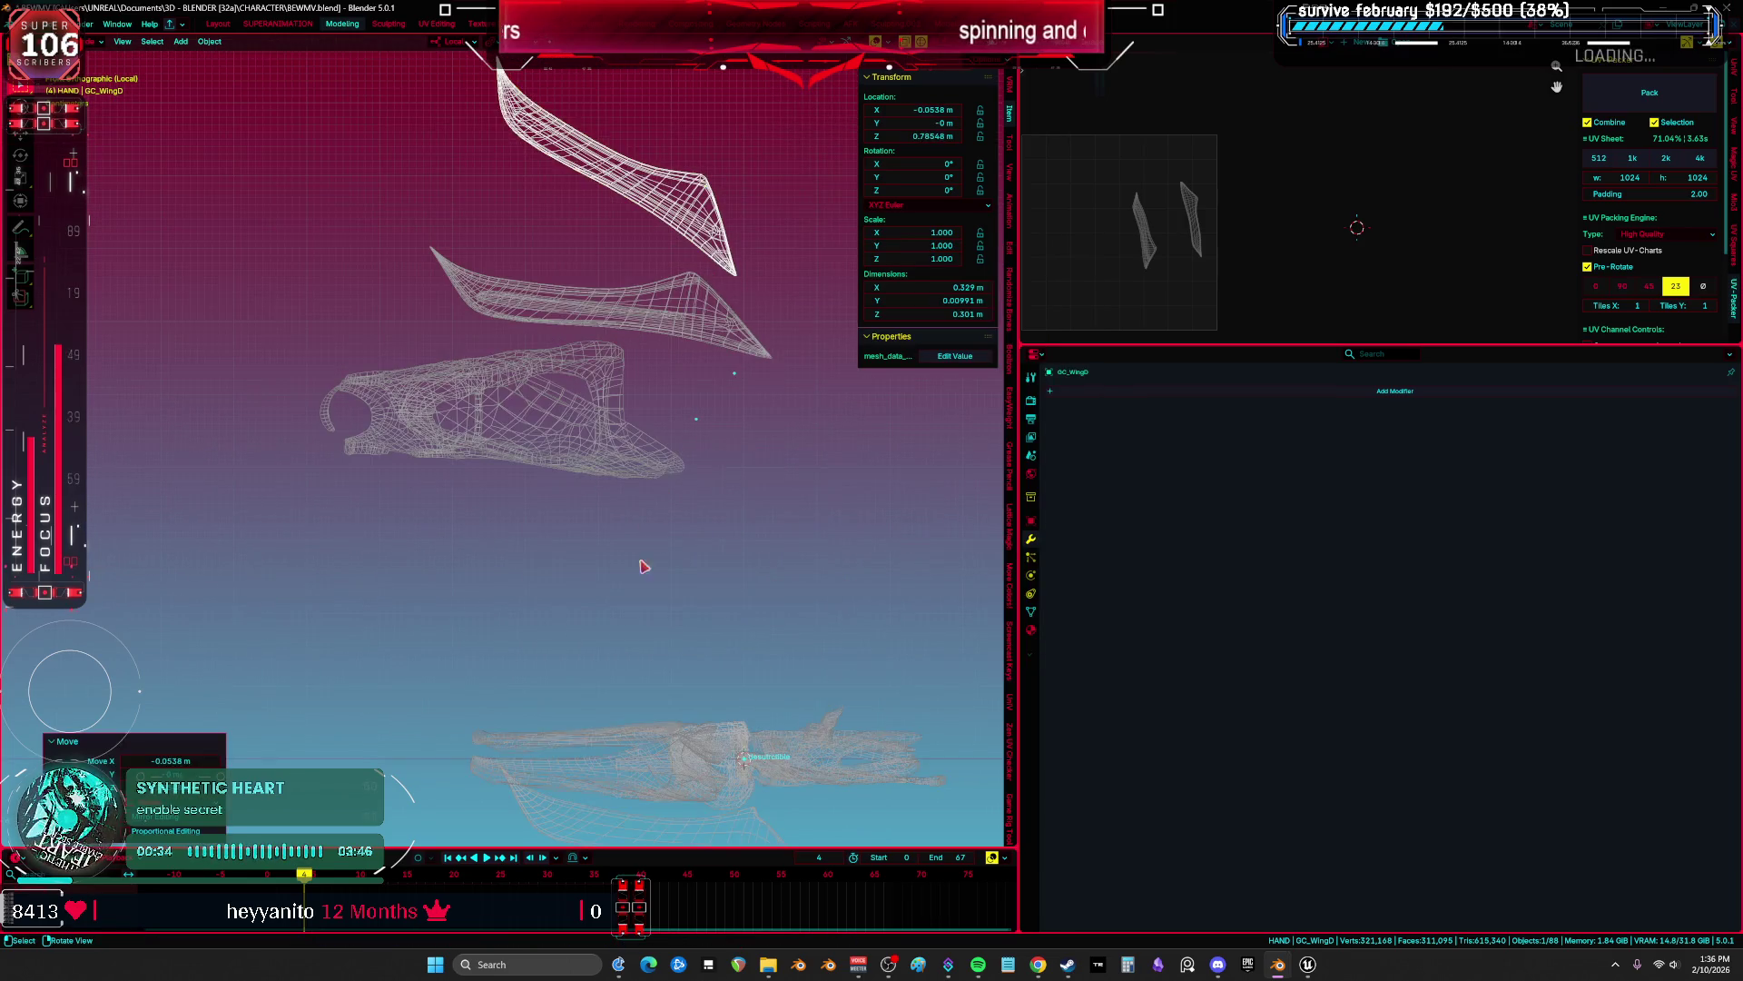
# Export GC_LowerLeg as an FBX and place it with the exported parts.
pyautogui.scroll(-5, 643, 566)
pyautogui.click(613, 521)
pyautogui.press('F2')
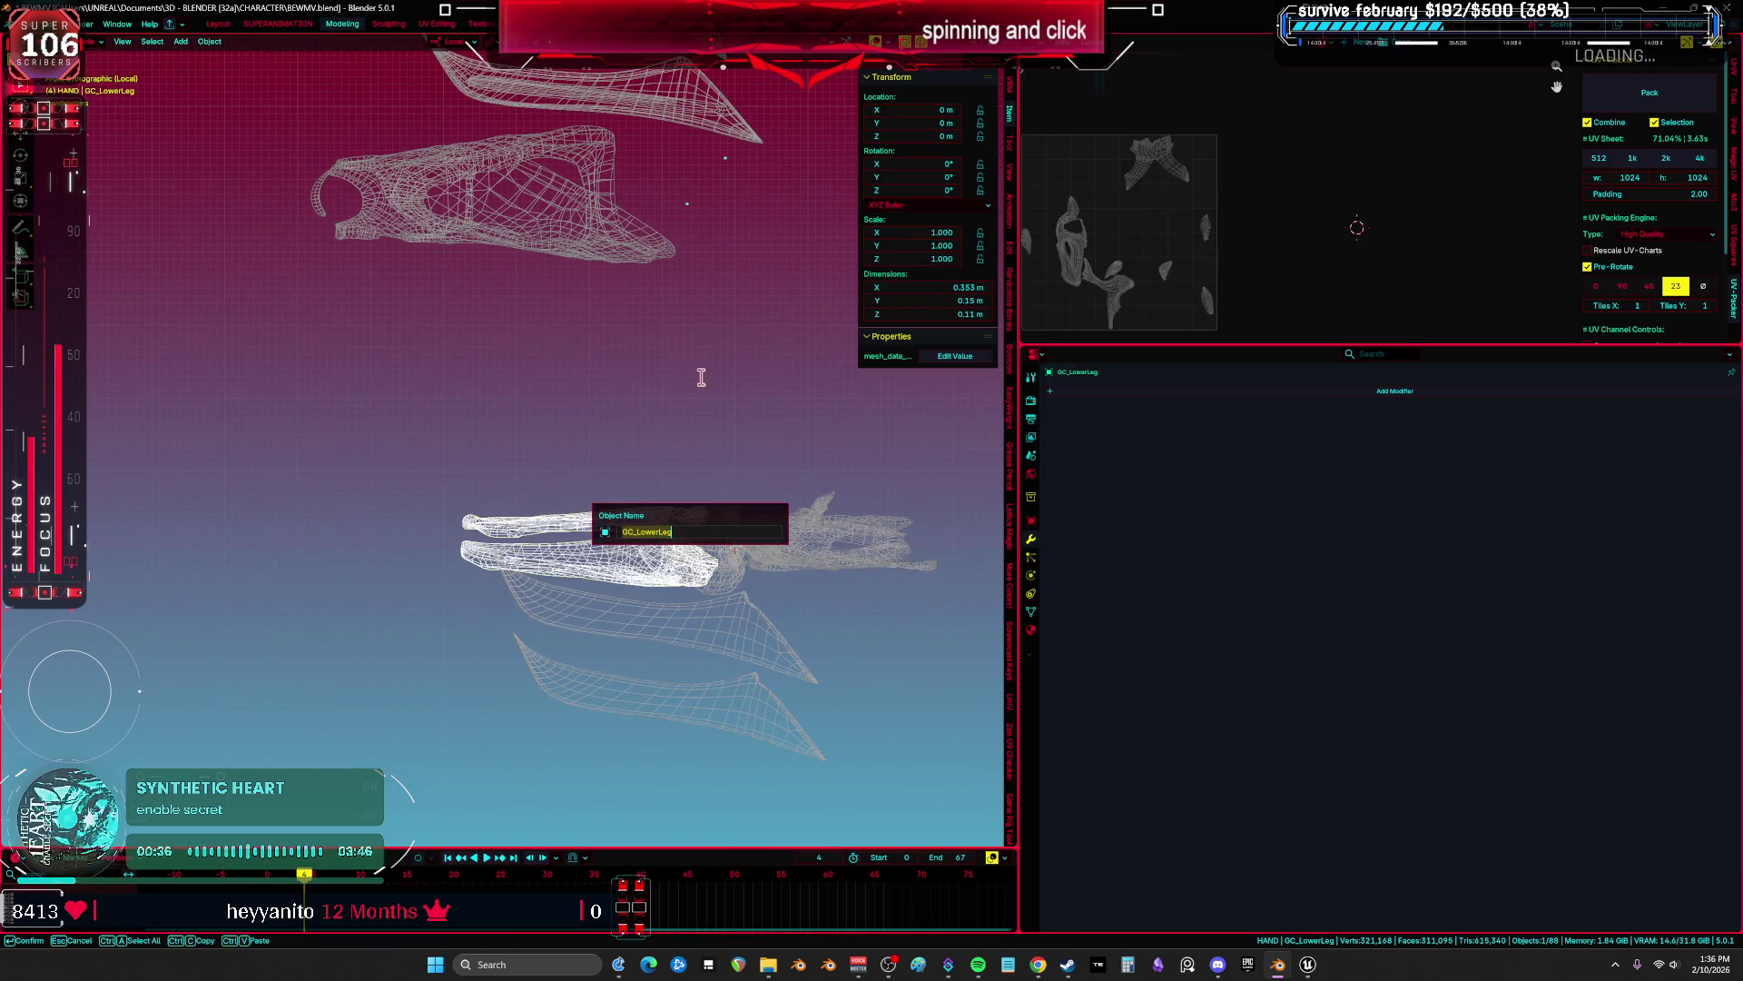
pyautogui.click(32, 23)
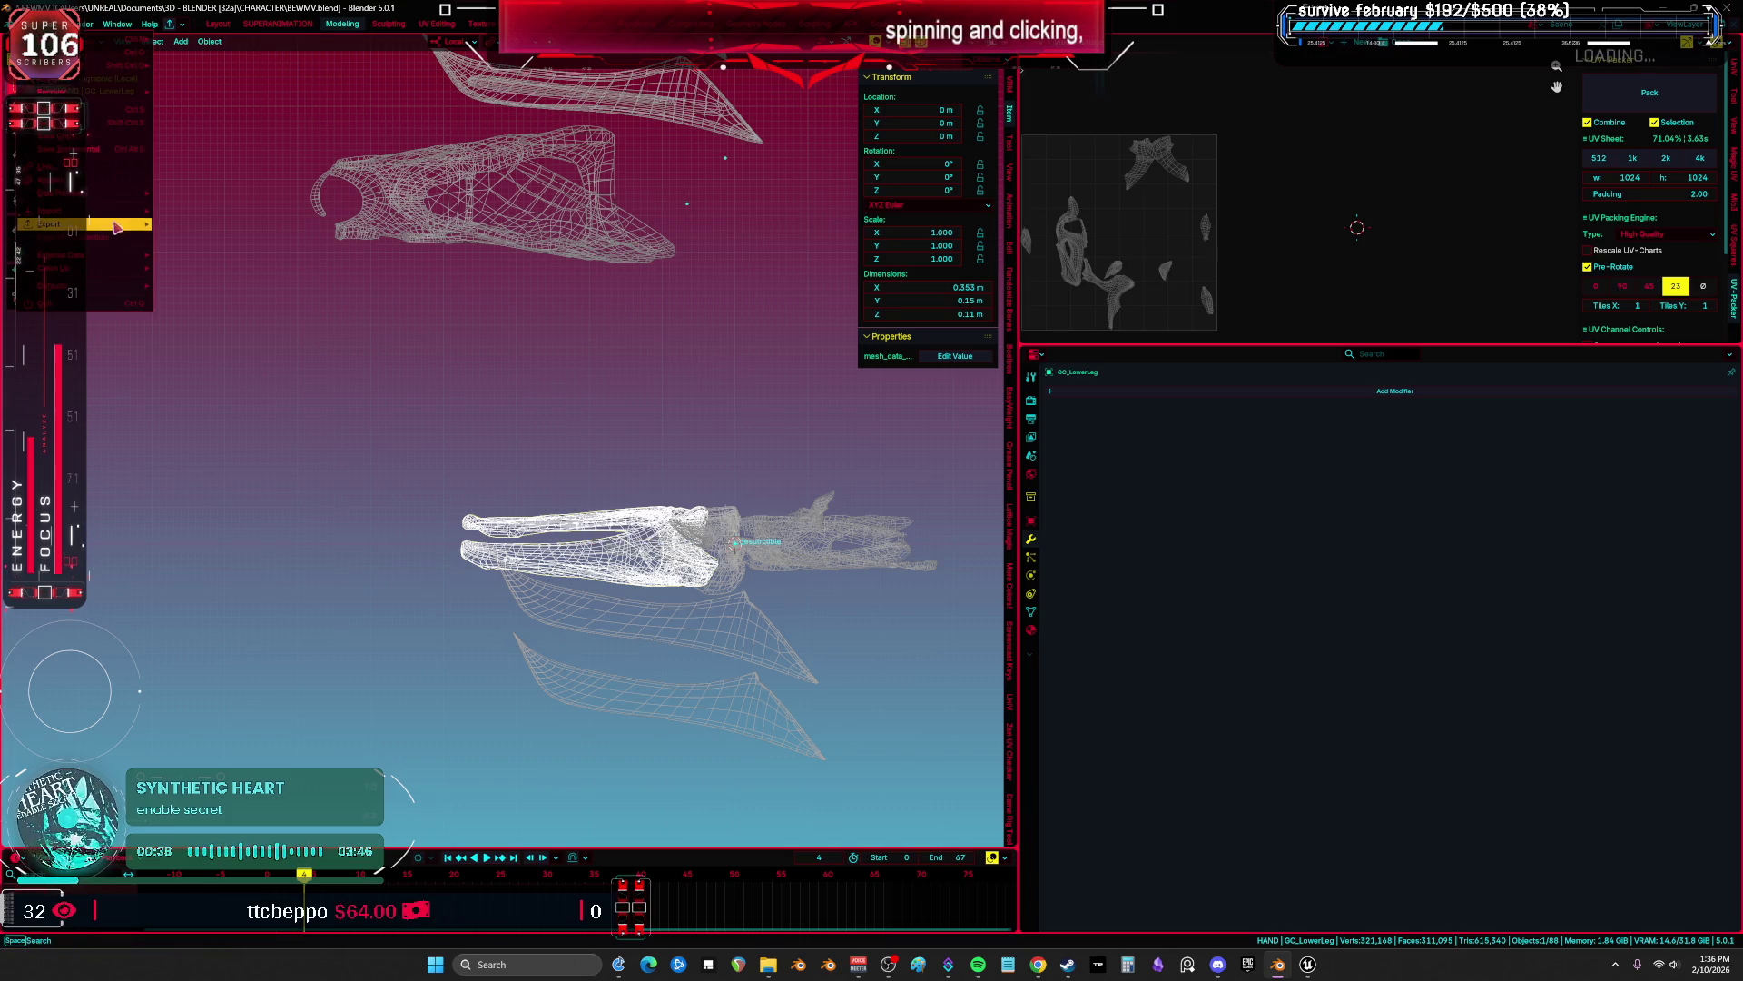
pyautogui.moveTo(91, 224)
pyautogui.click(263, 329)
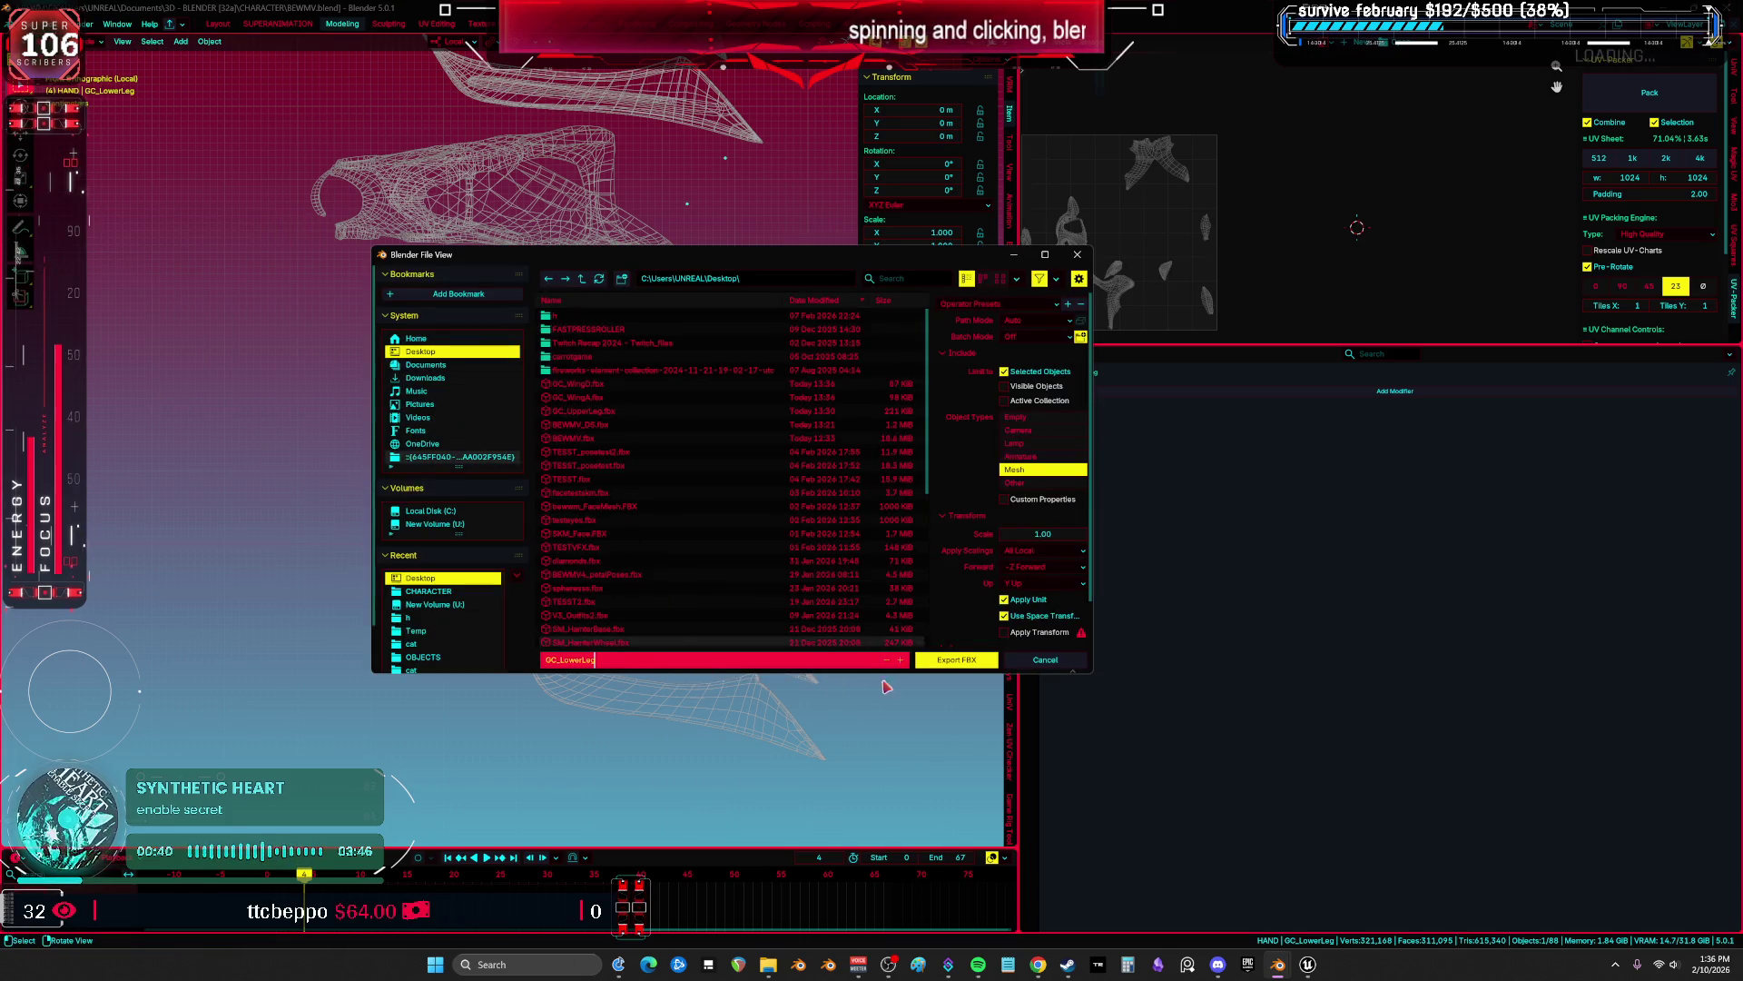
pyautogui.click(957, 662)
pyautogui.press('g')
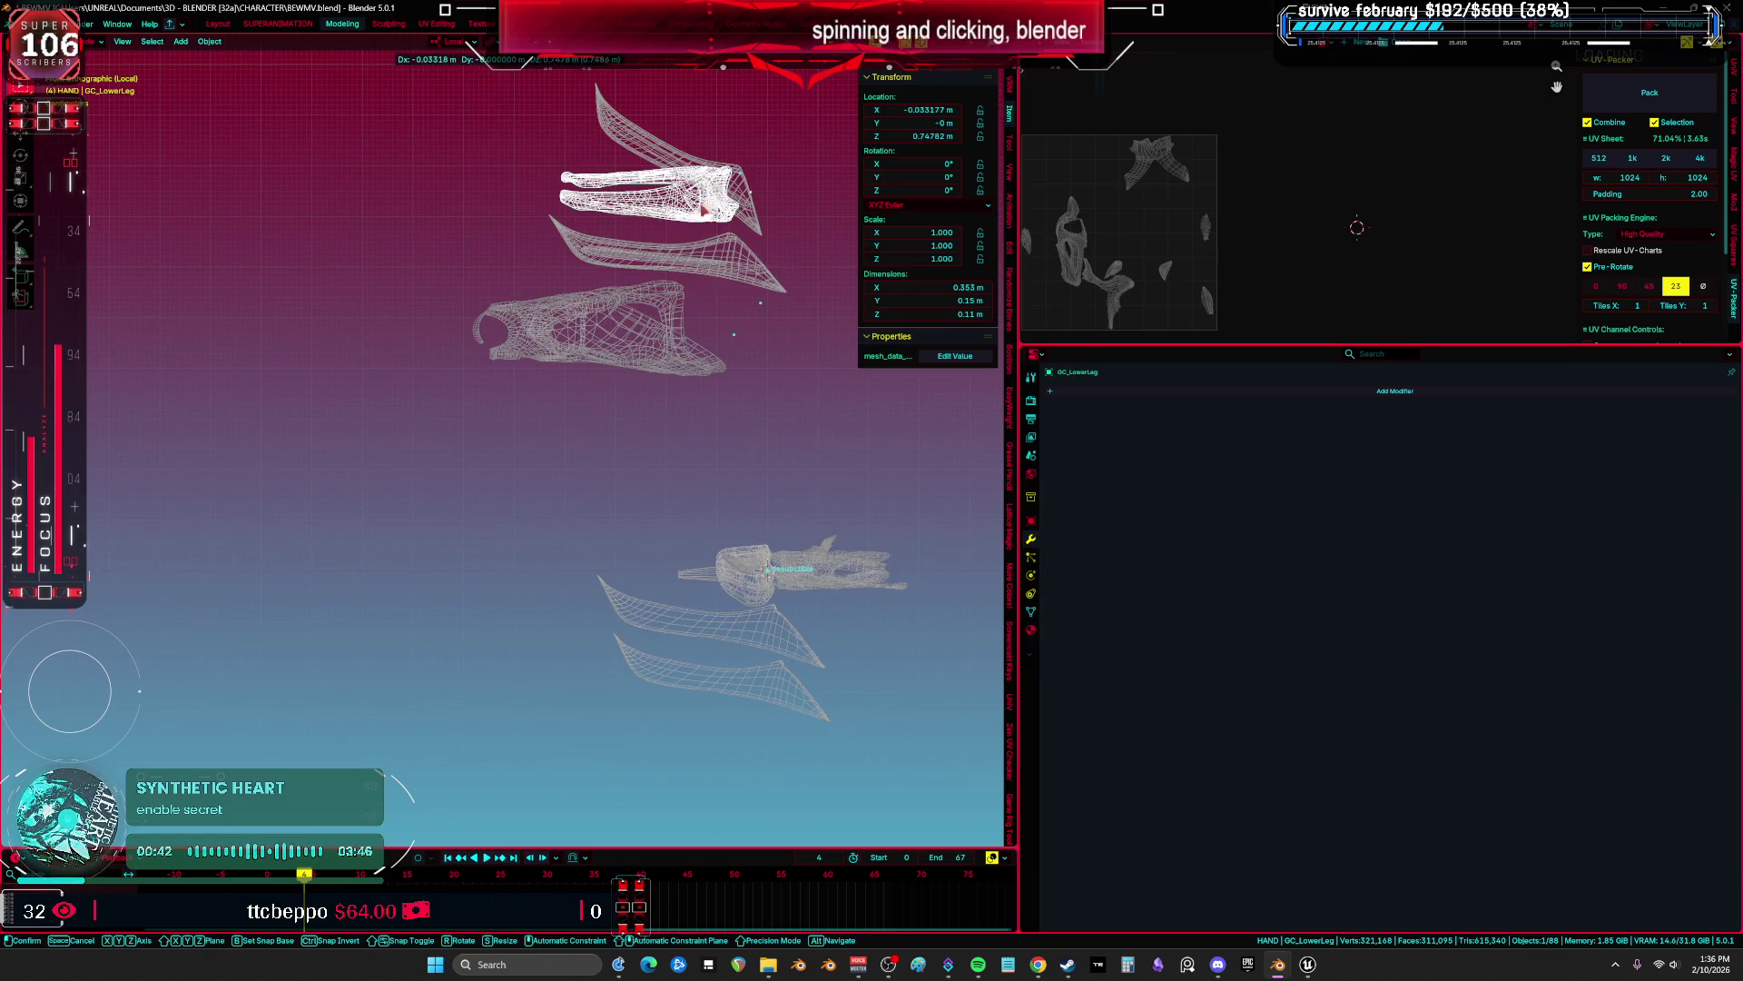
pyautogui.click(720, 602)
# Select GC_WingB and copy its name to begin its export.
pyautogui.click(704, 627)
pyautogui.press('F2')
pyautogui.press('Return')
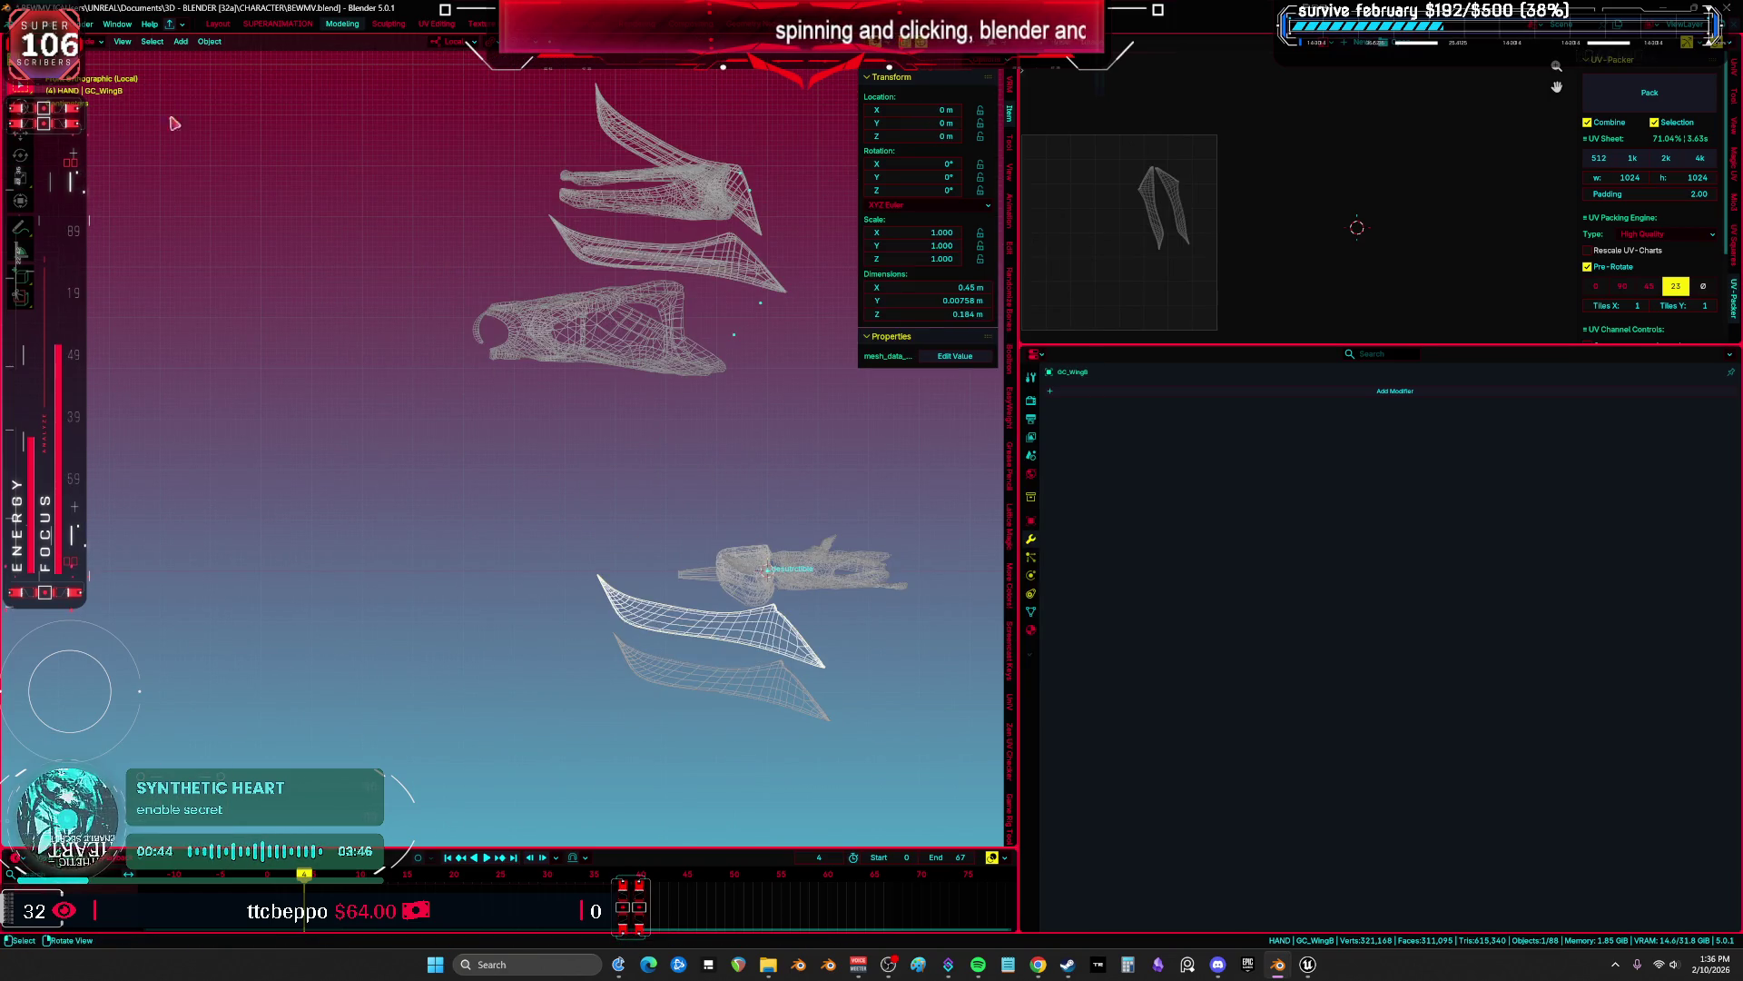
pyautogui.click(20, 23)
# Export GC_WingB as an FBX to the Desktop and move it out of the cluster.
pyautogui.moveTo(91, 227)
pyautogui.click(227, 333)
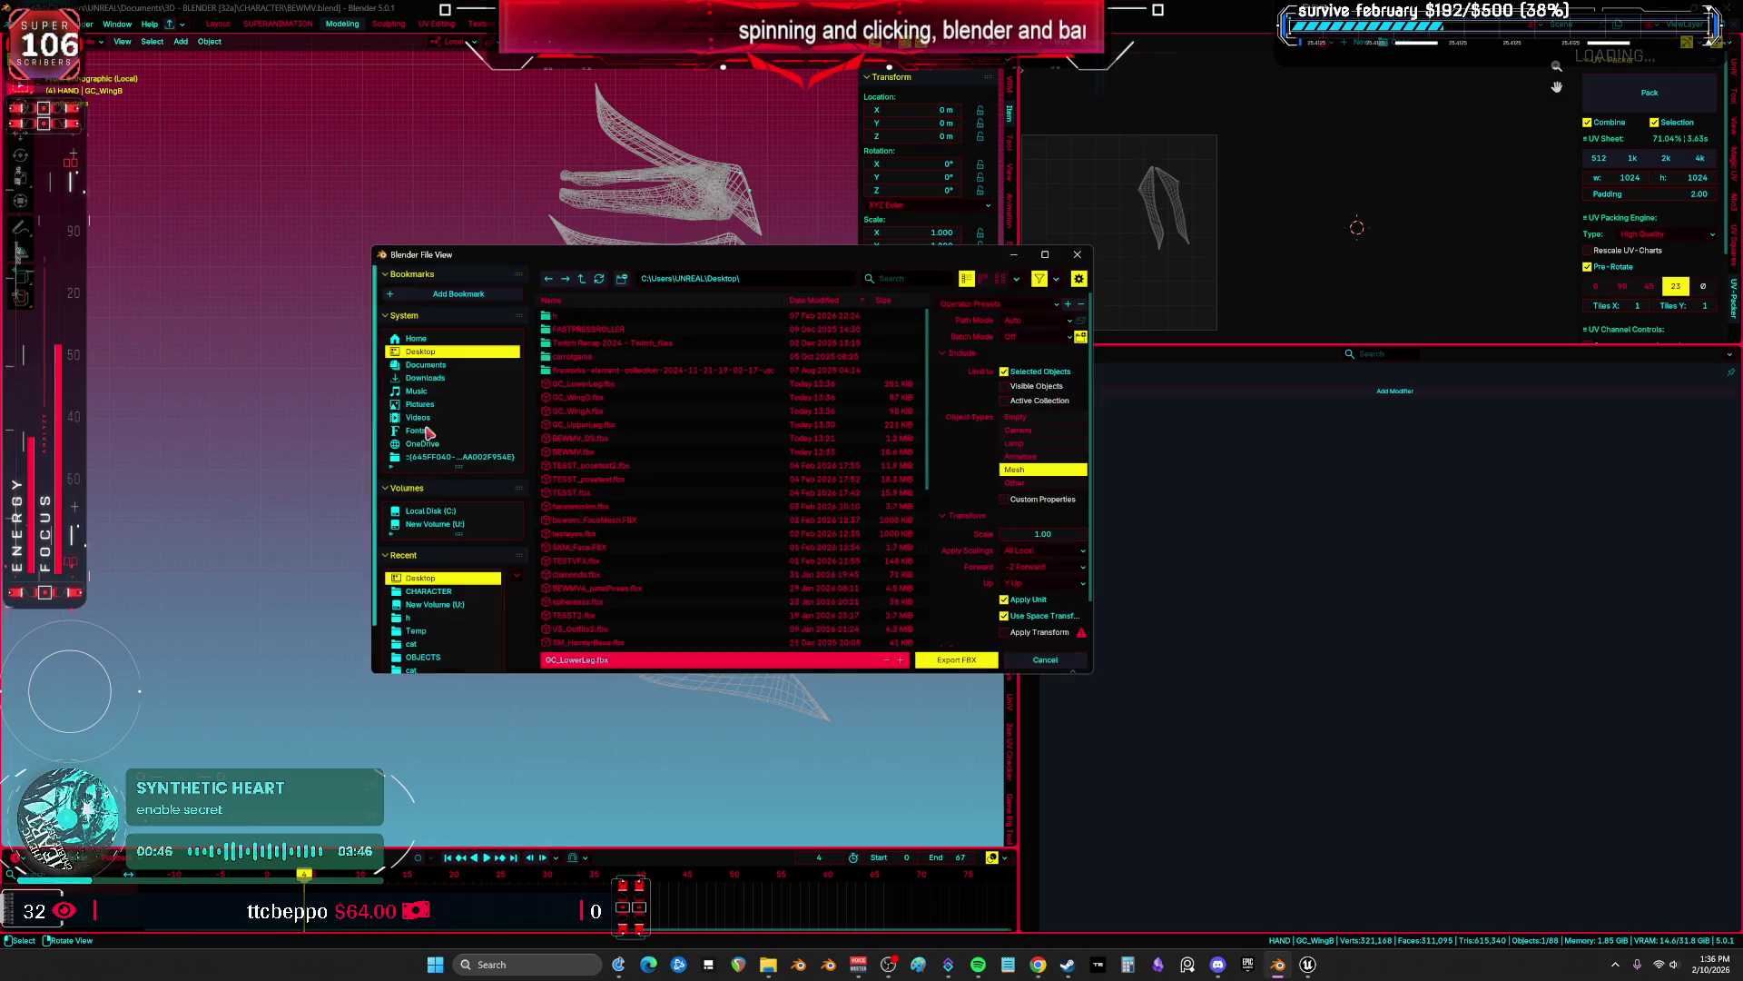
pyautogui.click(680, 660)
pyautogui.press('Return')
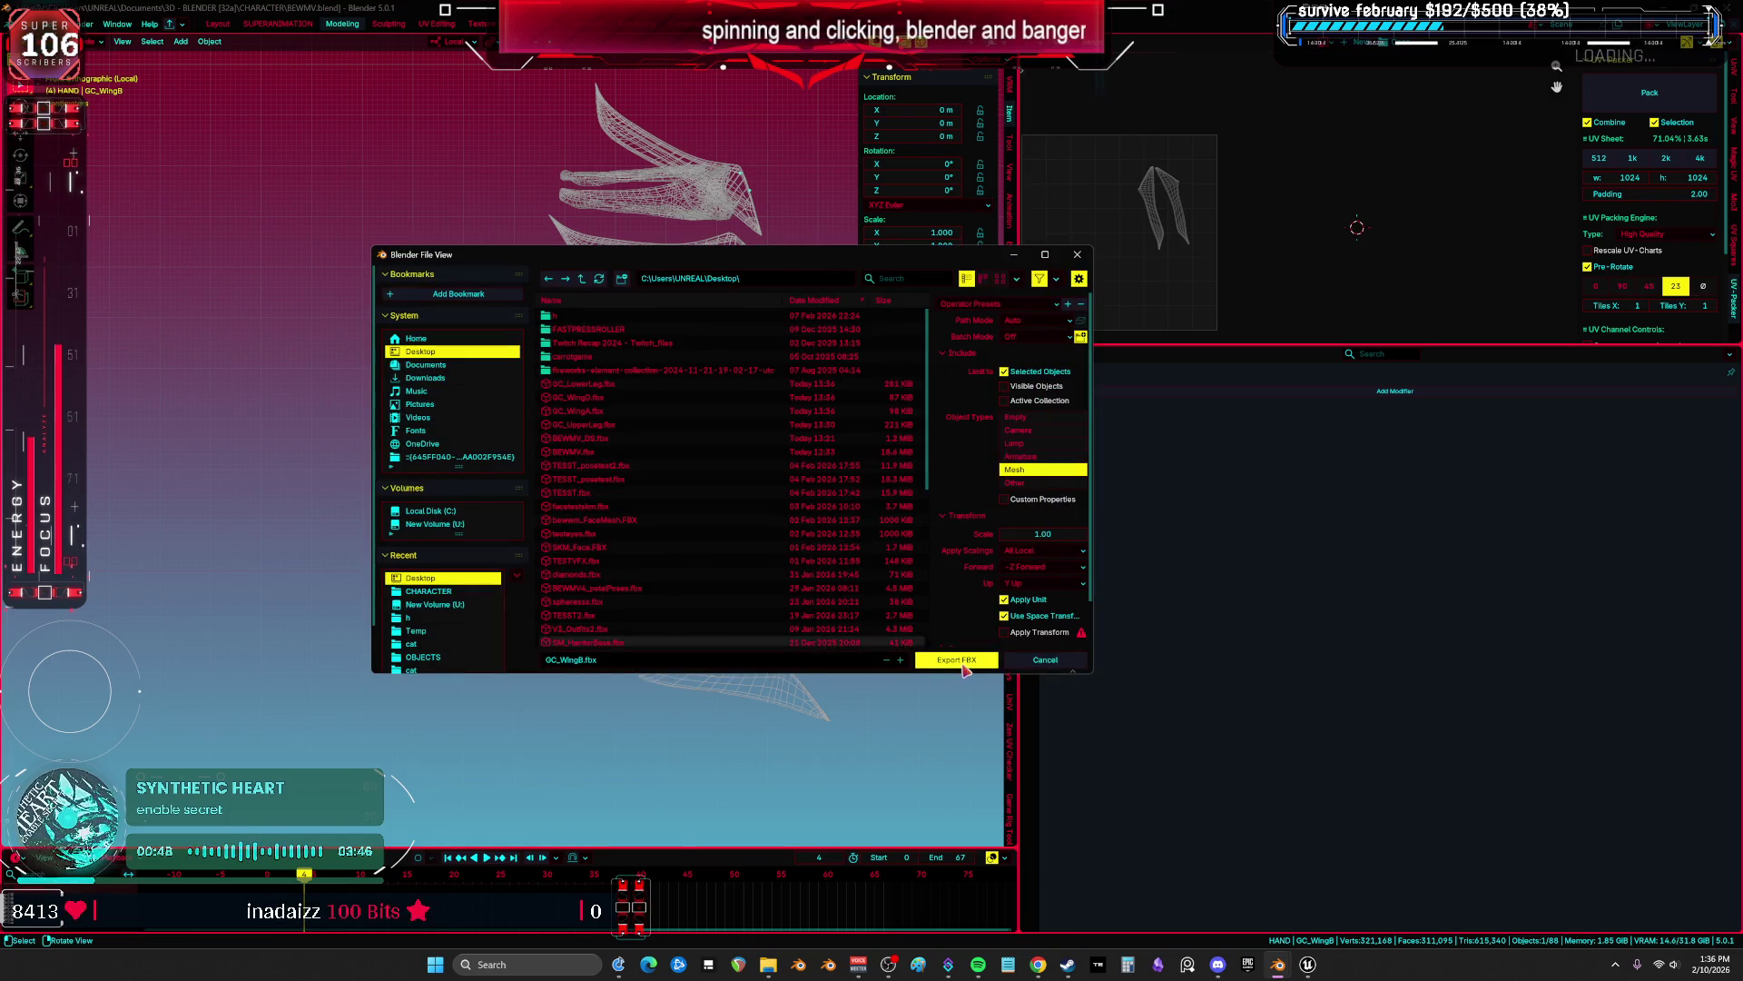
pyautogui.hotkey('ctrl', 'z')
pyautogui.hotkey('ctrl', 'z')
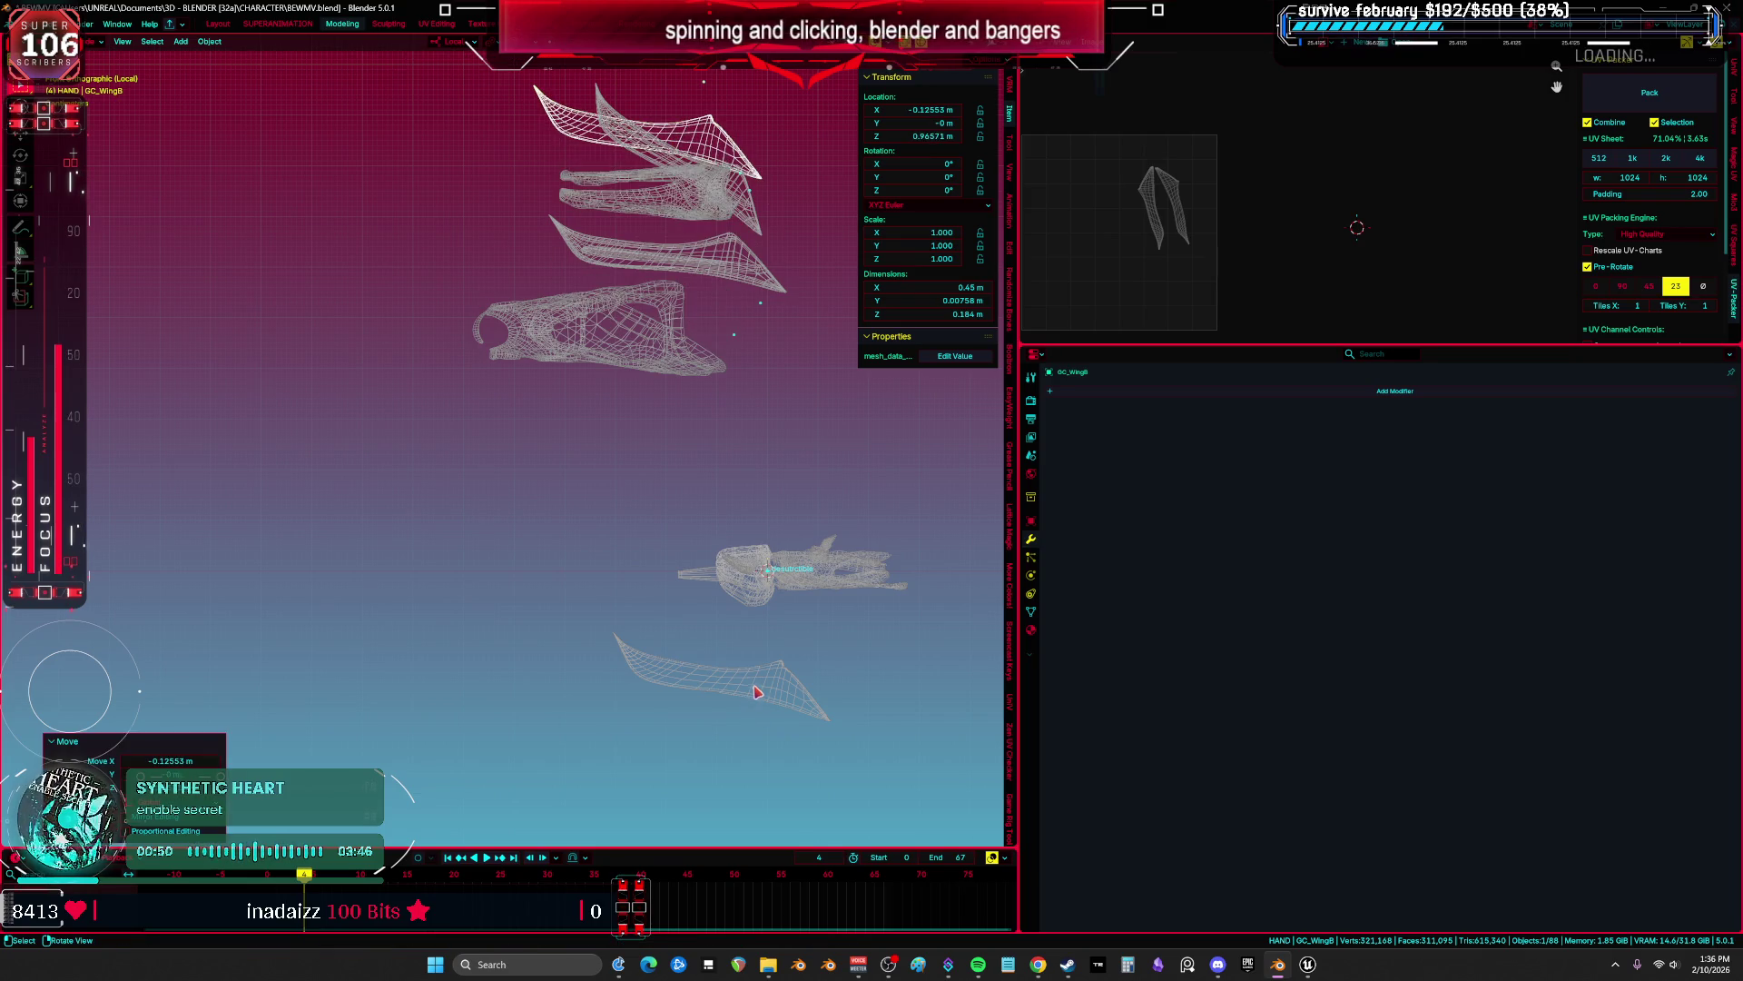
# Export GC_WingC as an FBX file named after the part.
pyautogui.click(758, 692)
pyautogui.press('F2')
pyautogui.press('Return')
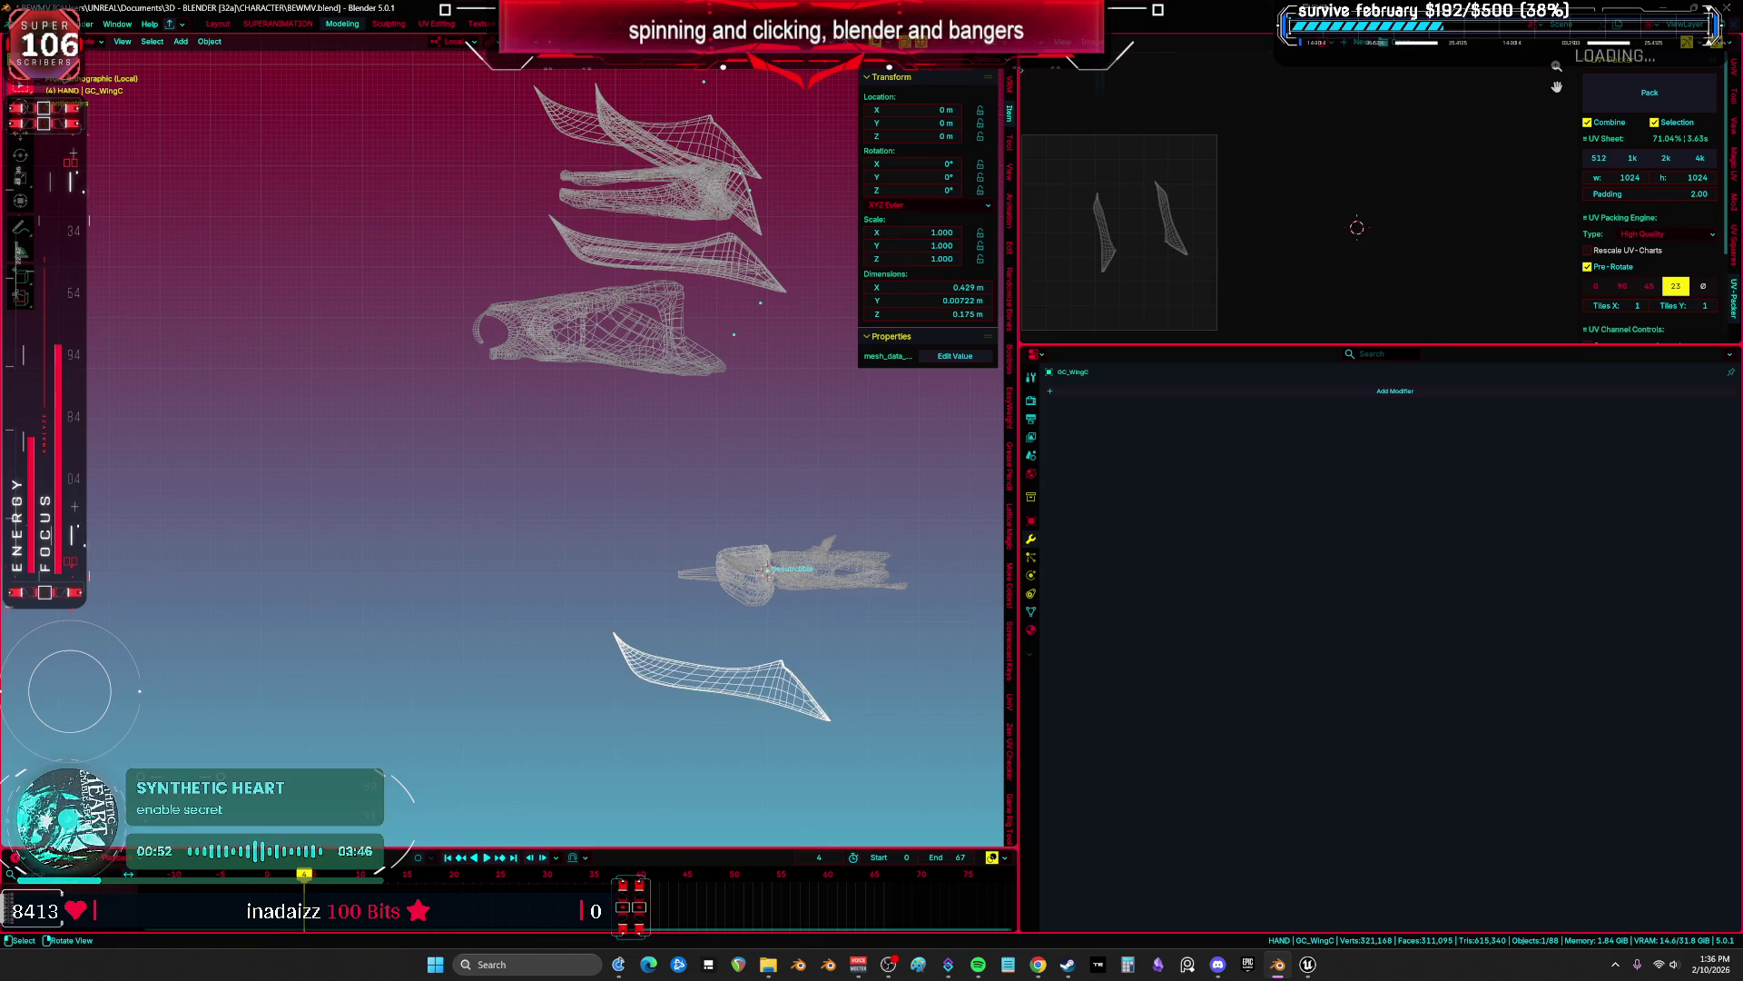
pyautogui.click(28, 24)
pyautogui.moveTo(72, 223)
pyautogui.click(237, 328)
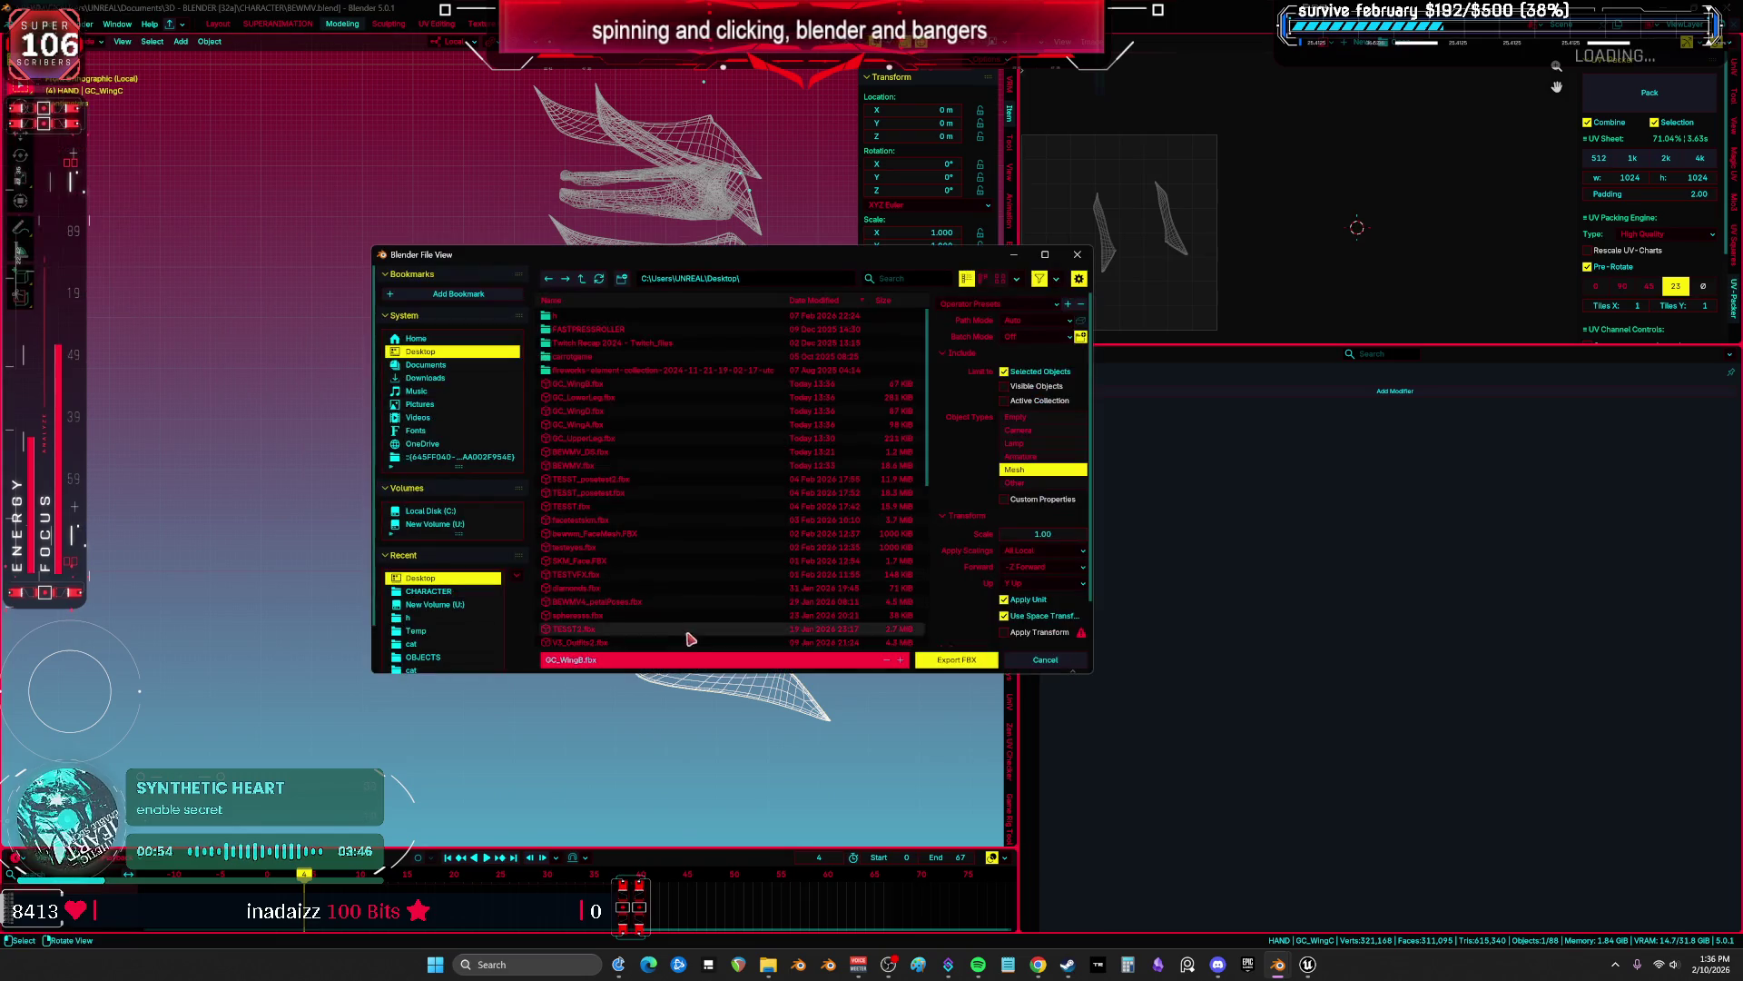
pyautogui.click(957, 660)
# Export the small GC_ShoulderCenter piece as GC_ShoulderCenter.fbx.
pyautogui.click(768, 572)
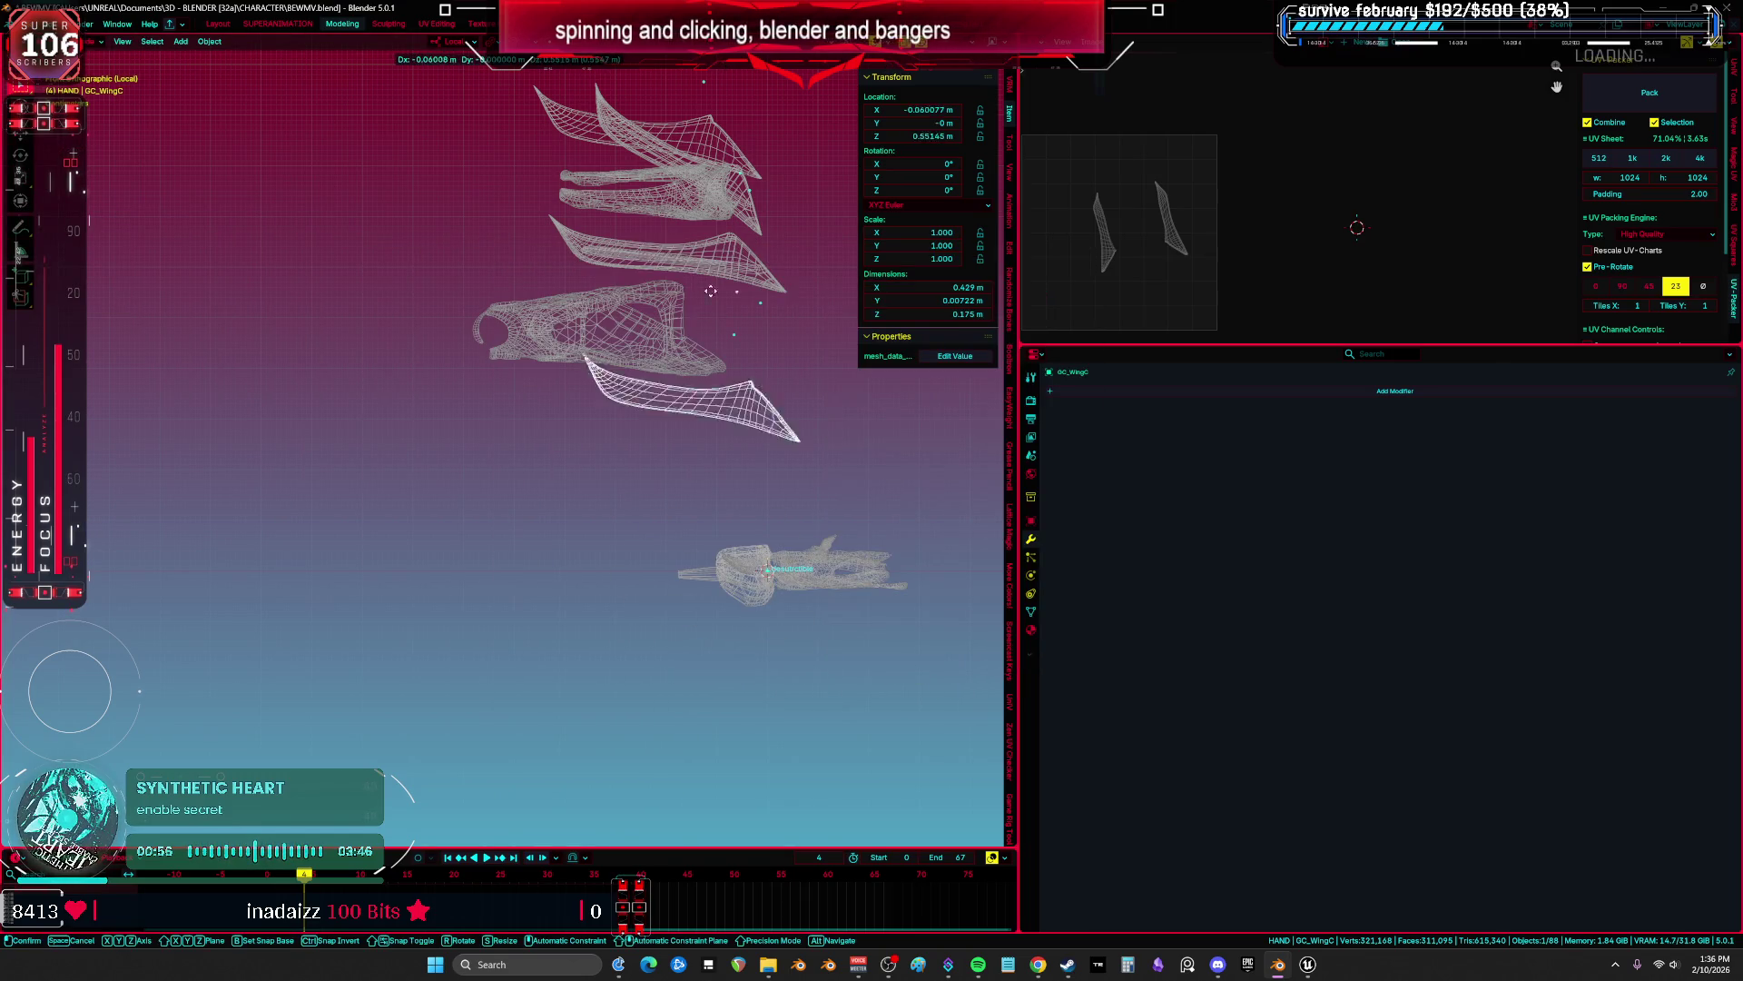
pyautogui.press('F2')
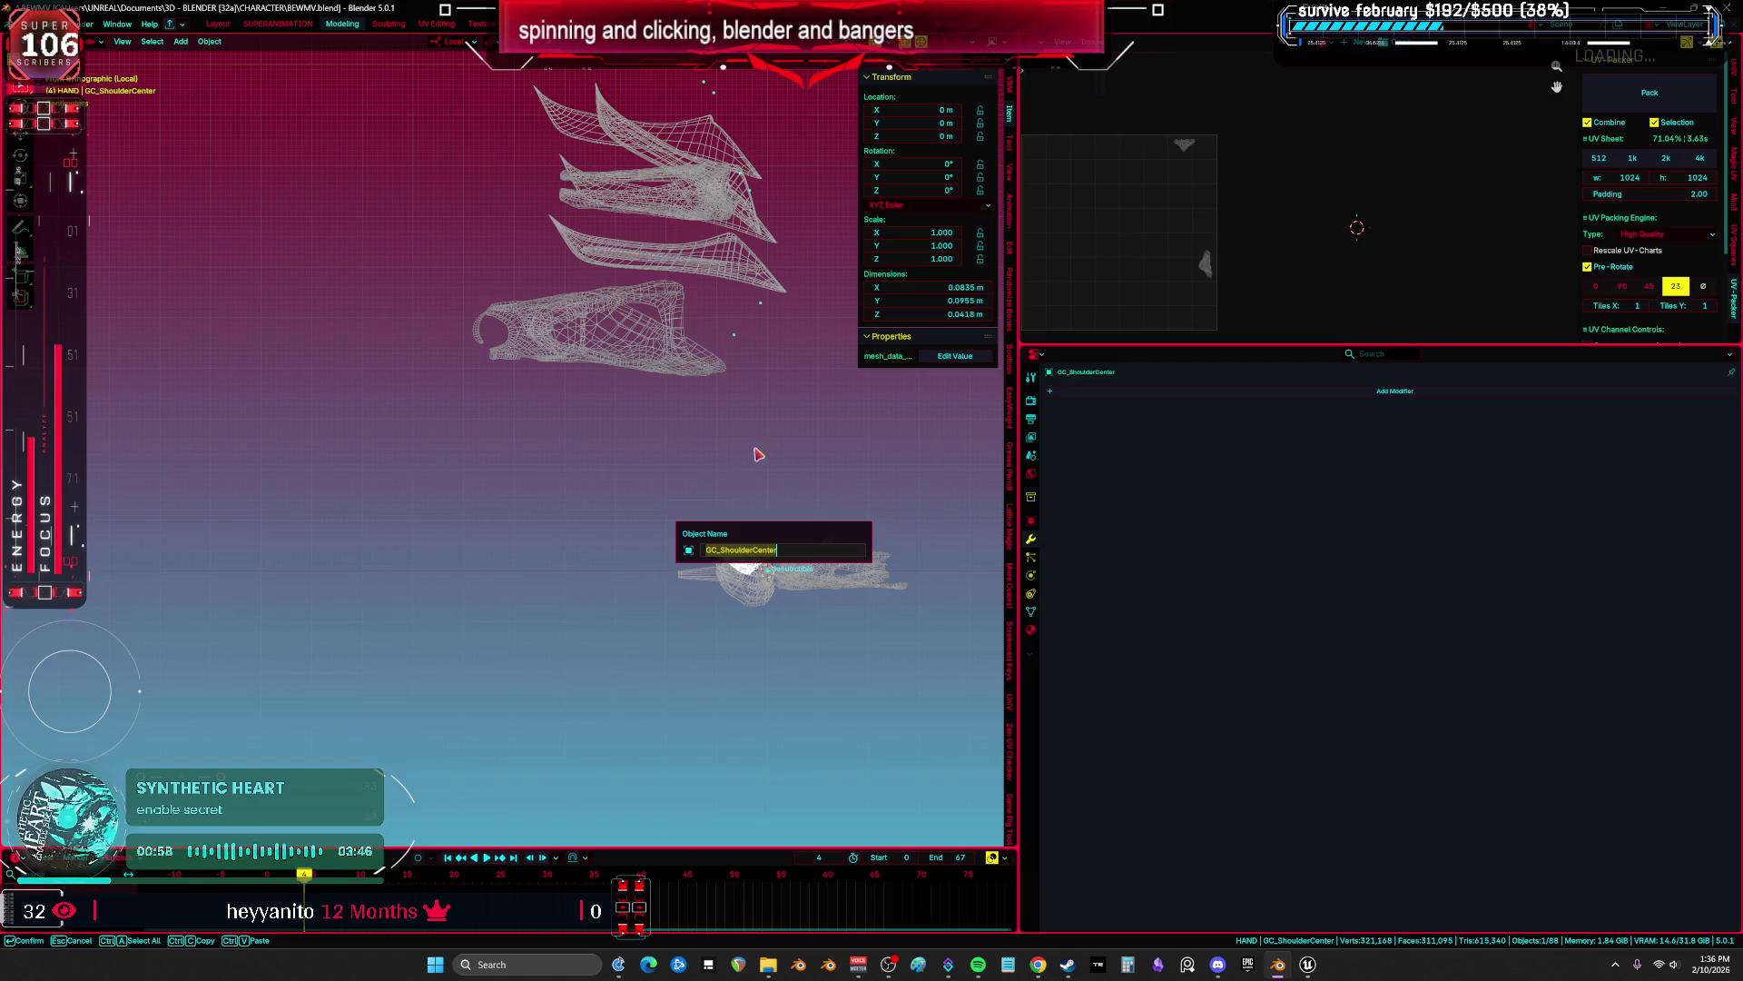
pyautogui.click(29, 24)
pyautogui.moveTo(136, 224)
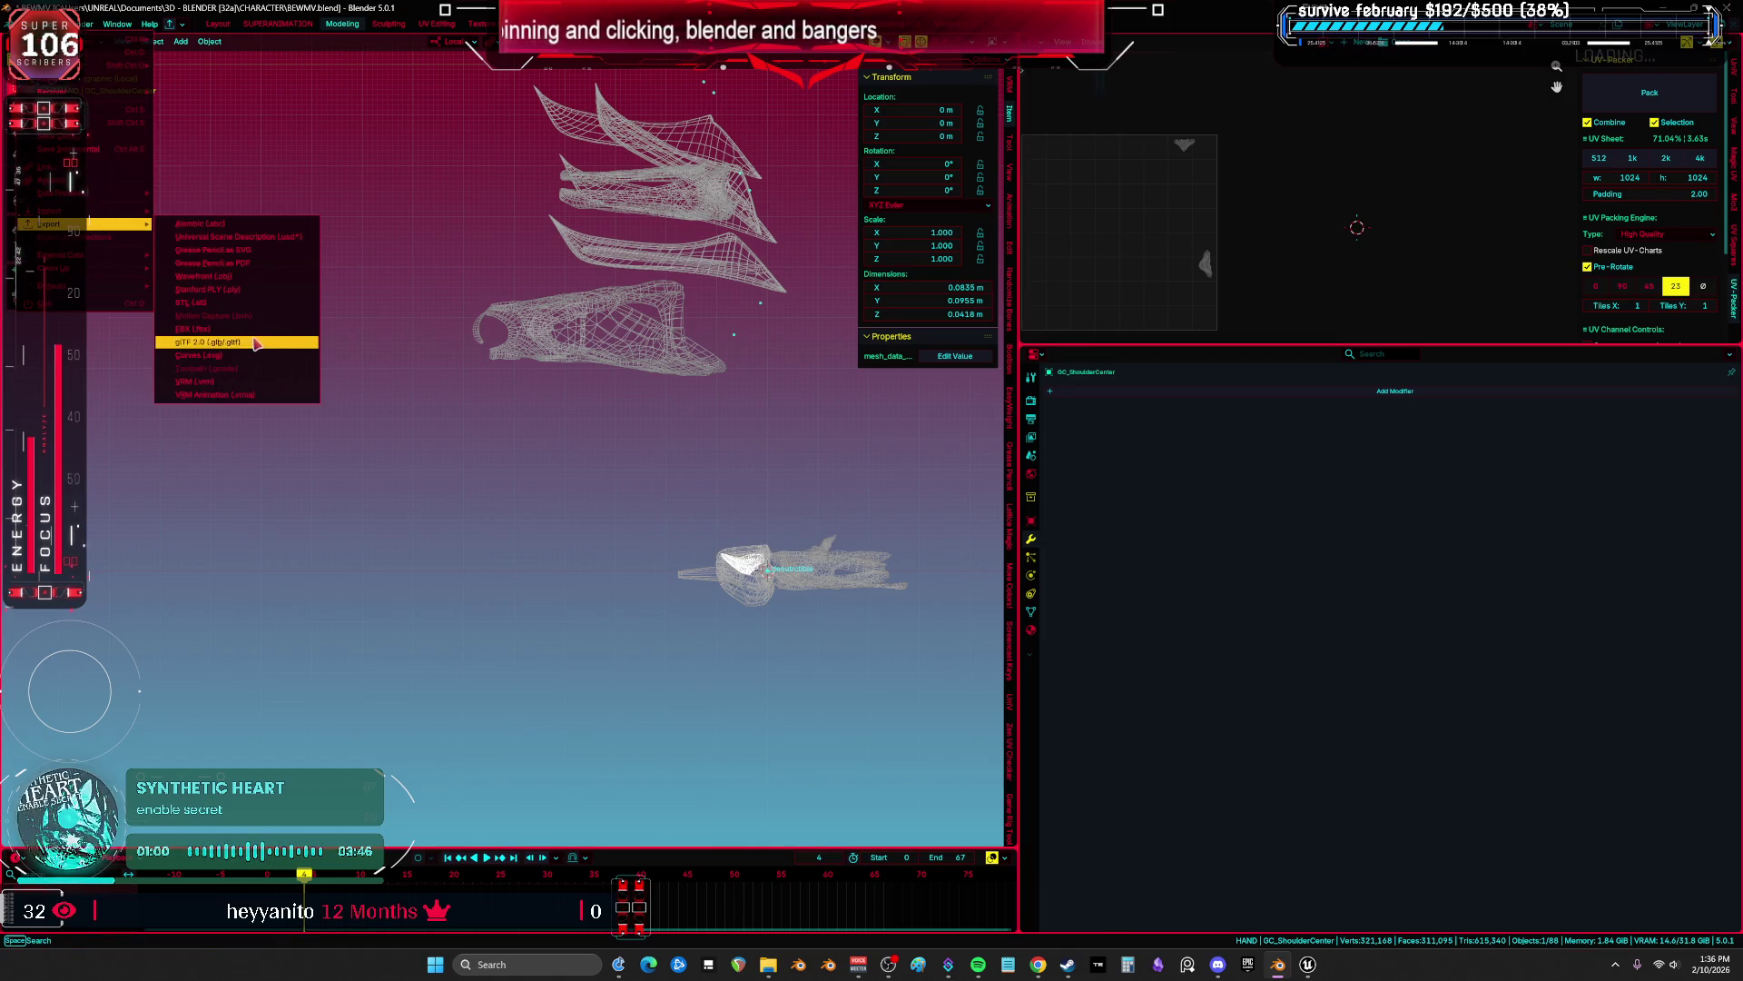
pyautogui.click(241, 329)
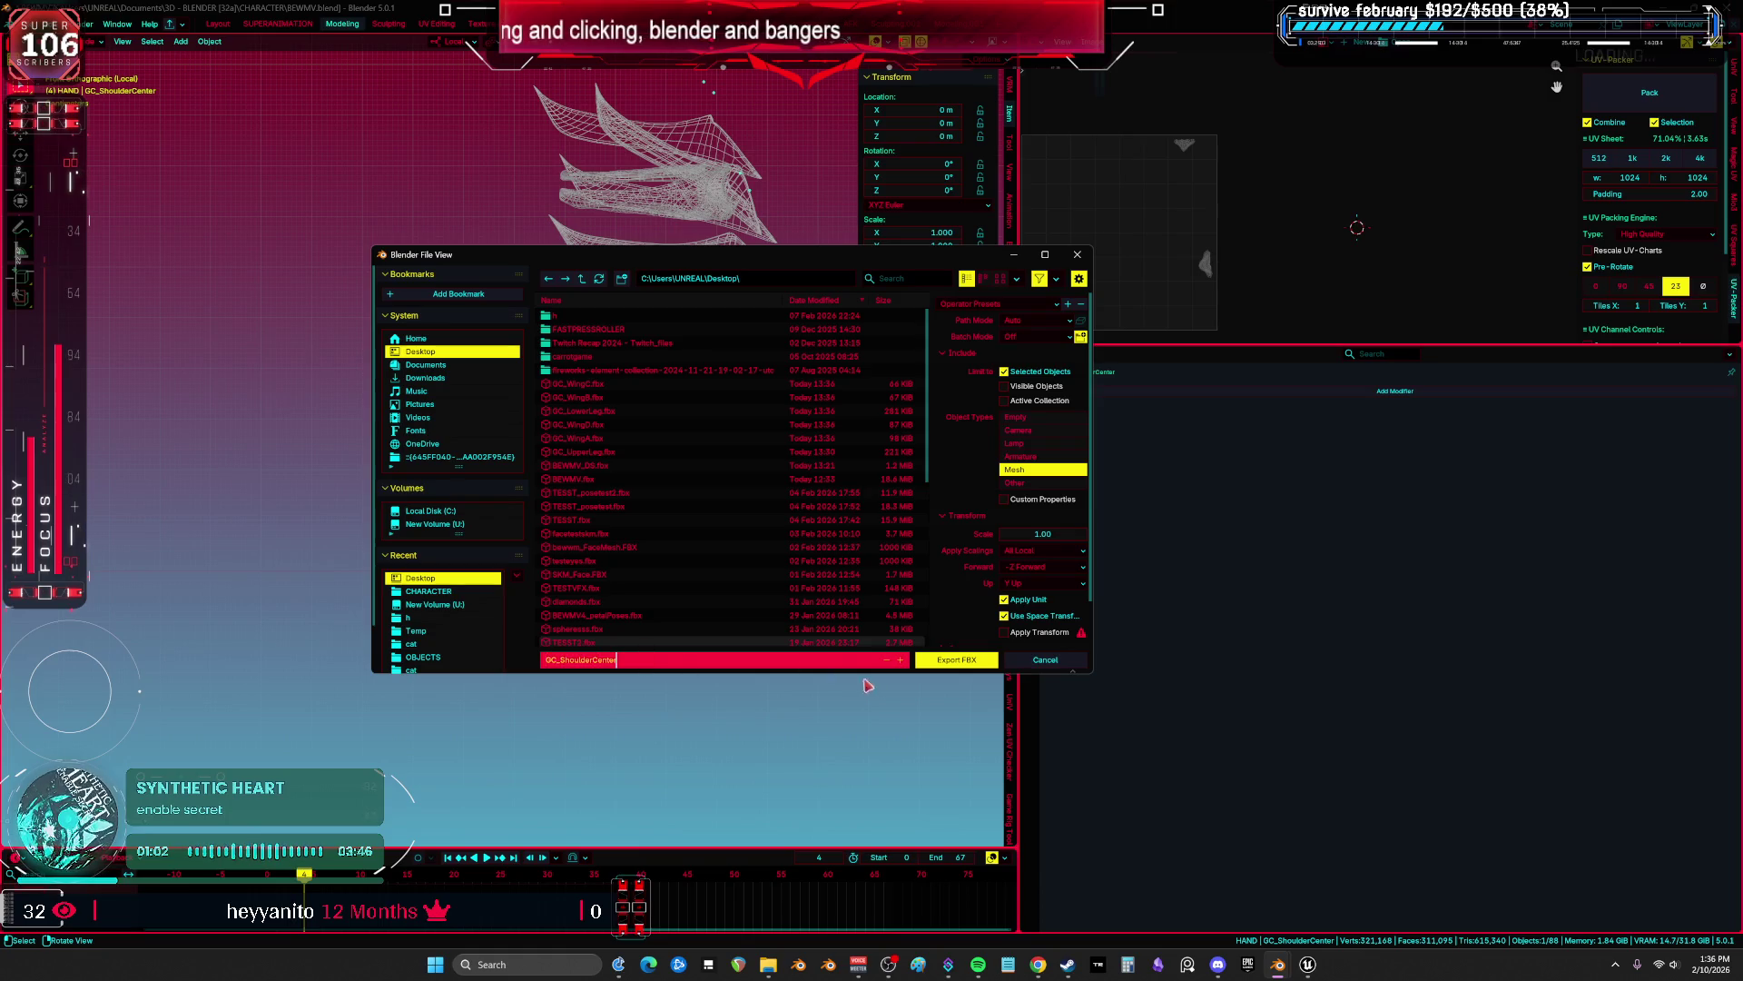
pyautogui.press('Return')
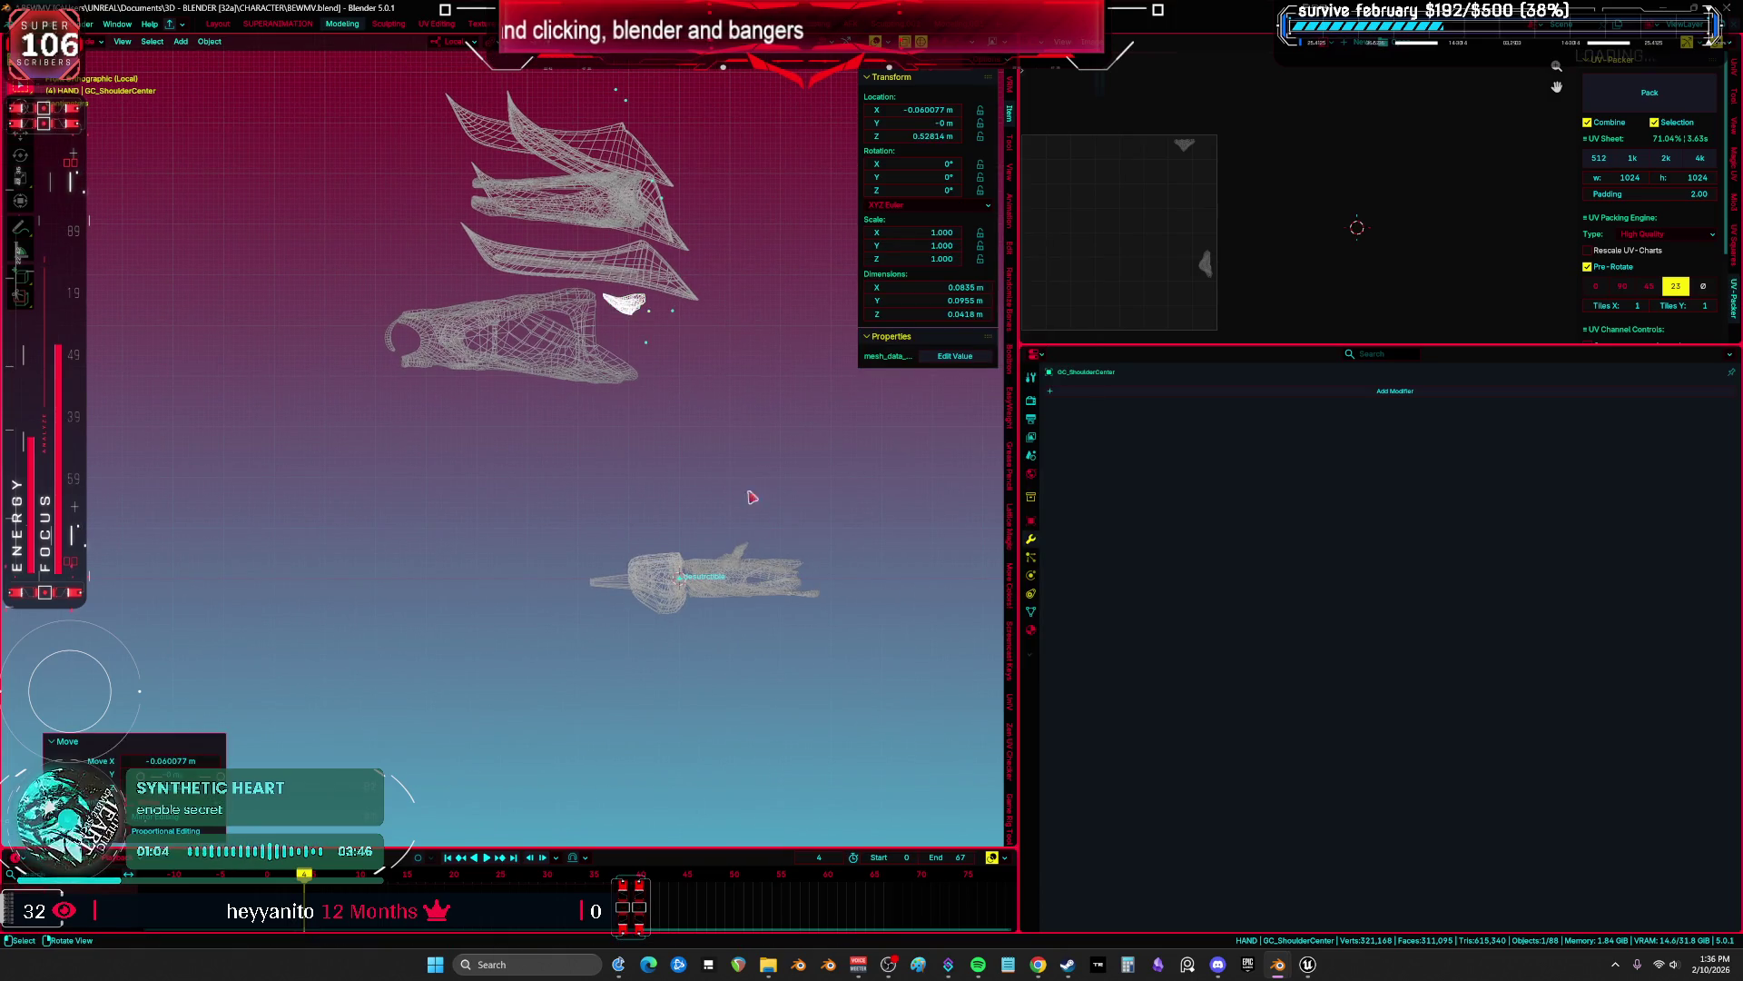
# Export GC_UpperArm as an FBX, then select GC_FlapC and copy its name.
pyautogui.click(776, 573)
pyautogui.press('F2')
pyautogui.press('Return')
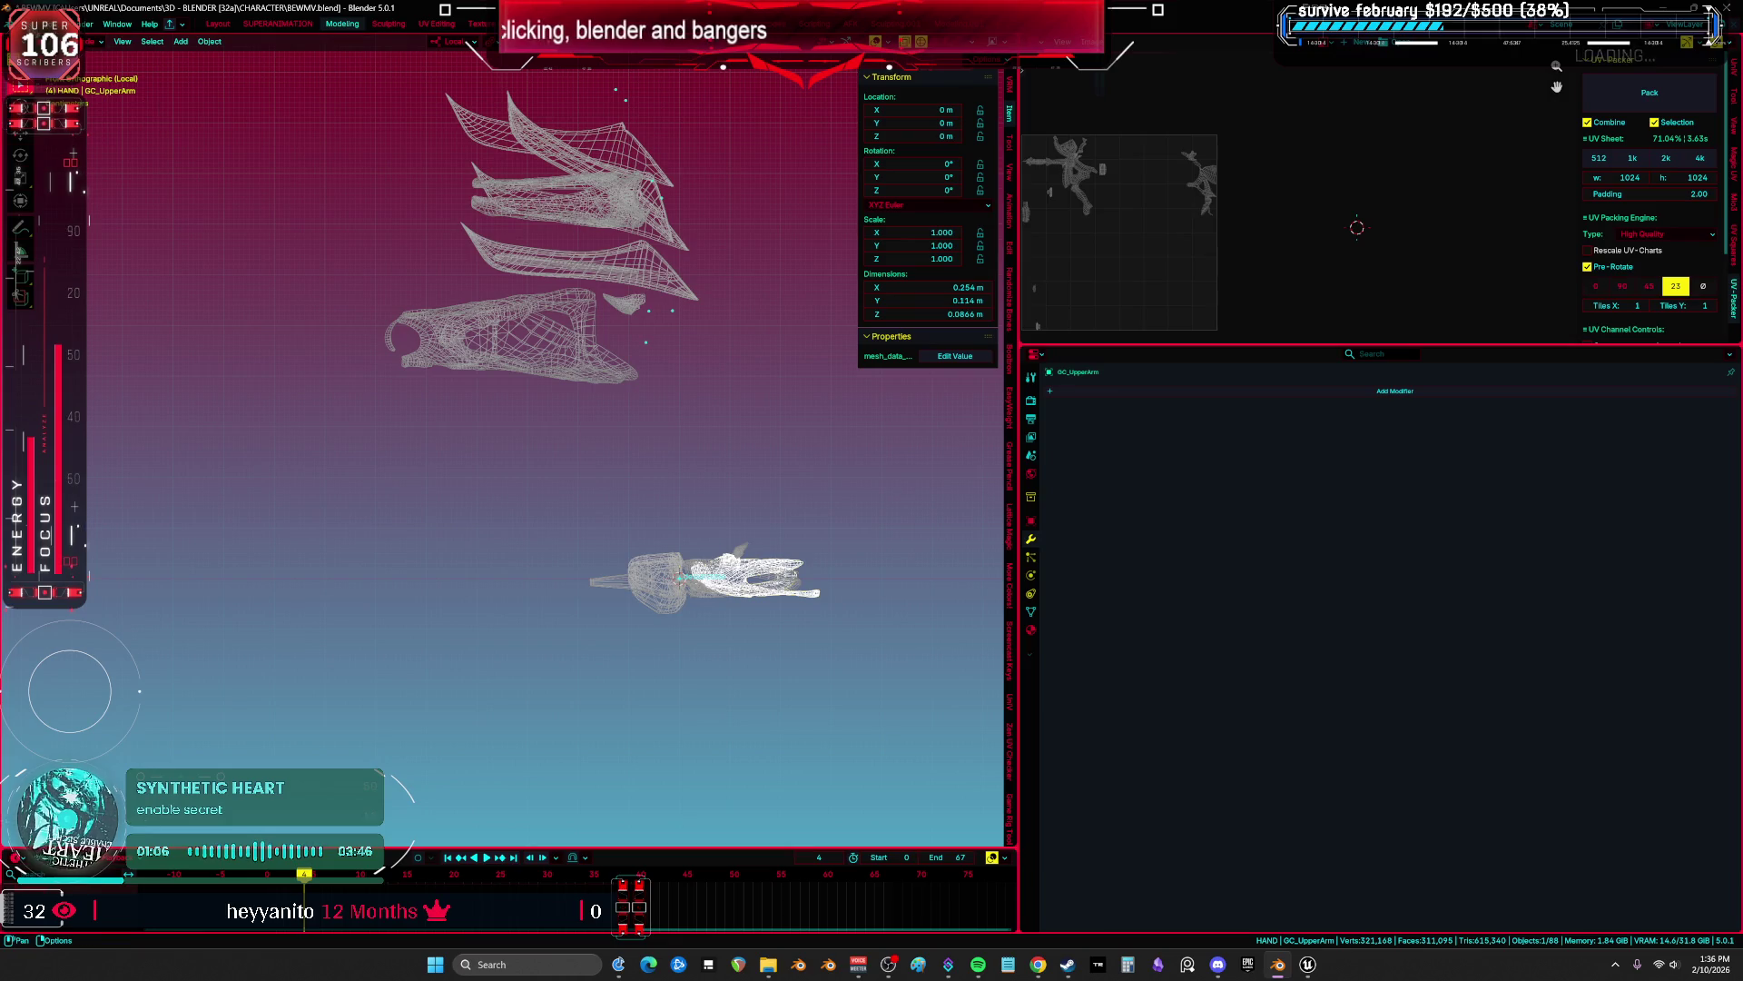
pyautogui.click(29, 24)
pyautogui.moveTo(90, 224)
pyautogui.click(245, 329)
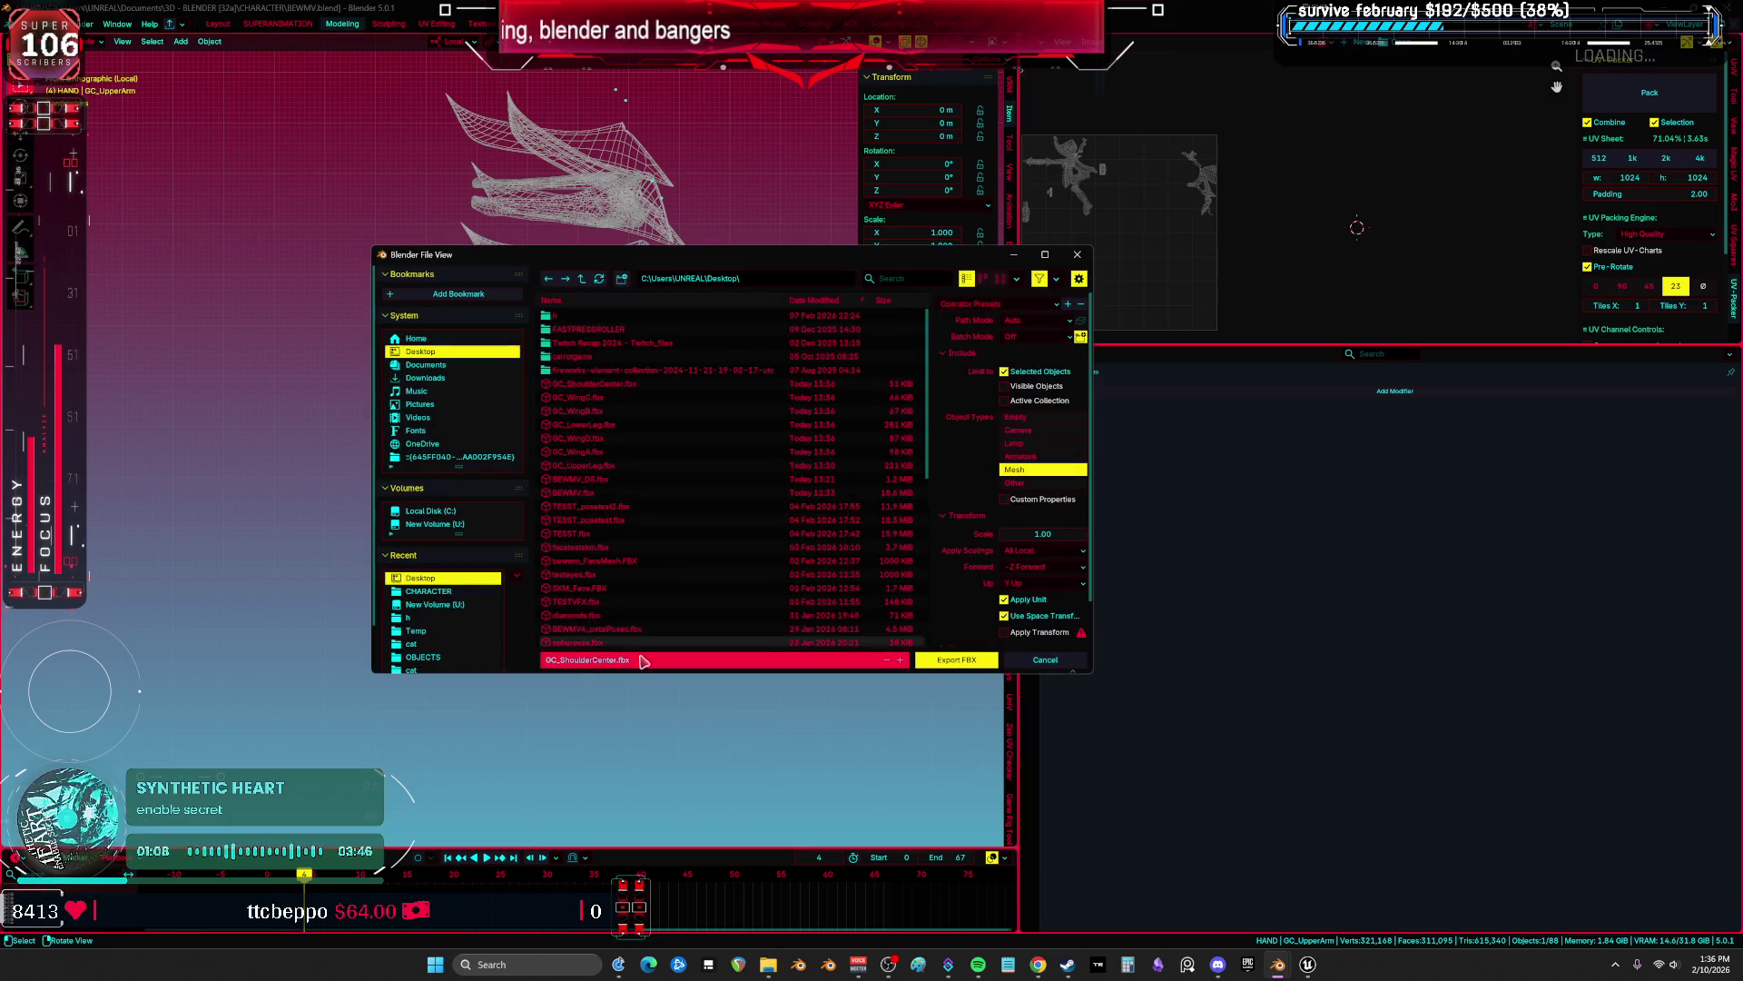
pyautogui.click(936, 663)
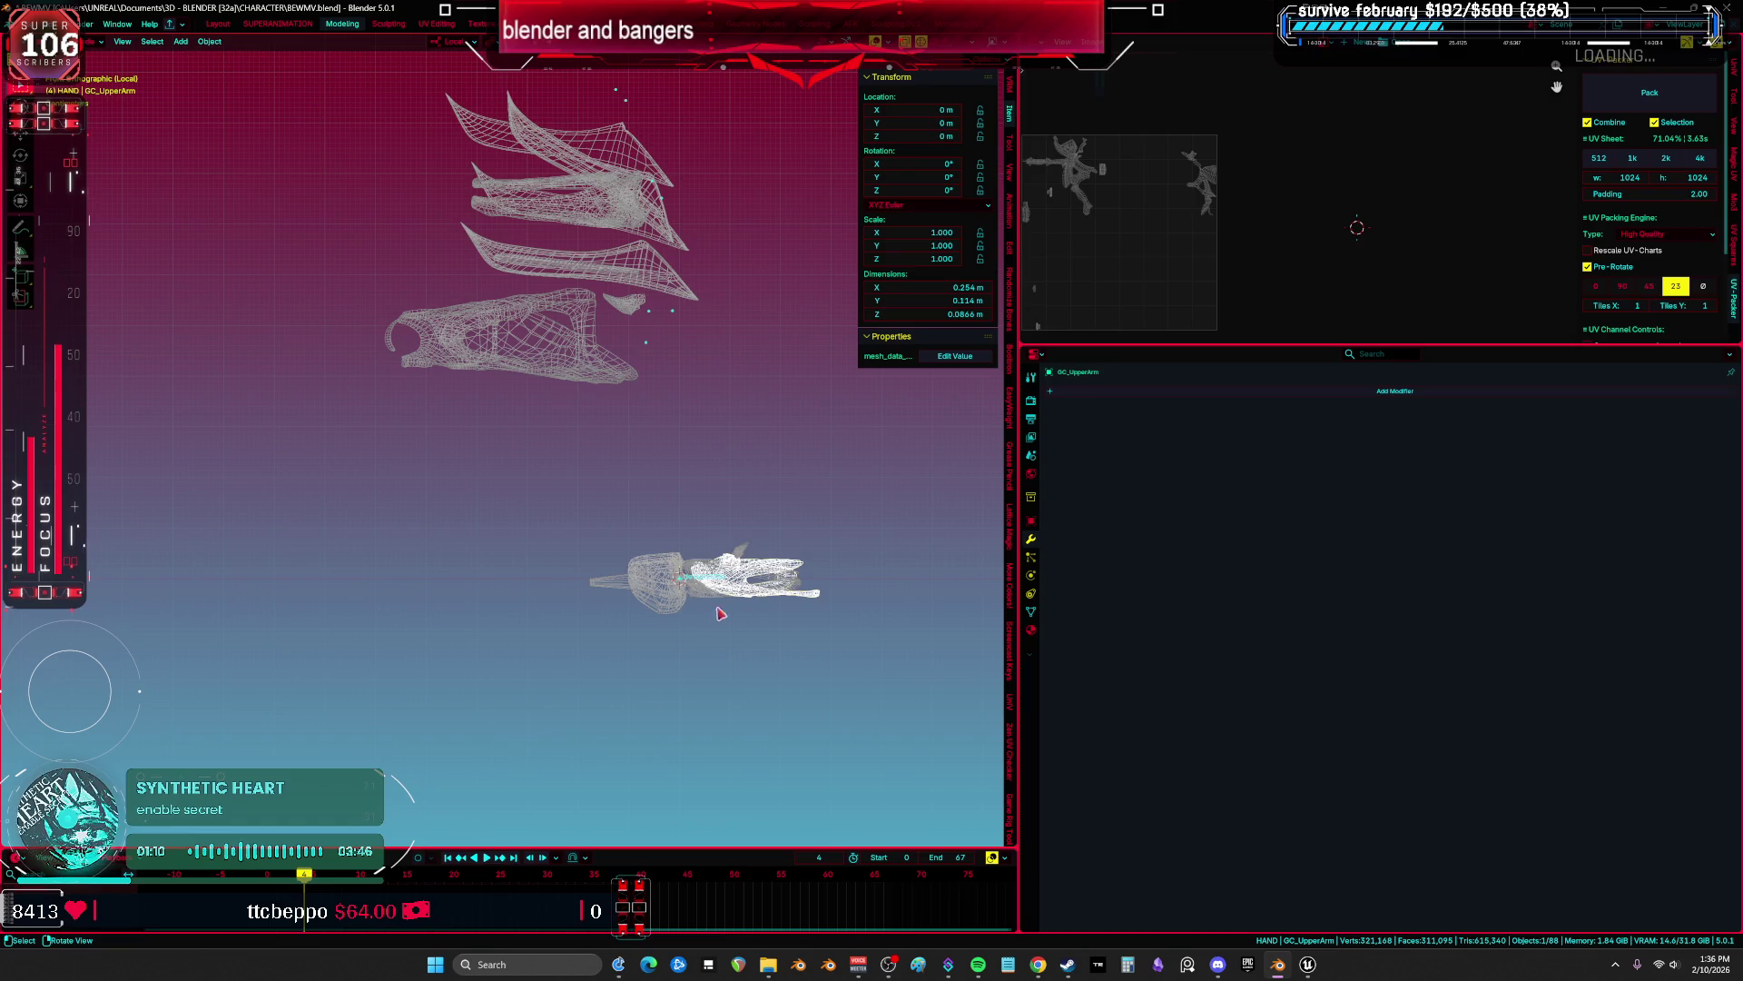
pyautogui.hotkey('ctrl', 'z')
pyautogui.click(660, 564)
pyautogui.press('F2')
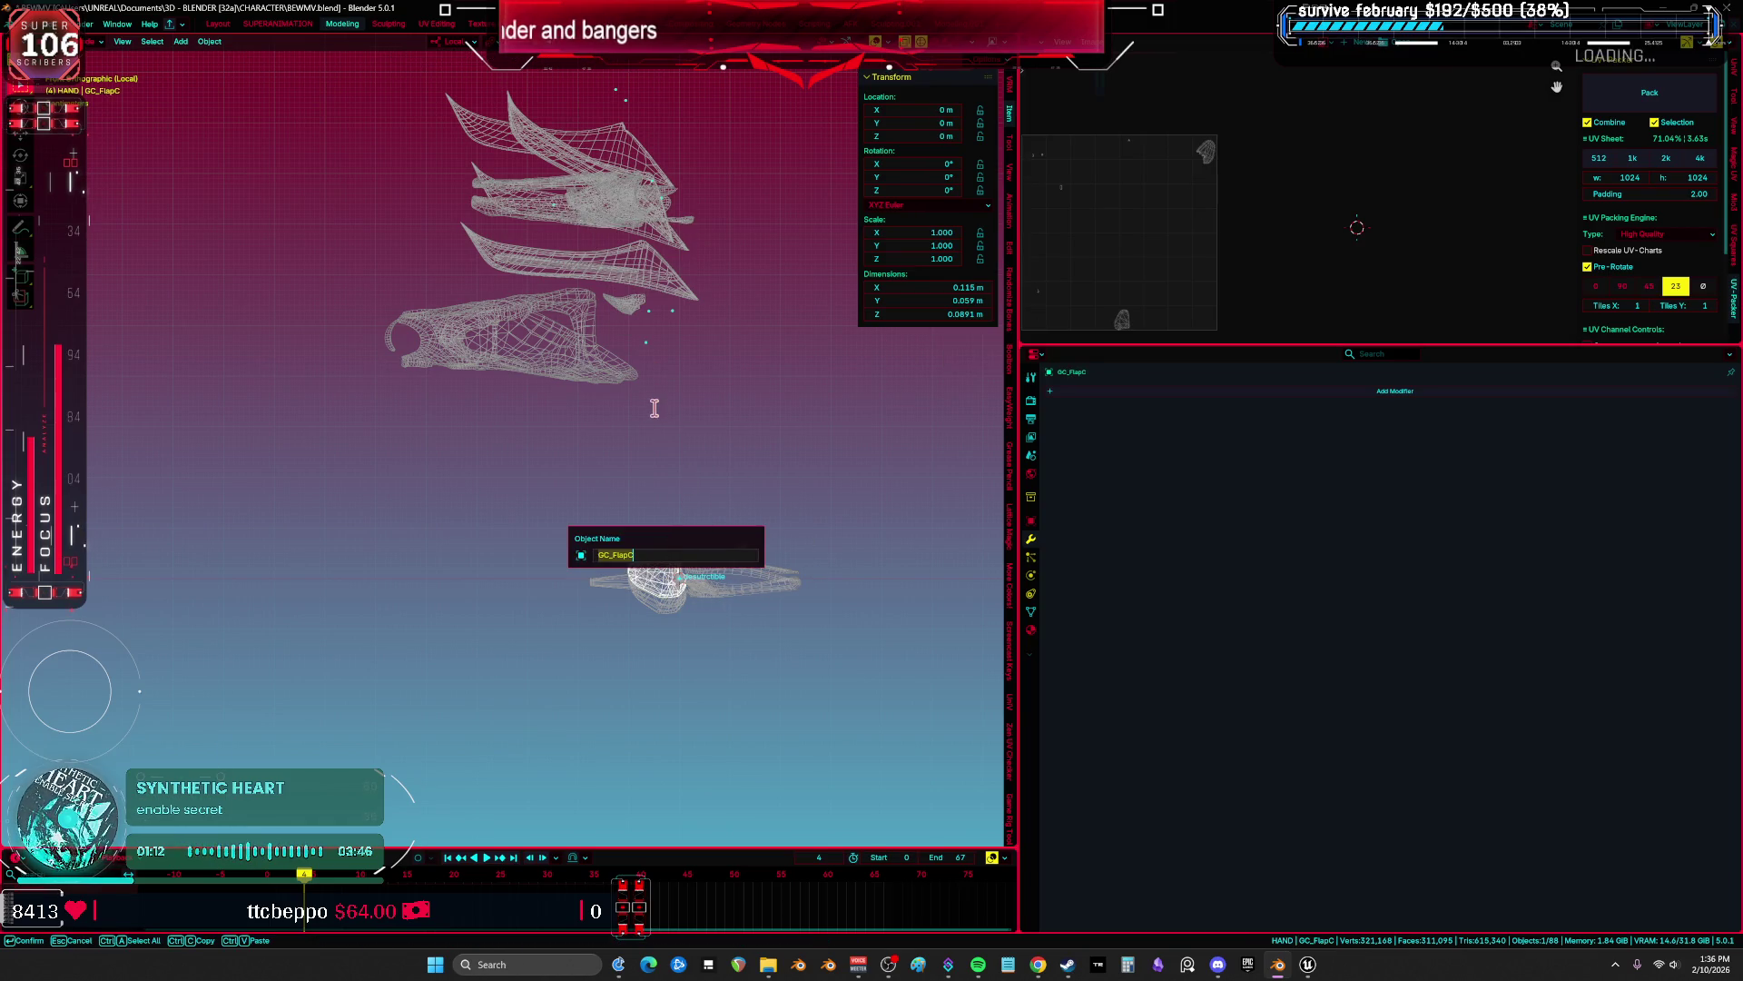
# Export GC_FlapC as an FBX and drag it up out of the pile.
pyautogui.click(27, 24)
pyautogui.moveTo(91, 224)
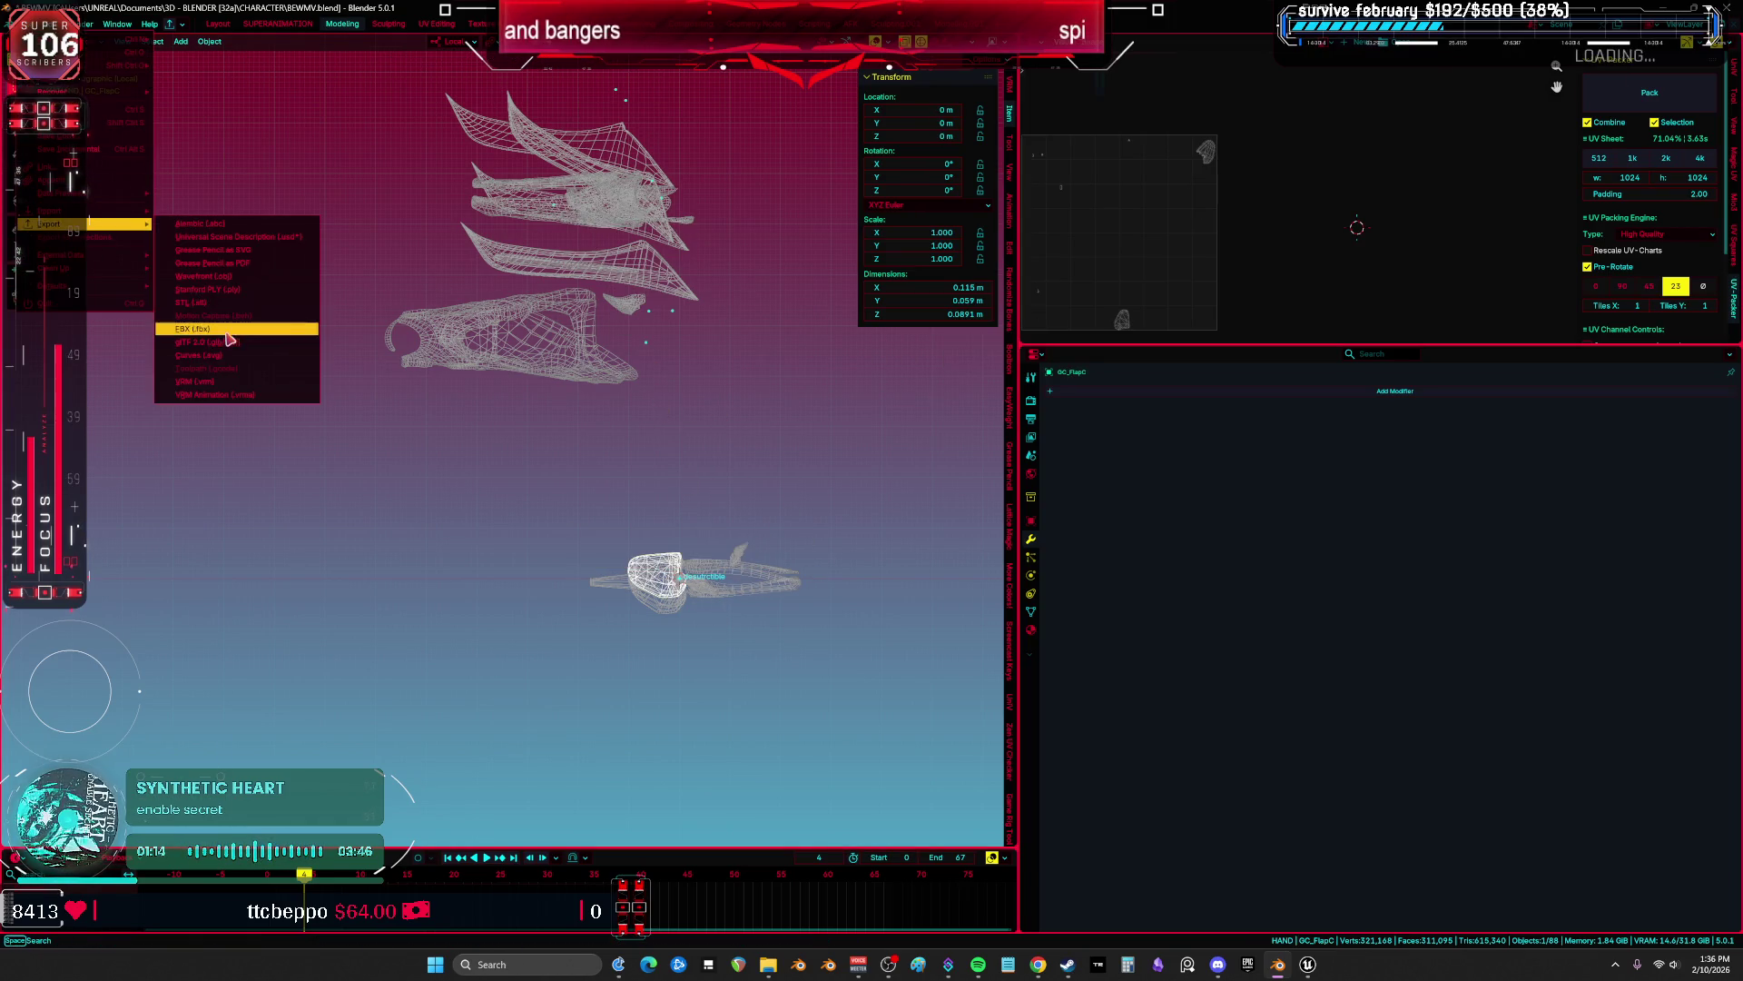
pyautogui.click(238, 335)
pyautogui.click(672, 660)
pyautogui.press('Return')
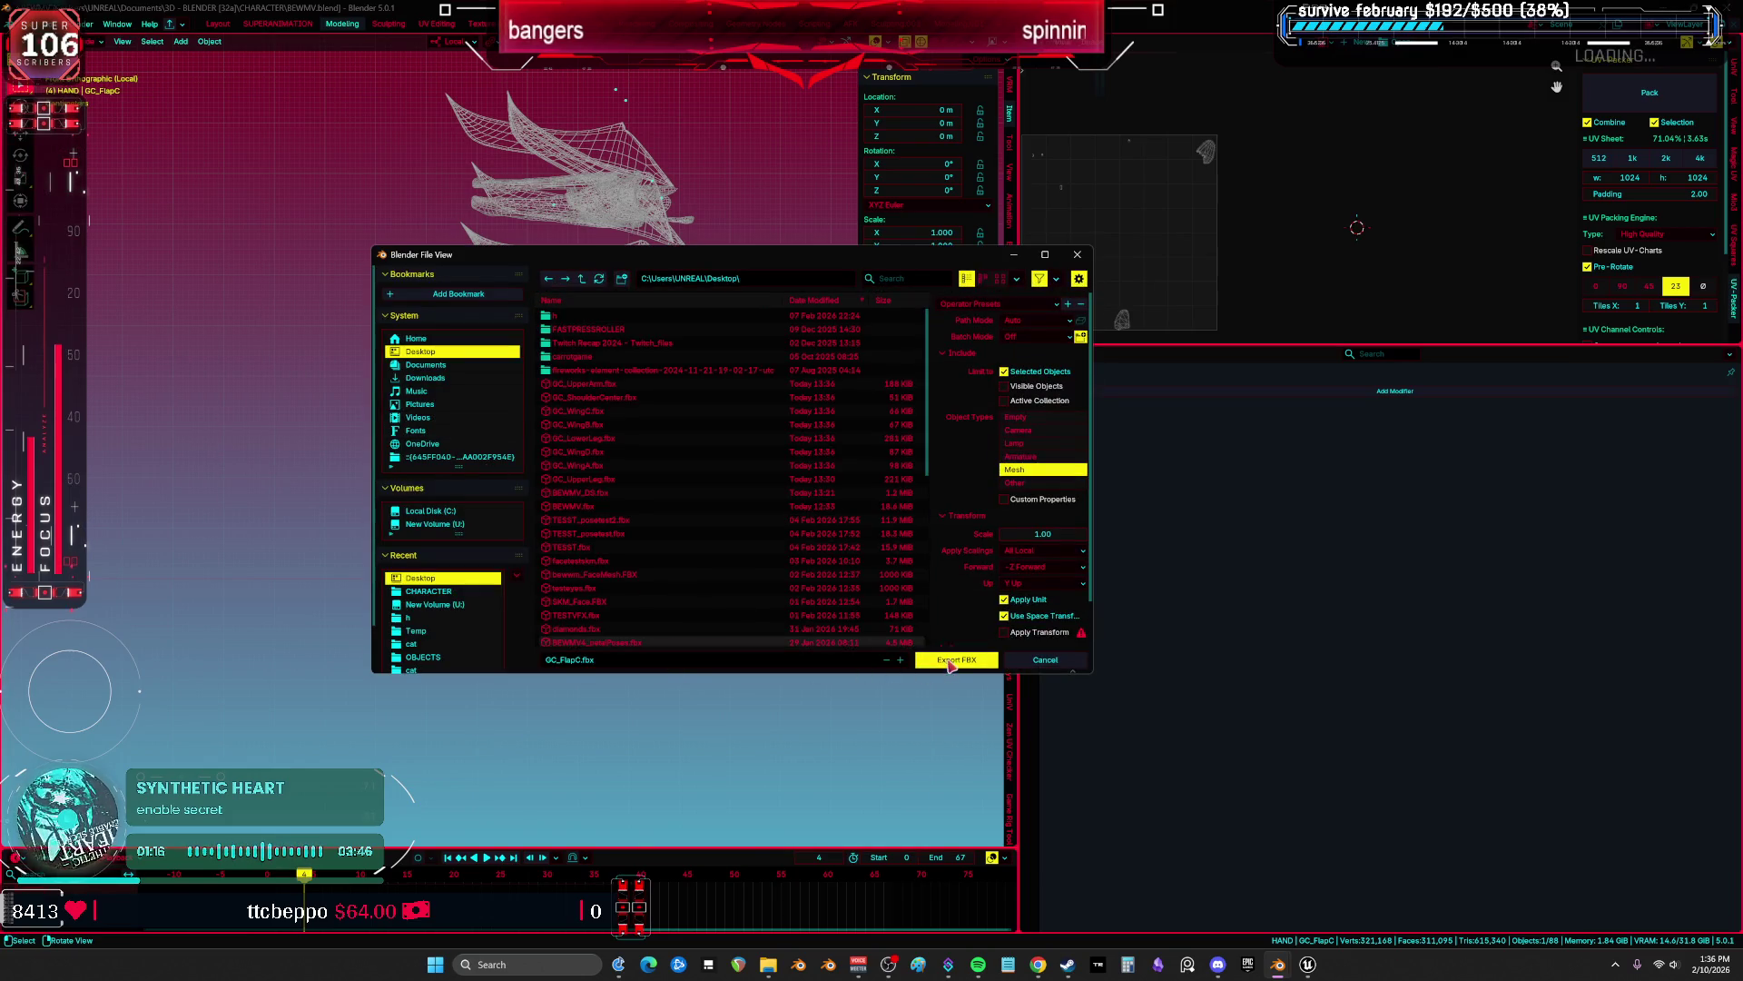
pyautogui.moveTo(660, 570); pyautogui.dragTo(636, 268)
# Export GC_FlapB as an FBX file using the F4 menu.
pyautogui.click(657, 569)
pyautogui.press('F2')
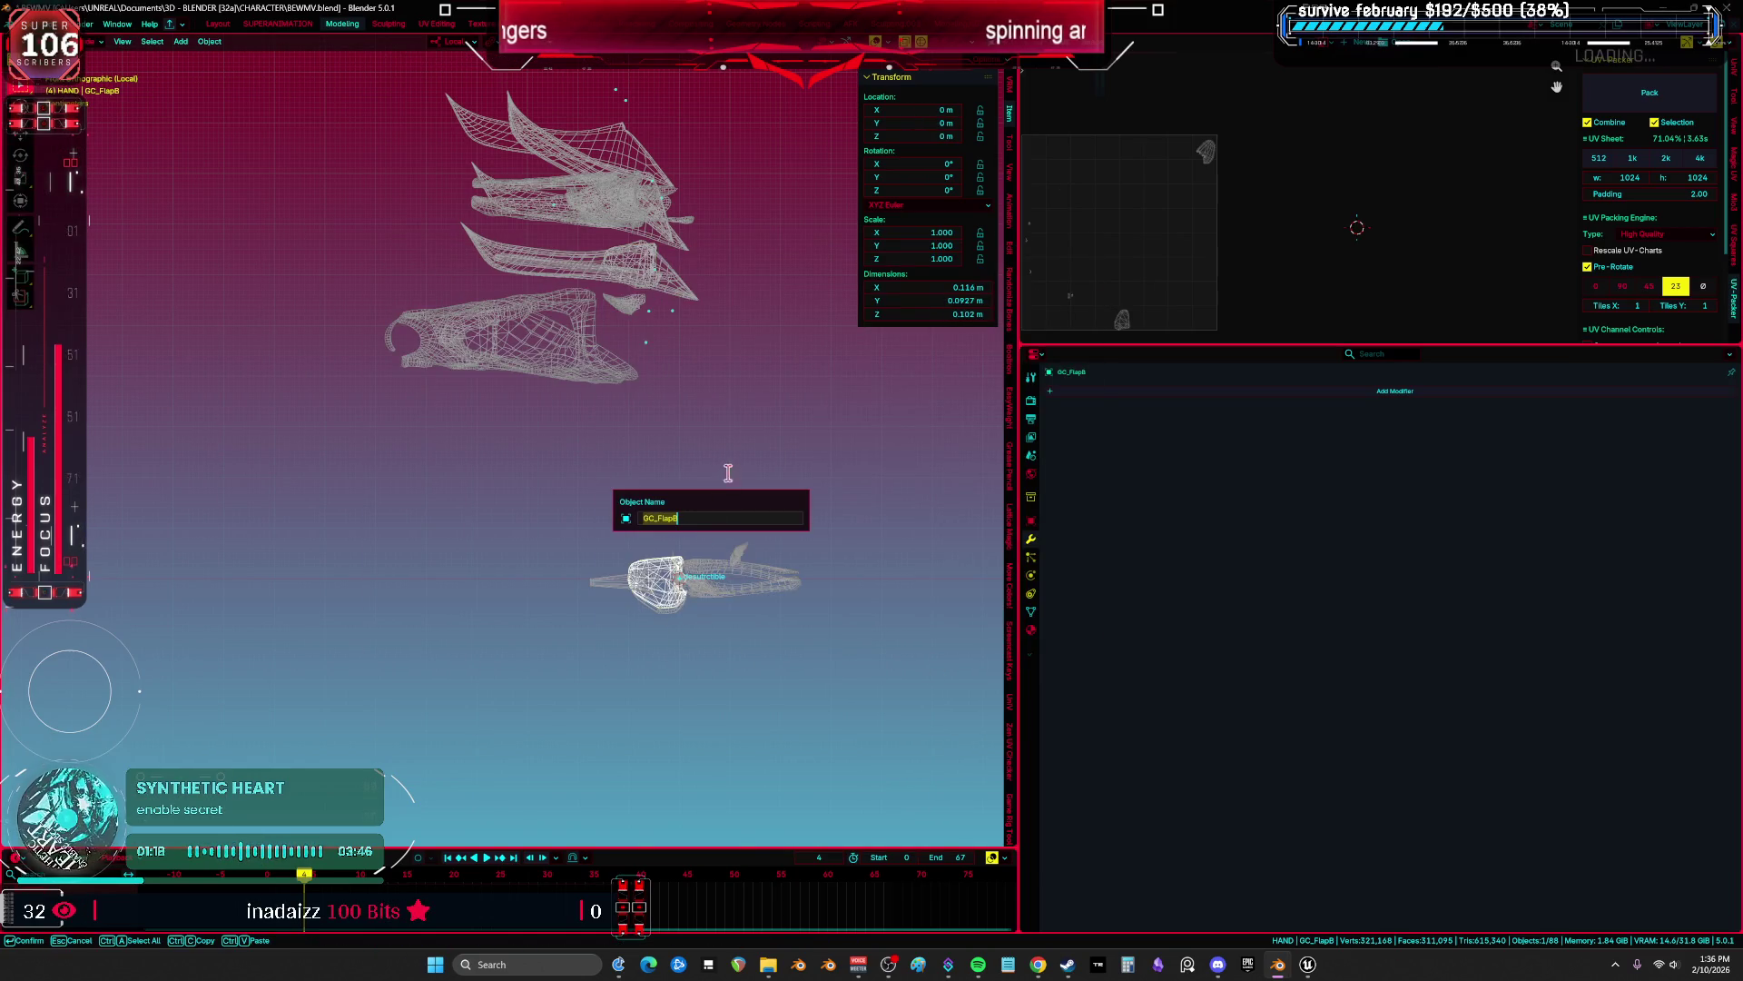
pyautogui.press('Escape')
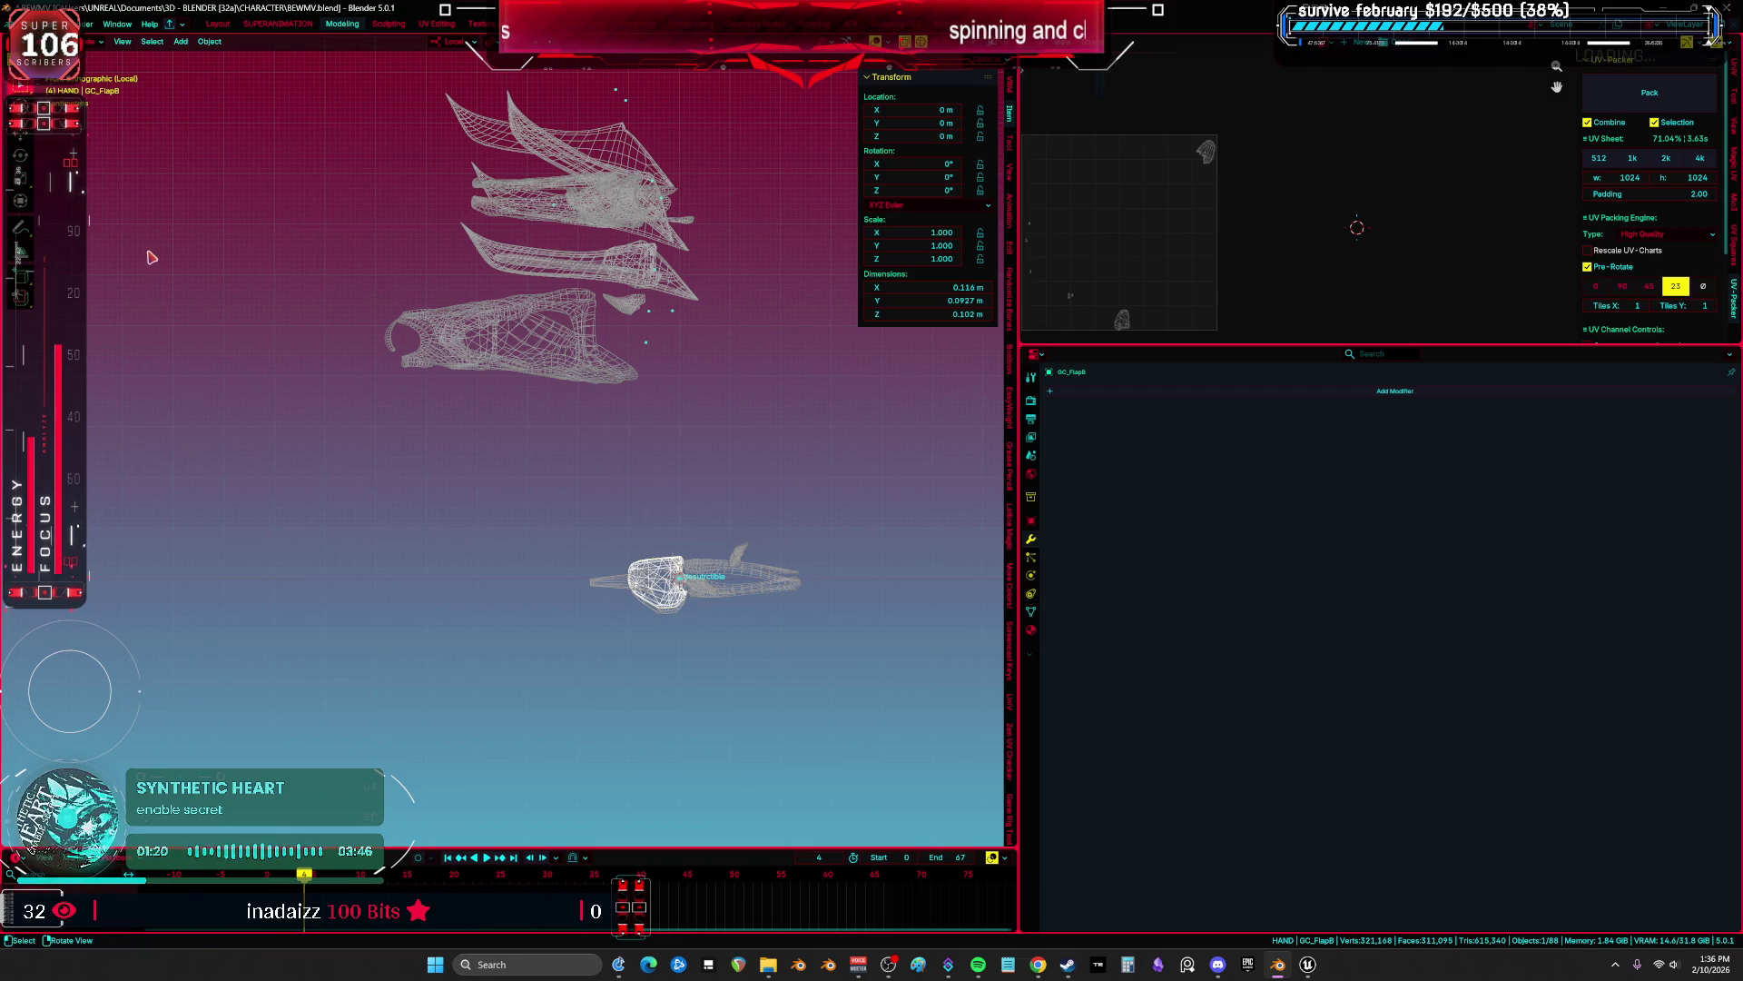
pyautogui.press('F4')
pyautogui.press('Escape')
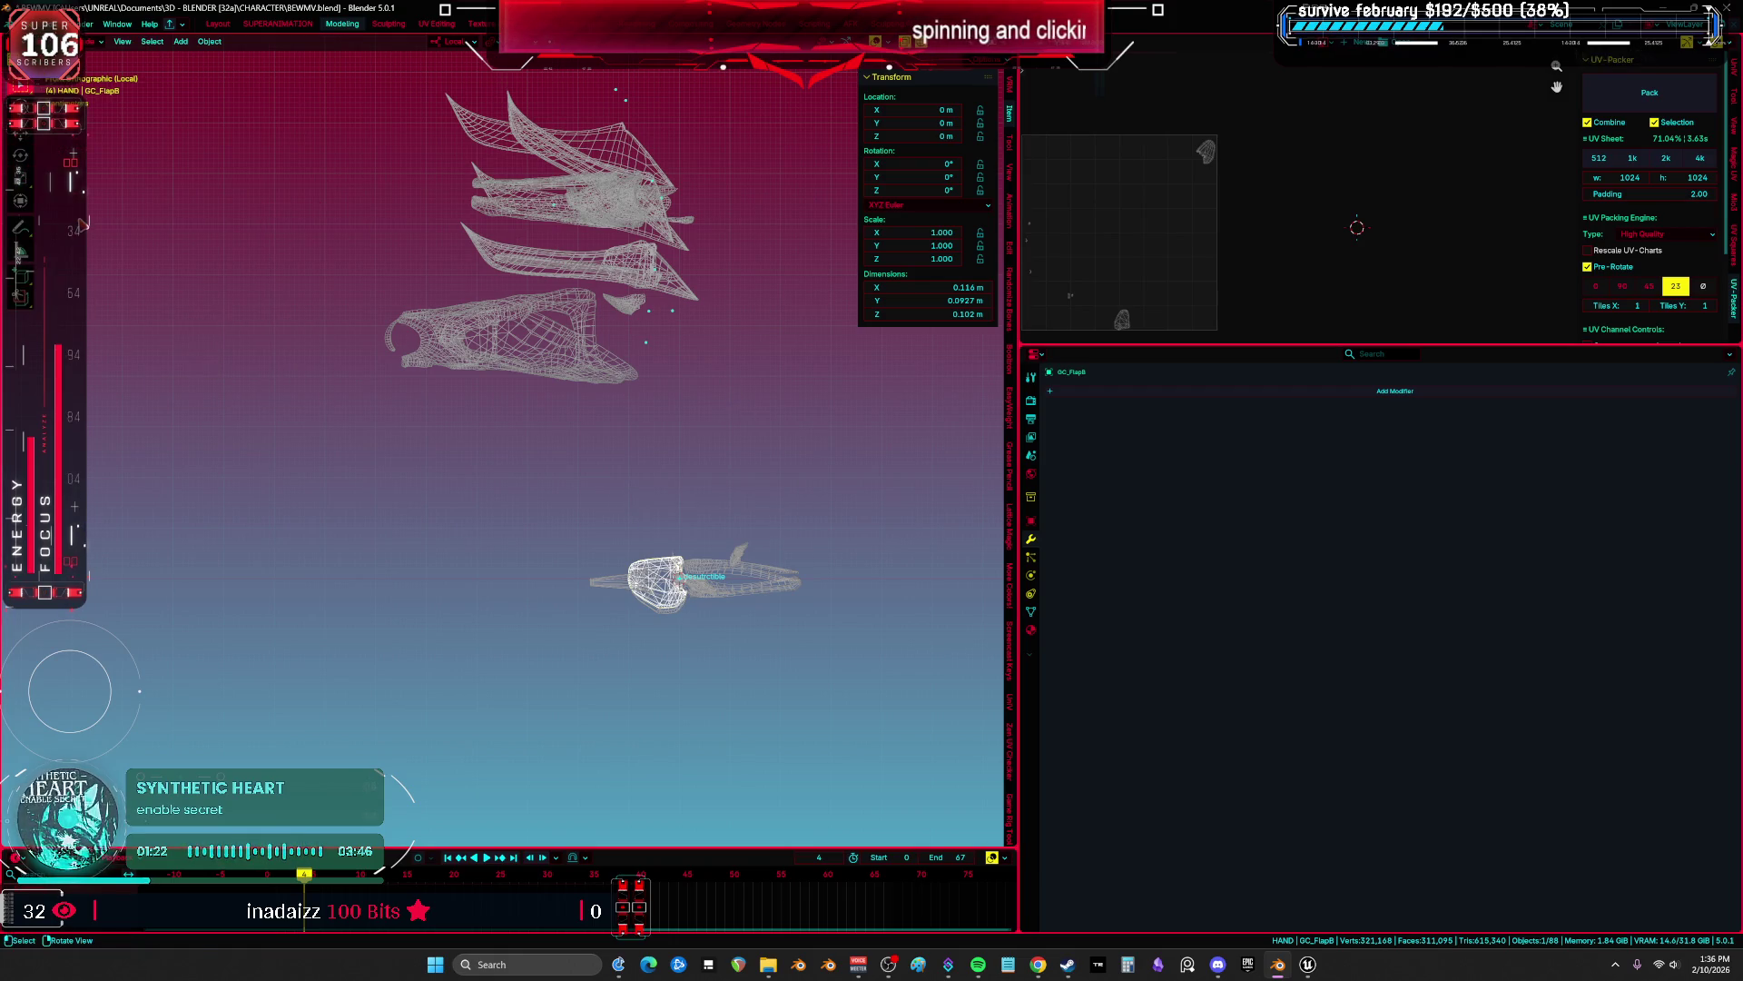
pyautogui.press('F4')
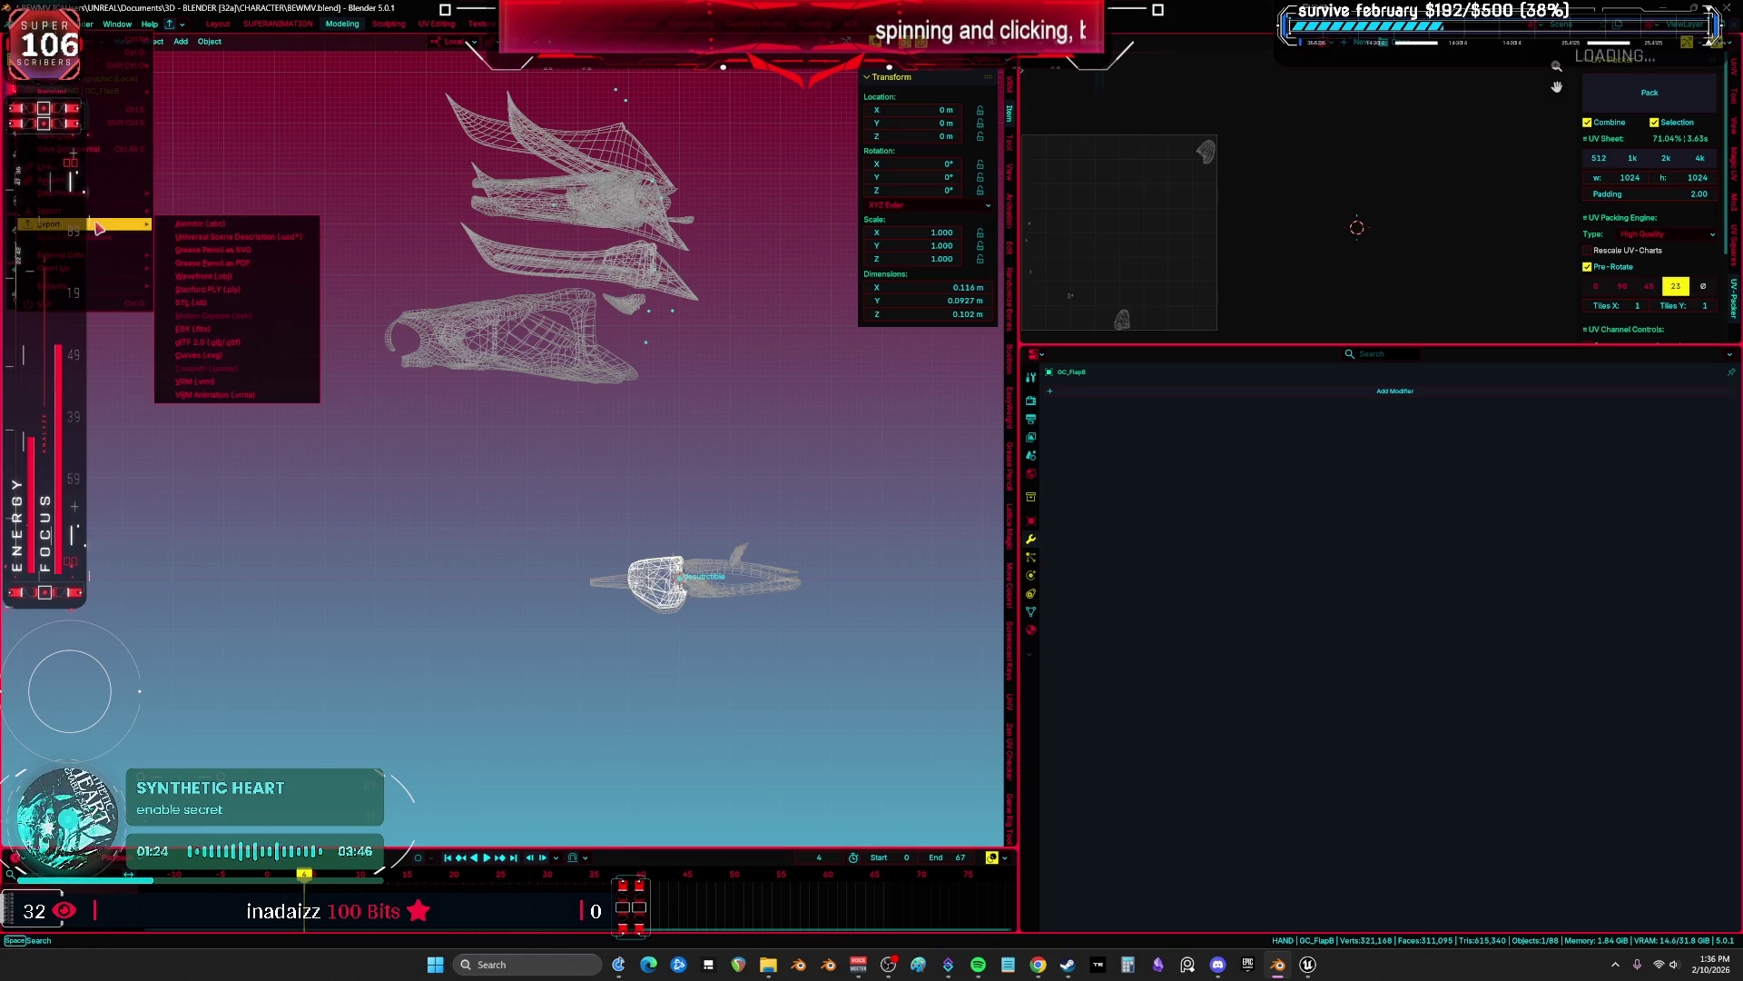
pyautogui.click(218, 329)
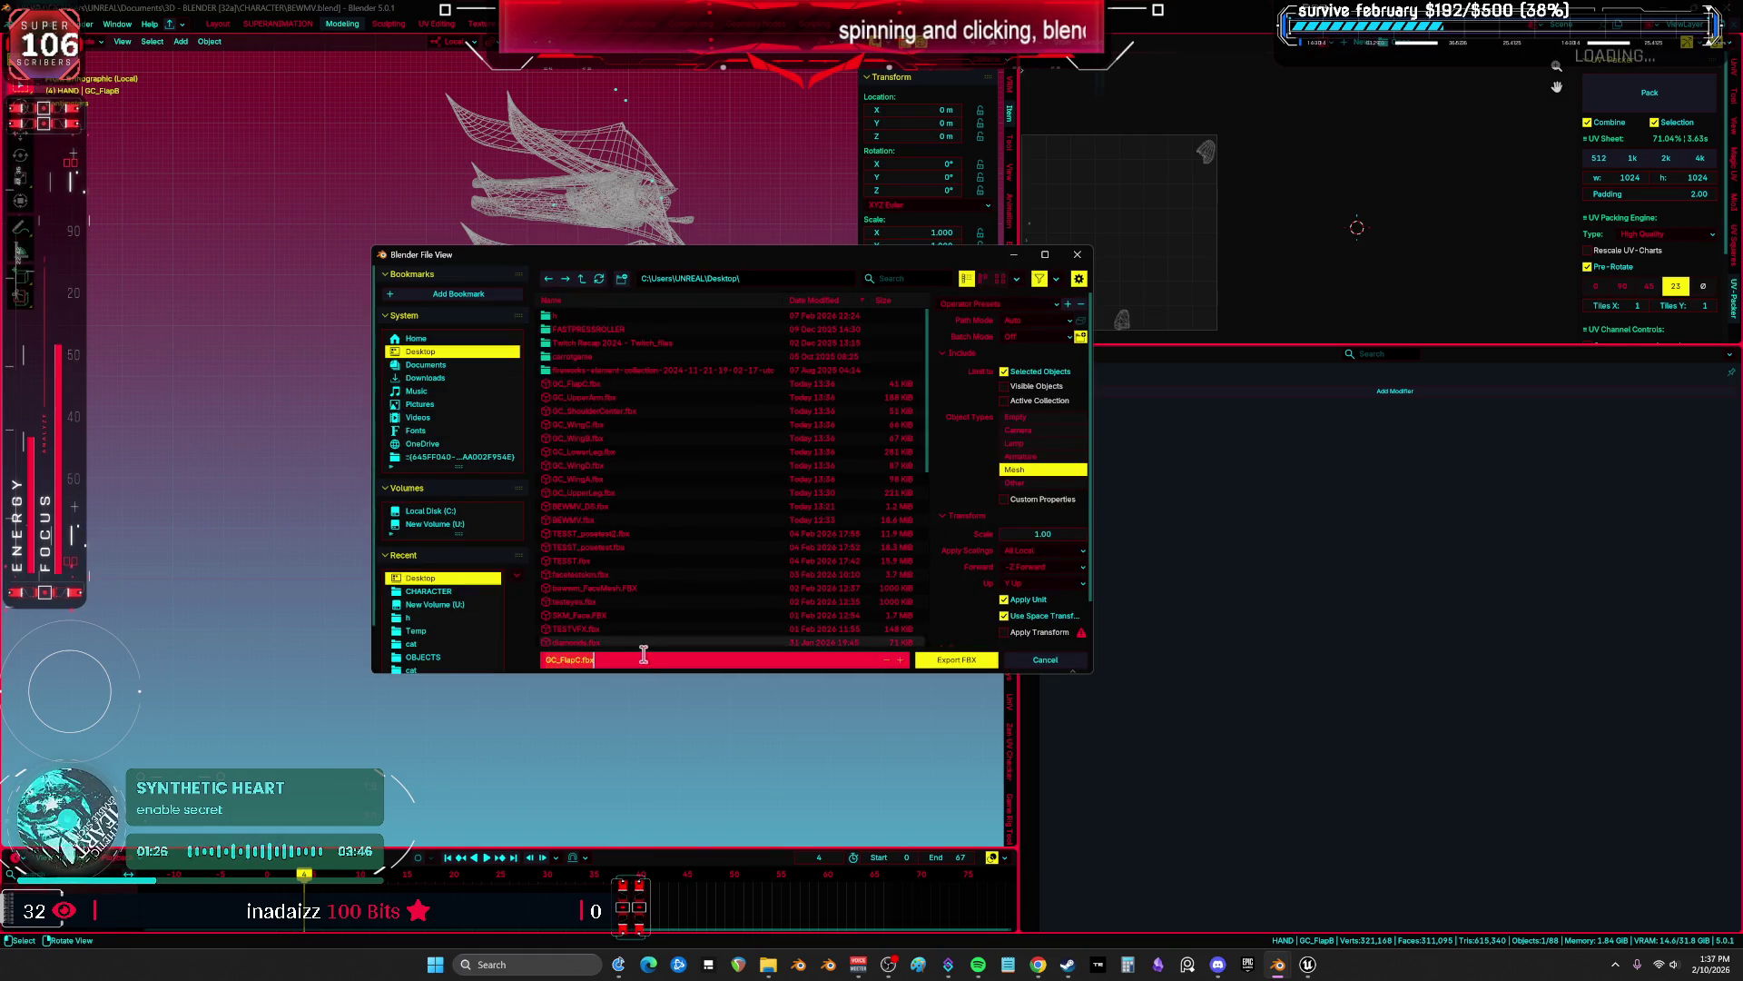
pyautogui.click(965, 661)
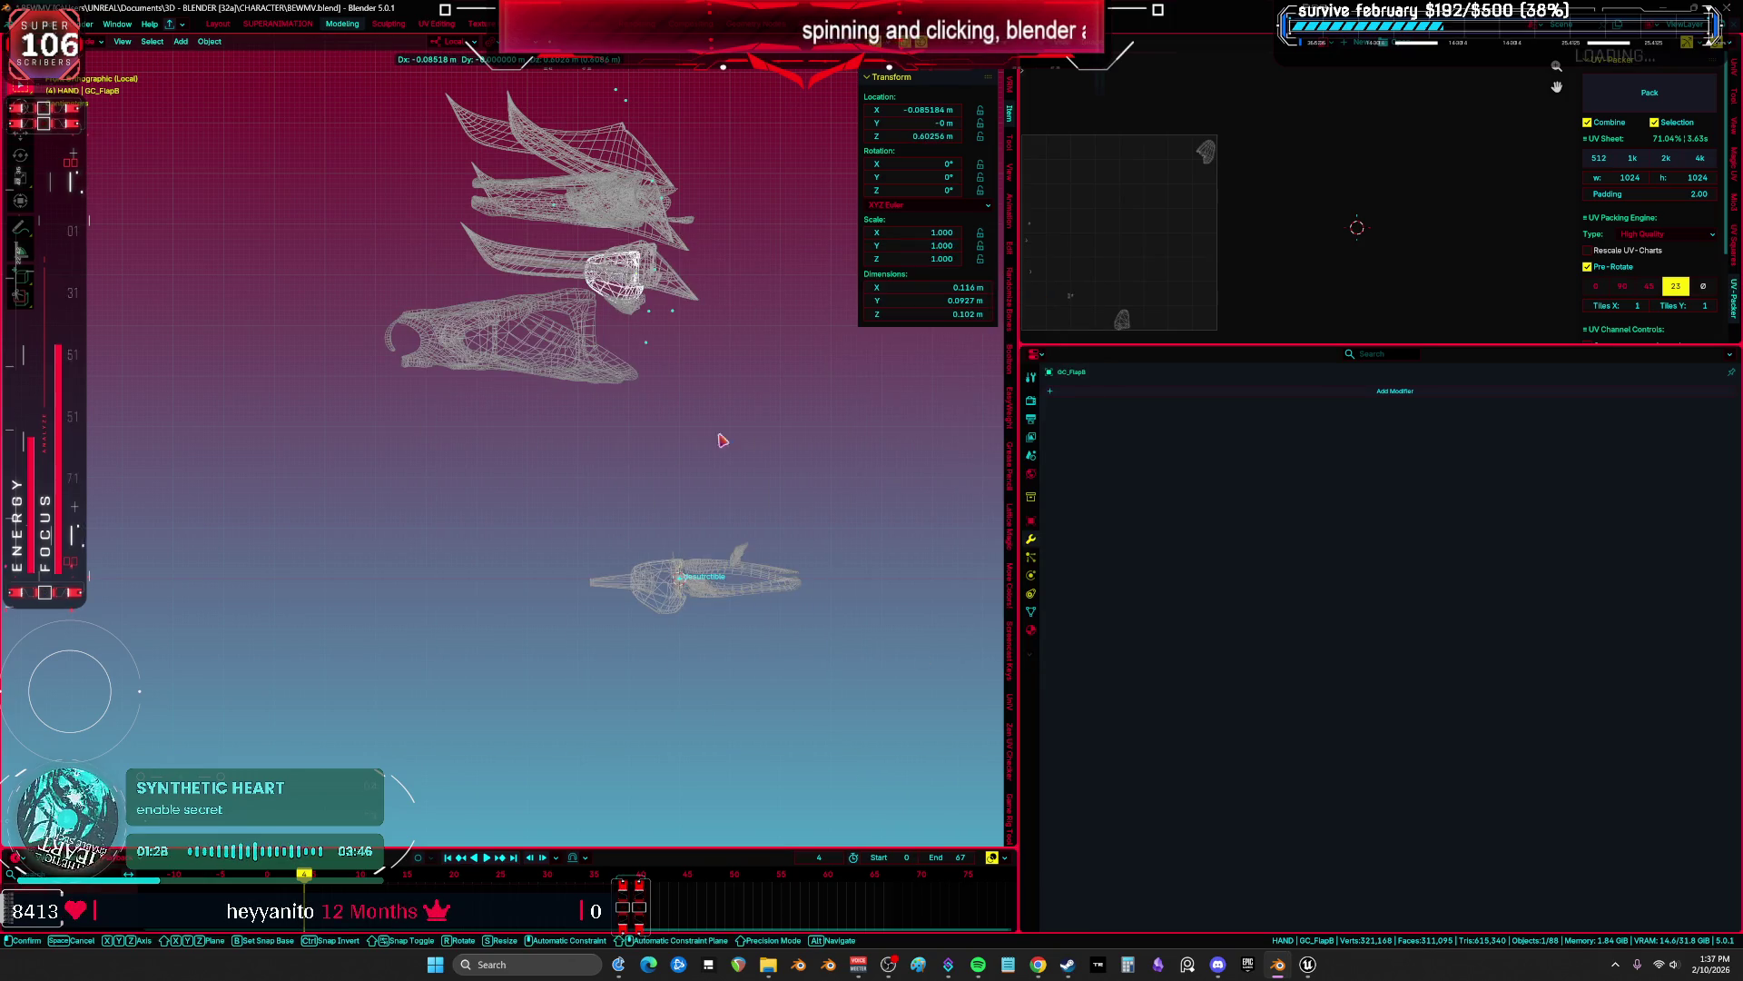
# Export GC_LowerArm as an FBX file named after the part.
pyautogui.click(761, 576)
pyautogui.press('F2')
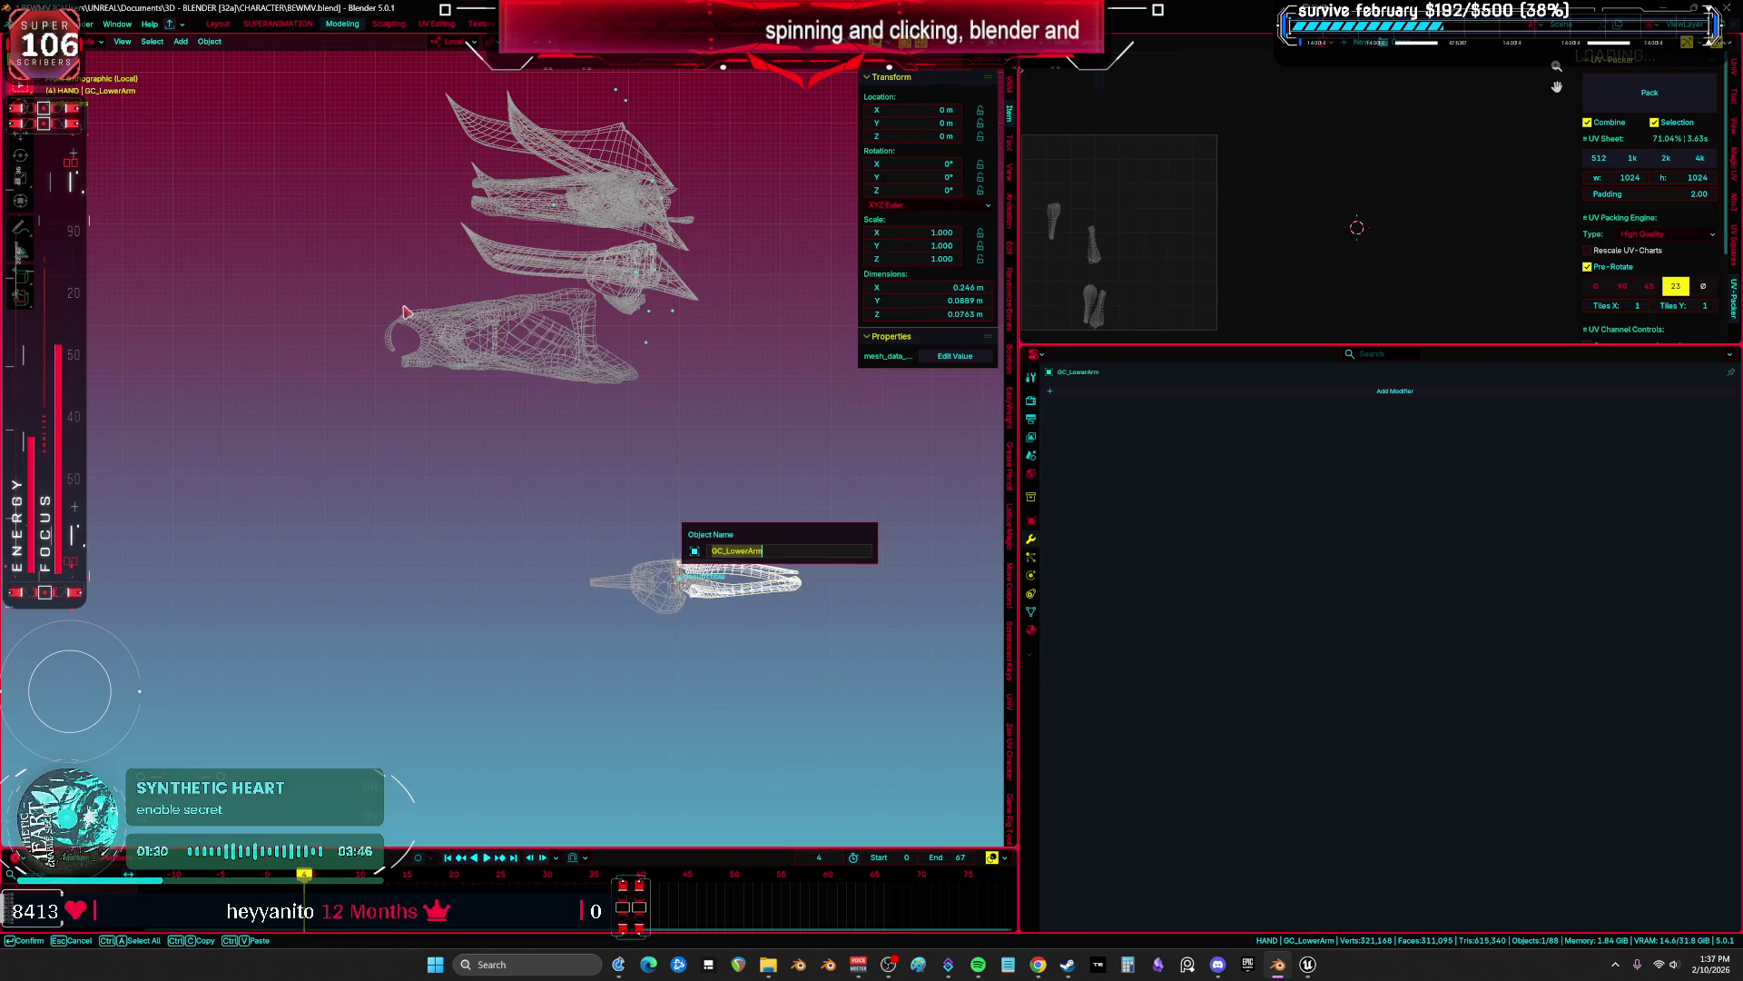
pyautogui.press('Return')
pyautogui.click(35, 23)
pyautogui.moveTo(82, 223)
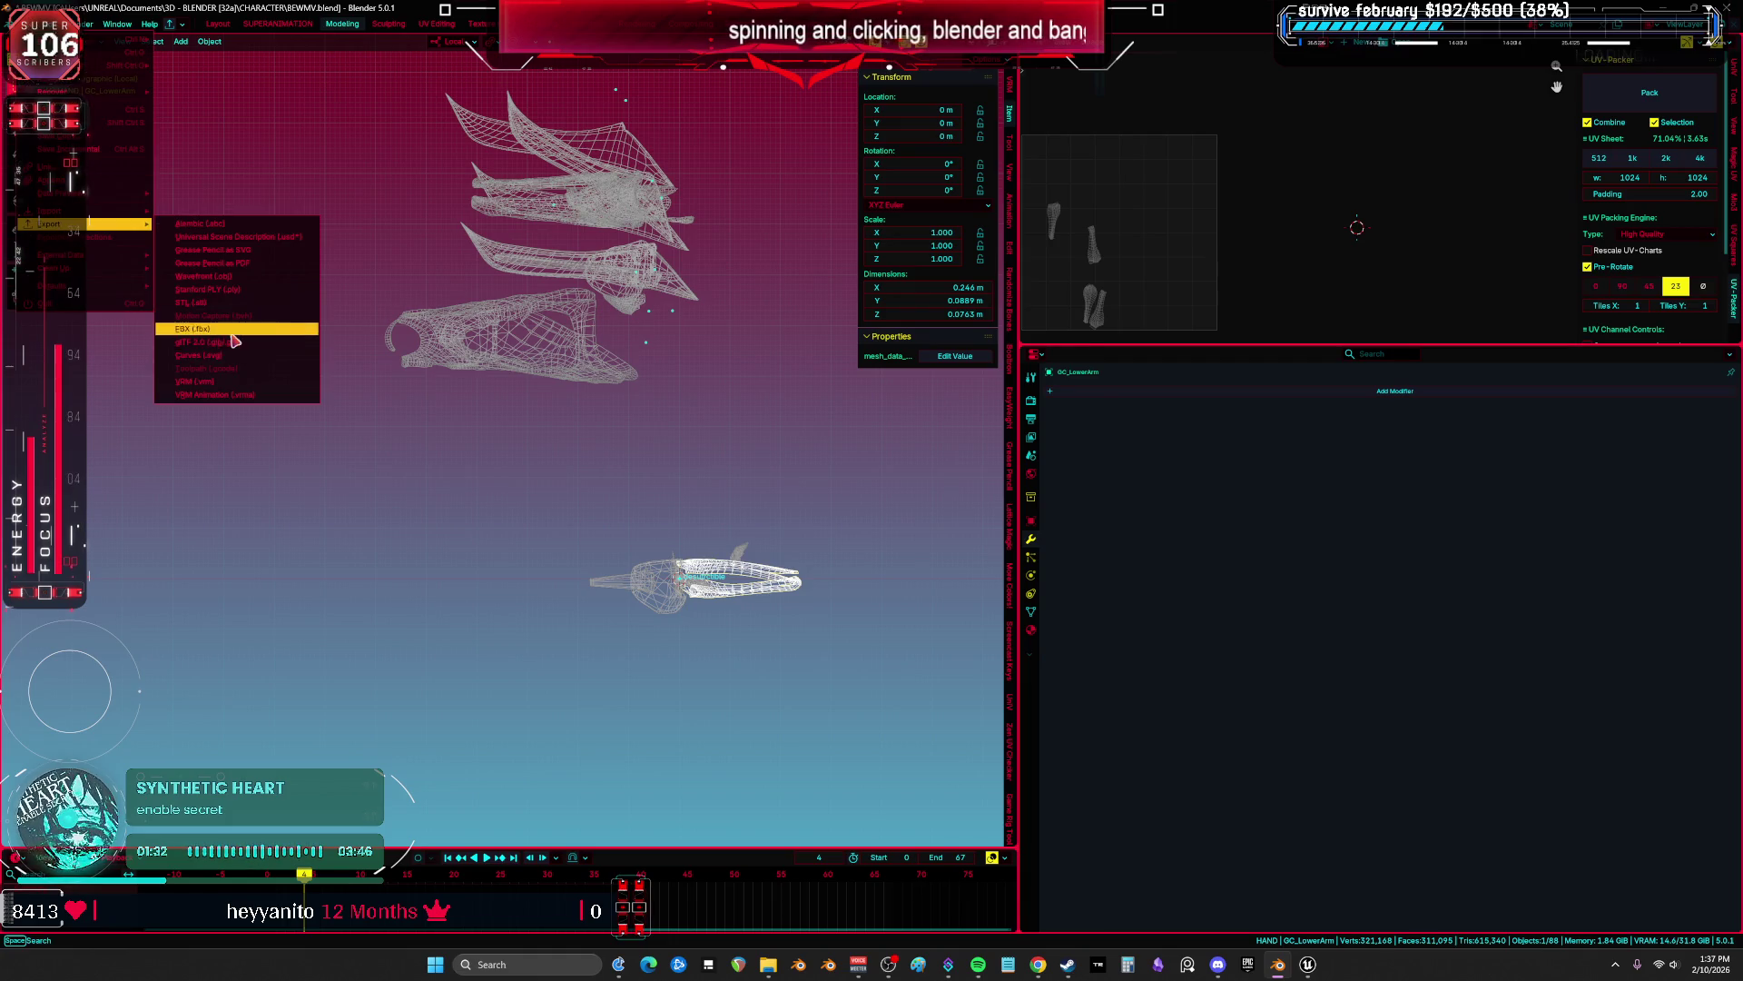
pyautogui.click(232, 330)
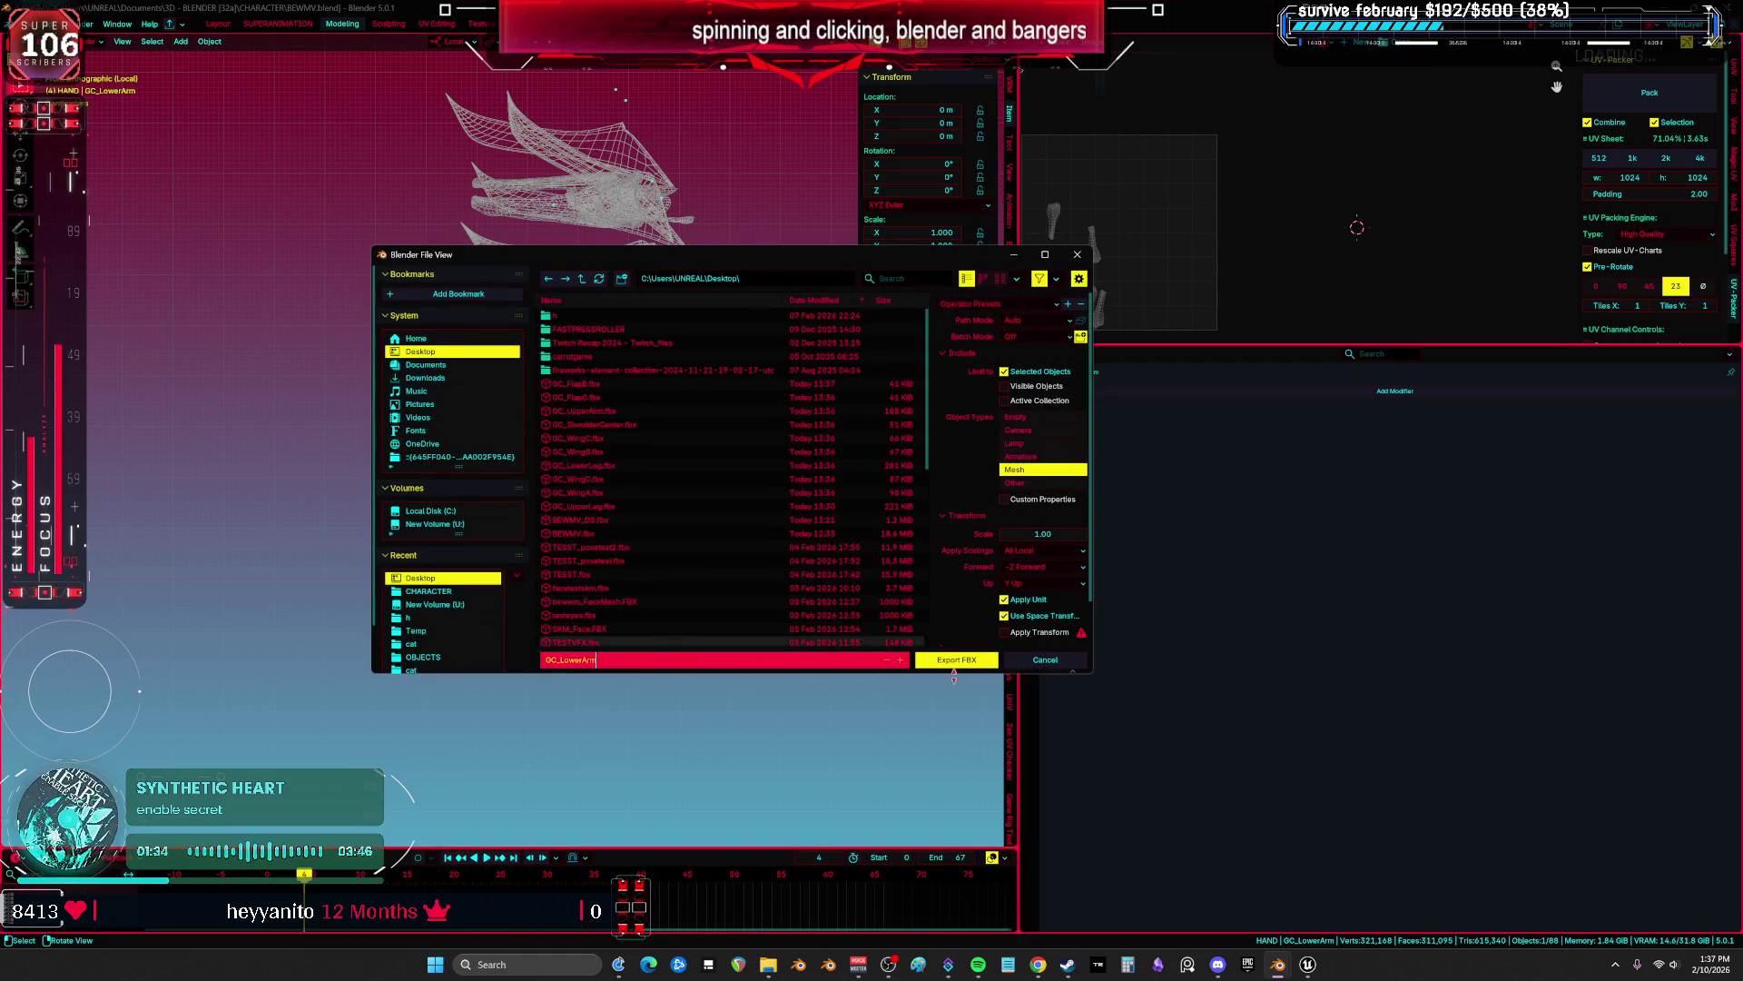
pyautogui.click(953, 661)
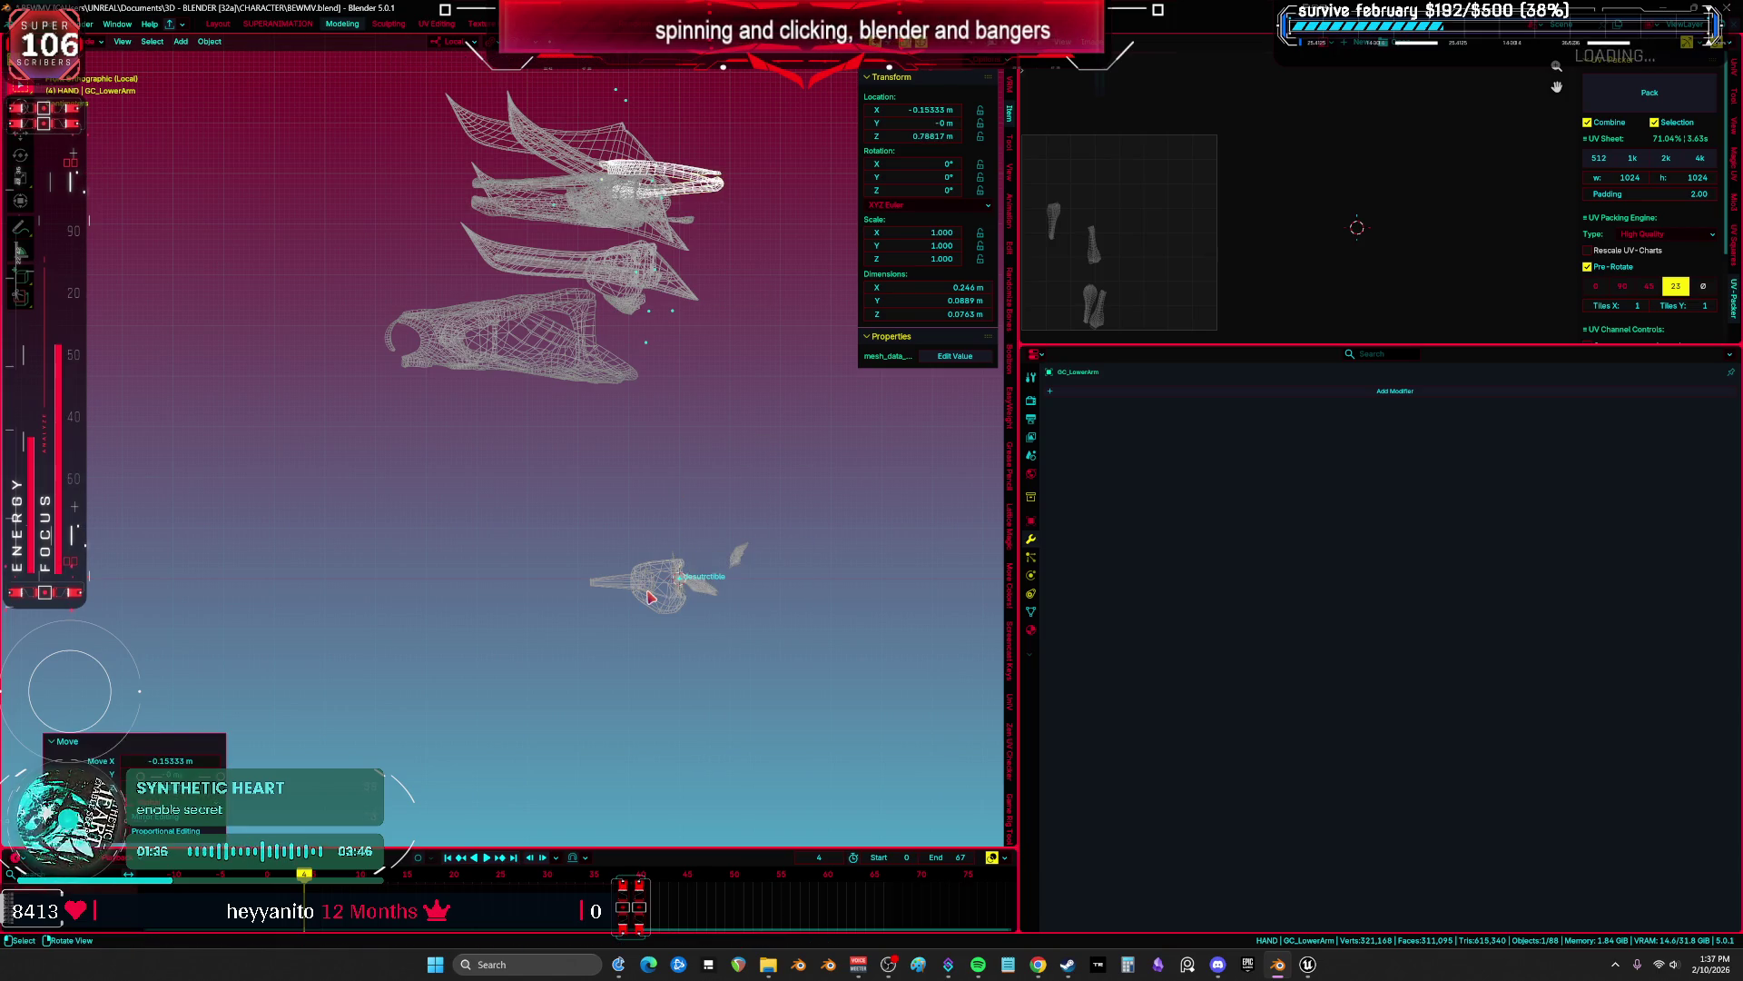
# Export GC_Heel as an FBX file named after the part.
pyautogui.click(650, 597)
pyautogui.press('F2')
pyautogui.press('Return')
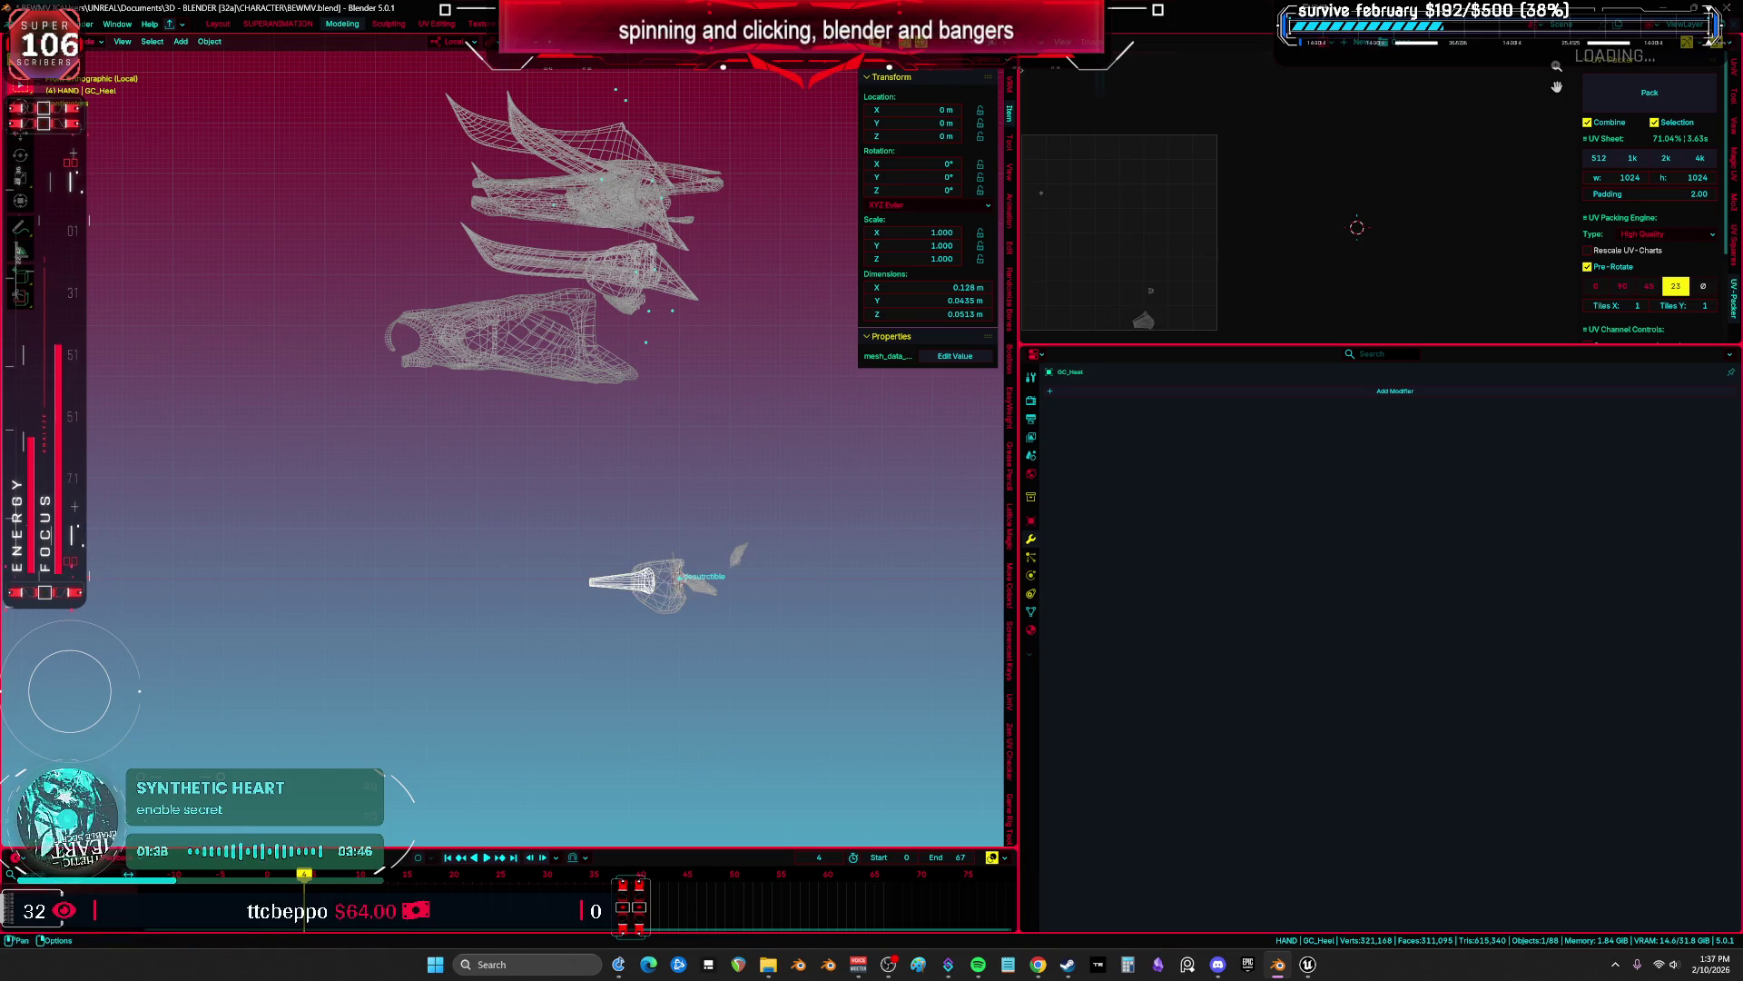
pyautogui.click(22, 24)
pyautogui.moveTo(61, 225)
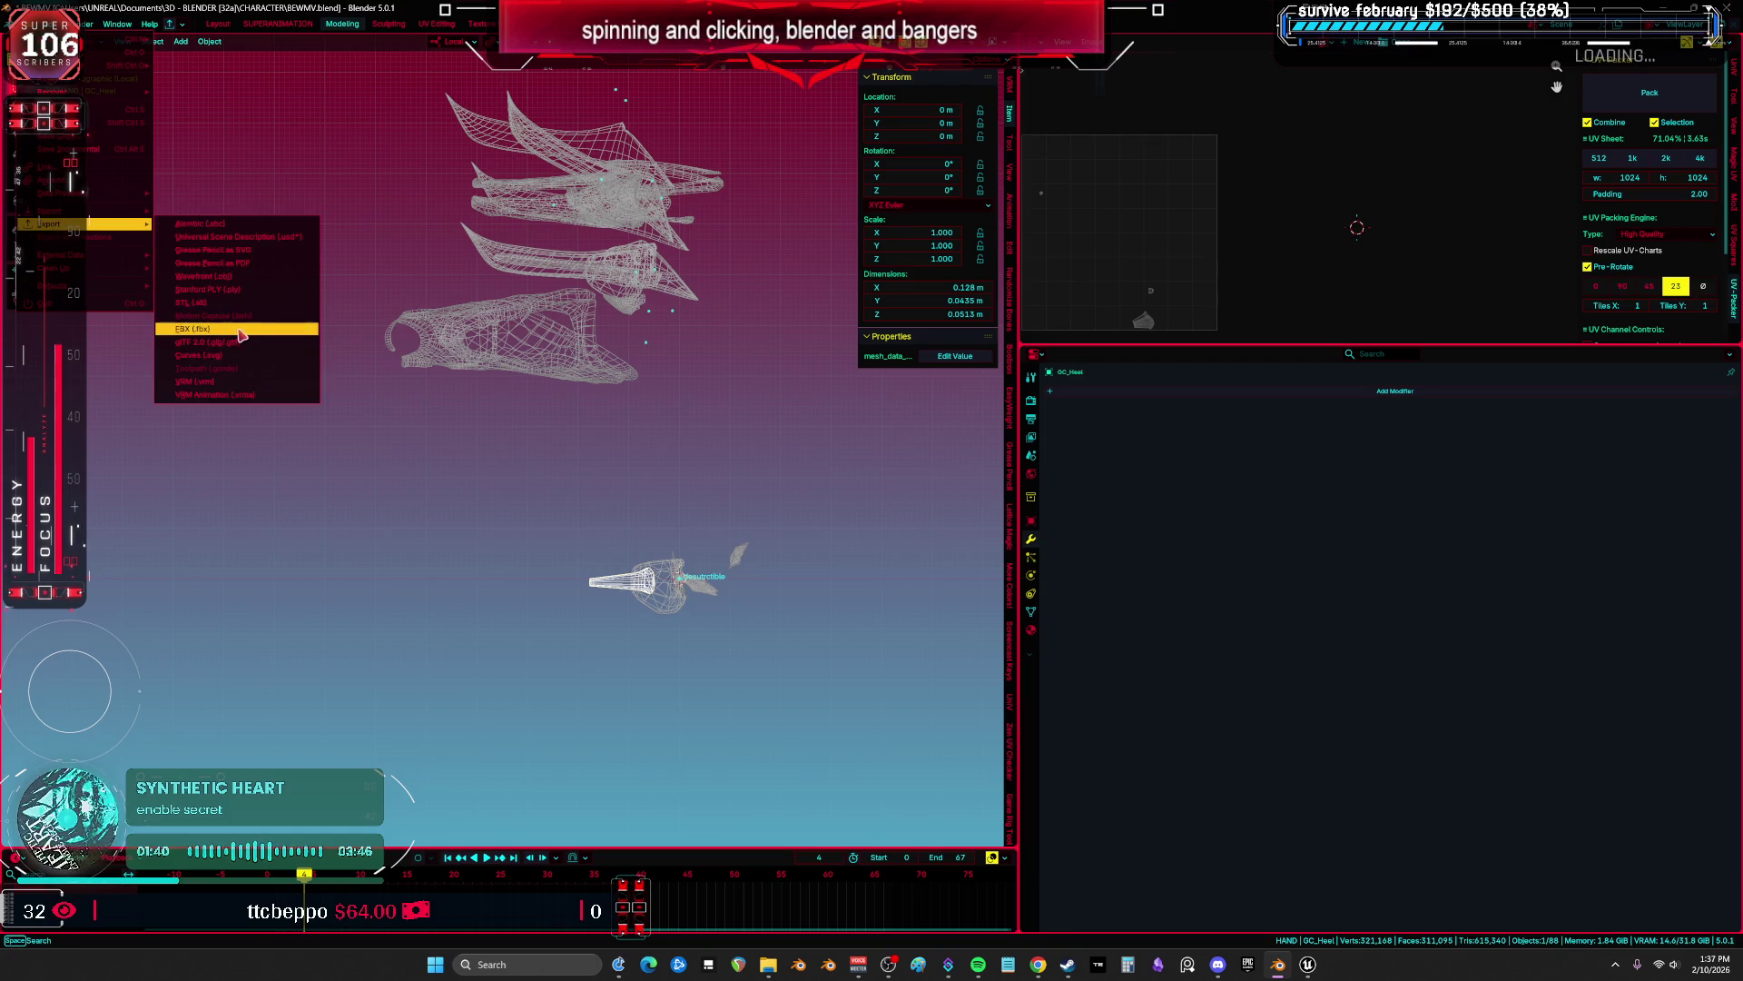
pyautogui.click(192, 328)
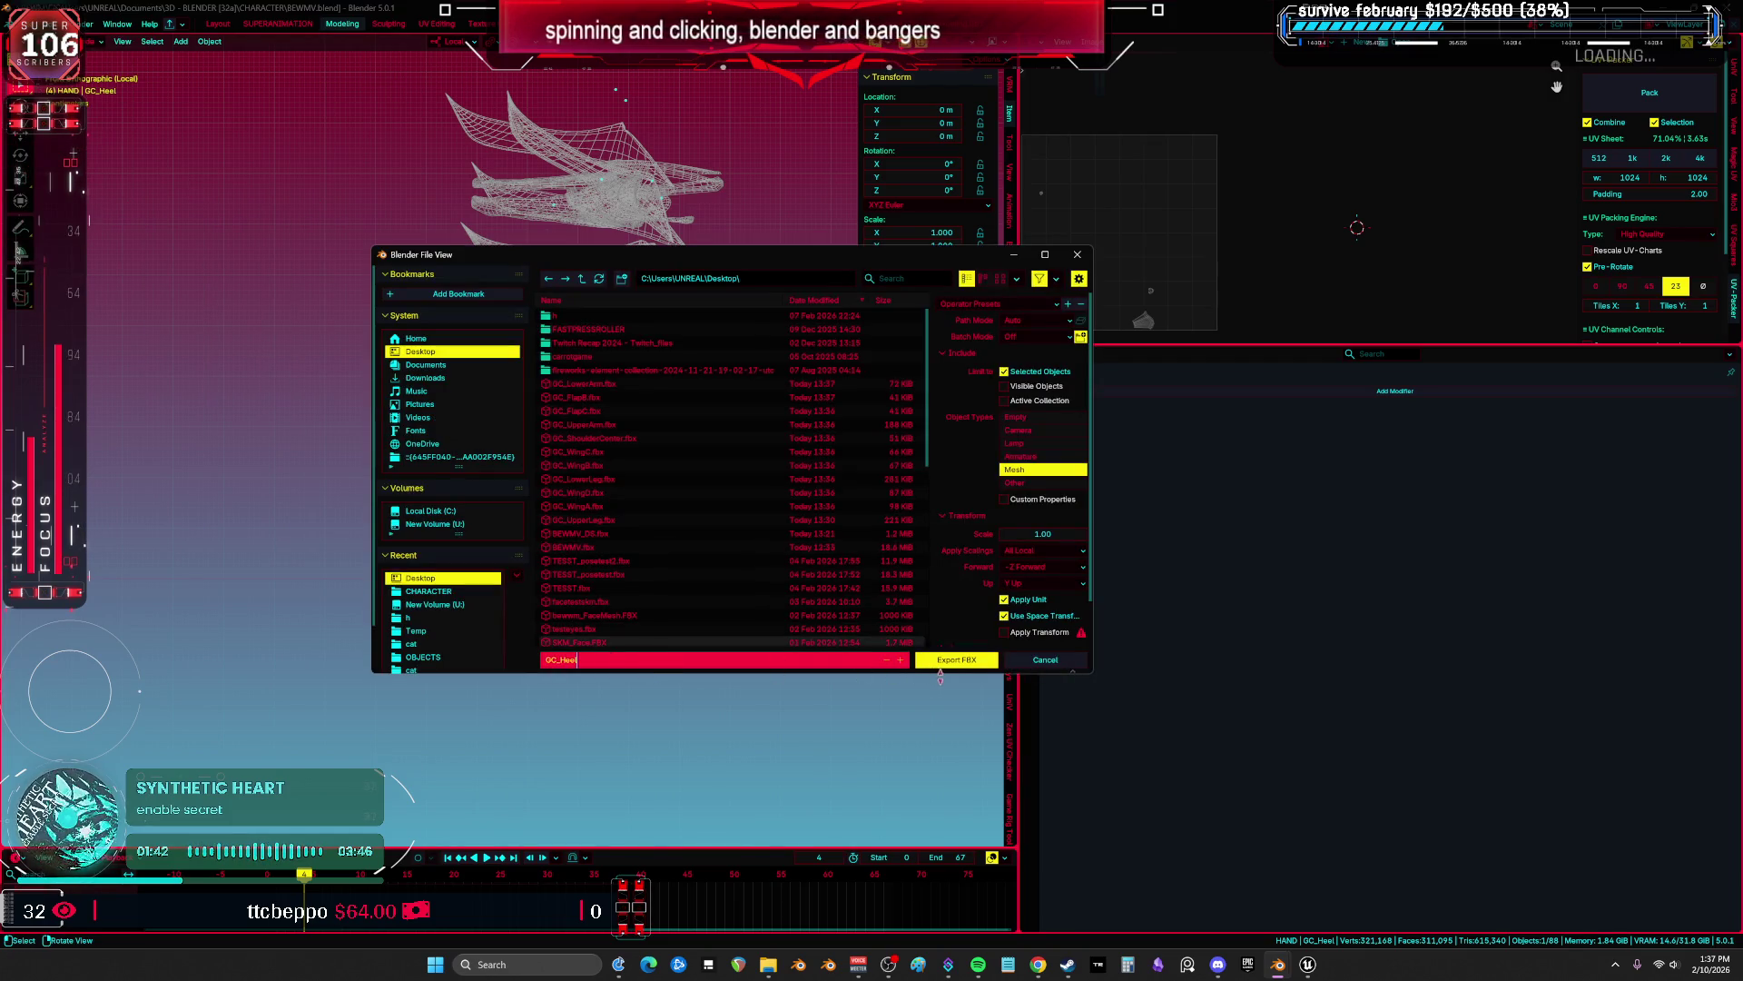
pyautogui.click(960, 661)
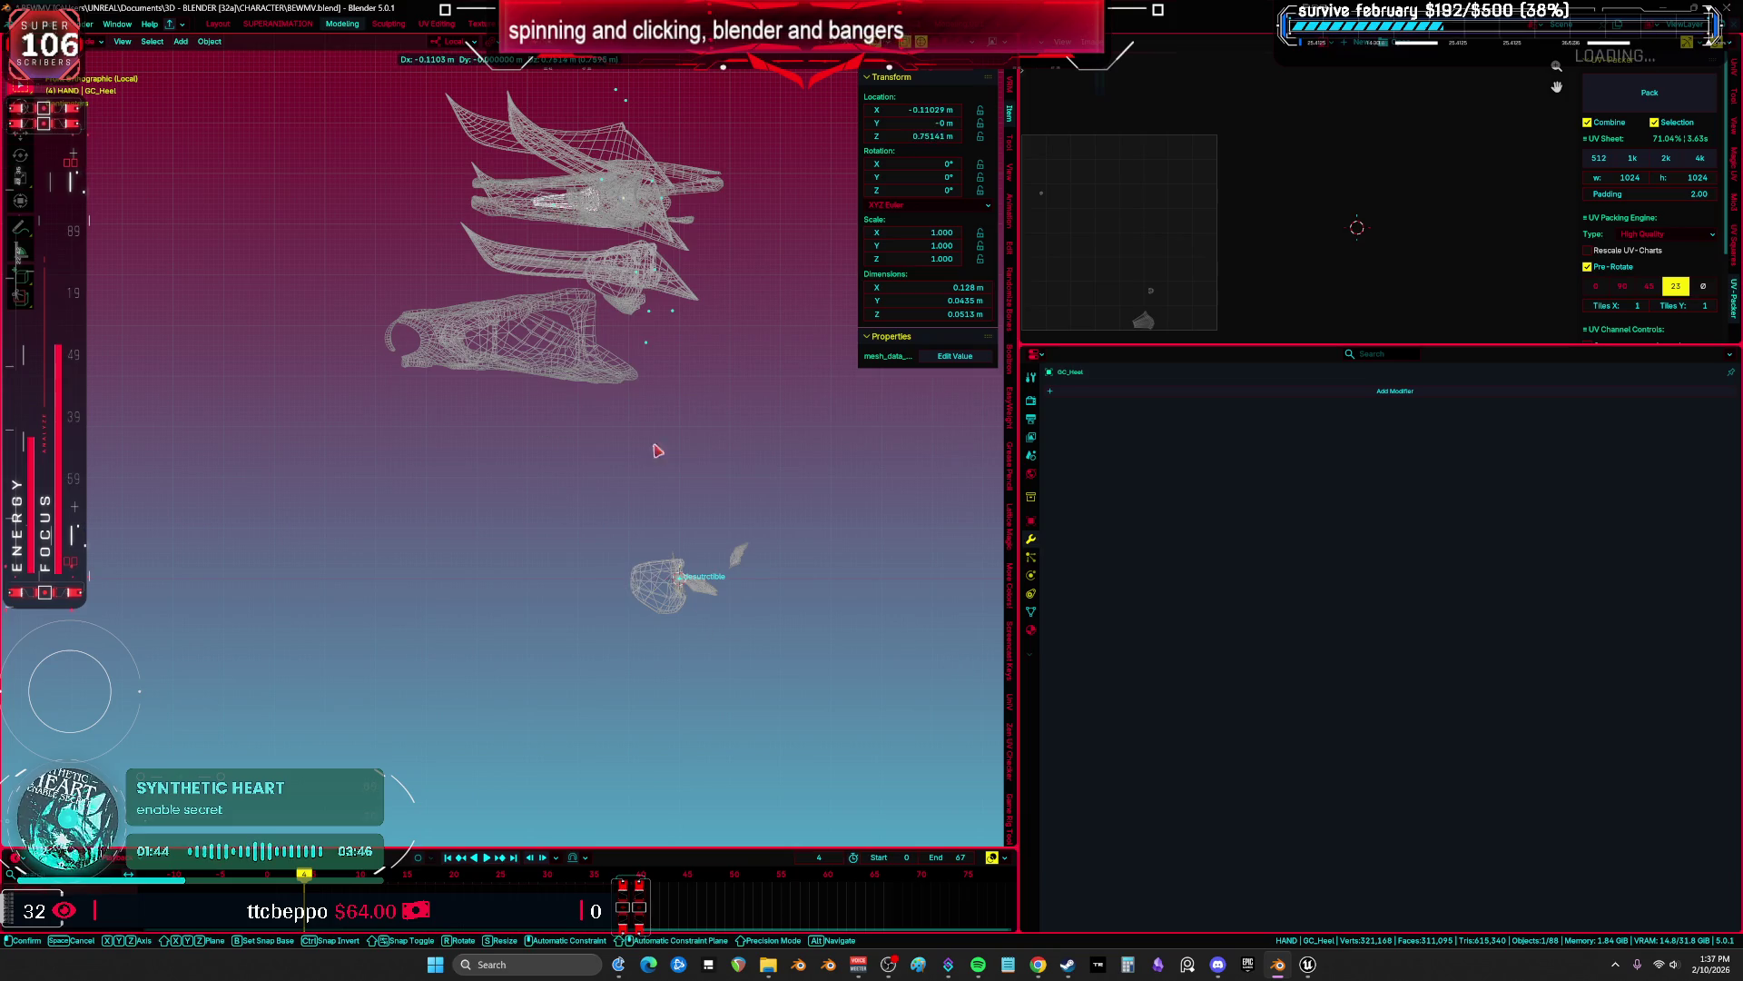
# Export GC_FlapA as an FBX with its pasted name and move it up away from the origin.
pyautogui.click(660, 576)
pyautogui.press('F2')
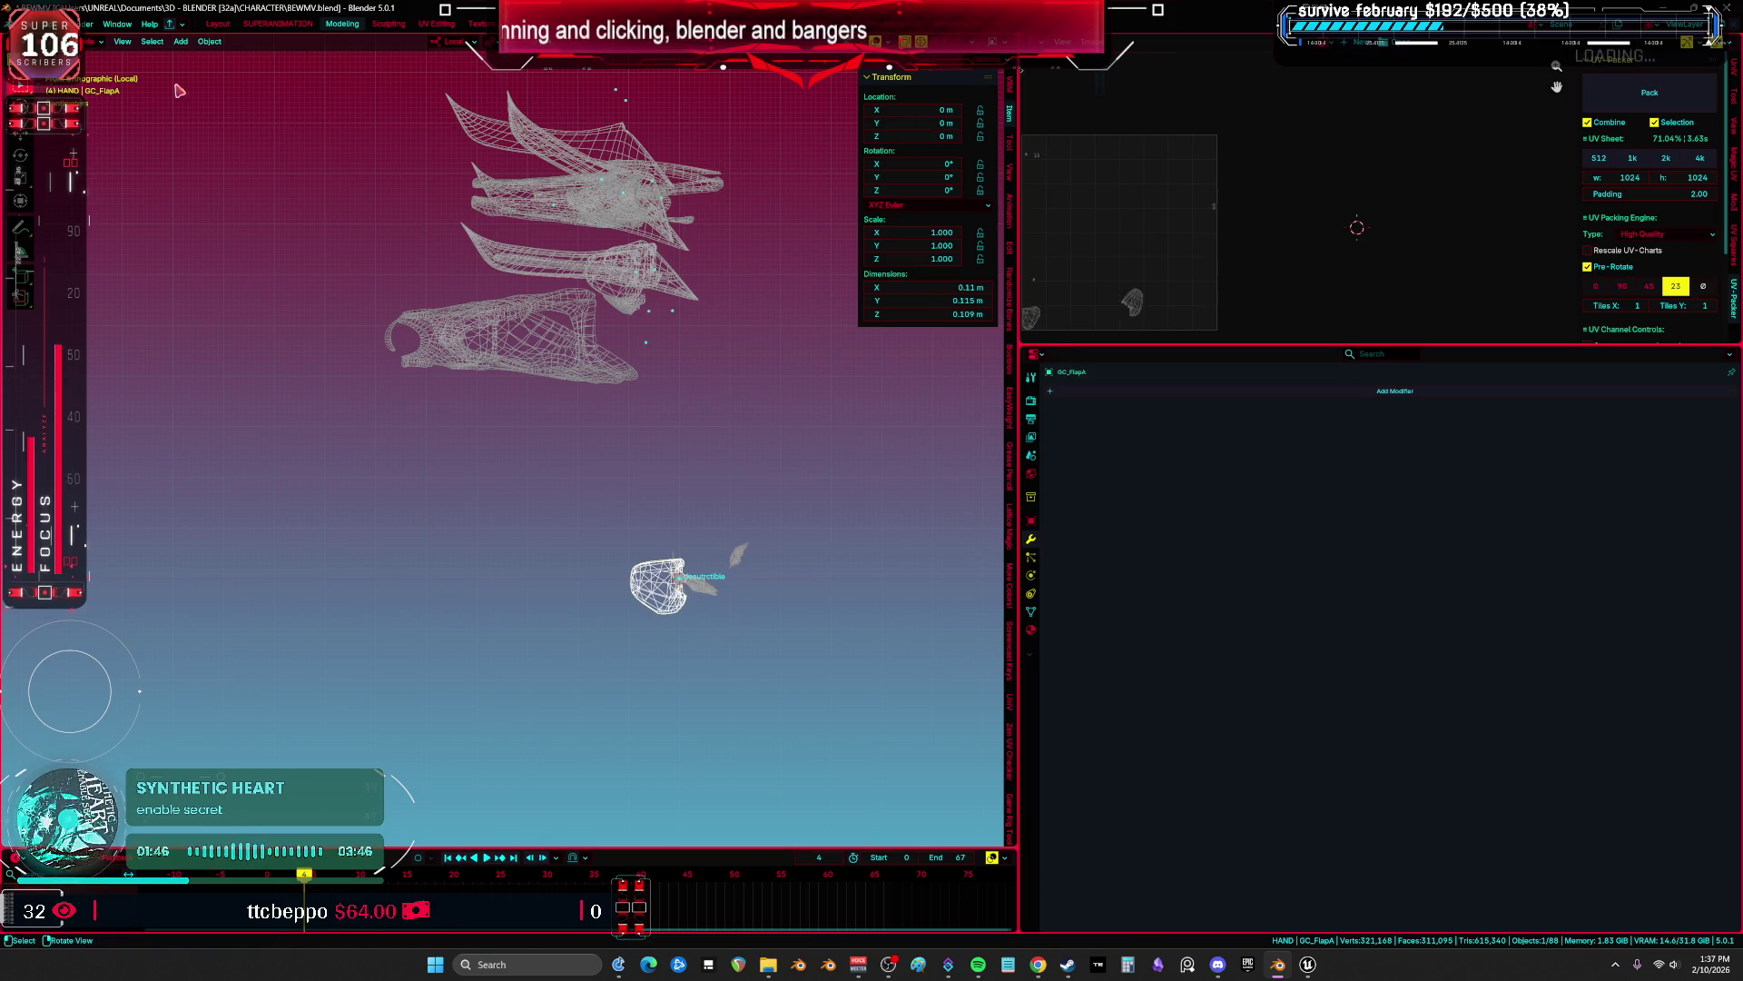
pyautogui.click(27, 24)
pyautogui.moveTo(109, 223)
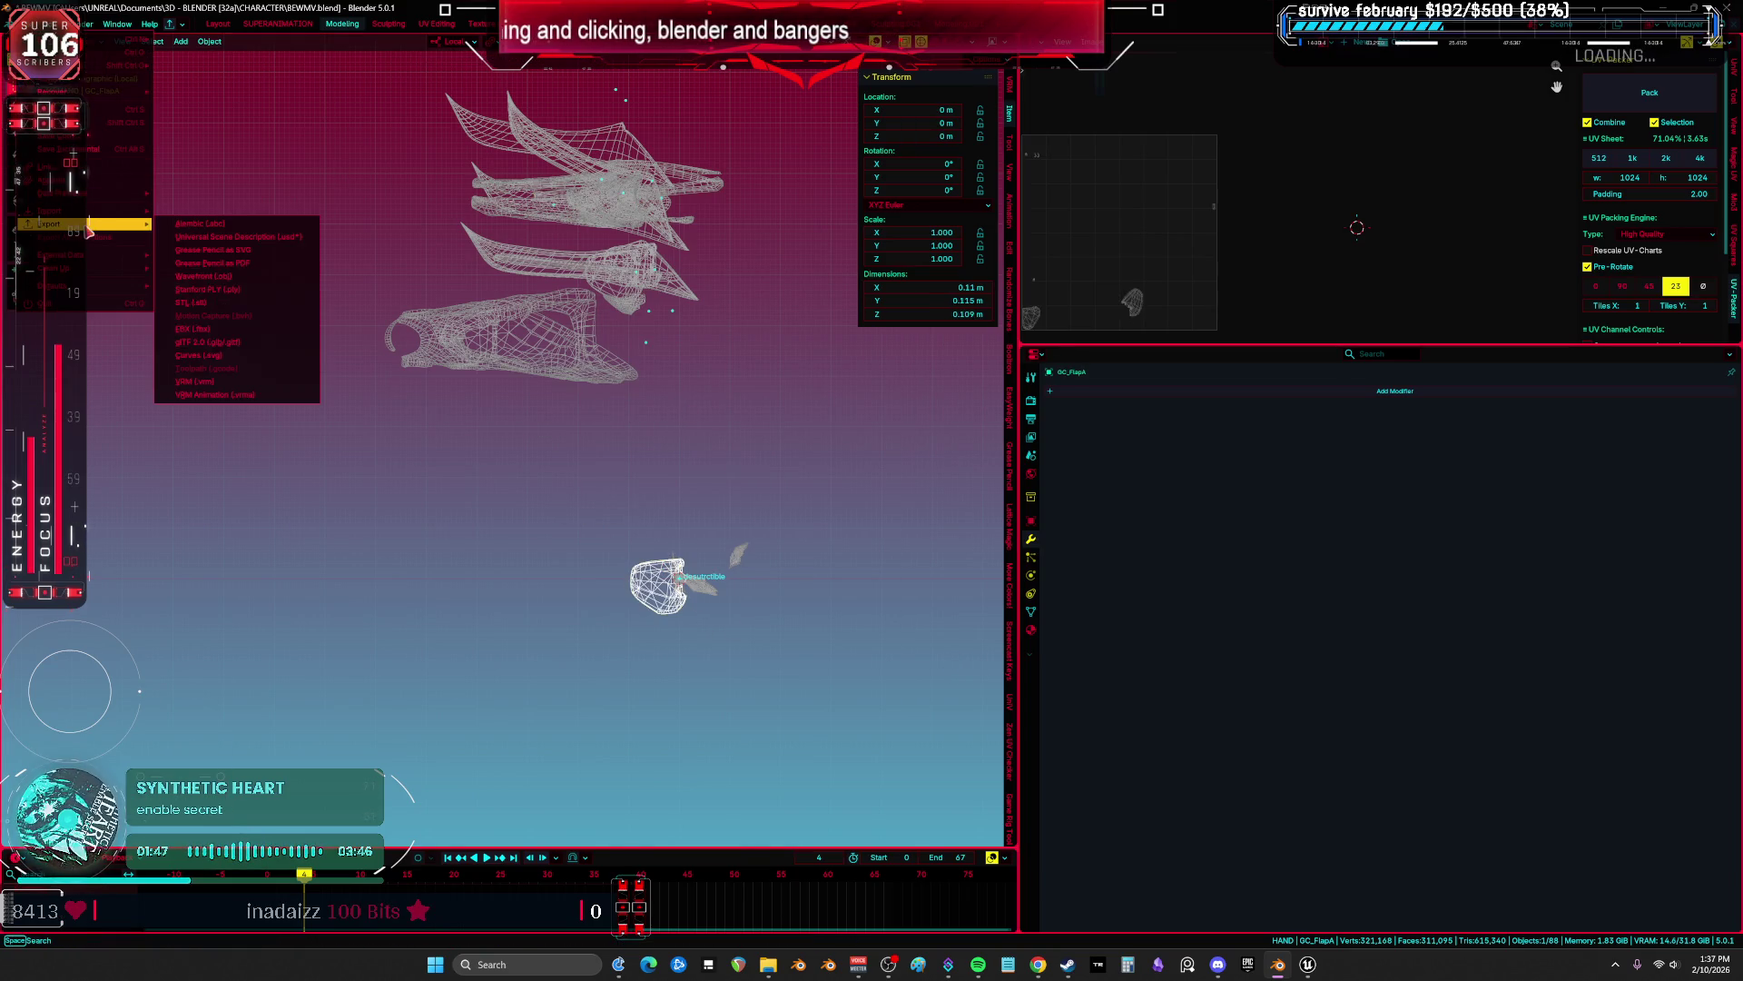
pyautogui.click(234, 327)
pyautogui.write('GC_FlapA')
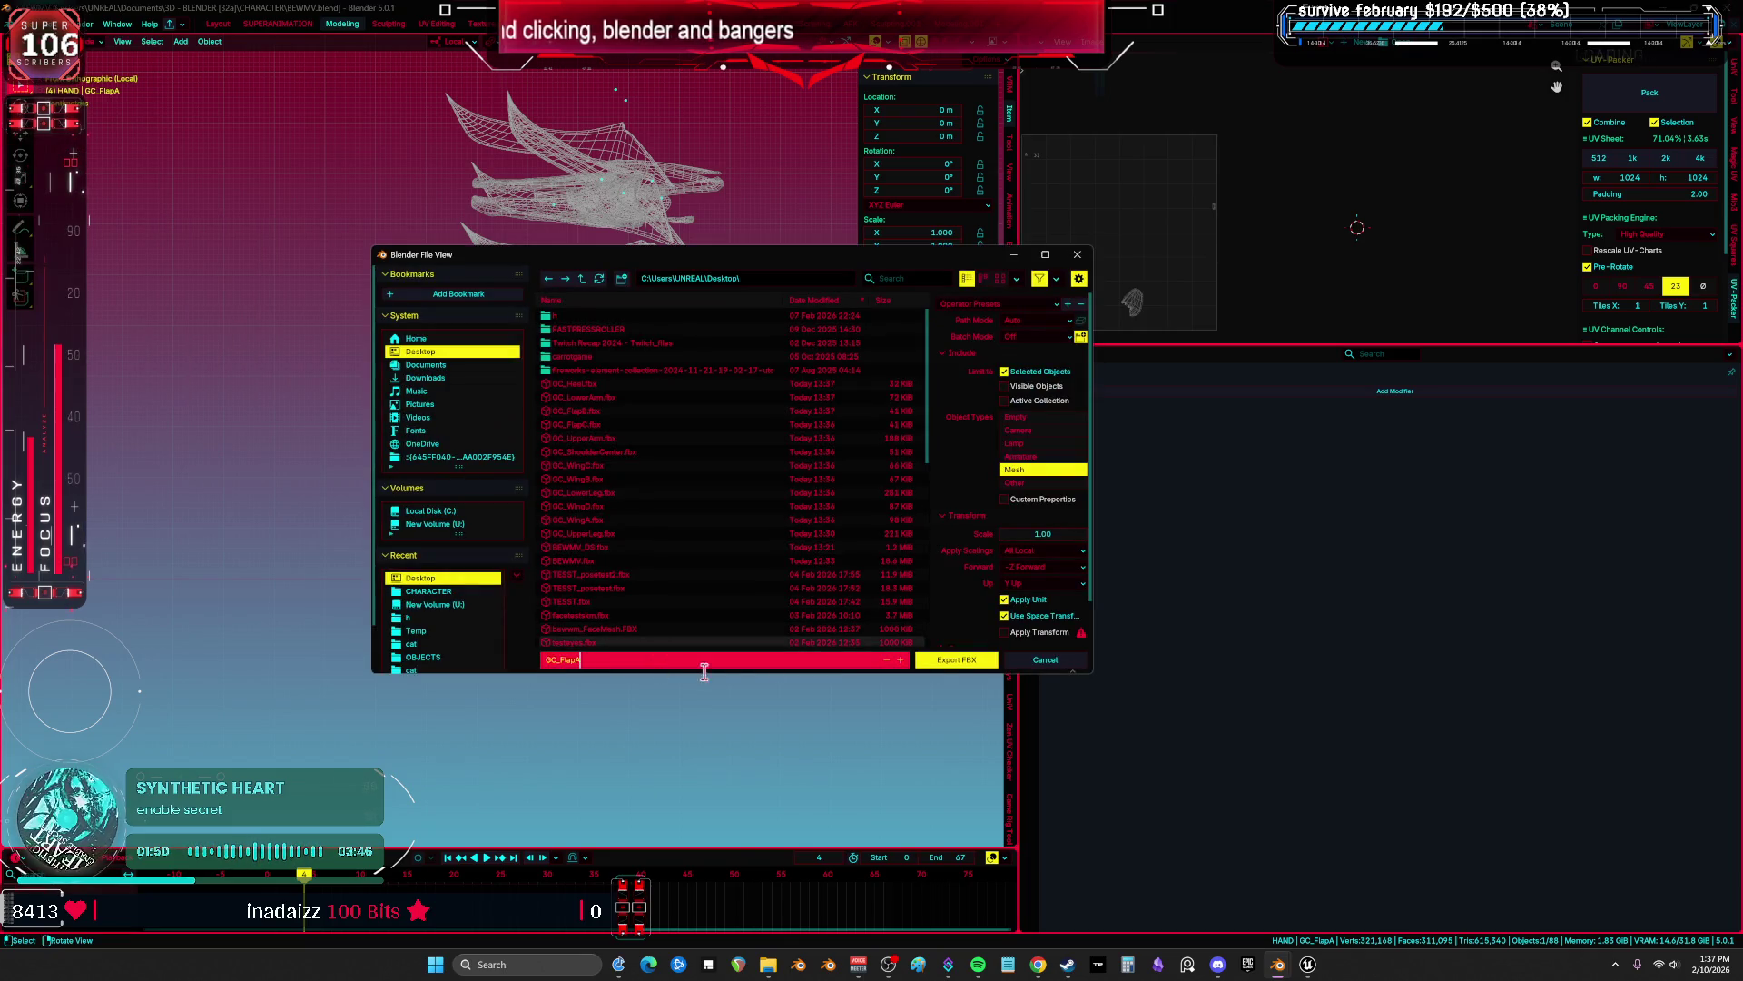
pyautogui.click(956, 659)
pyautogui.moveTo(666, 263)
pyautogui.mouseDown()
pyautogui.moveTo(698, 514)
pyautogui.moveTo(583, 404)
pyautogui.moveTo(626, 427)
pyautogui.mouseUp()
pyautogui.moveTo(676, 581)
pyautogui.mouseDown()
pyautogui.moveTo(620, 297)
pyautogui.moveTo(667, 263)
pyautogui.mouseUp()
# Export GC_ShoulderFront as an FBX file named after the part.
pyautogui.click(703, 603)
pyautogui.press('F2')
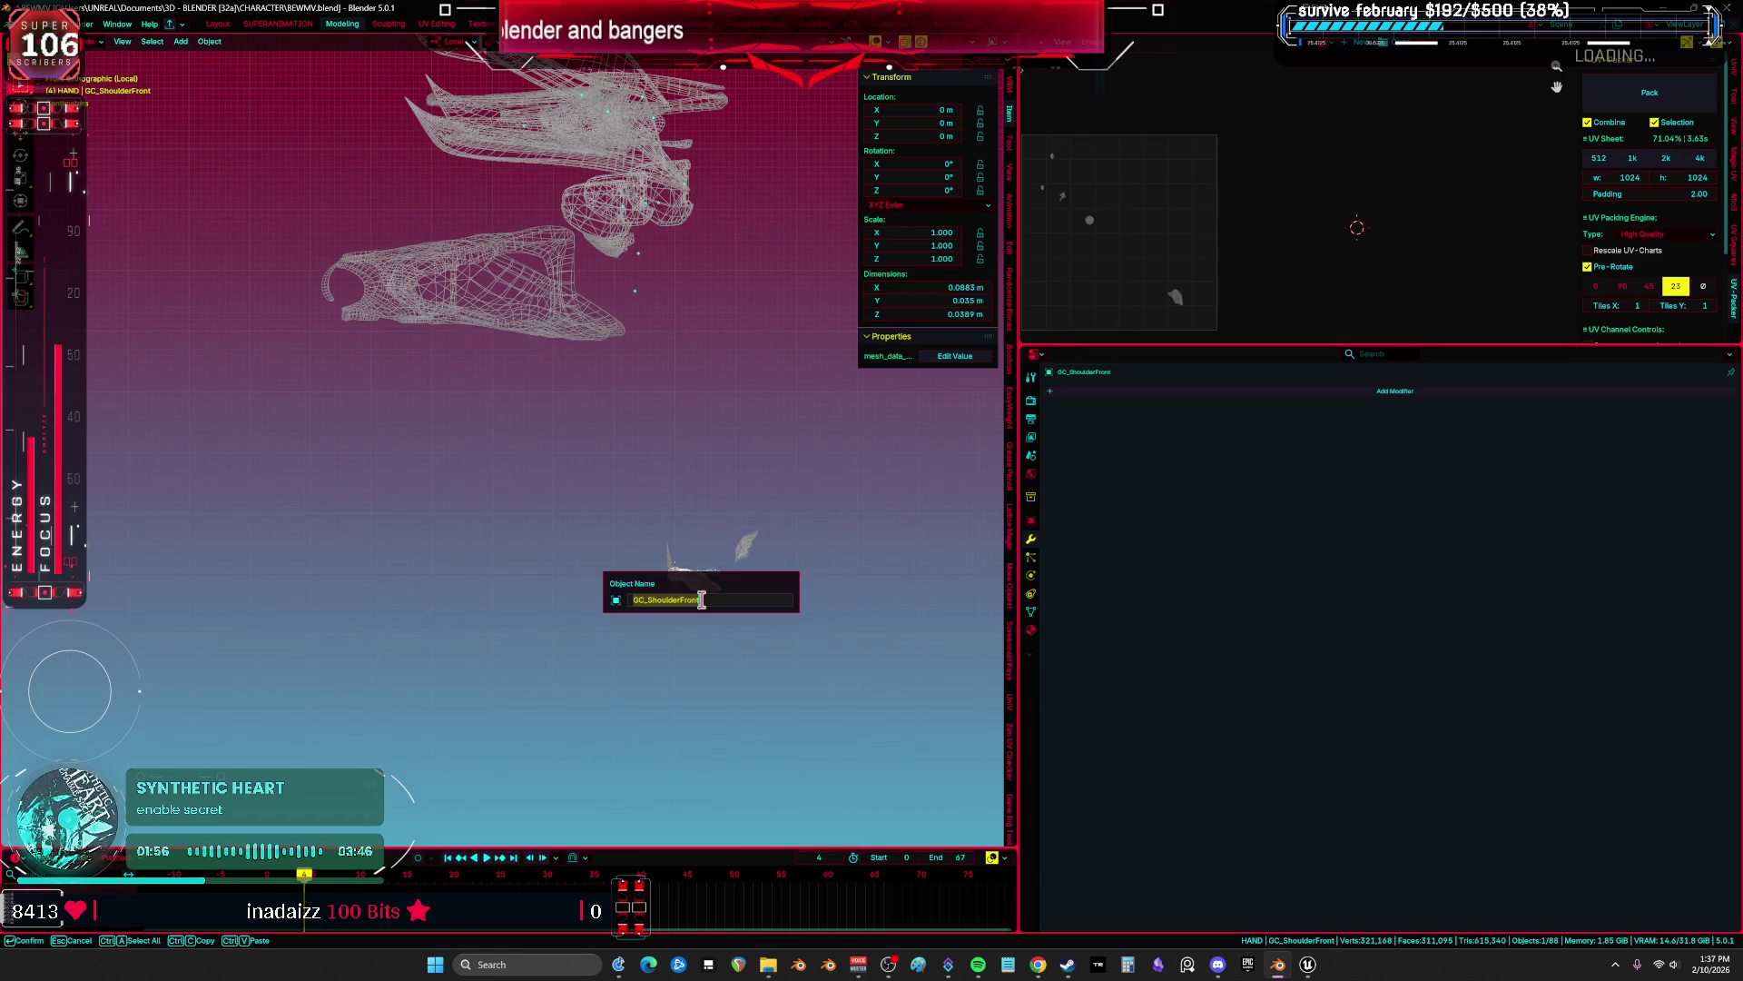
pyautogui.press('Return')
pyautogui.click(27, 24)
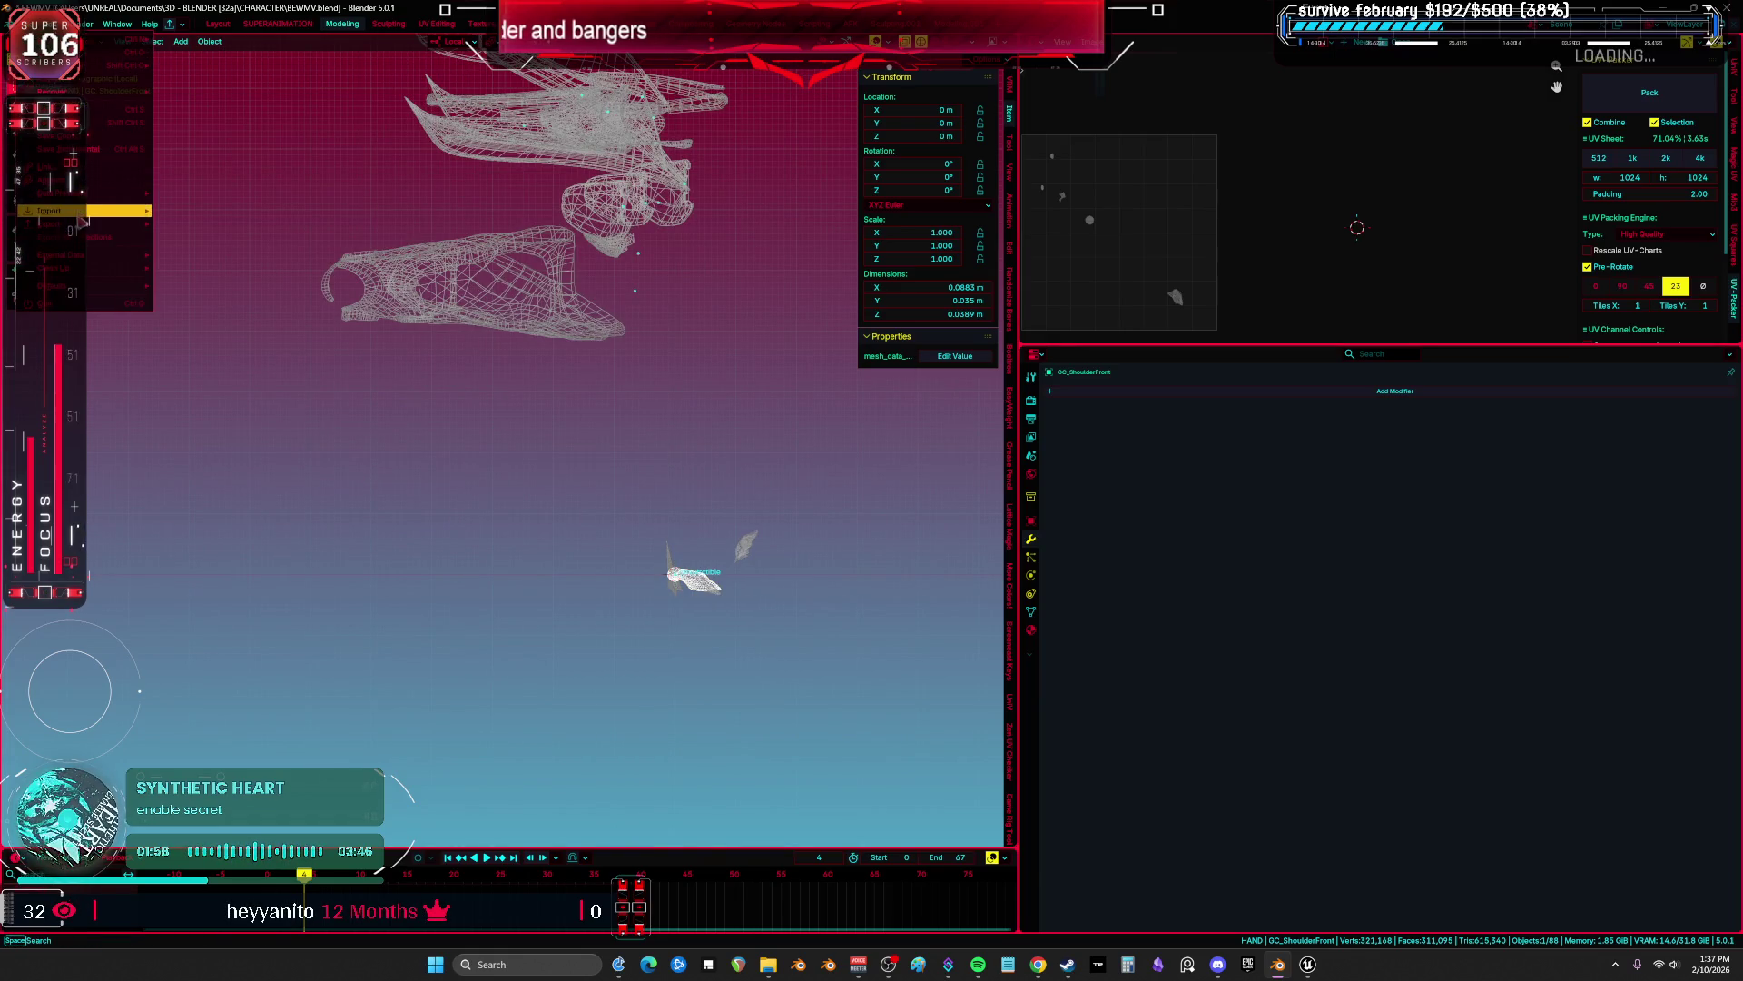
pyautogui.moveTo(109, 223)
pyautogui.click(193, 327)
pyautogui.click(623, 660)
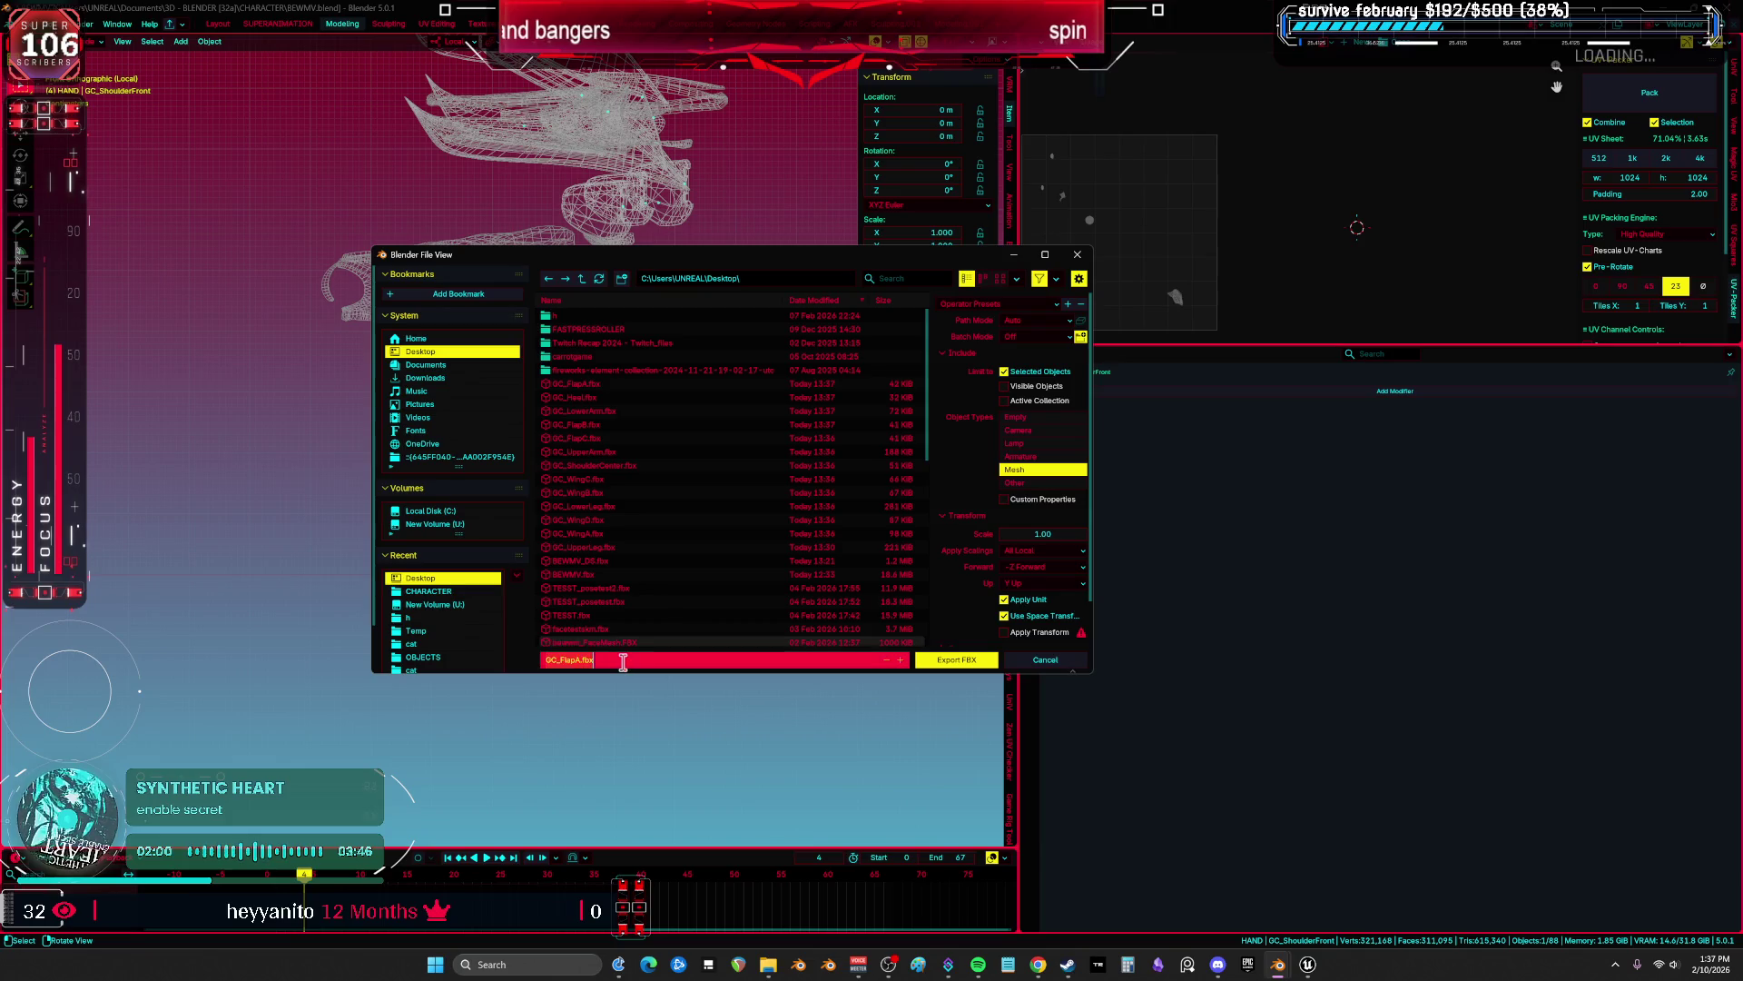
pyautogui.click(944, 660)
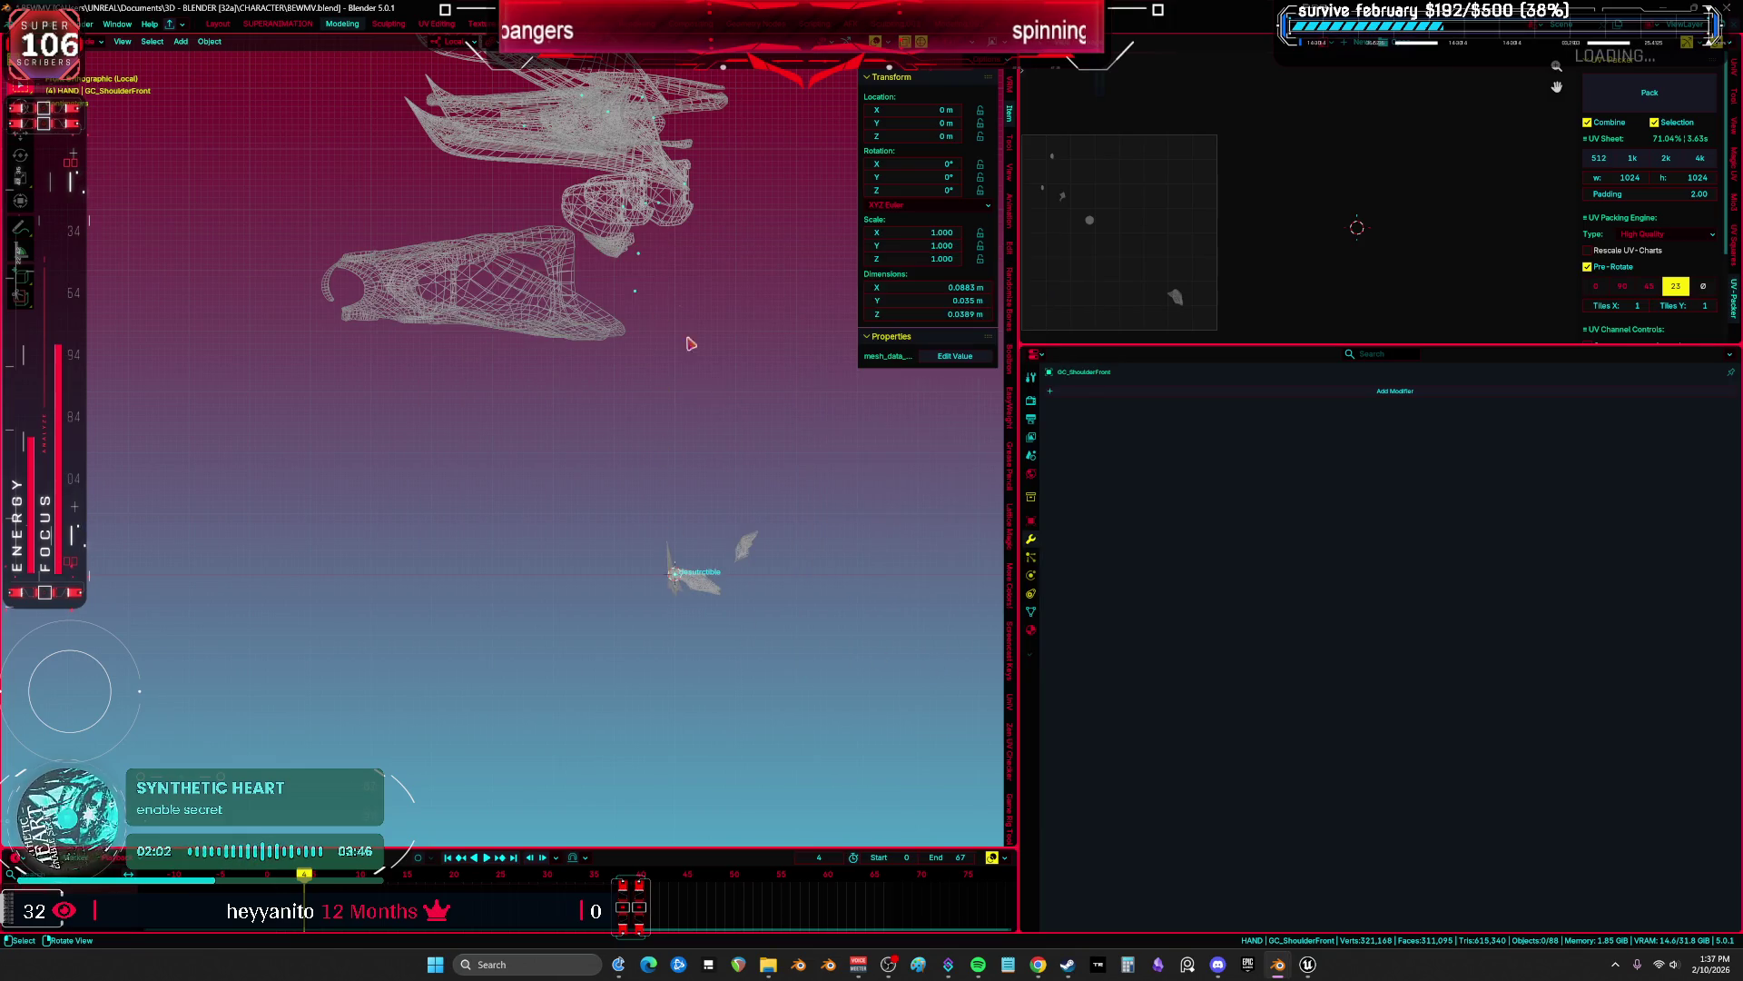
pyautogui.scroll(2, 694, 600)
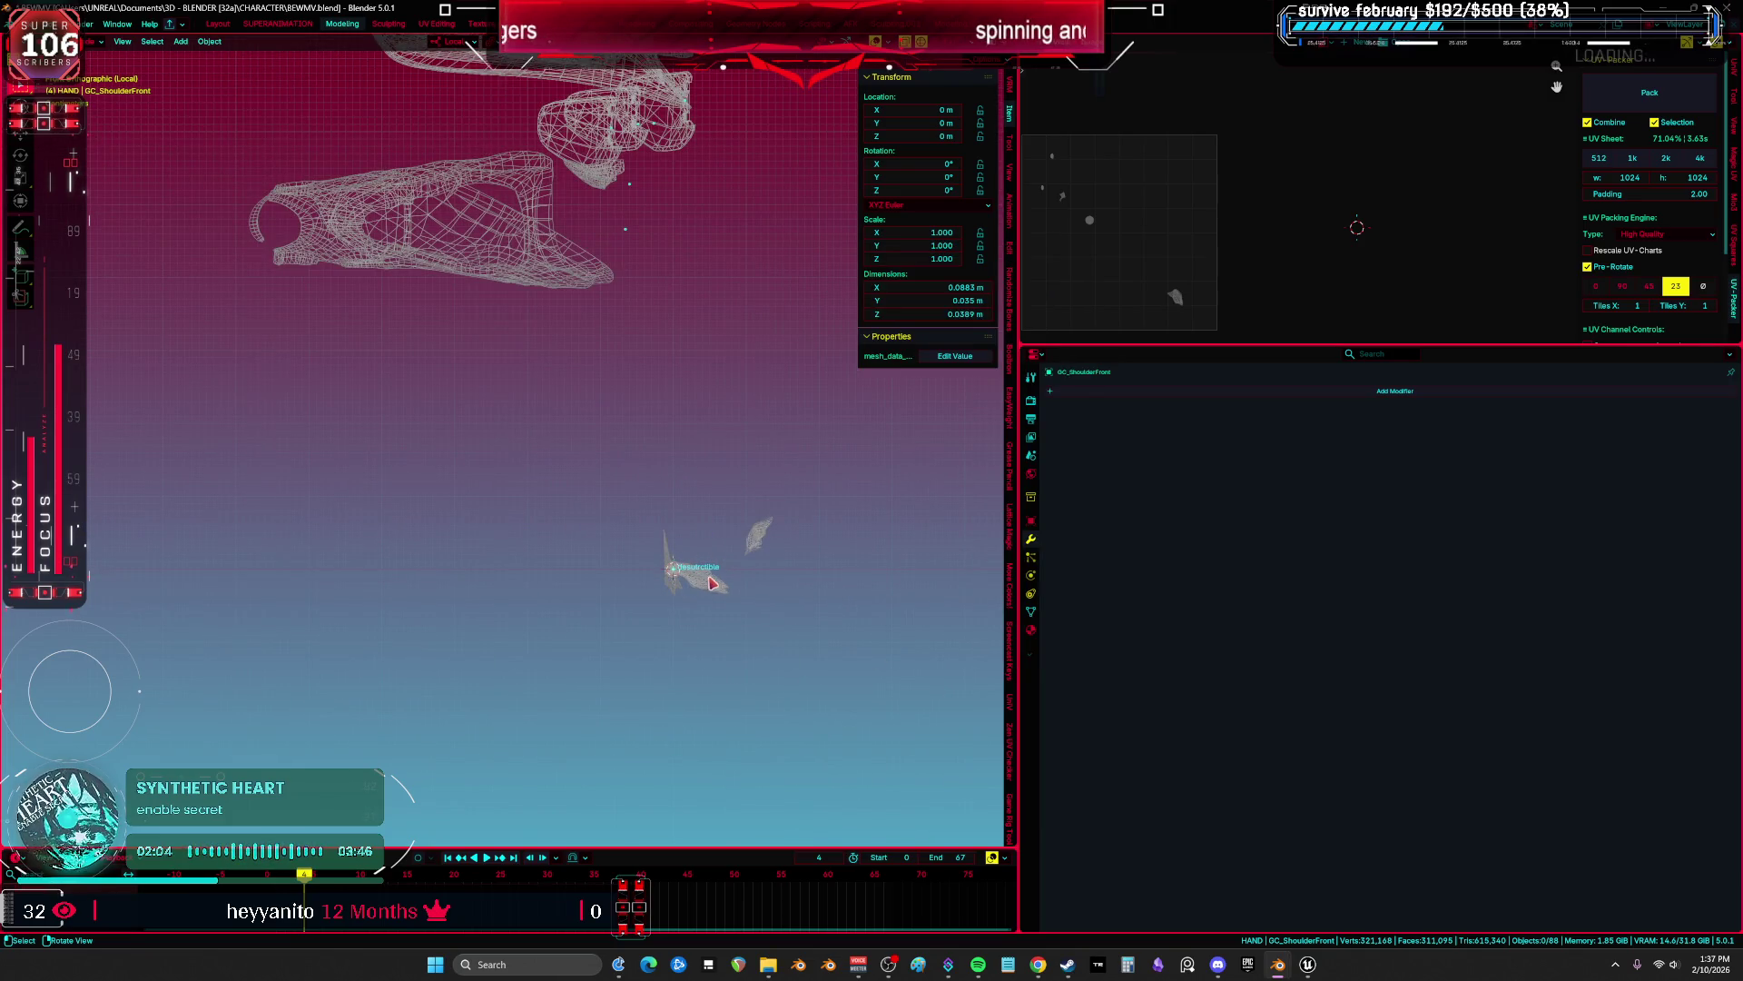
# Reset GC_ShoulderBack's location to the origin and export it as an FBX.
pyautogui.click(712, 583)
pyautogui.press('g')
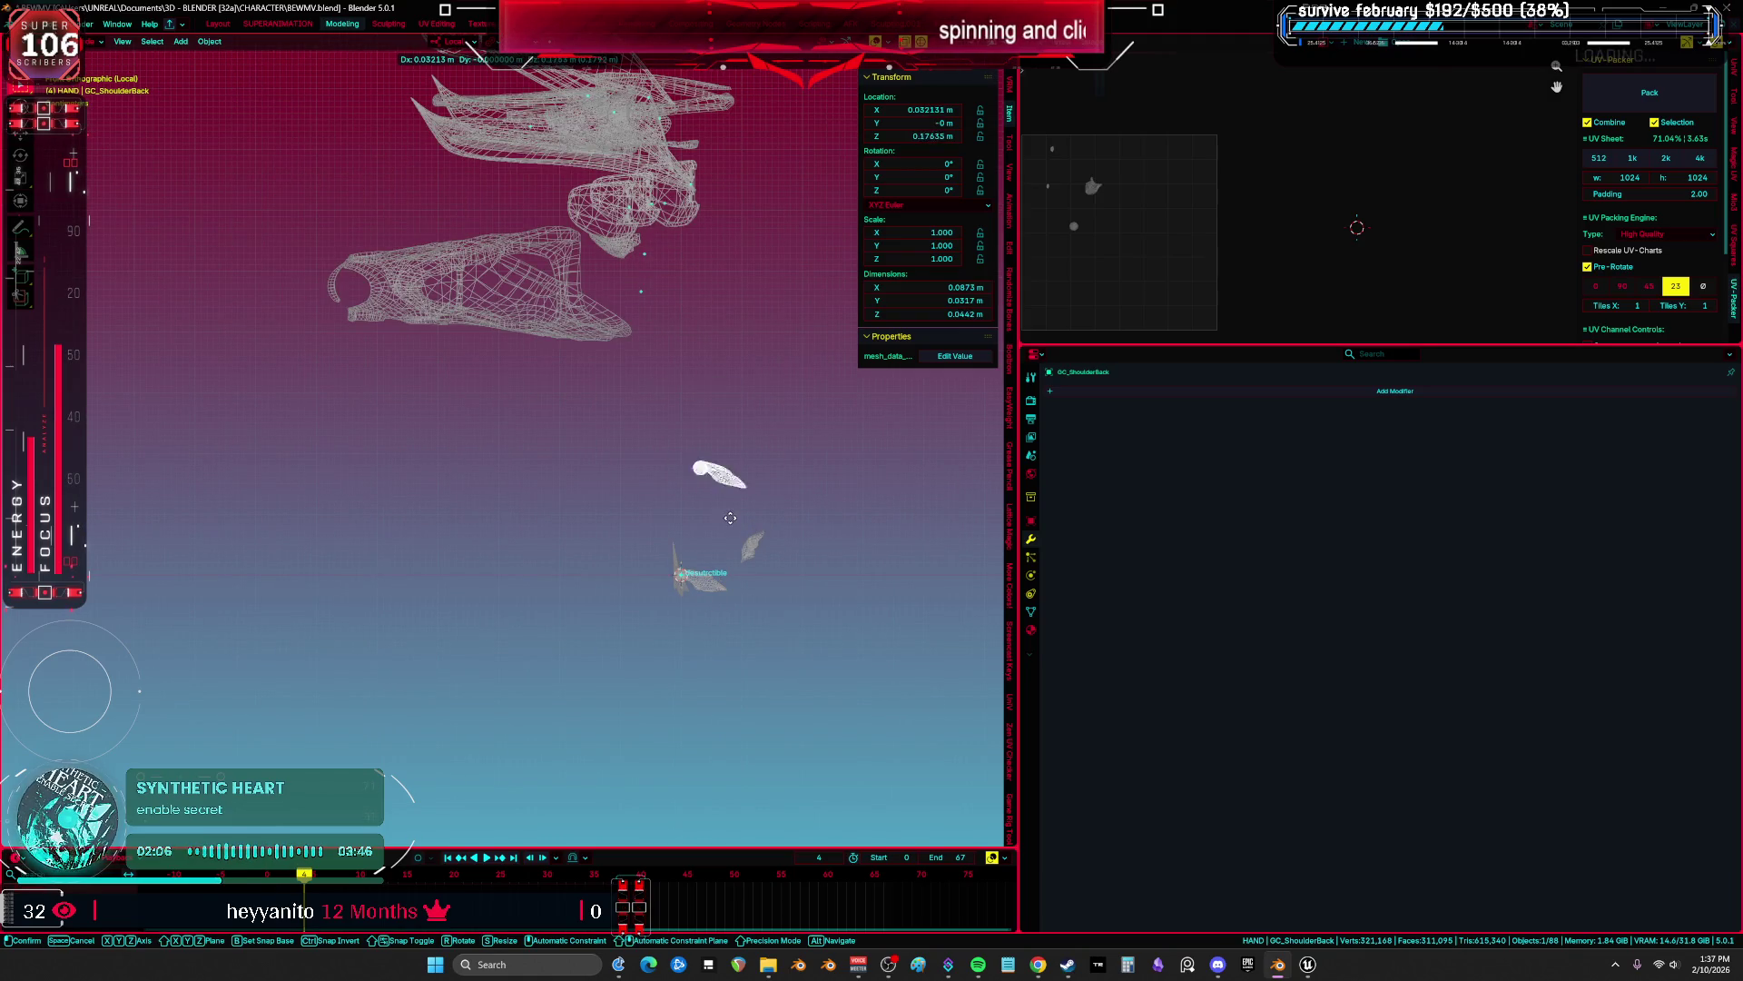
pyautogui.click(713, 581)
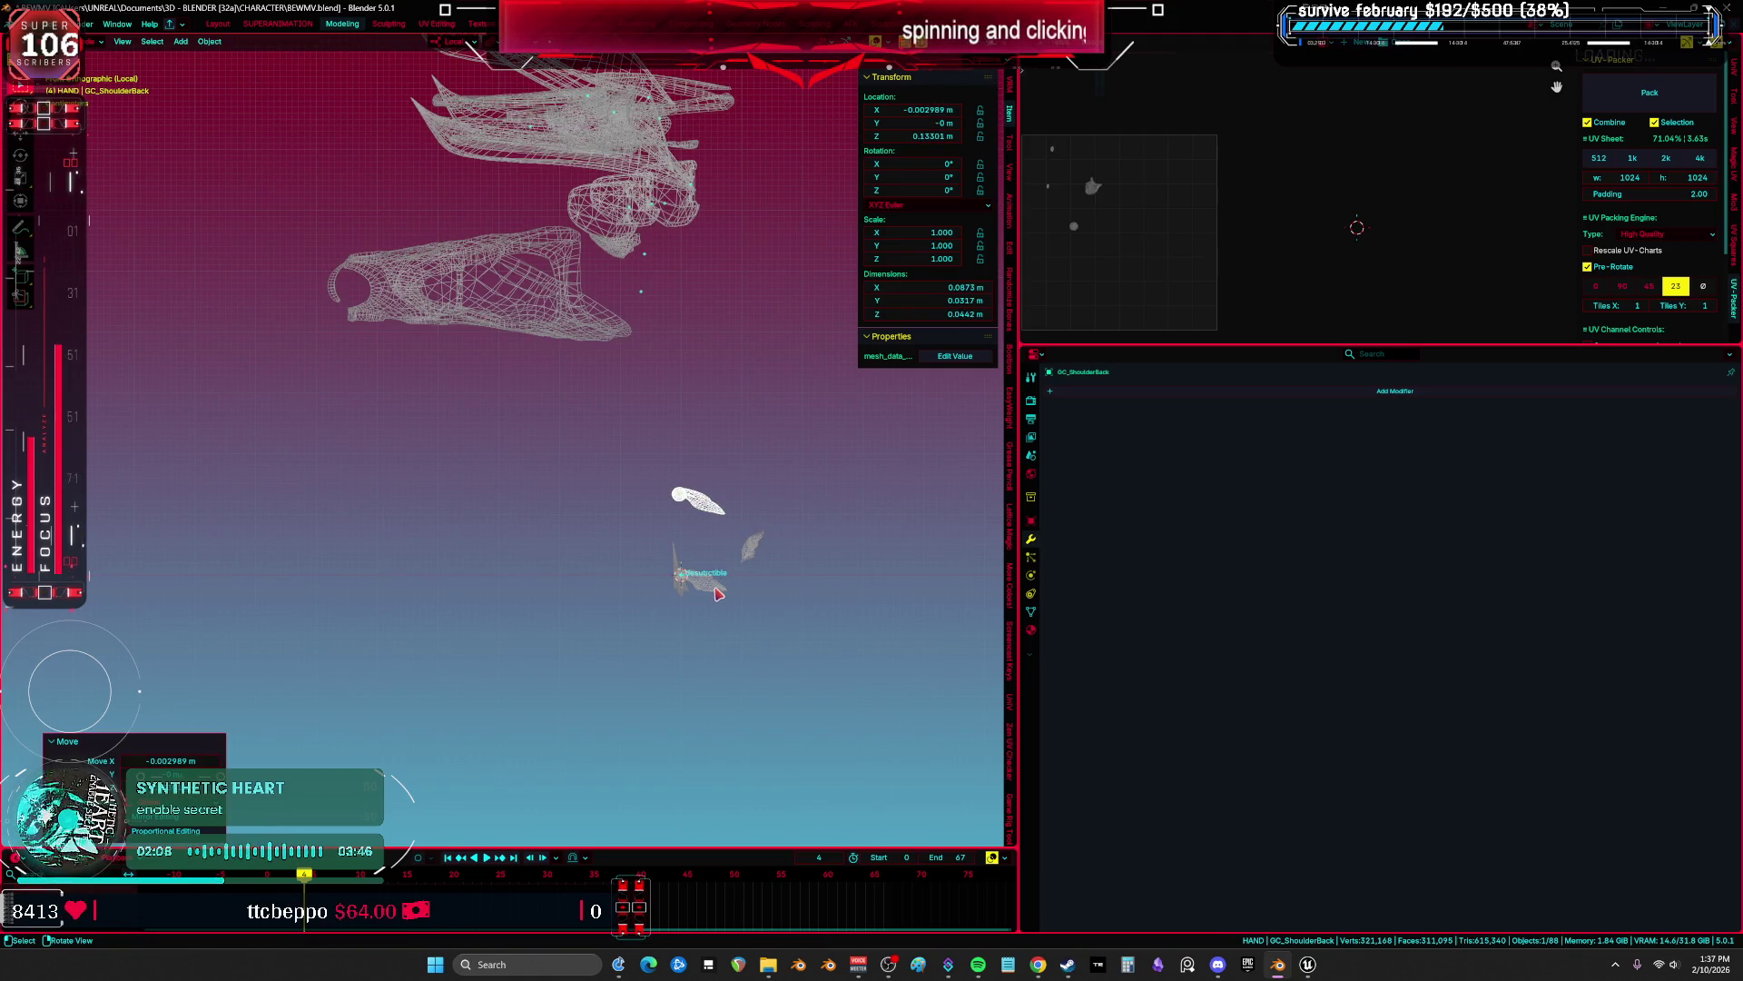
pyautogui.hotkey('ctrl', 'z')
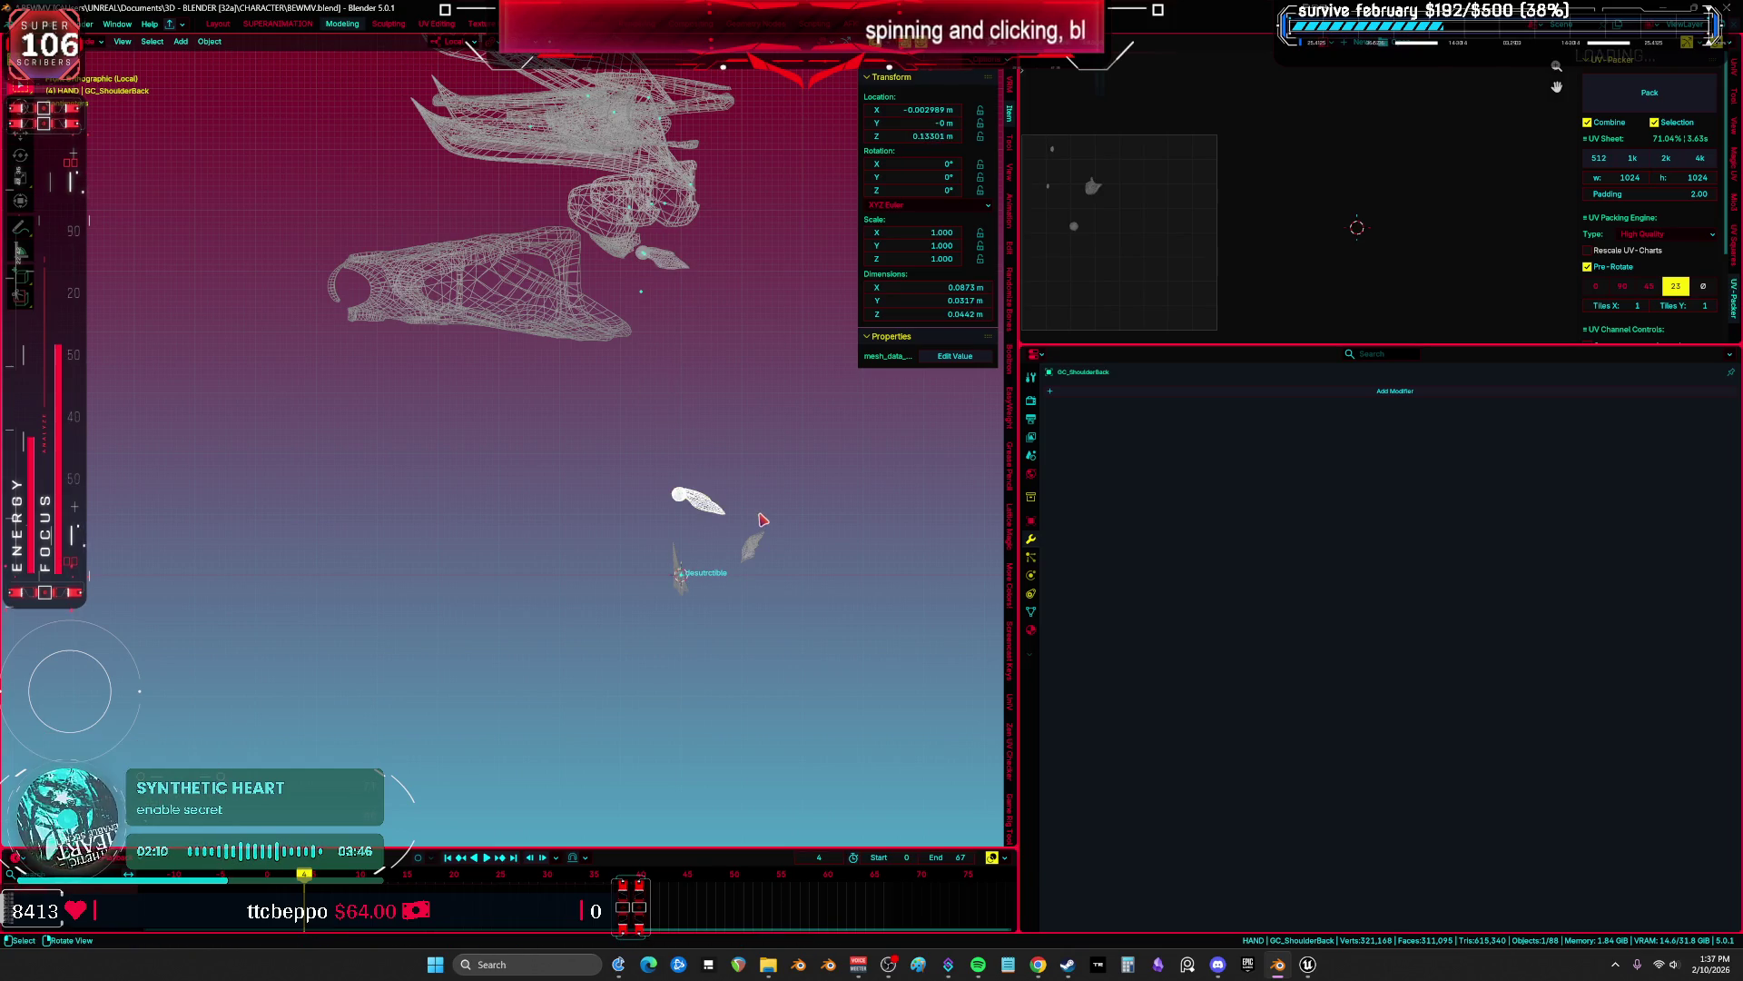
pyautogui.hotkey('alt', 'g')
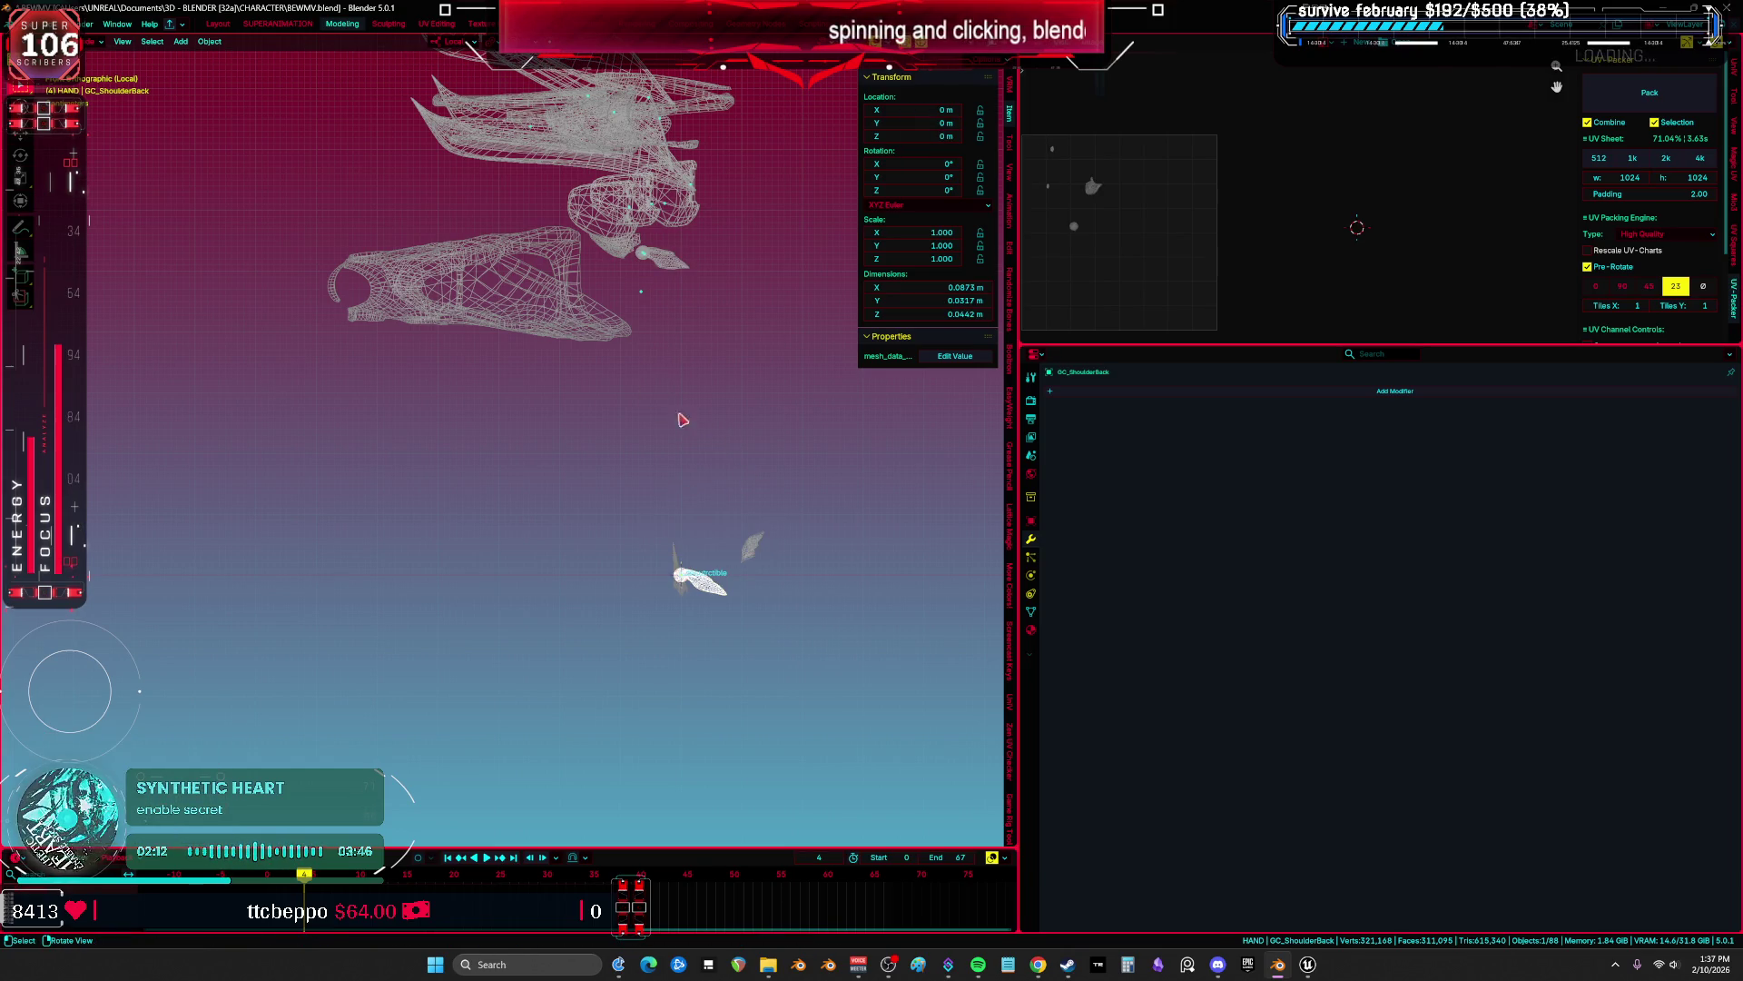
pyautogui.click(27, 24)
pyautogui.moveTo(82, 224)
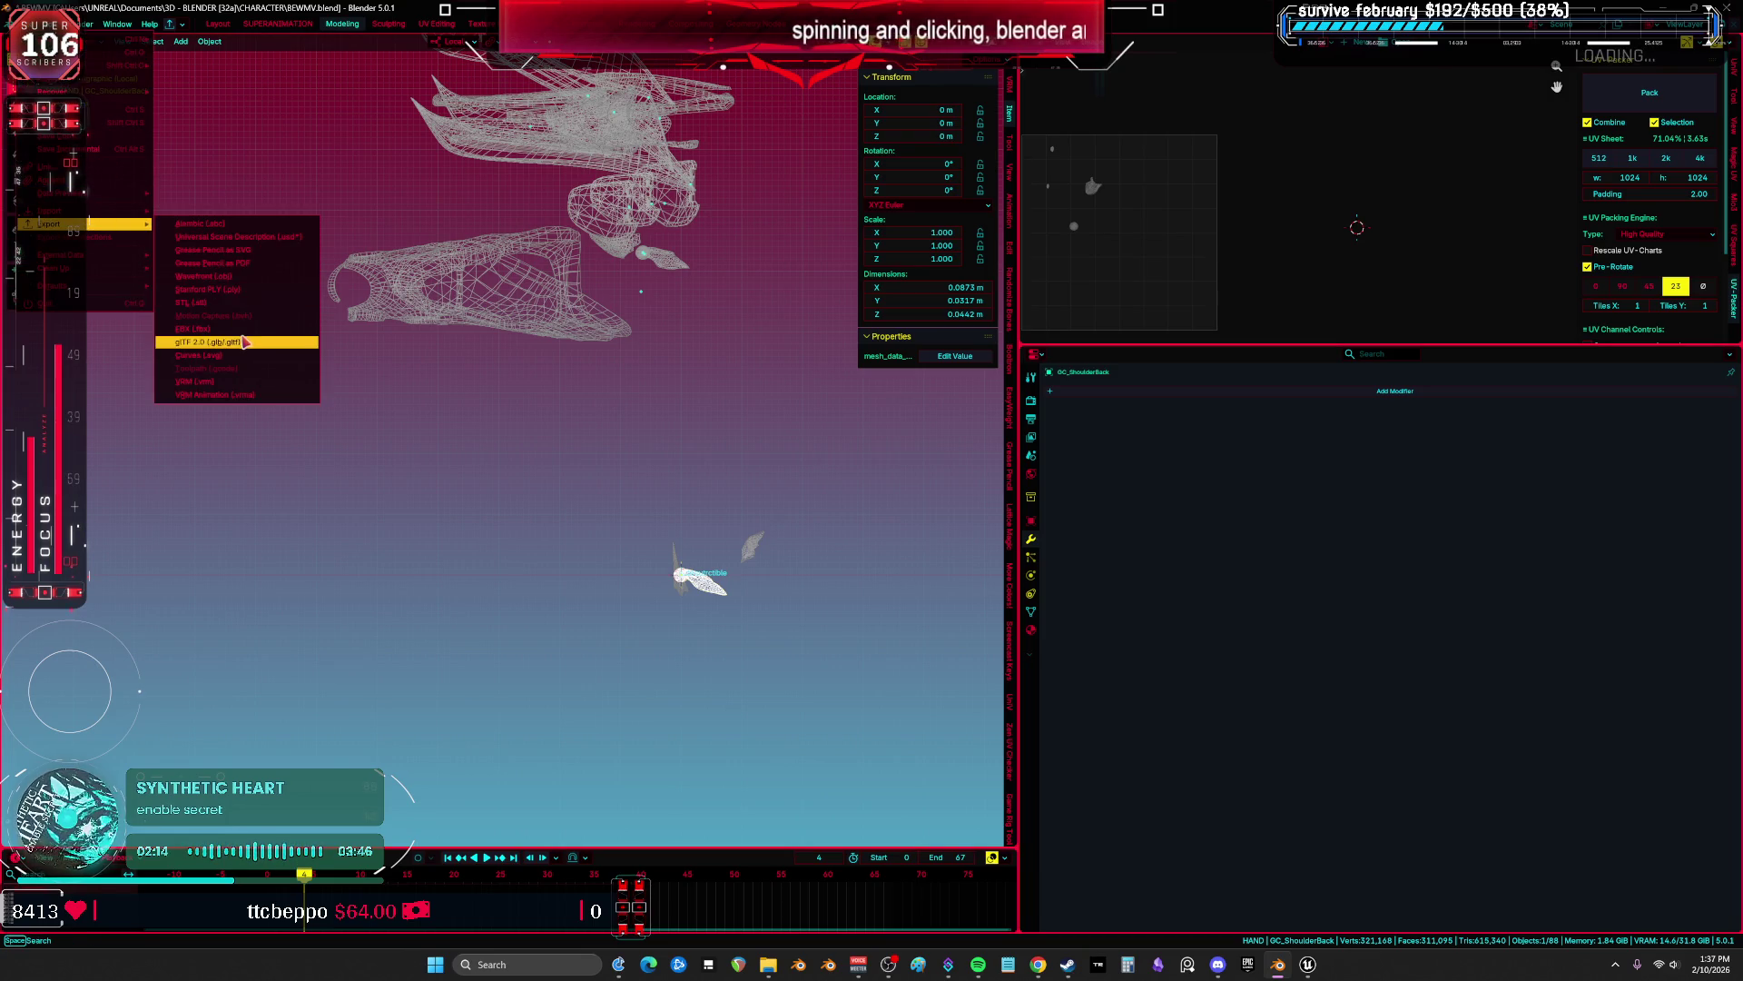
pyautogui.click(234, 337)
pyautogui.click(647, 659)
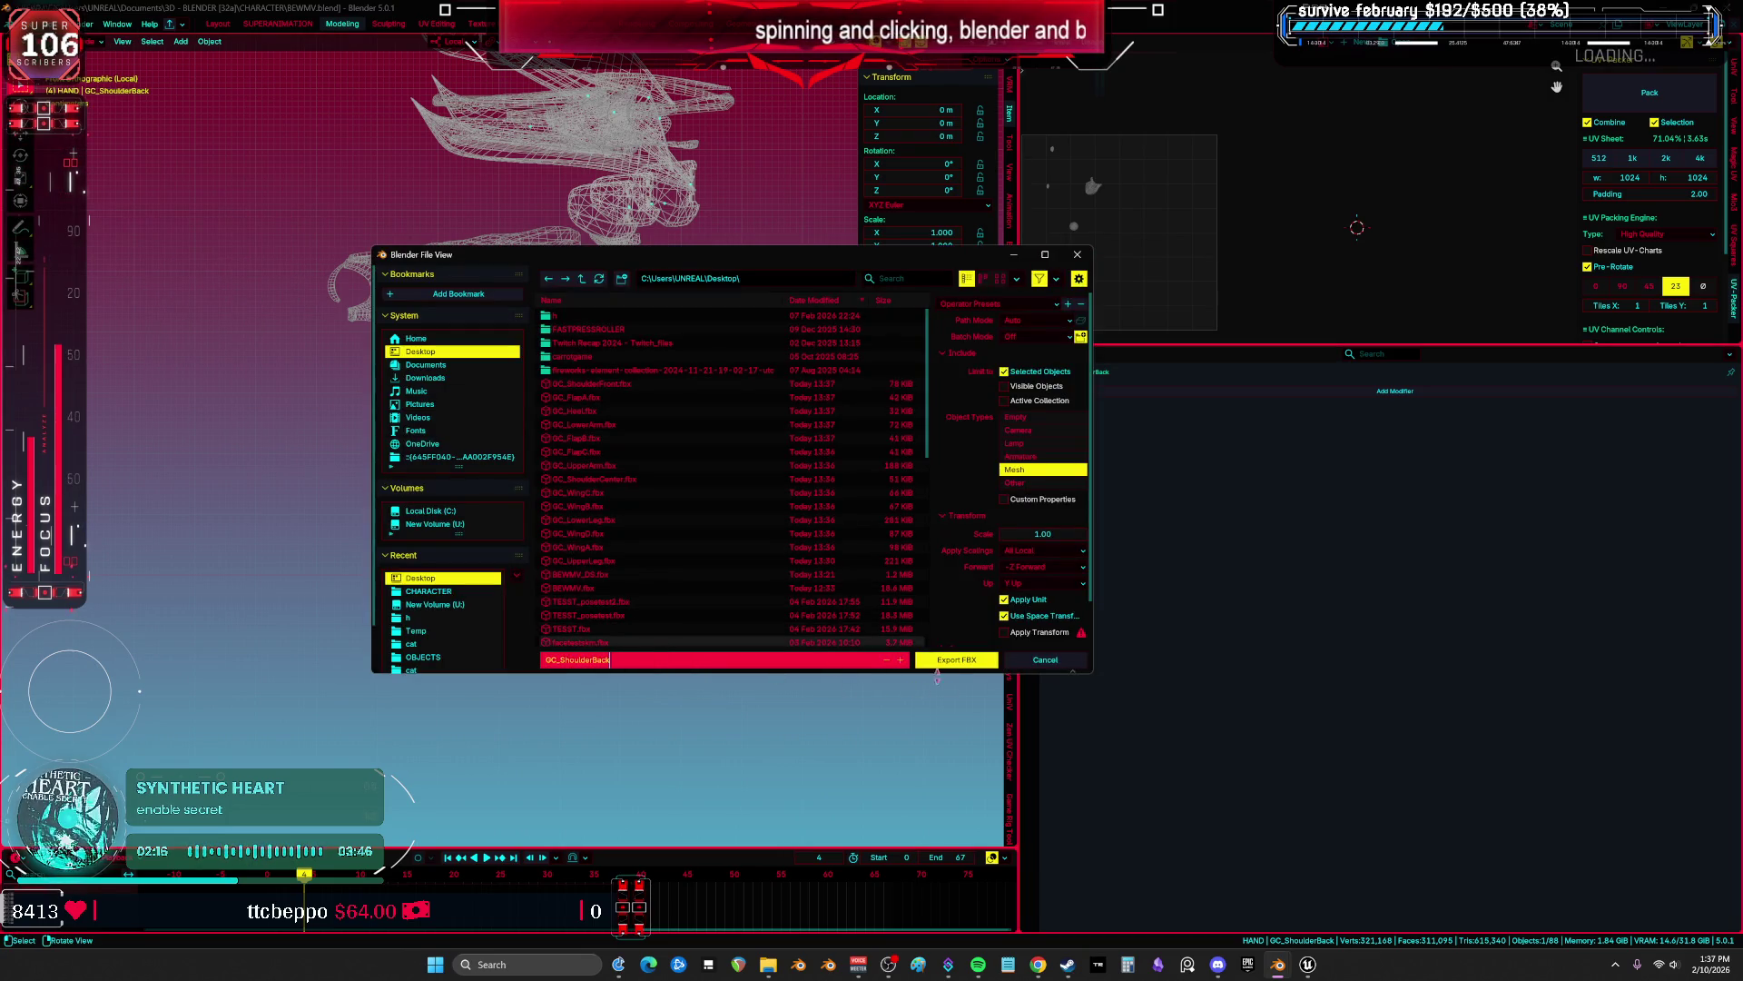
pyautogui.click(944, 661)
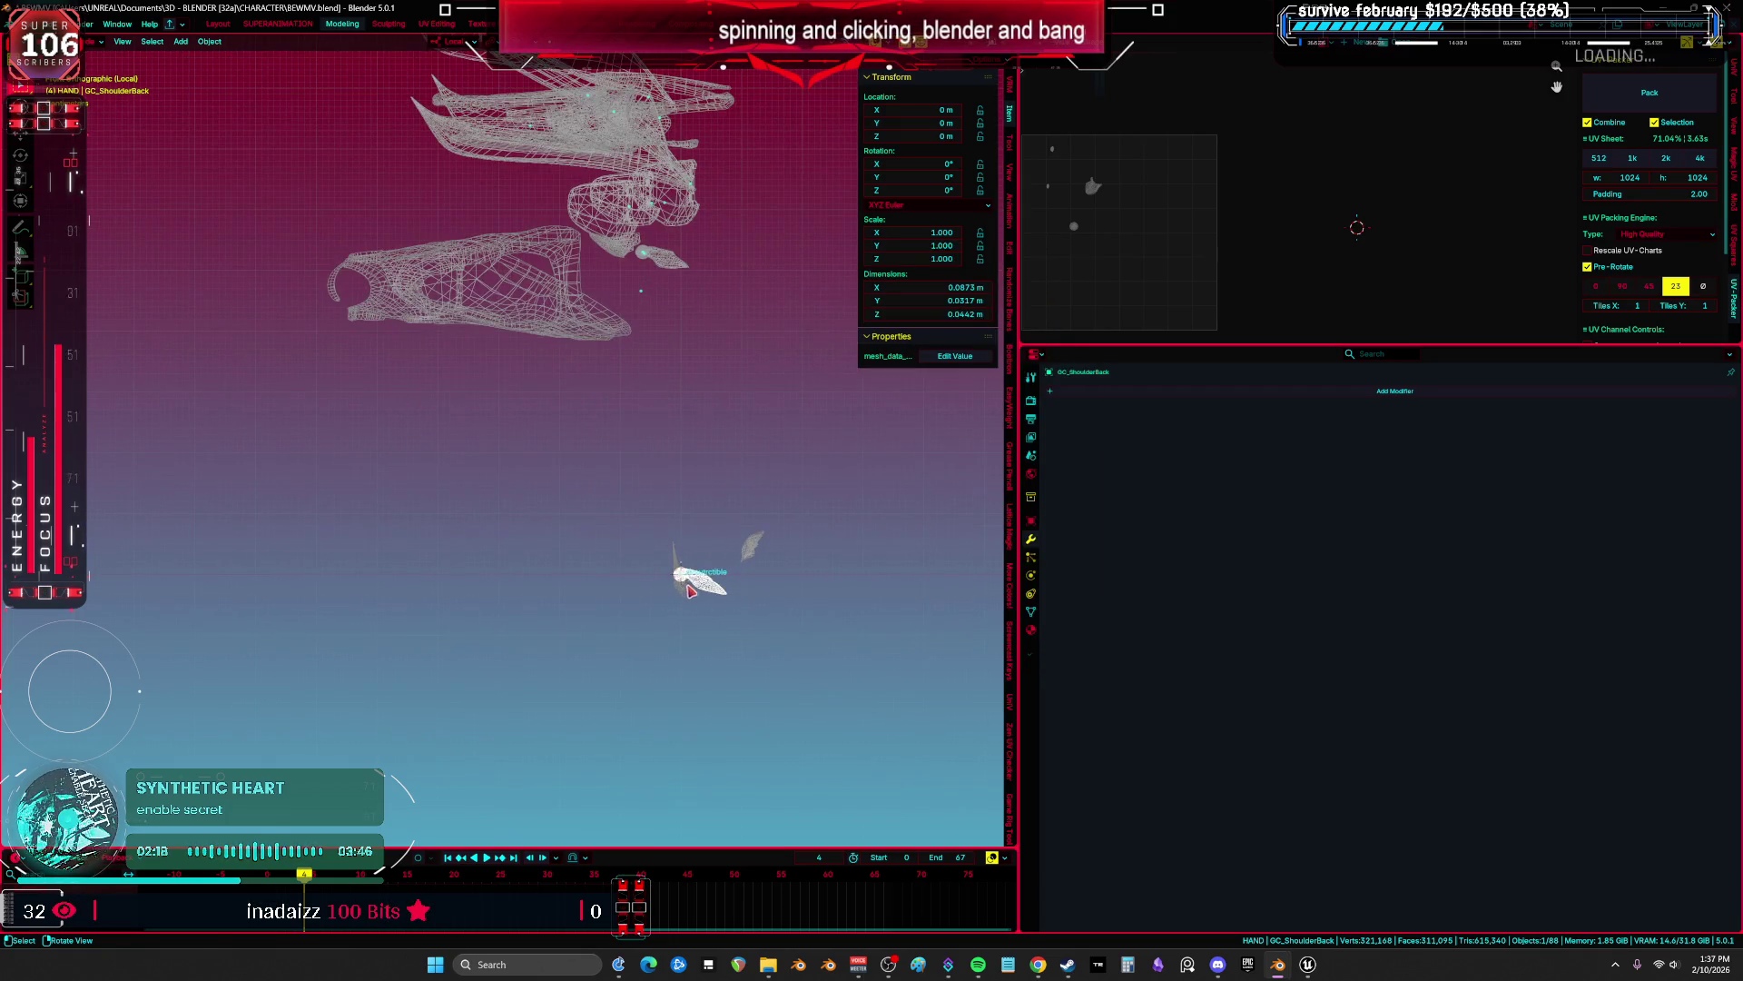
# Export GC_TopShoulder as GC_TopShoulder.fbx, move it aside, and select GC_Engine.
pyautogui.click(685, 576)
pyautogui.press('F2')
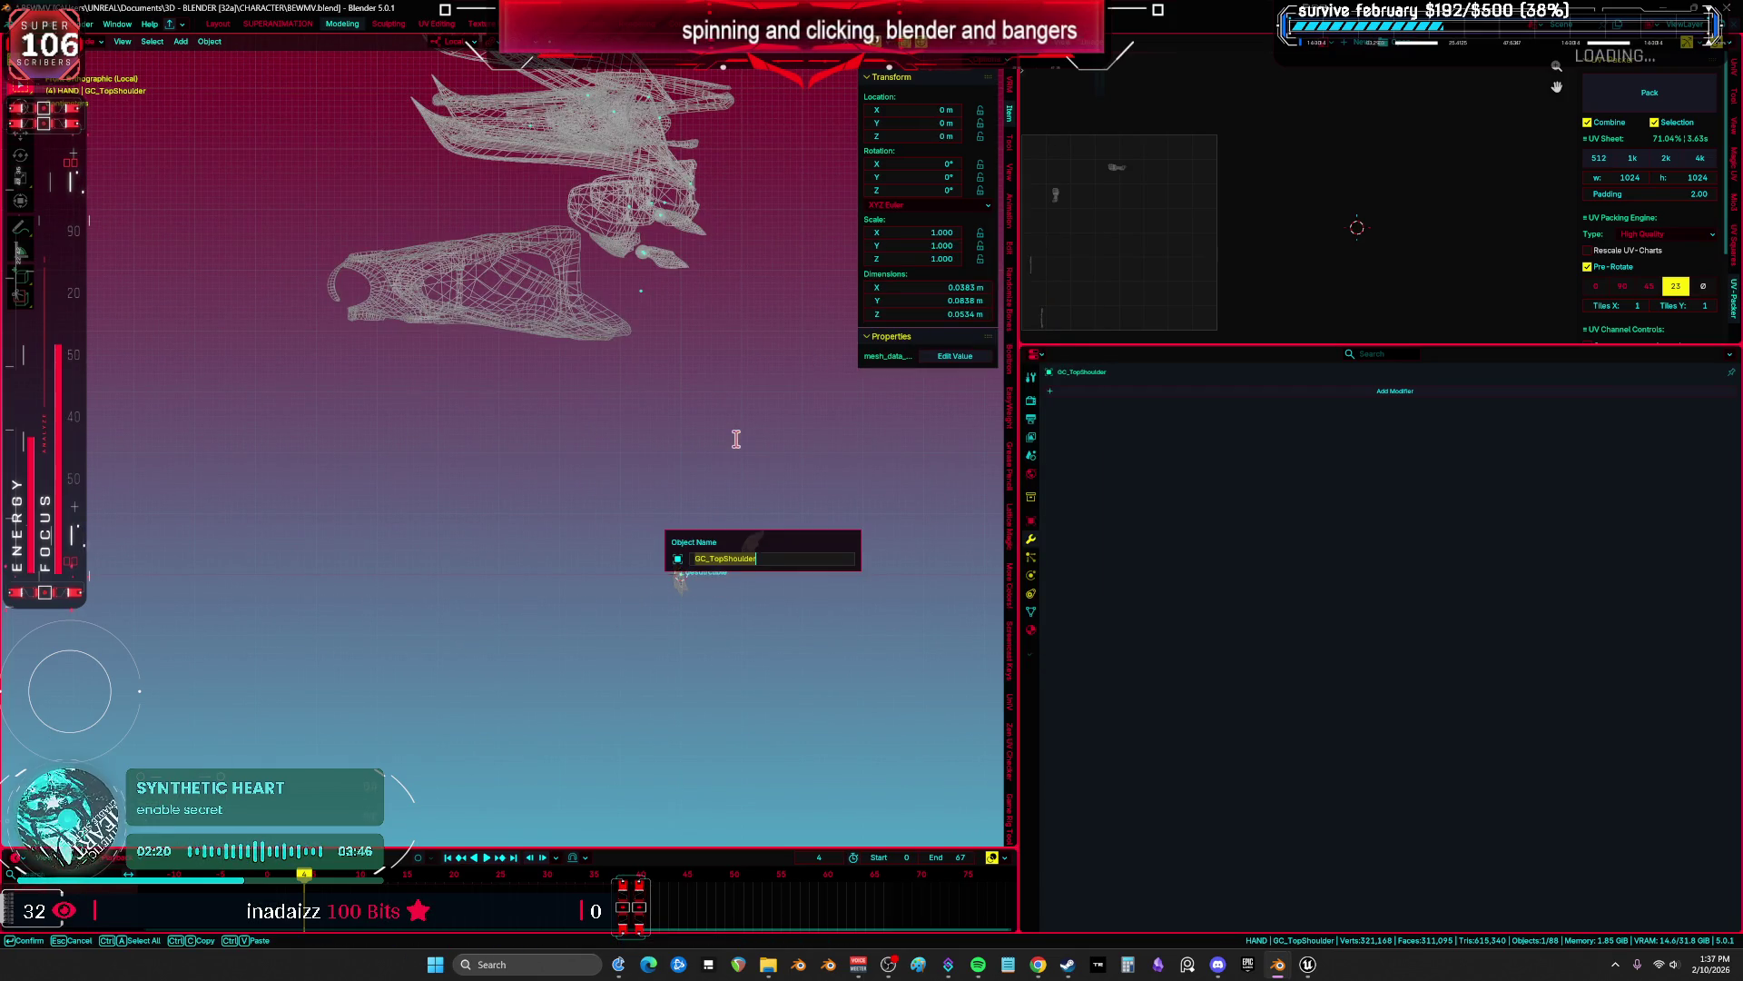
pyautogui.press('Return')
pyautogui.click(21, 24)
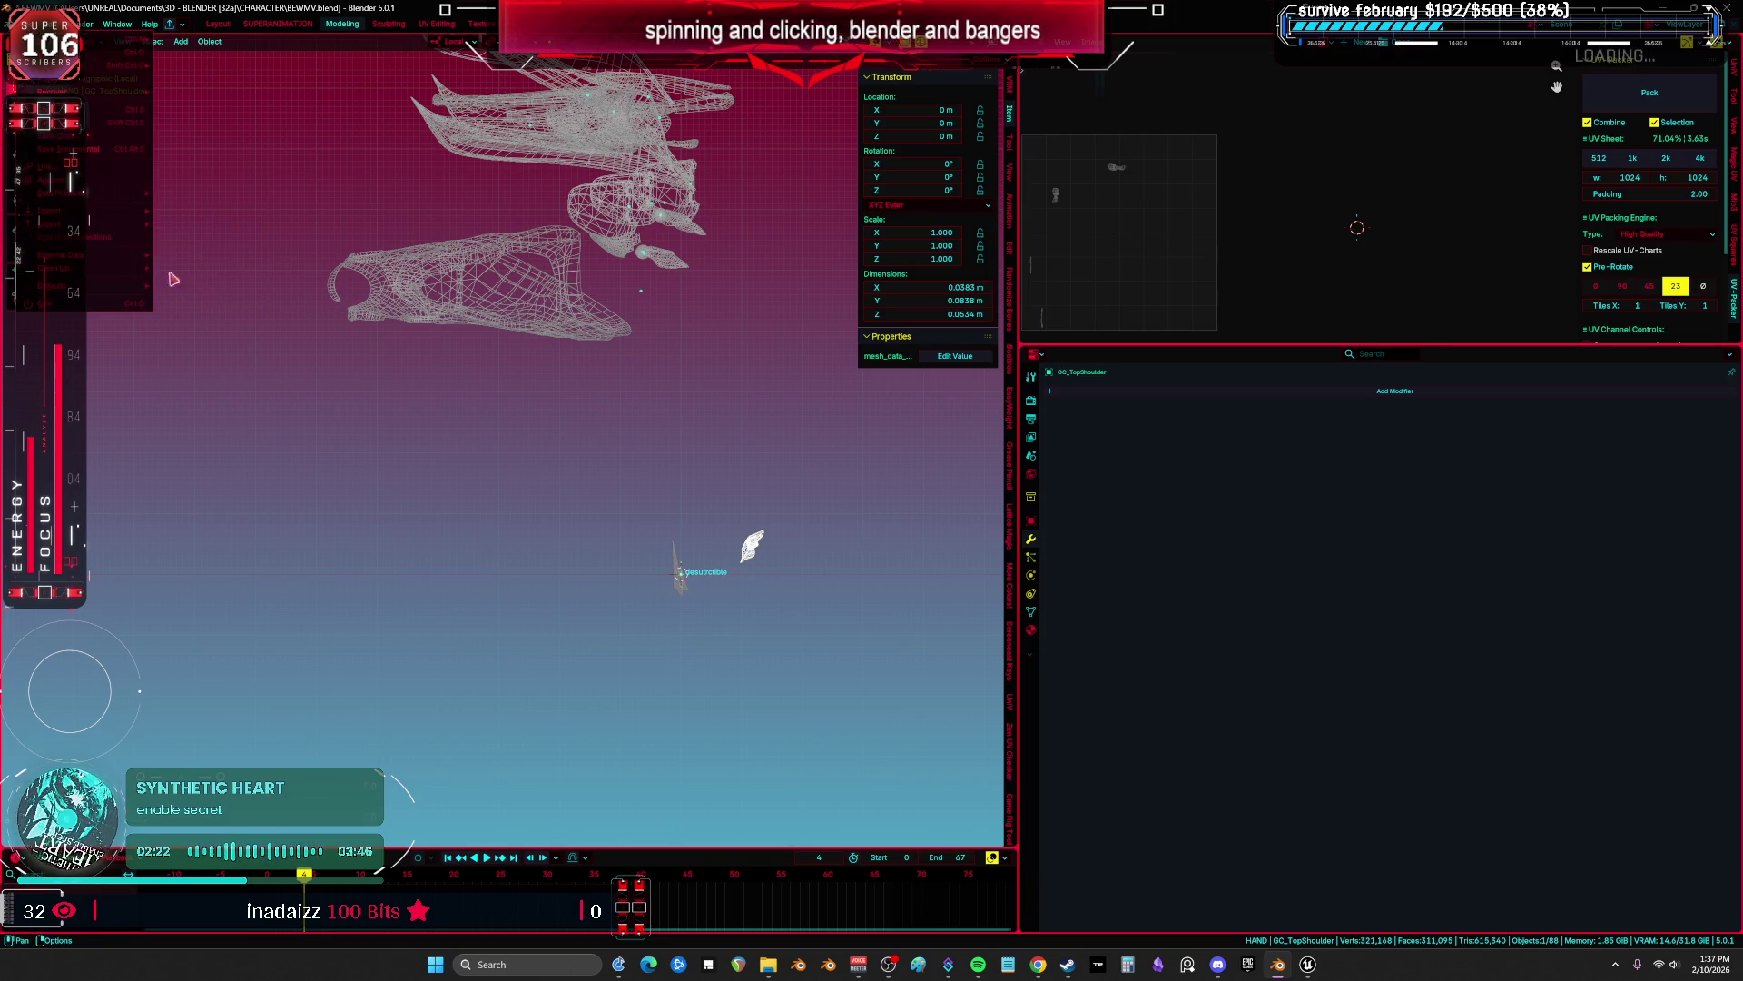
pyautogui.moveTo(150, 239)
pyautogui.click(191, 329)
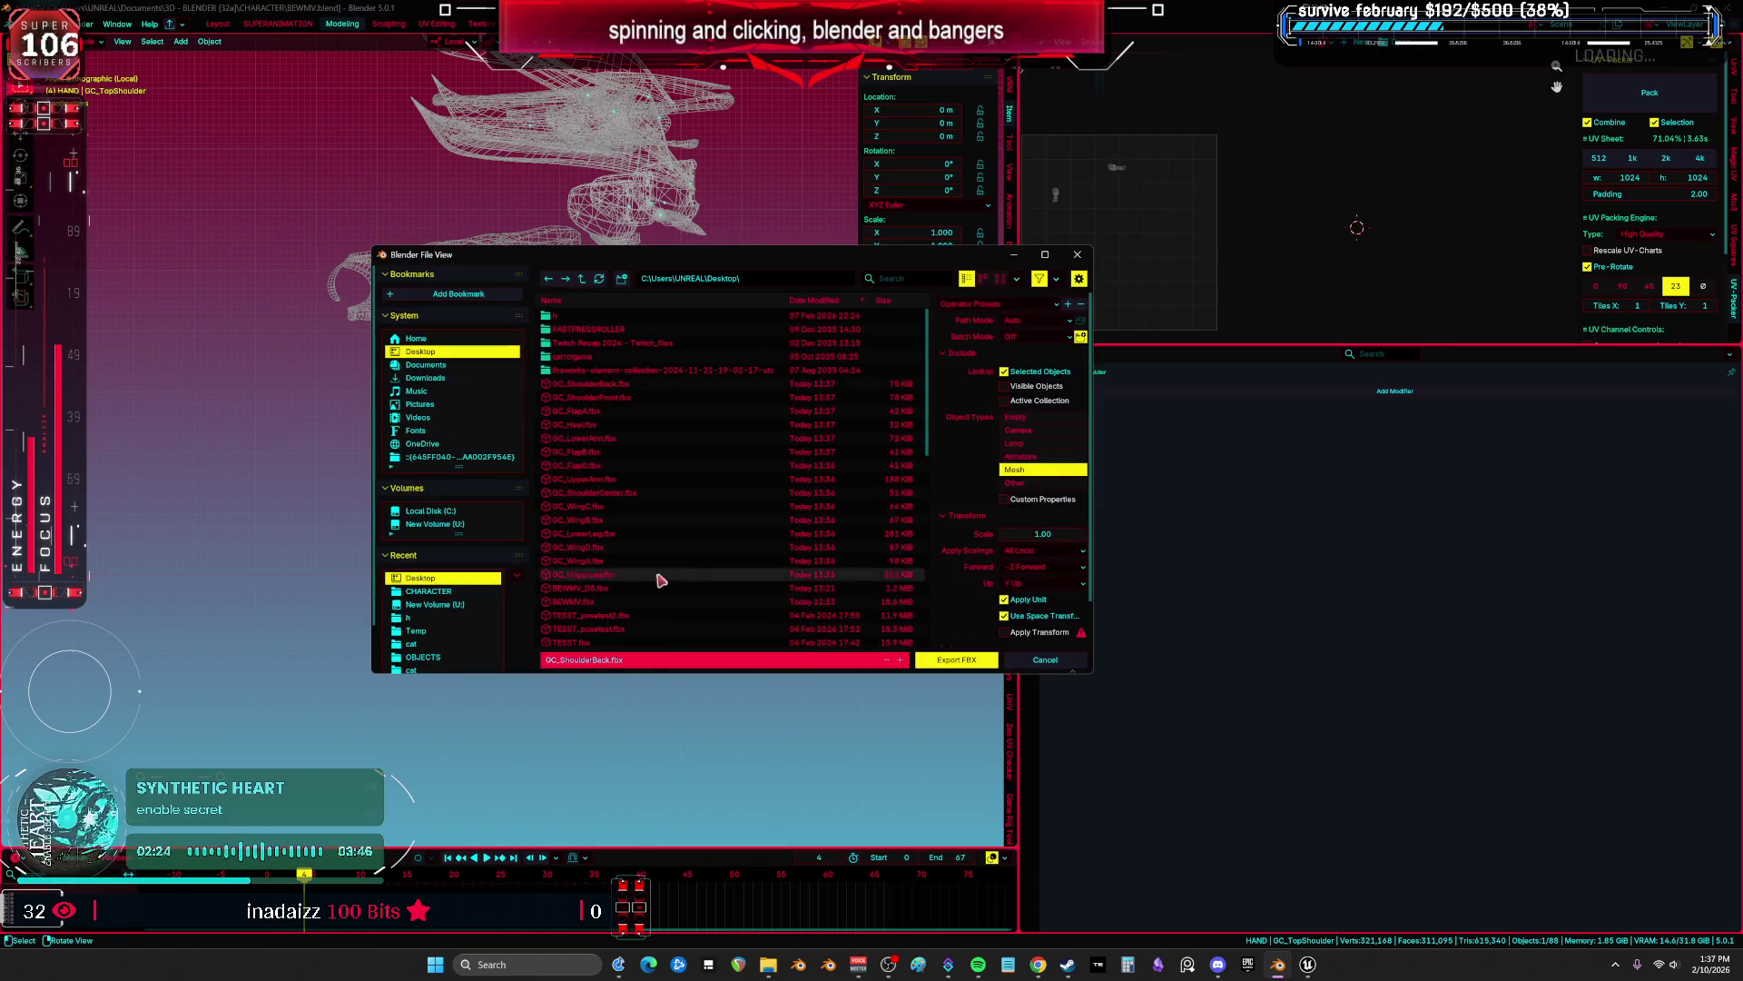
pyautogui.click(666, 659)
pyautogui.click(961, 659)
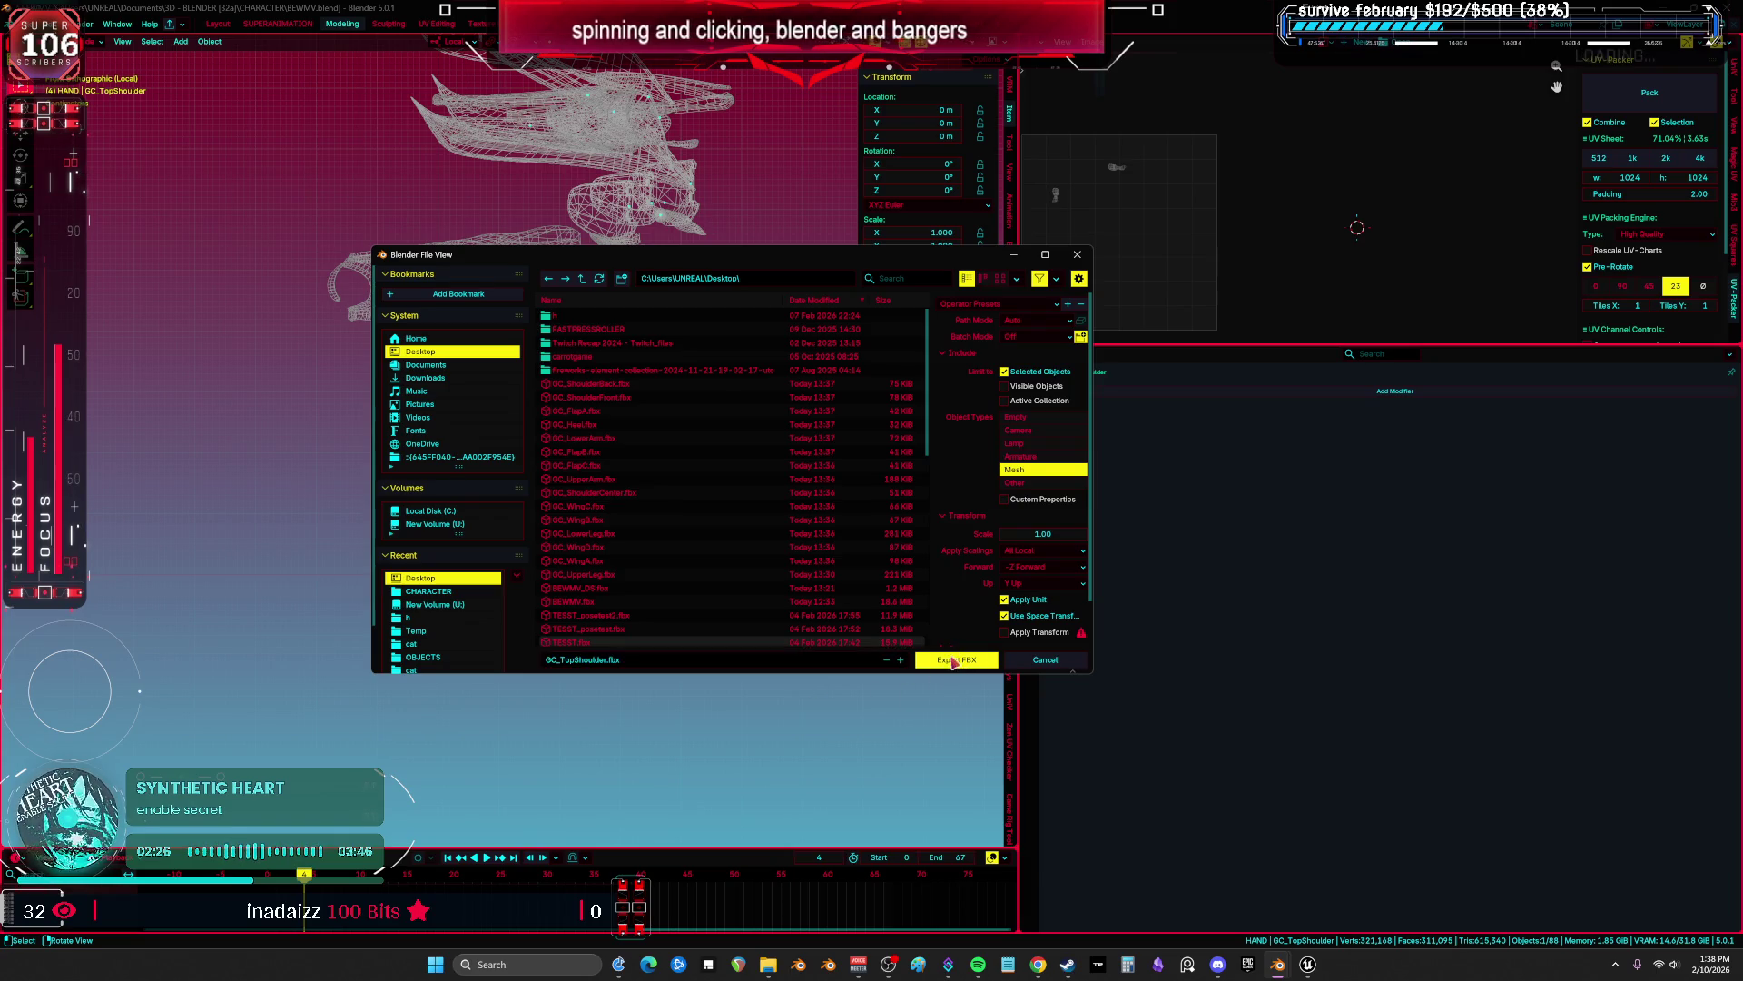
pyautogui.press('g')
pyautogui.click(700, 633)
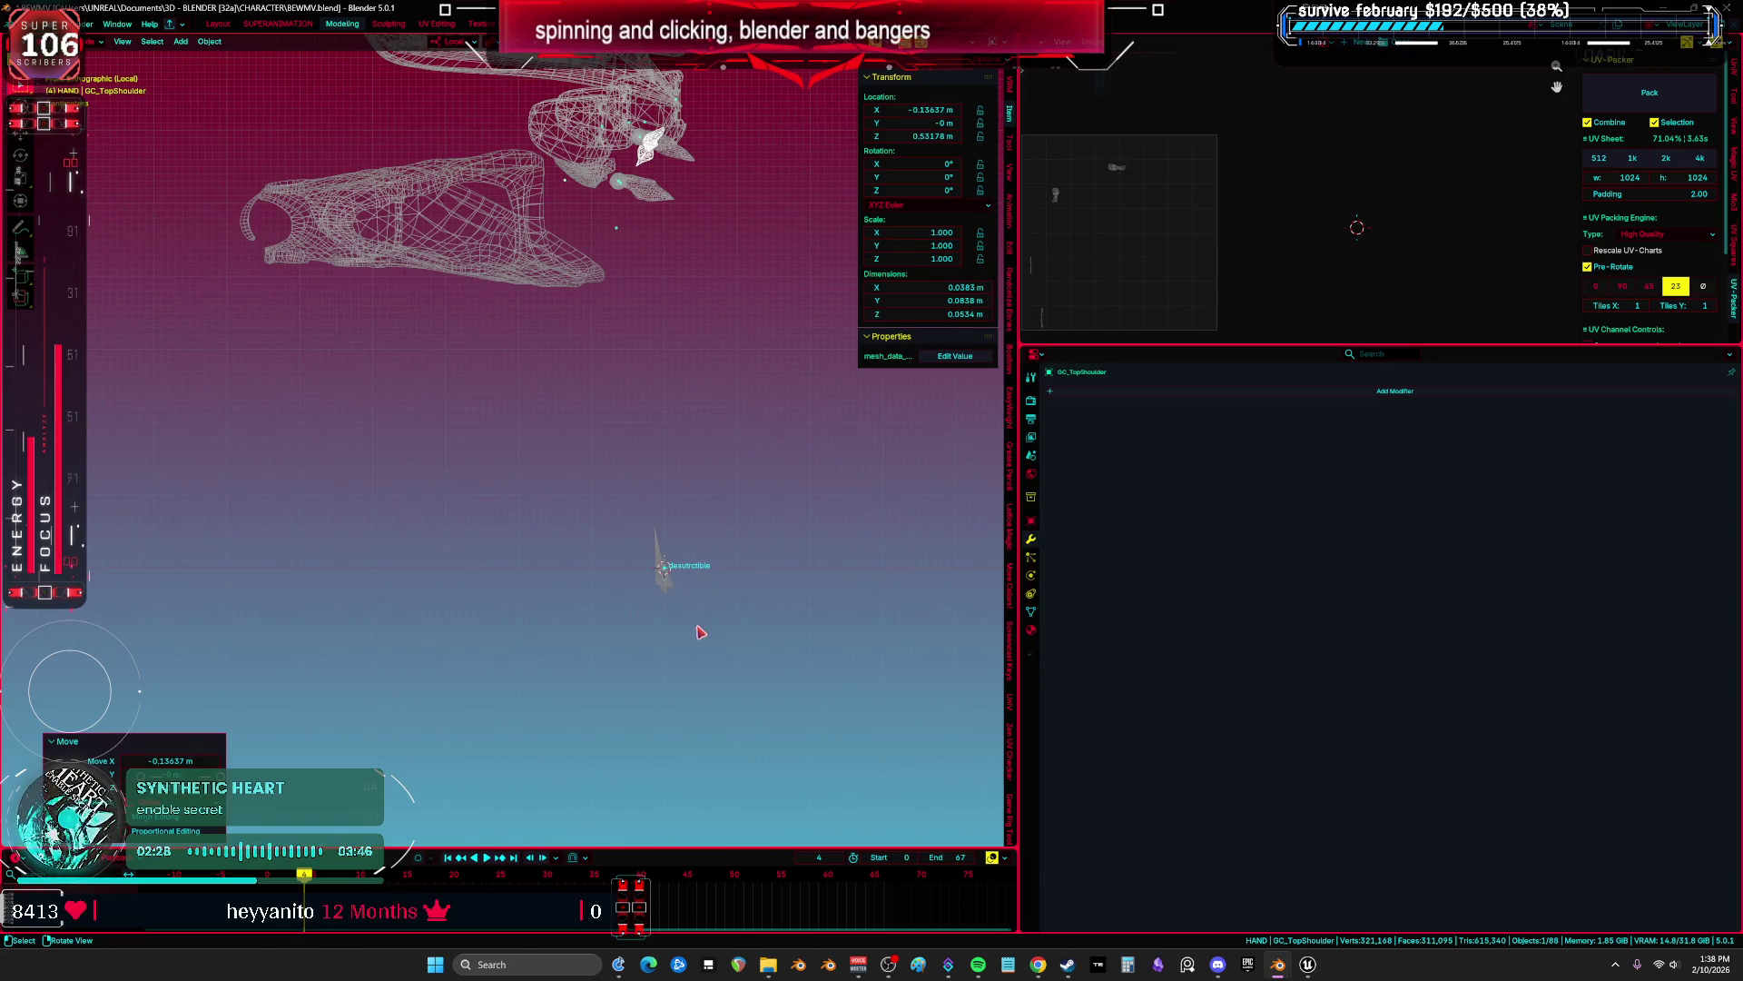
pyautogui.click(682, 602)
# Export GC_Engine as an FBX to the Desktop and raise it higher up.
pyautogui.press('F2')
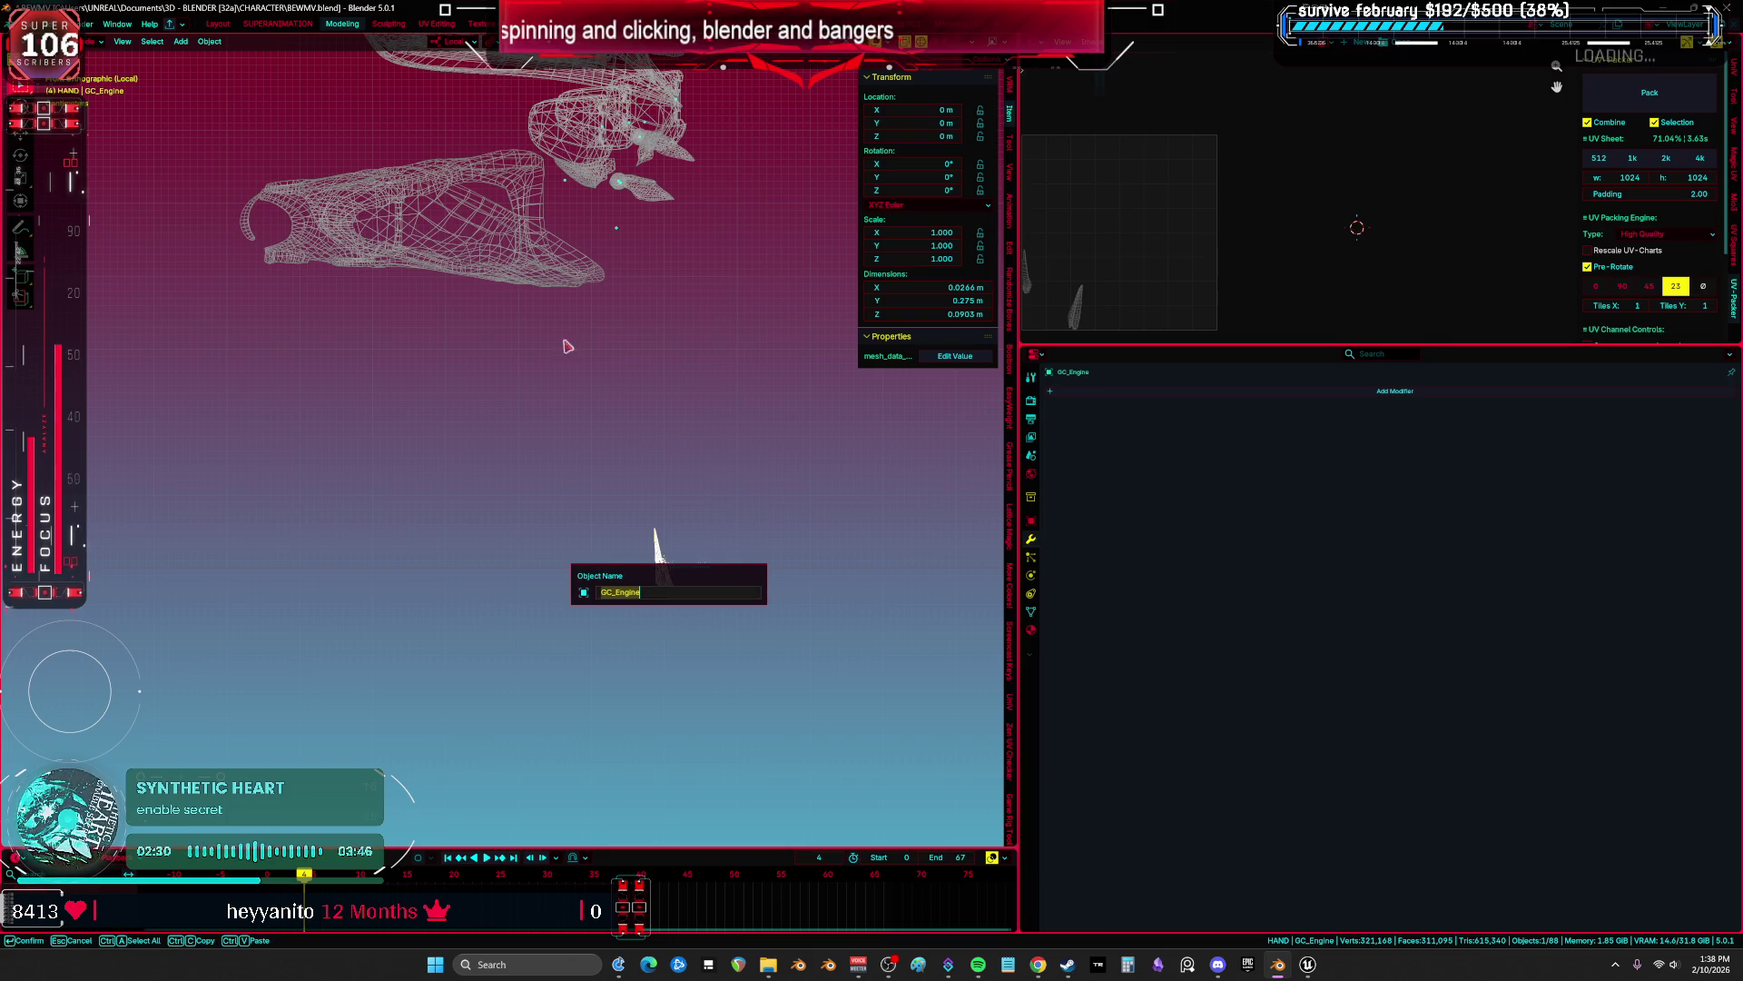
pyautogui.press('Return')
pyautogui.click(34, 23)
pyautogui.moveTo(82, 224)
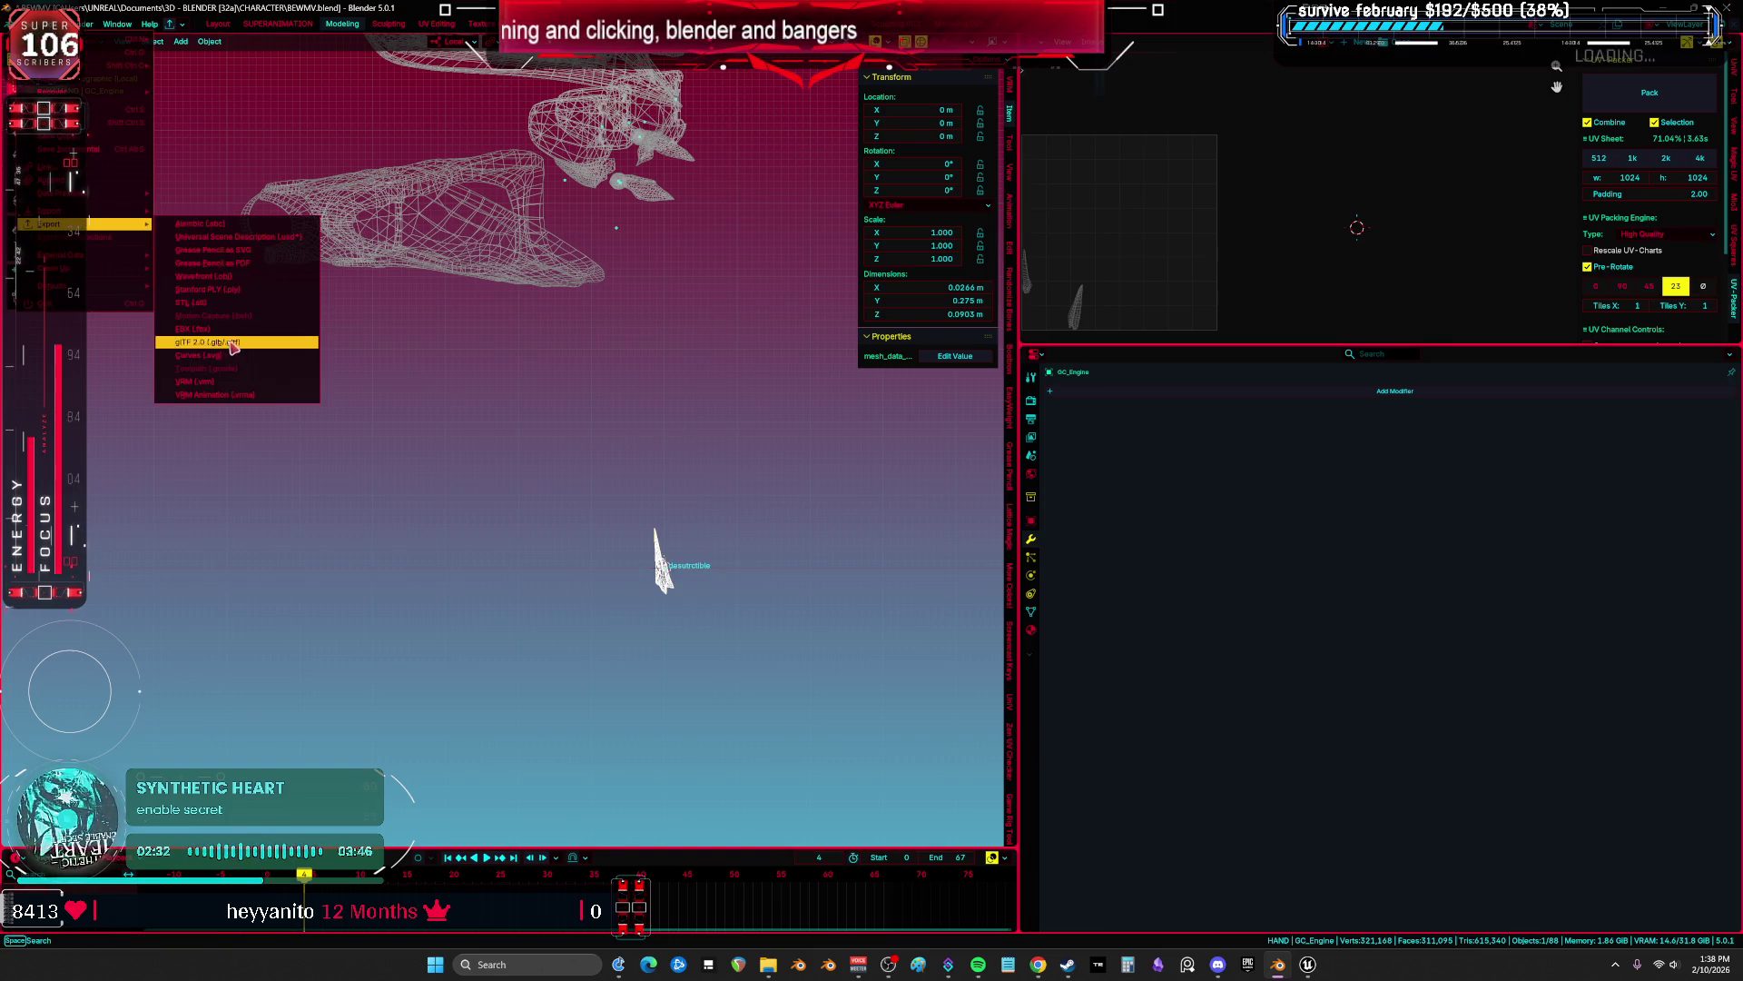
pyautogui.click(222, 329)
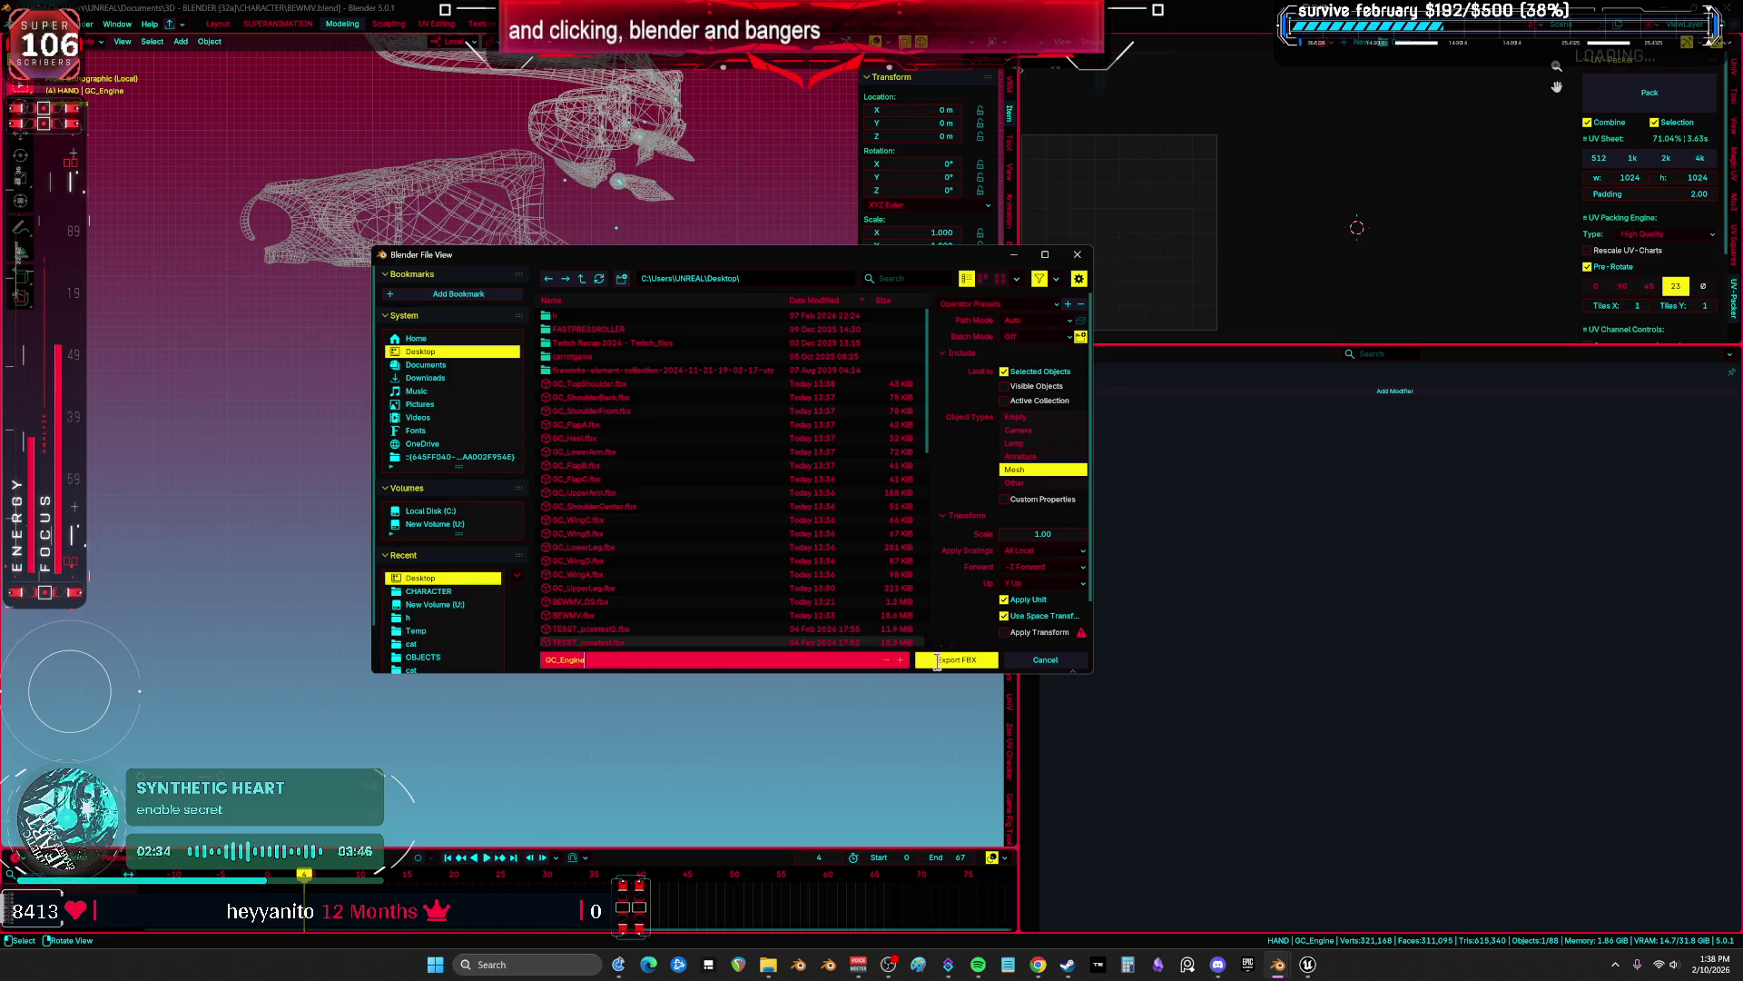
pyautogui.click(937, 660)
pyautogui.press('g')
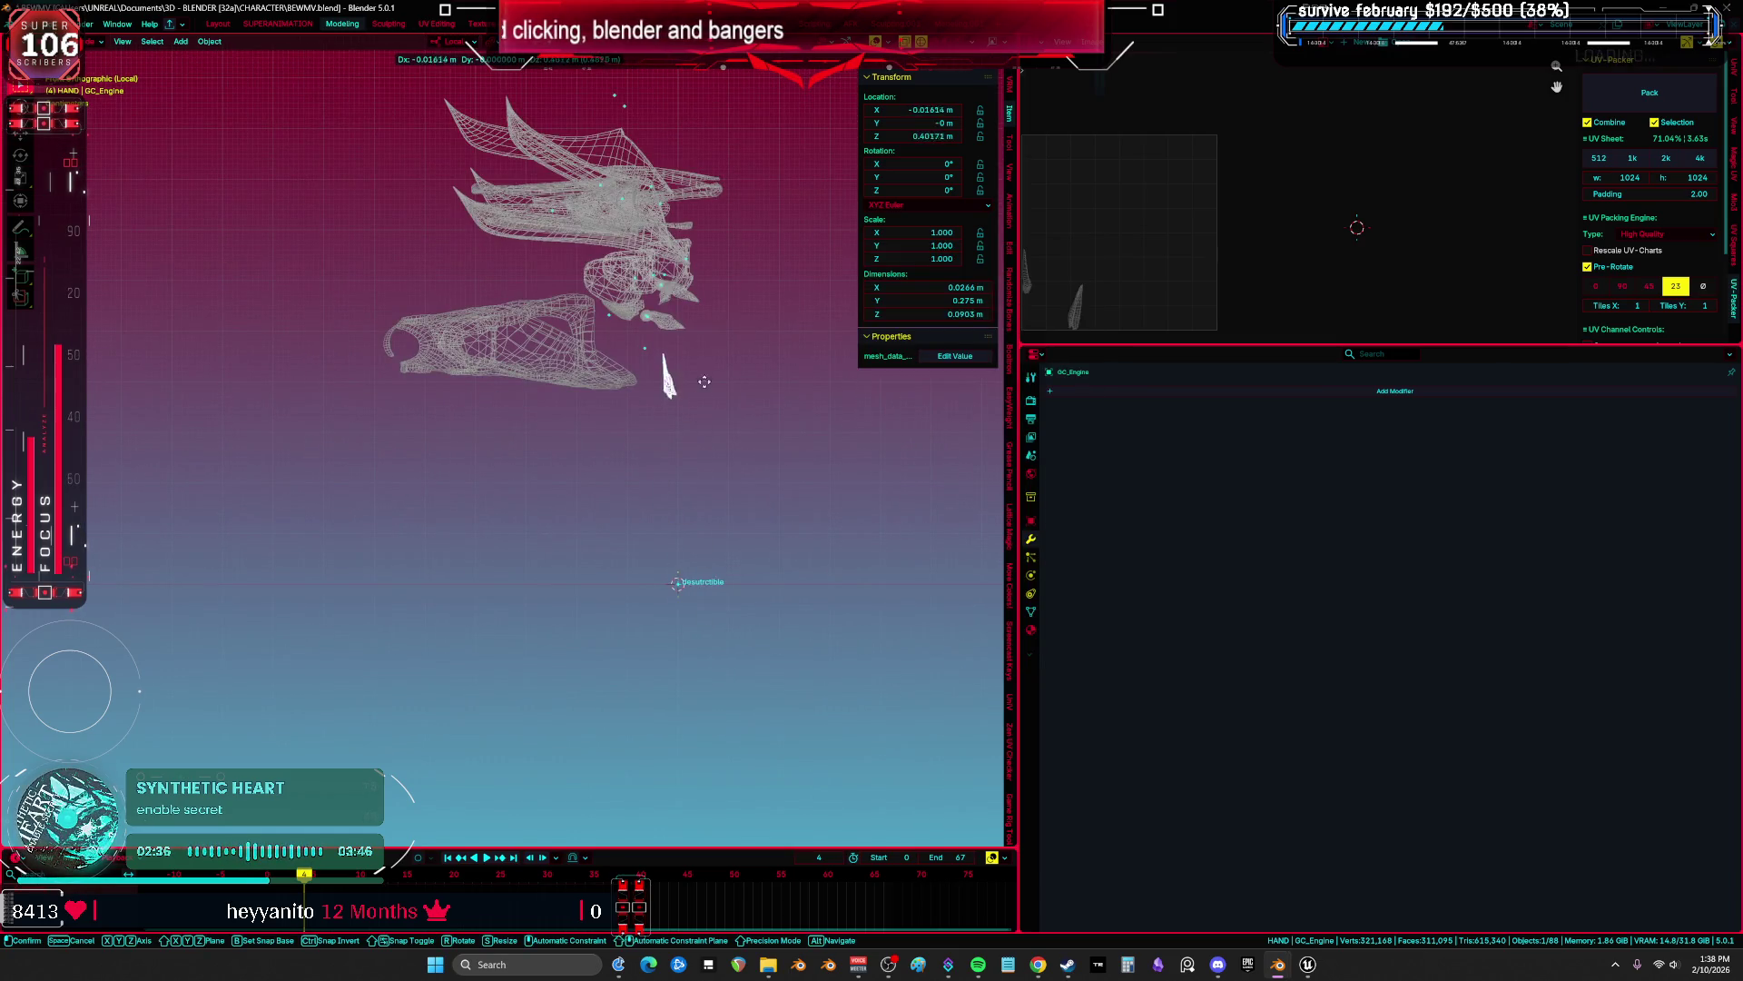
pyautogui.click(696, 317)
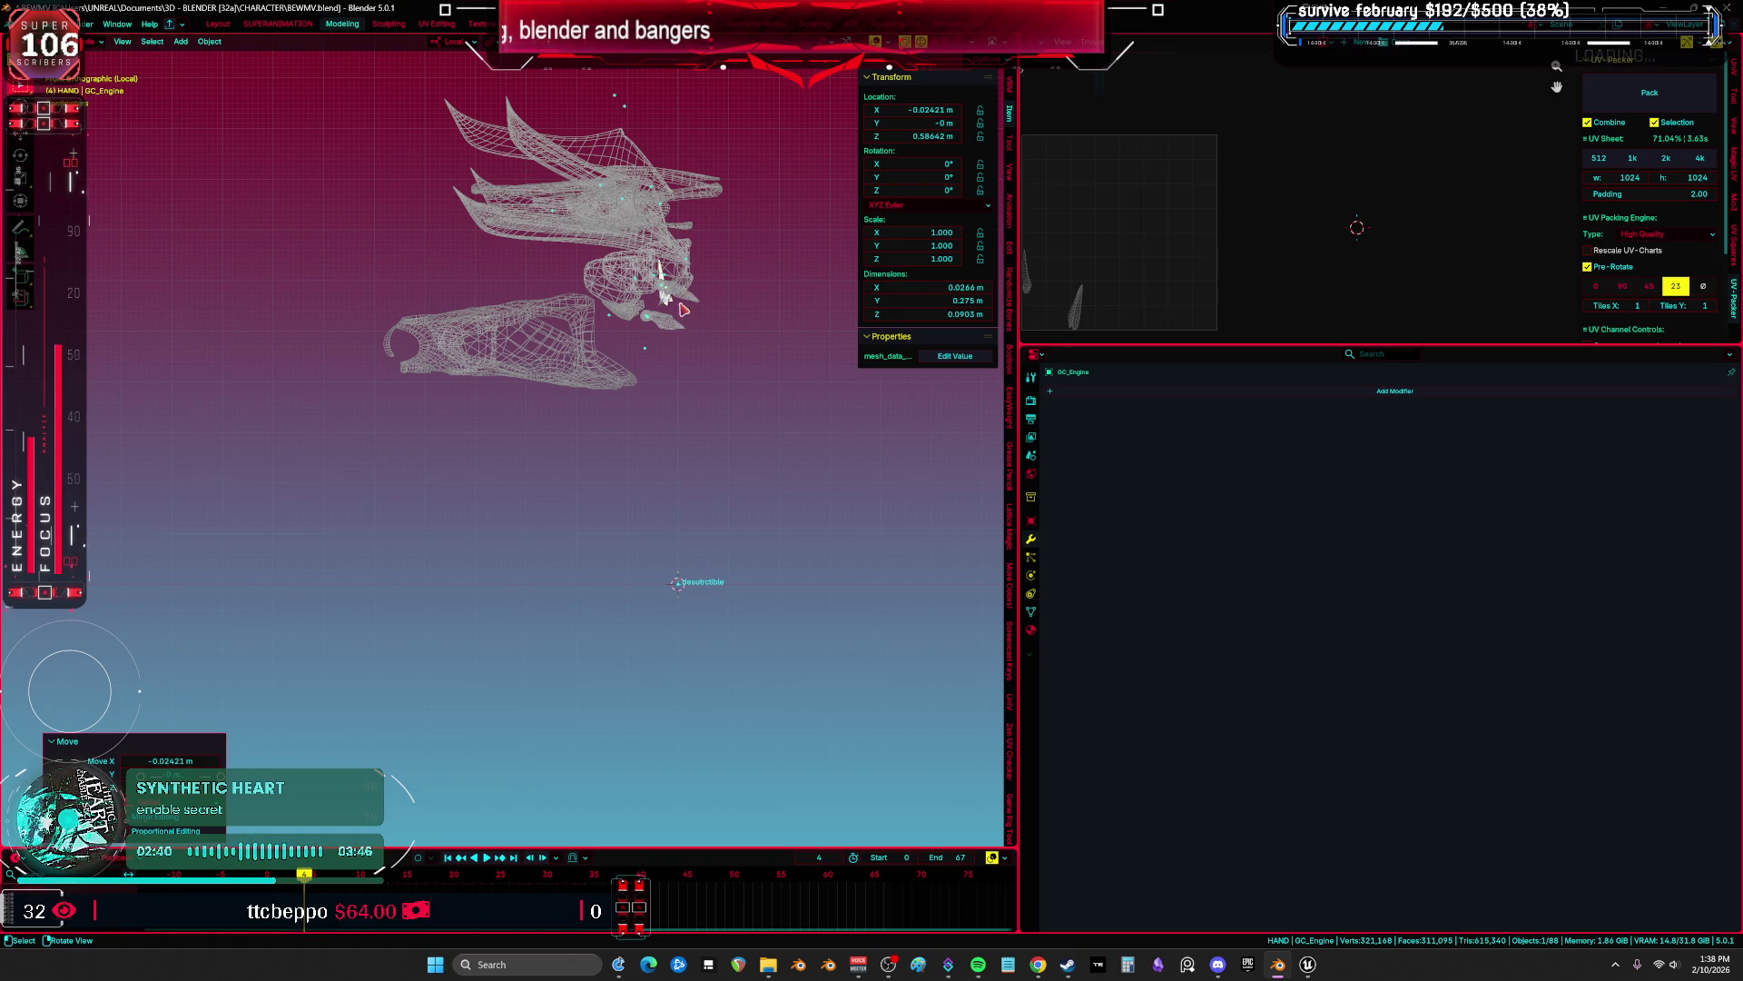
# Save the Blender file BEWMV.blend and switch over to Unreal Engine.
pyautogui.click(23, 24)
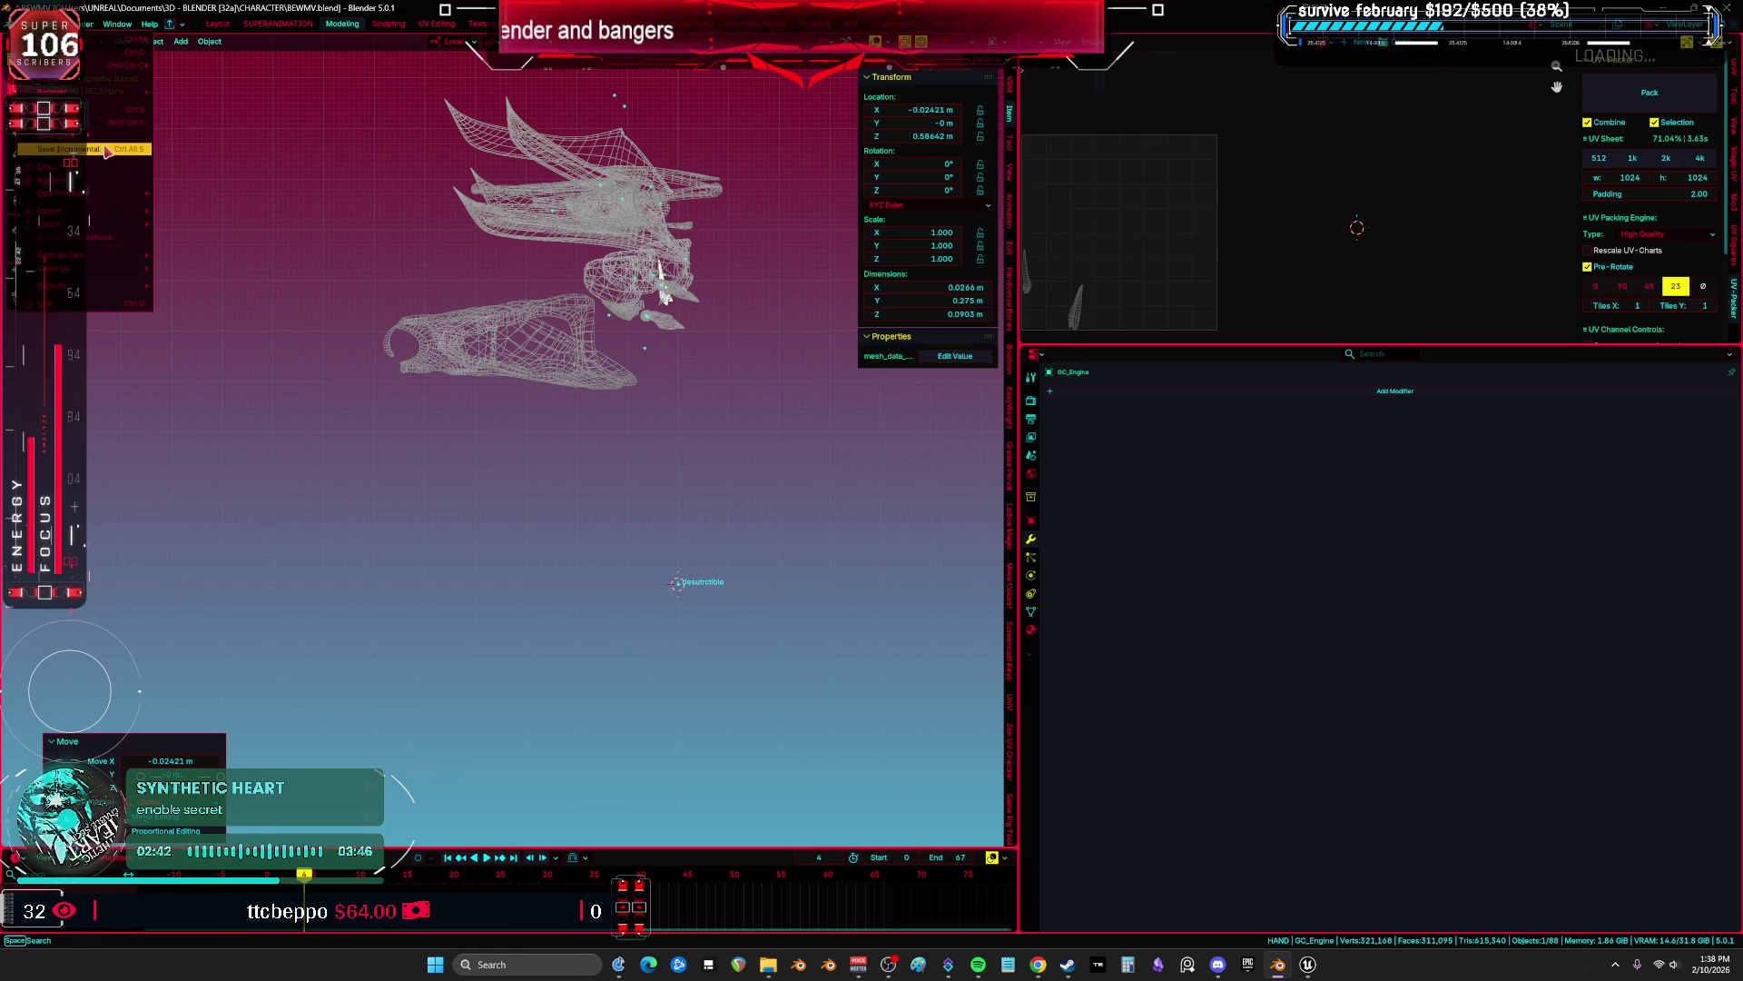
pyautogui.click(78, 109)
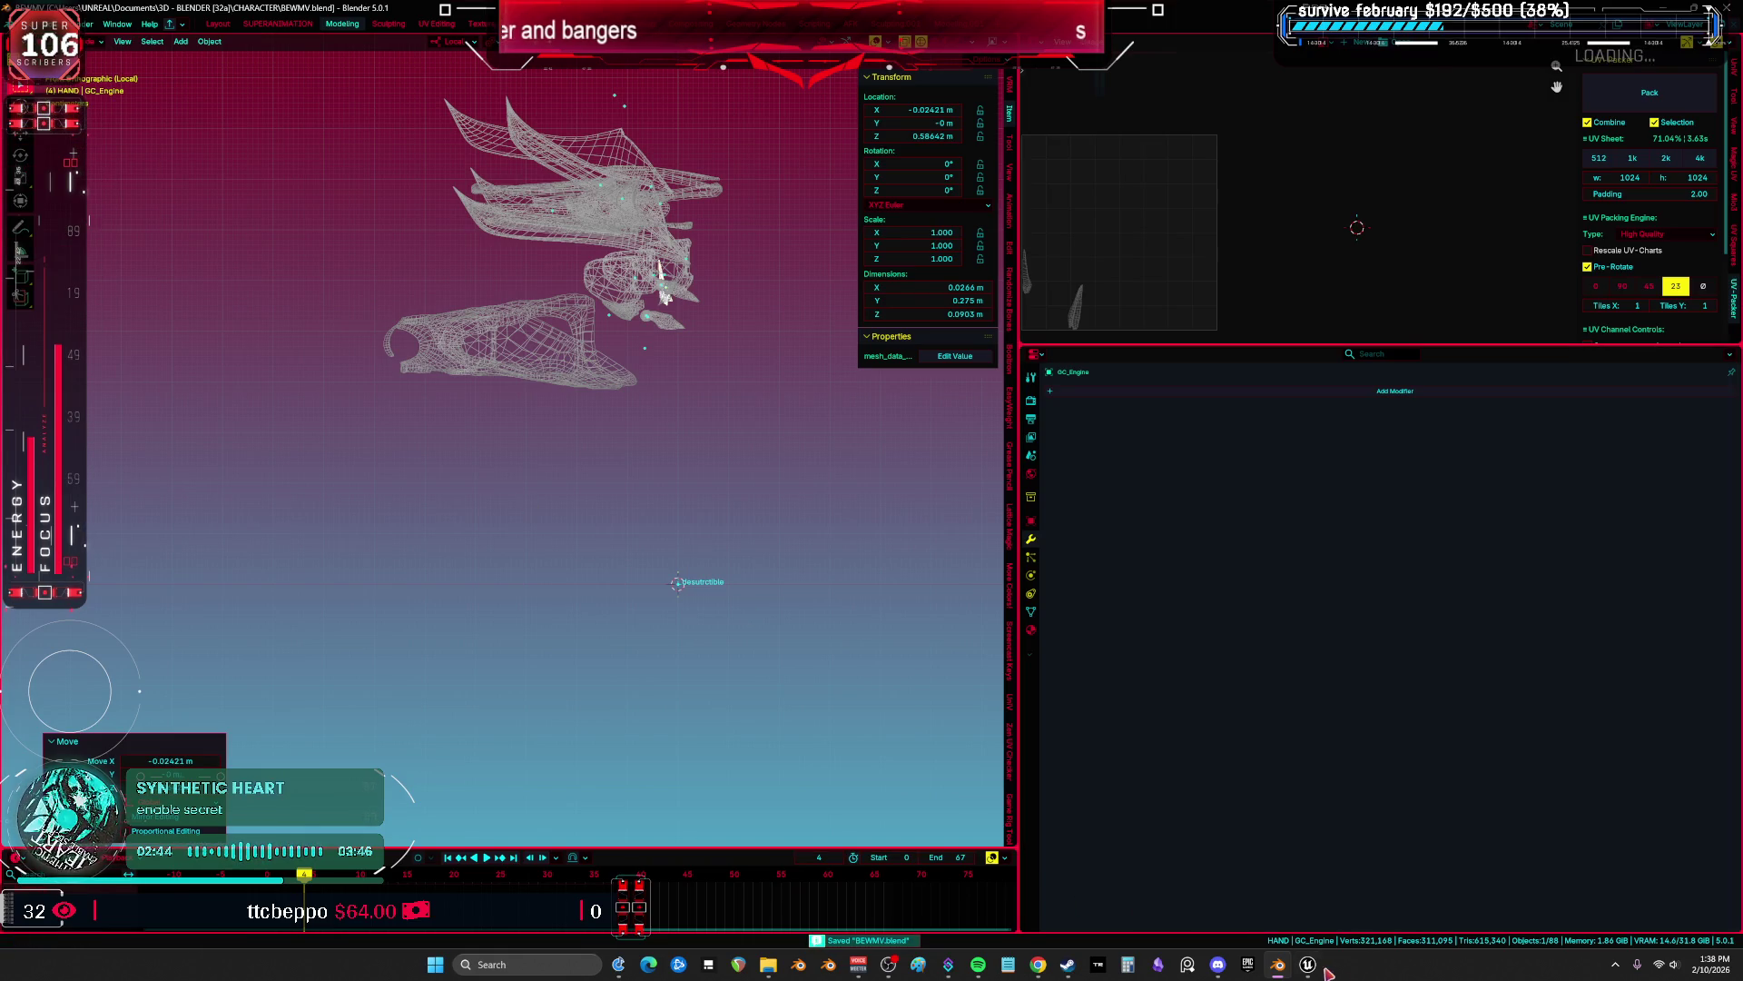
pyautogui.click(1308, 964)
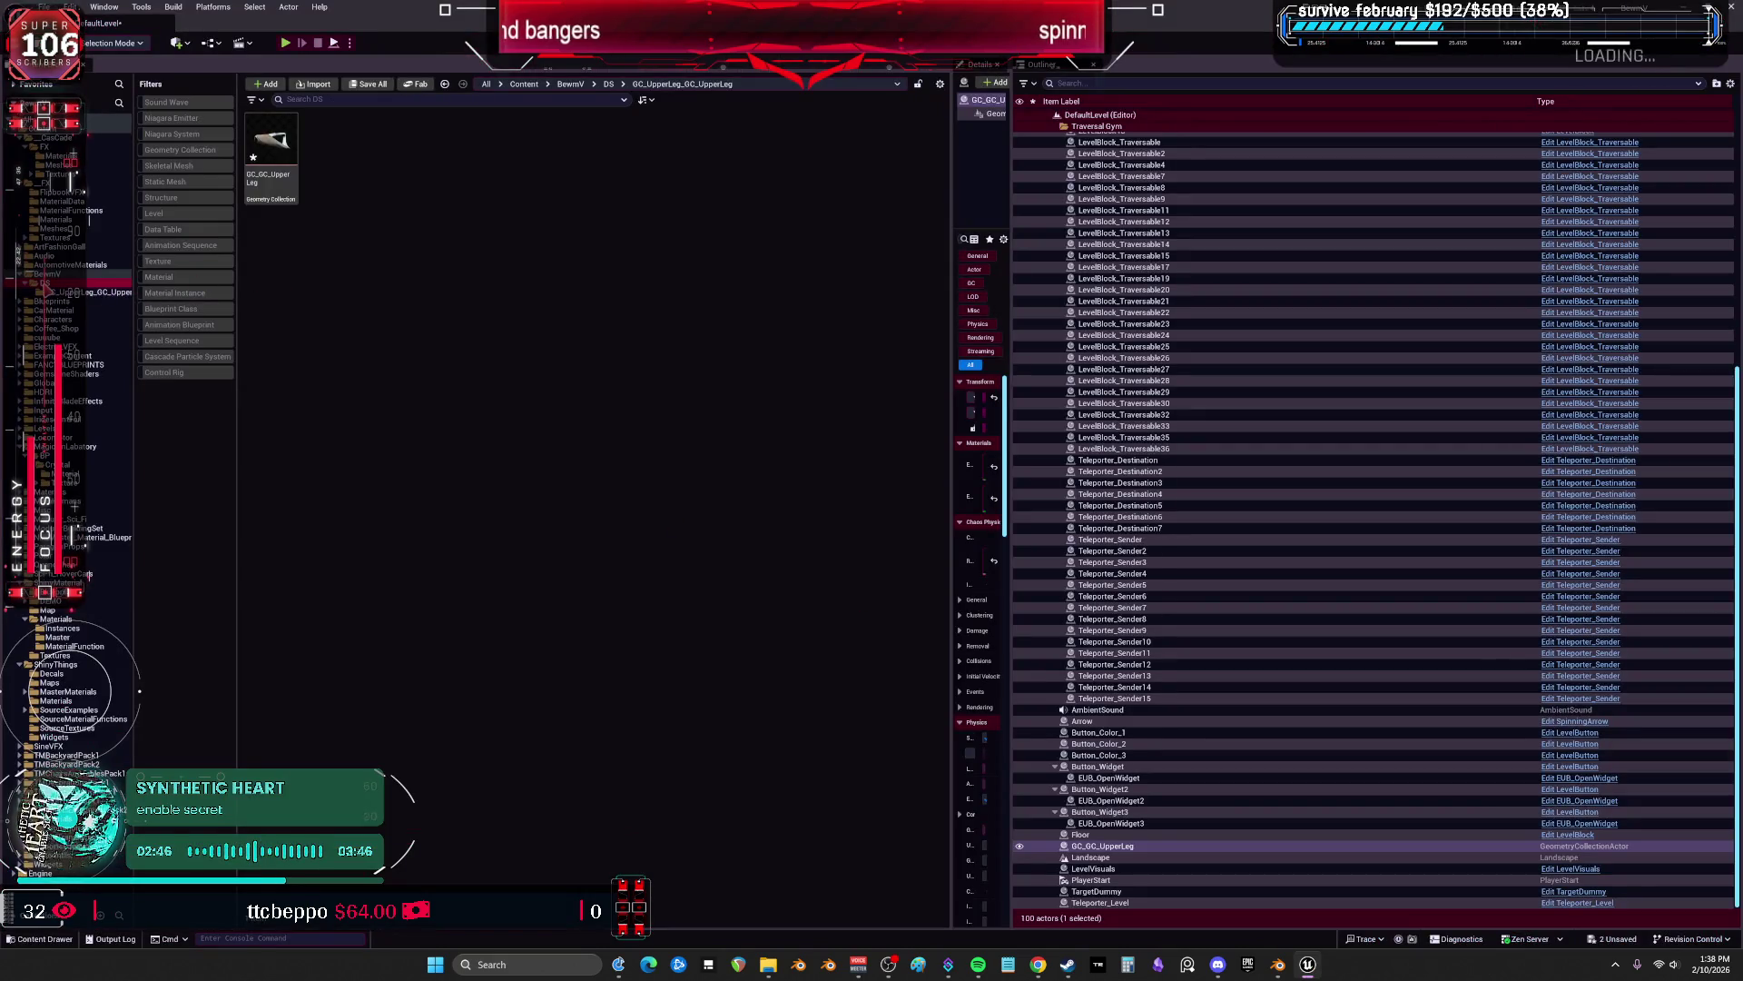
# Import the exported GC_ FBX part files into the DS folder, overriding the existing assets.
pyautogui.click(608, 83)
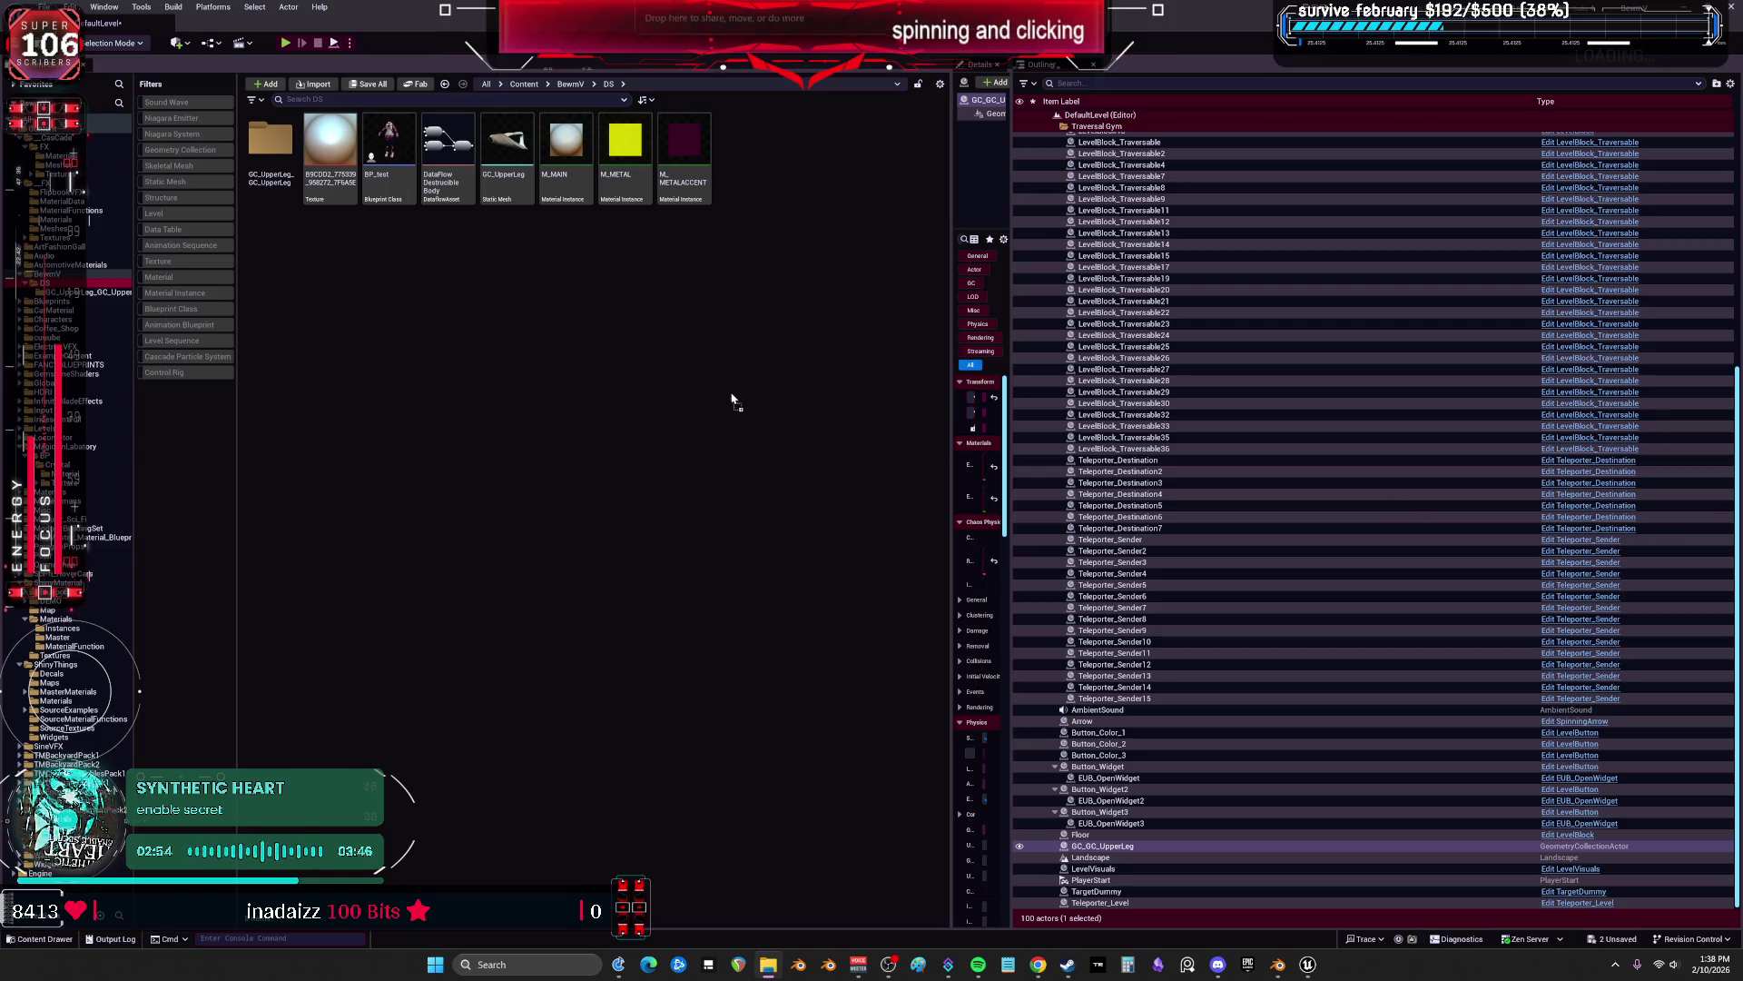
pyautogui.moveTo(732, 399); pyautogui.dragTo(734, 402)
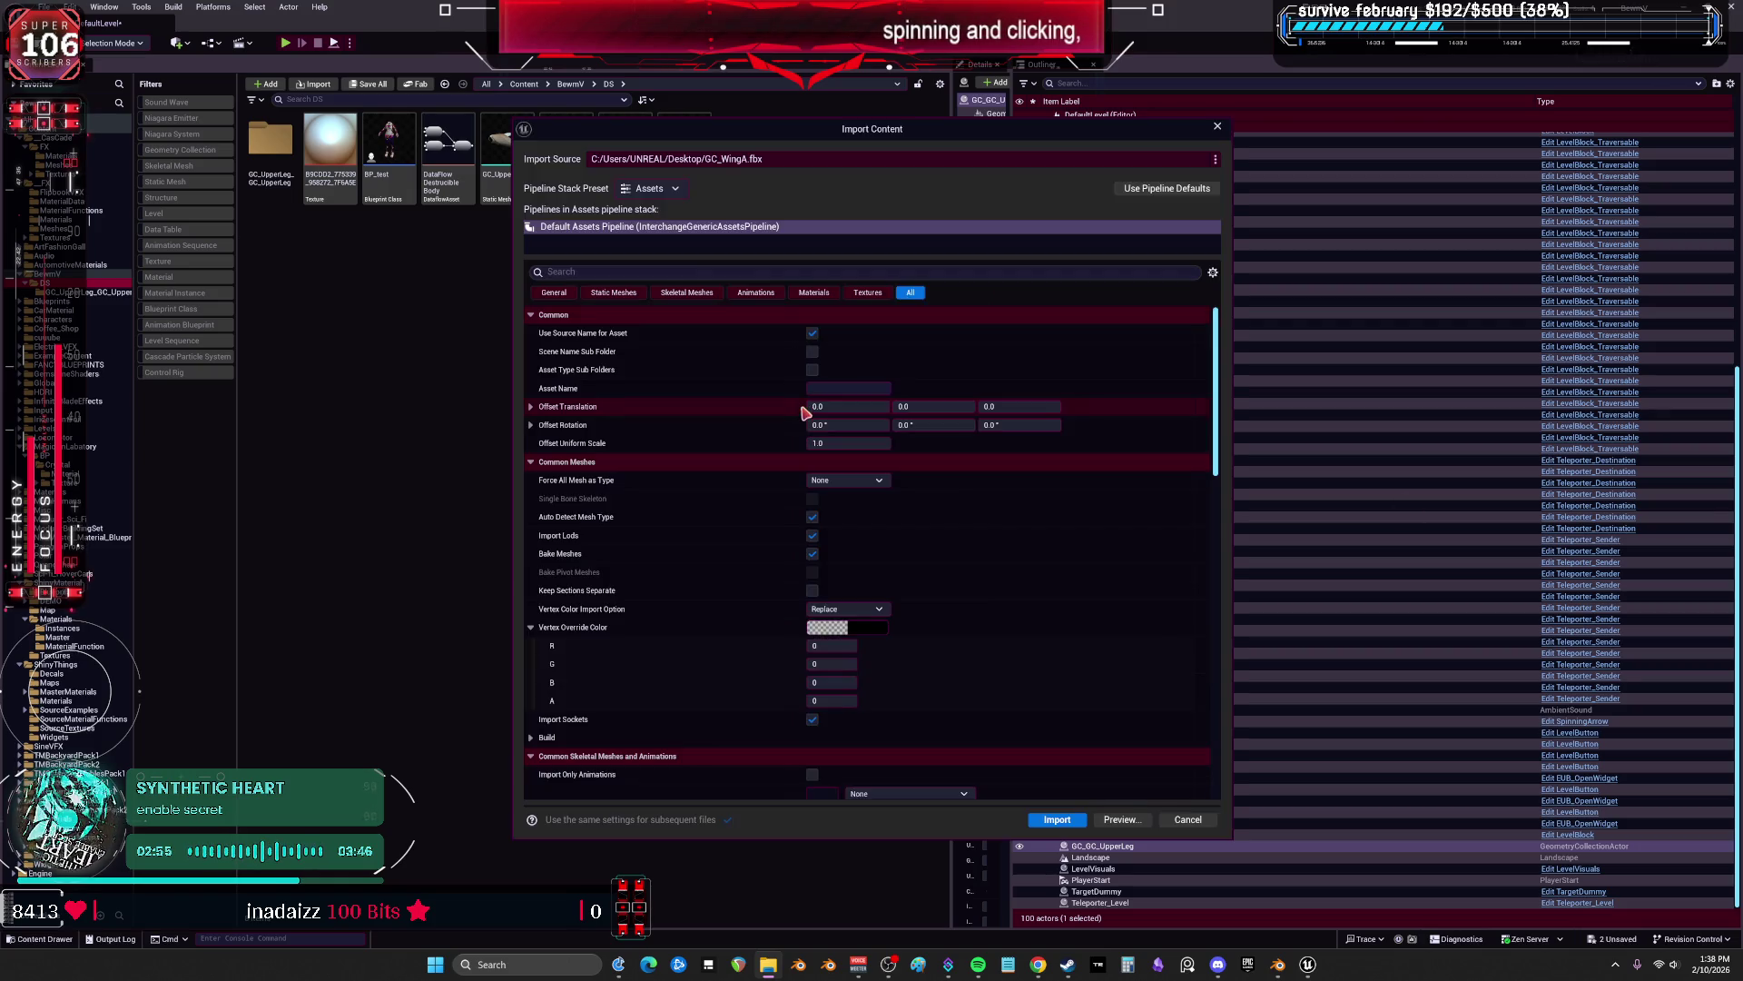
pyautogui.click(1061, 821)
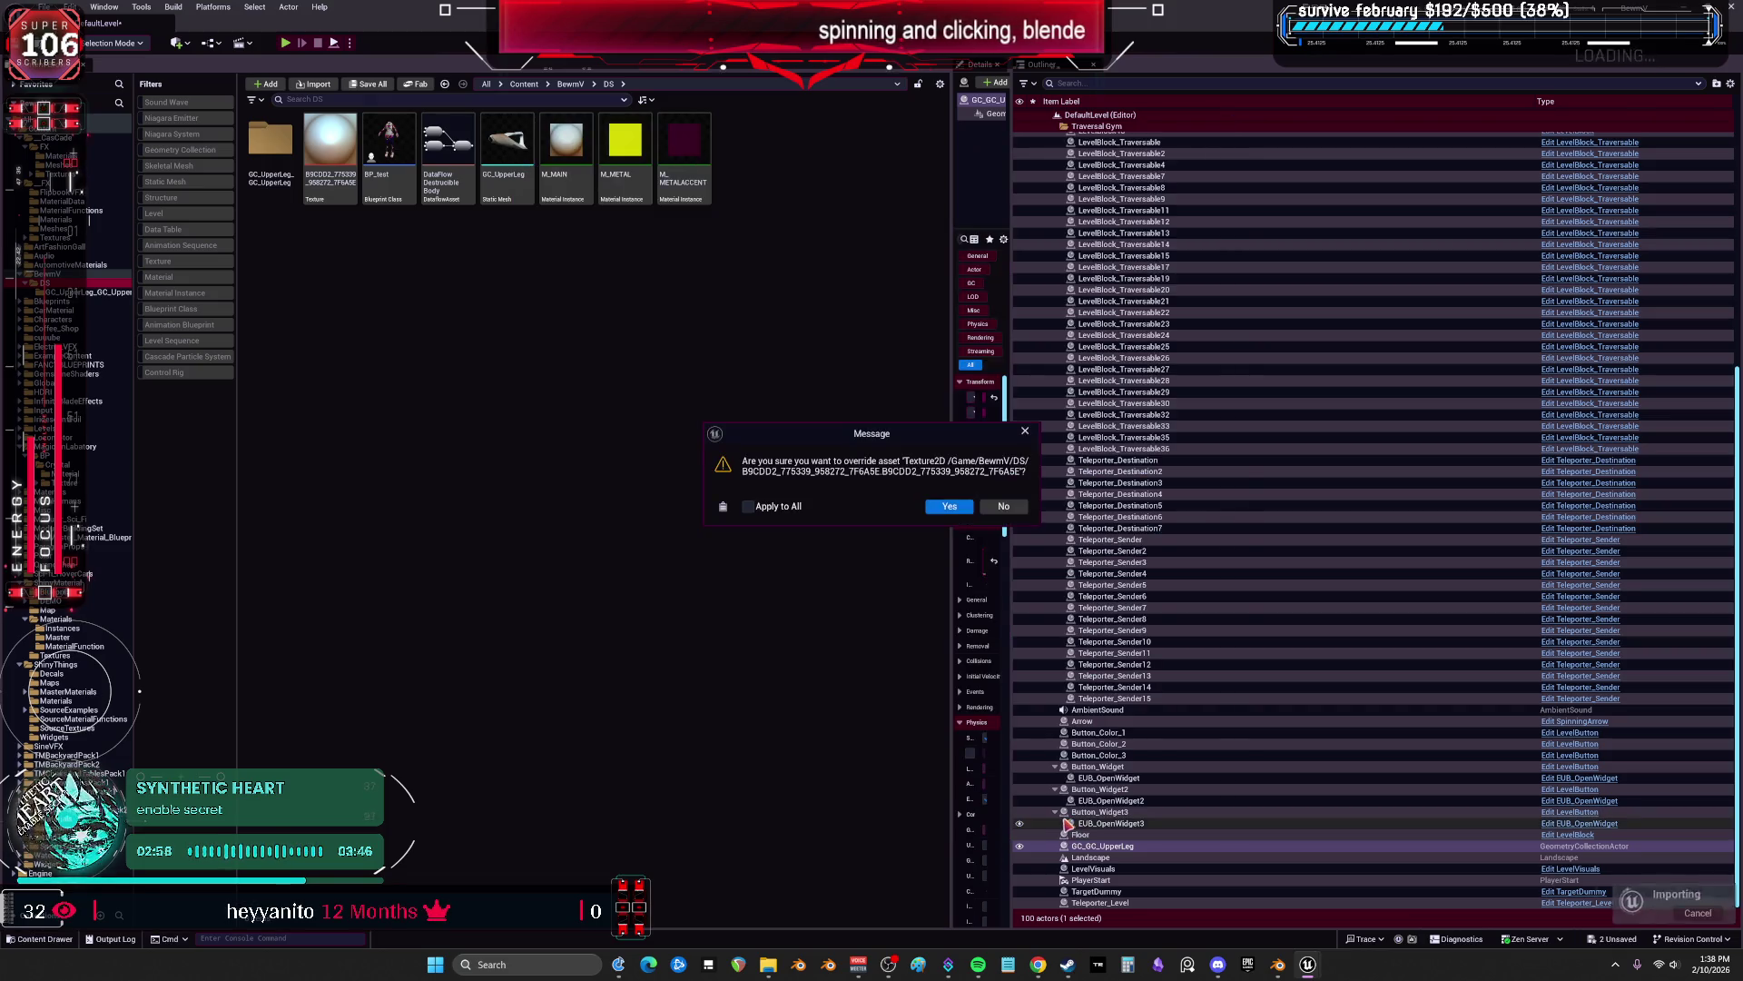
pyautogui.click(968, 510)
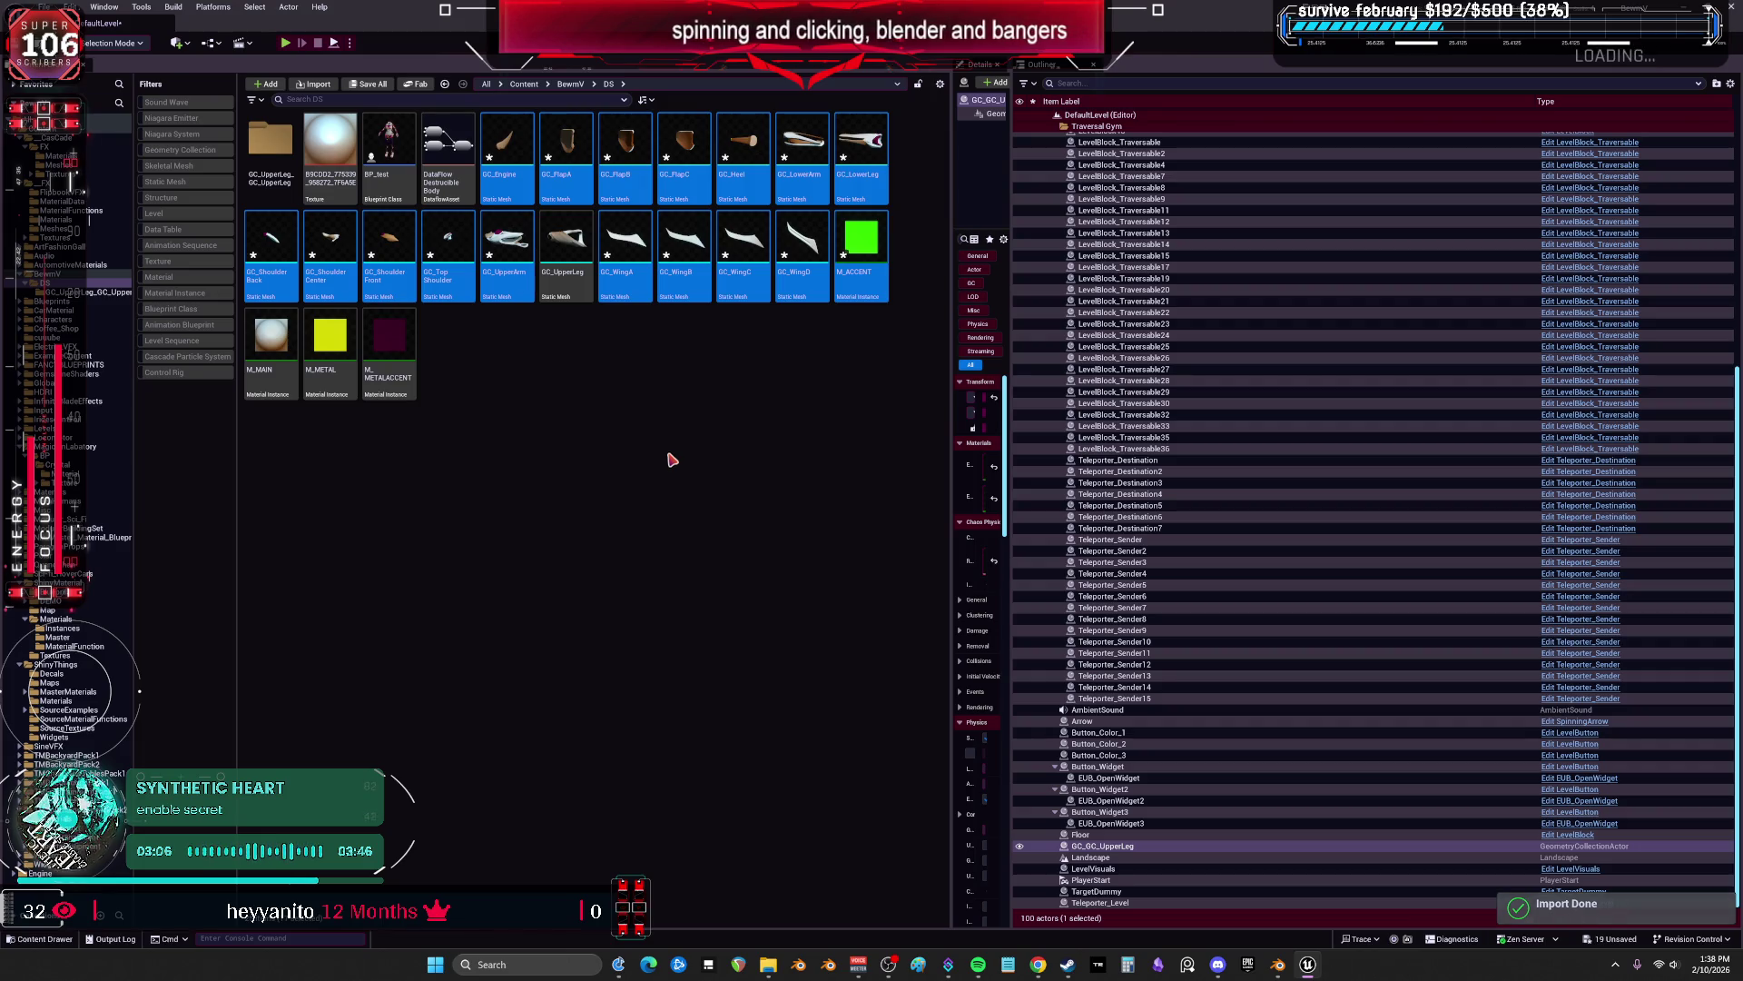
pyautogui.rightClick(504, 141)
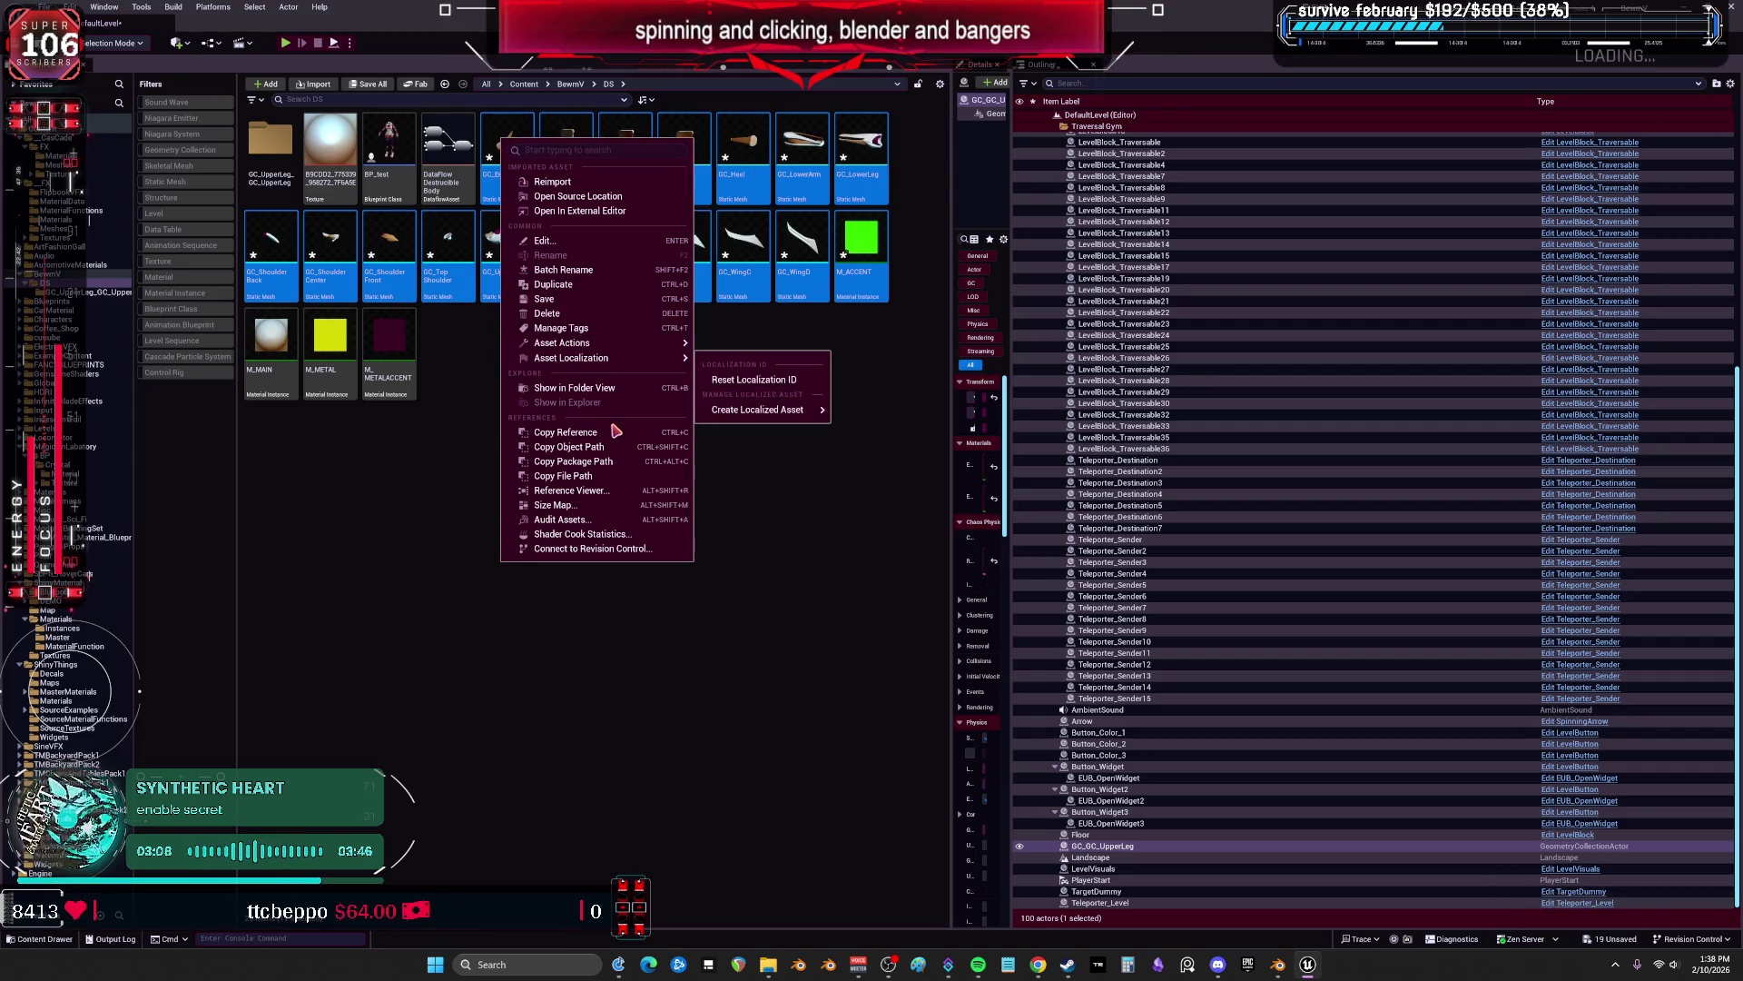
# Save all modified assets with File > Save All.
pyautogui.moveTo(631, 345)
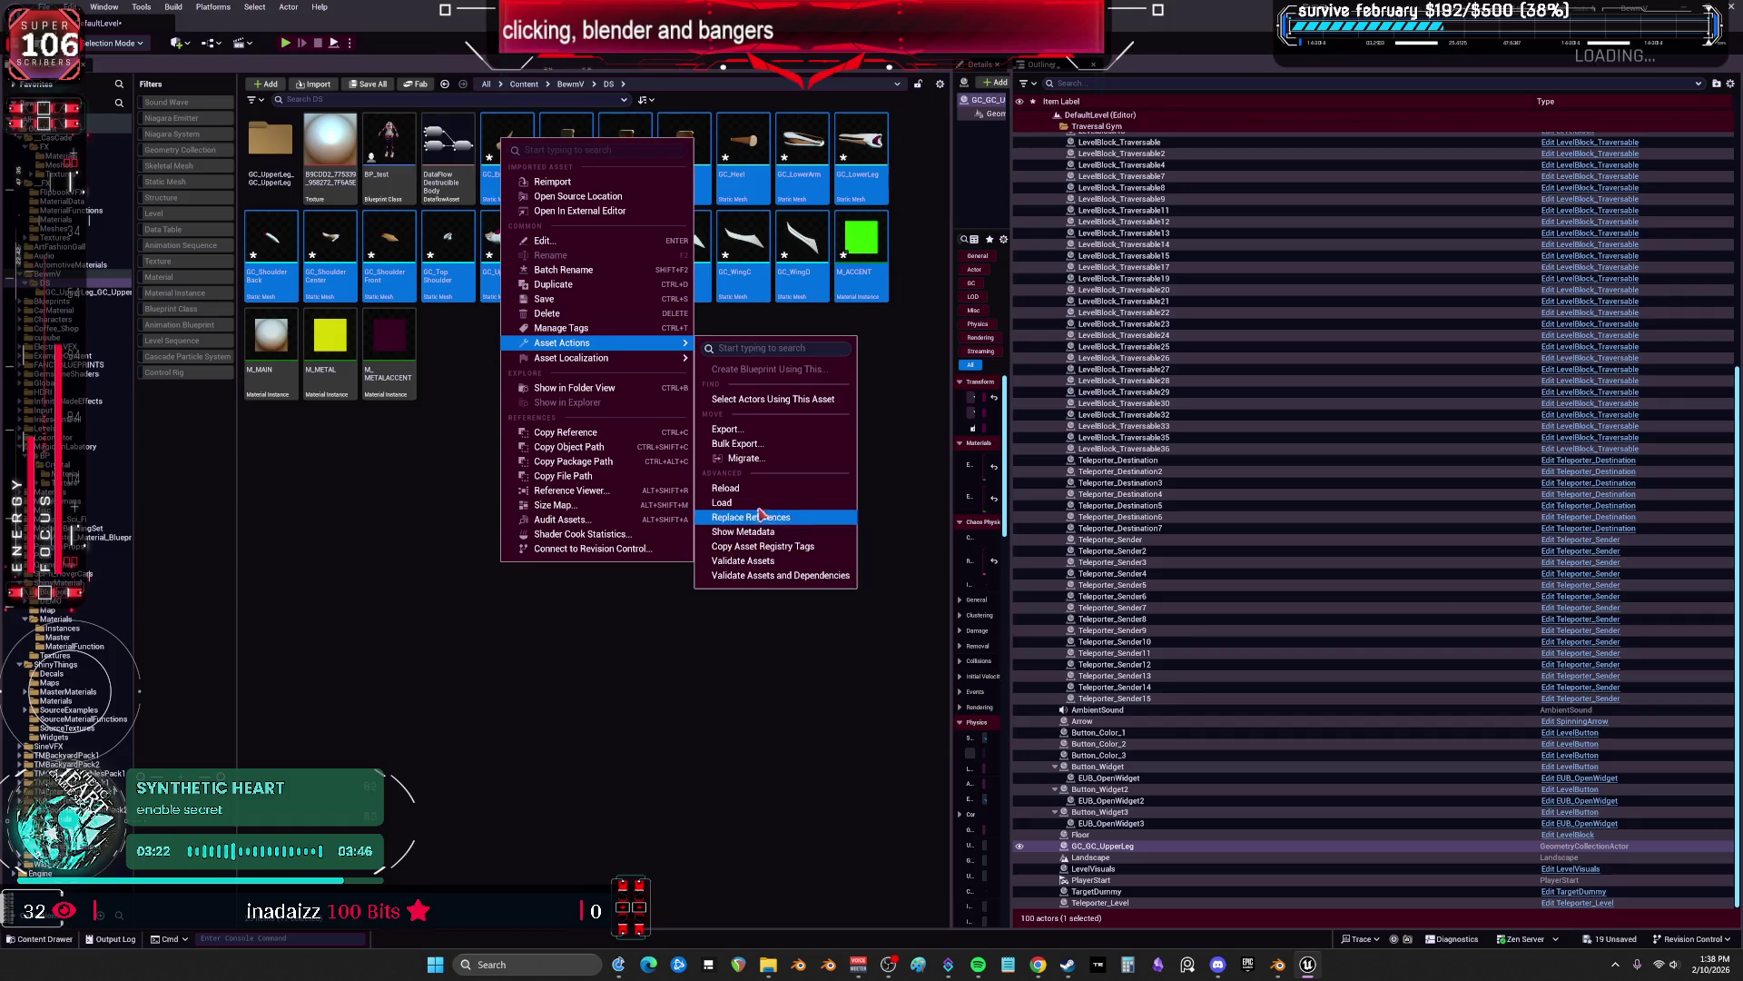
pyautogui.click(711, 391)
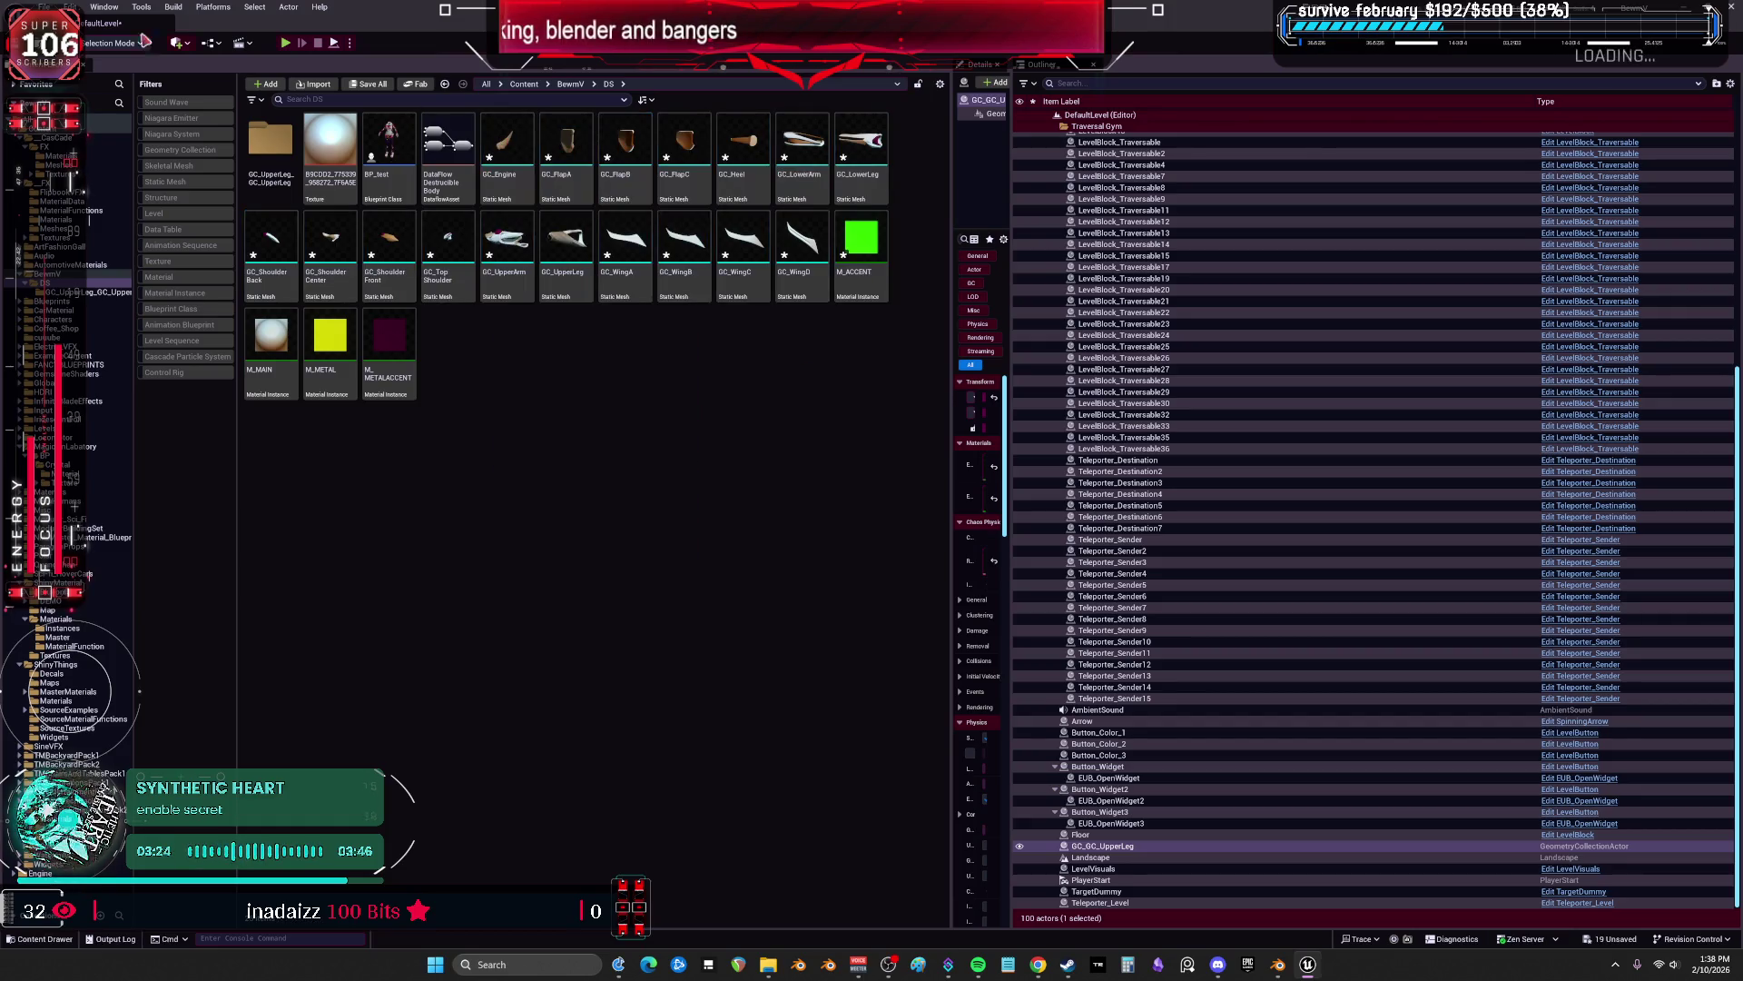
pyautogui.click(44, 6)
pyautogui.click(89, 211)
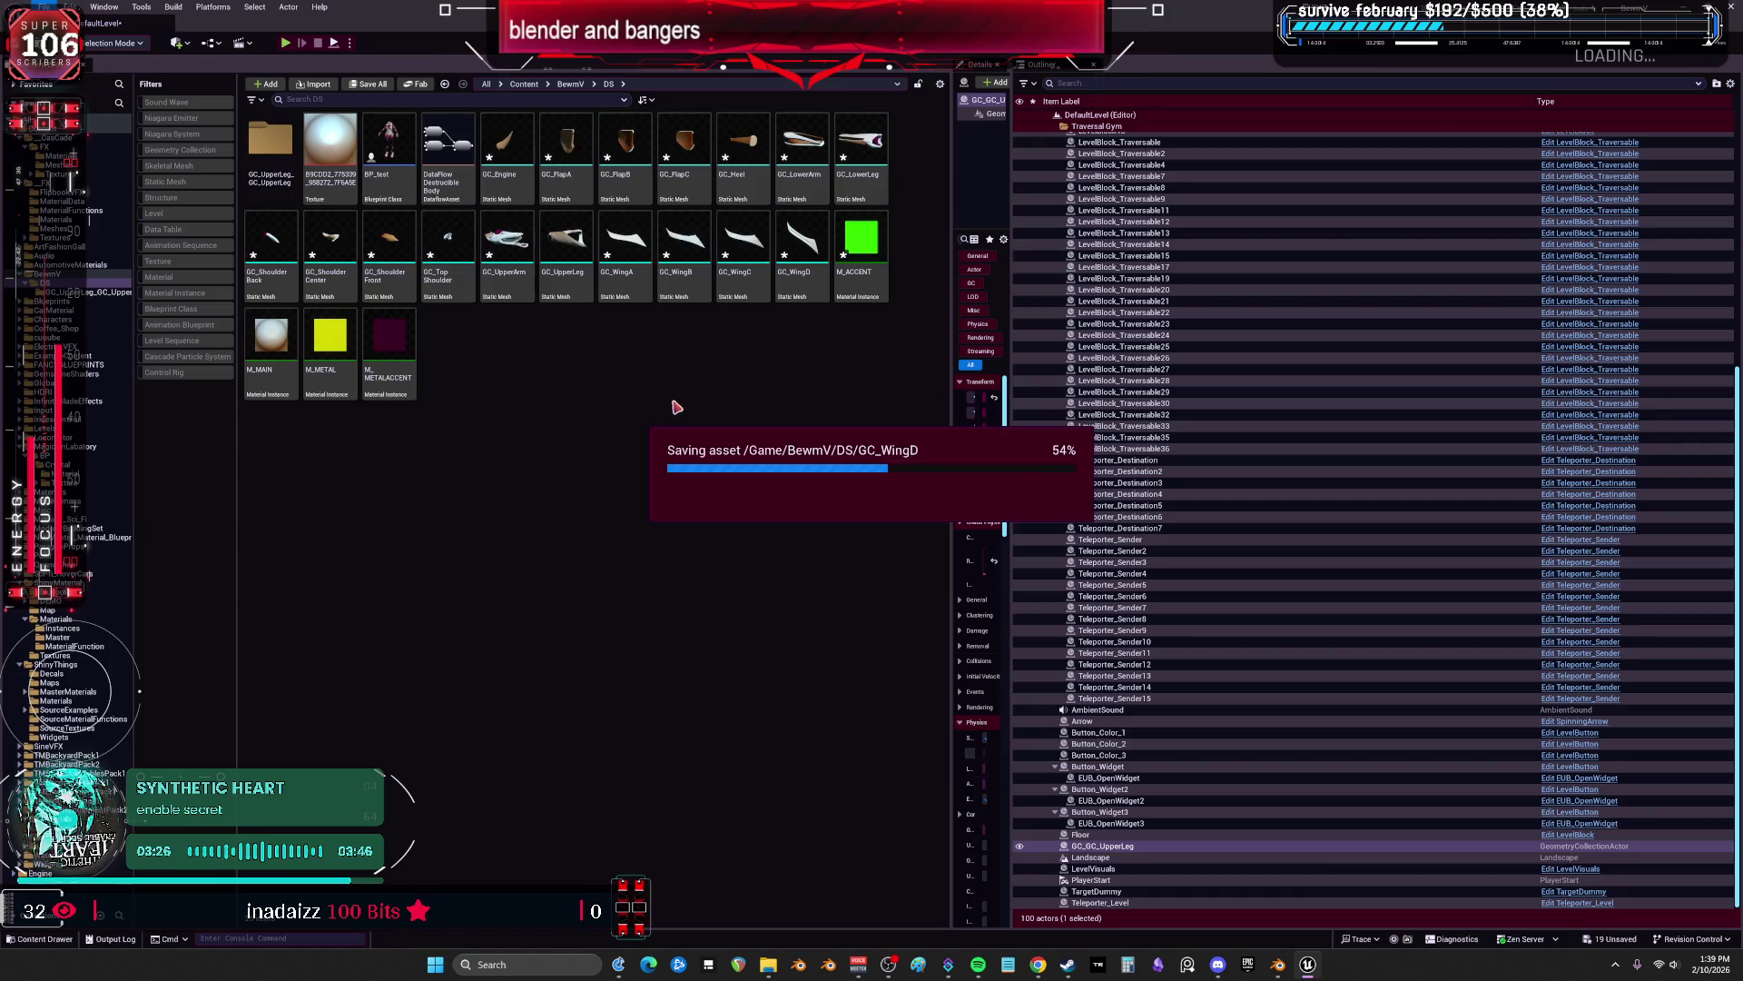
# Open GC_Engine through GC_WingD together in the Property Matrix editor.
pyautogui.click(507, 154)
pyautogui.keyDown('shift'); pyautogui.click(822, 249); pyautogui.keyUp('shift')
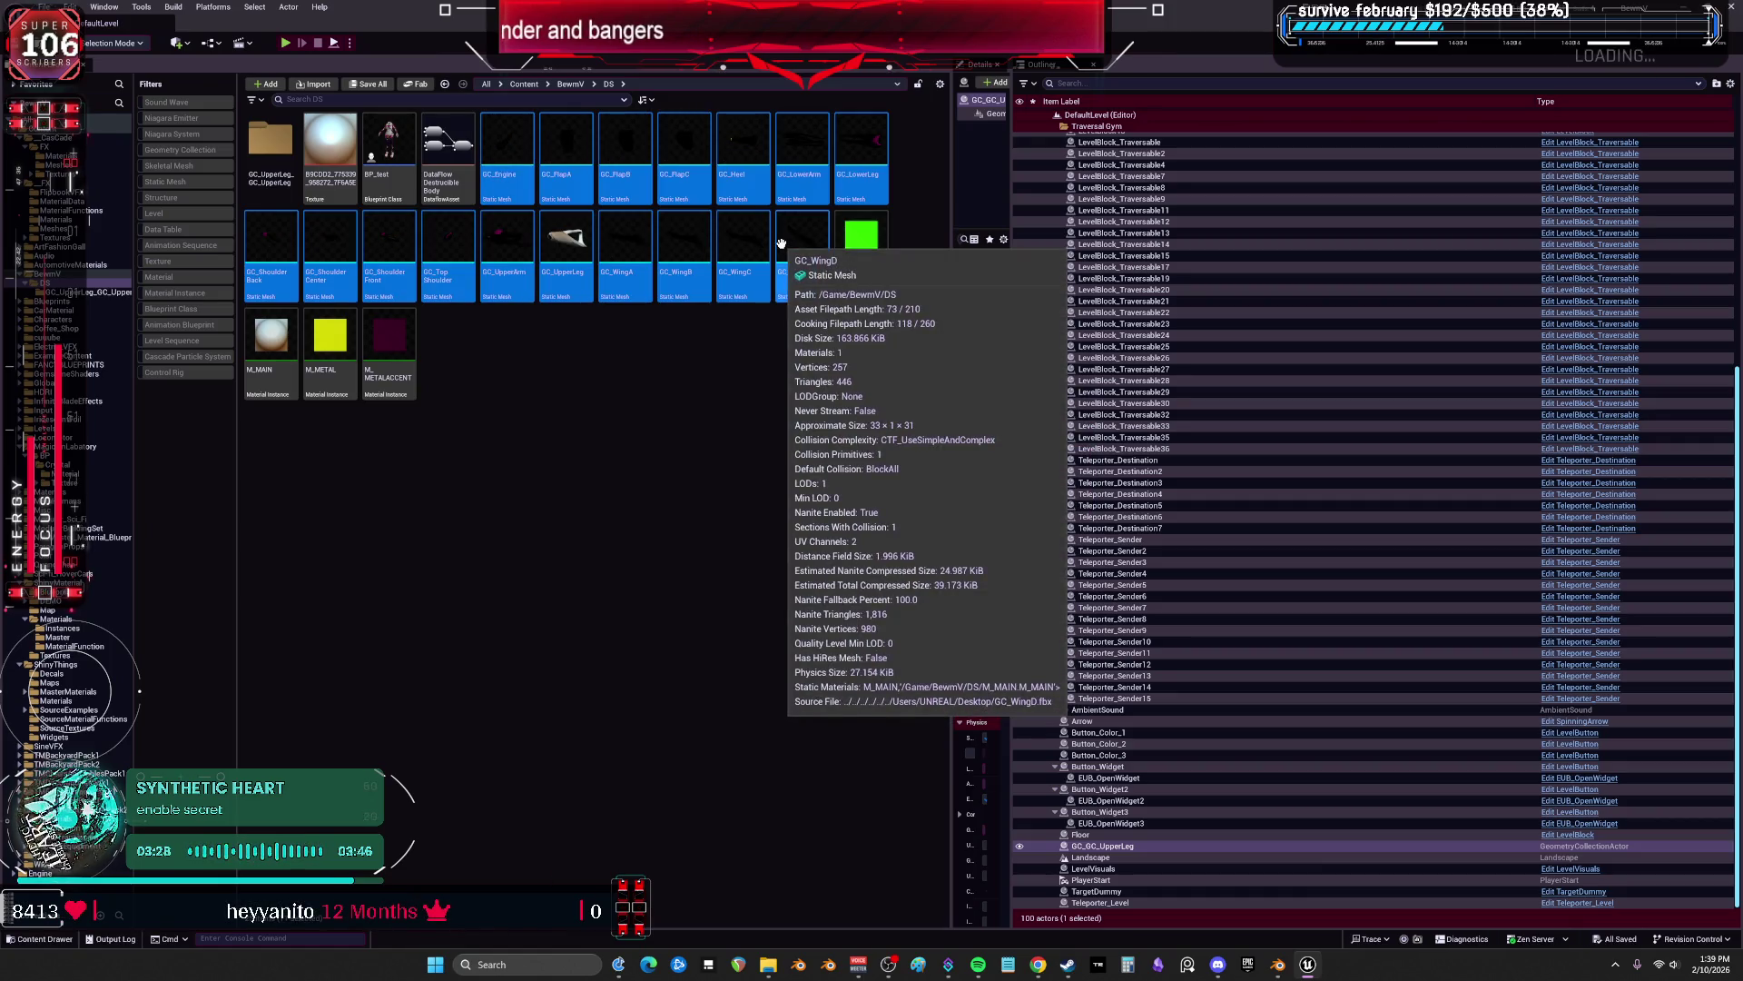
pyautogui.rightClick(785, 247)
pyautogui.moveTo(914, 542)
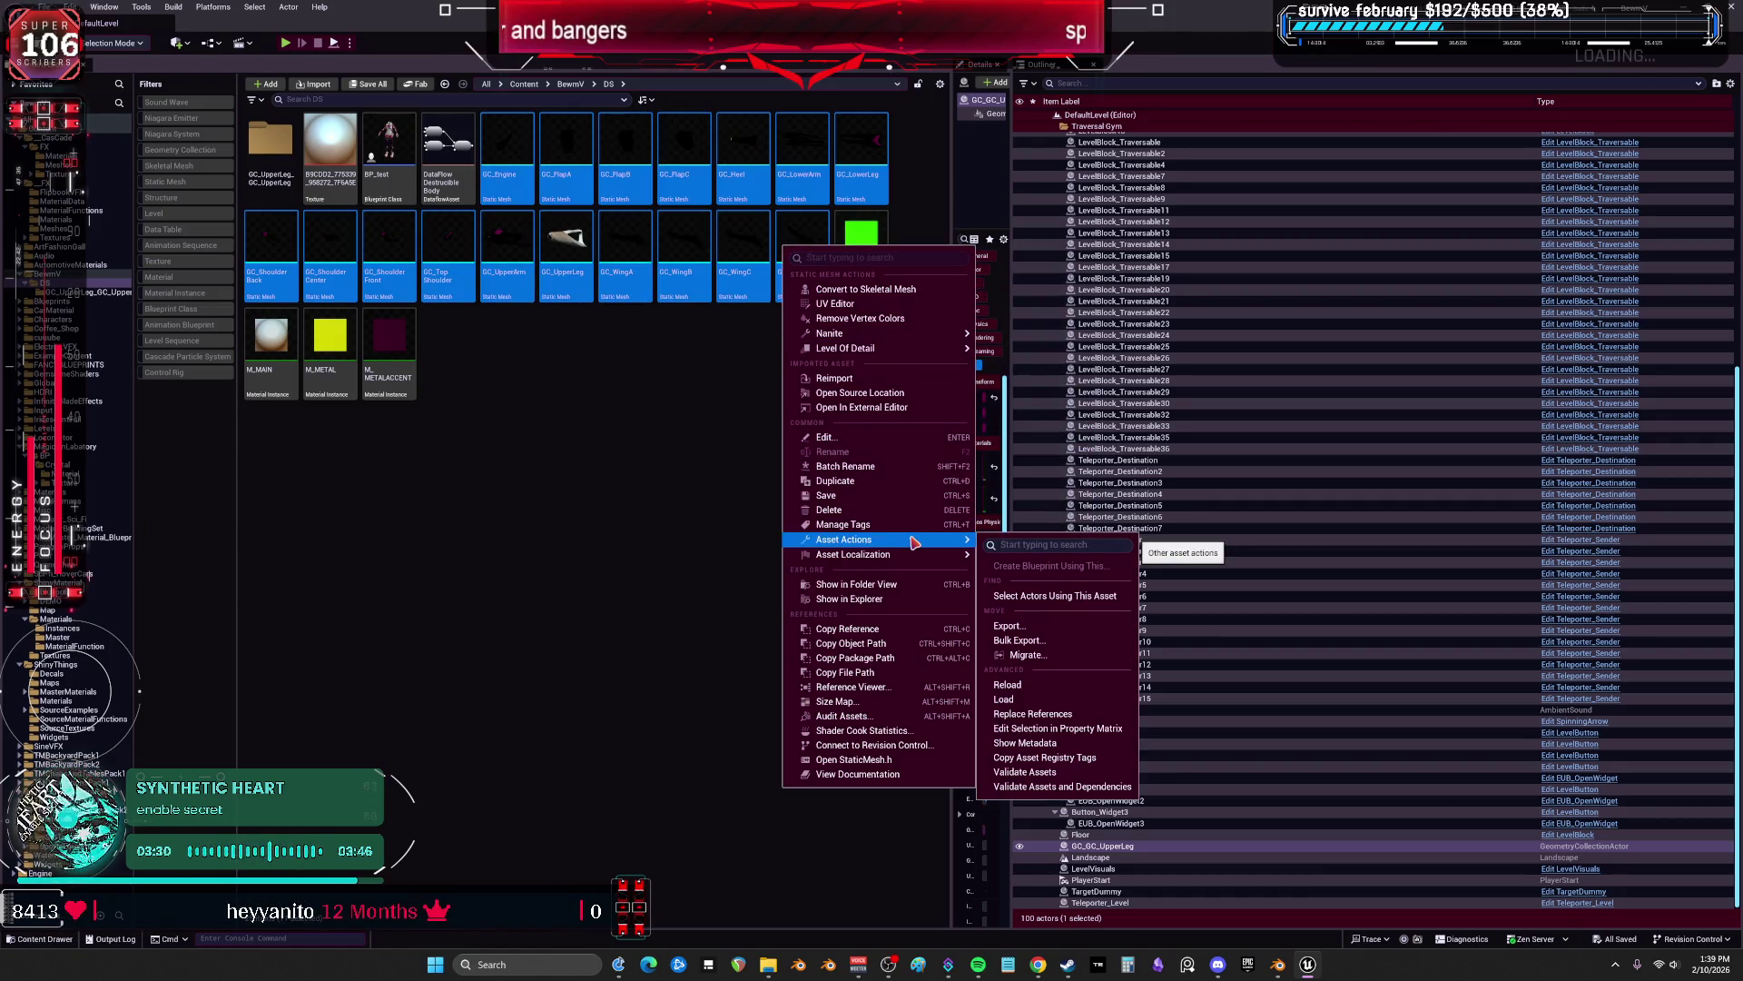
pyautogui.click(1056, 728)
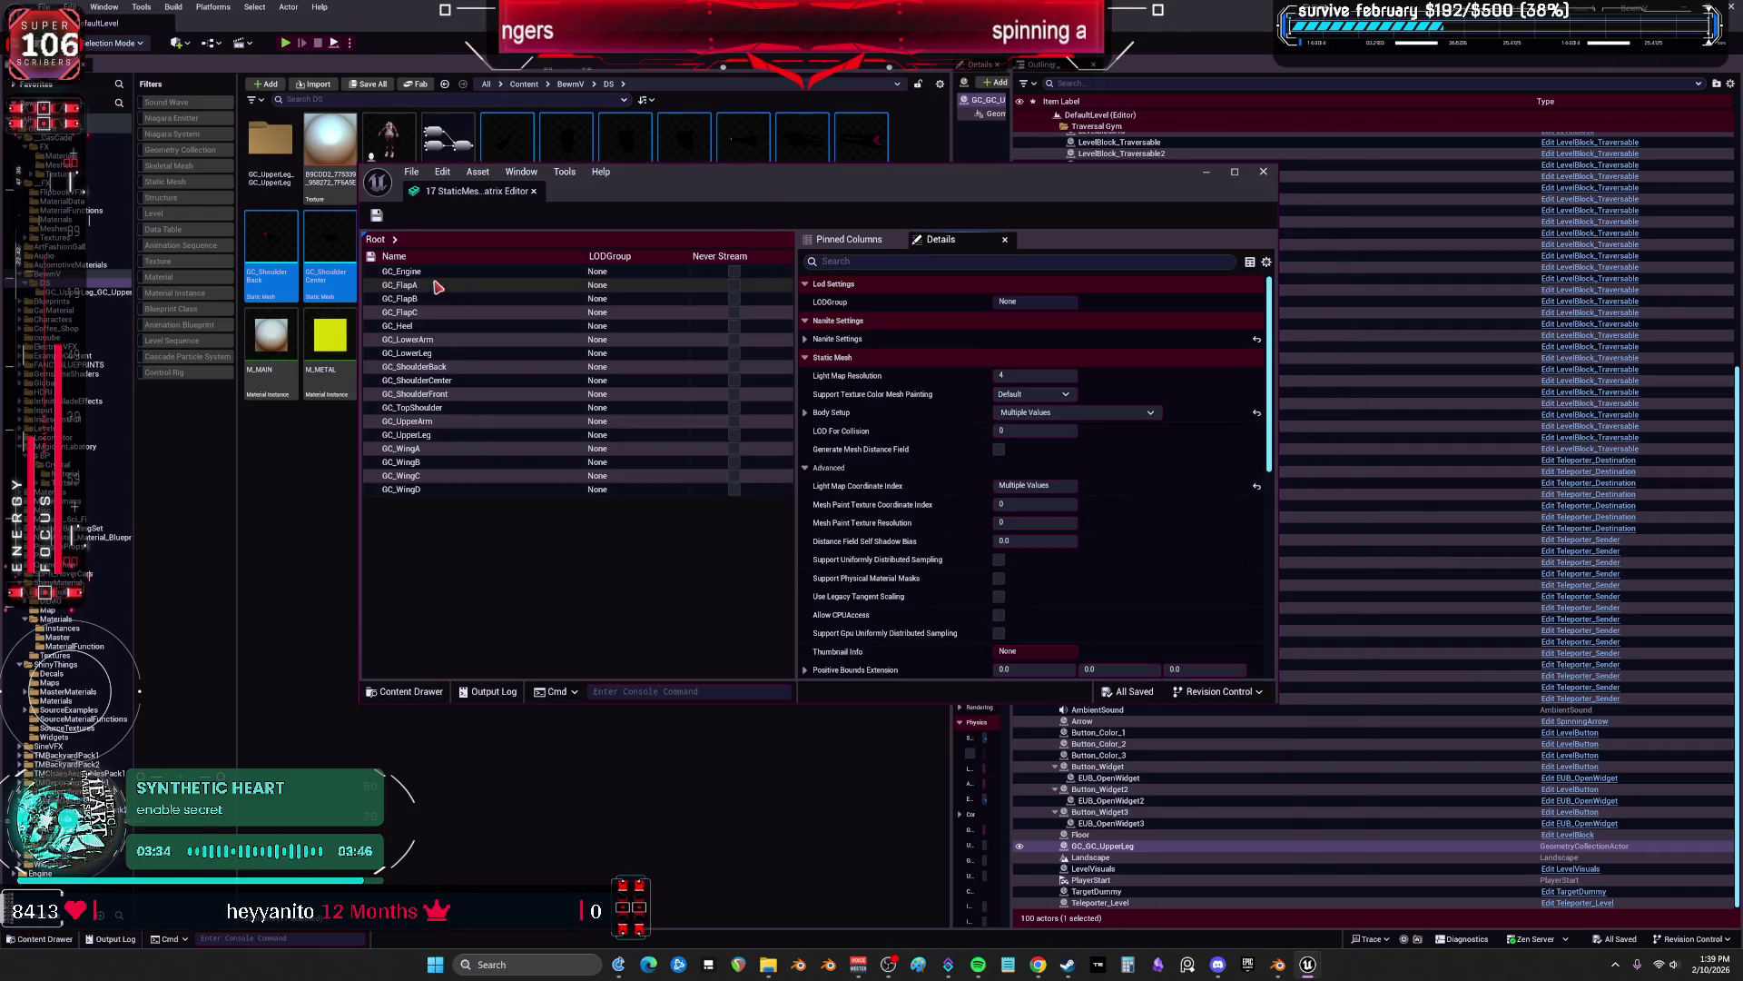
# Select all 17 meshes in the matrix and enable Nanite on them.
pyautogui.keyDown('shift'); pyautogui.click(420, 490); pyautogui.keyUp('shift')
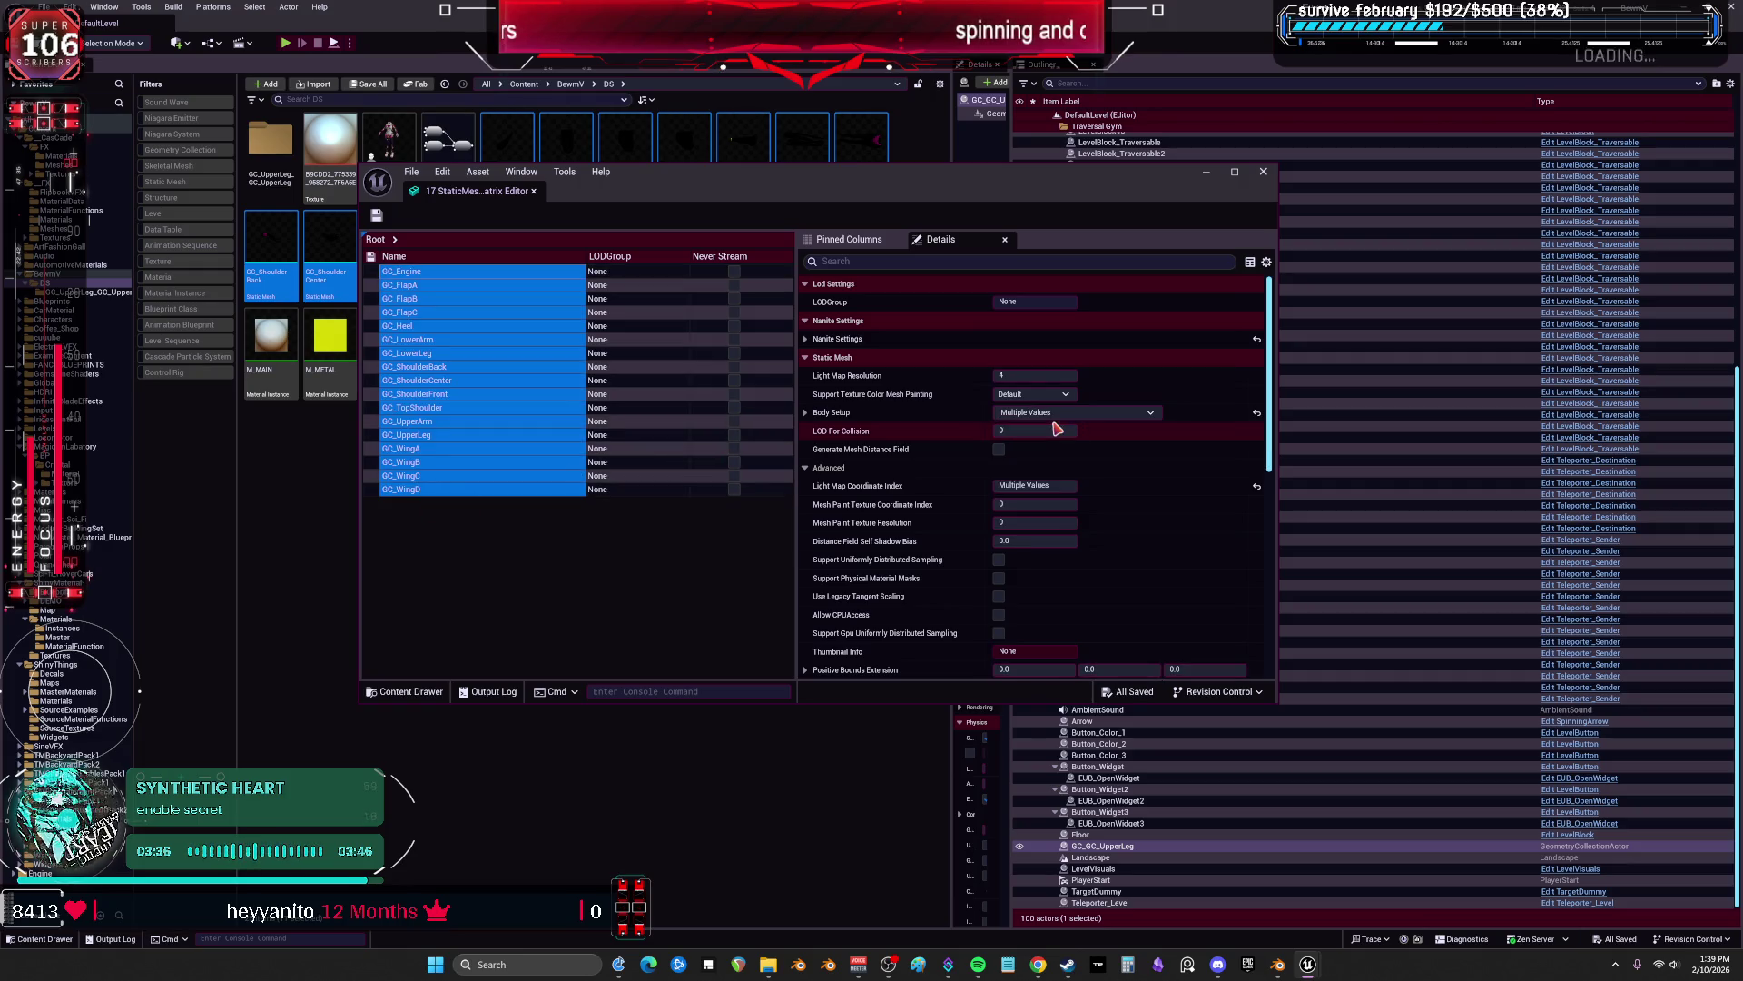
pyautogui.click(806, 339)
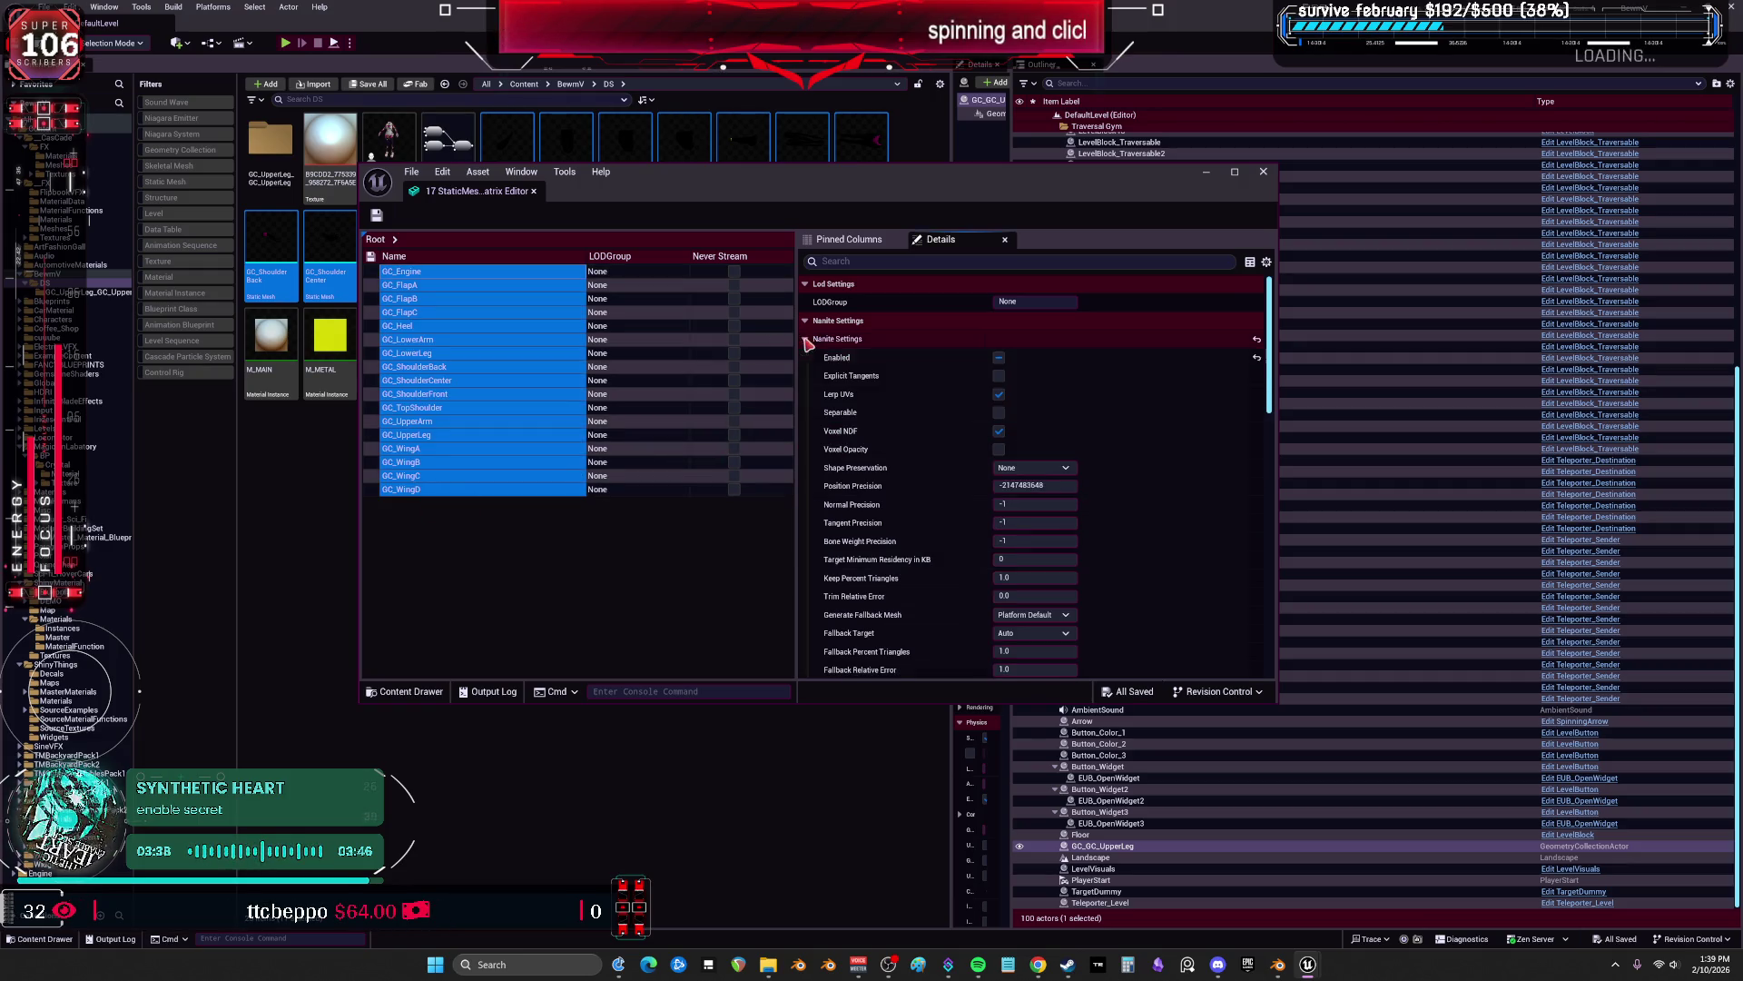
pyautogui.click(1000, 358)
pyautogui.scroll(-2, 1170, 525)
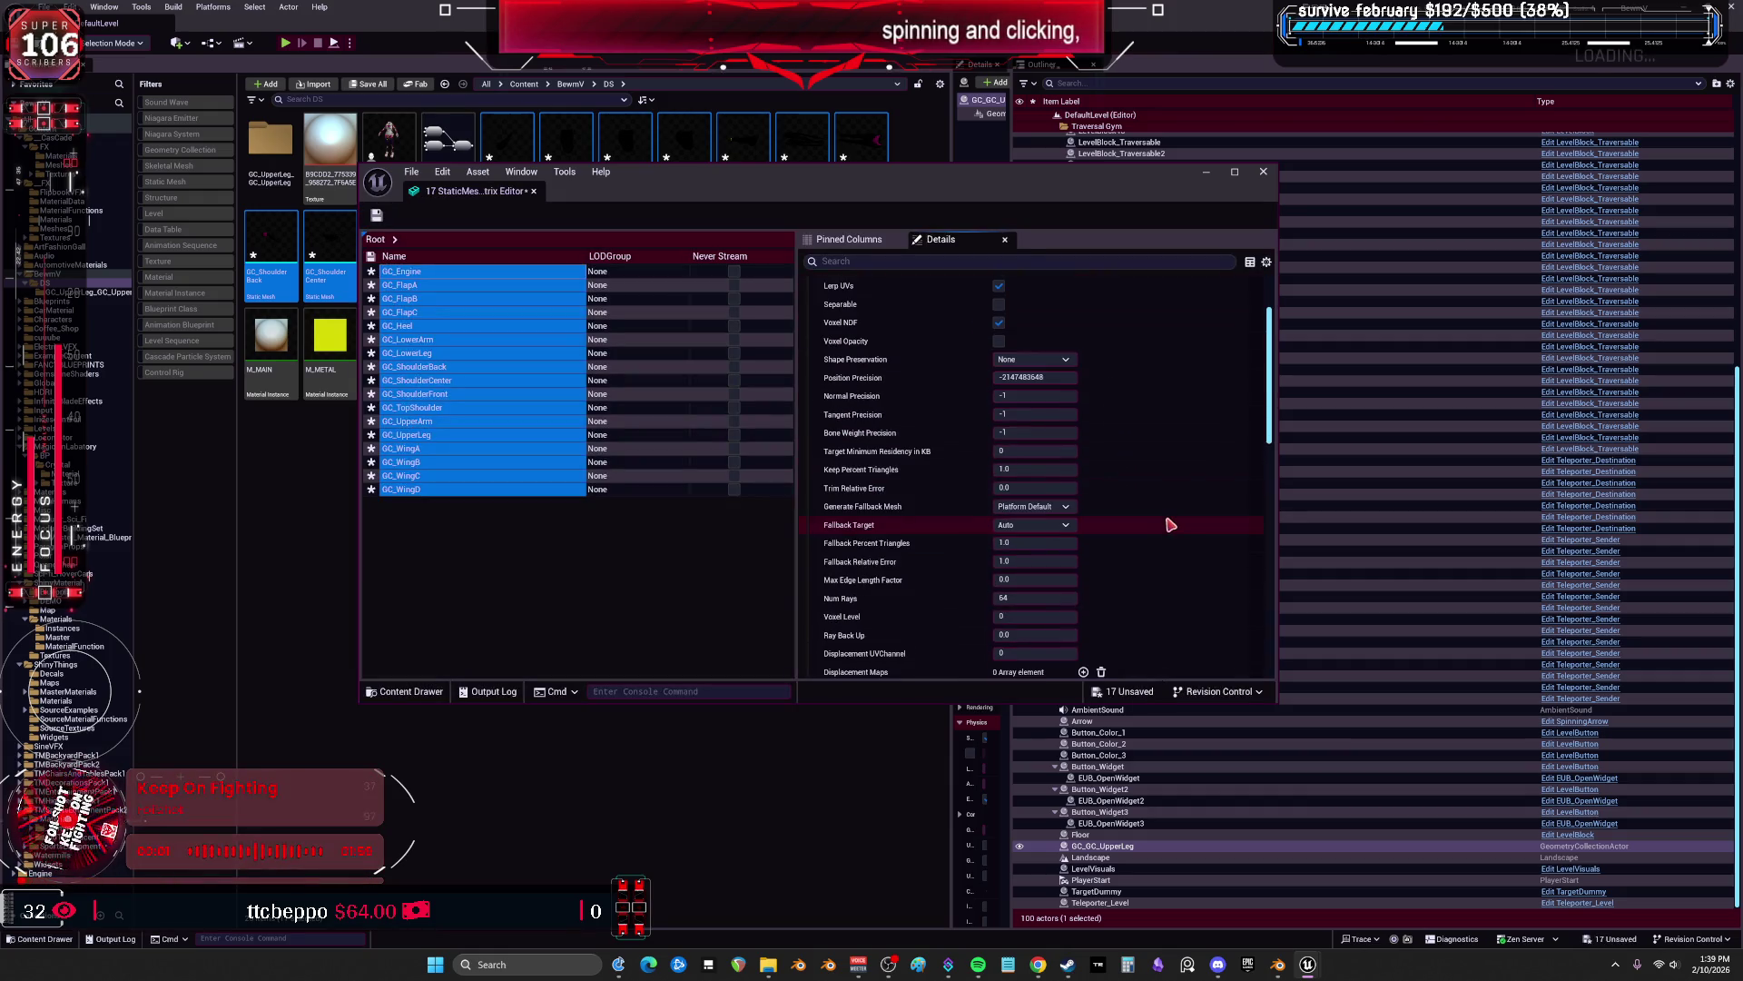
pyautogui.scroll(-10, 1153, 510)
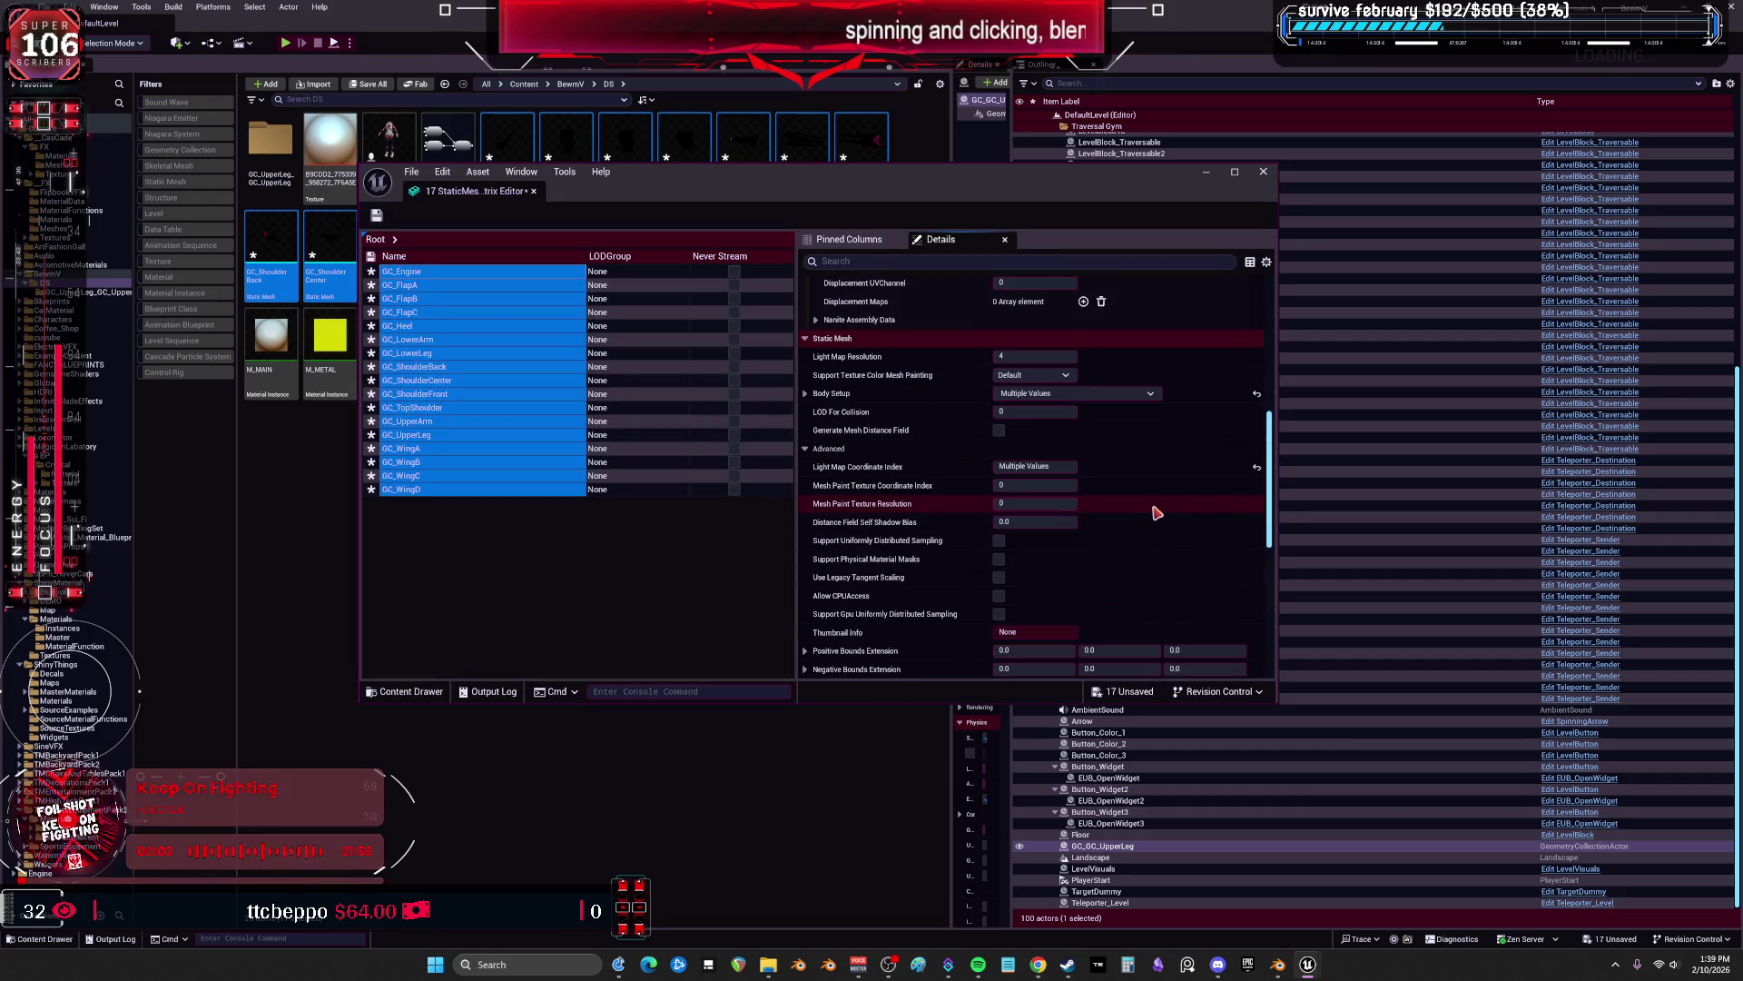
pyautogui.scroll(-3, 1156, 516)
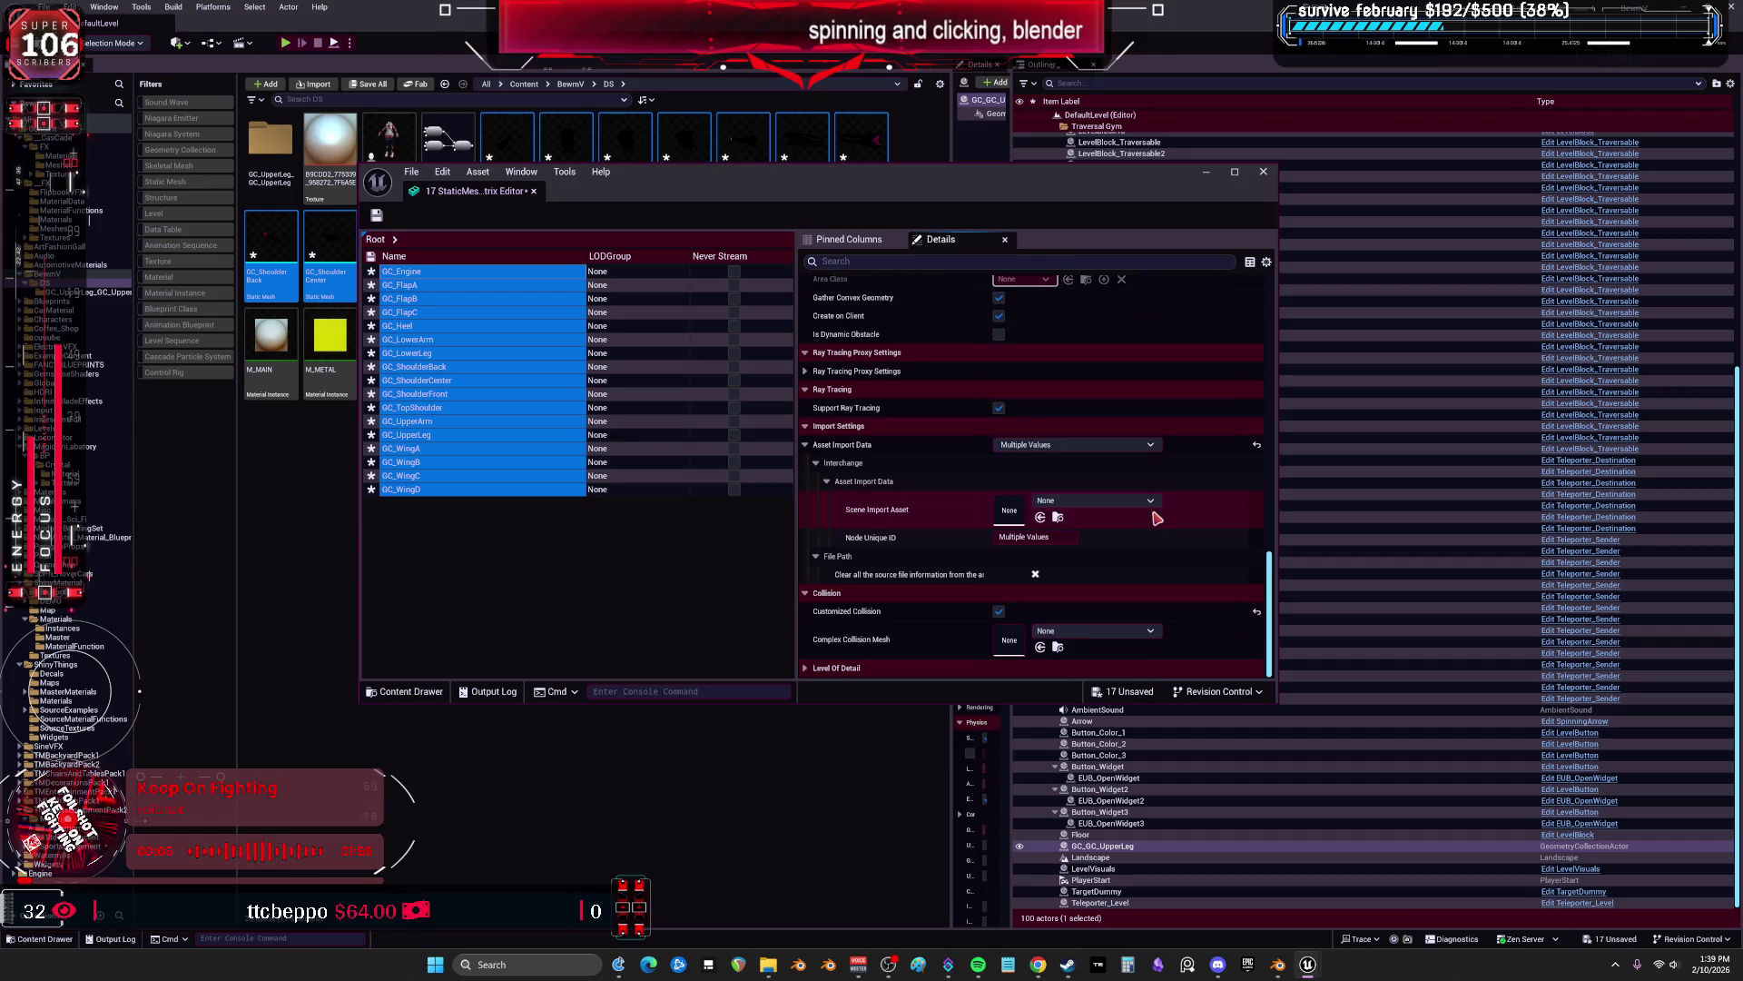
pyautogui.scroll(6, 897, 446)
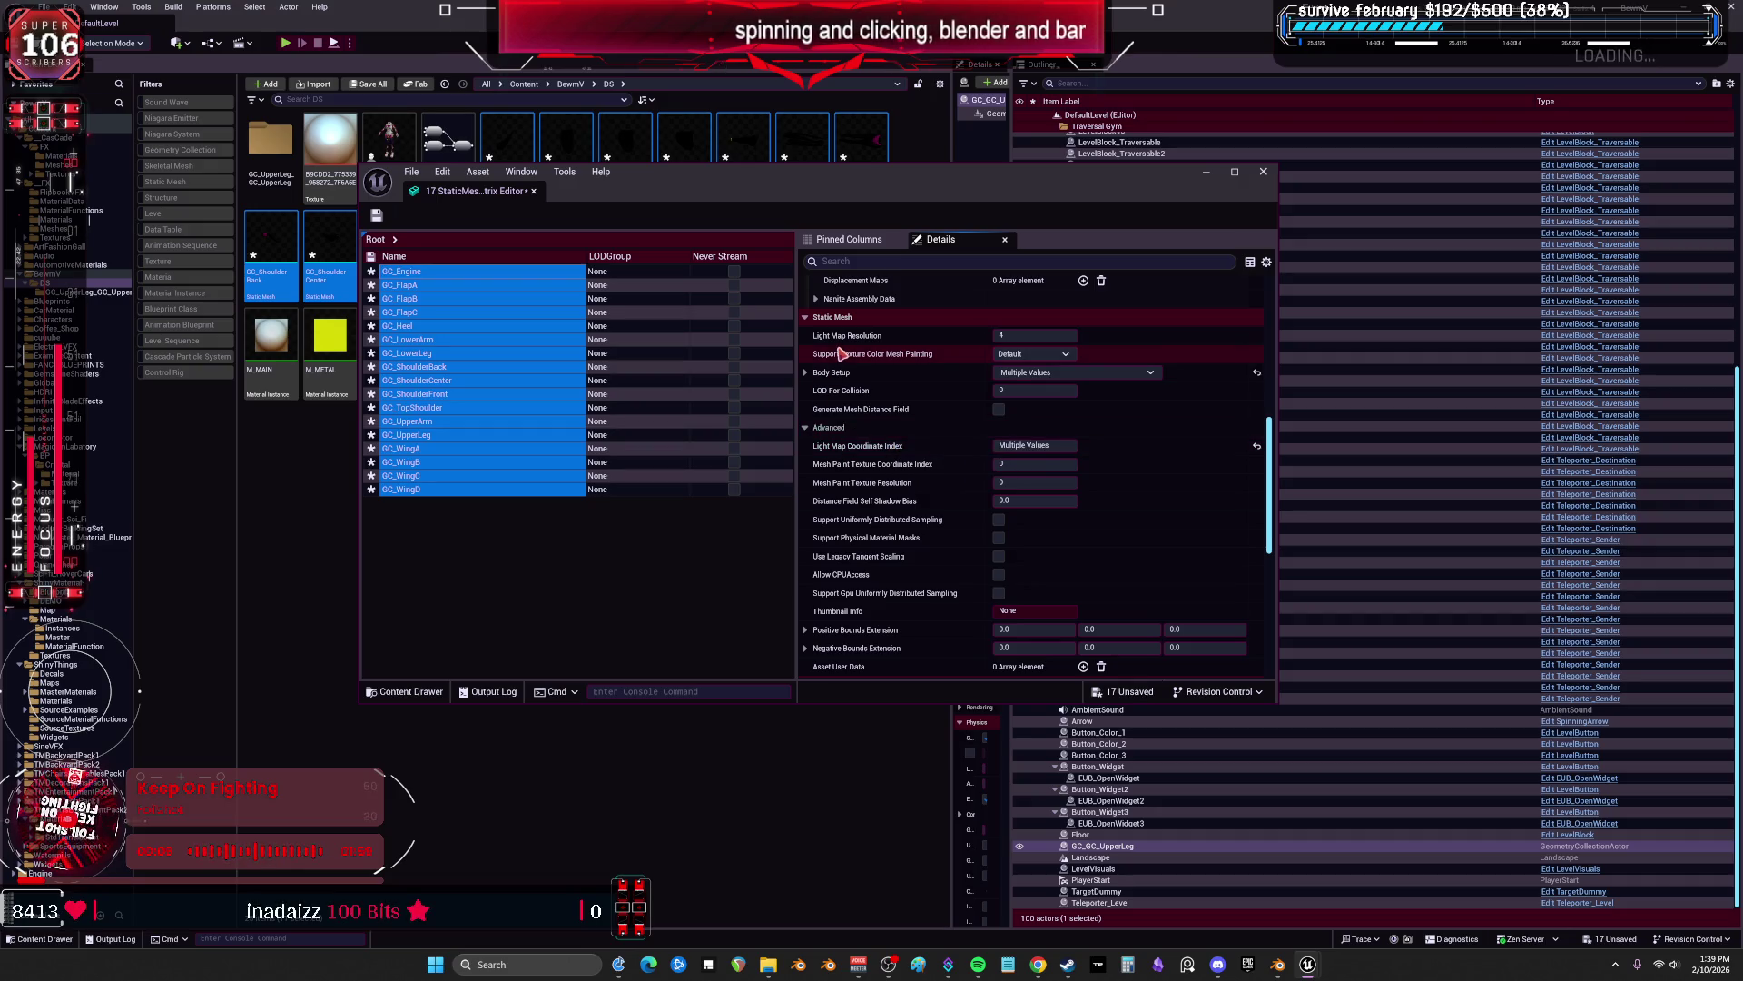
# Set Asset Import Data to None for all 17 meshes.
pyautogui.click(813, 373)
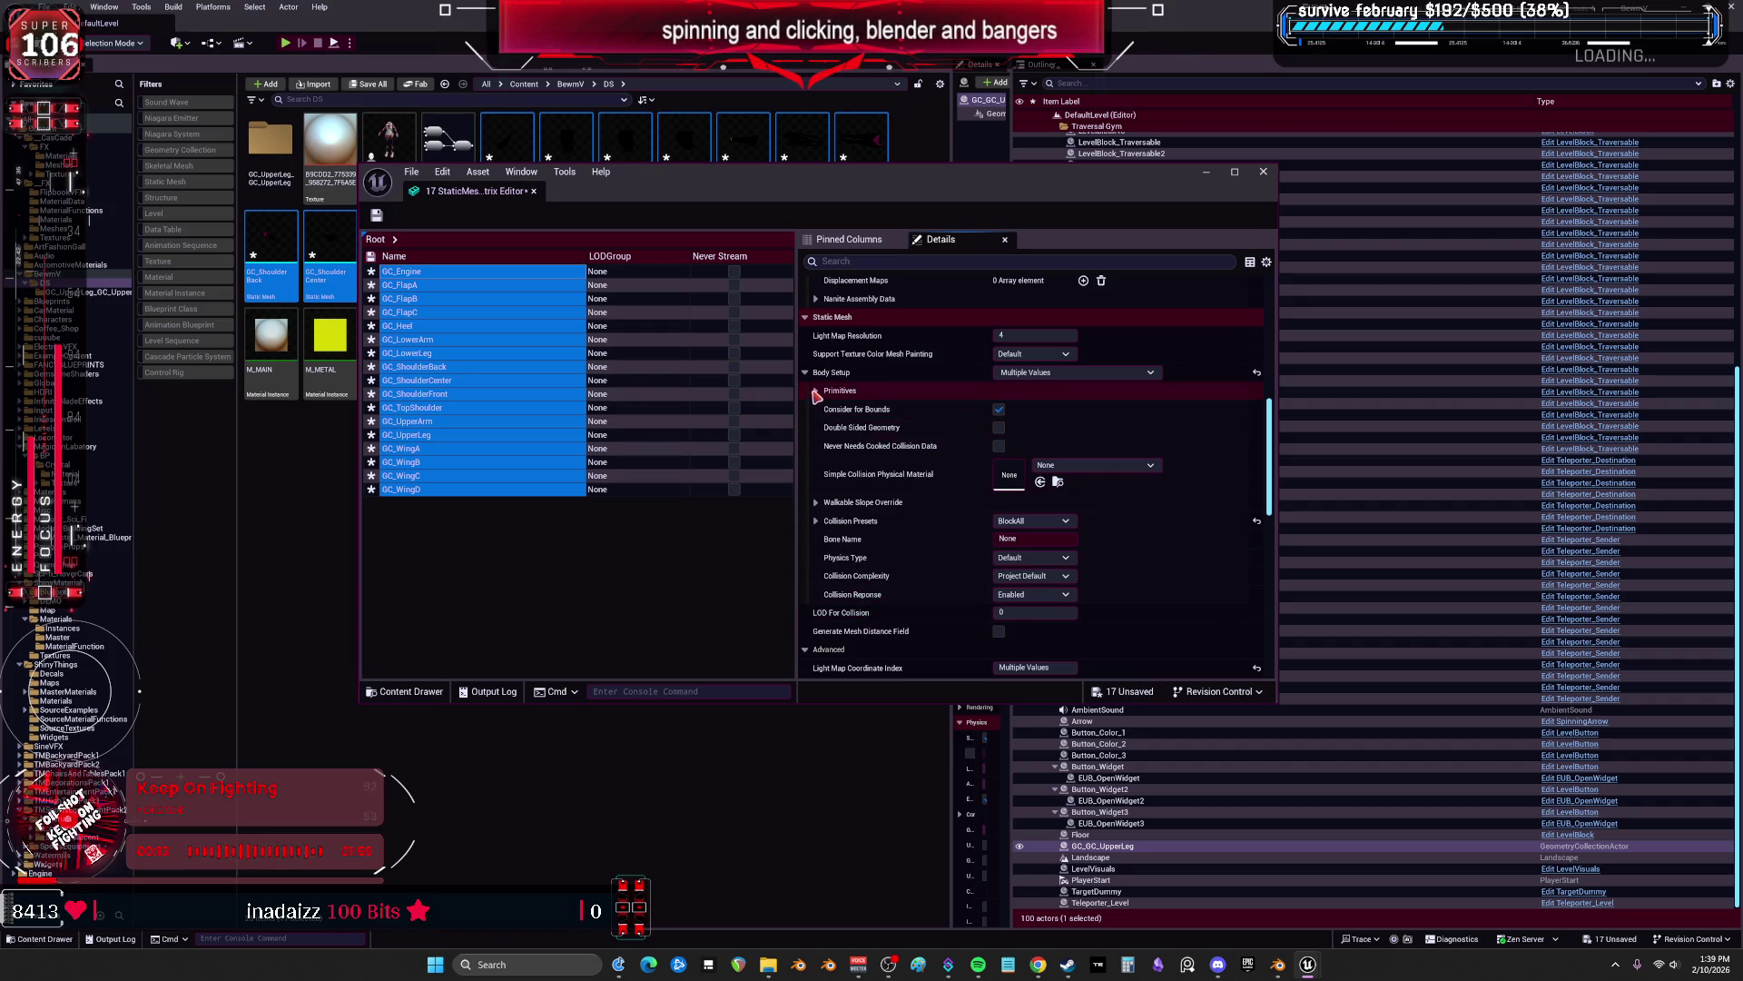
pyautogui.click(816, 394)
pyautogui.scroll(-5, 872, 454)
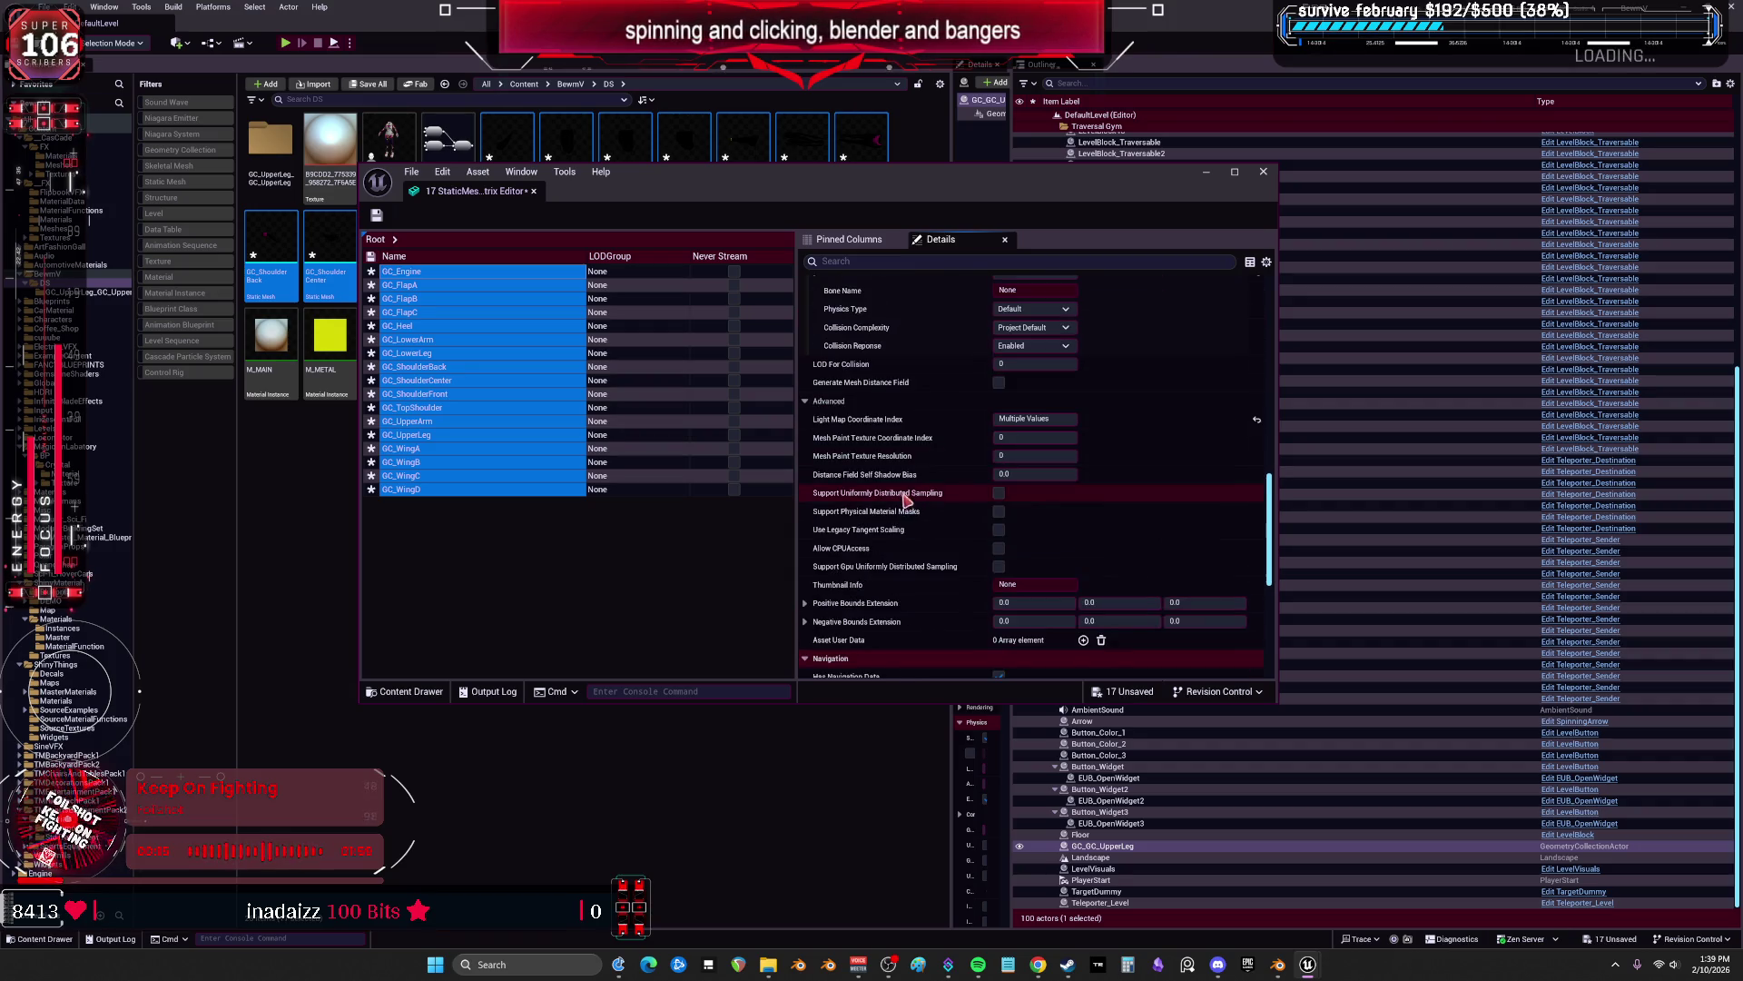
pyautogui.scroll(-6, 898, 504)
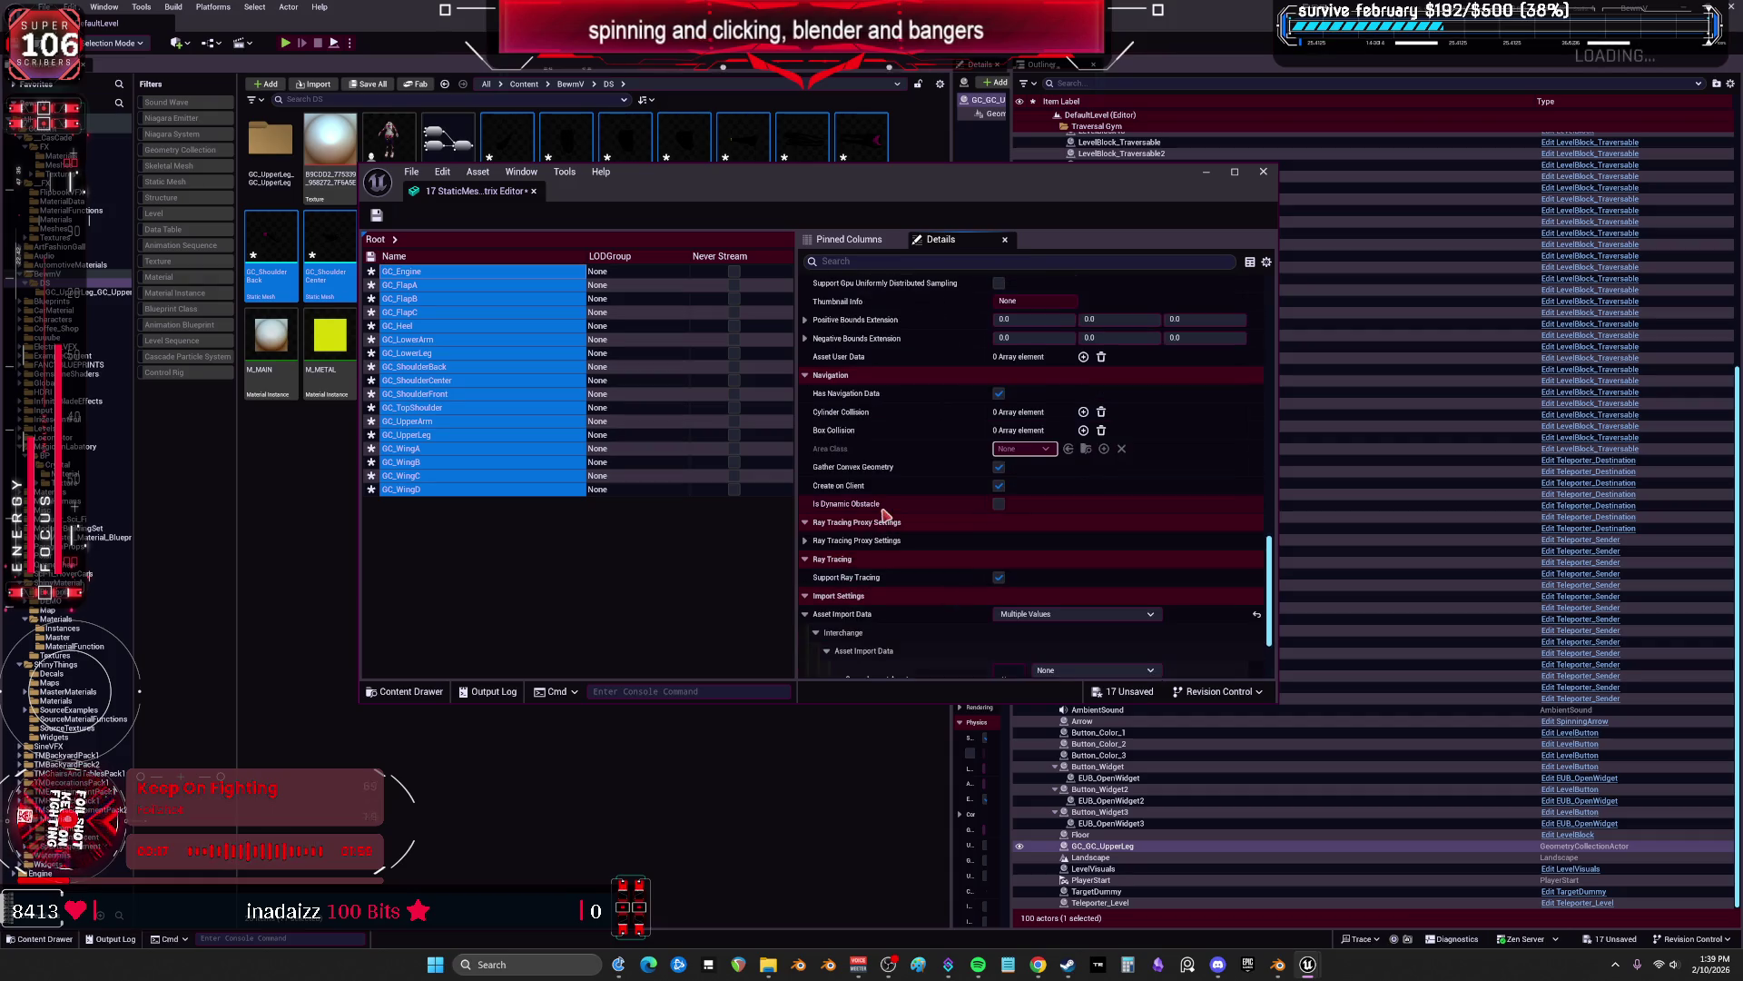
pyautogui.scroll(-4, 886, 515)
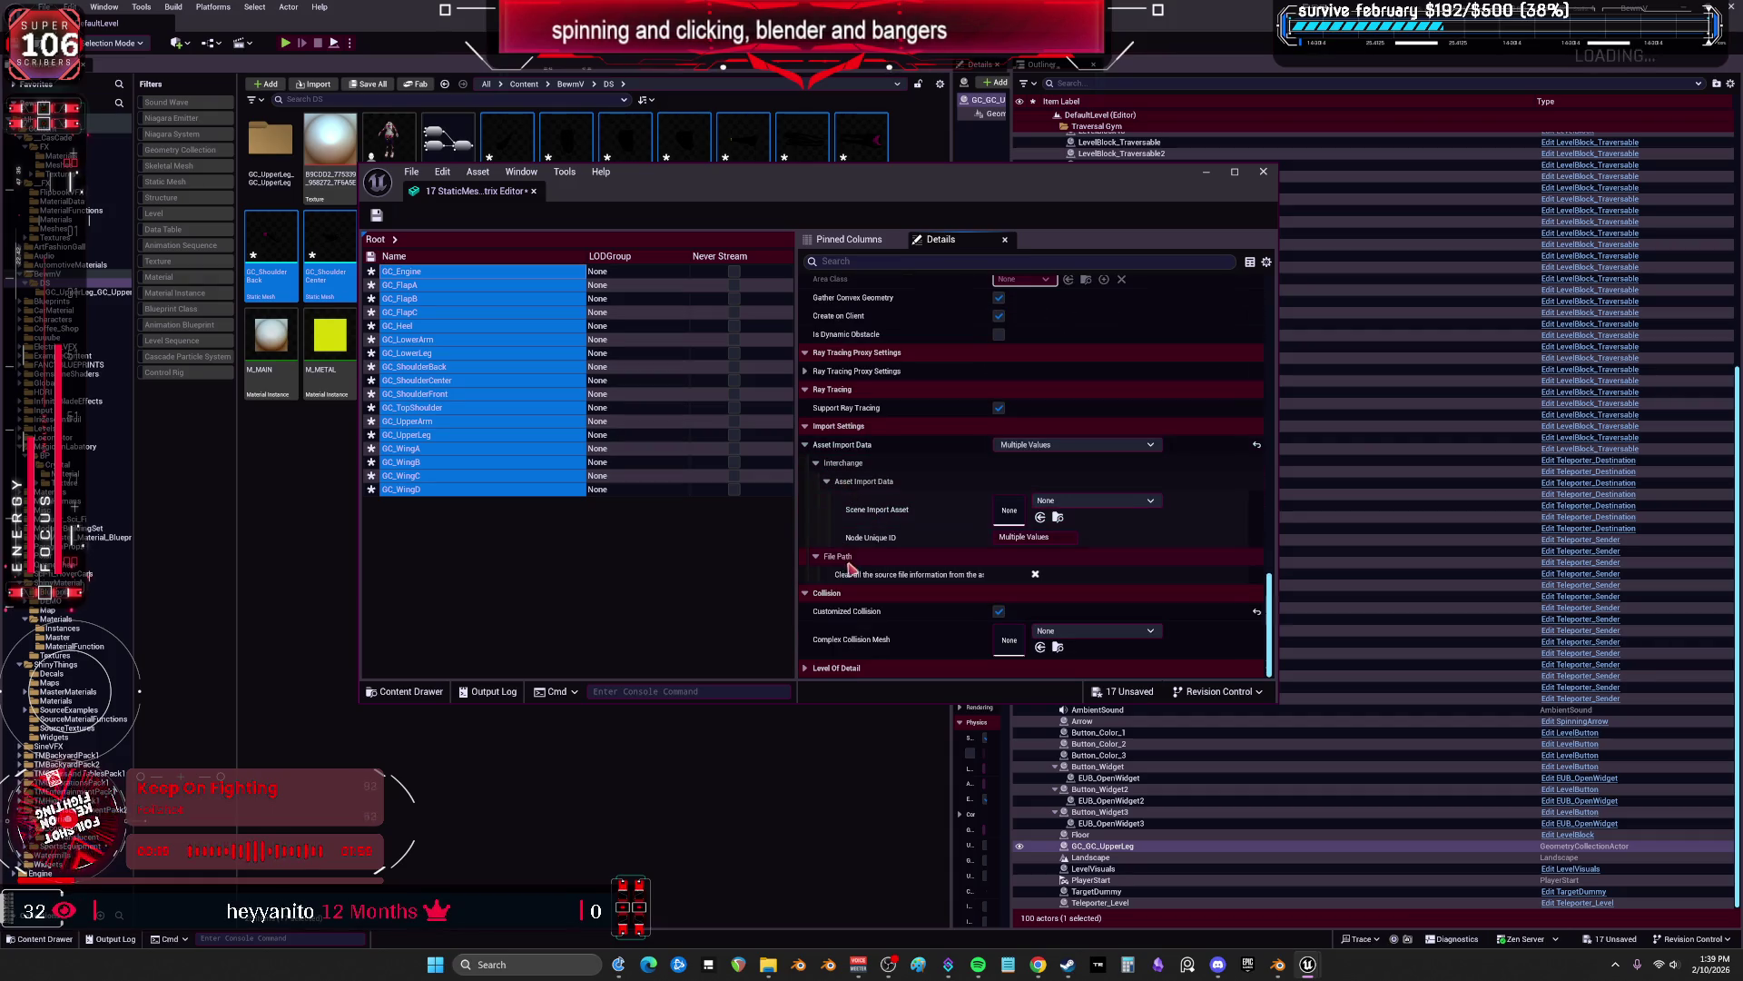
pyautogui.click(1061, 445)
pyautogui.click(998, 480)
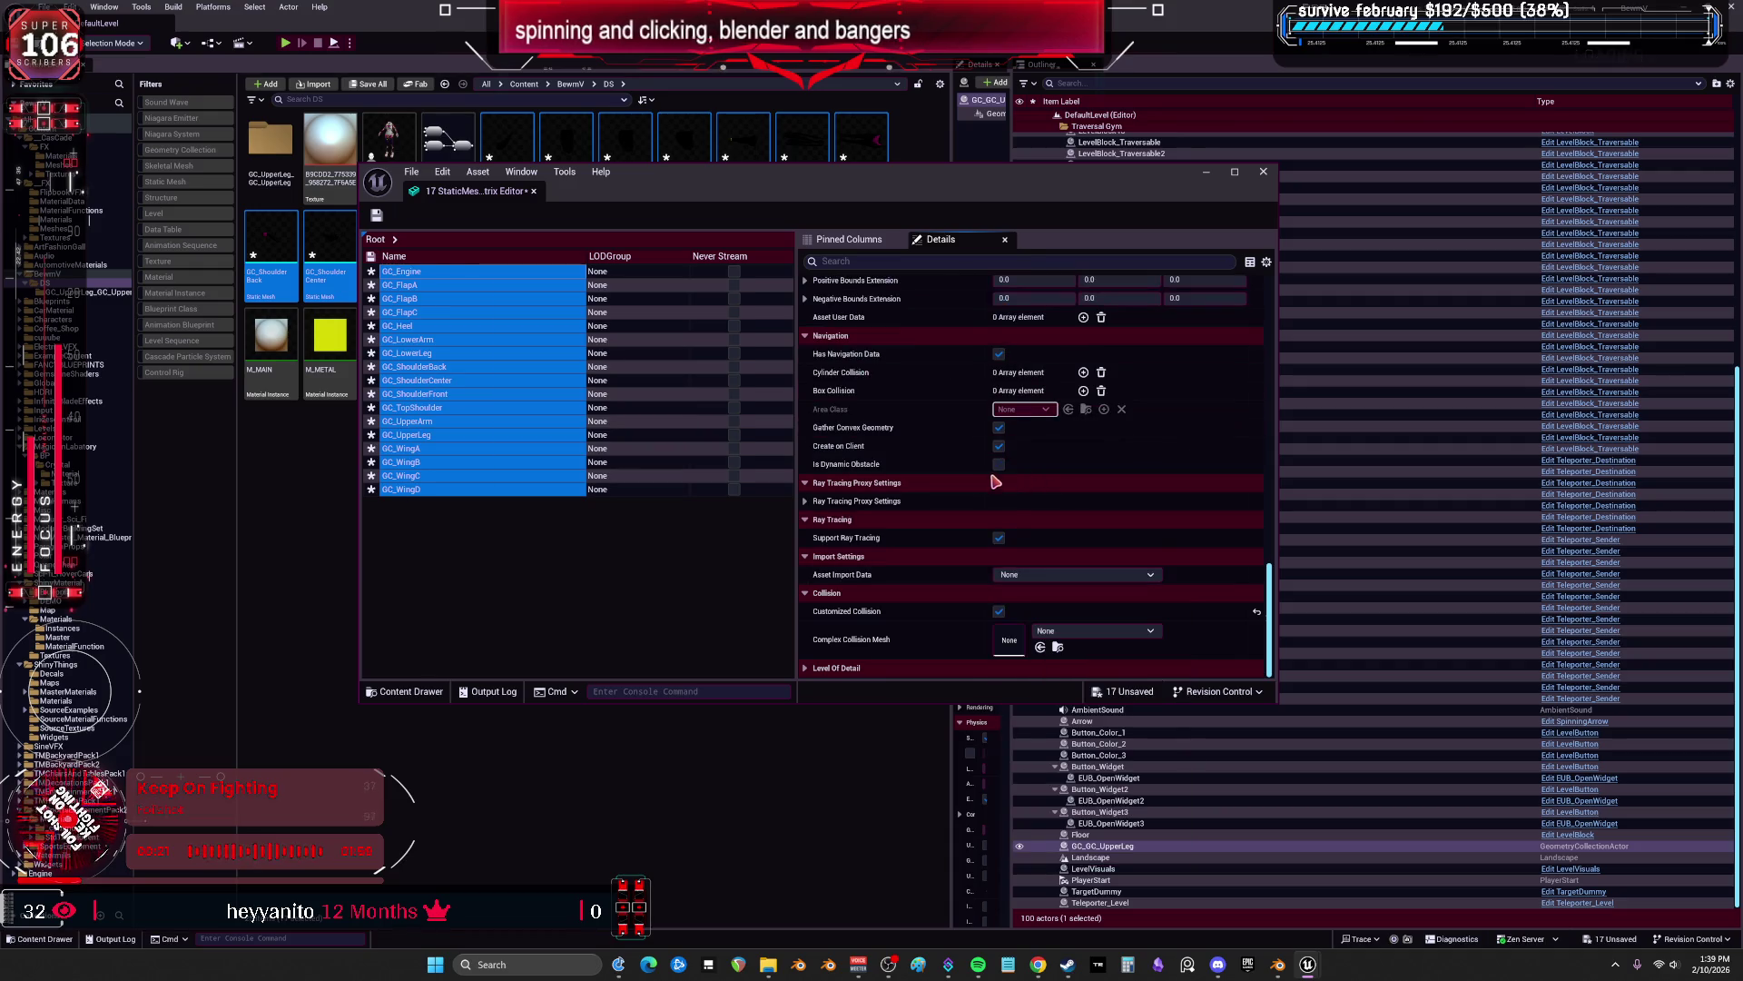
# Save the 17 edited meshes and close the property matrix.
pyautogui.scroll(4, 922, 459)
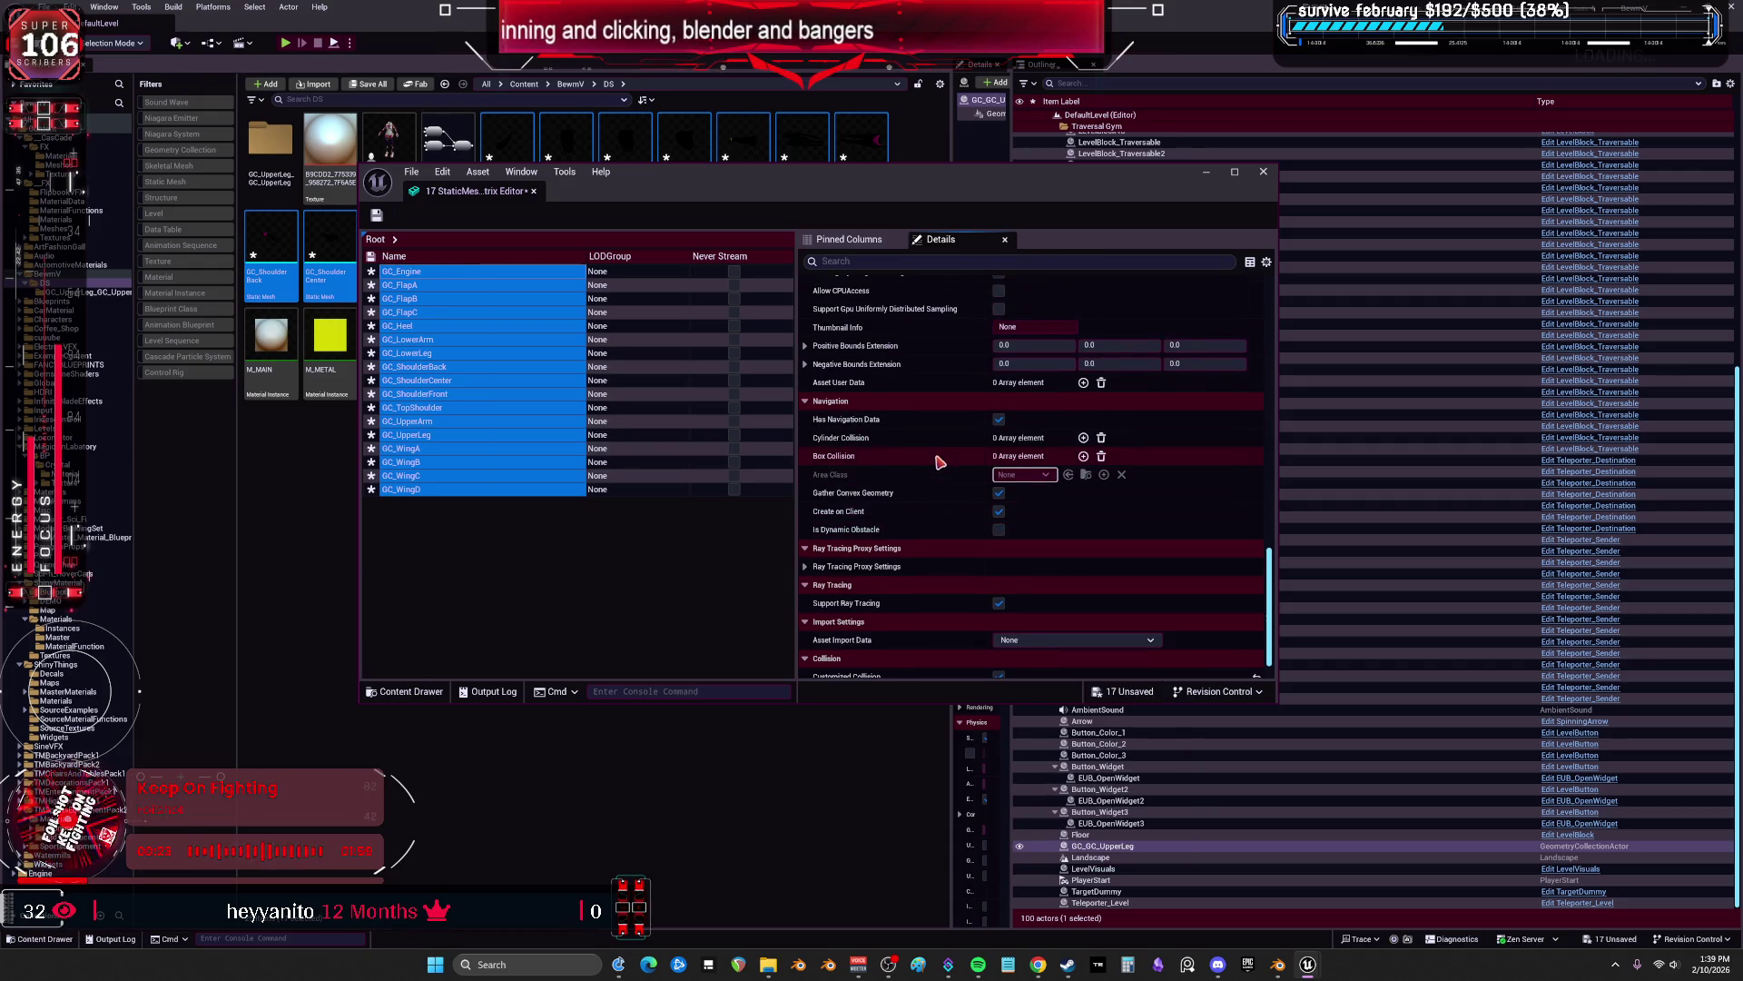
pyautogui.scroll(3, 939, 449)
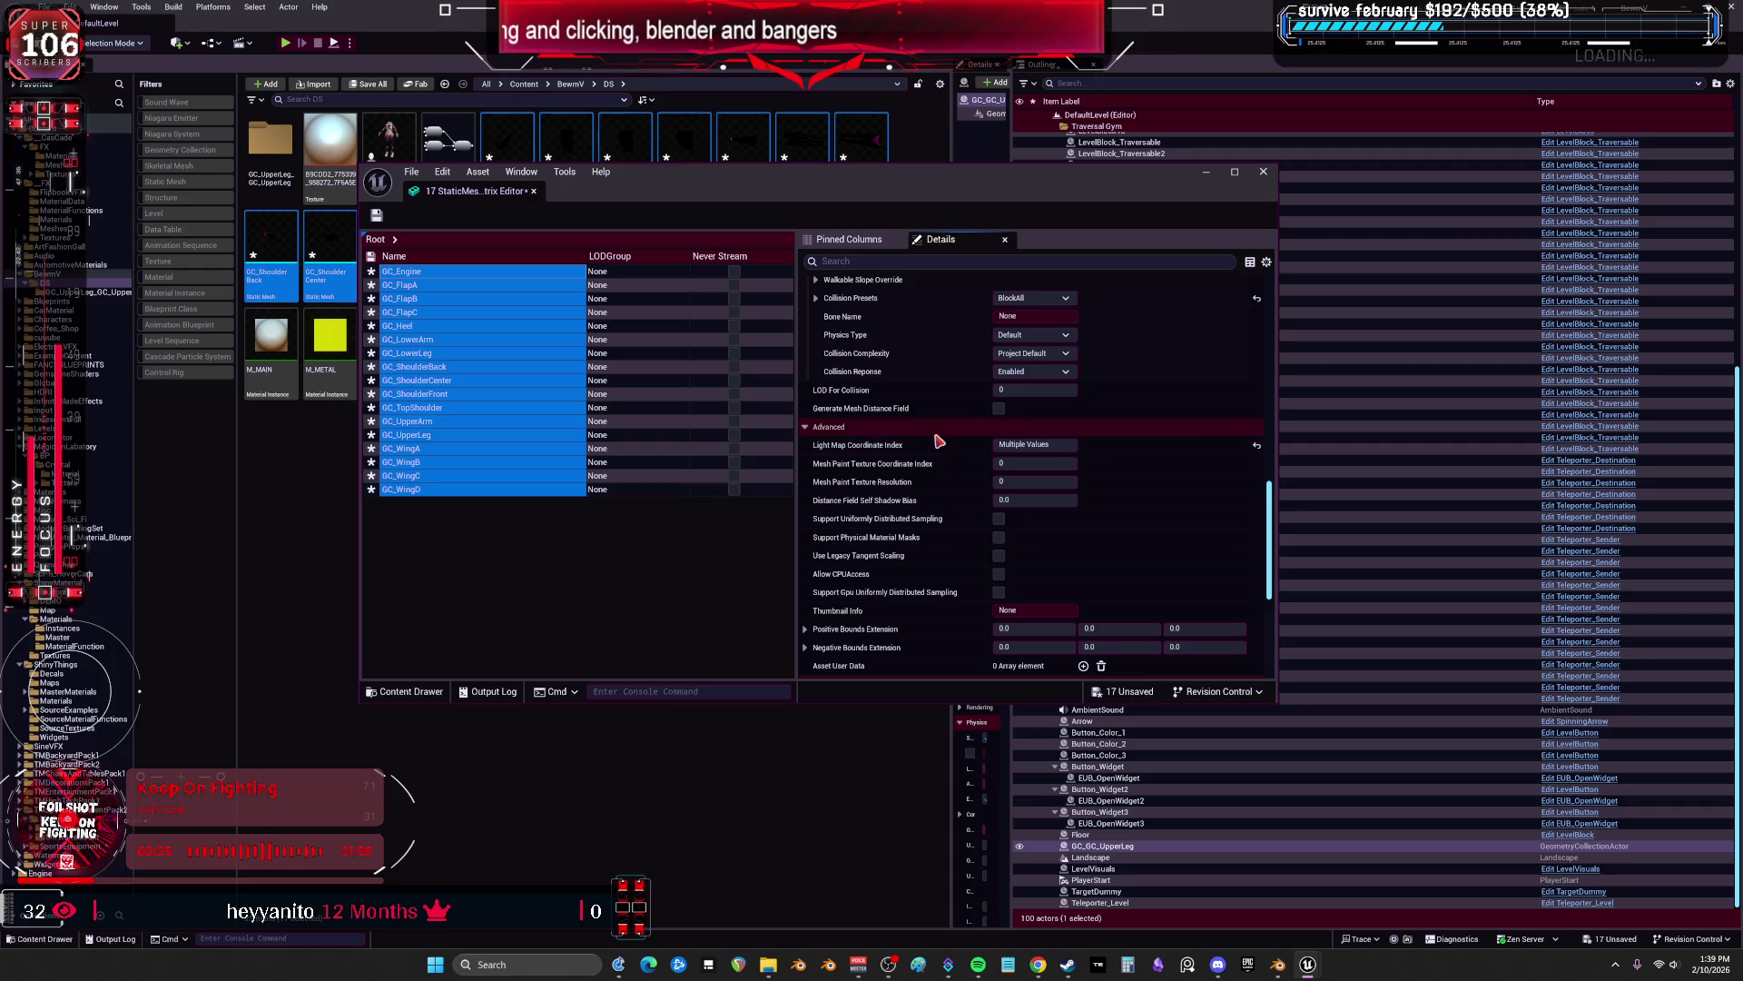
pyautogui.scroll(-7, 935, 445)
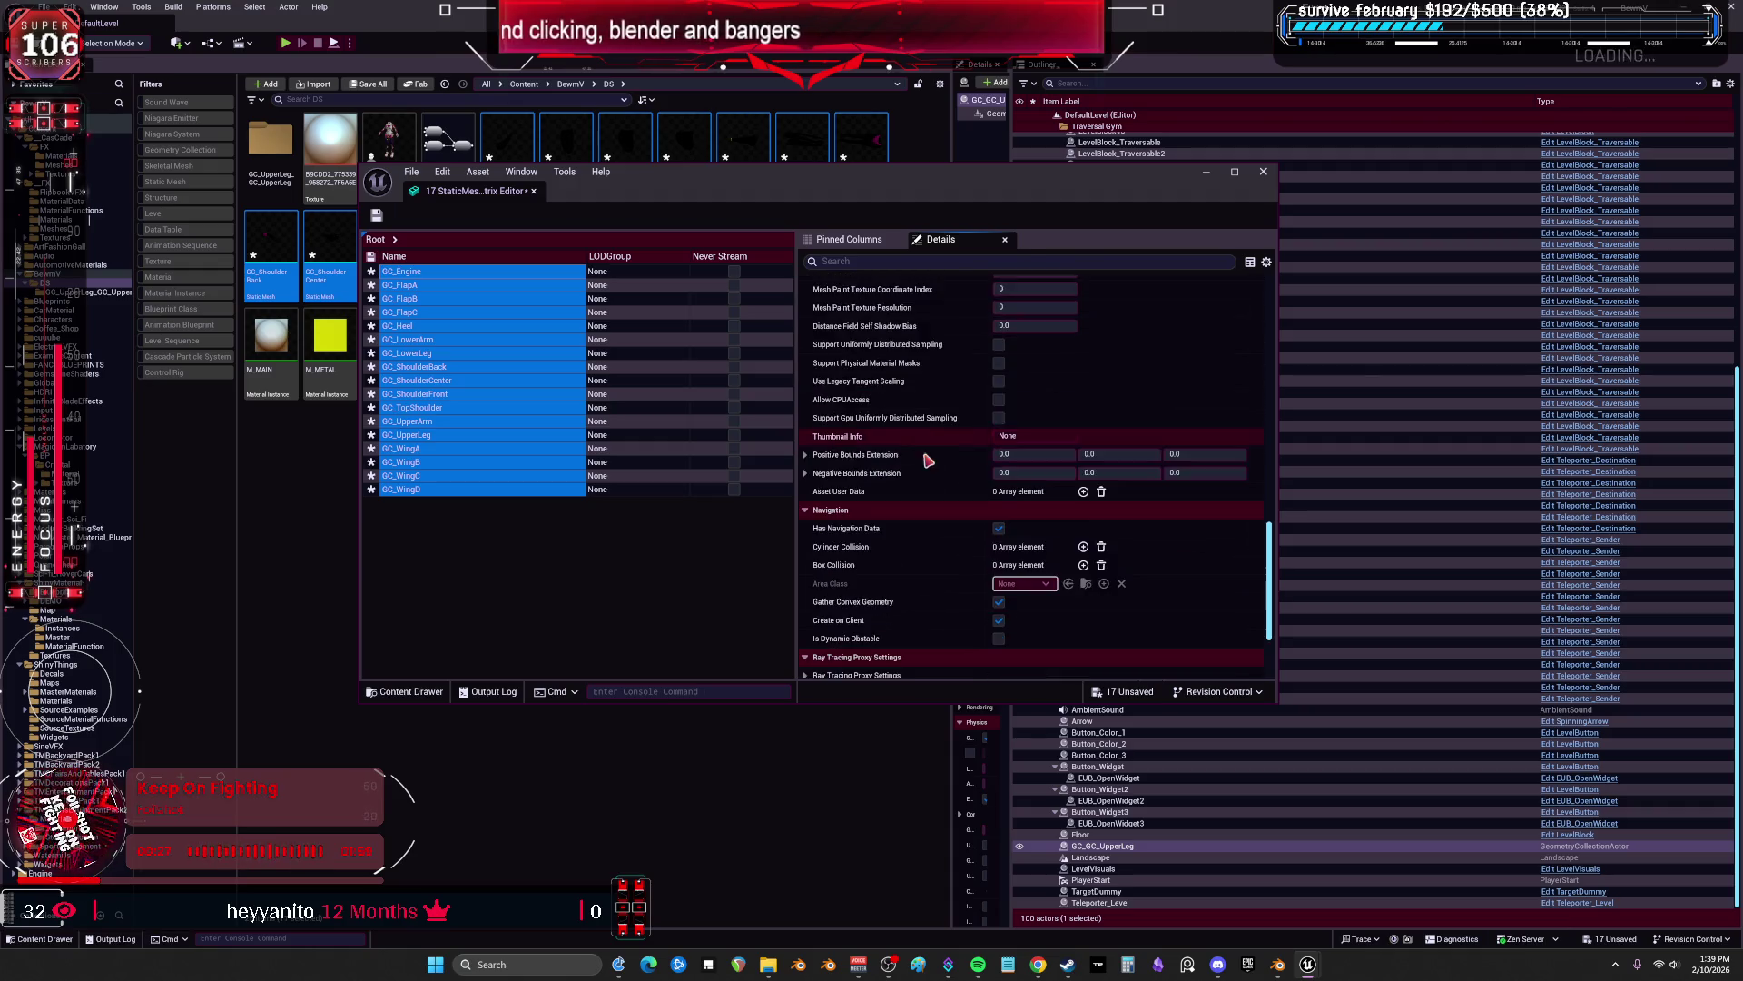
pyautogui.scroll(10, 928, 446)
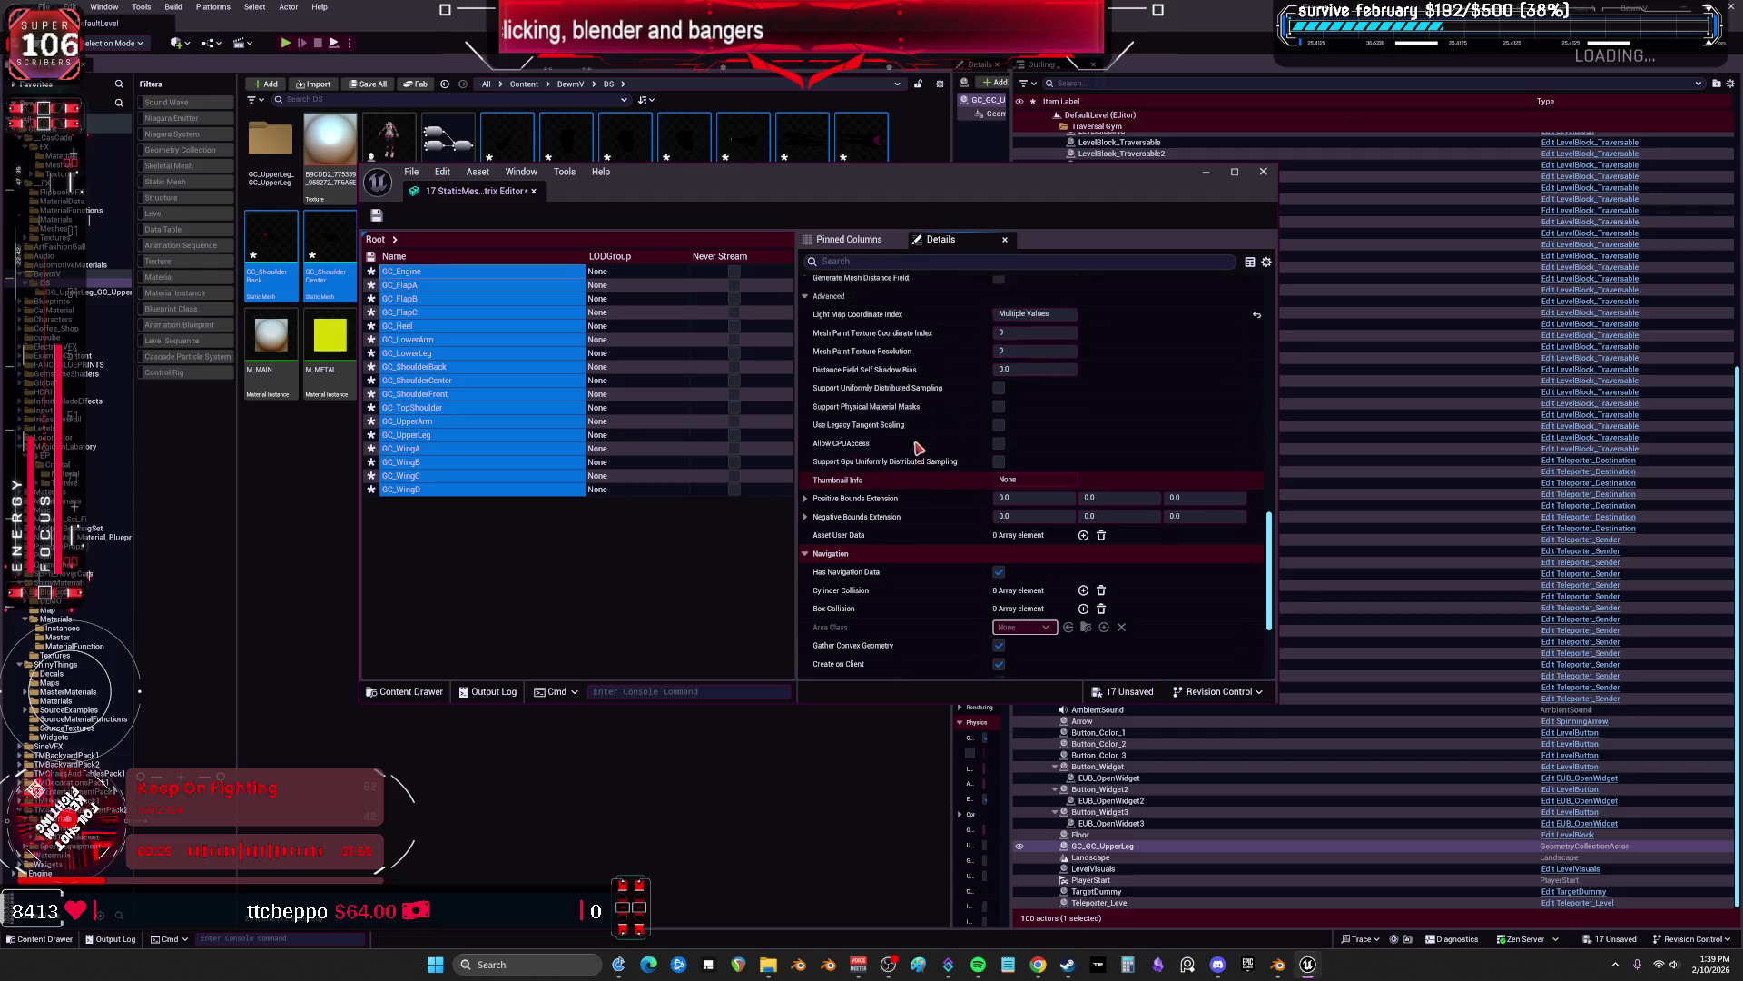
pyautogui.scroll(10, 911, 454)
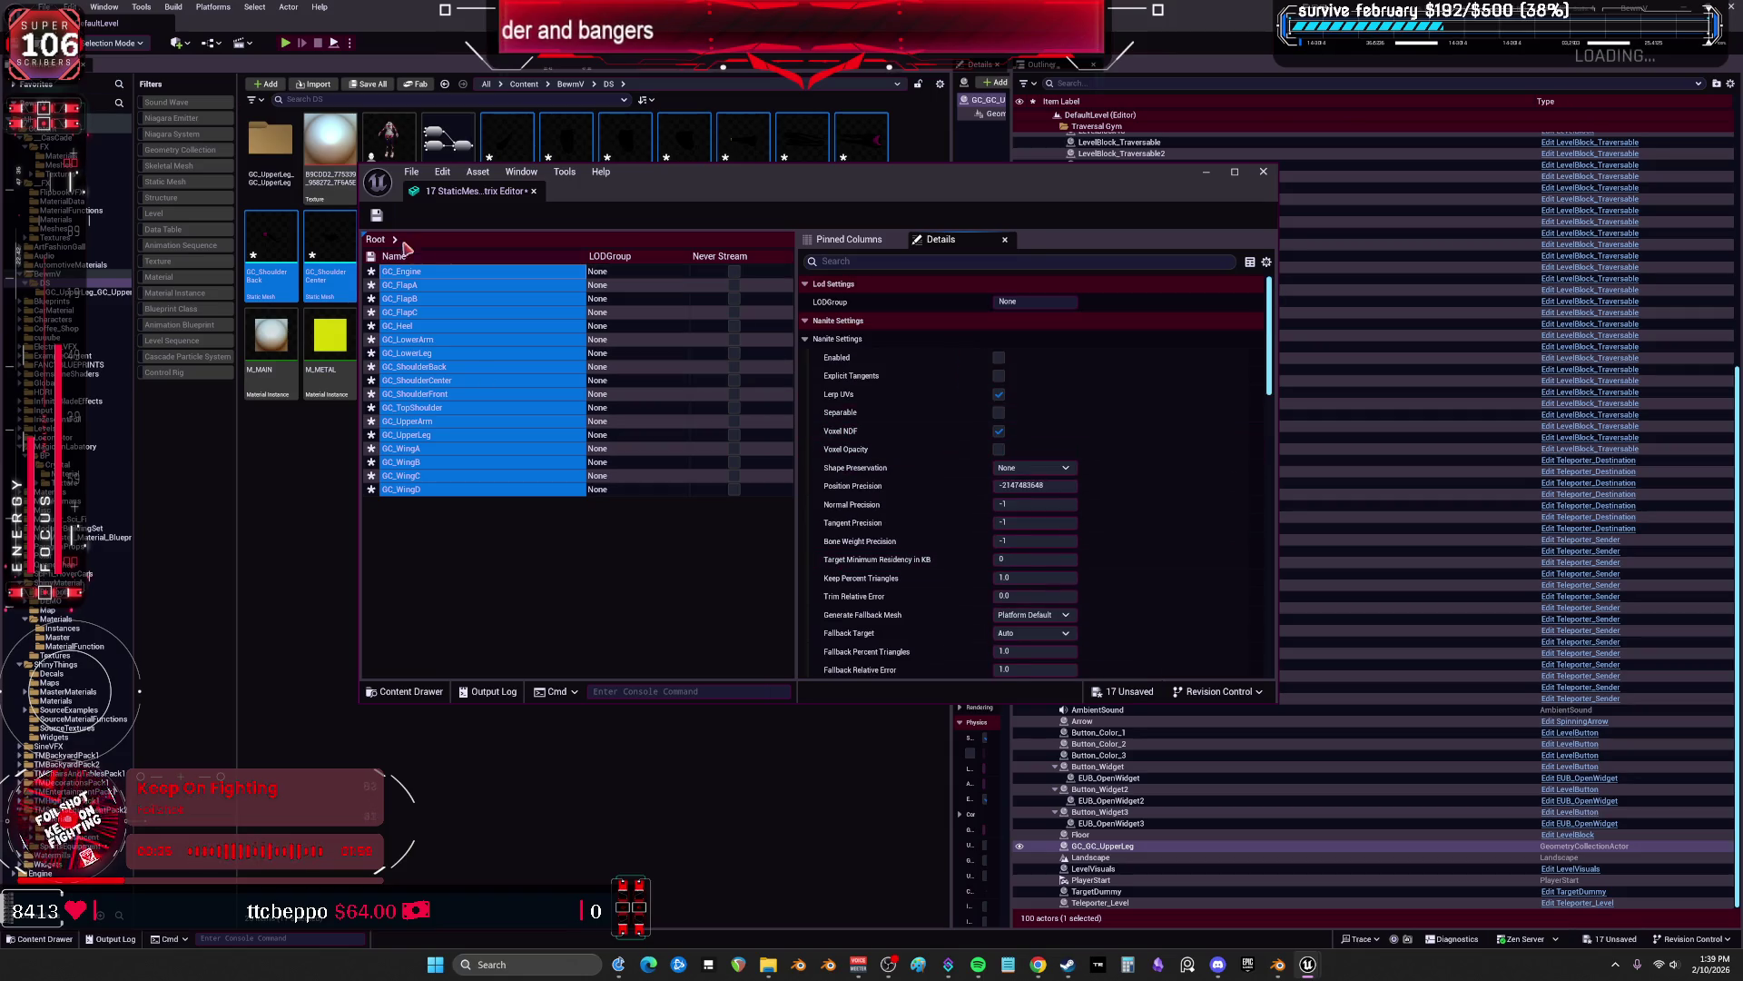
pyautogui.click(378, 215)
pyautogui.click(1263, 172)
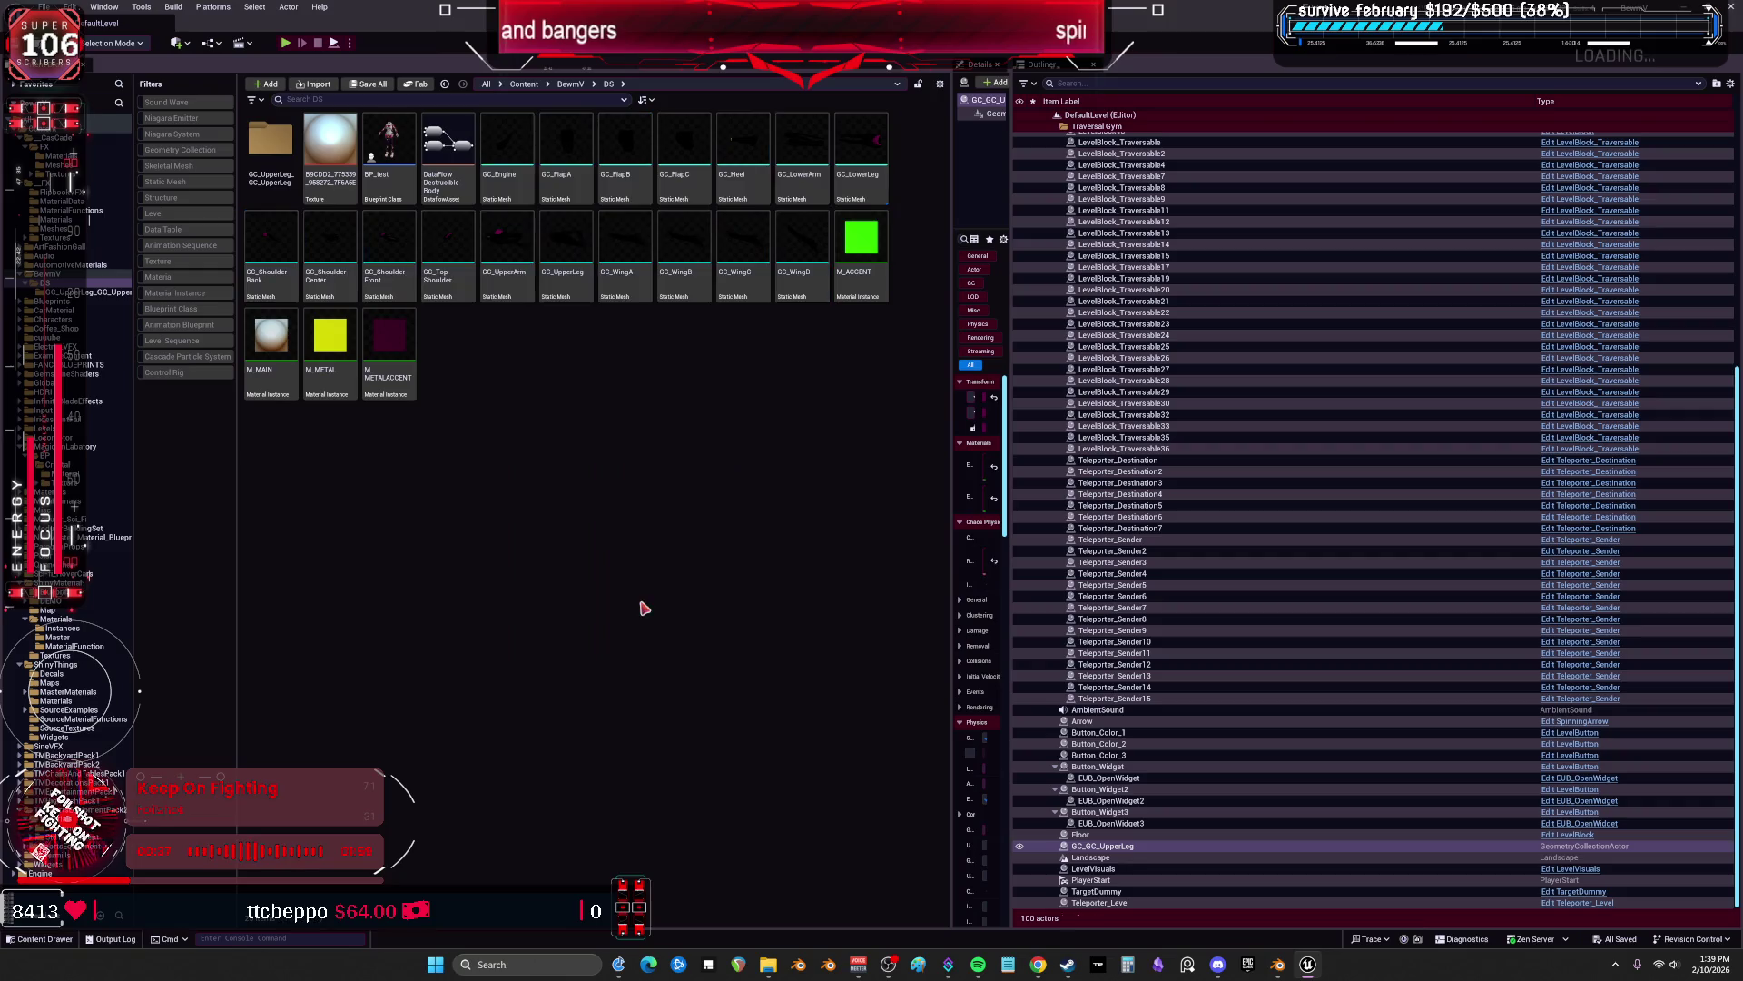
# Open GC_Engine in the mesh editor and cancel a Reimport Mesh attempt.
pyautogui.doubleClick(506, 150)
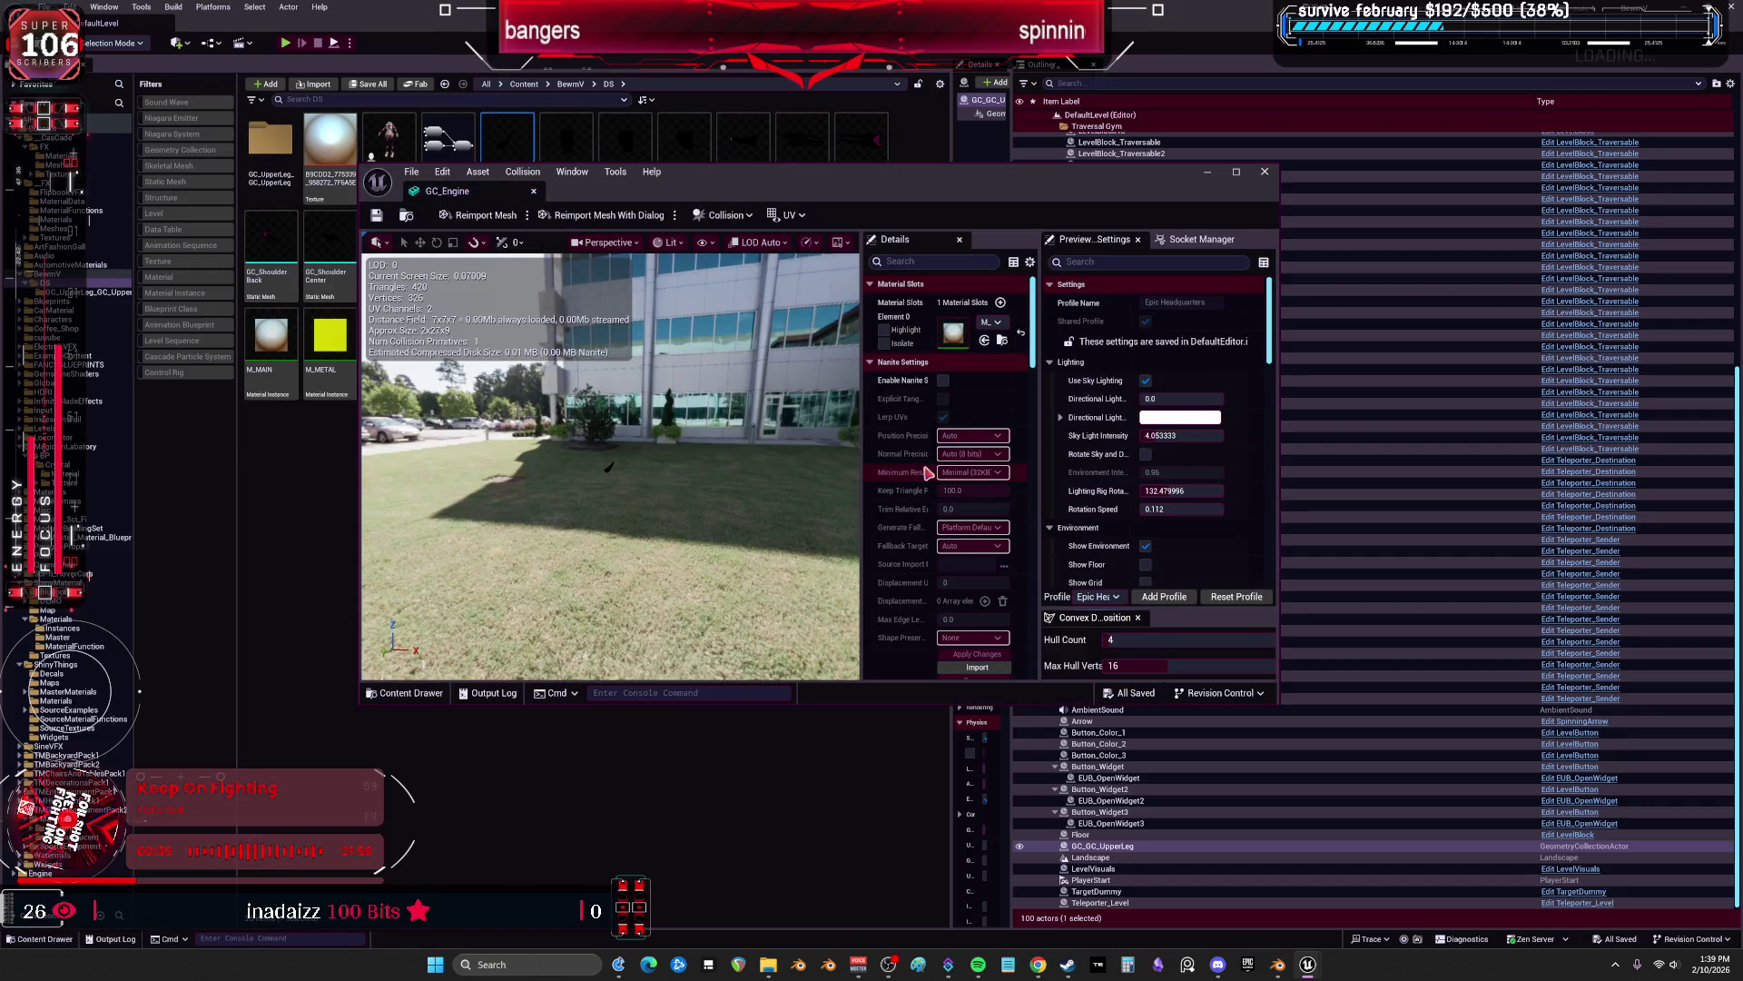
pyautogui.moveTo(857, 481); pyautogui.dragTo(683, 481)
pyautogui.scroll(-5, 983, 483)
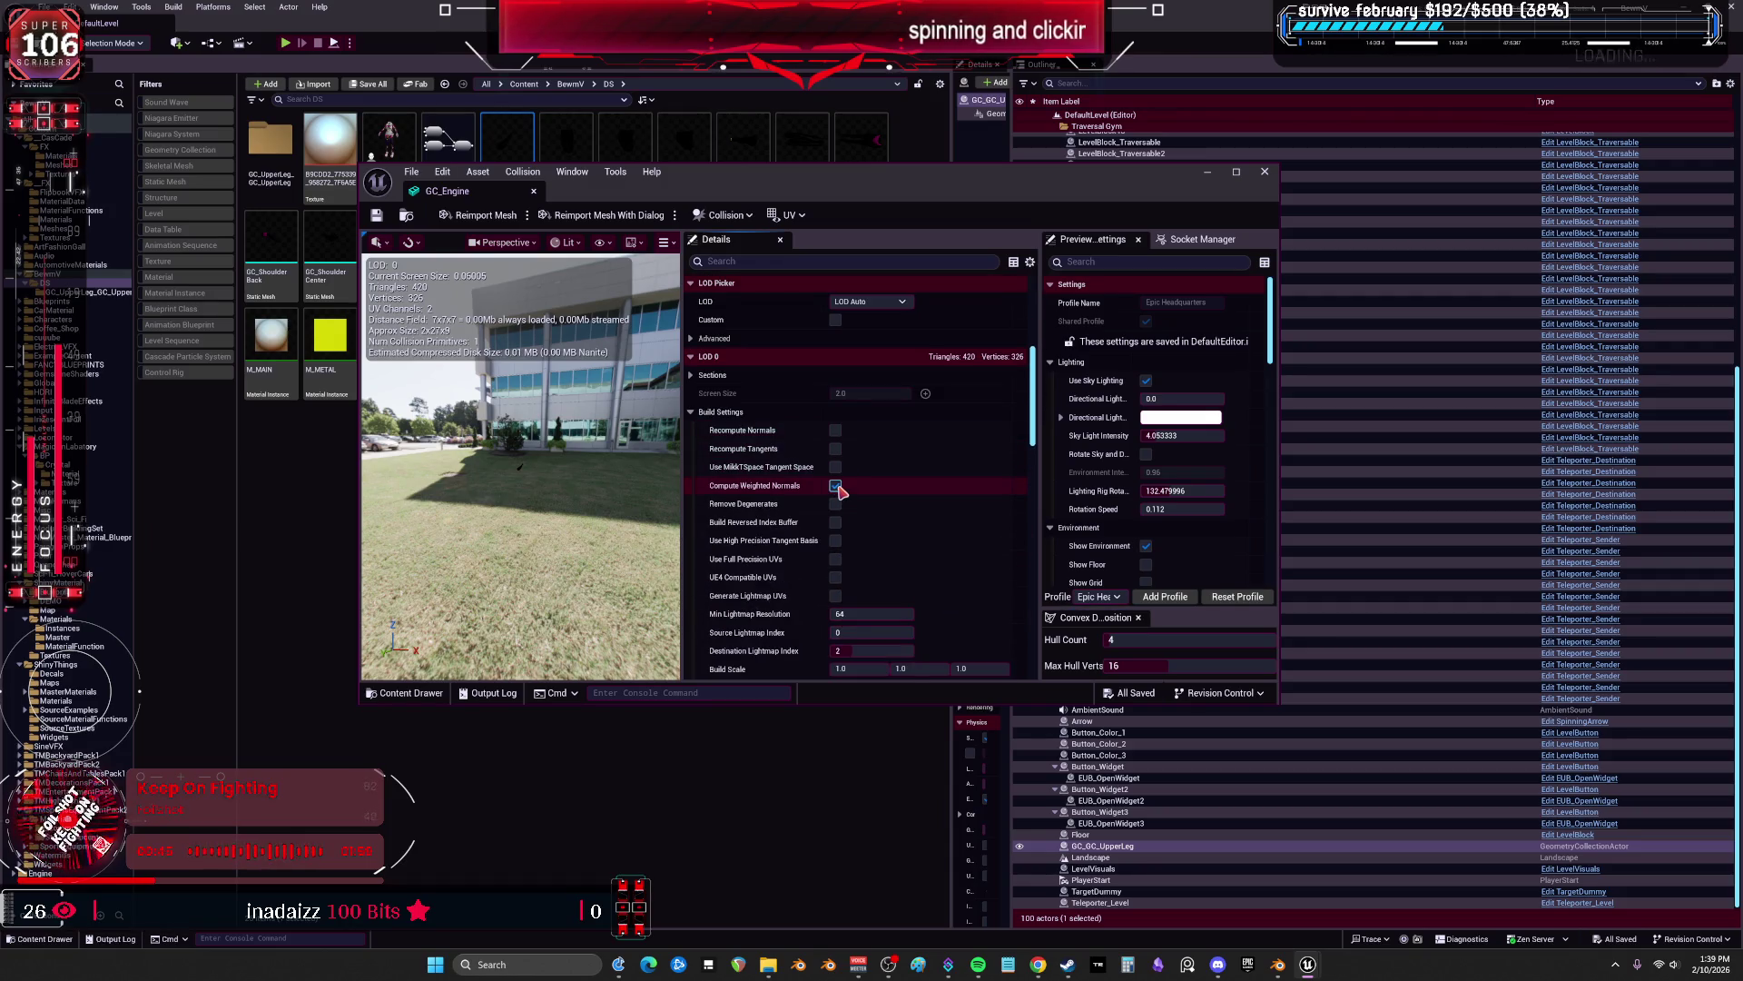
pyautogui.click(498, 223)
pyautogui.click(990, 478)
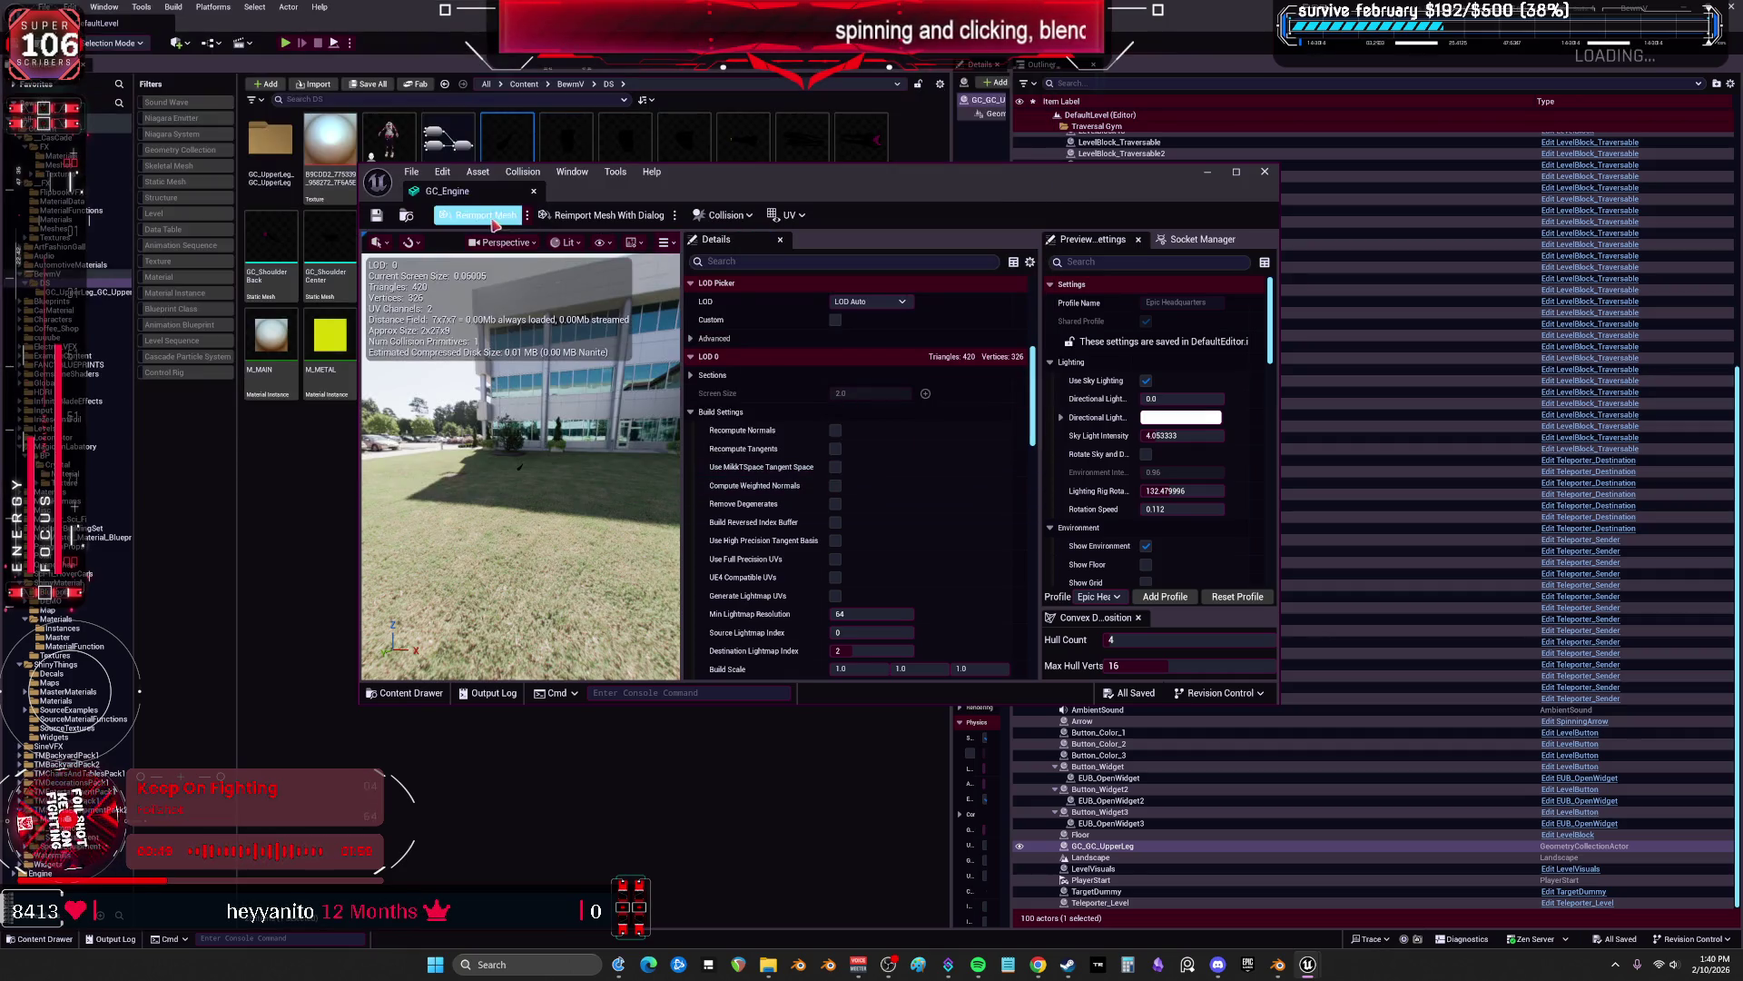
# Open GC_FlapA, then close the mesh editor and answer the LOD changes prompt.
pyautogui.moveTo(731, 193); pyautogui.dragTo(685, 376)
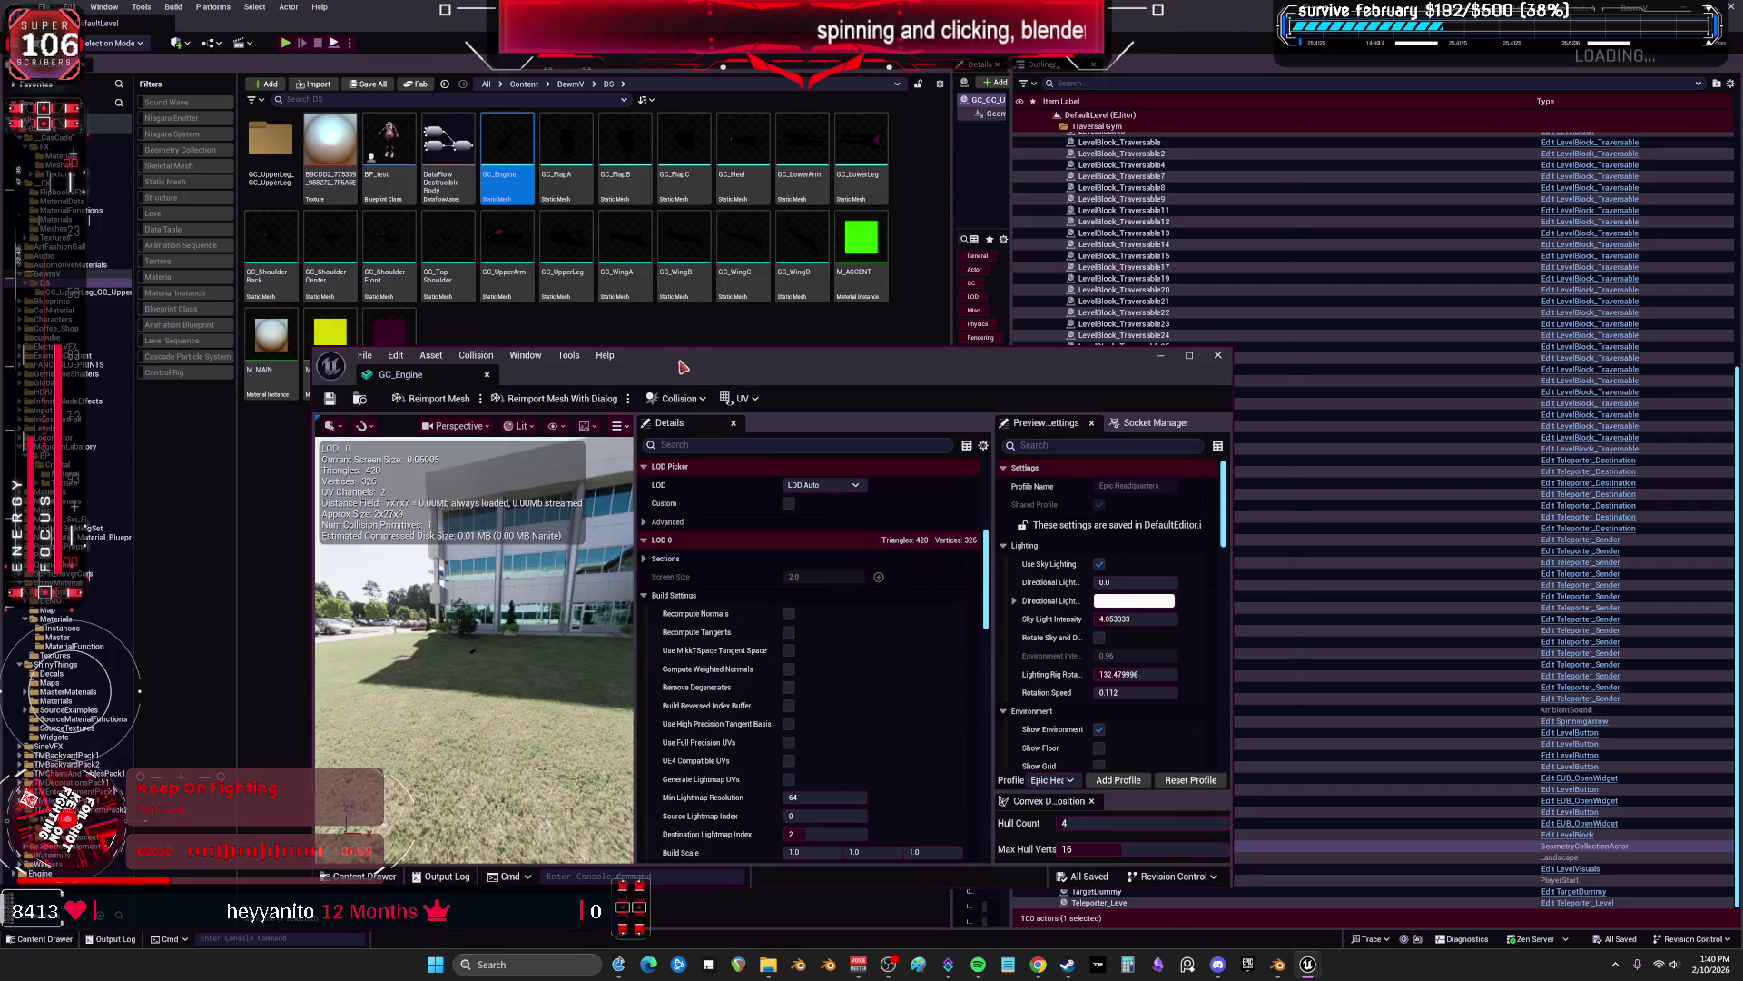
pyautogui.click(561, 146)
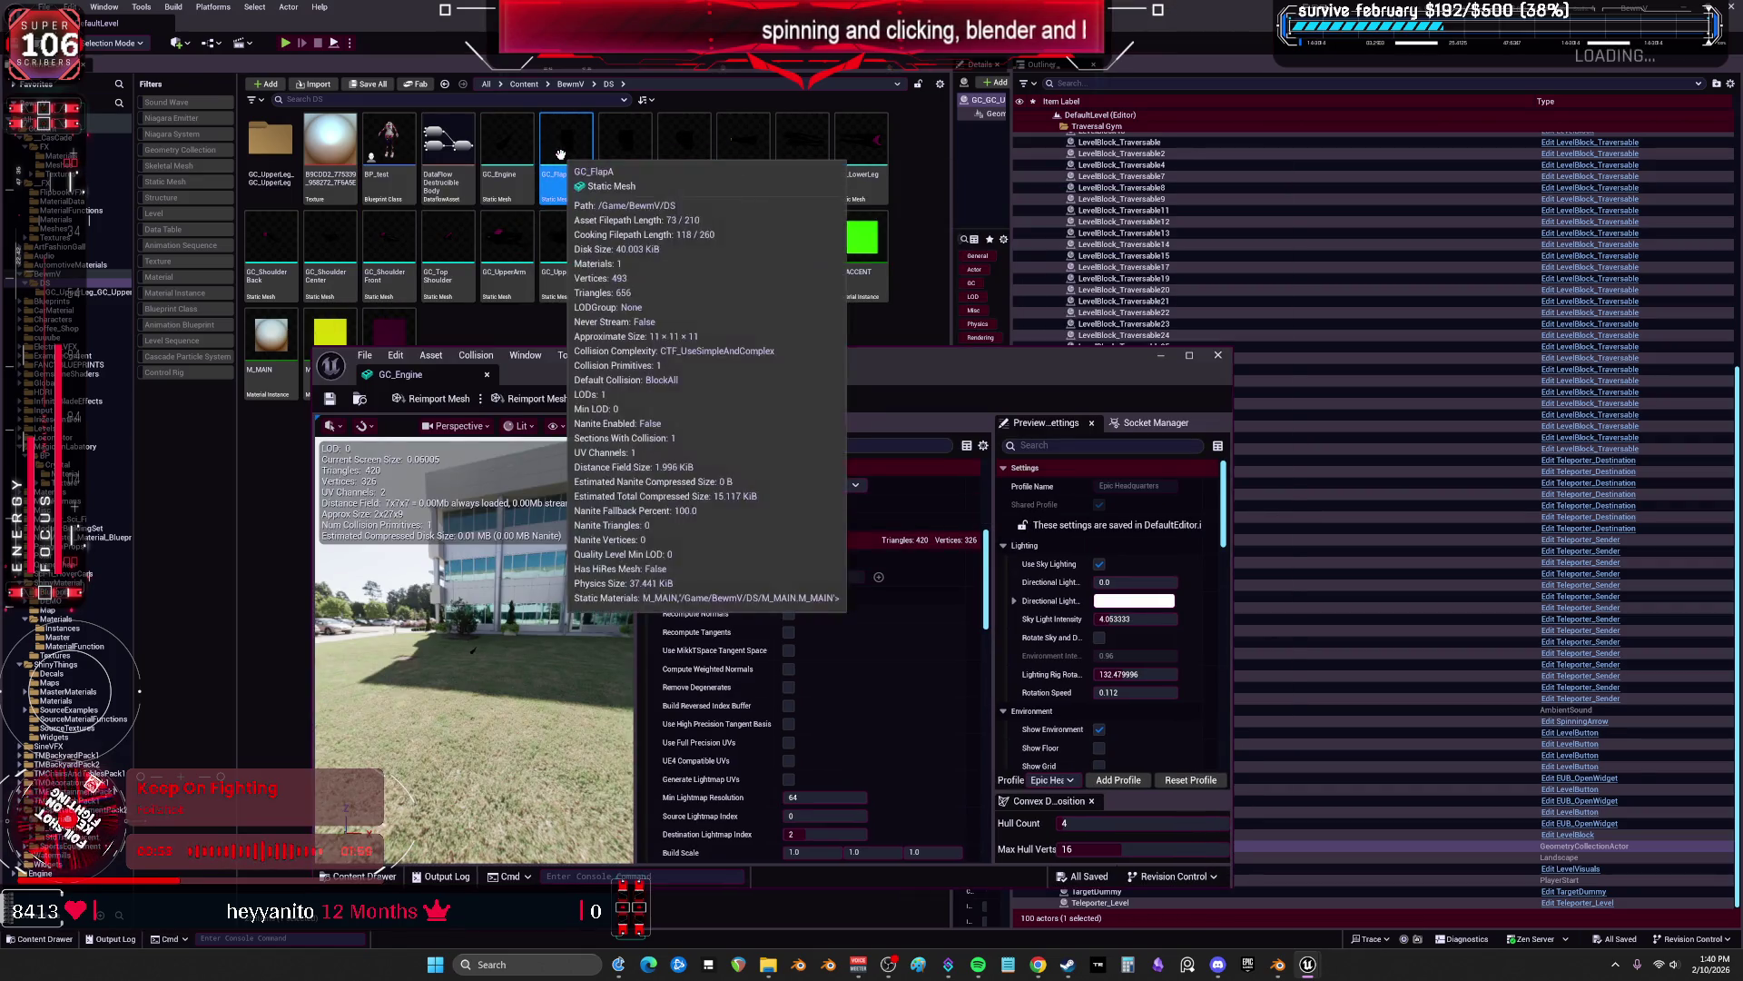
pyautogui.doubleClick(574, 181)
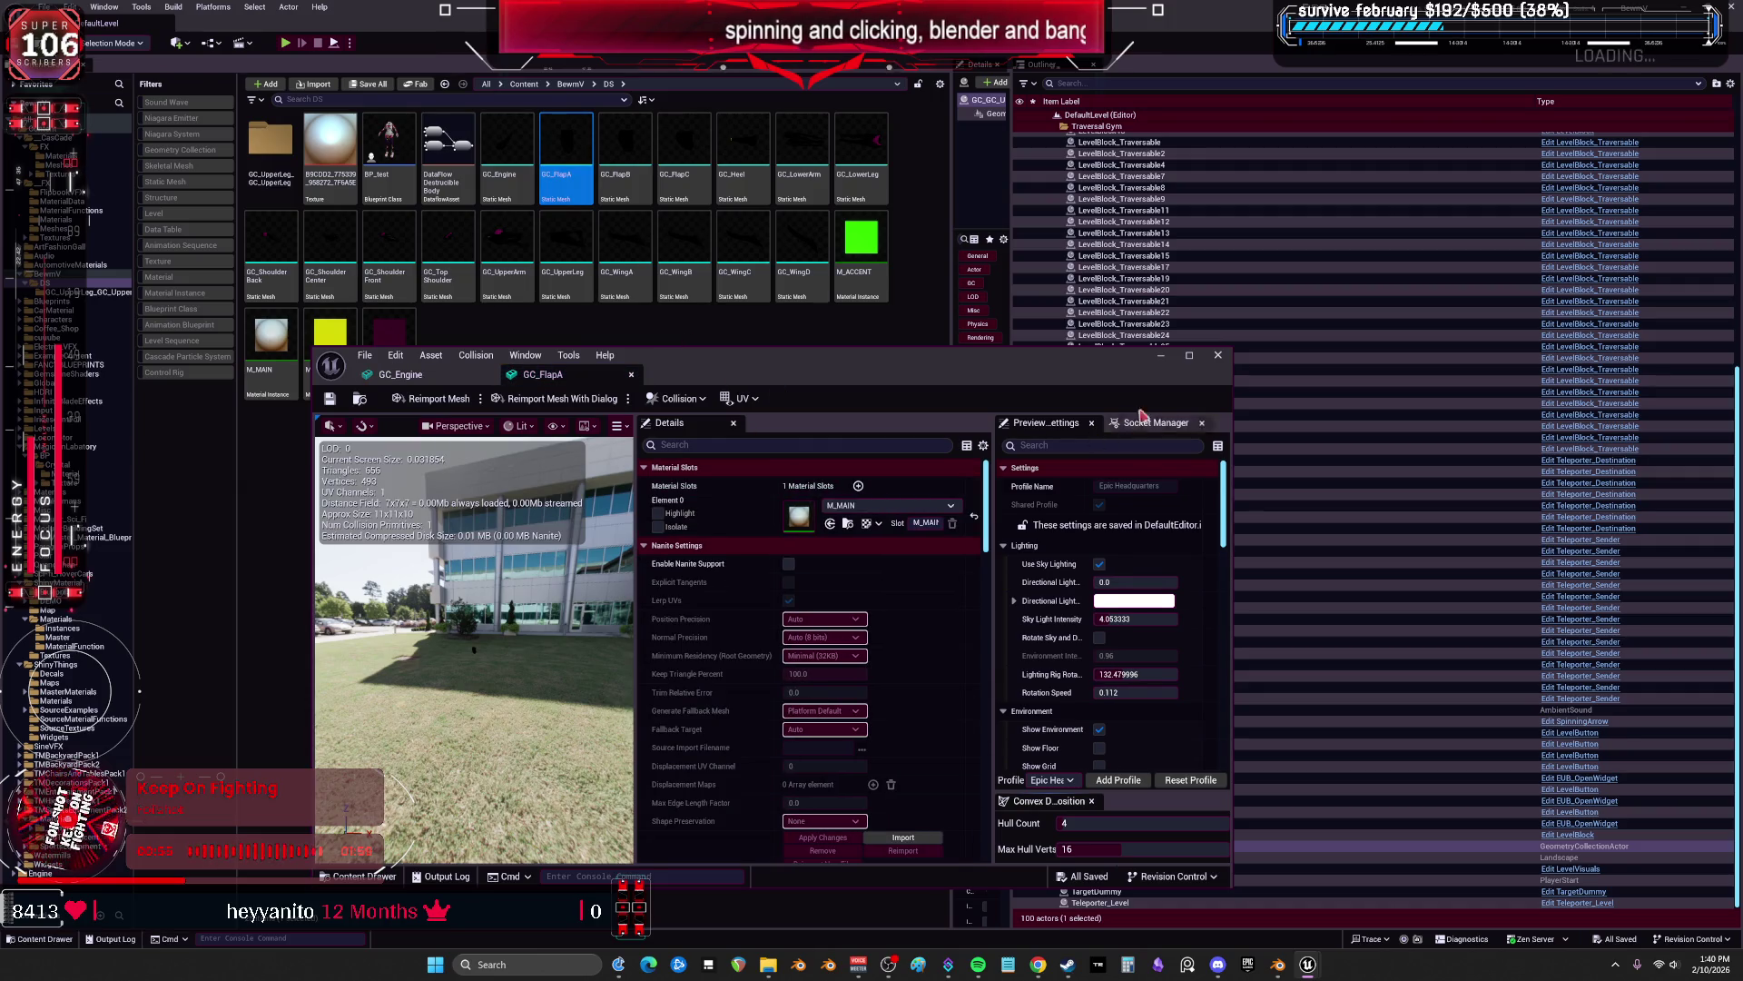
pyautogui.click(1217, 355)
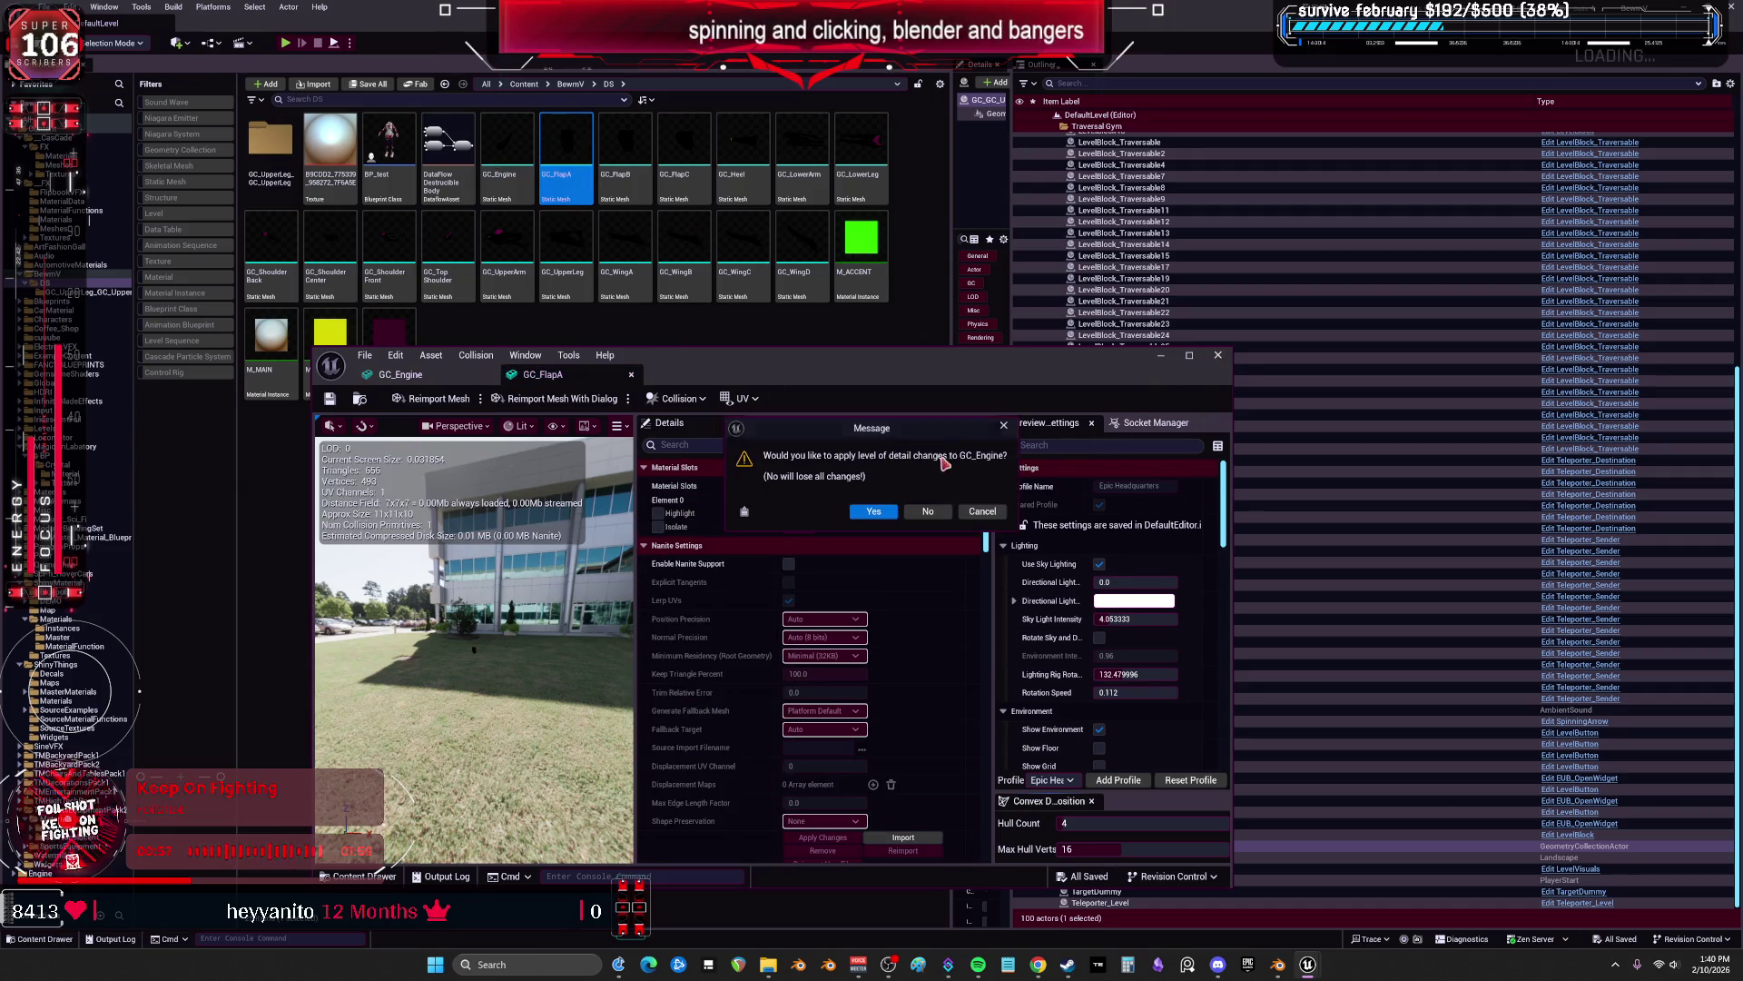
pyautogui.click(873, 511)
pyautogui.click(509, 163)
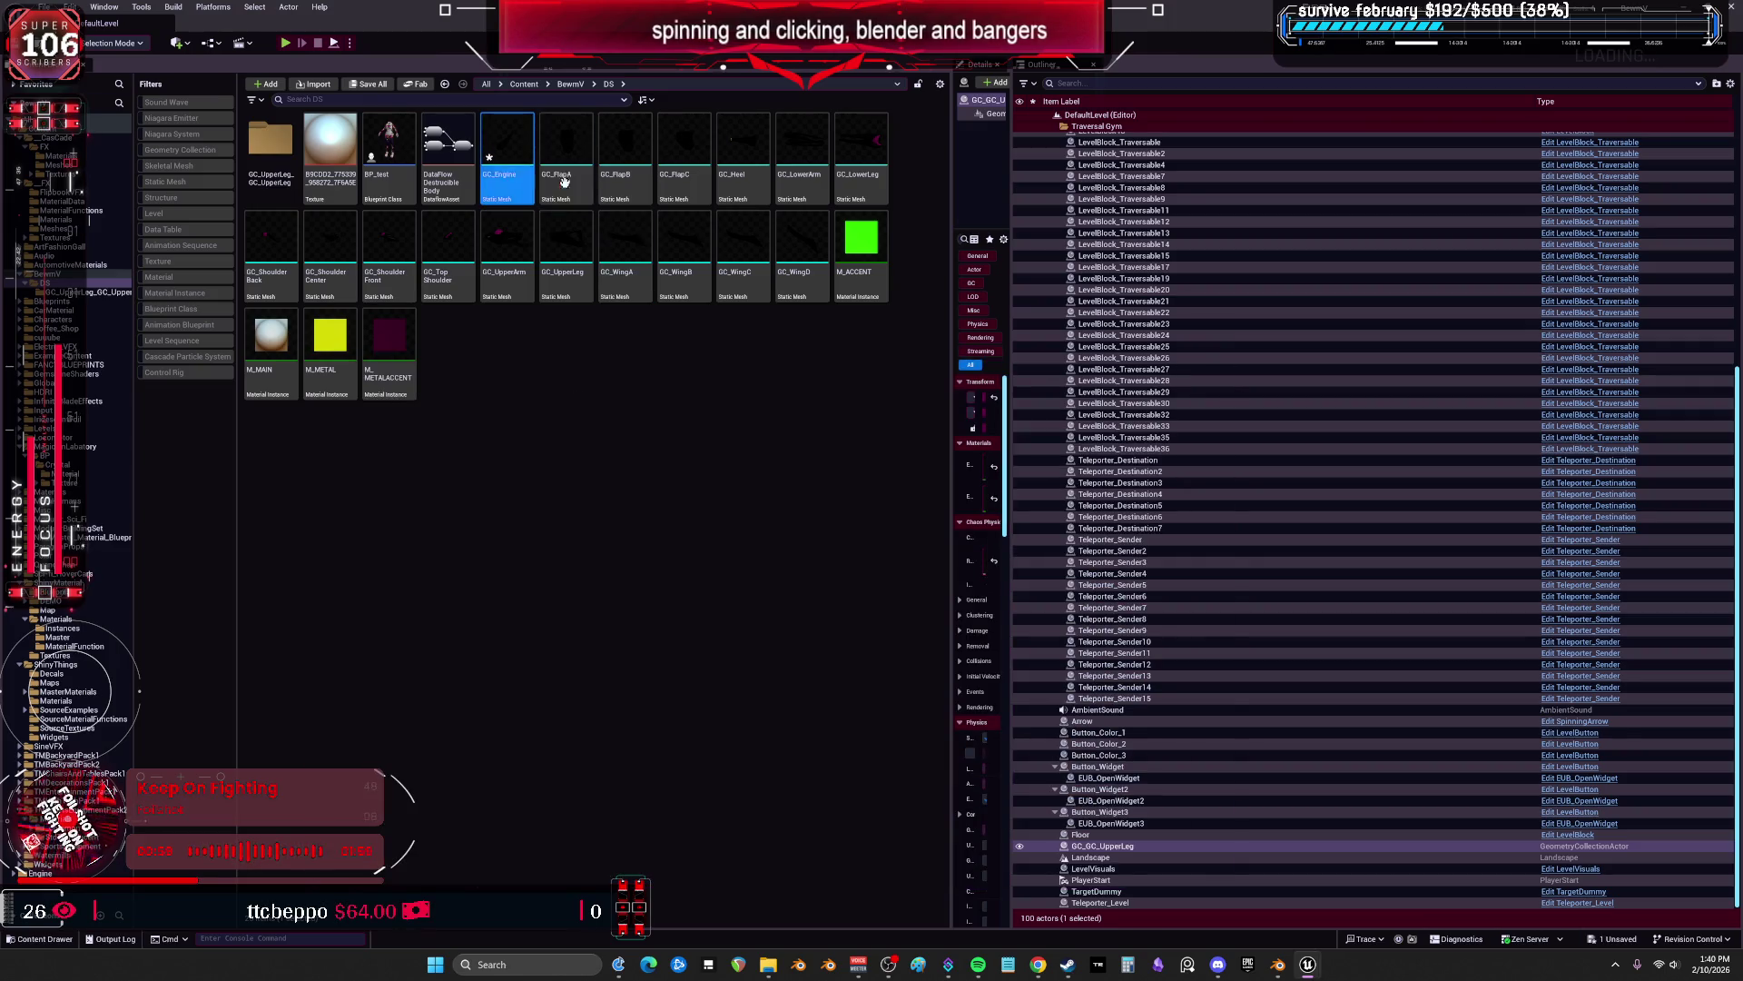
# Save all assets and open the meshes GC_Engine to GC_WingD in the property matrix.
pyautogui.click(44, 6)
pyautogui.click(94, 200)
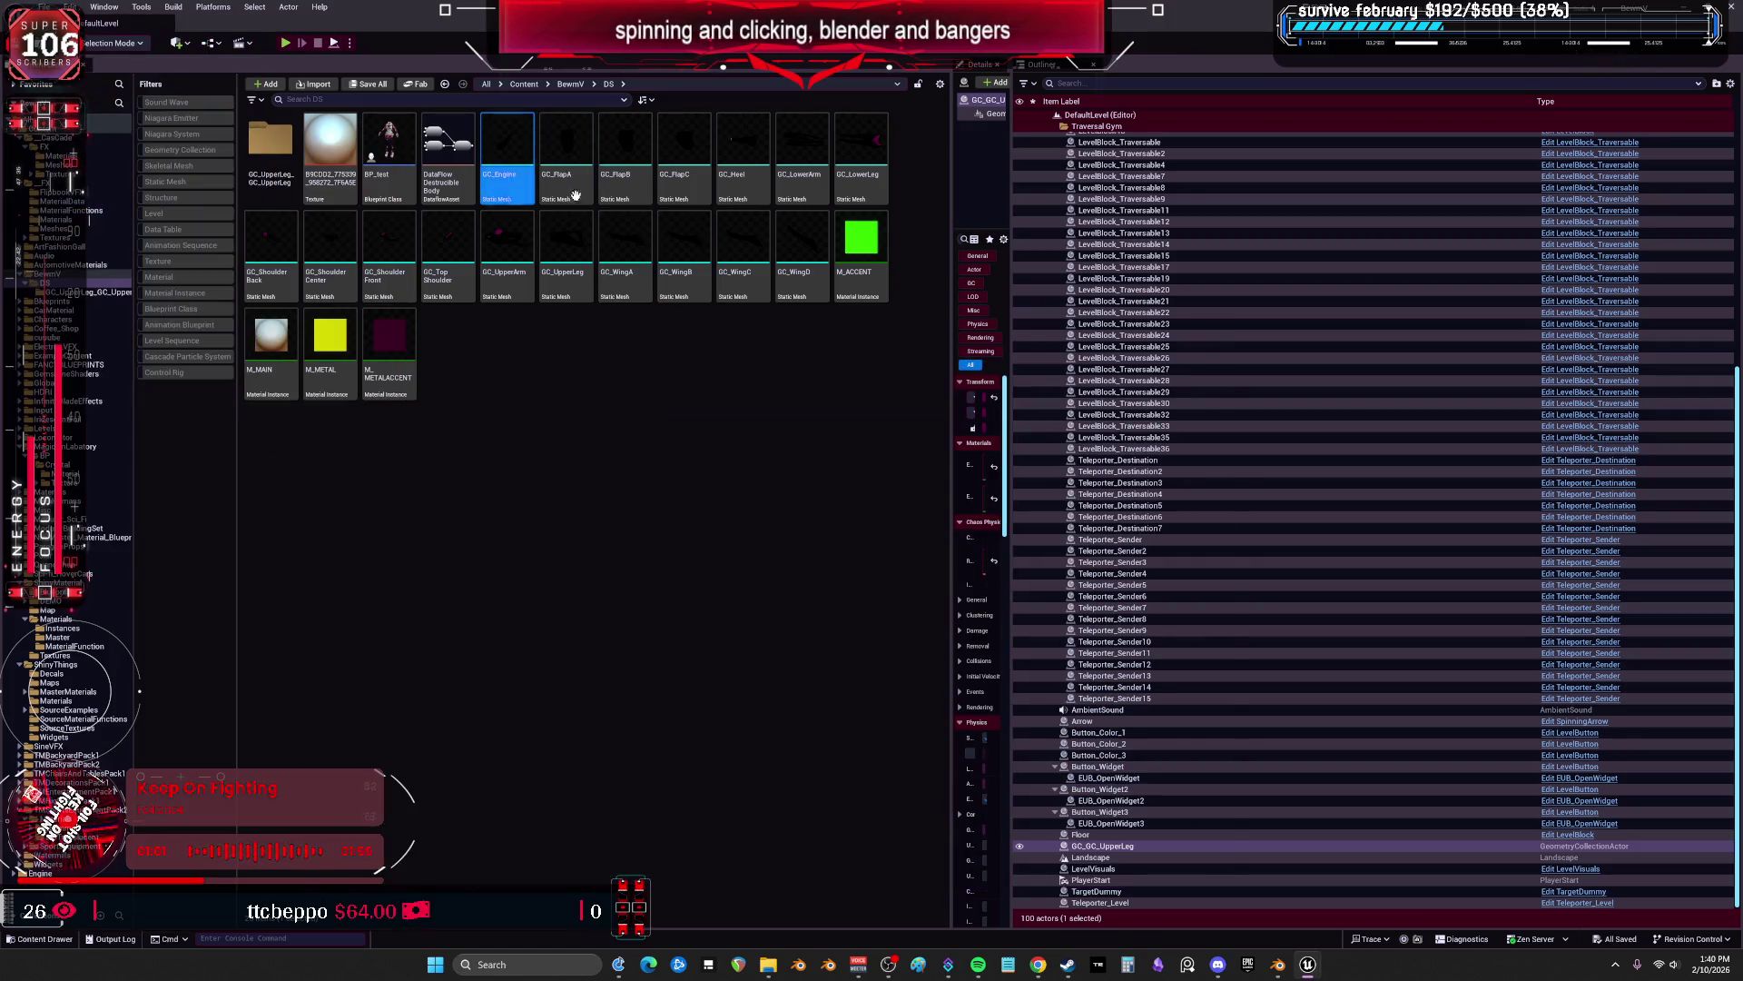
pyautogui.keyDown('shift'); pyautogui.click(803, 243); pyautogui.keyUp('shift')
pyautogui.rightClick(804, 243)
pyautogui.moveTo(944, 542)
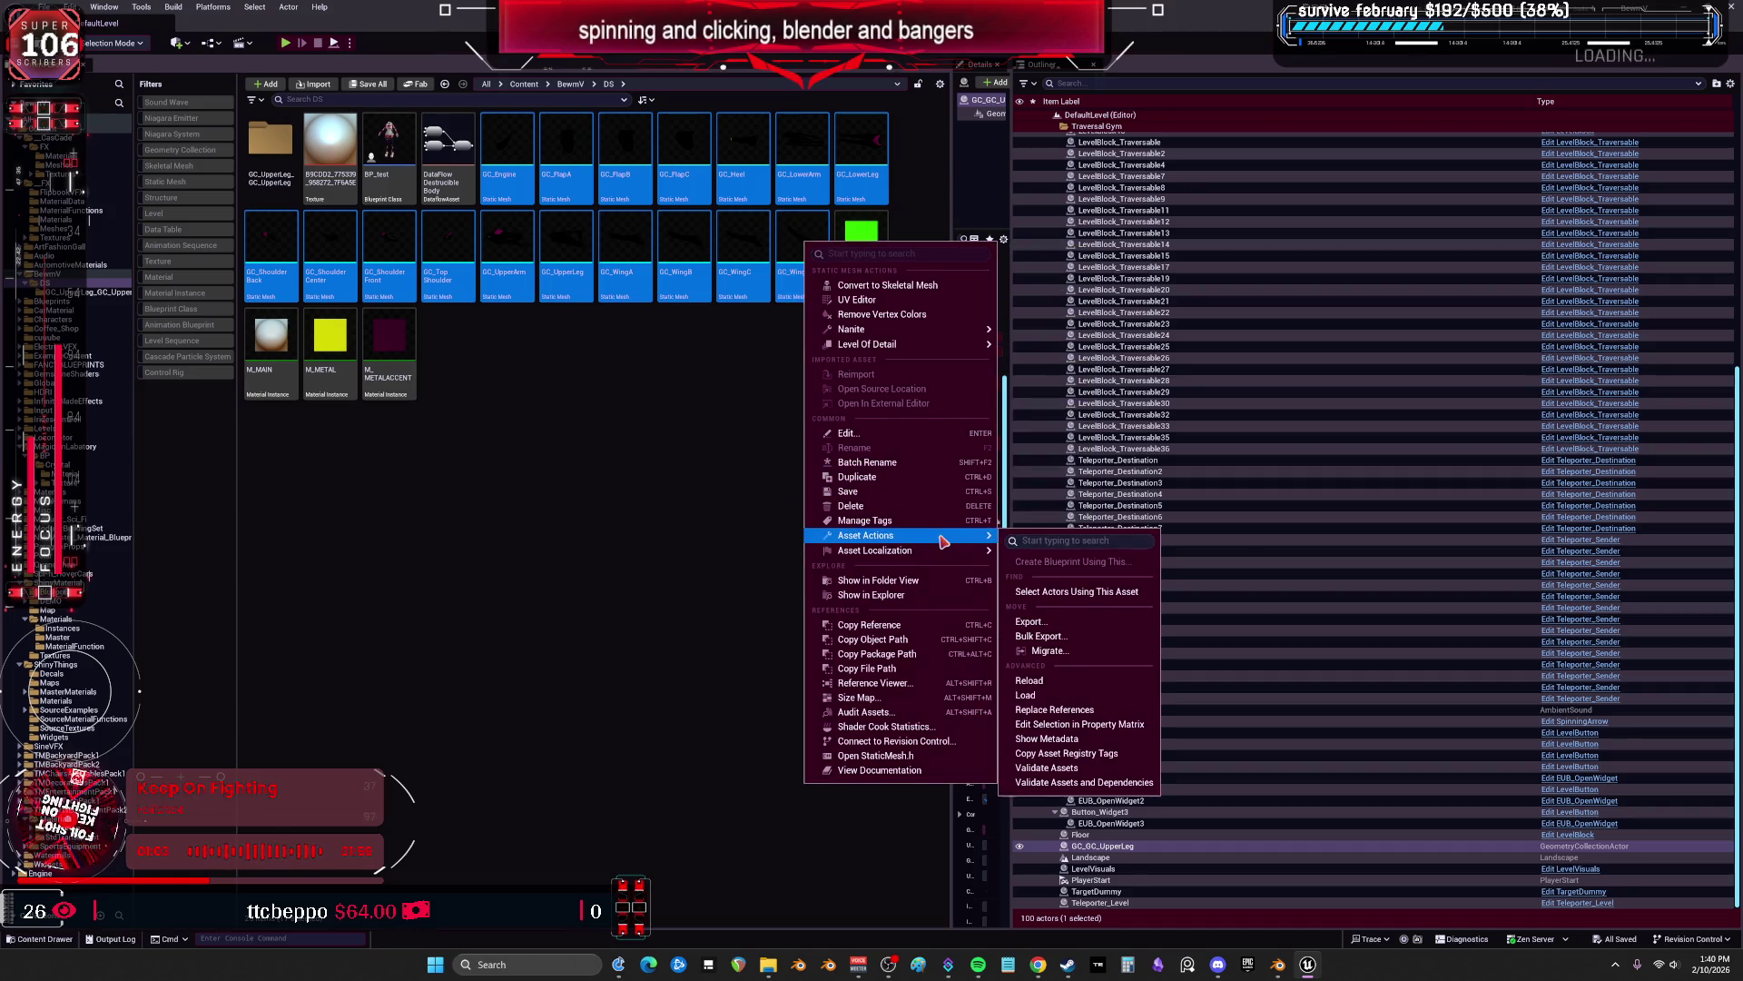
pyautogui.click(1079, 723)
# Select all matrix rows and review the property categories by collapsing and re-expanding them.
pyautogui.keyDown('shift'); pyautogui.click(416, 672); pyautogui.keyUp('shift')
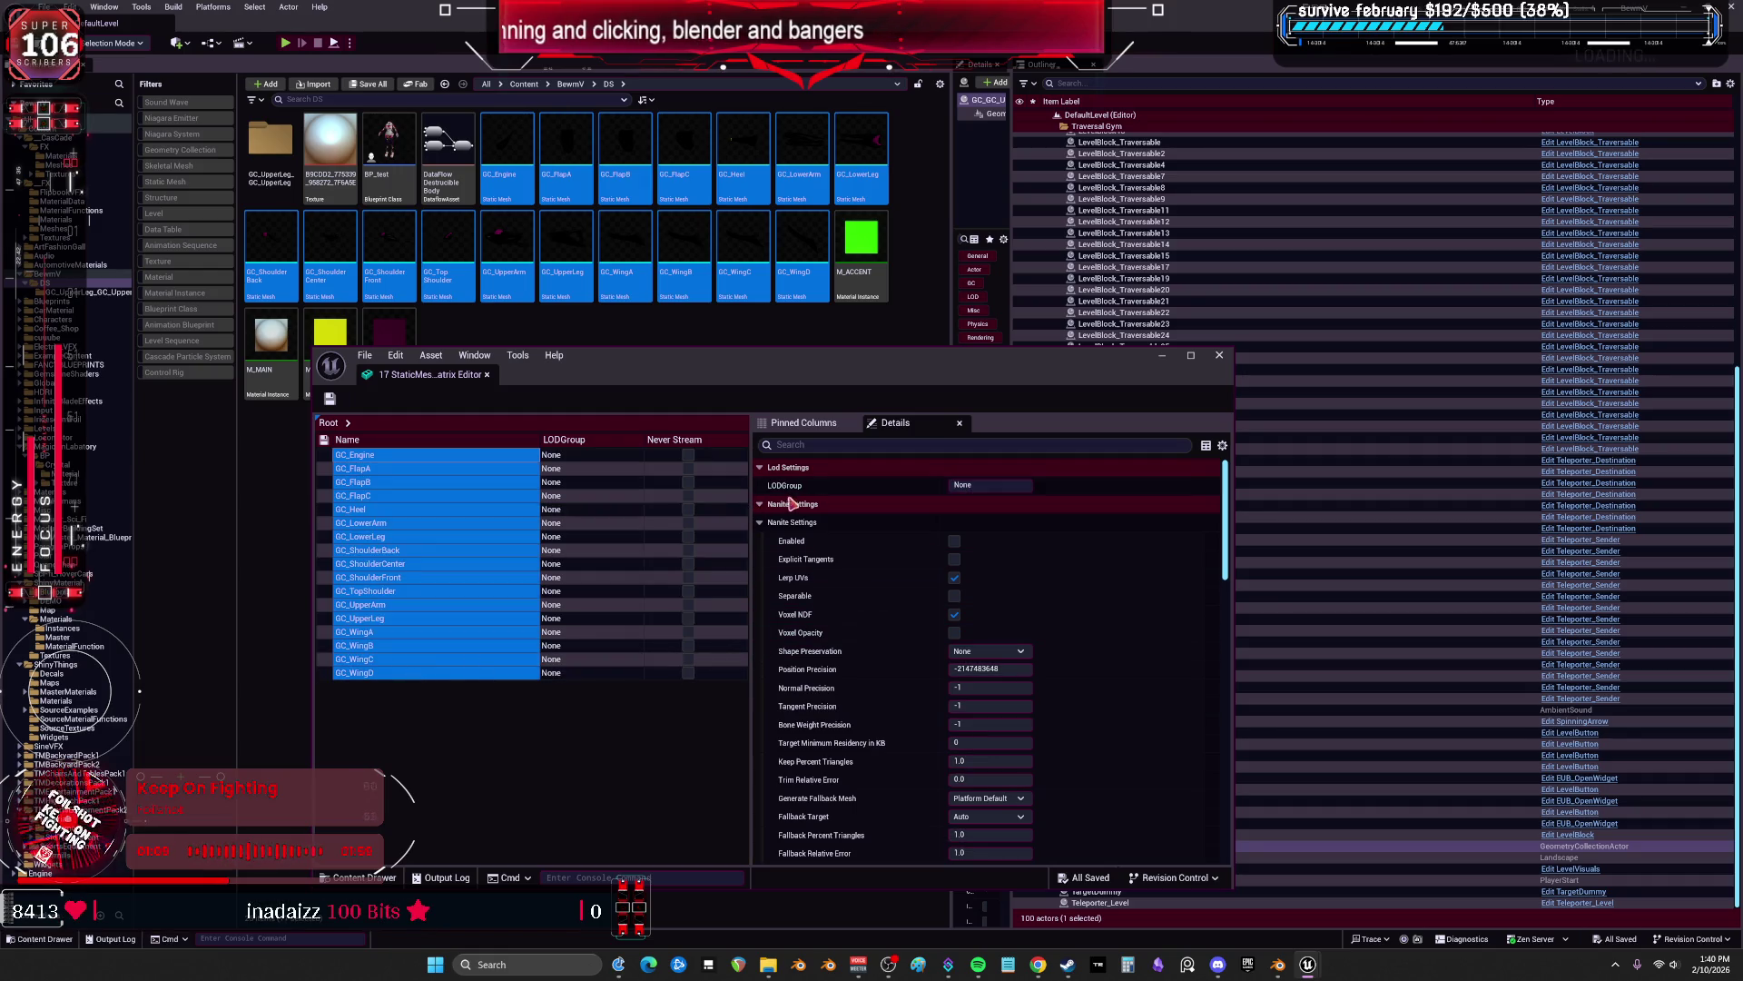
pyautogui.click(761, 506)
pyautogui.click(761, 522)
pyautogui.click(761, 541)
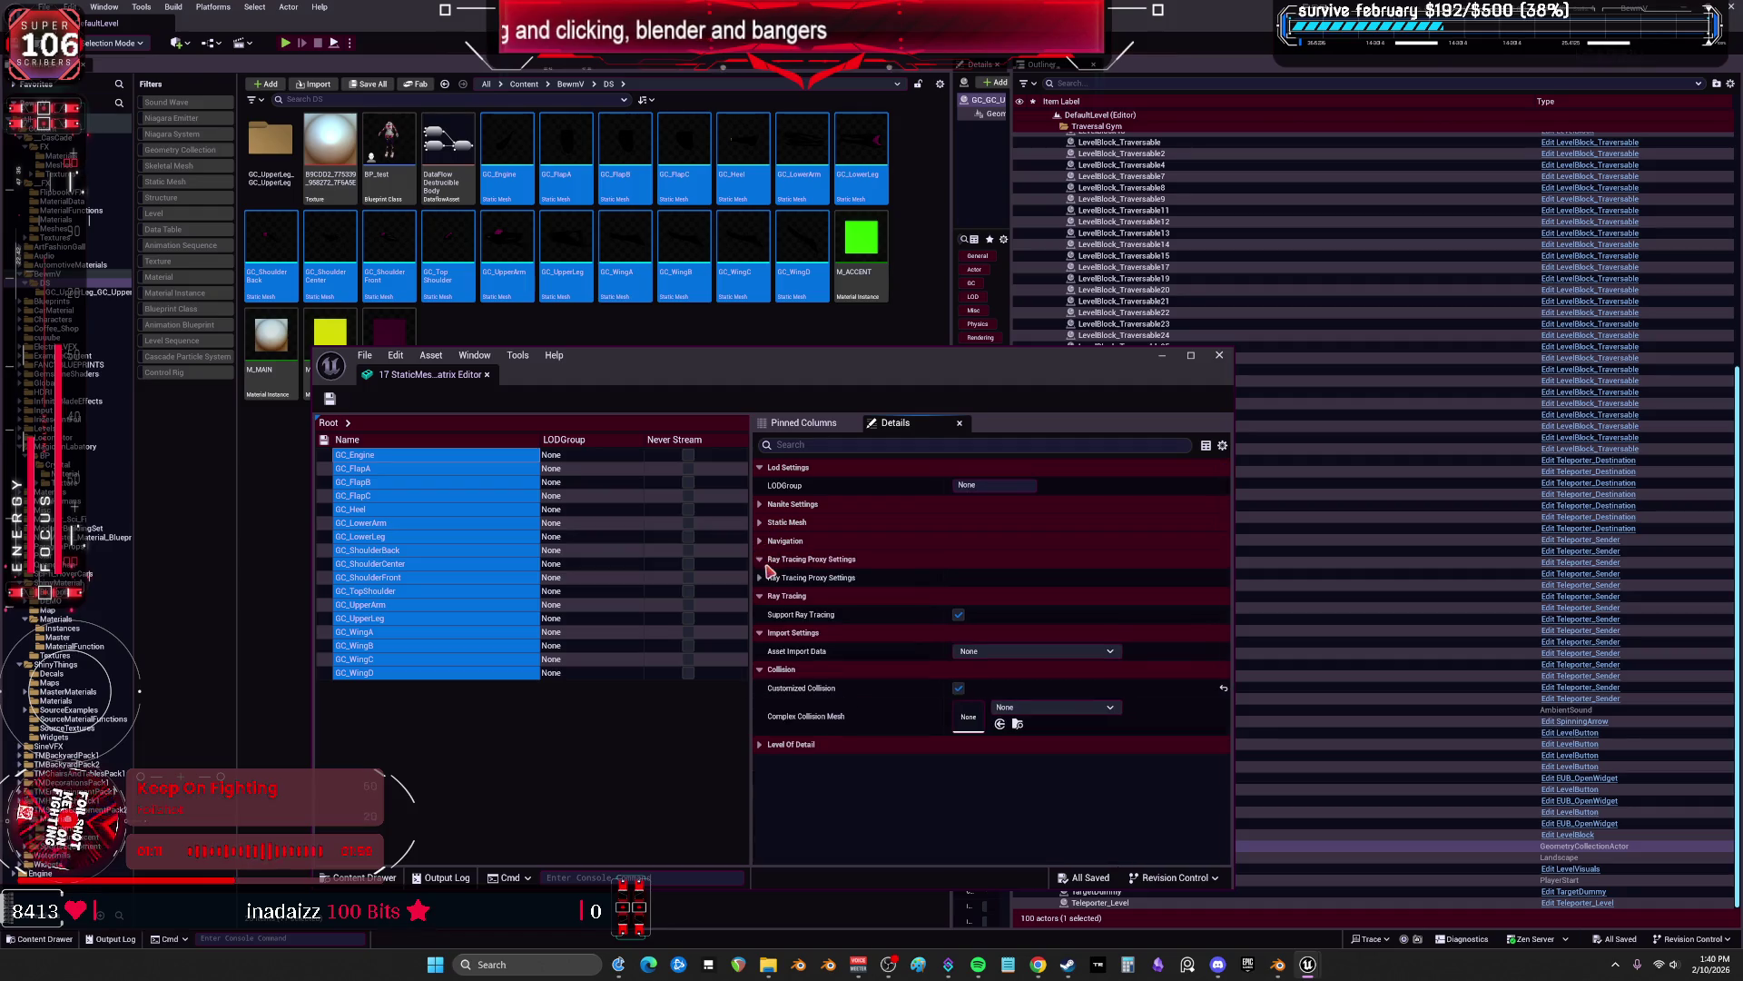
pyautogui.click(761, 560)
pyautogui.click(761, 595)
pyautogui.click(760, 613)
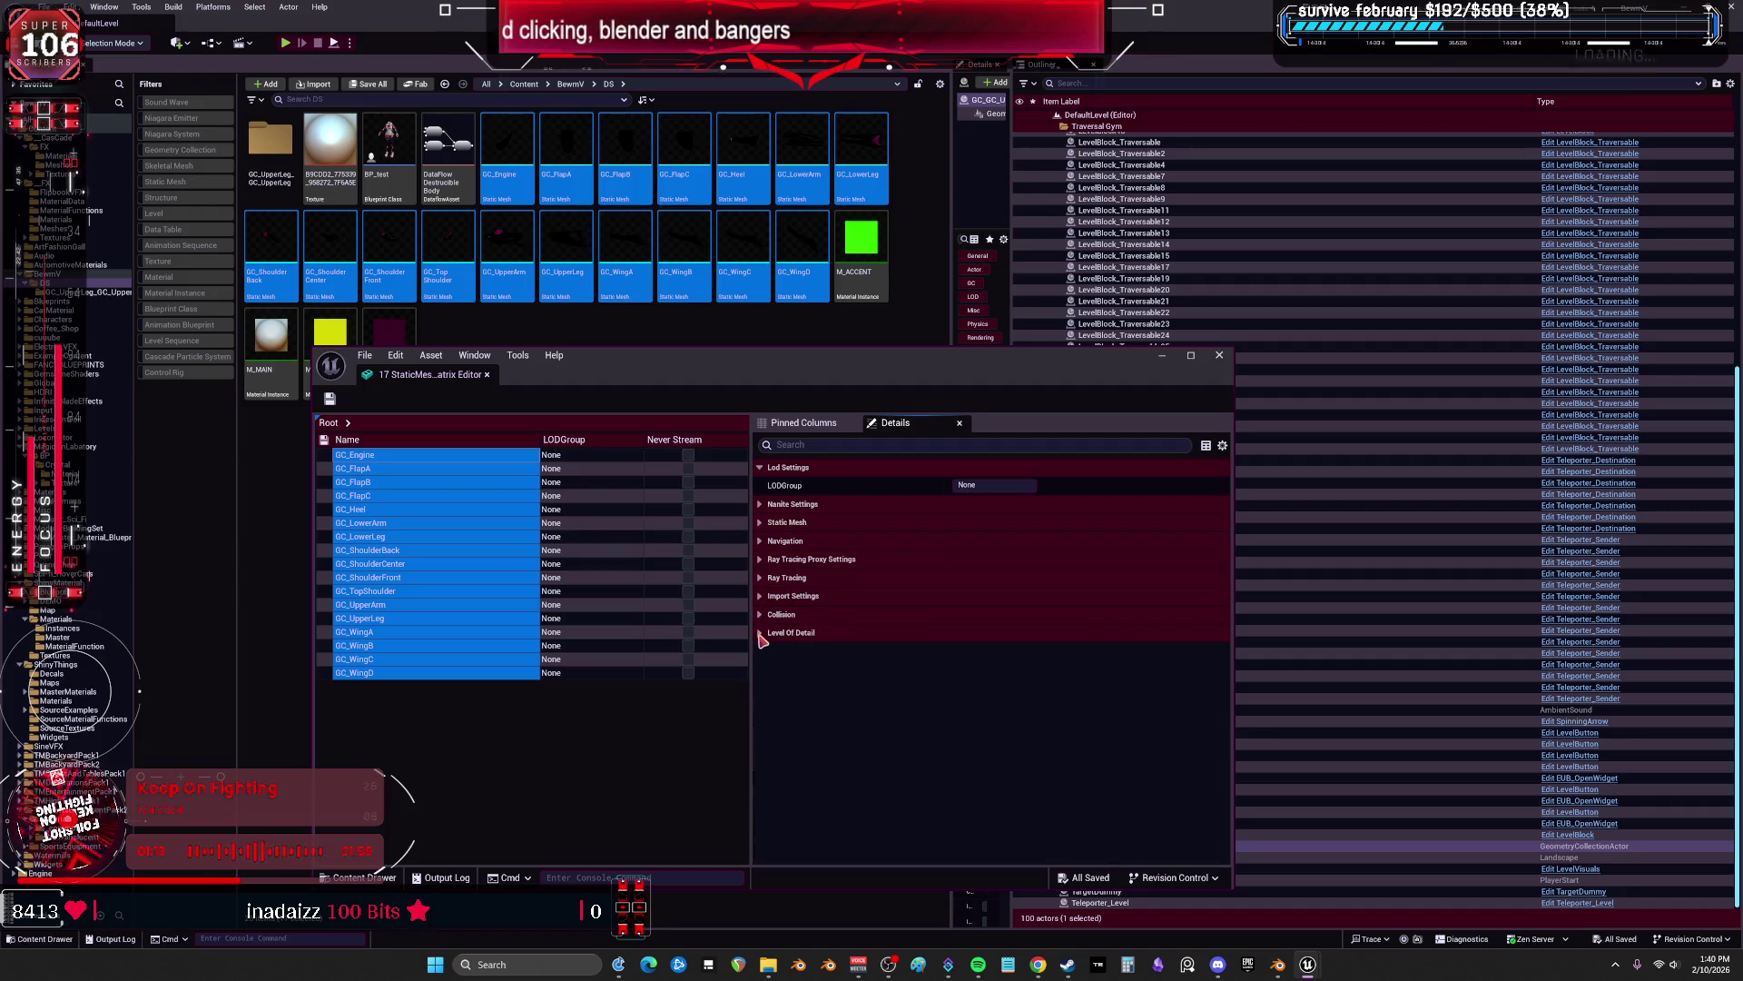
pyautogui.click(761, 632)
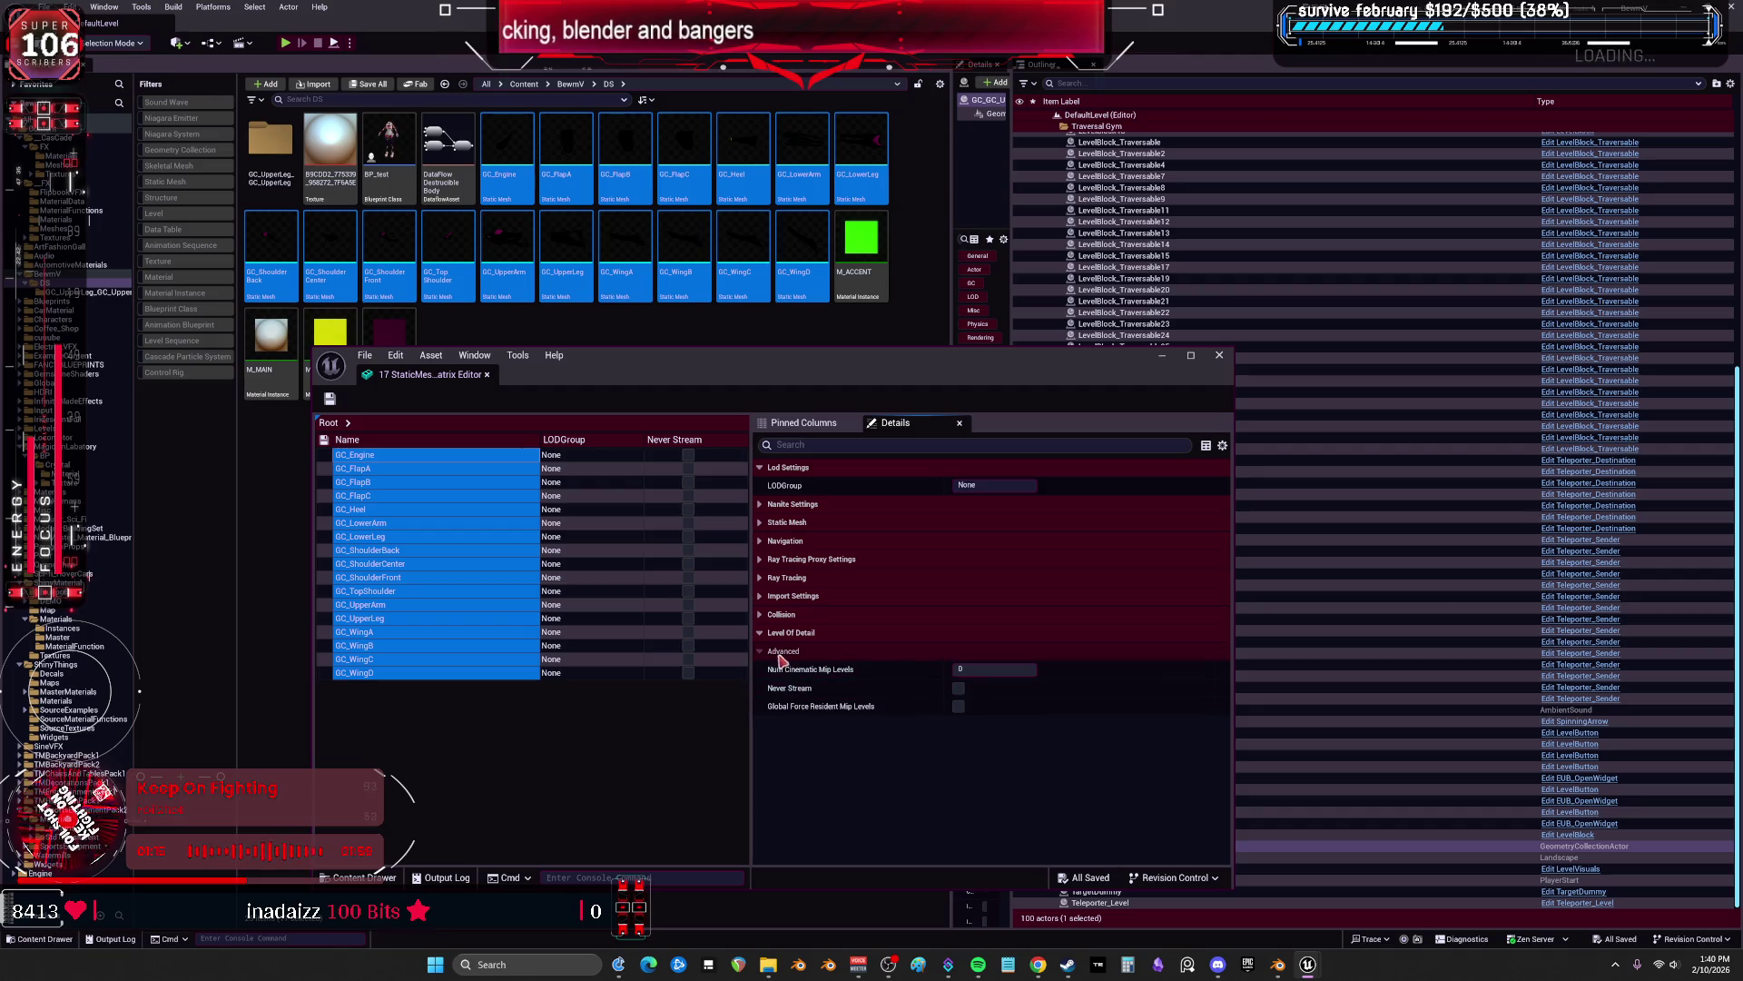
pyautogui.click(761, 614)
pyautogui.click(761, 596)
pyautogui.click(761, 578)
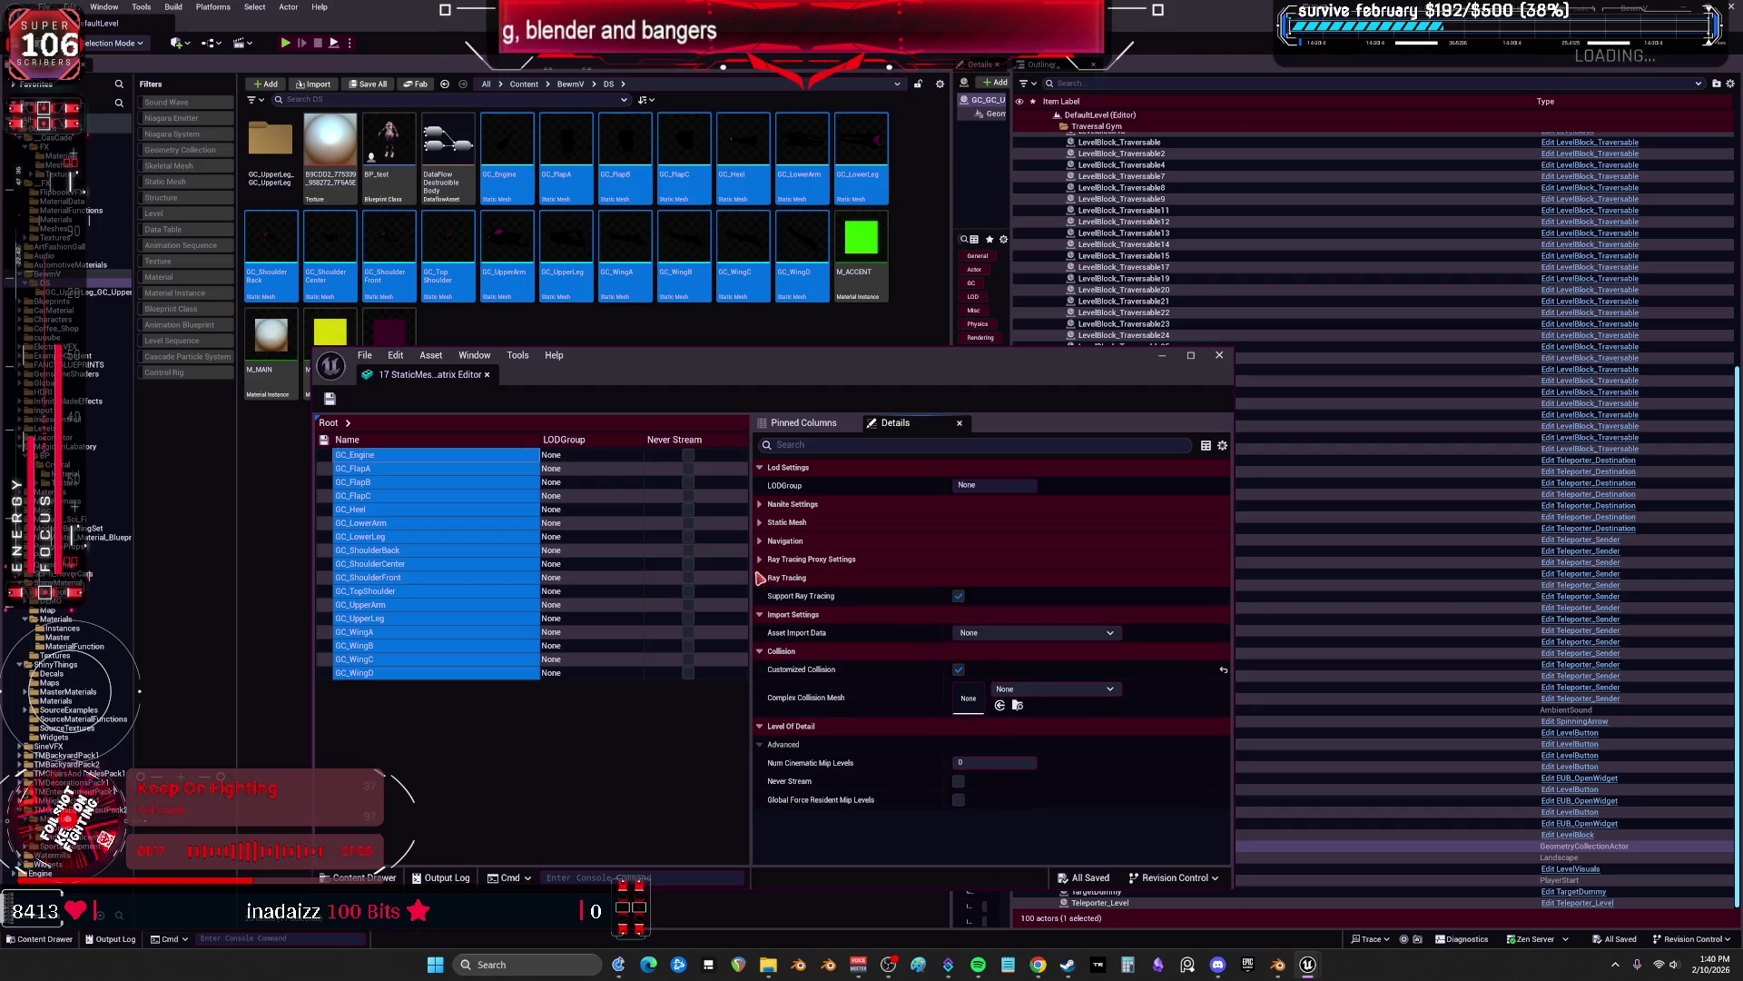
pyautogui.click(761, 560)
pyautogui.click(761, 542)
pyautogui.click(761, 522)
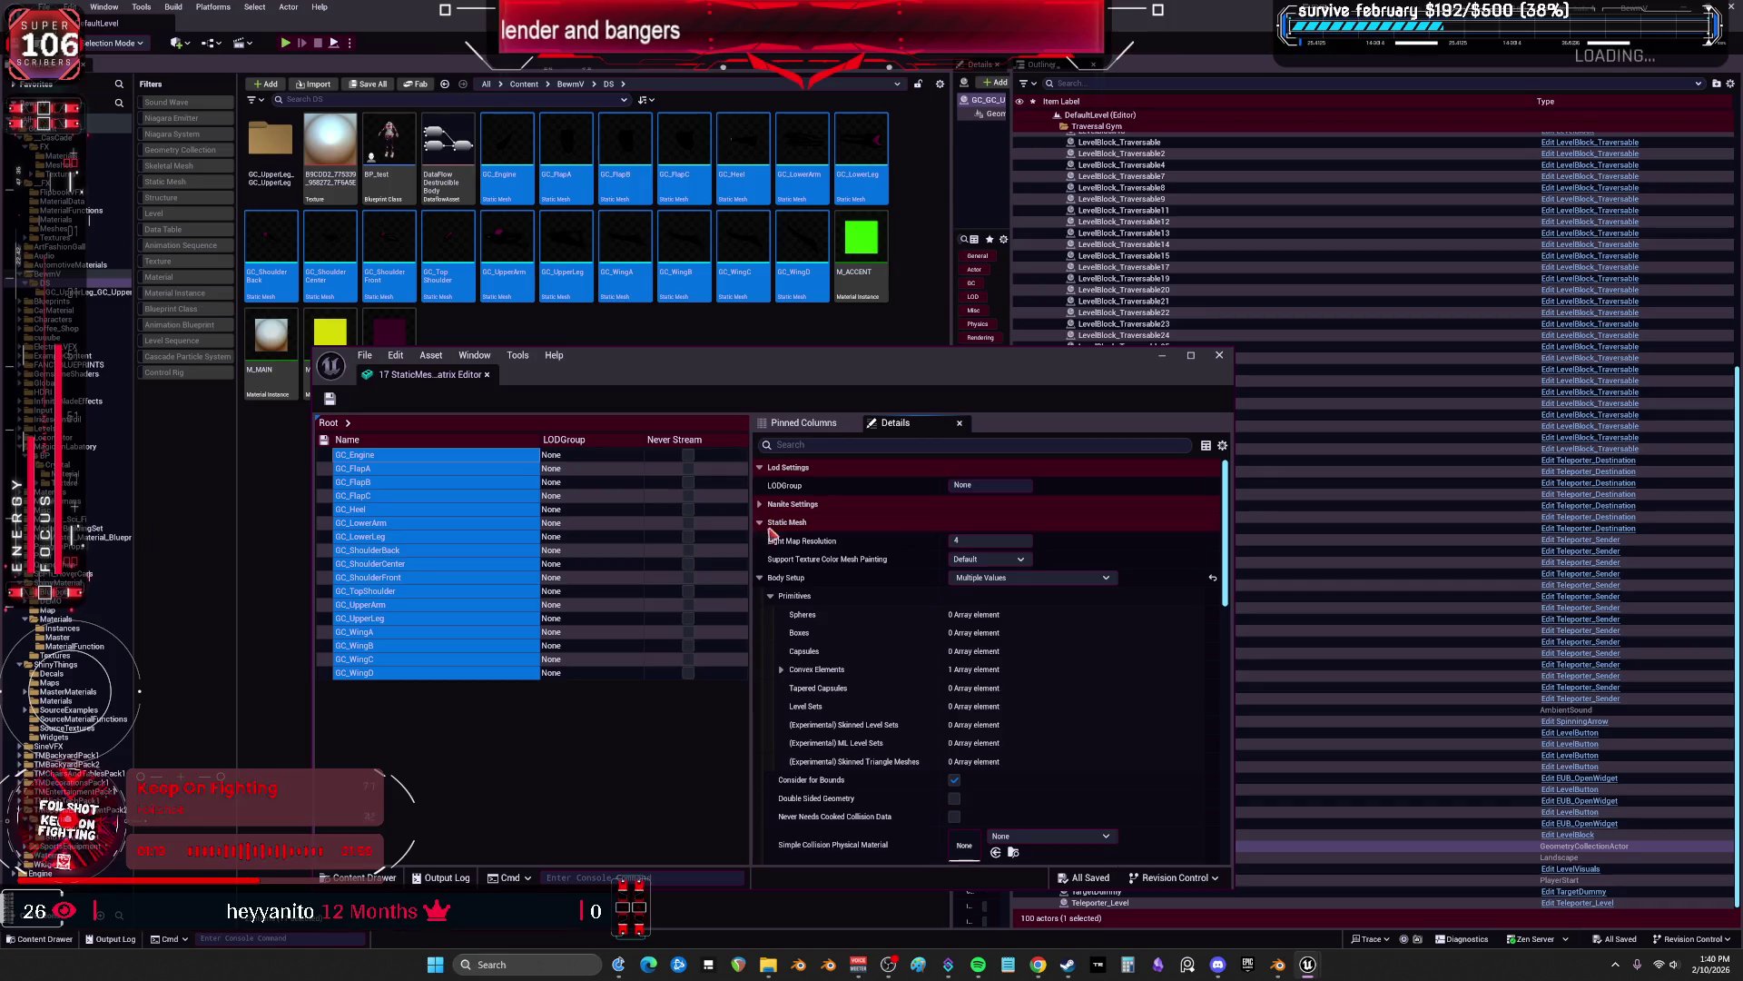
# Close the property matrix and open GC_WingD in the mesh editor.
pyautogui.scroll(-10, 829, 667)
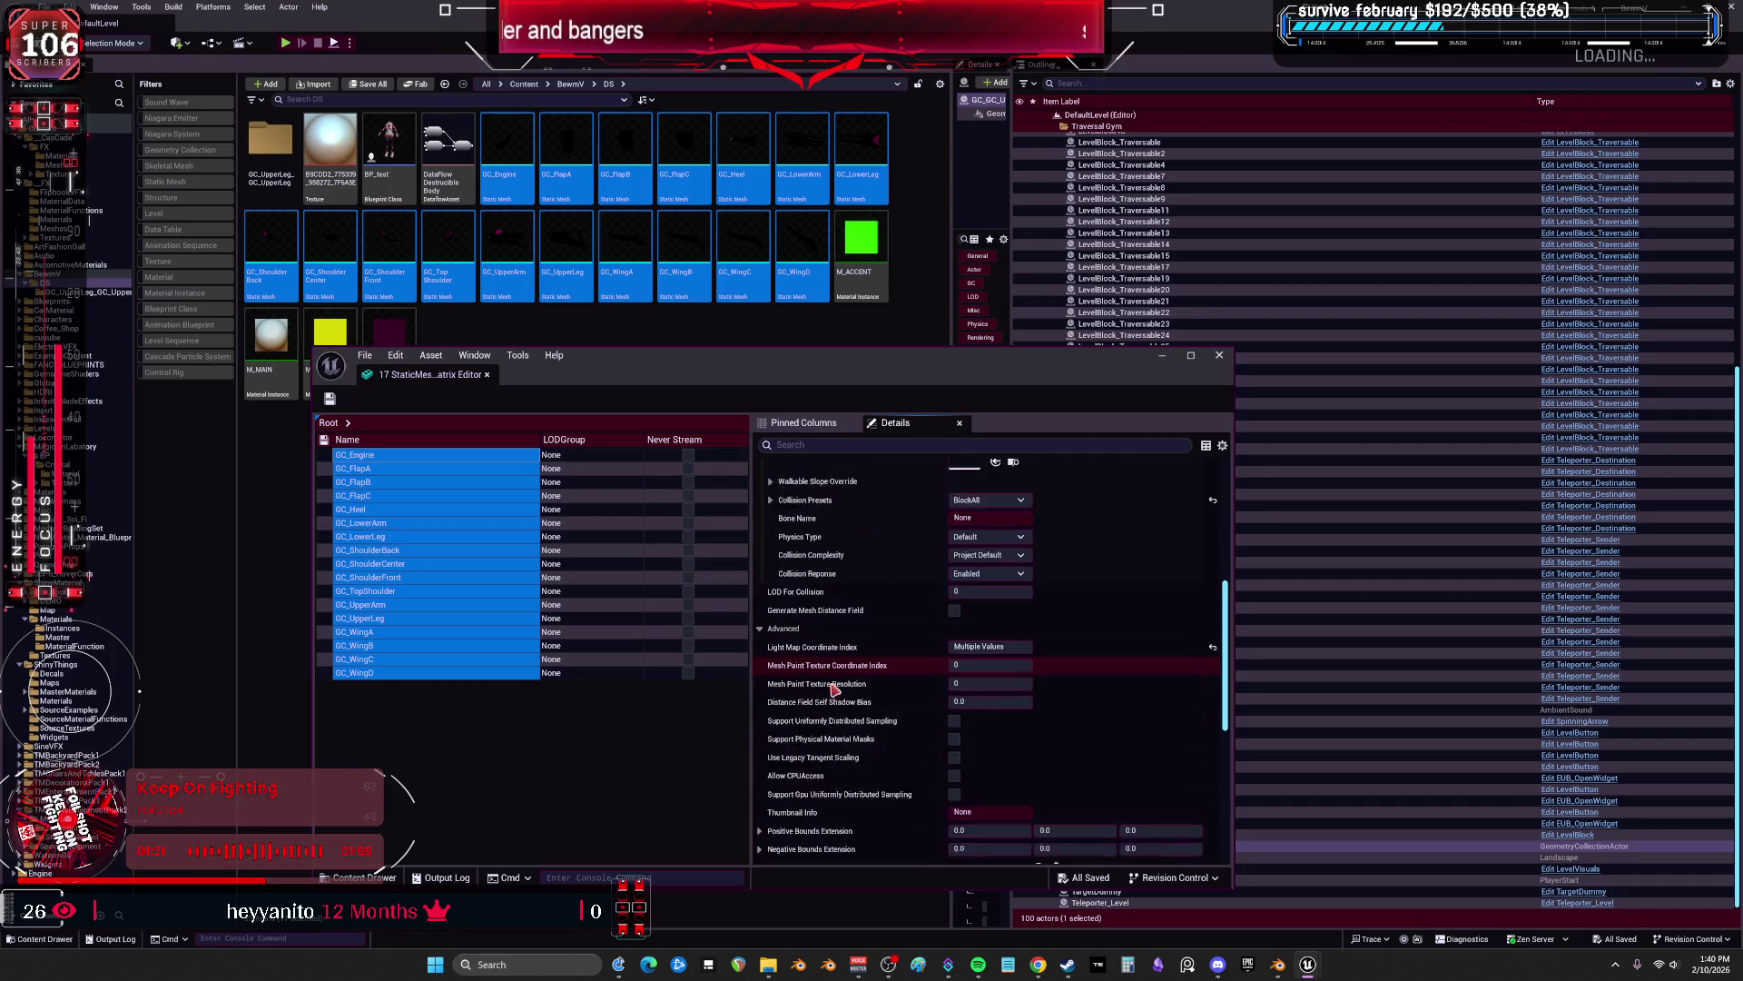
pyautogui.scroll(-1, 834, 689)
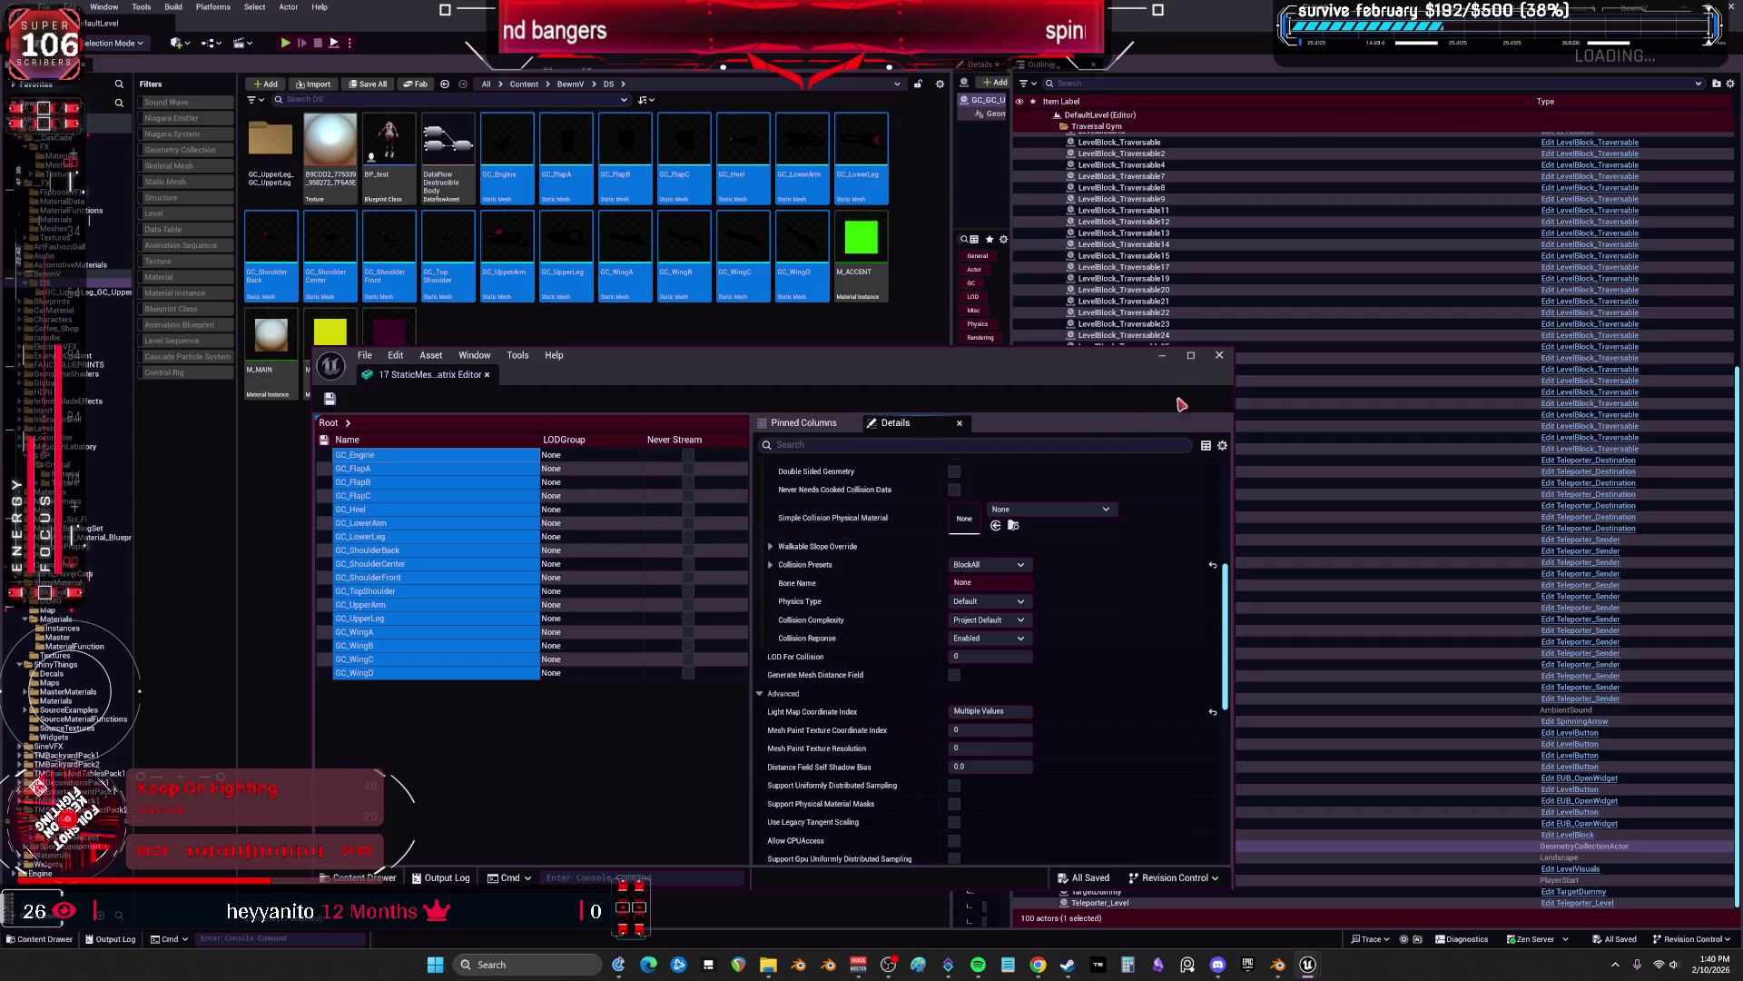
pyautogui.click(1219, 355)
pyautogui.click(747, 364)
pyautogui.doubleClick(802, 254)
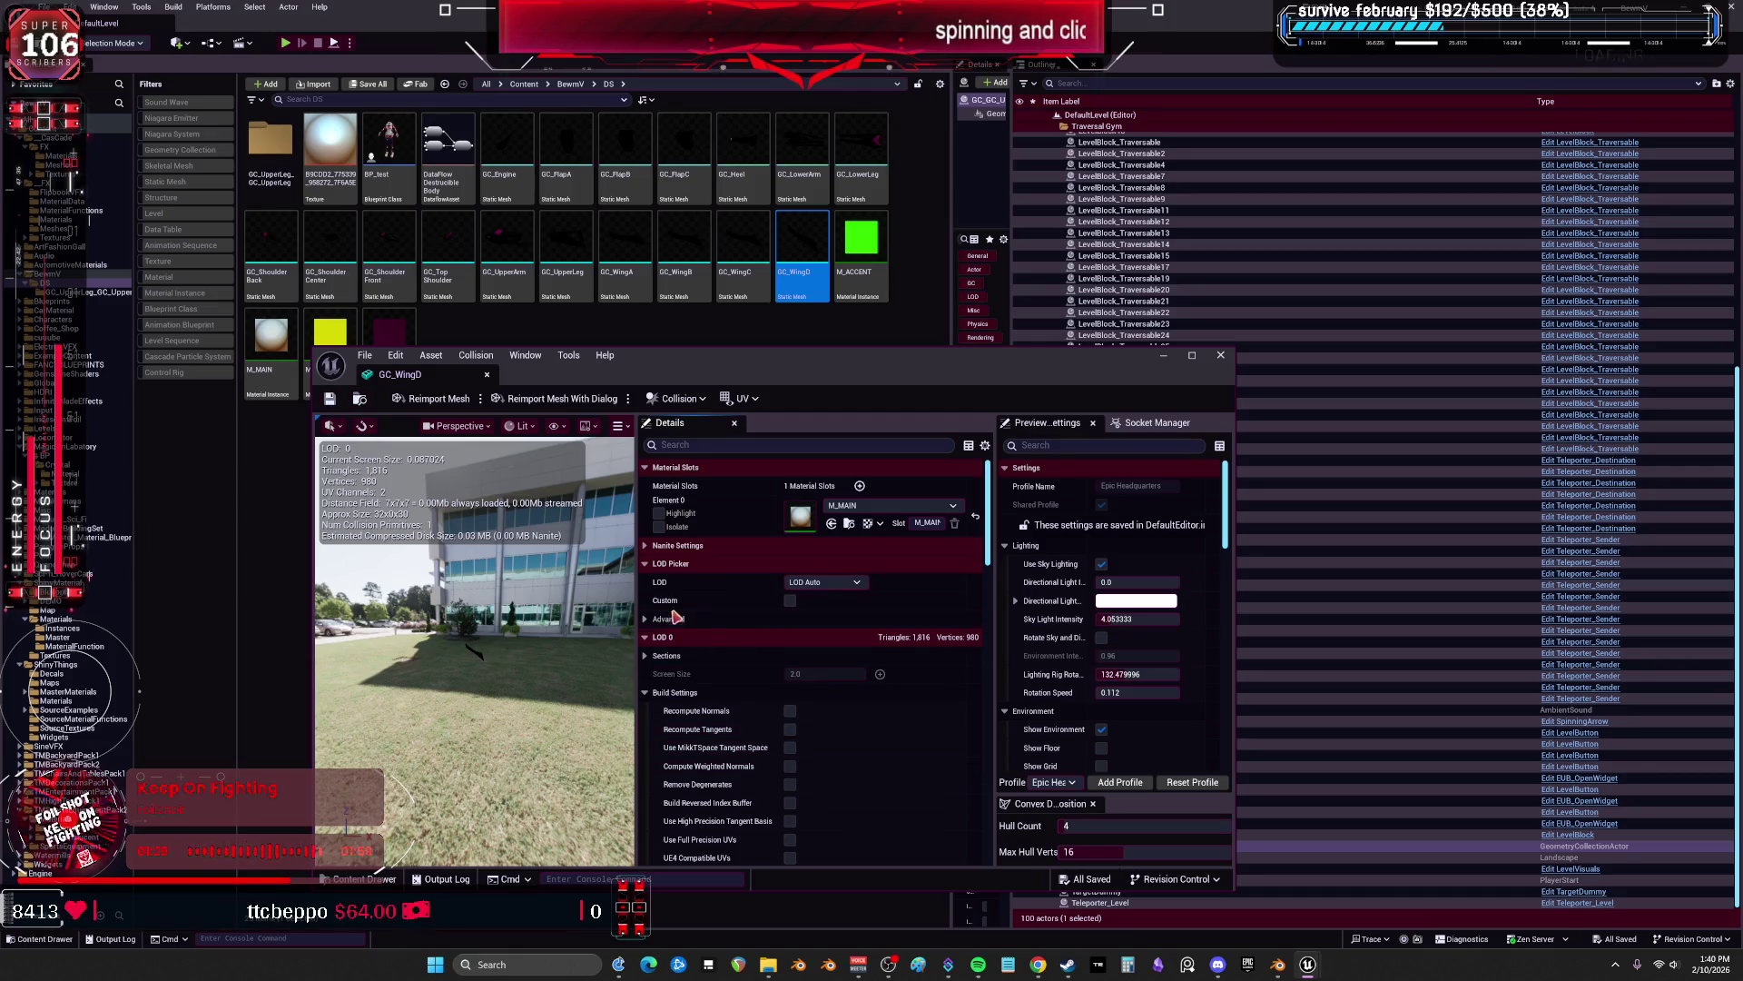
# Collapse the LOD sections in Details and maximize the GC_WingD editor.
pyautogui.click(661, 637)
pyautogui.click(650, 563)
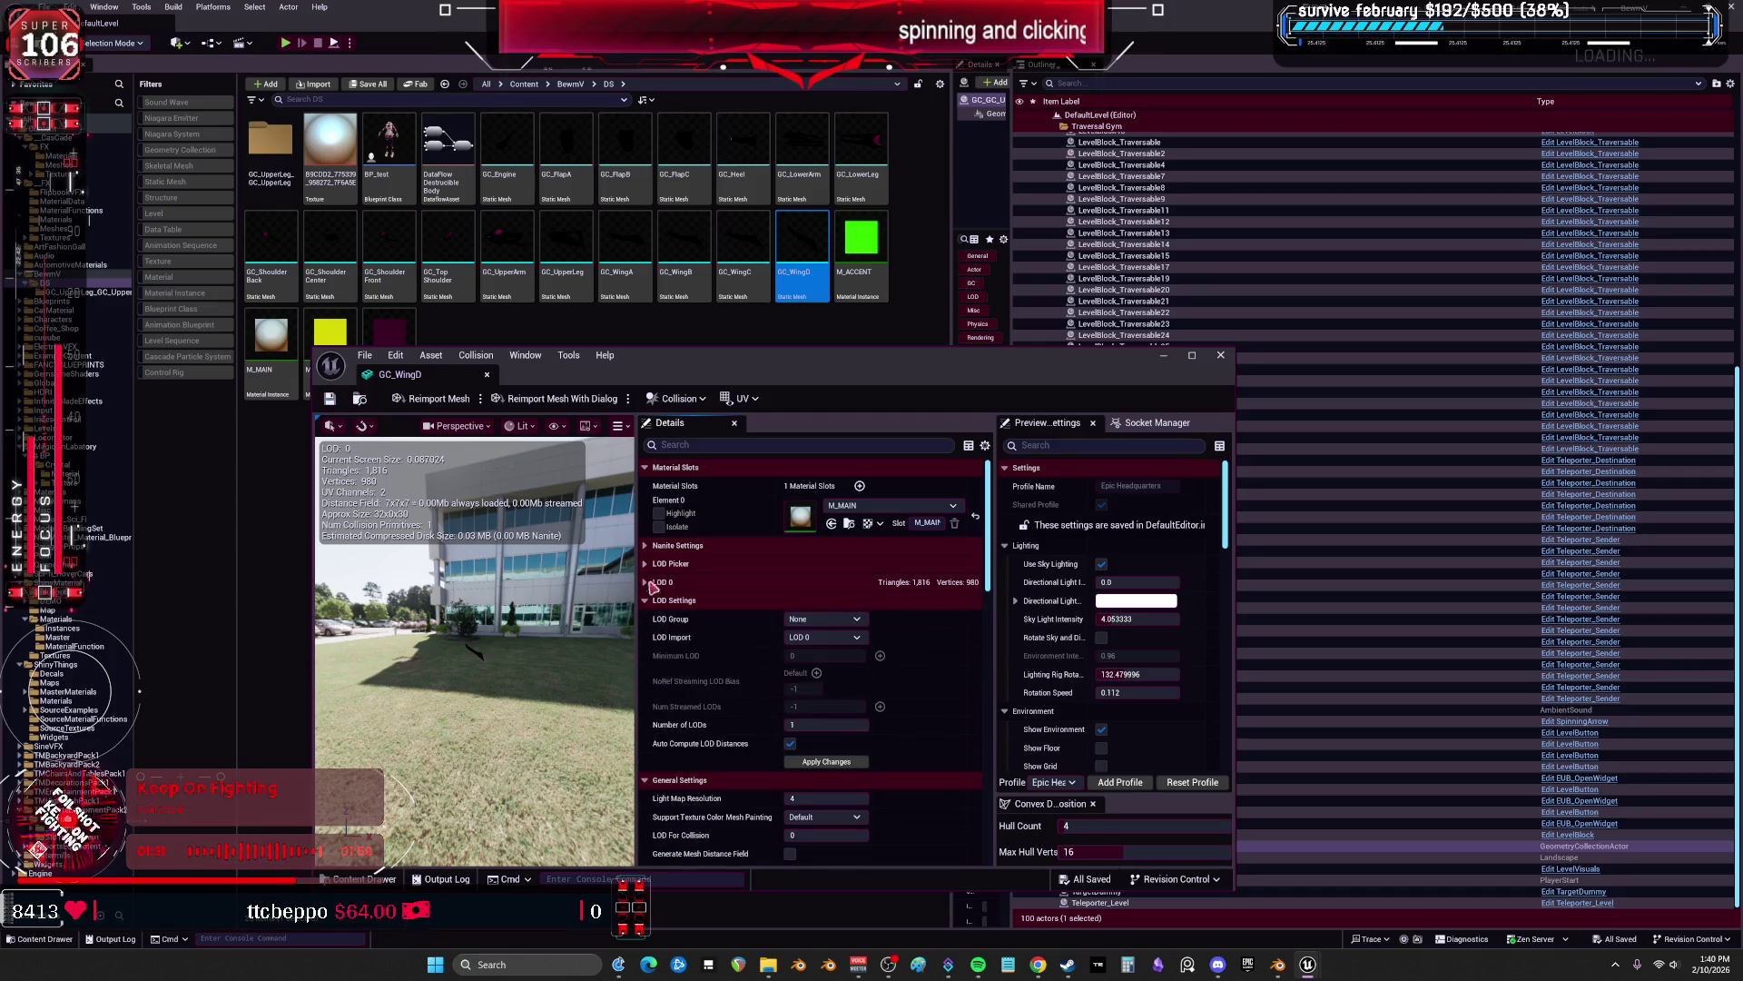
pyautogui.click(652, 601)
pyautogui.scroll(-15, 699, 658)
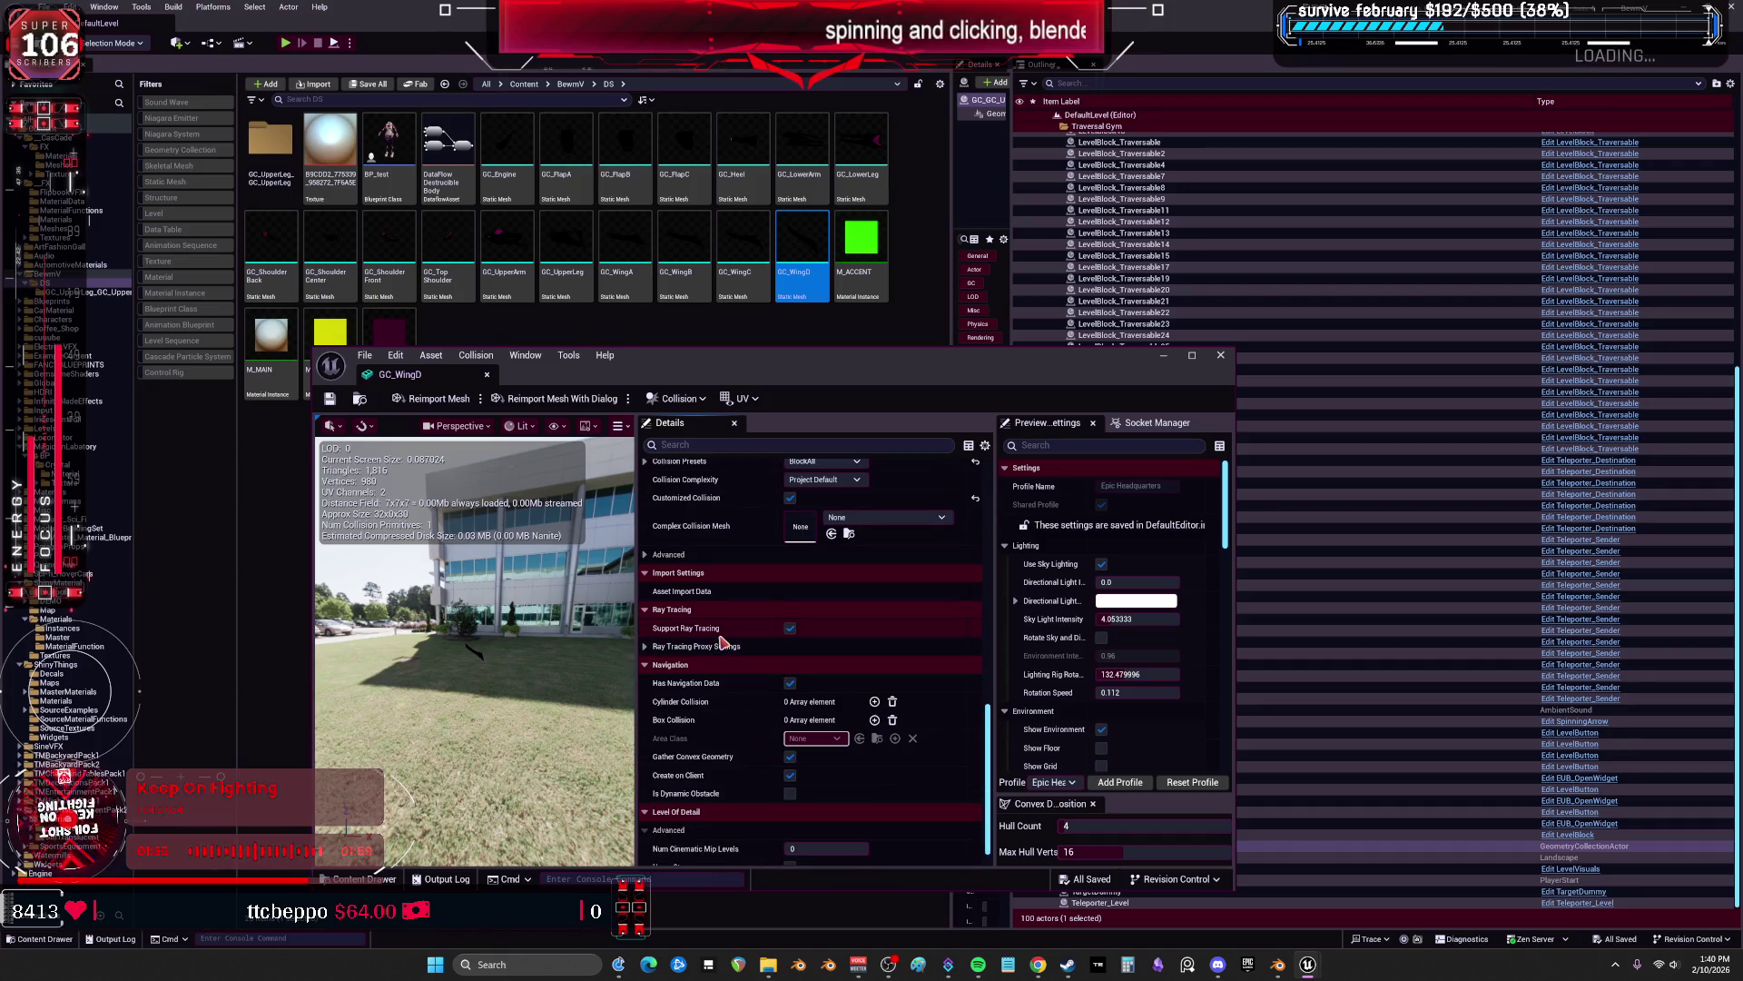
pyautogui.scroll(-1, 723, 645)
pyautogui.scroll(5, 715, 631)
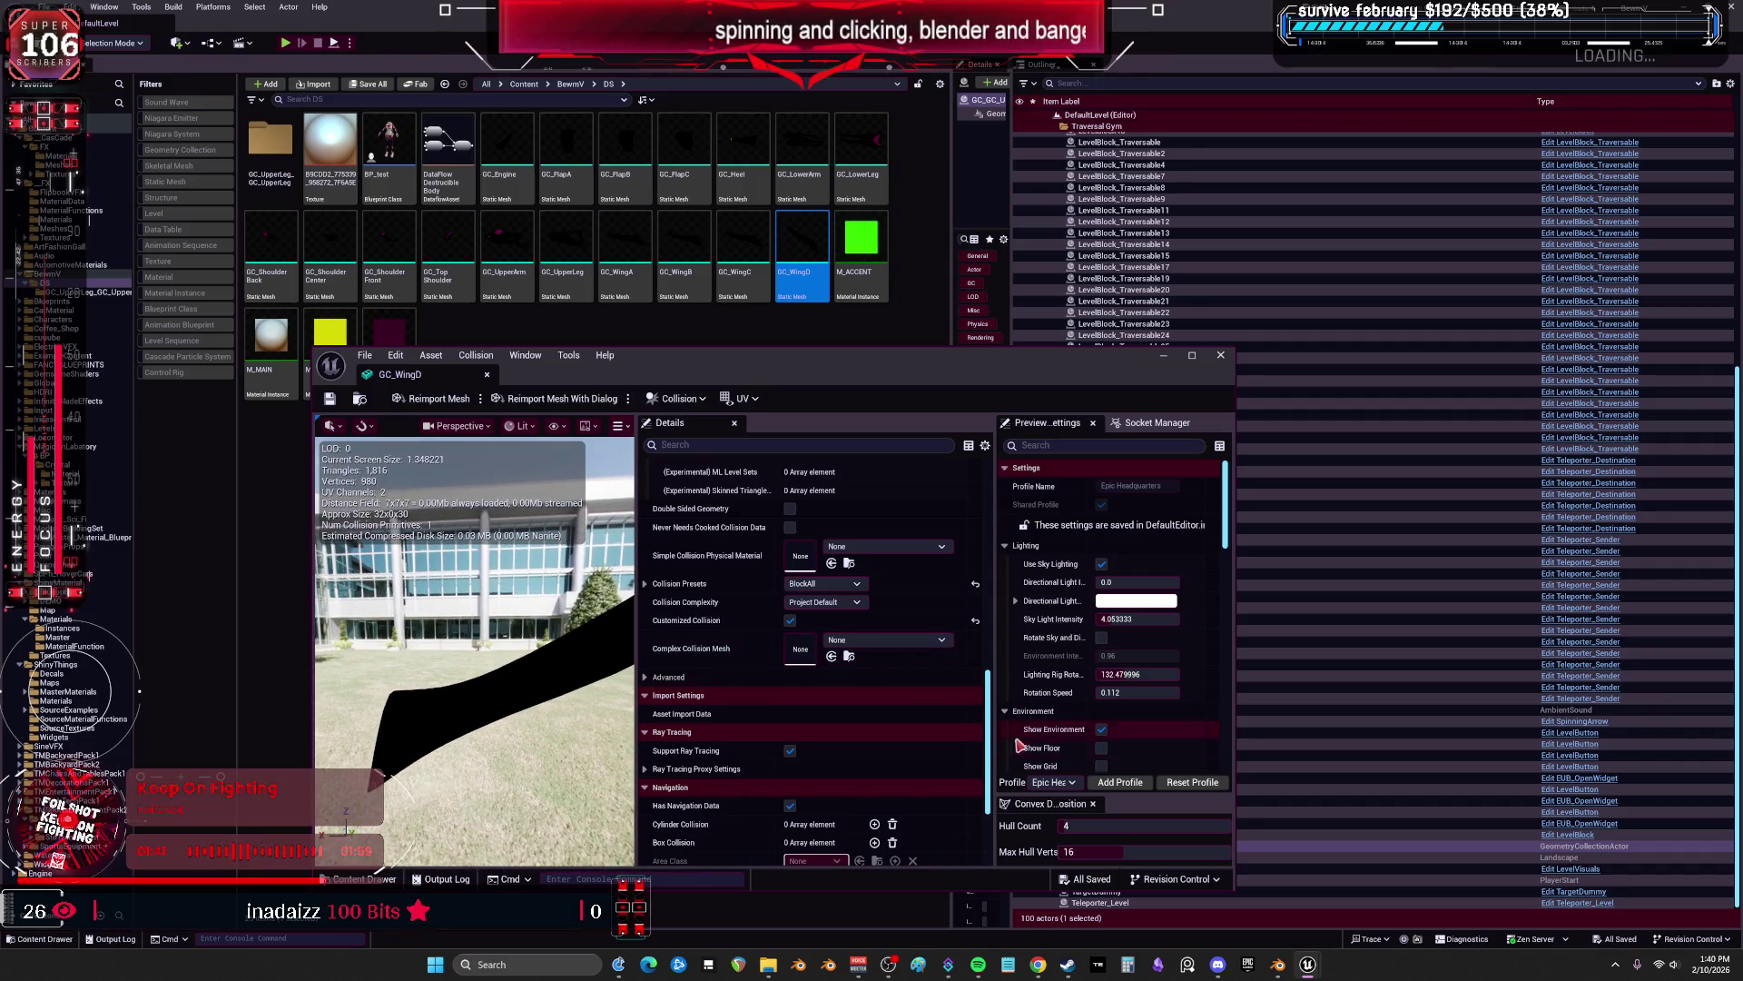
pyautogui.moveTo(992, 708); pyautogui.dragTo(987, 491)
pyautogui.doubleClick(1026, 355)
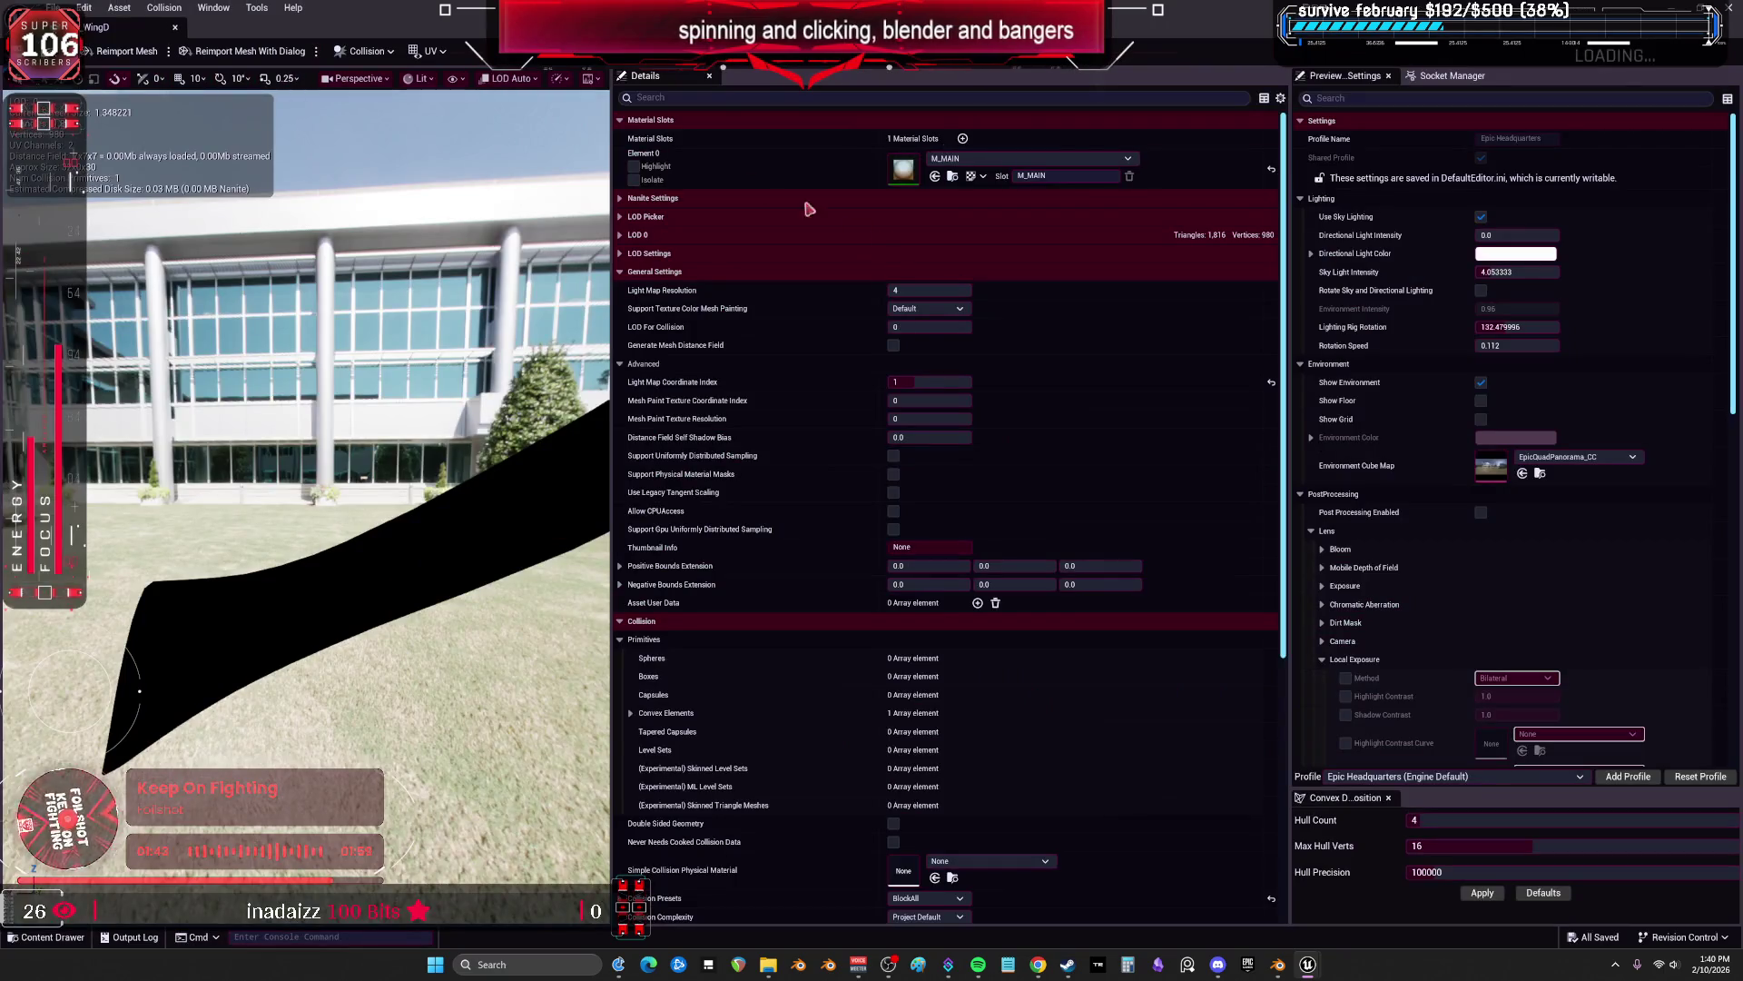
# Collapse the Material Slots, Collision, General Settings, Import Settings and Ray Tracing sections.
pyautogui.click(621, 119)
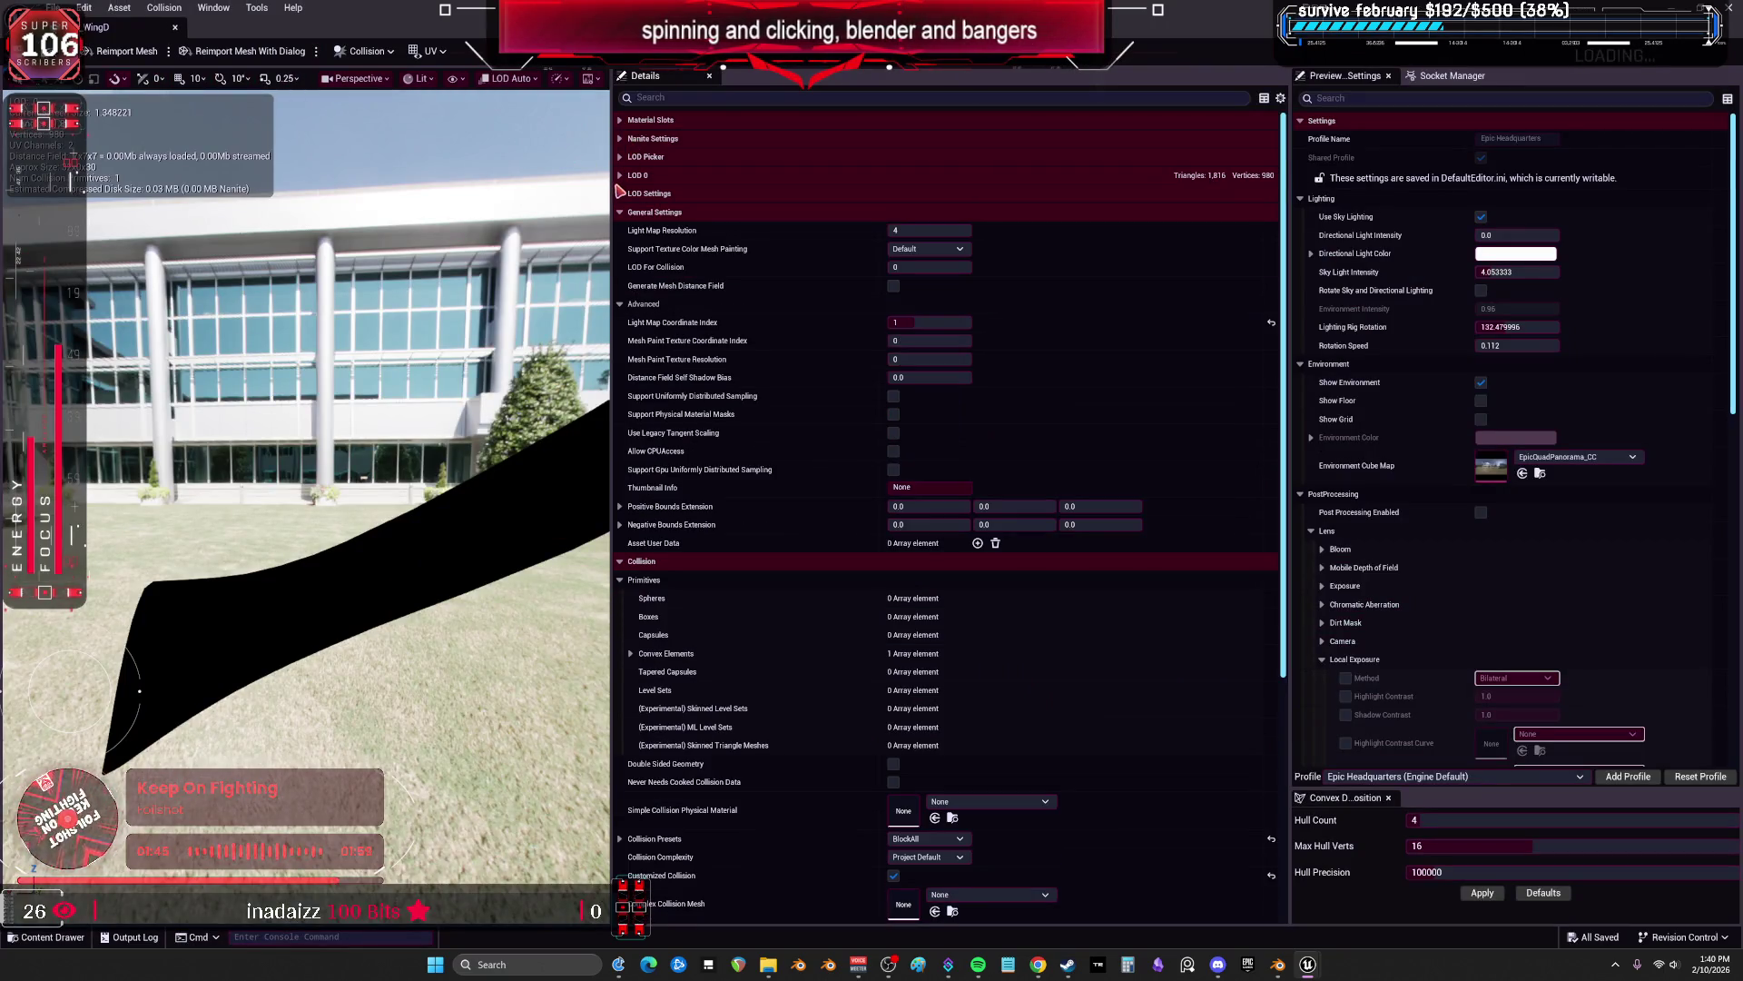
pyautogui.scroll(-2, 720, 279)
pyautogui.scroll(-3, 778, 436)
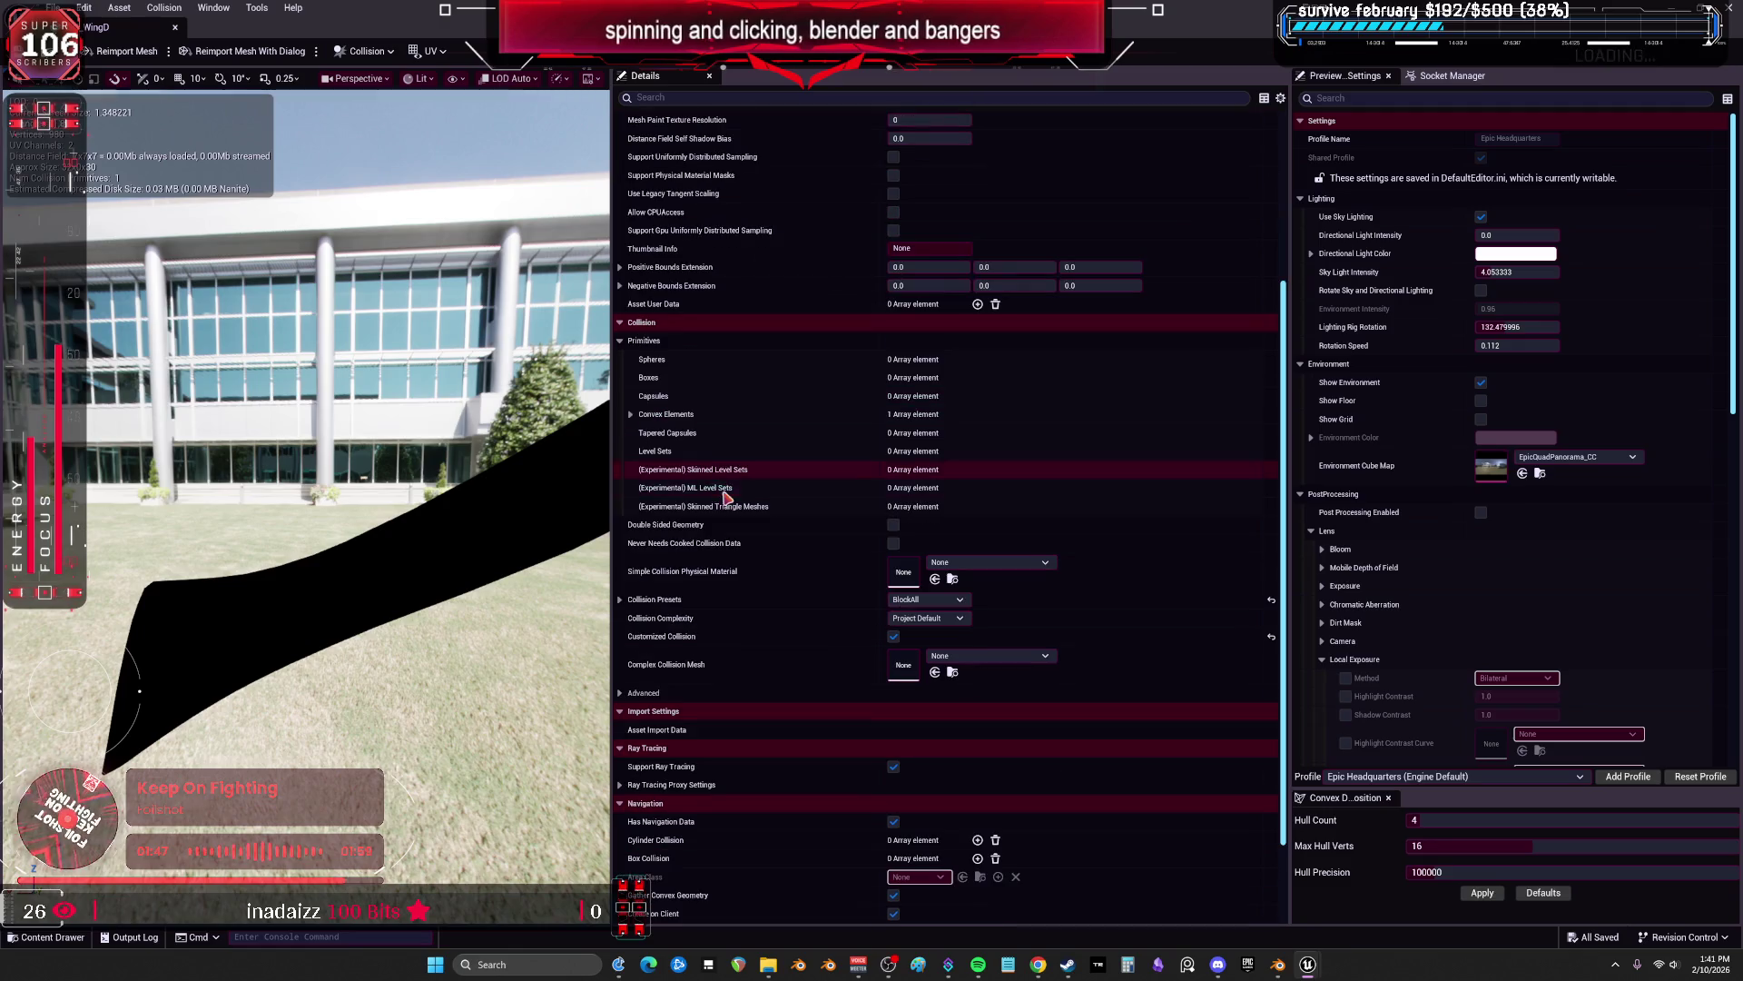
pyautogui.scroll(-2, 727, 498)
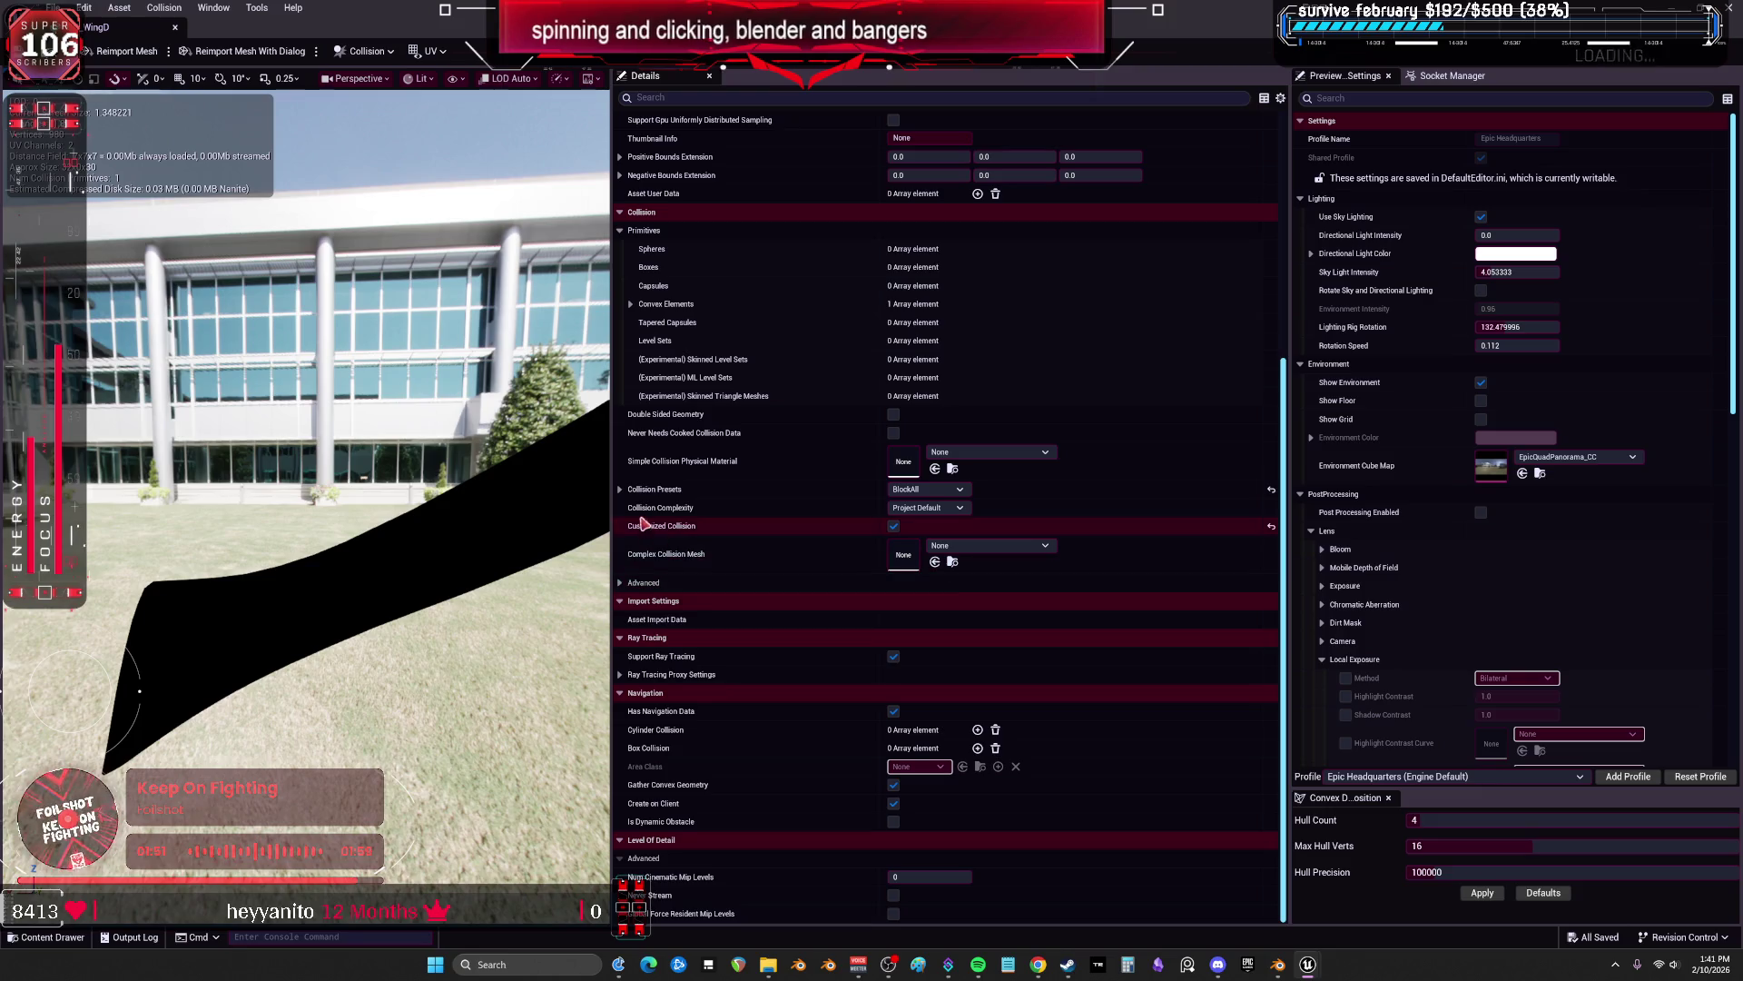
pyautogui.click(622, 583)
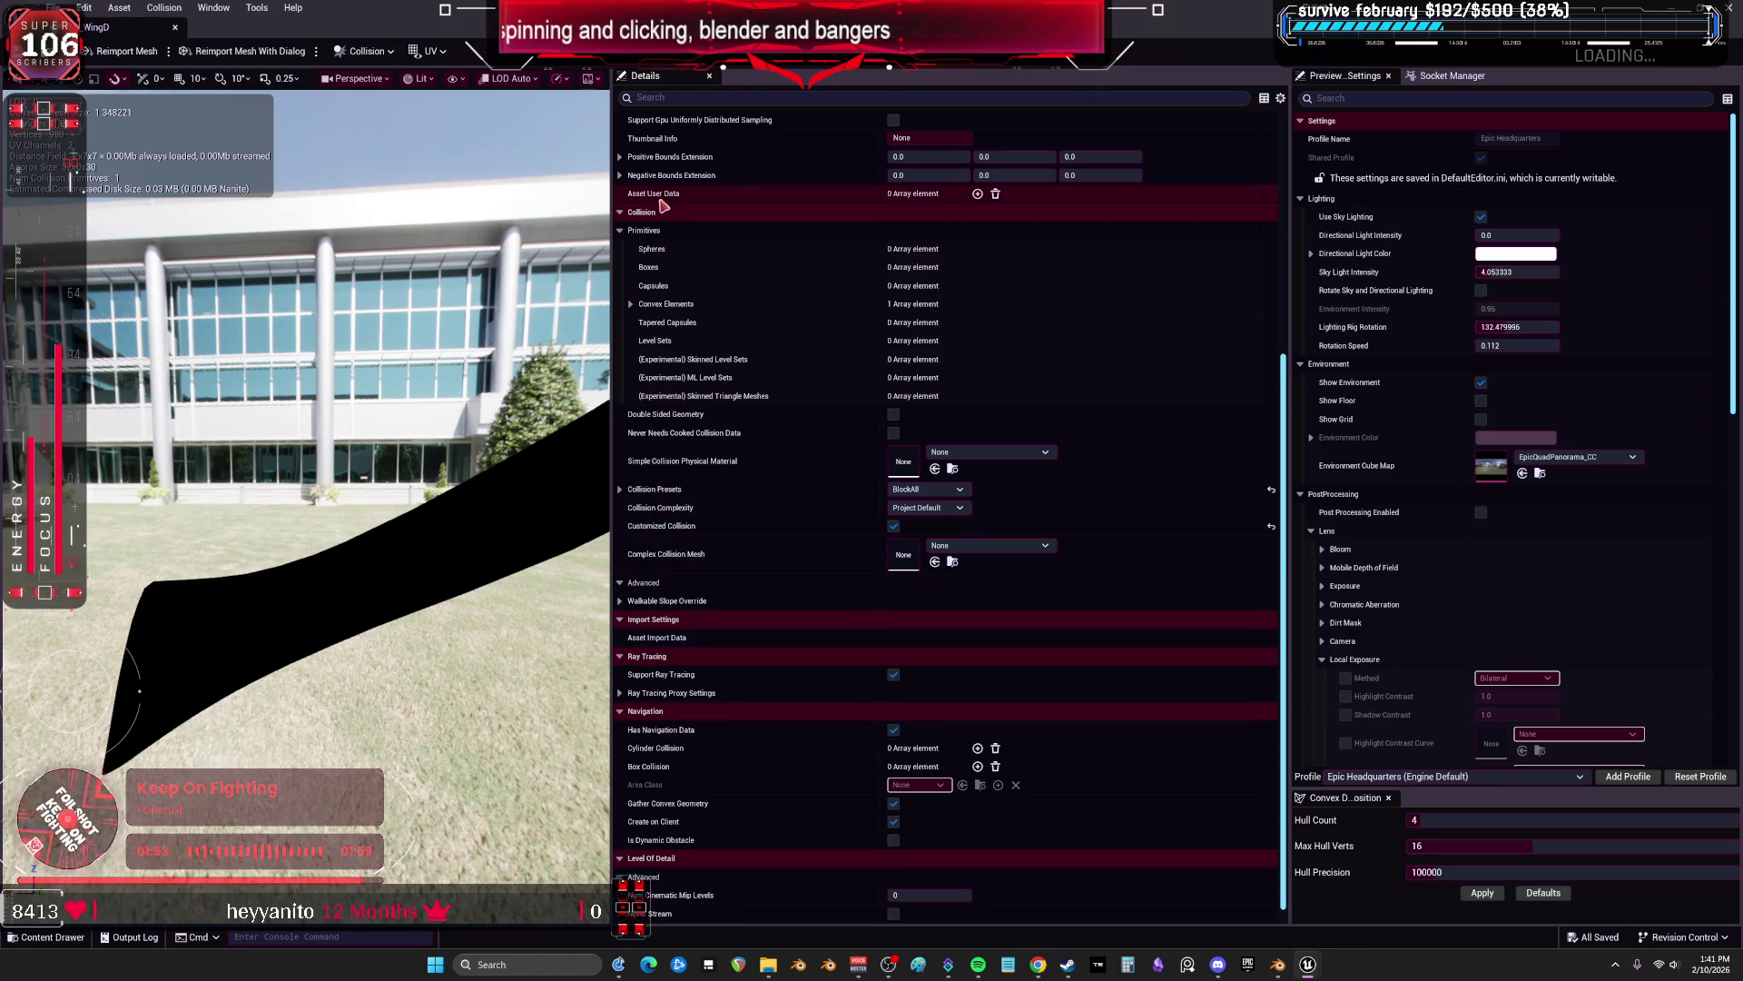
pyautogui.click(622, 214)
pyautogui.click(622, 216)
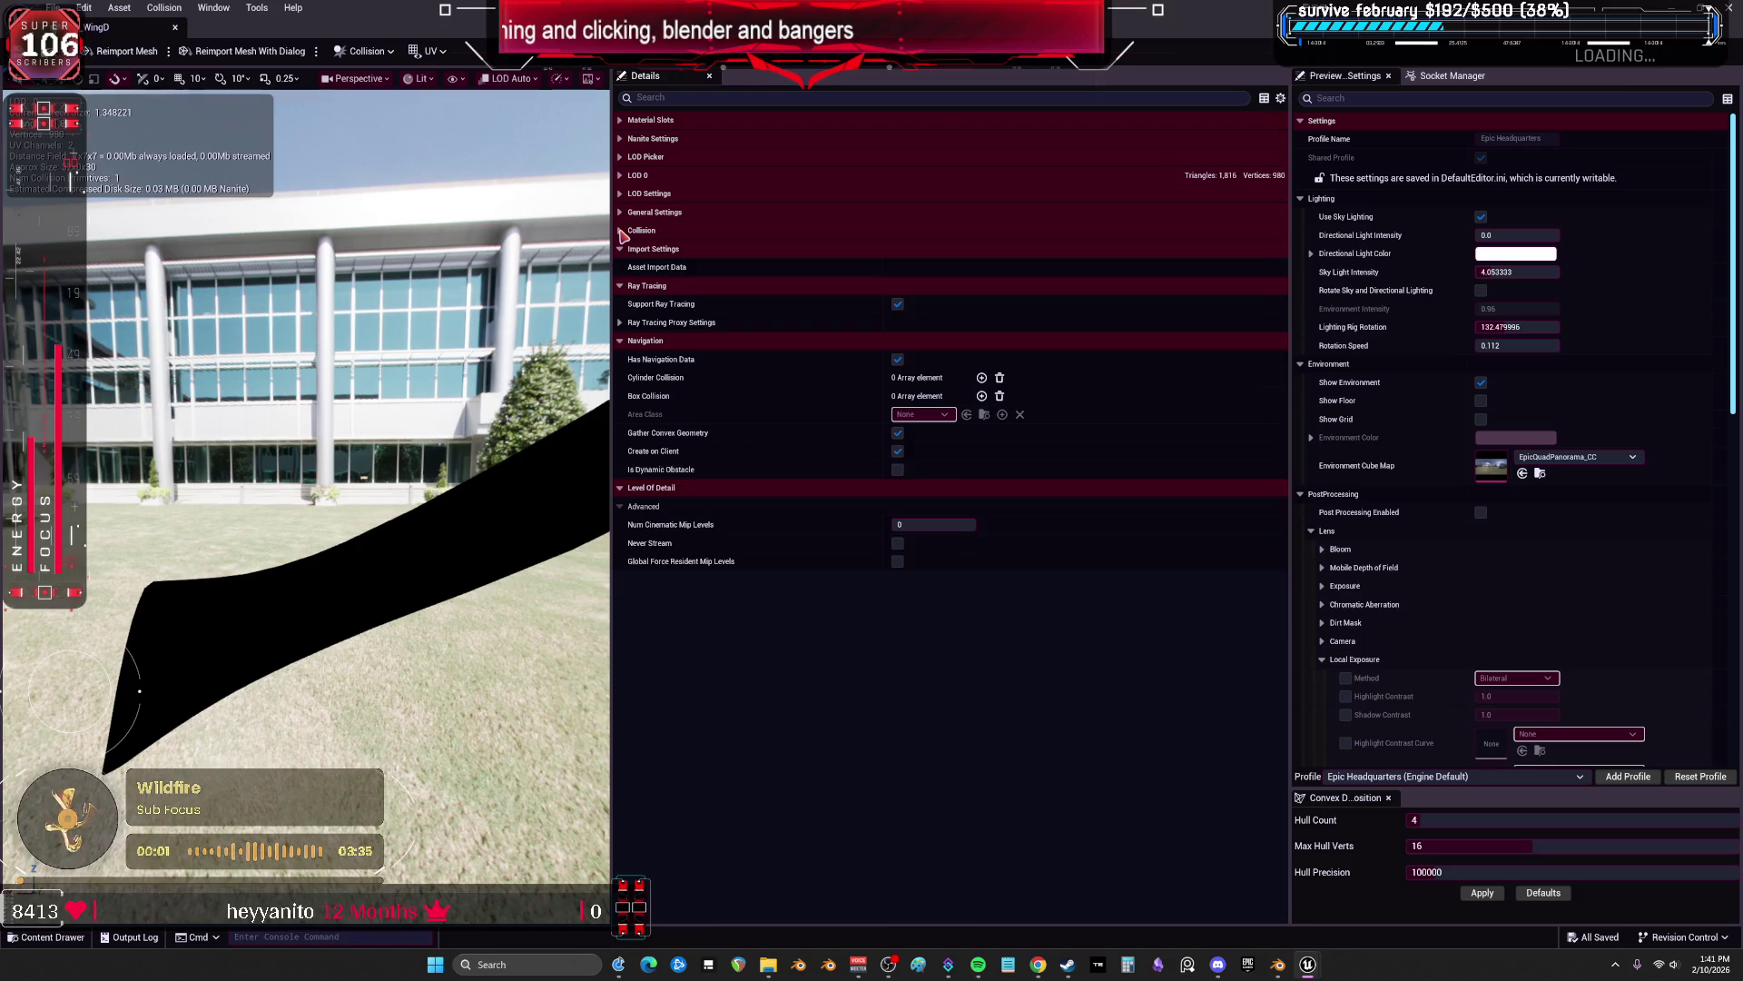
pyautogui.click(623, 249)
pyautogui.click(623, 269)
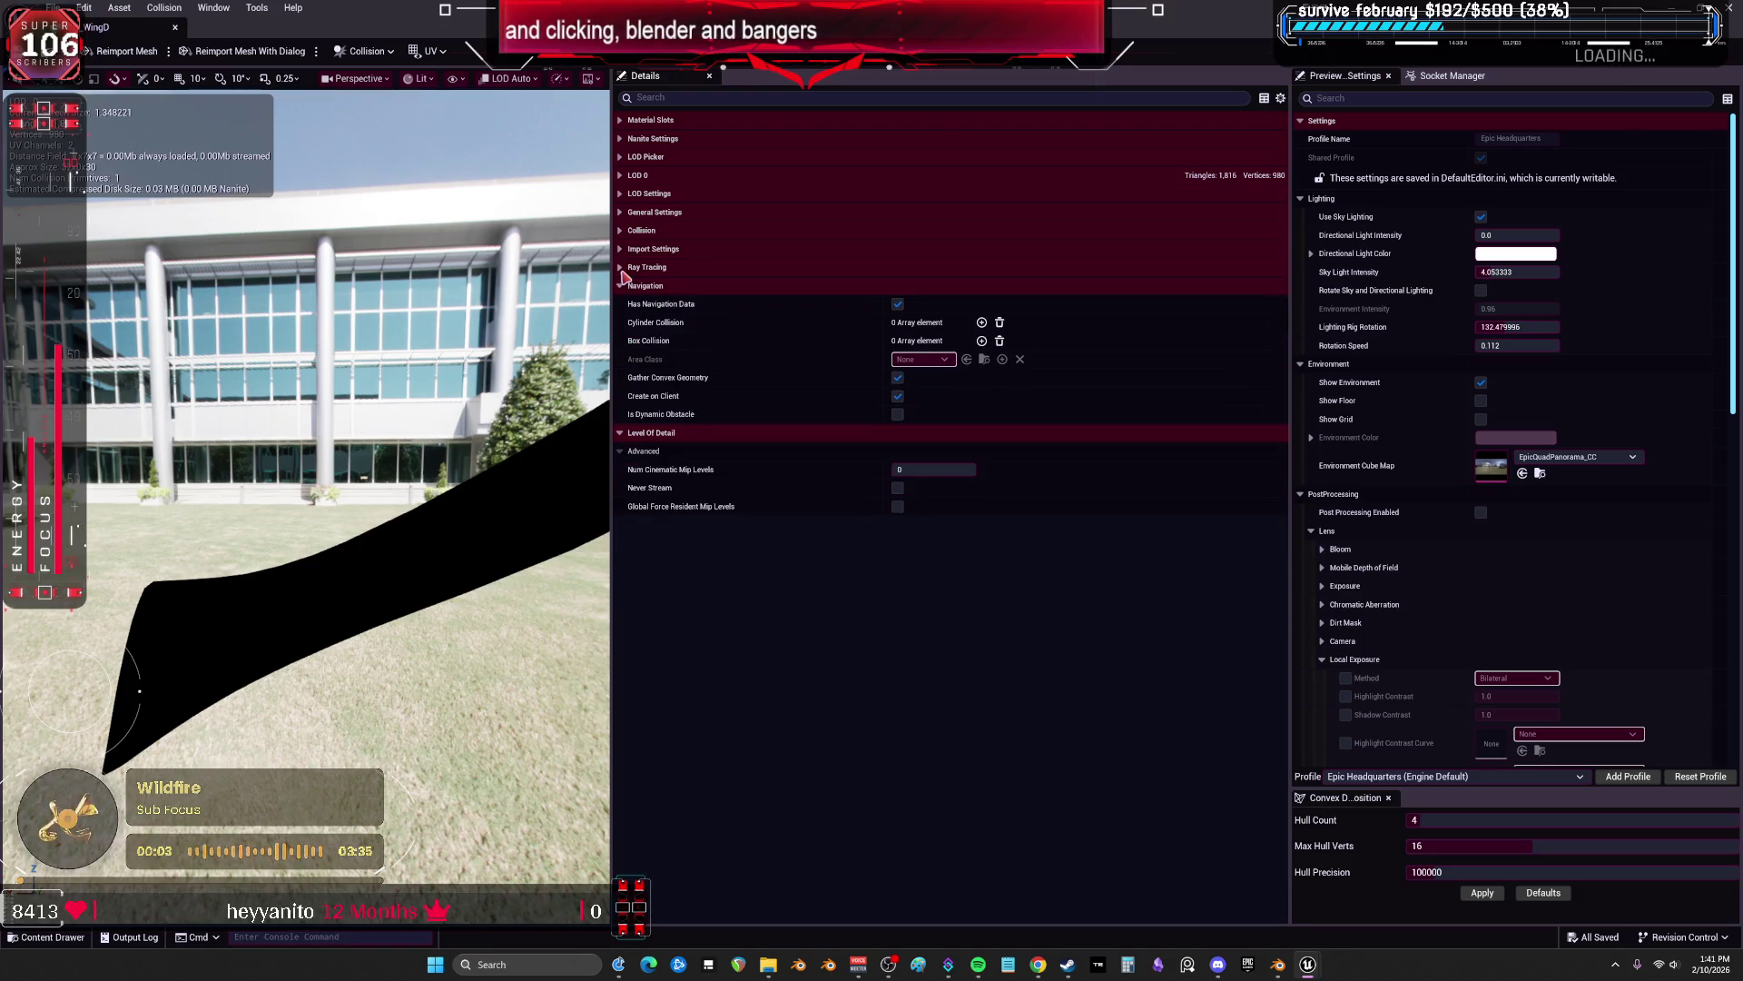
# Apply GC_WingD's LOD 0 build changes, raising it from 980 to 1,325 vertices.
pyautogui.click(623, 286)
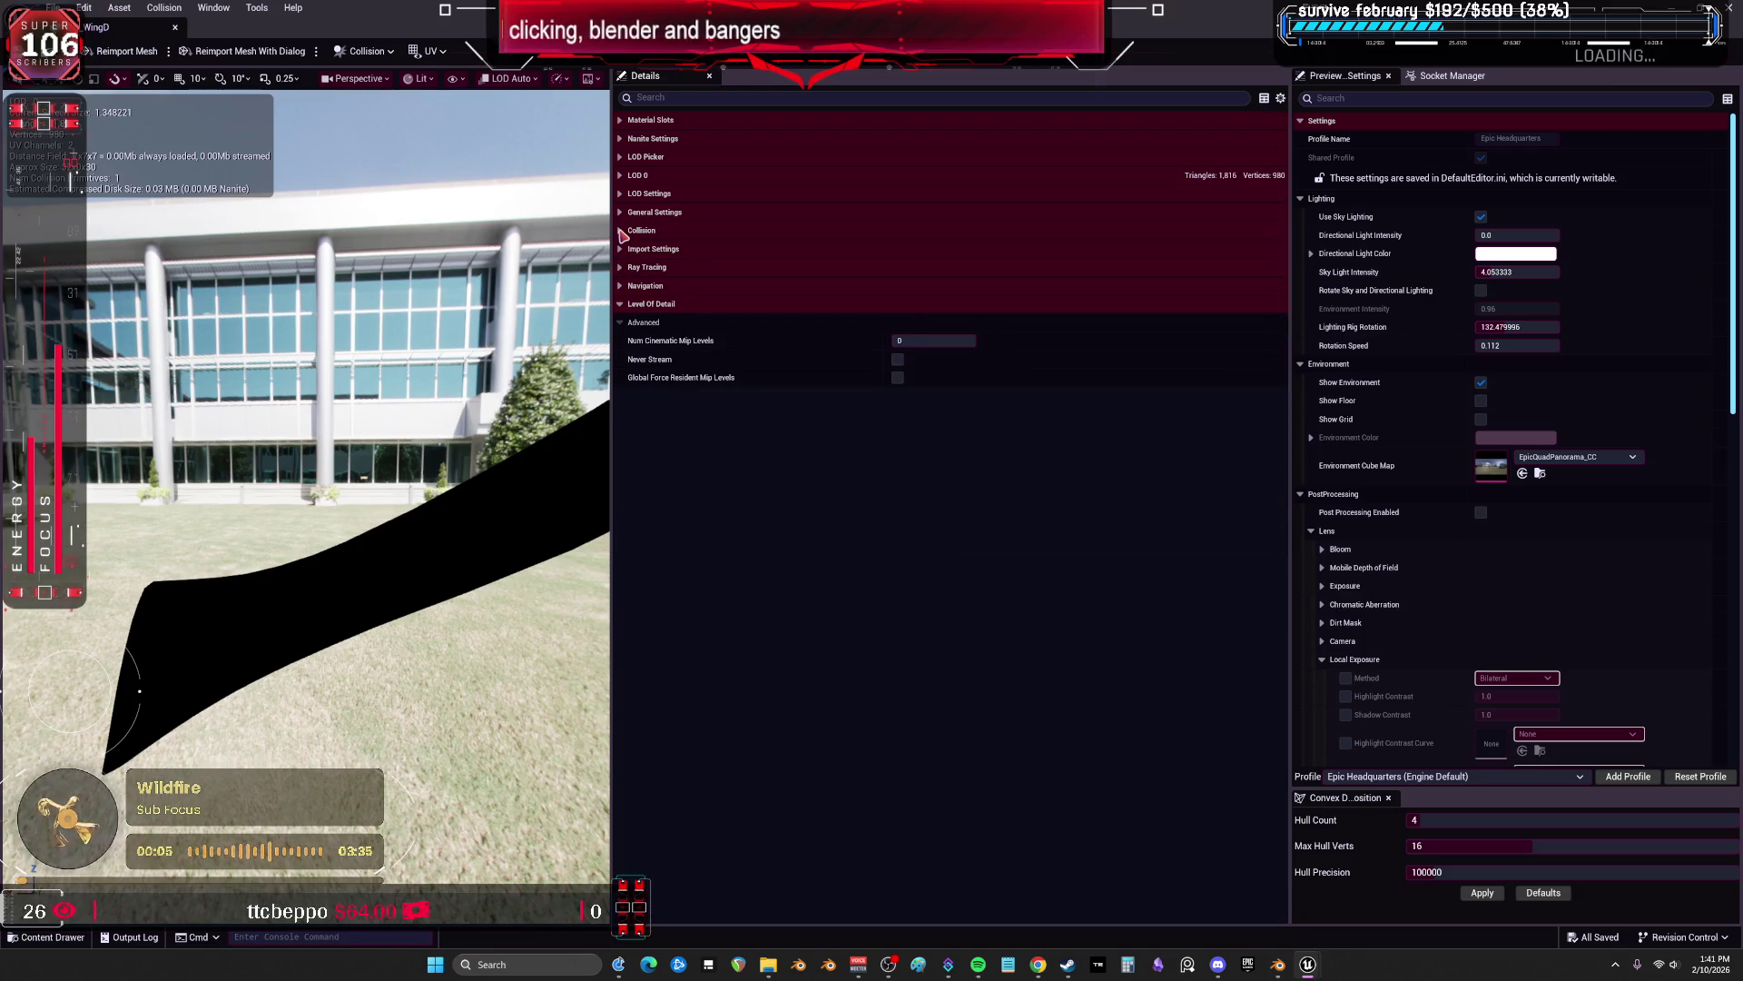
pyautogui.click(622, 214)
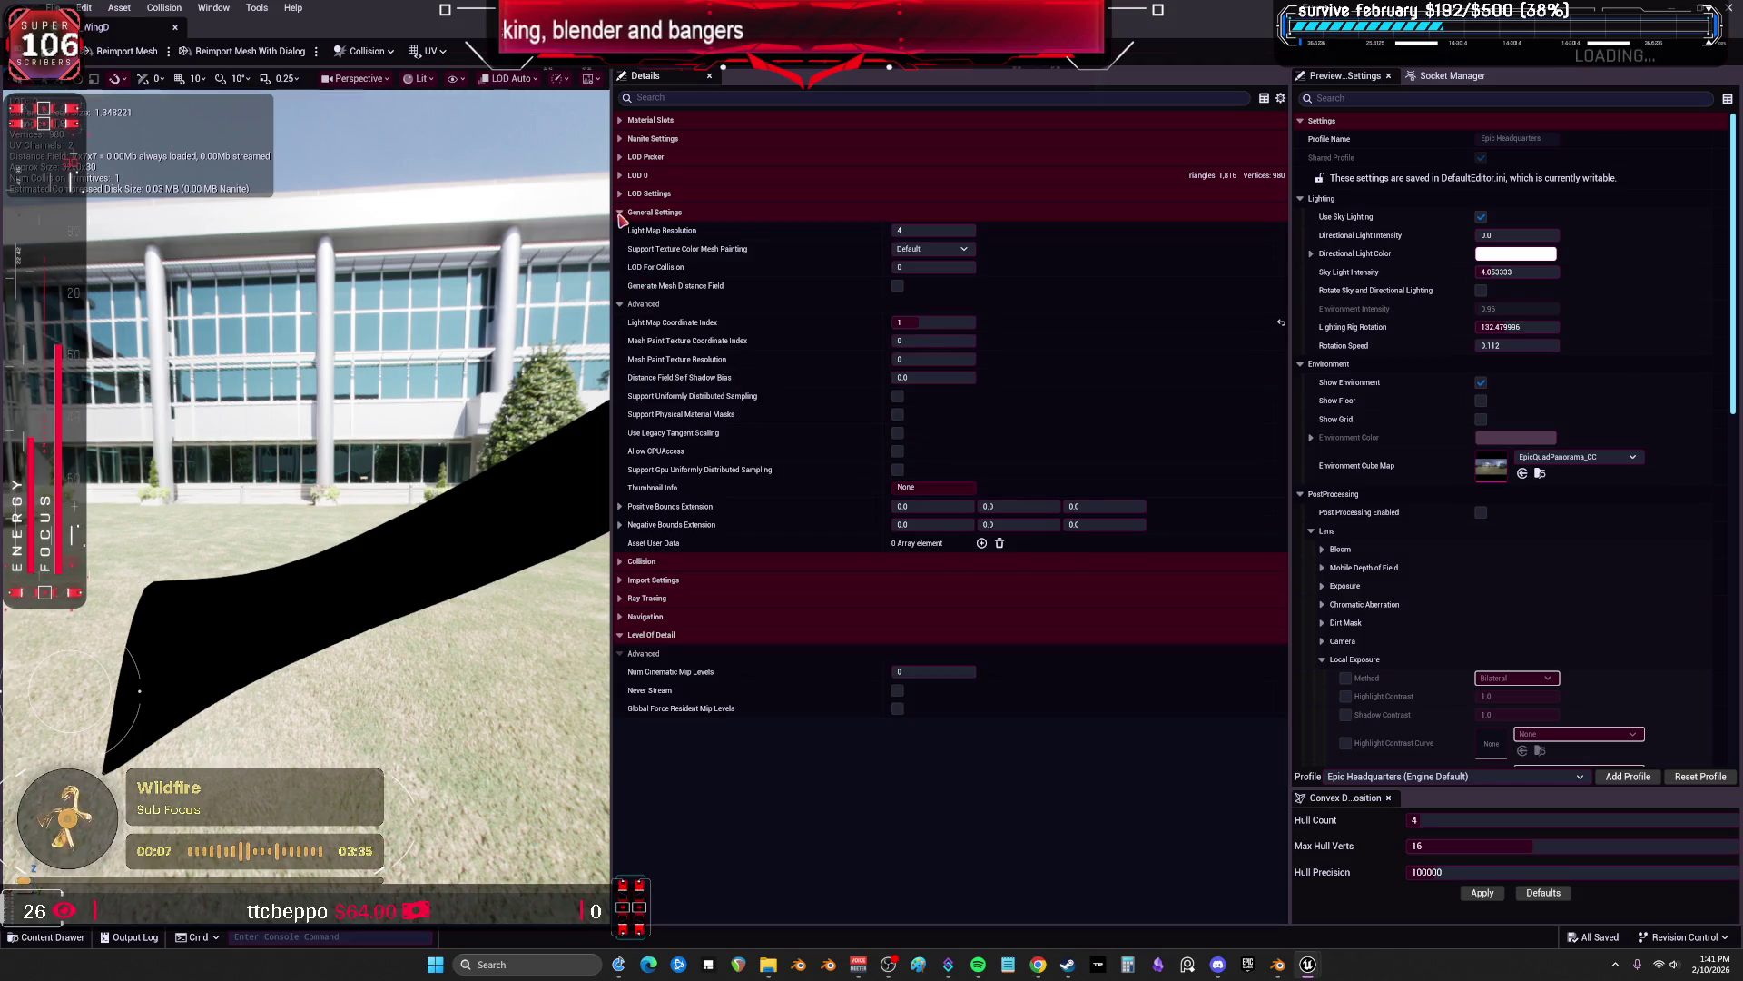
pyautogui.click(622, 215)
pyautogui.click(622, 195)
pyautogui.click(621, 176)
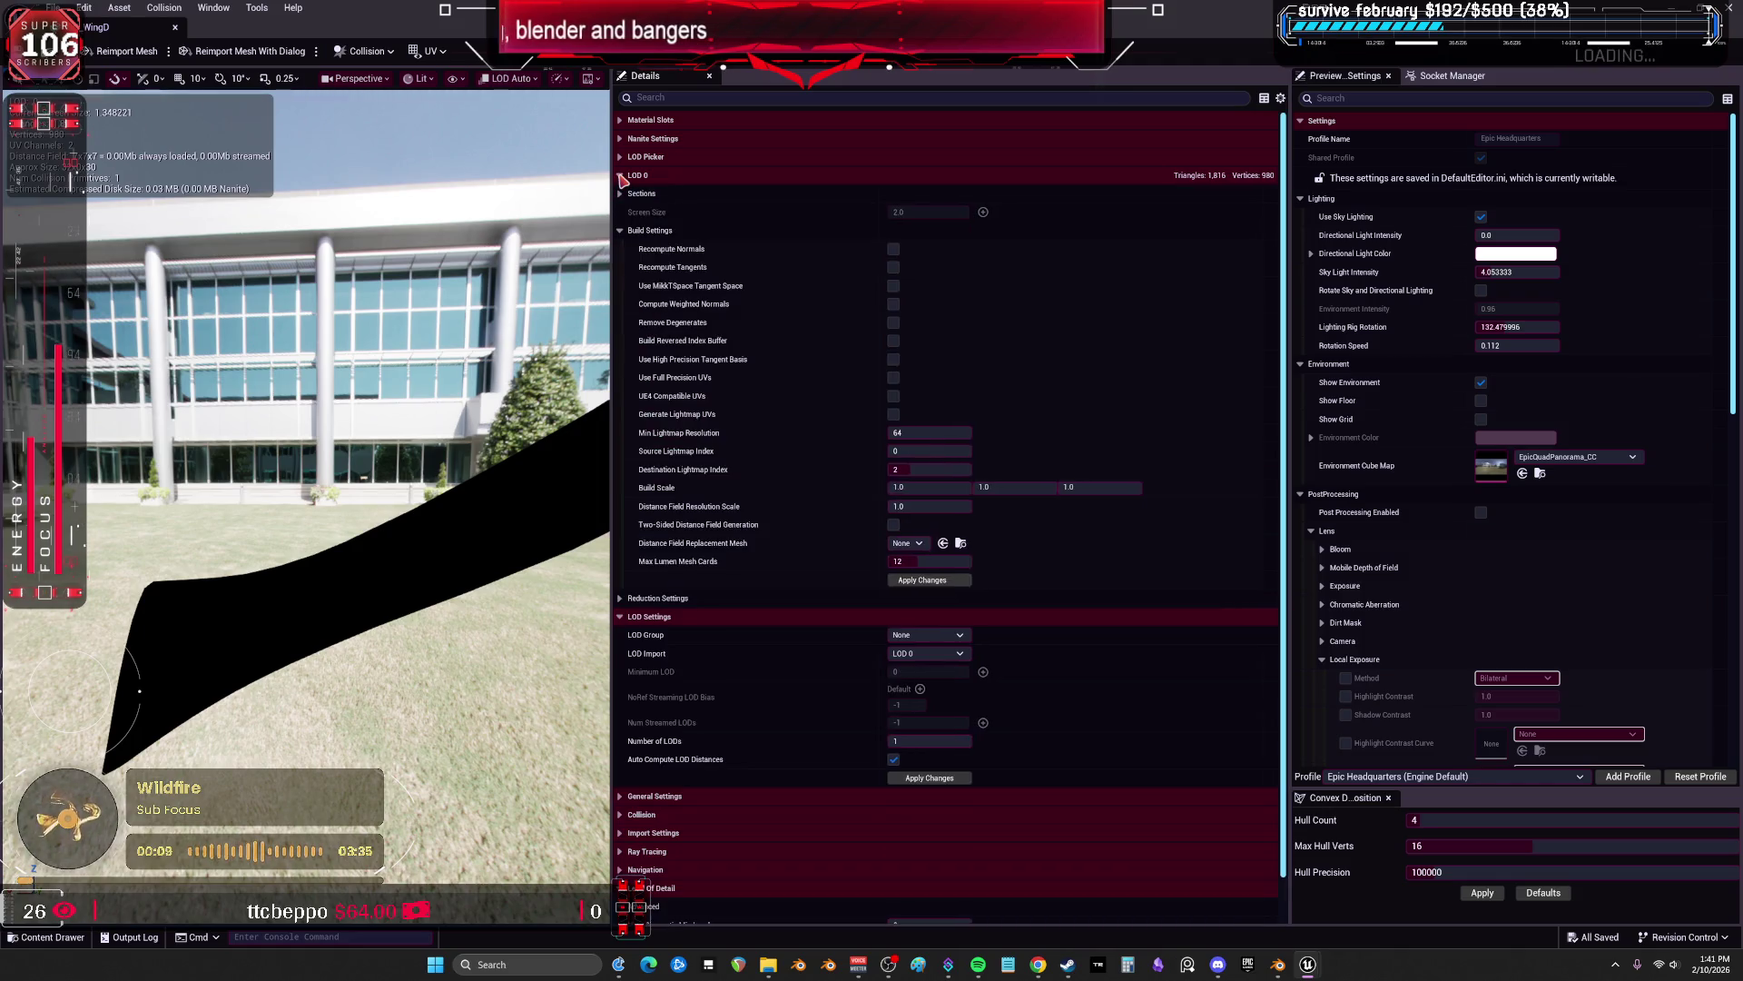
pyautogui.click(935, 581)
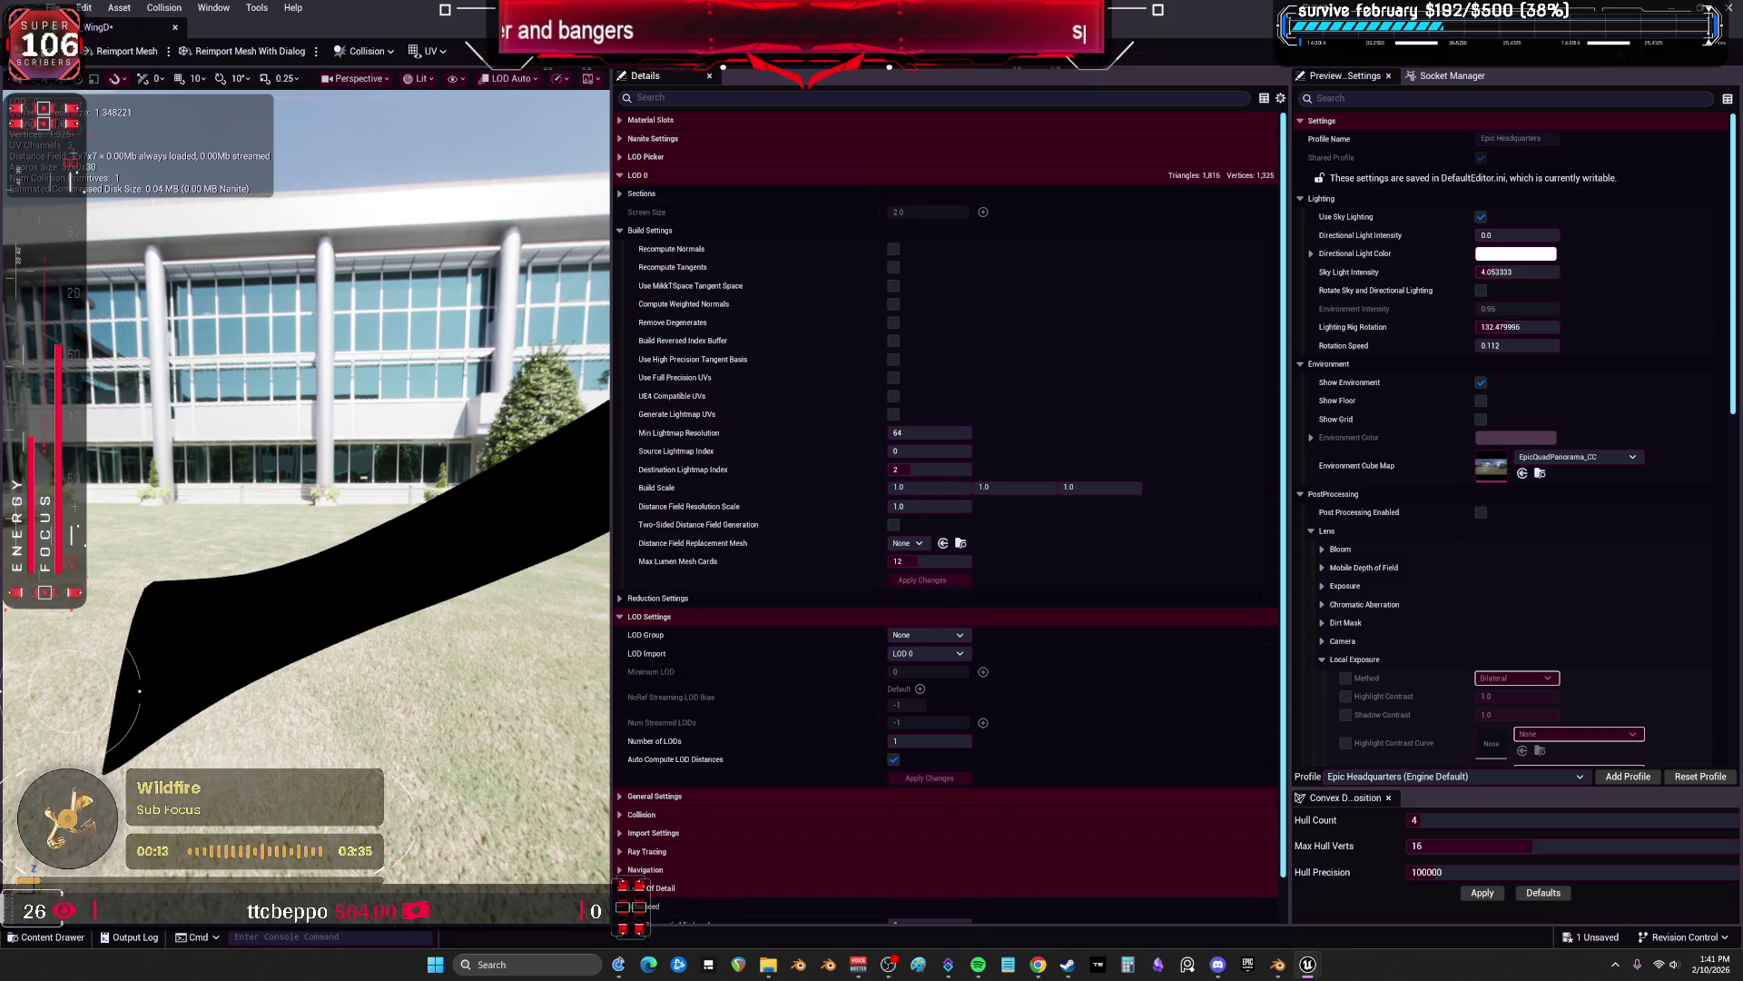
# Restore the editor window, cancel a reimport of GC_WingD, and close its editor.
pyautogui.doubleClick(272, 25)
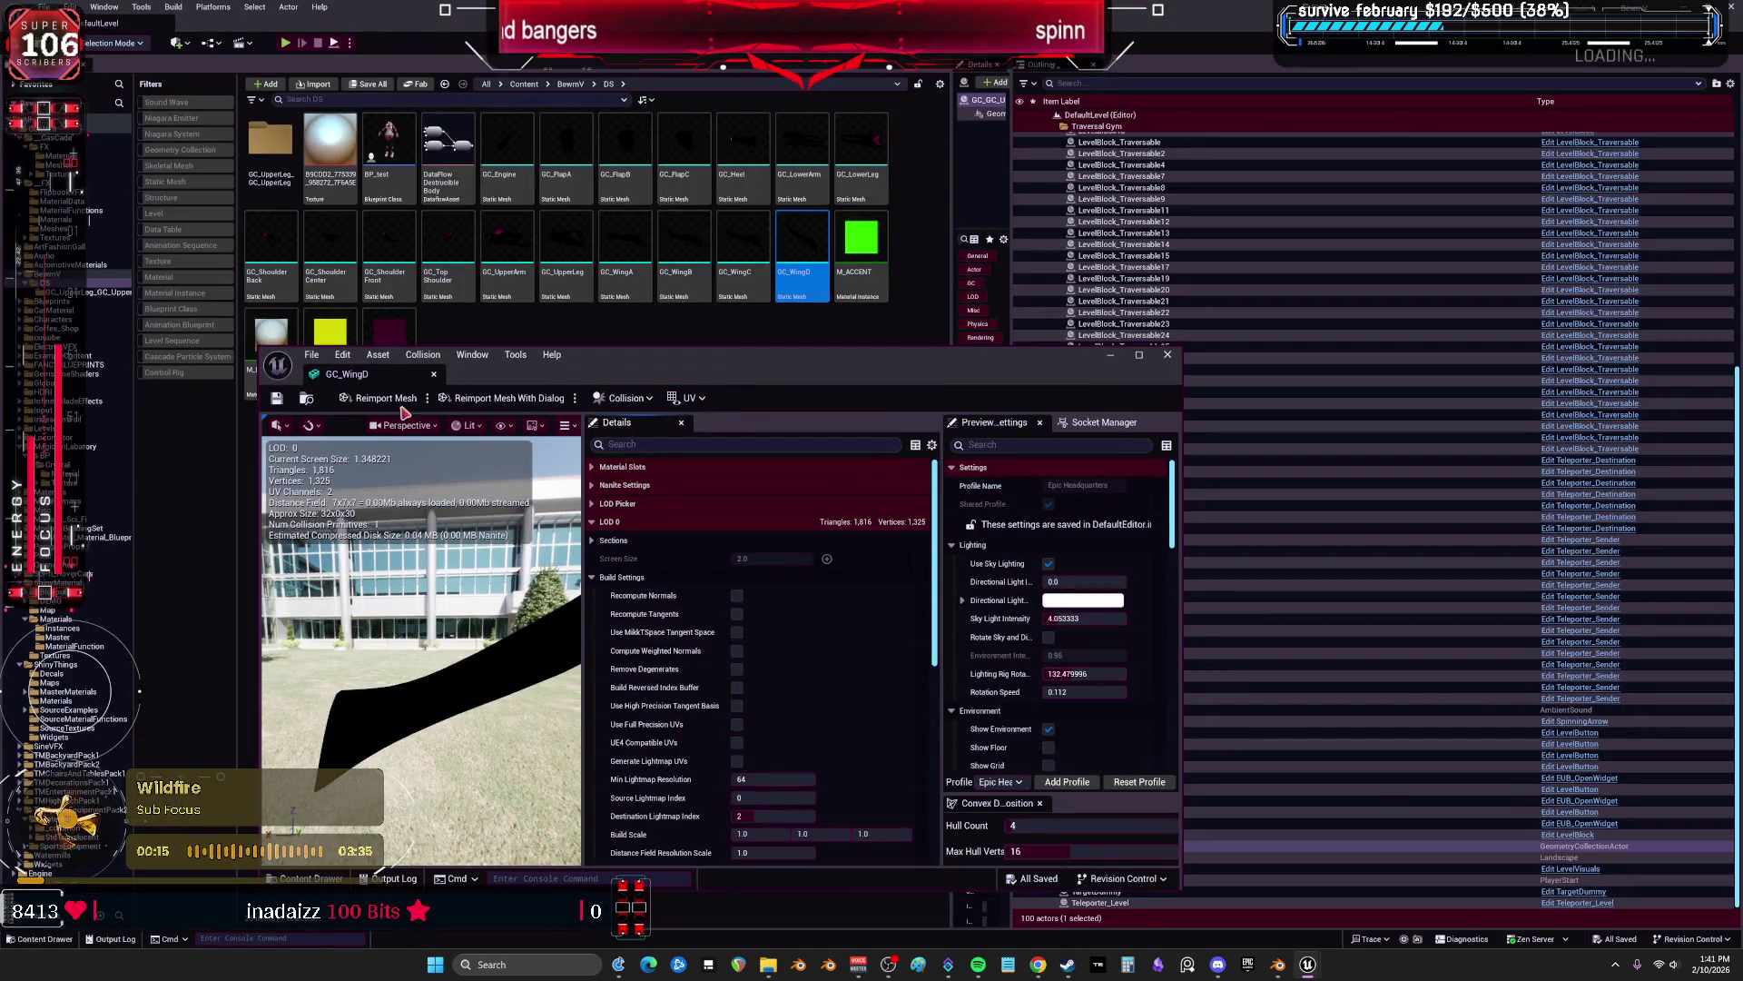
pyautogui.click(401, 403)
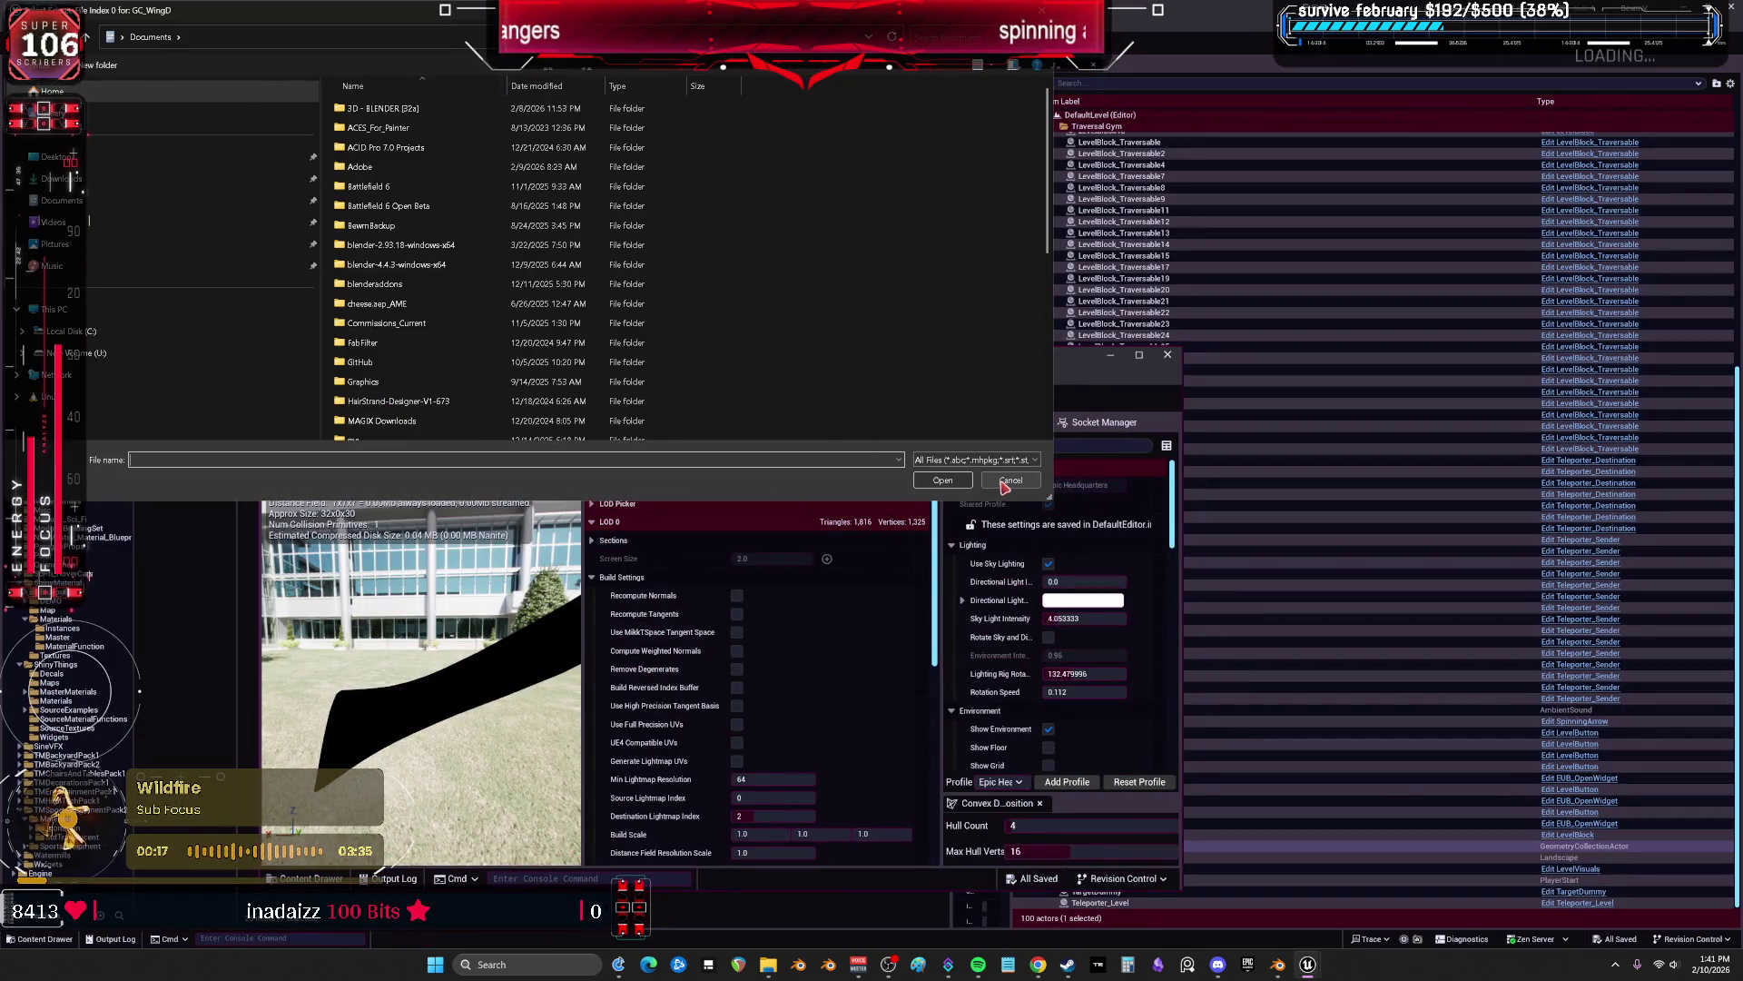
pyautogui.click(1008, 480)
pyautogui.click(1168, 355)
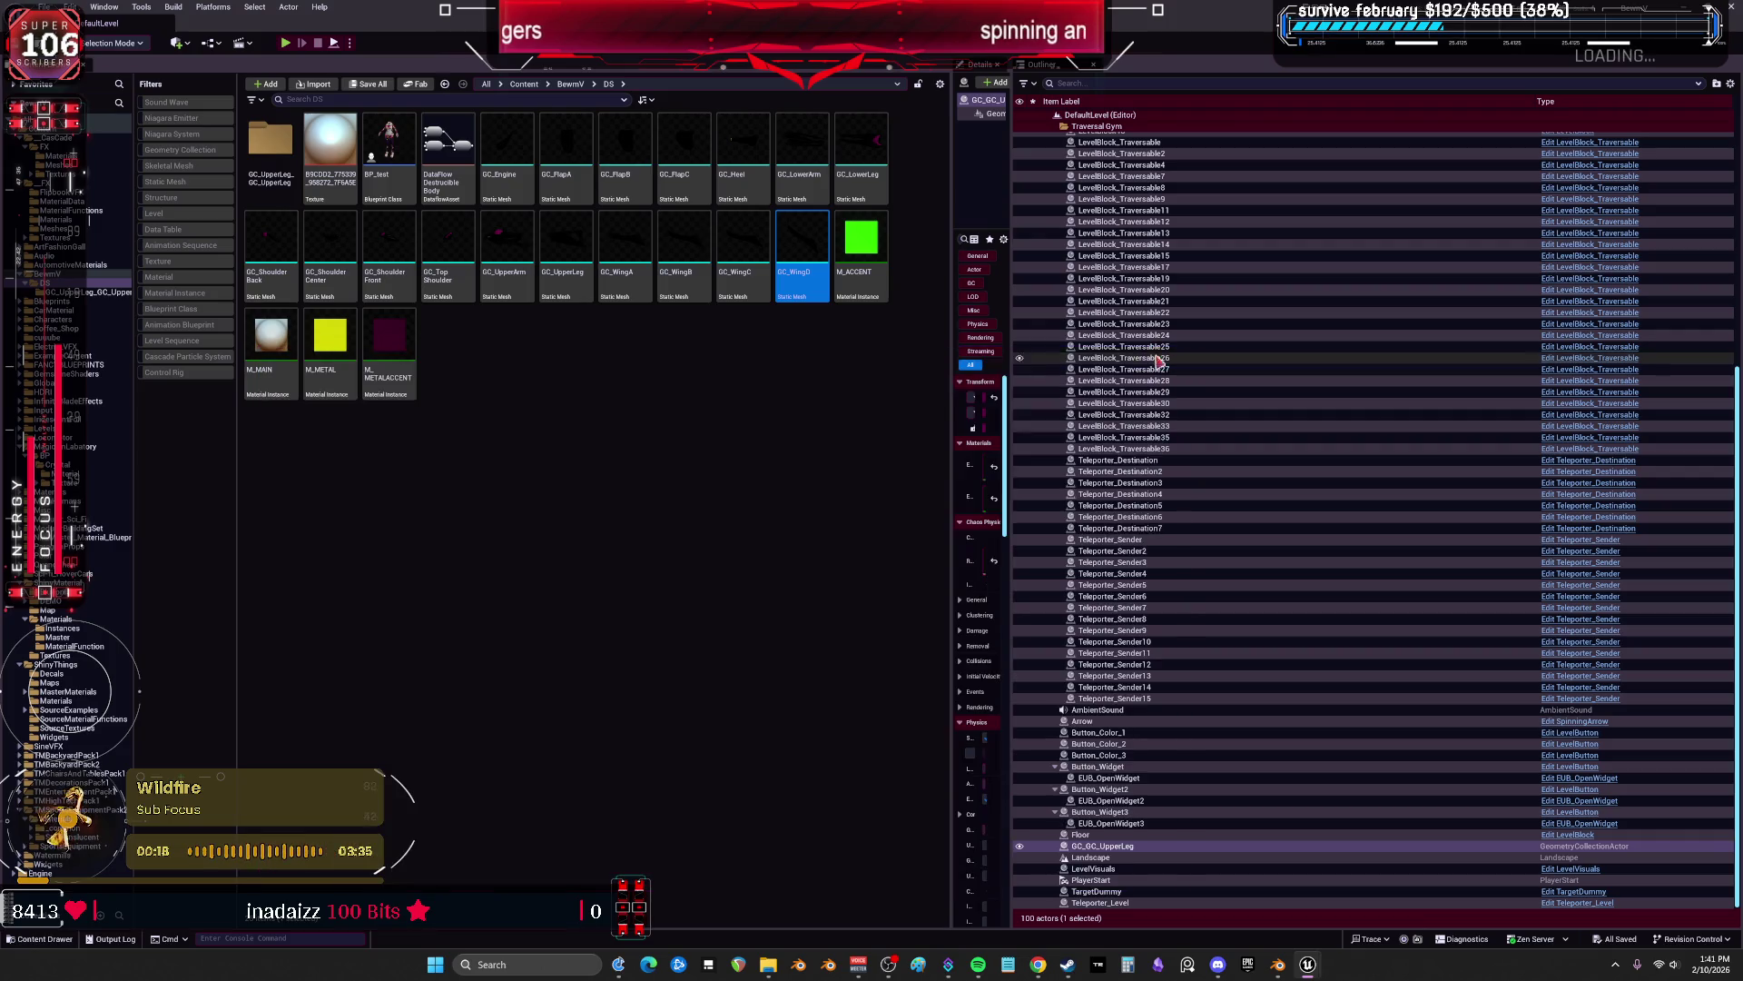
# Apply GC_WingC's LOD 0 build changes and save it.
pyautogui.doubleClick(738, 250)
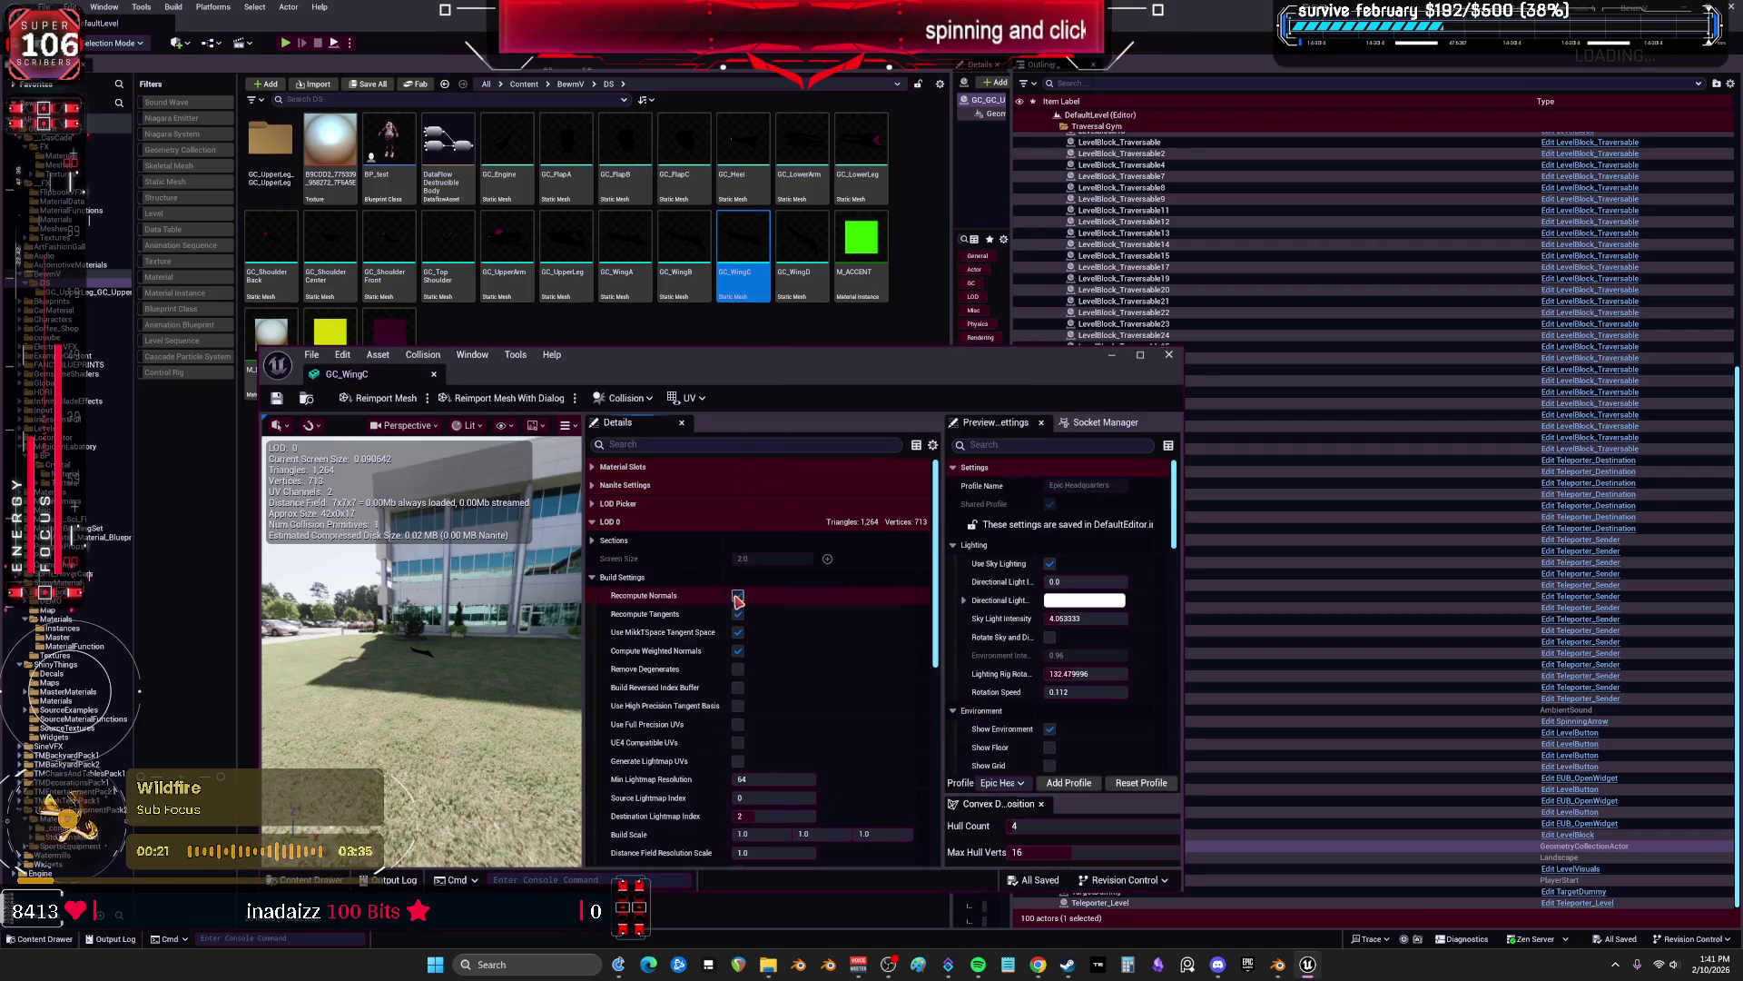
pyautogui.scroll(-5, 887, 651)
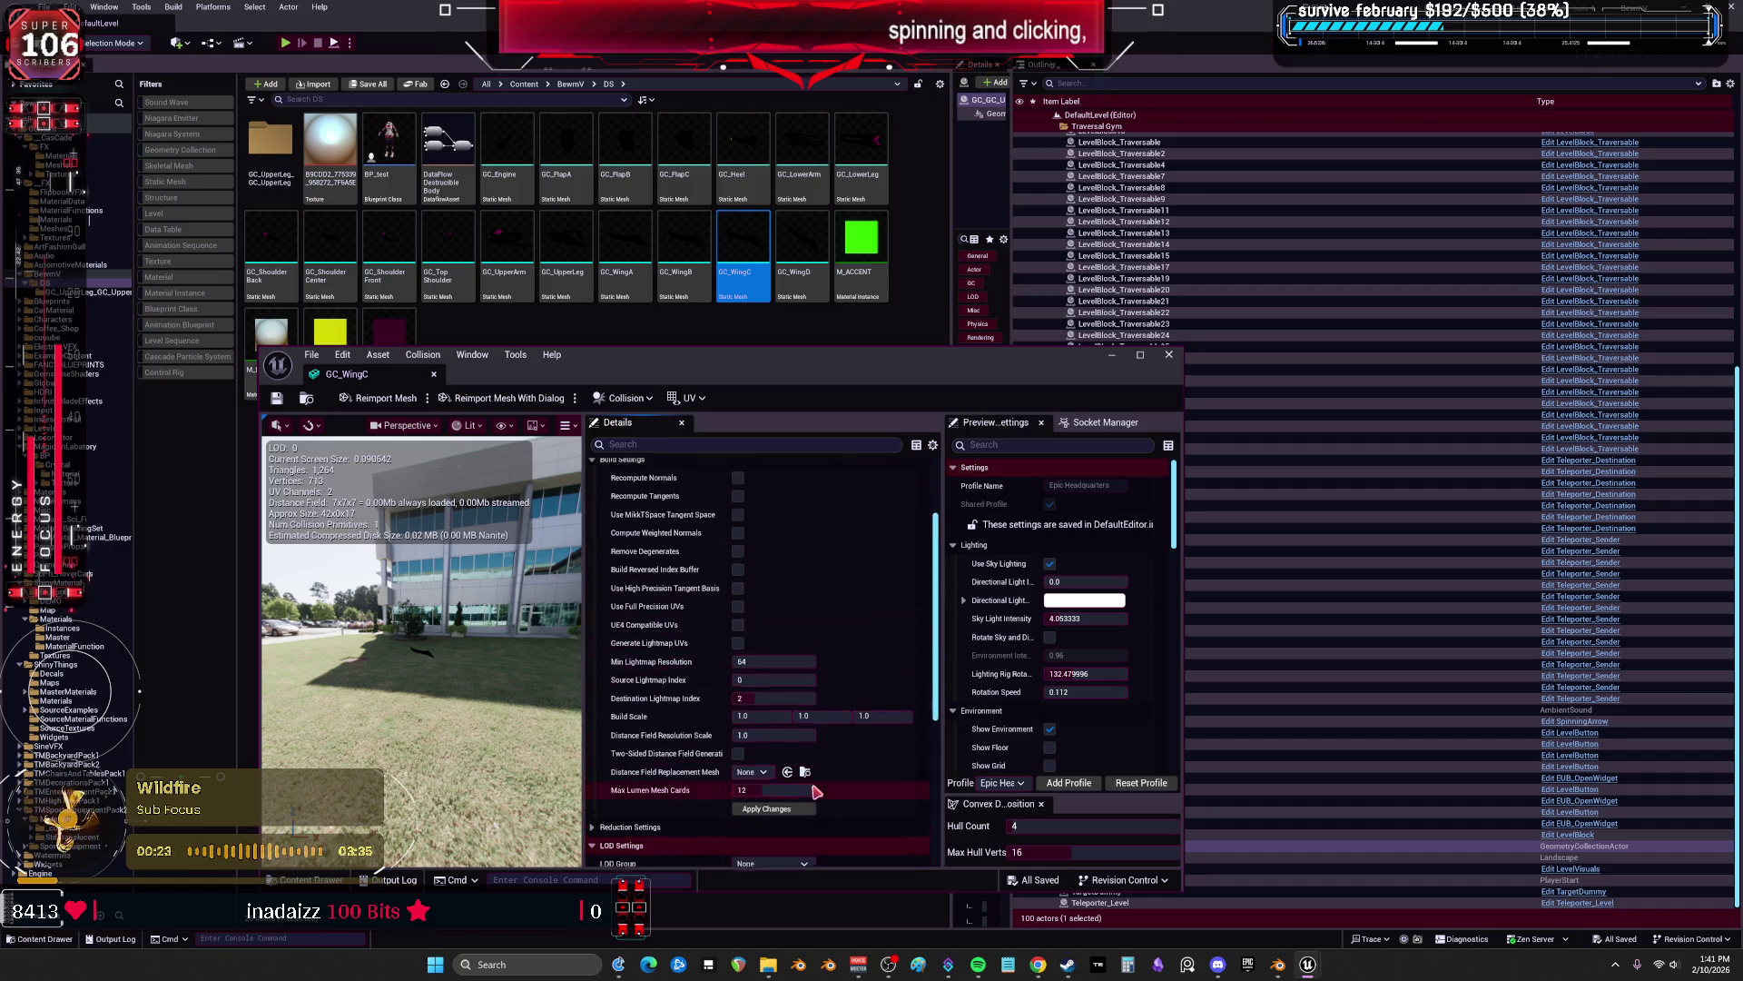
pyautogui.click(786, 815)
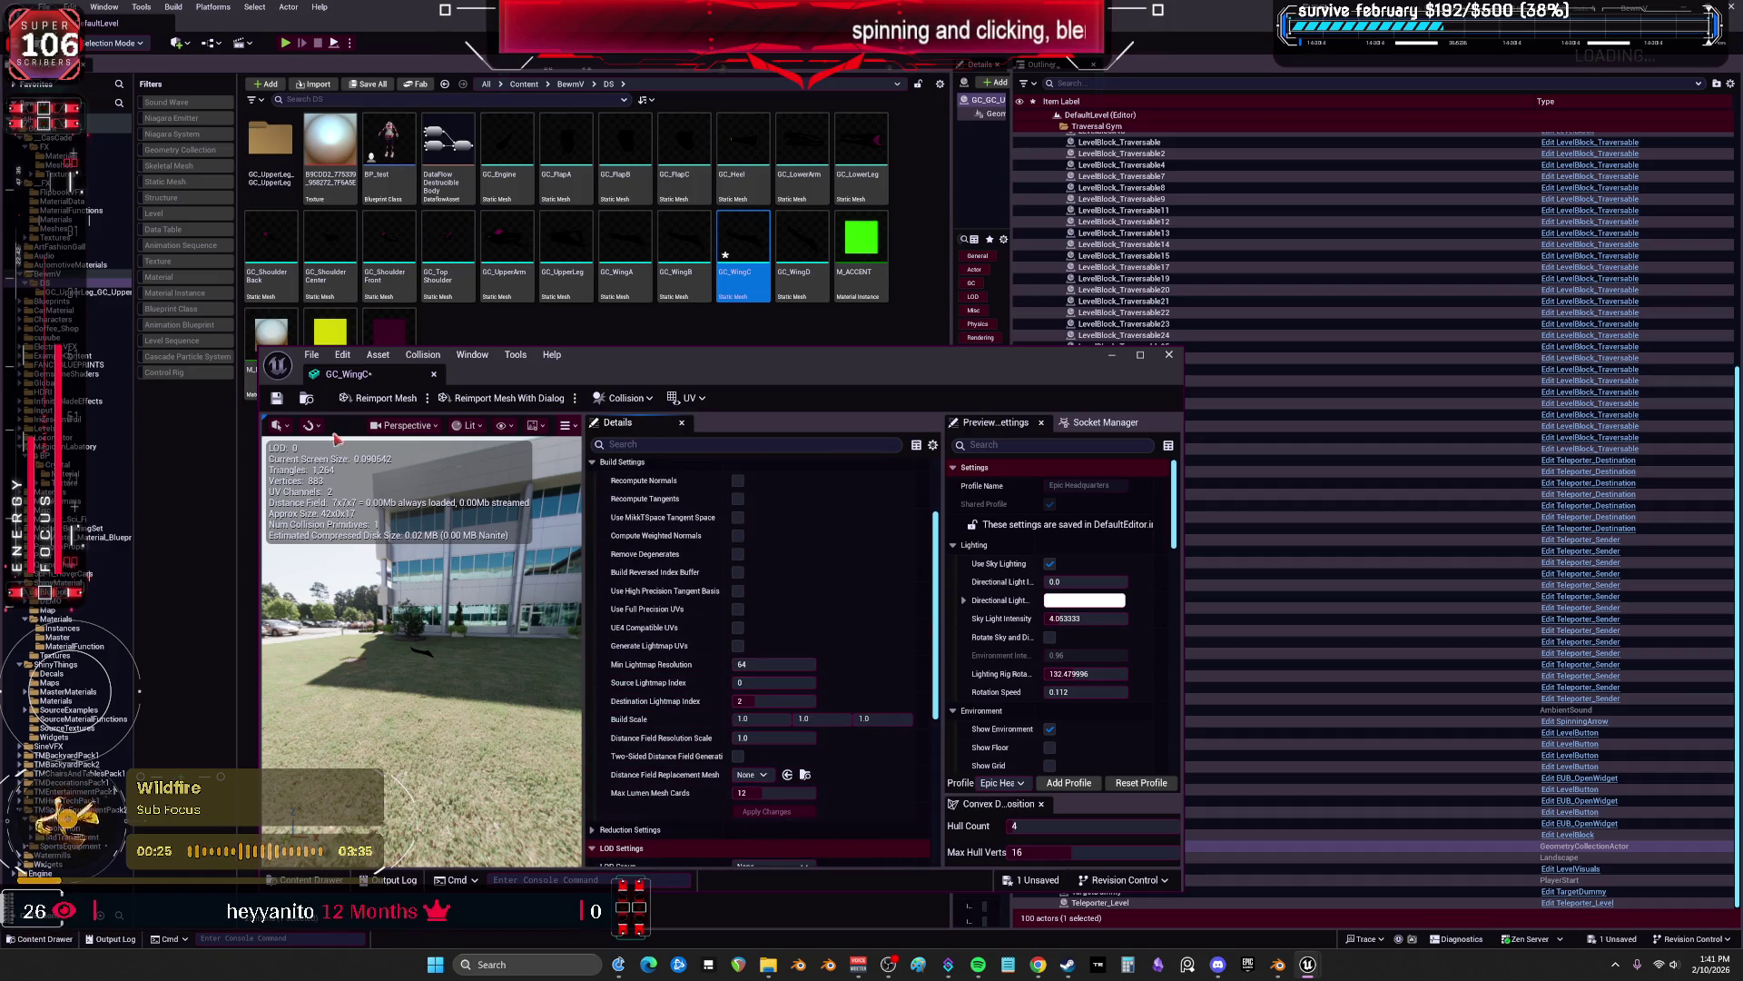
pyautogui.click(279, 400)
# Rebuild GC_WingB with Compute Weighted Normals off, save it, and close its editor.
pyautogui.doubleClick(683, 254)
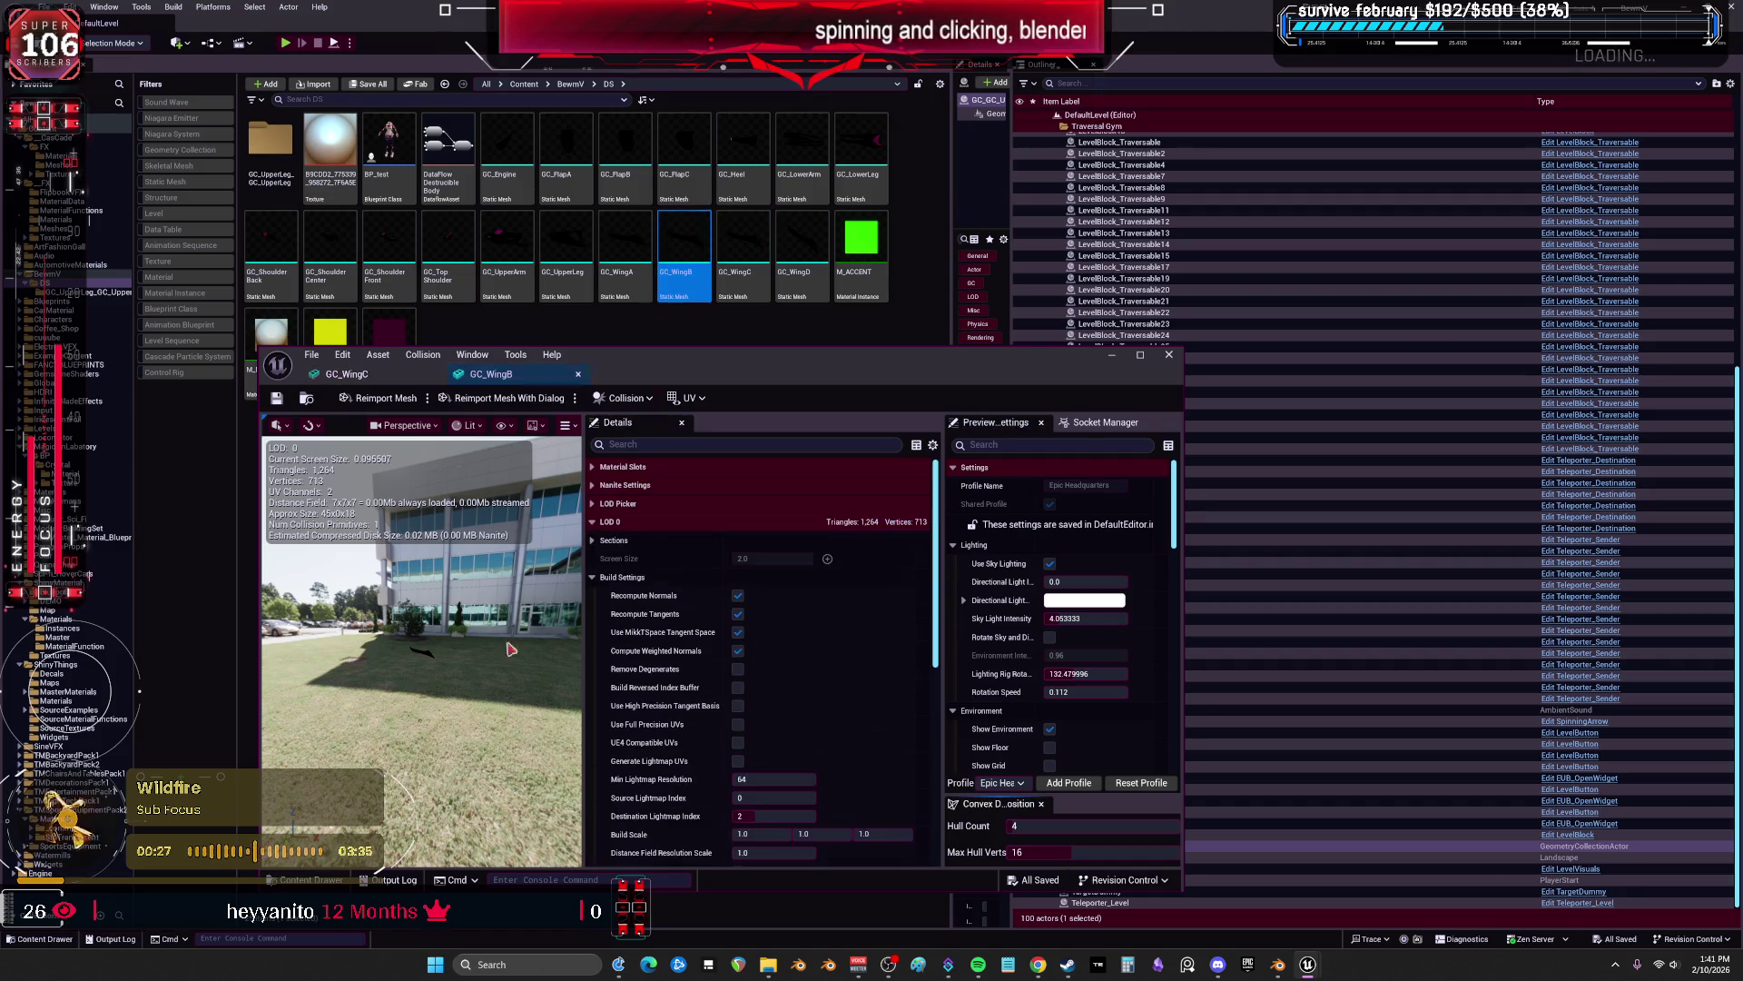
pyautogui.click(738, 651)
pyautogui.scroll(-3, 742, 655)
pyautogui.click(767, 818)
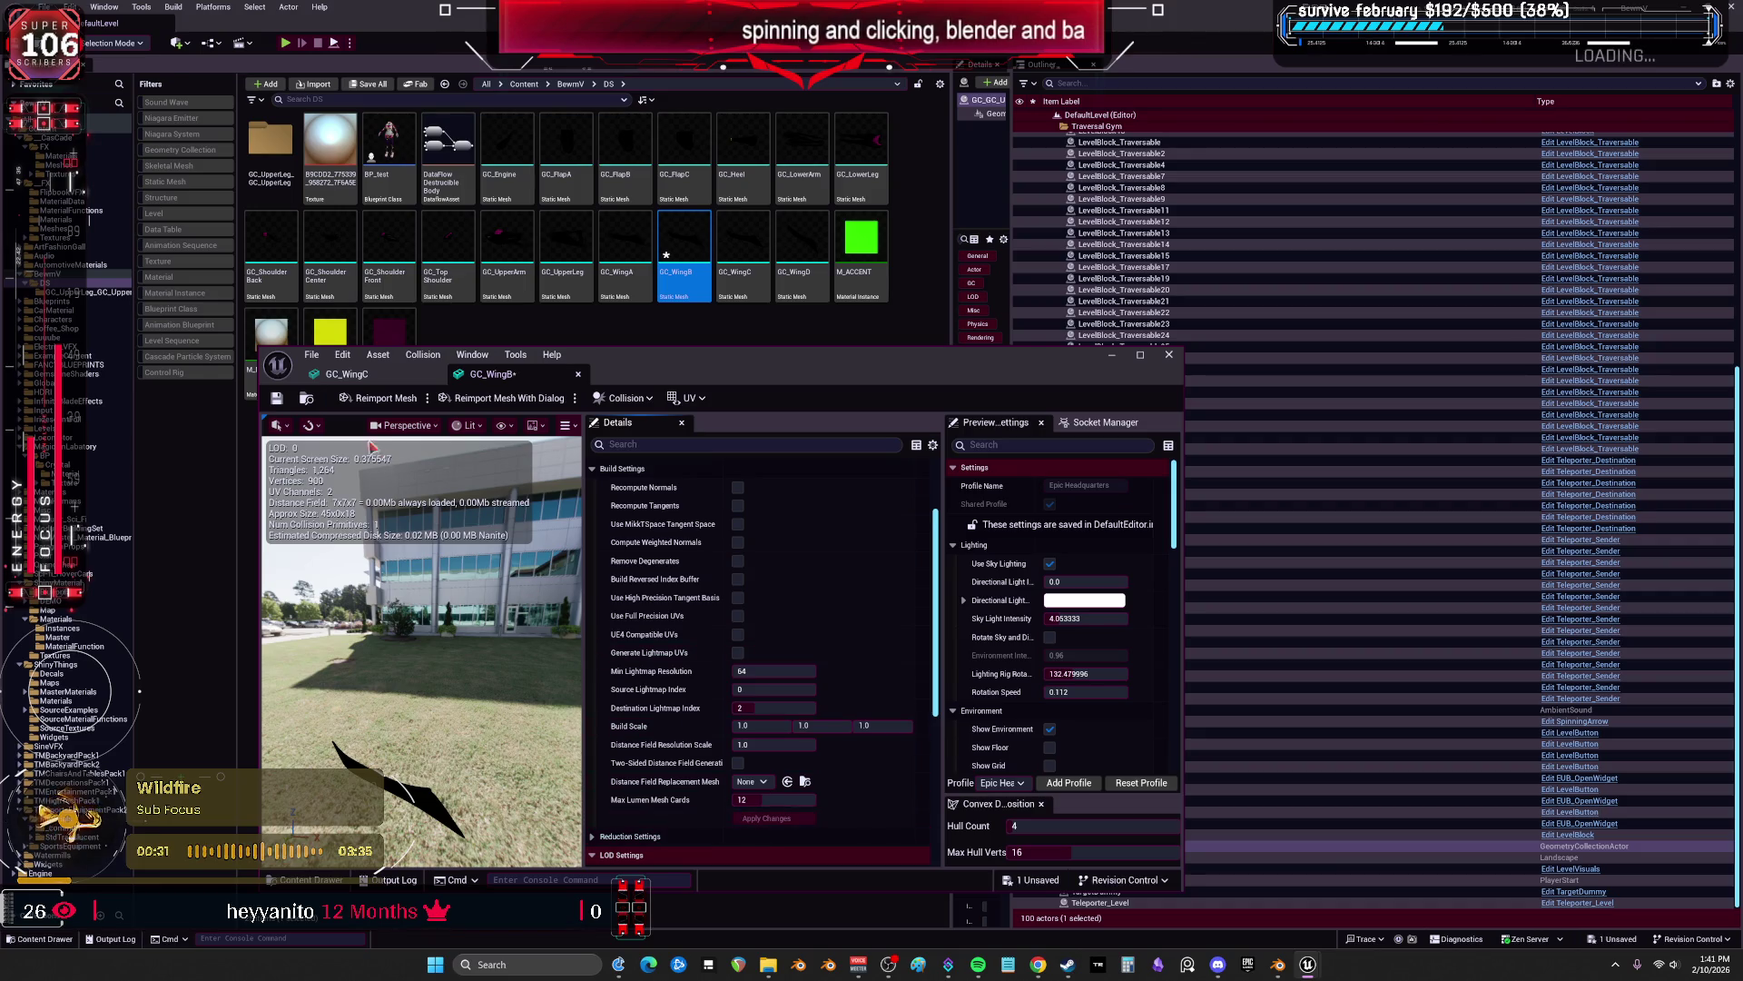
pyautogui.click(274, 400)
pyautogui.click(1170, 355)
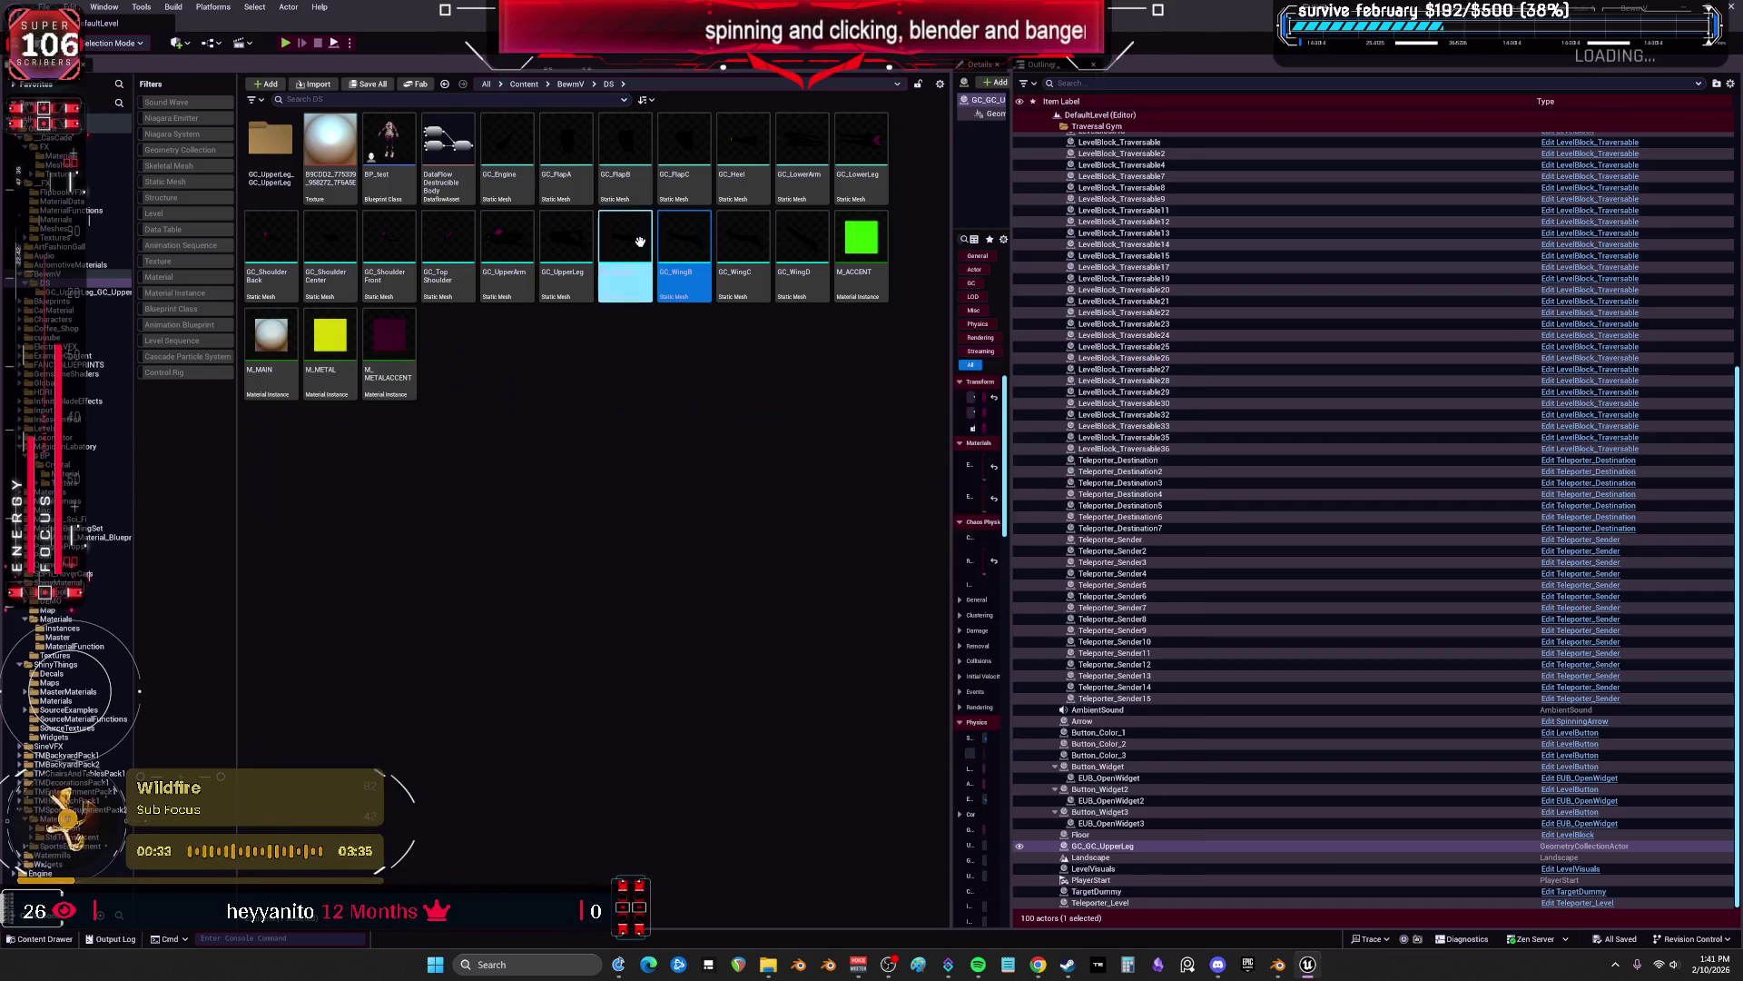
# Rebuild GC_WingA with weighted normals off (1,464 vertices), save it, and close its editor.
pyautogui.doubleClick(624, 254)
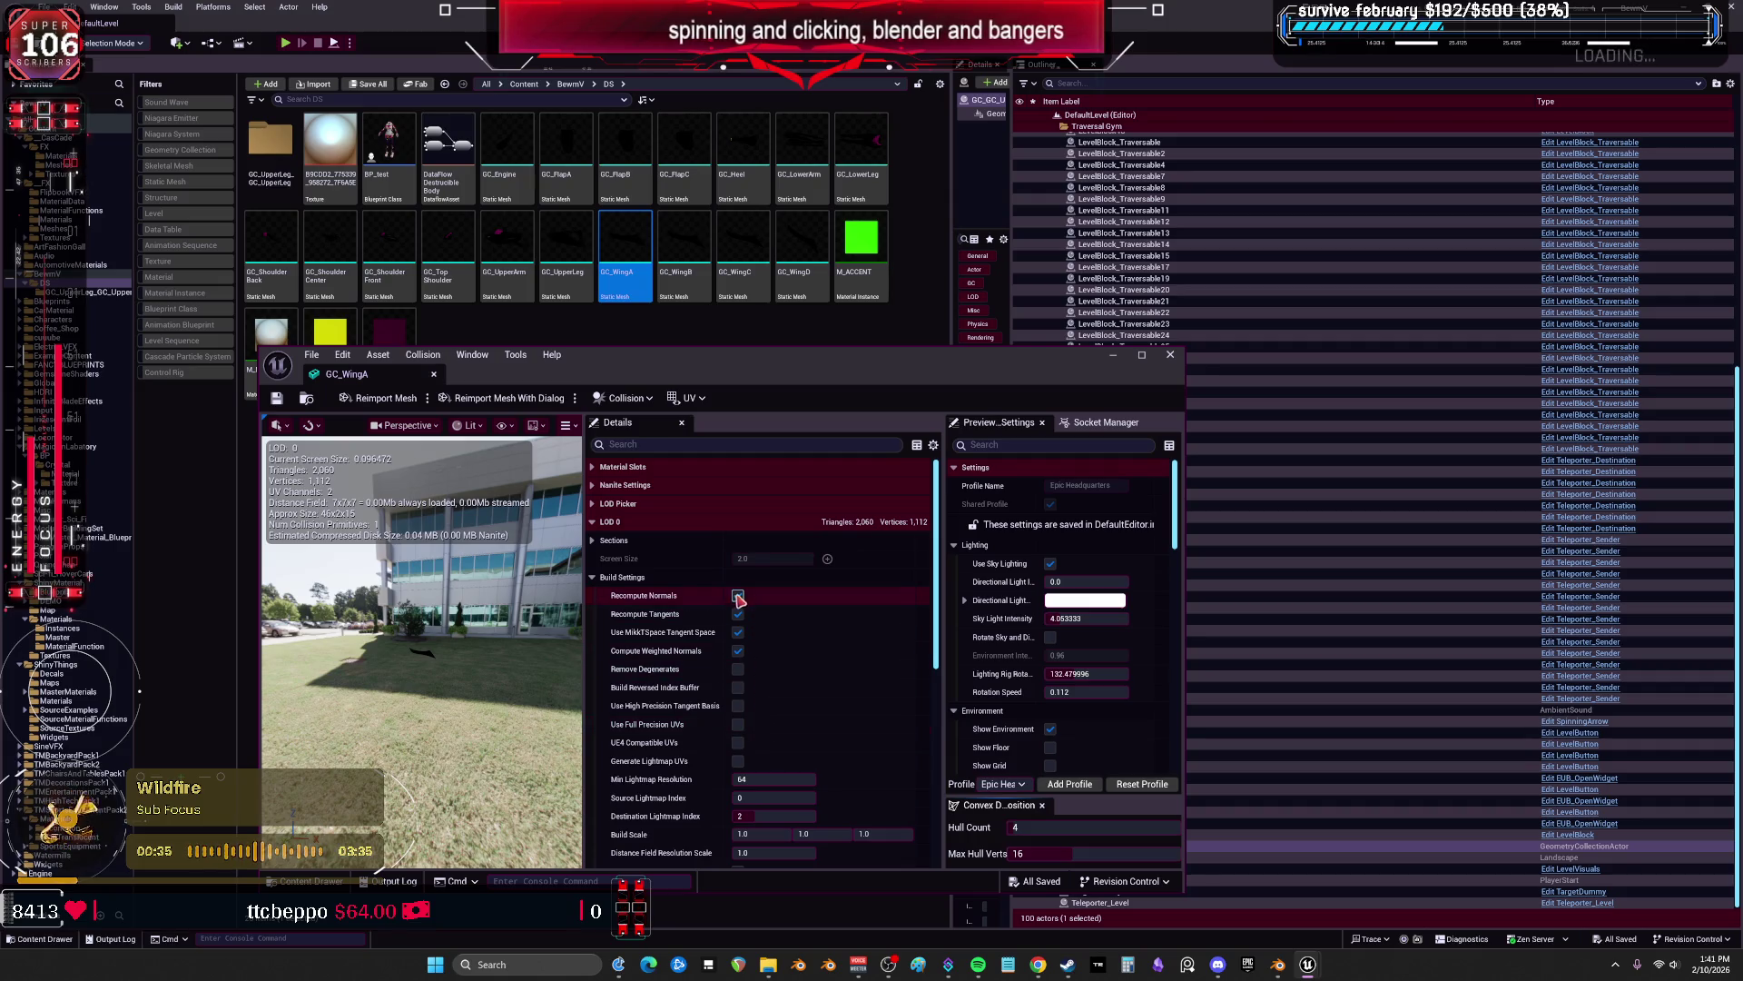
pyautogui.click(738, 651)
pyautogui.scroll(-3, 739, 655)
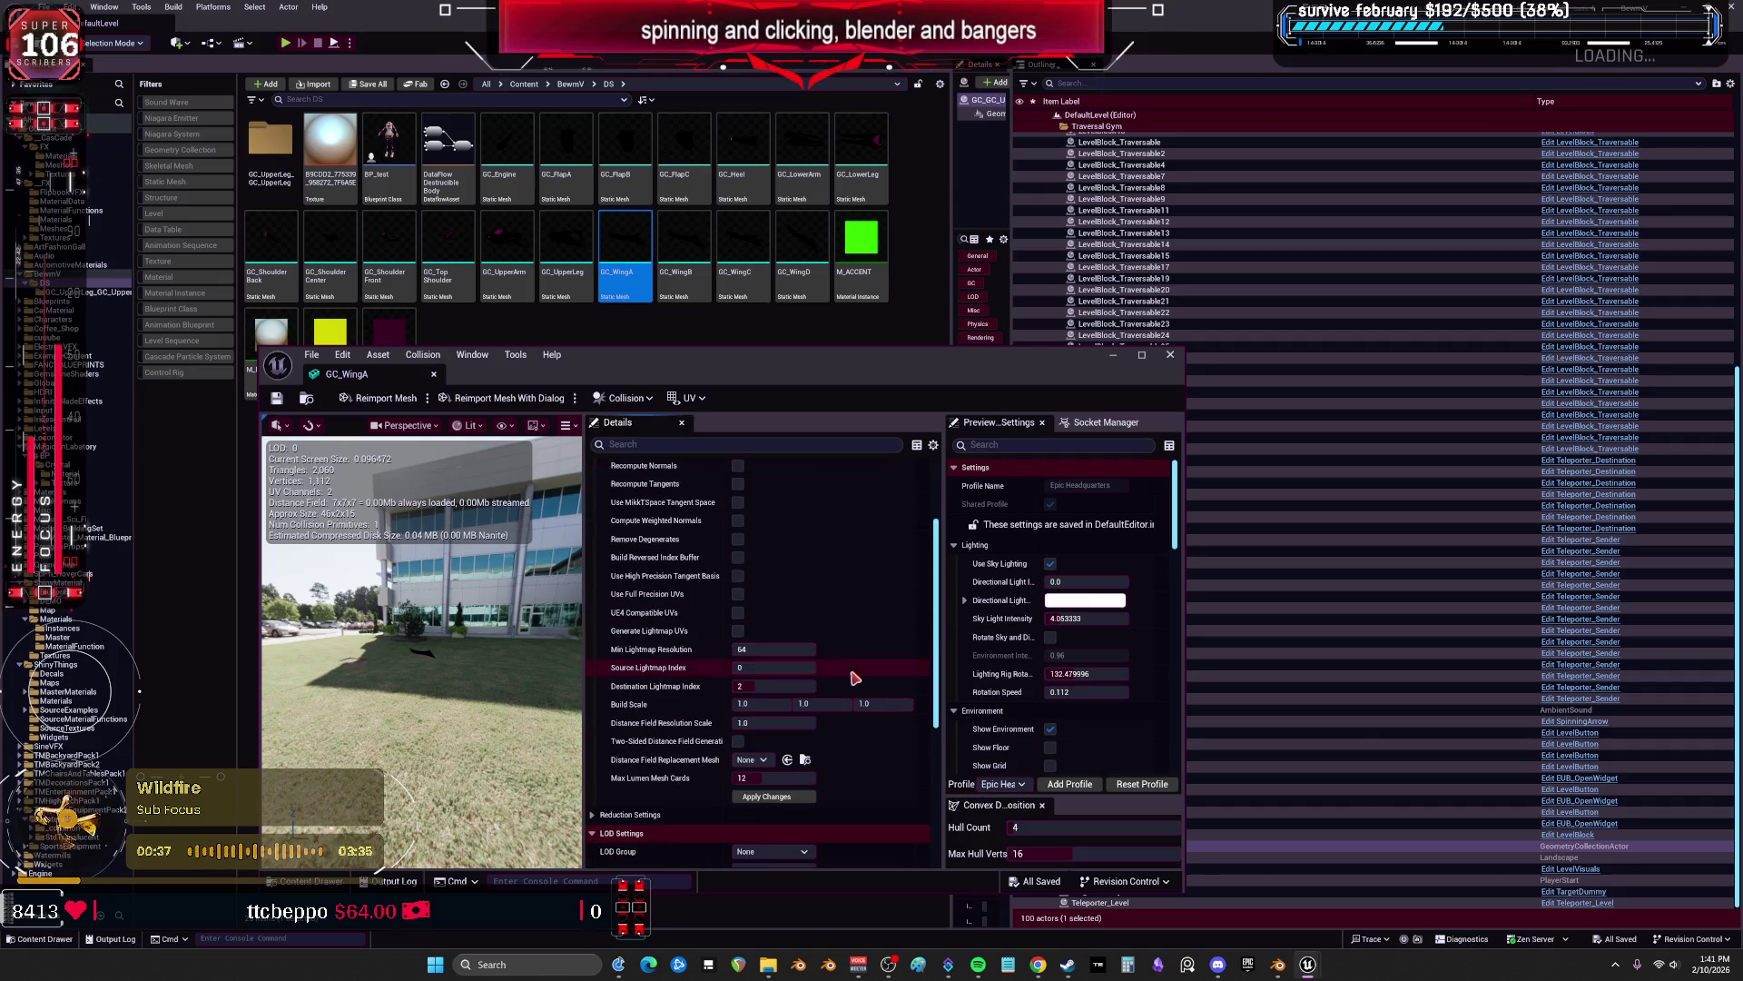
pyautogui.click(767, 808)
pyautogui.click(277, 400)
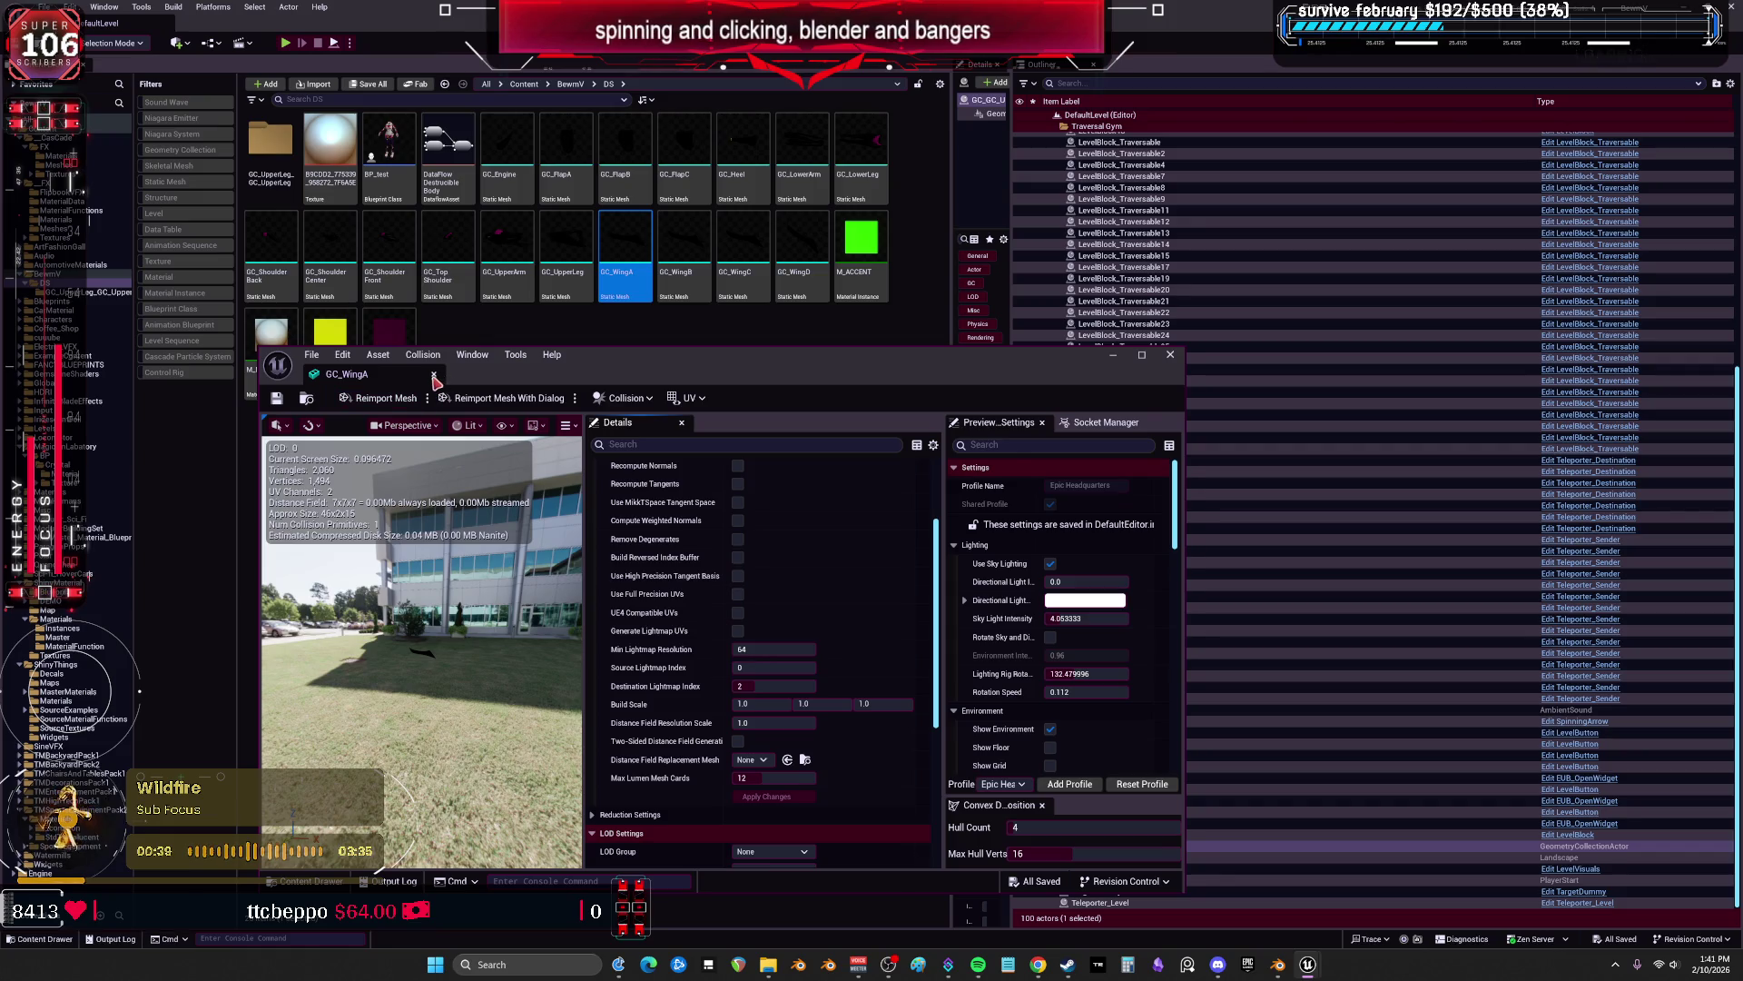
pyautogui.click(434, 375)
# Rebuild GC_UpperLeg with Compute Weighted Normals turned off.
pyautogui.click(565, 253)
pyautogui.doubleClick(565, 253)
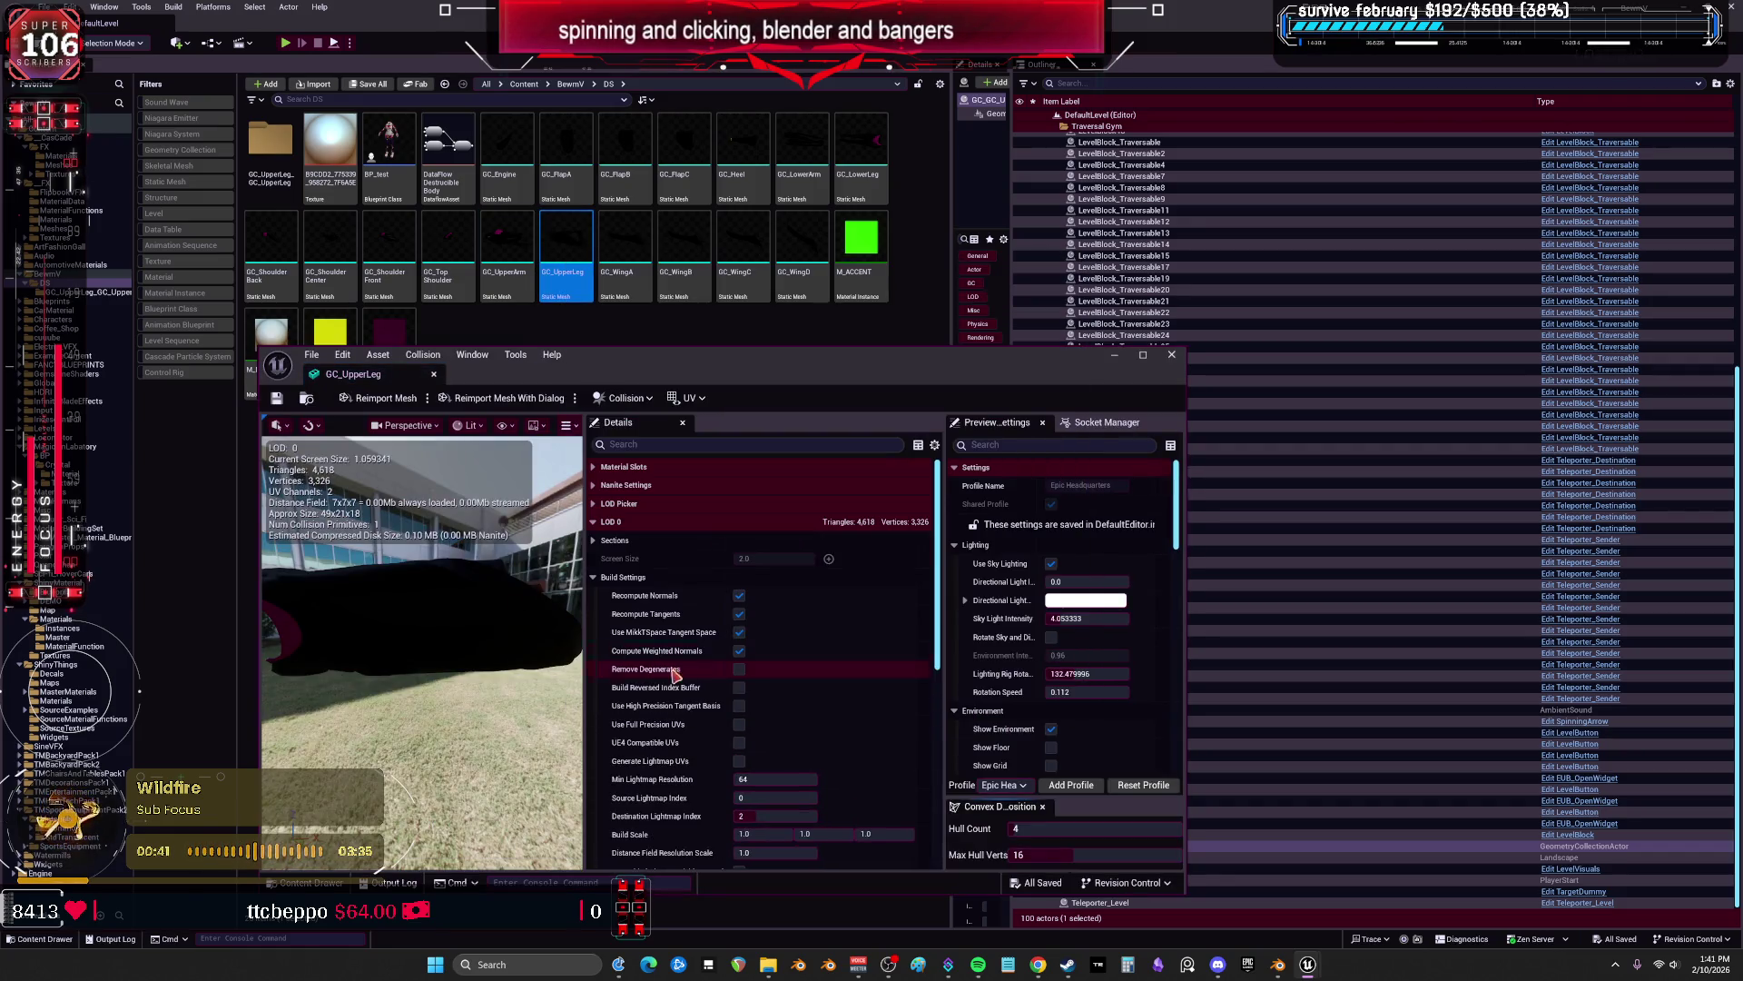
pyautogui.click(739, 652)
pyautogui.scroll(-3, 858, 718)
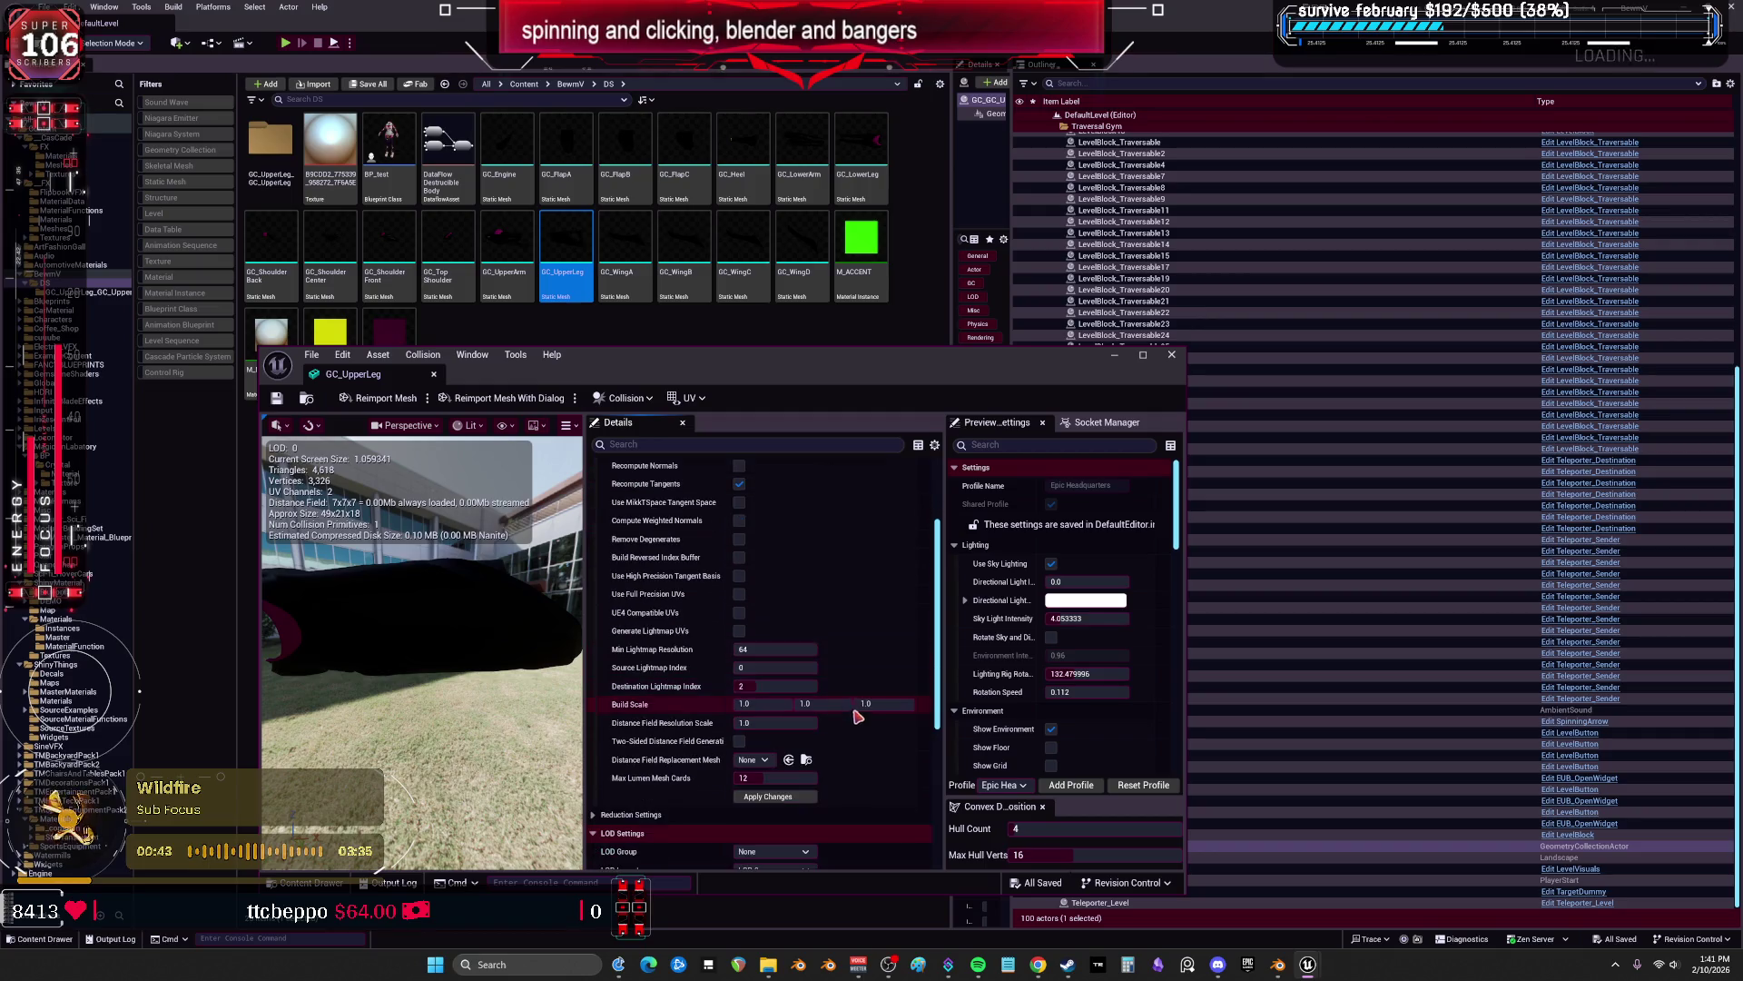
pyautogui.click(774, 796)
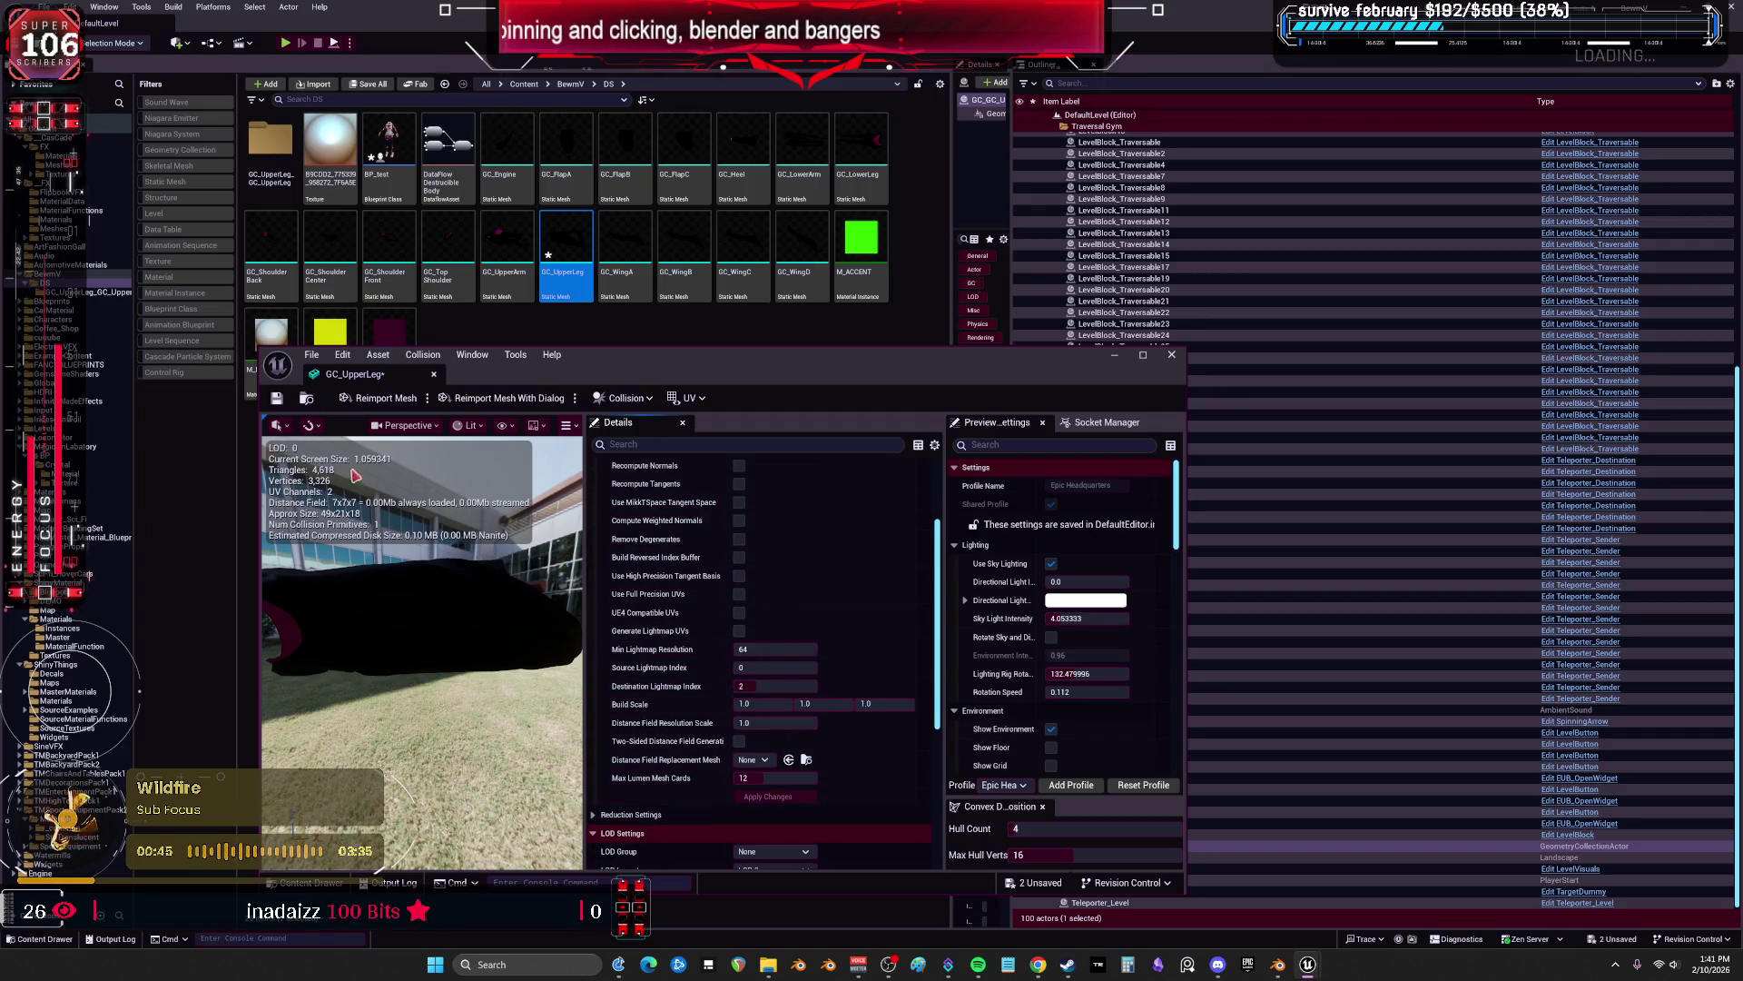
# Rebuild GC_UpperArm with weighted normals turned off and save it.
pyautogui.click(434, 375)
pyautogui.doubleClick(508, 254)
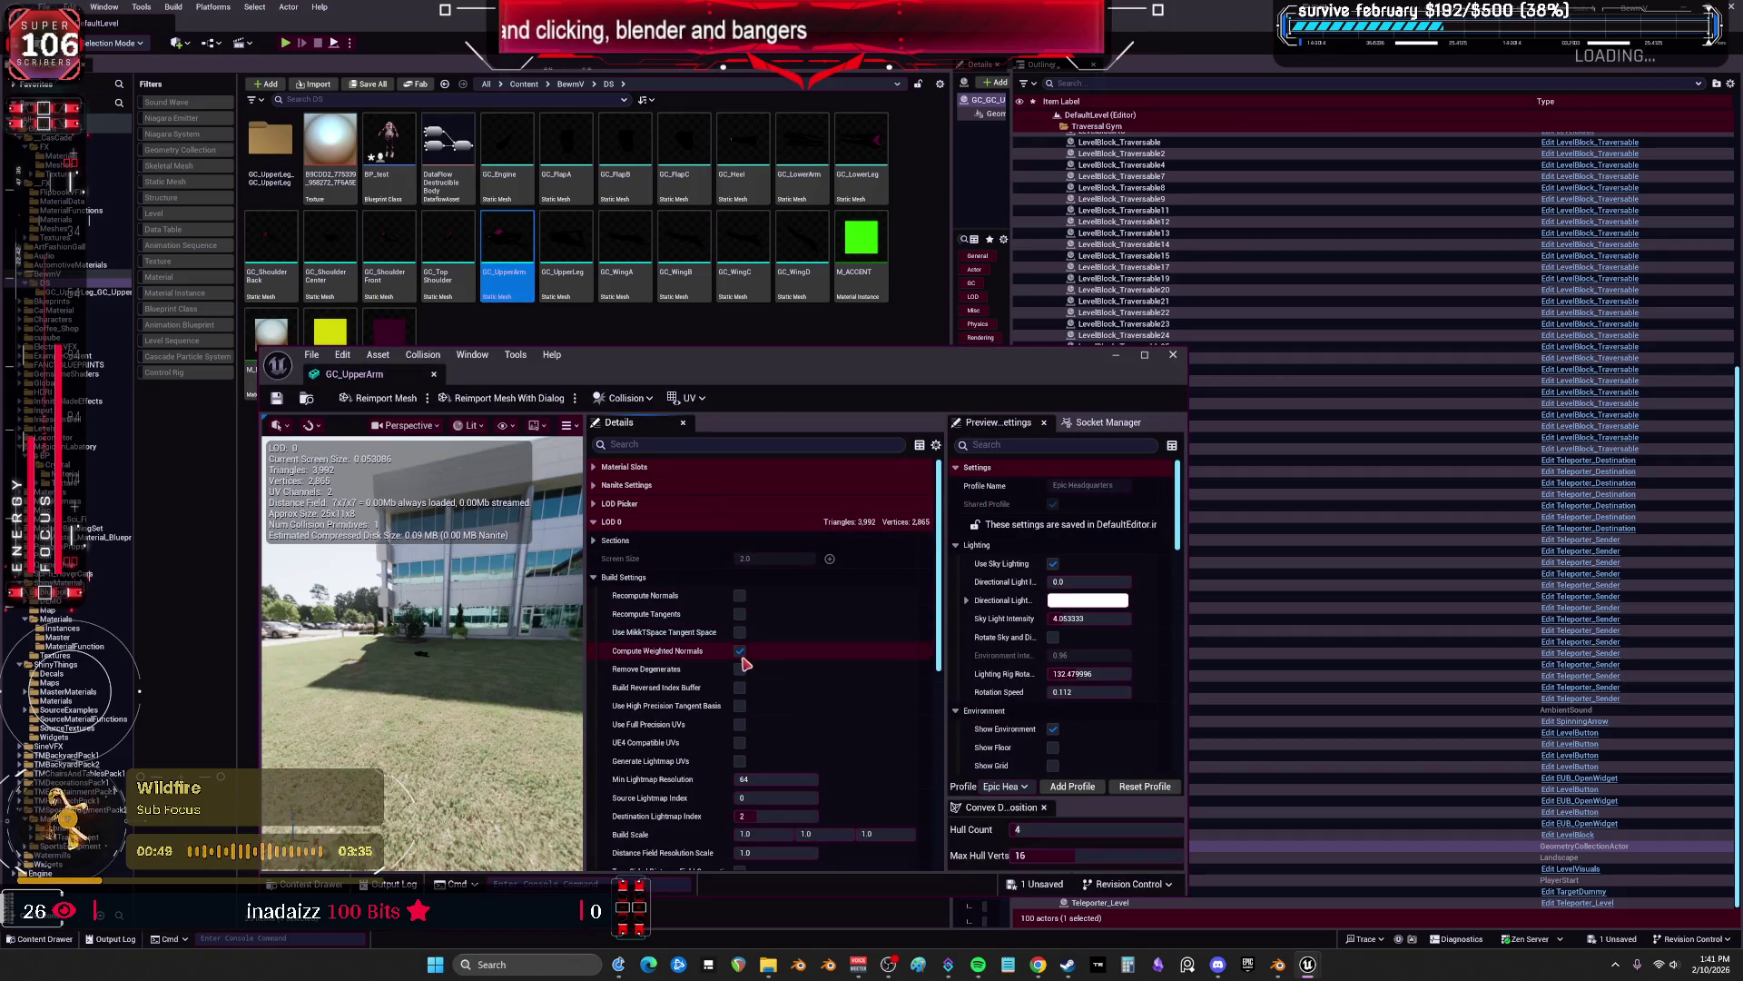
pyautogui.click(740, 652)
pyautogui.scroll(-3, 742, 654)
pyautogui.click(768, 797)
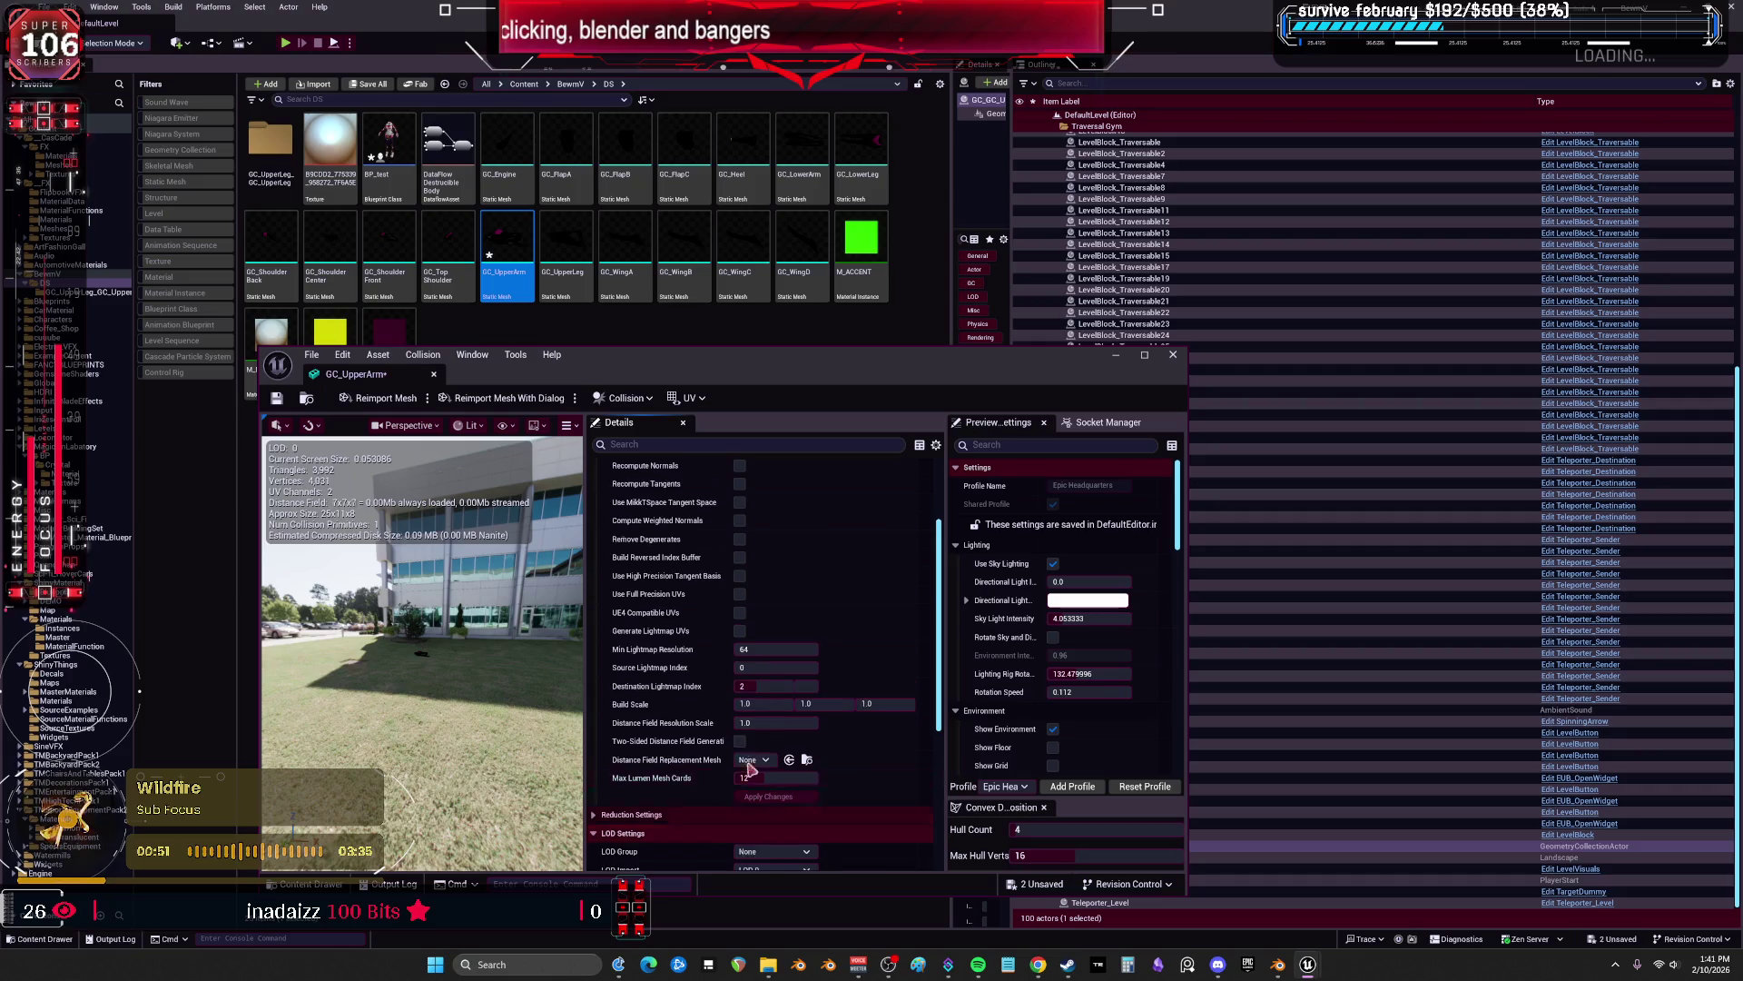
pyautogui.click(277, 400)
# Turn off recomputed normals, tangents and weighted normals on GC_TopShoulder and save it.
pyautogui.doubleClick(449, 253)
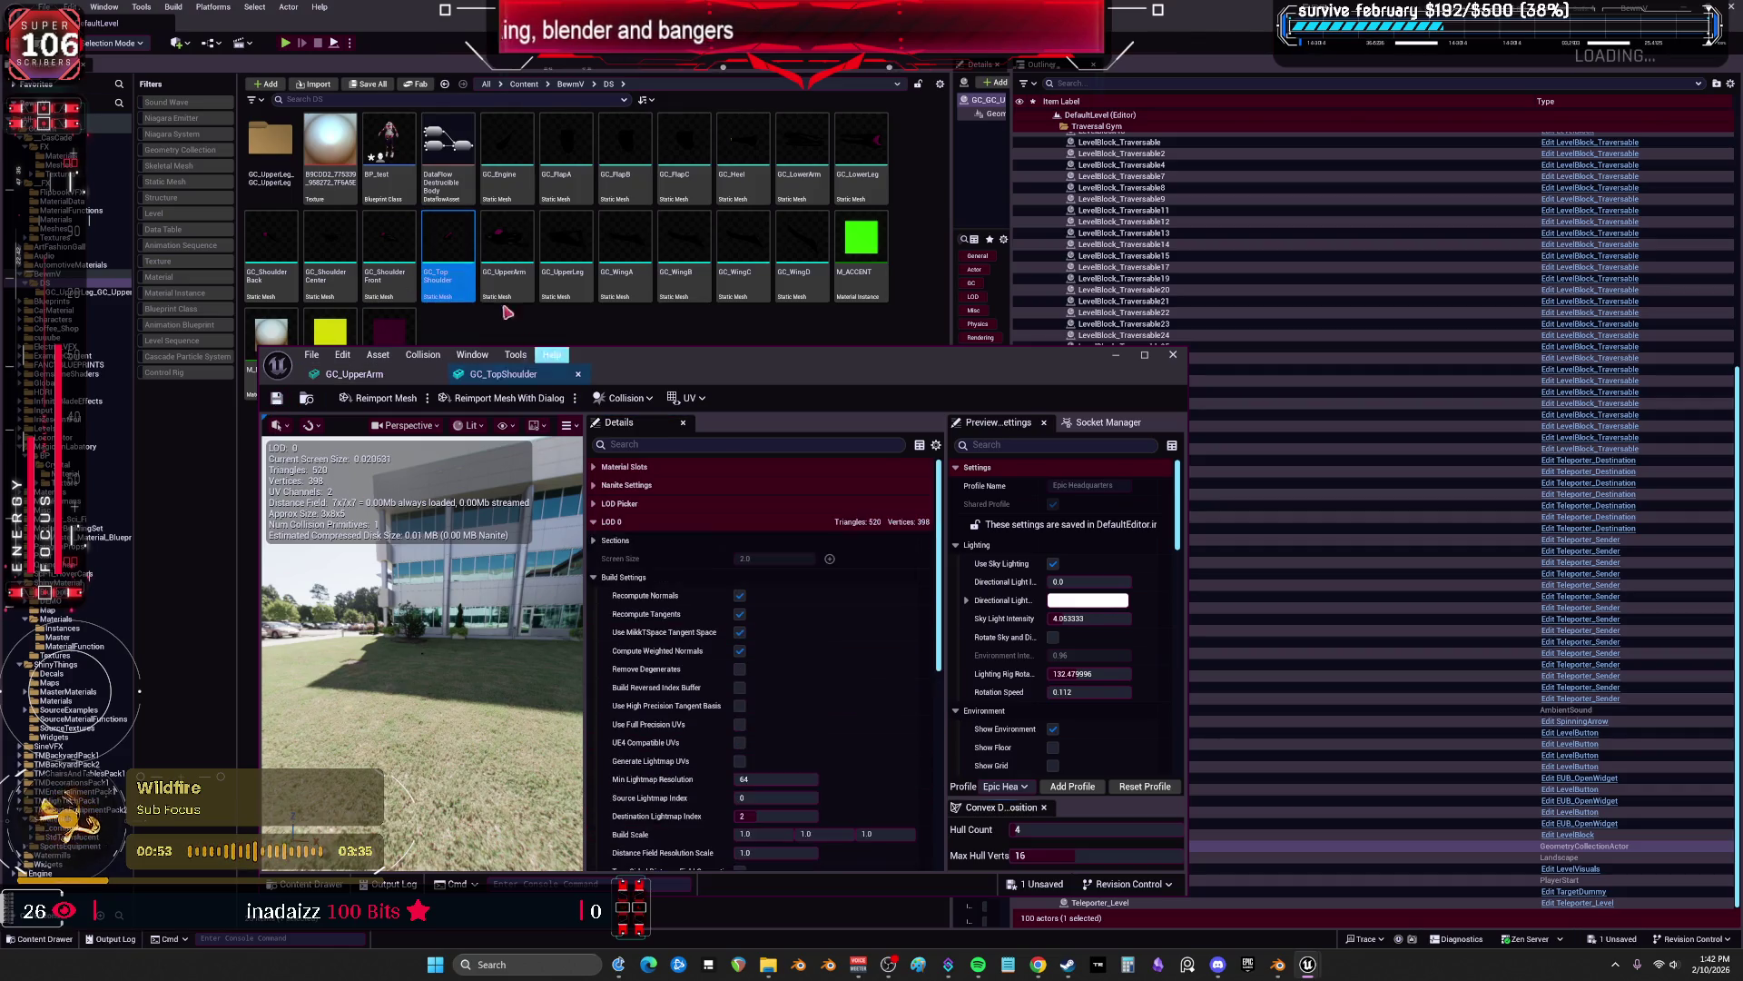
pyautogui.click(740, 595)
pyautogui.click(740, 613)
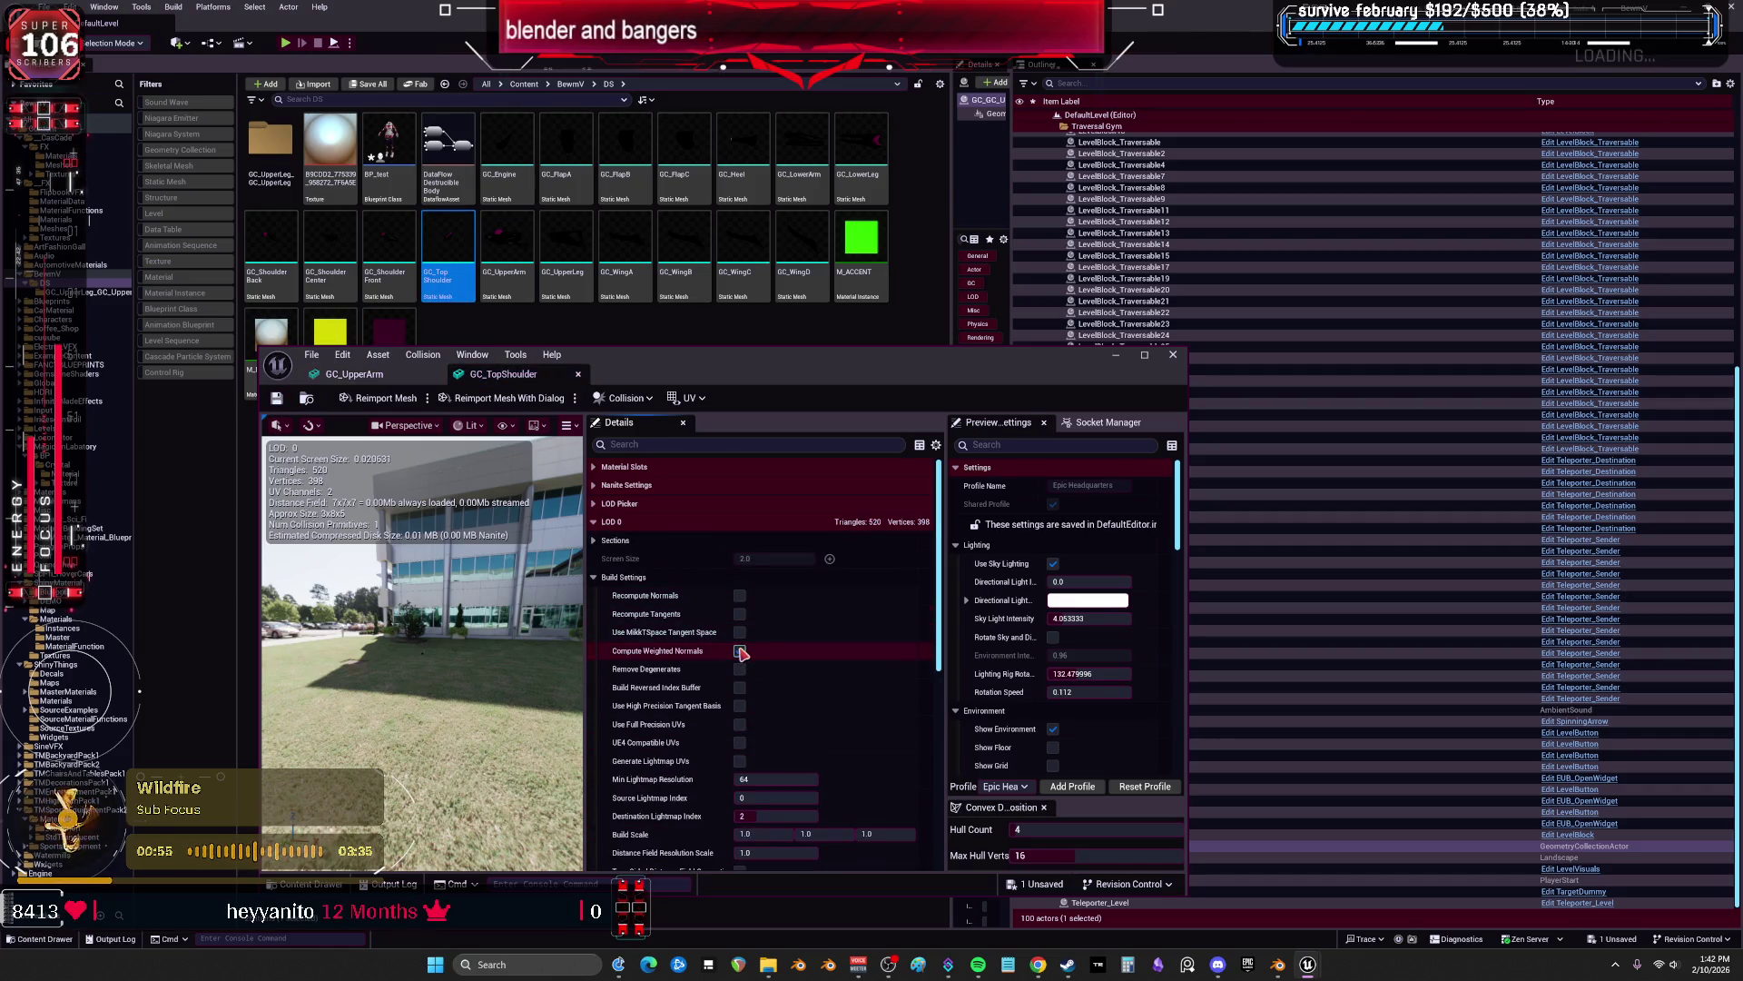
pyautogui.click(739, 652)
pyautogui.scroll(-2, 820, 727)
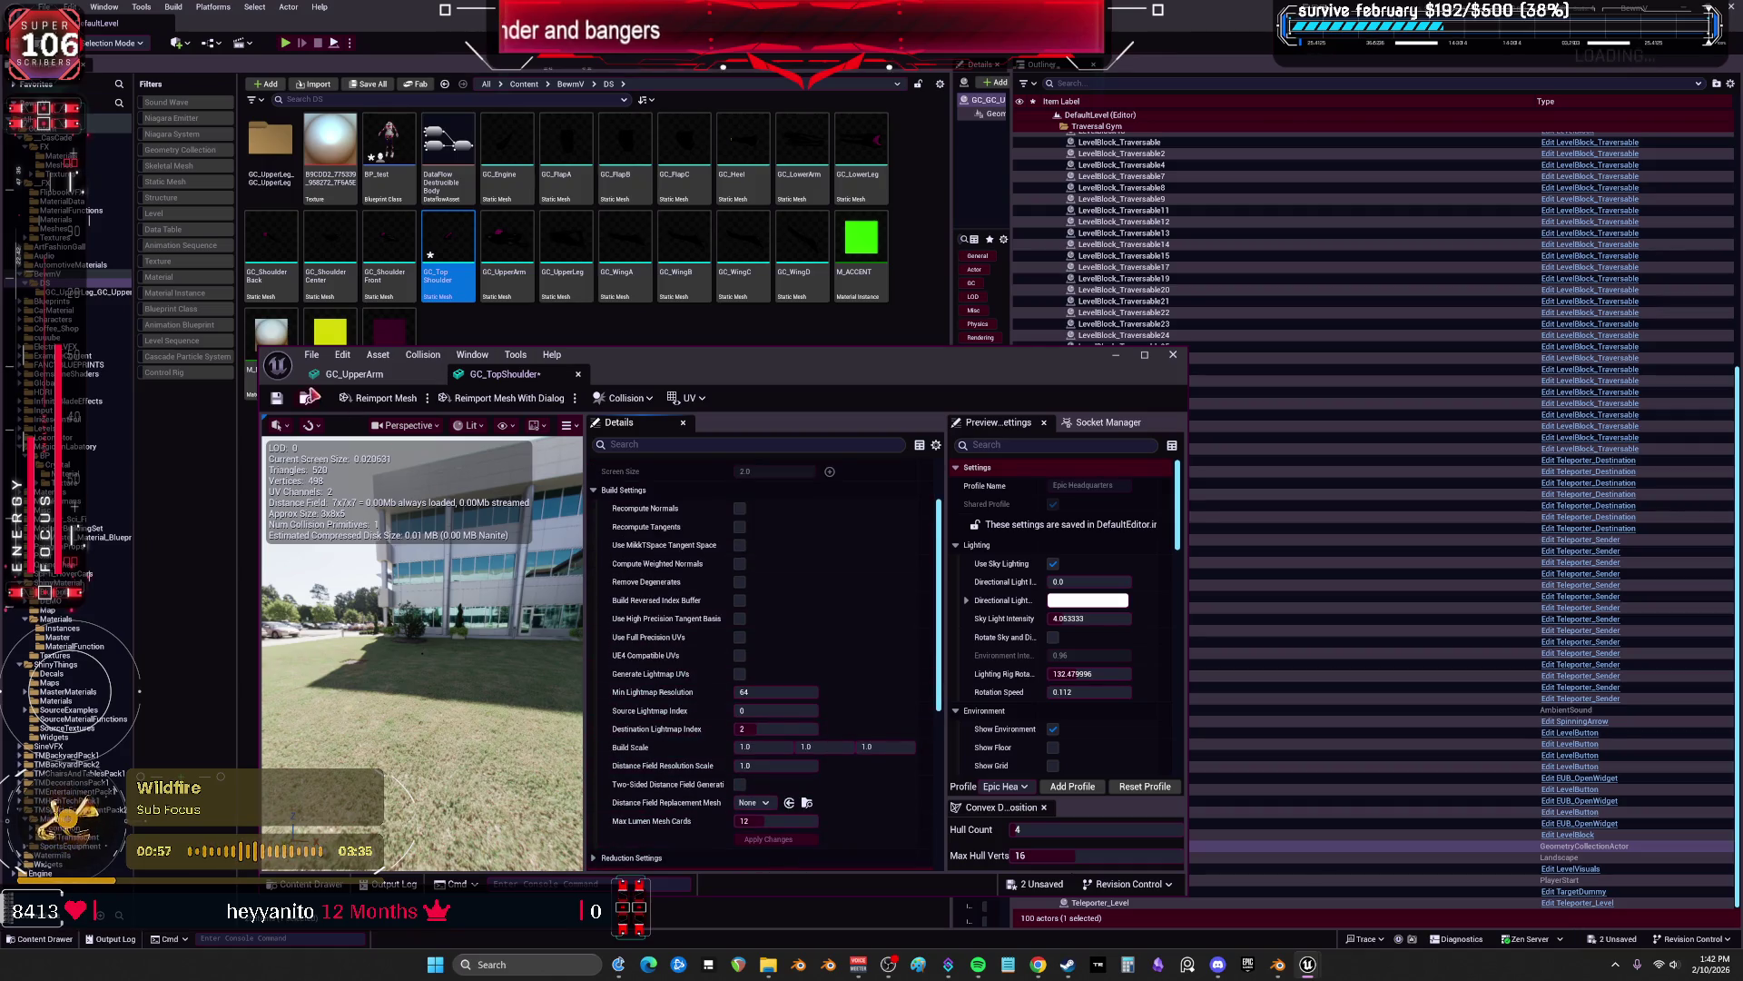
pyautogui.click(277, 398)
# Save GC_ShoulderFront and GC_ShoulderCenter with the updated build settings.
pyautogui.doubleClick(407, 253)
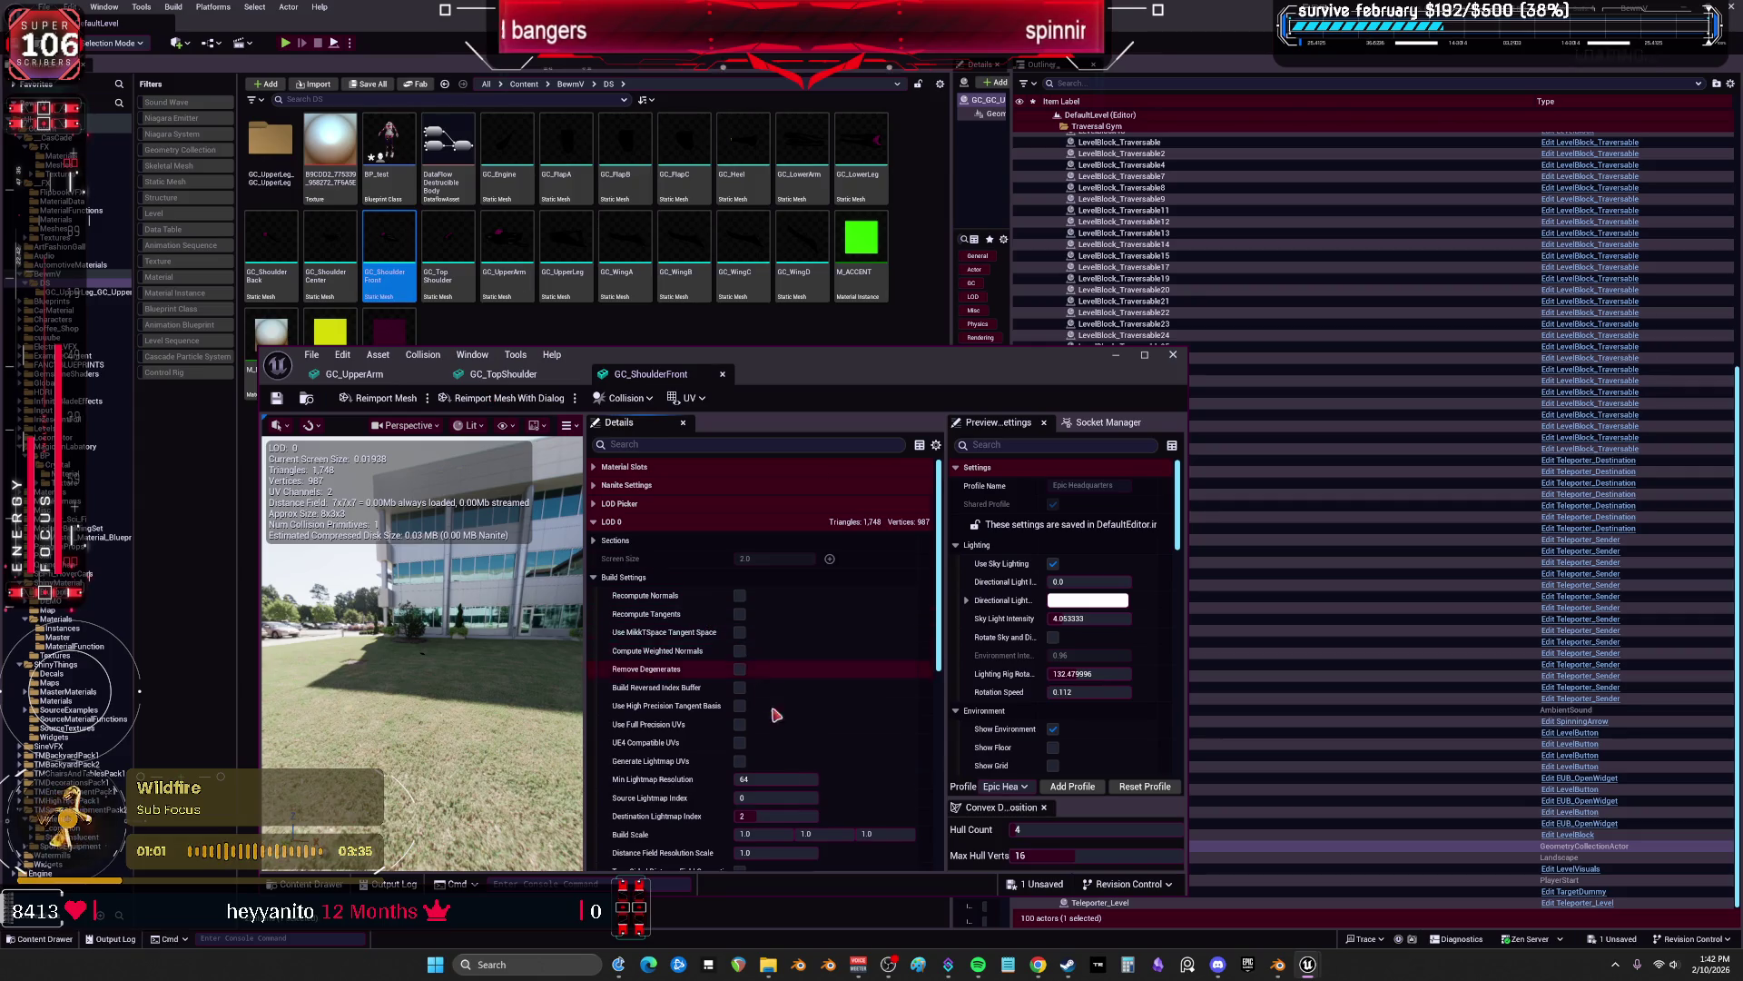
pyautogui.scroll(-2, 777, 715)
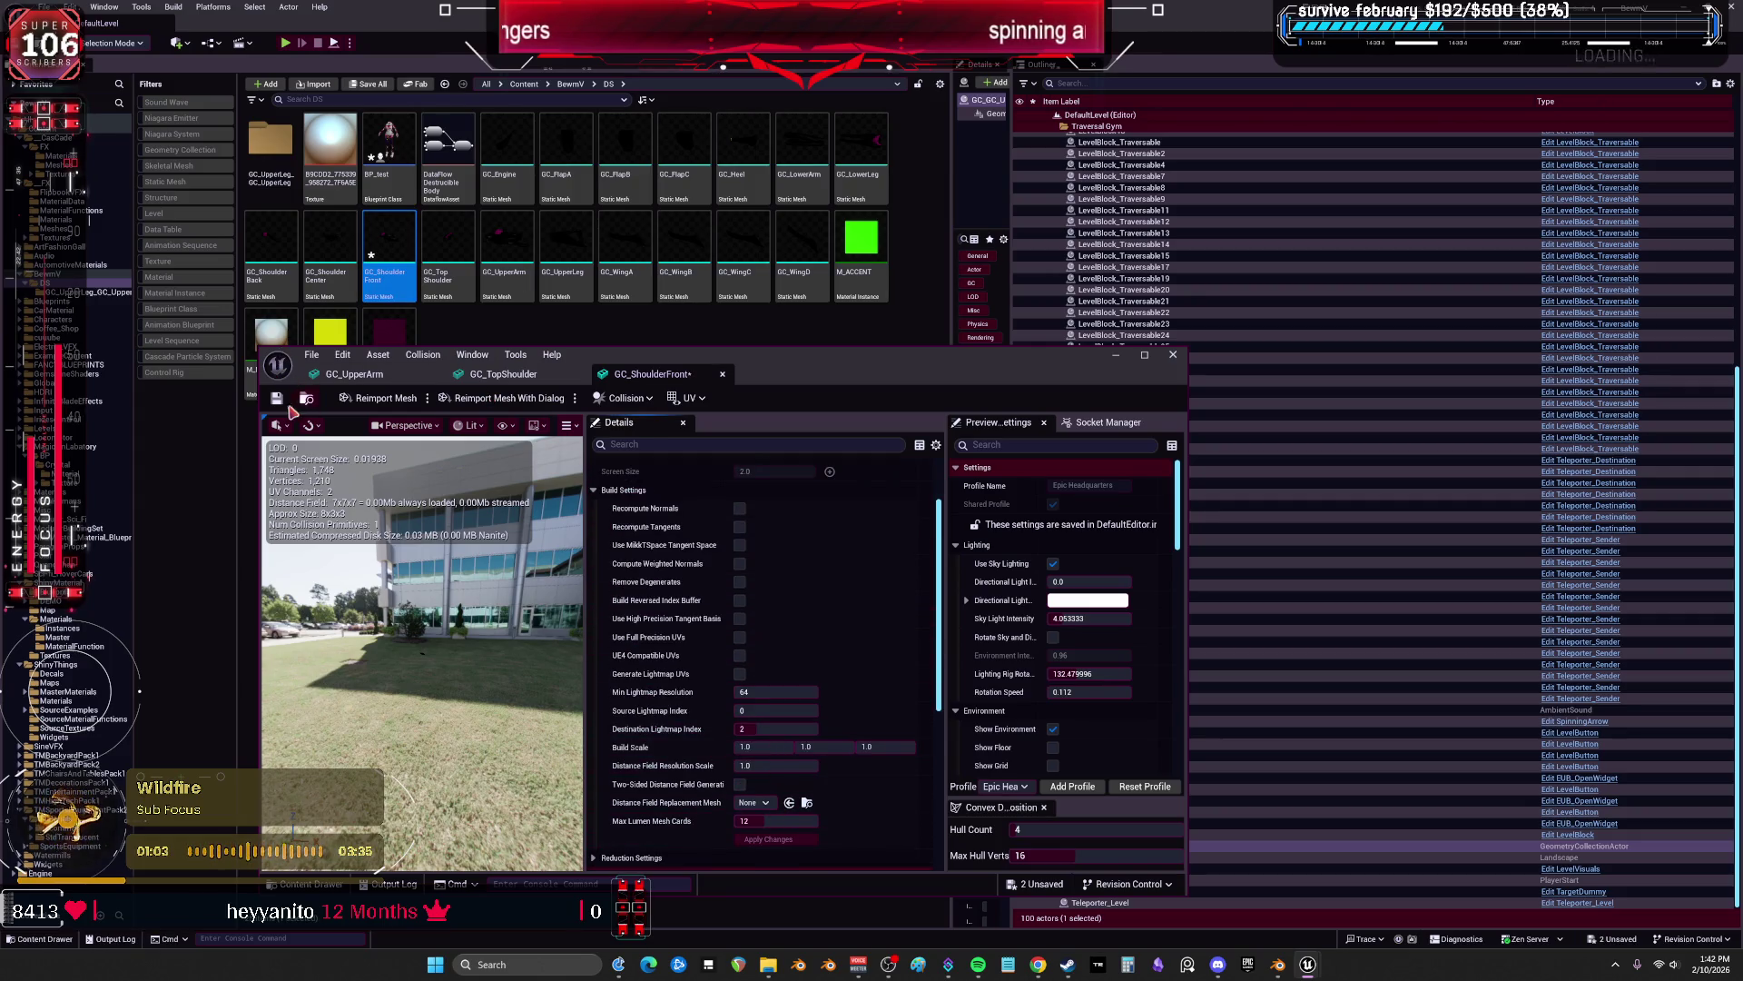
pyautogui.click(276, 398)
pyautogui.doubleClick(330, 252)
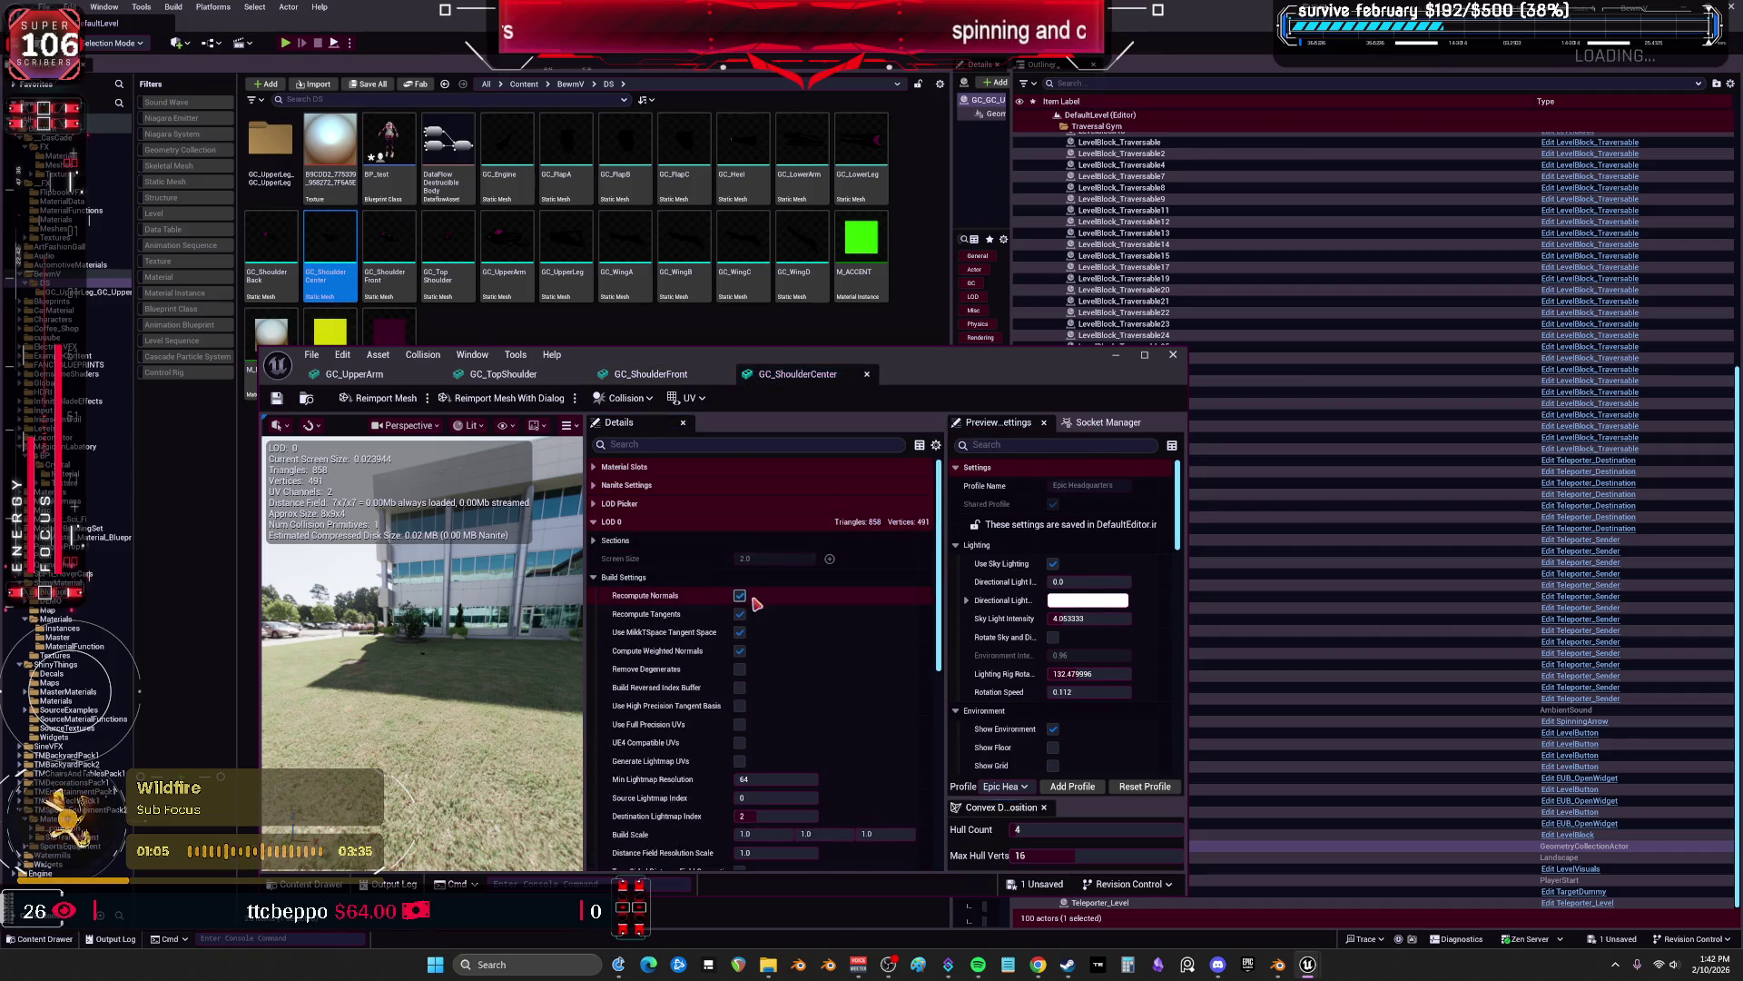
pyautogui.scroll(-3, 740, 660)
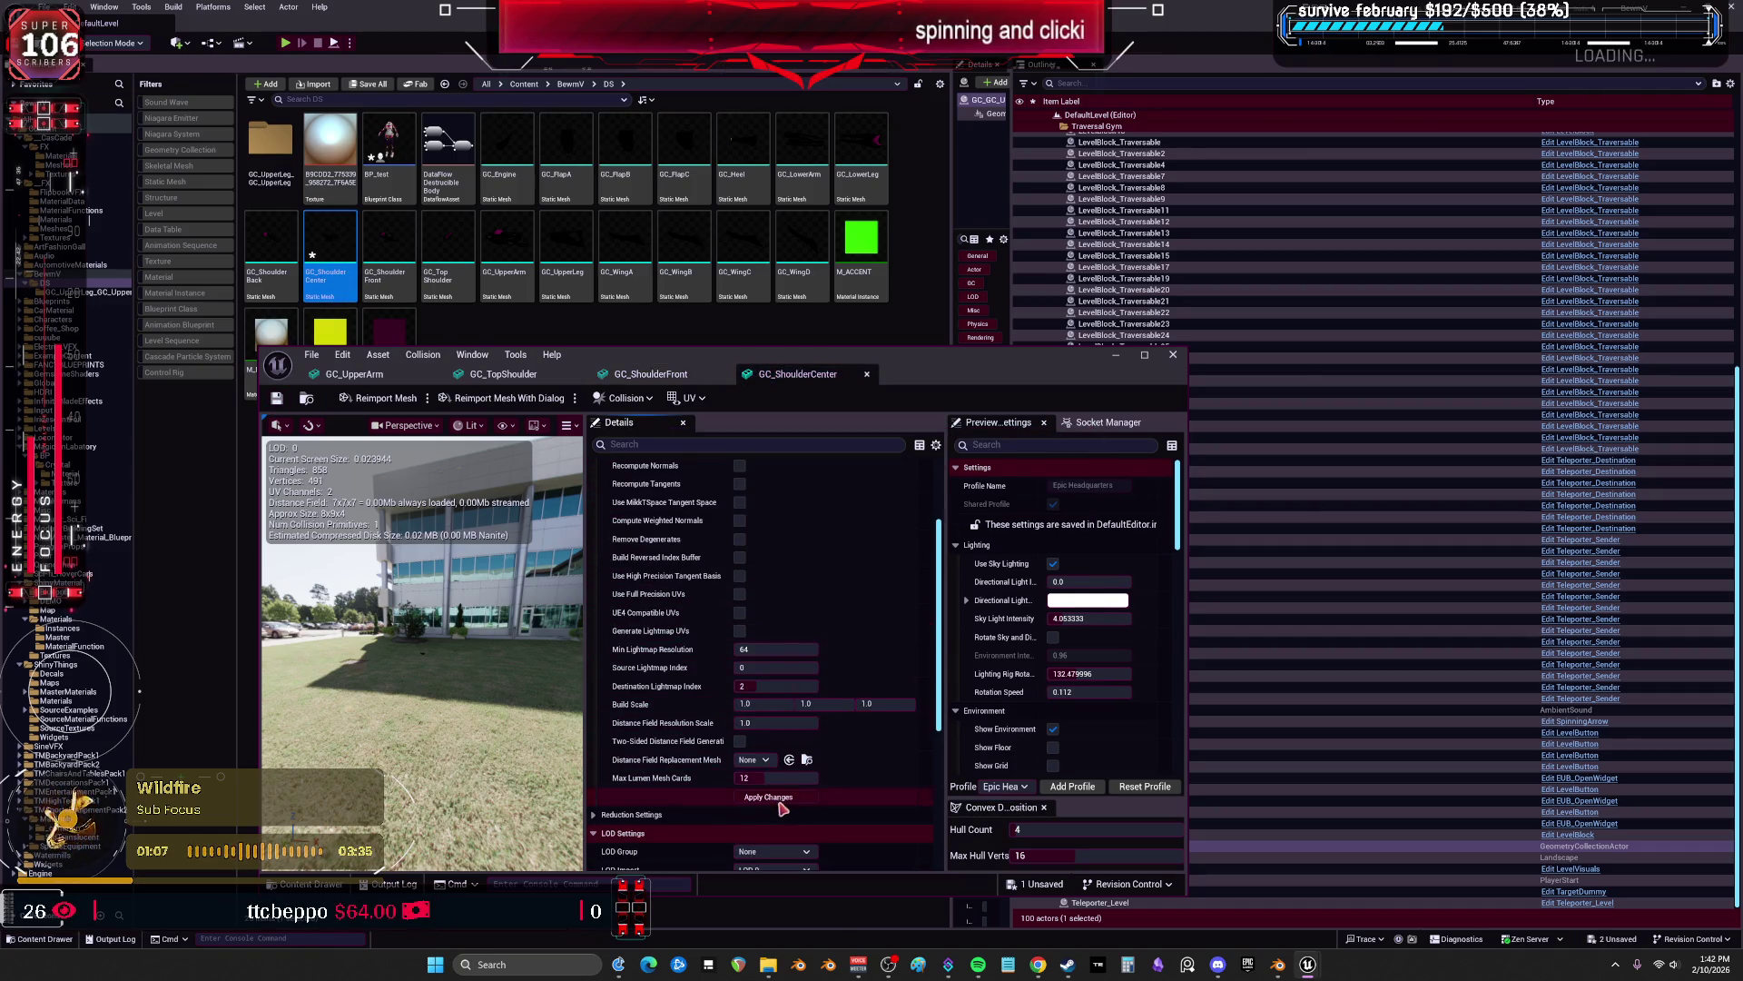
pyautogui.click(277, 398)
# Apply the new build settings to GC_ShoulderBack, then bring up GC_LowerLeg.
pyautogui.doubleClick(271, 252)
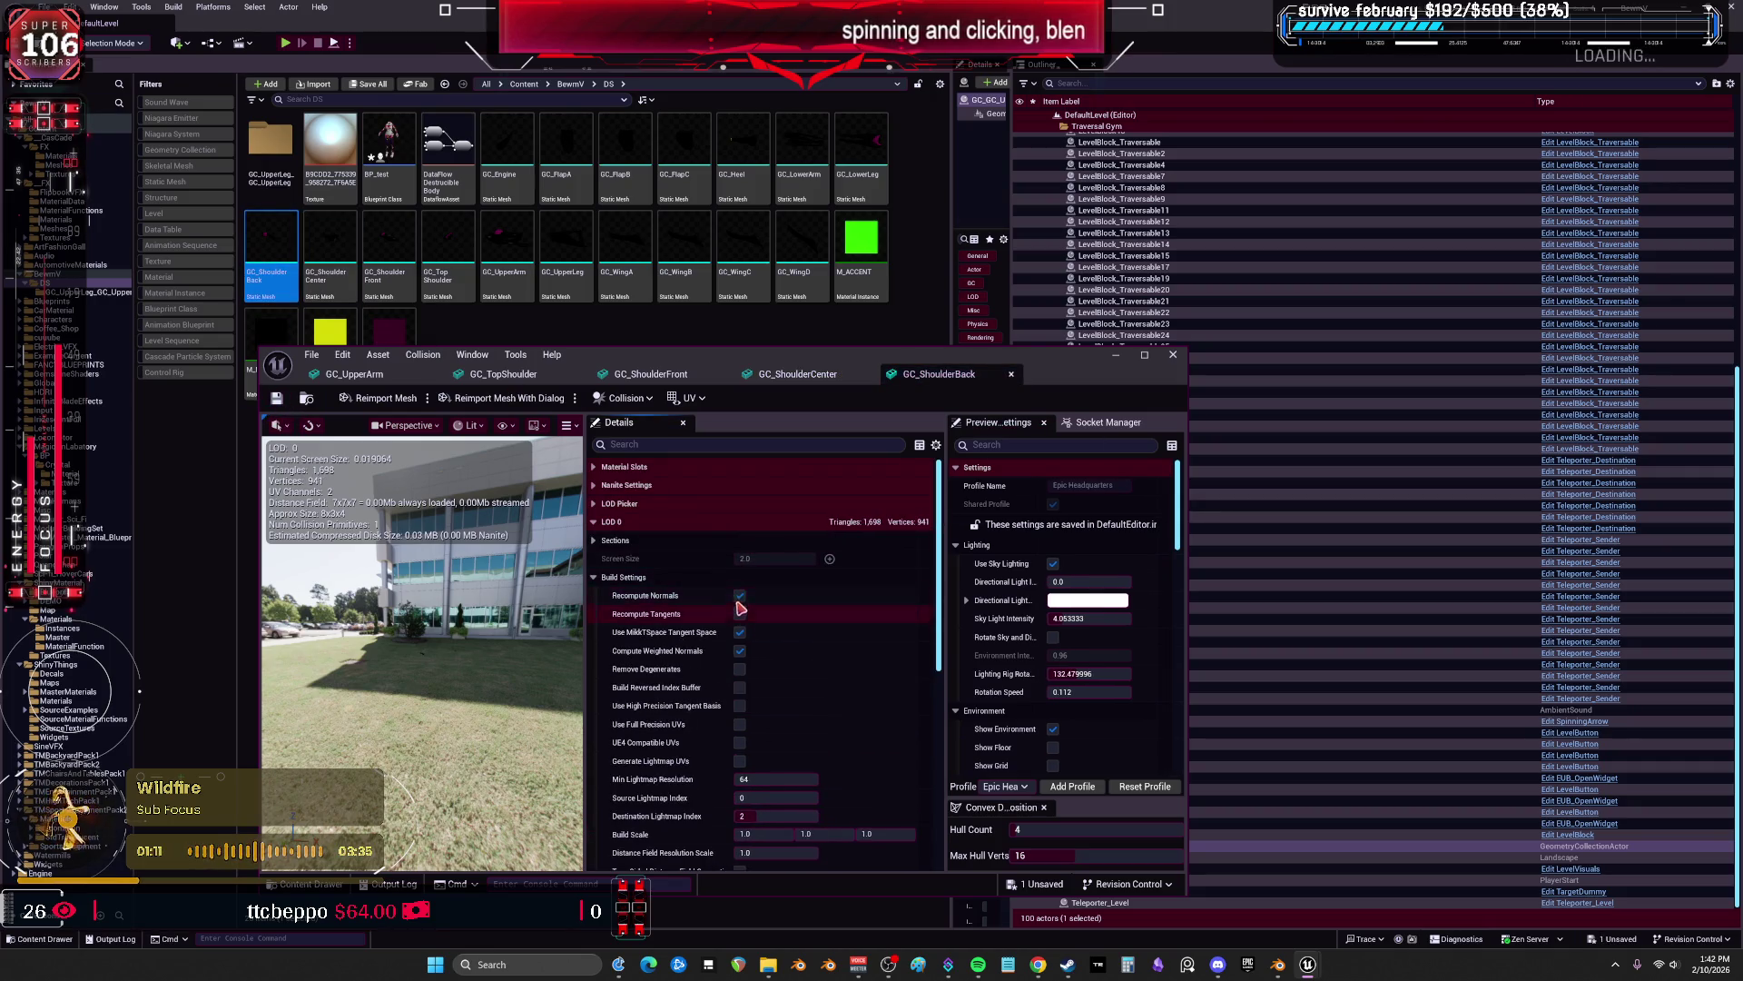
pyautogui.scroll(-3, 742, 647)
pyautogui.click(768, 817)
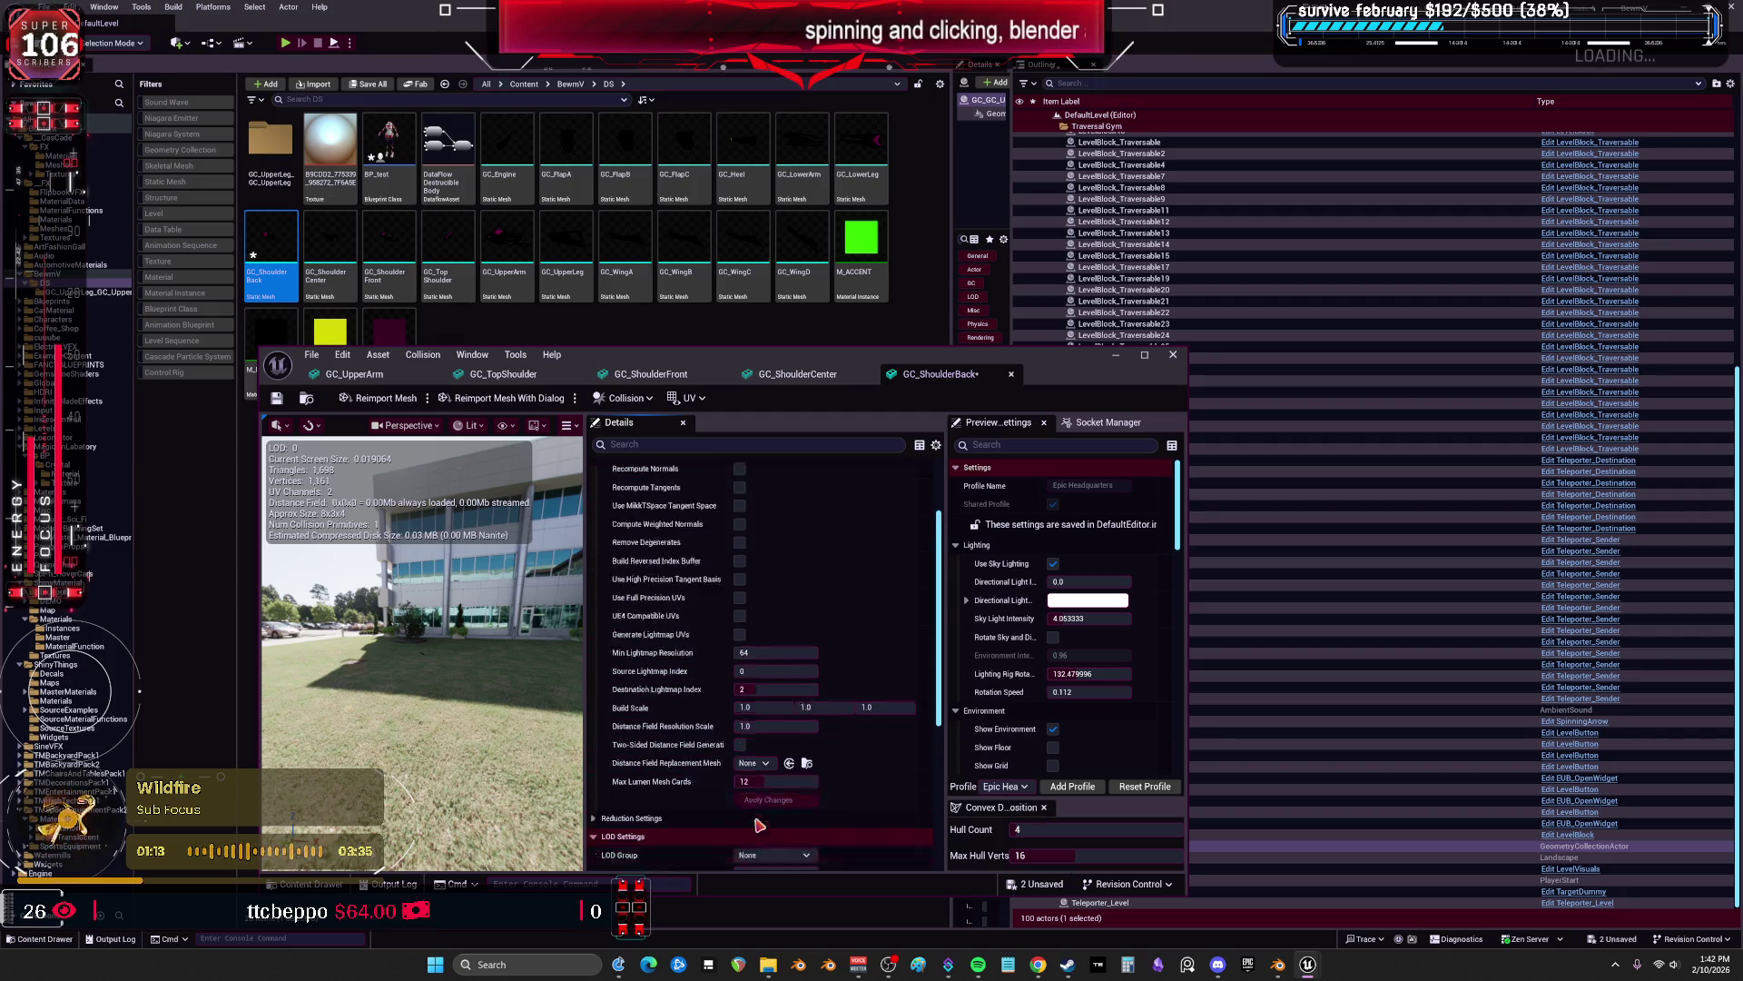
pyautogui.doubleClick(884, 159)
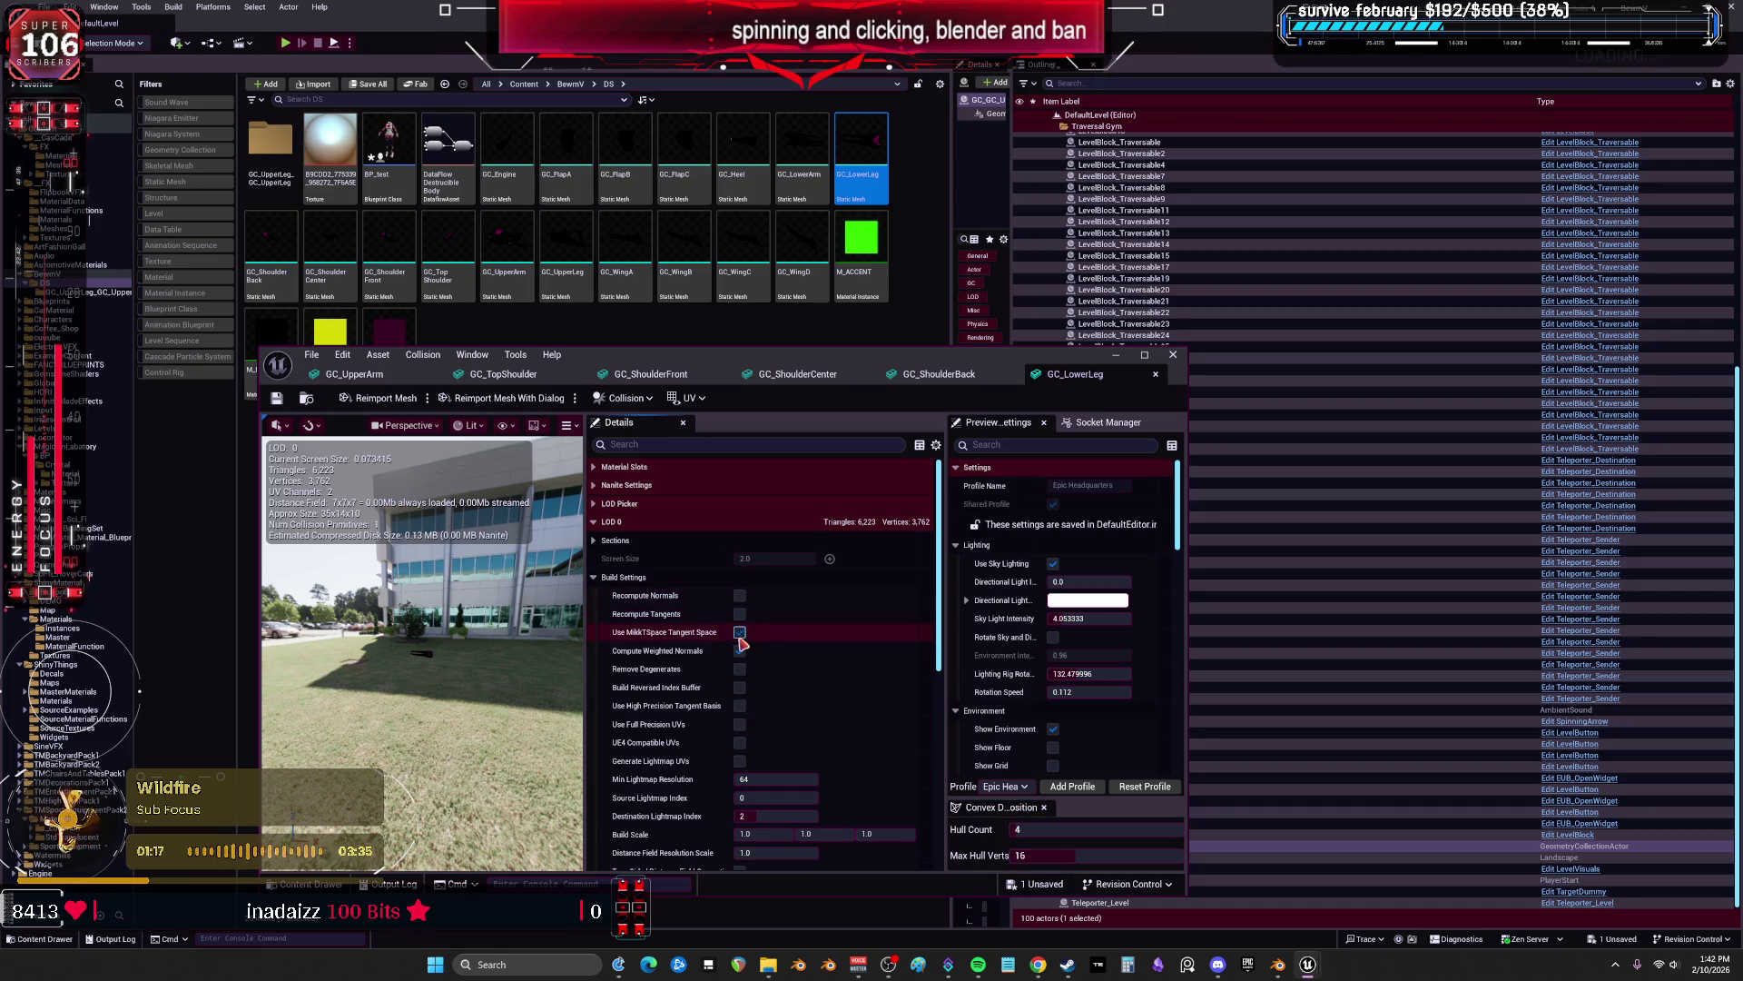
# Rebuild GC_LowerLeg without MikkTSpace tangents and GC_LowerArm with the new settings, saving both.
pyautogui.click(740, 633)
pyautogui.scroll(-3, 742, 643)
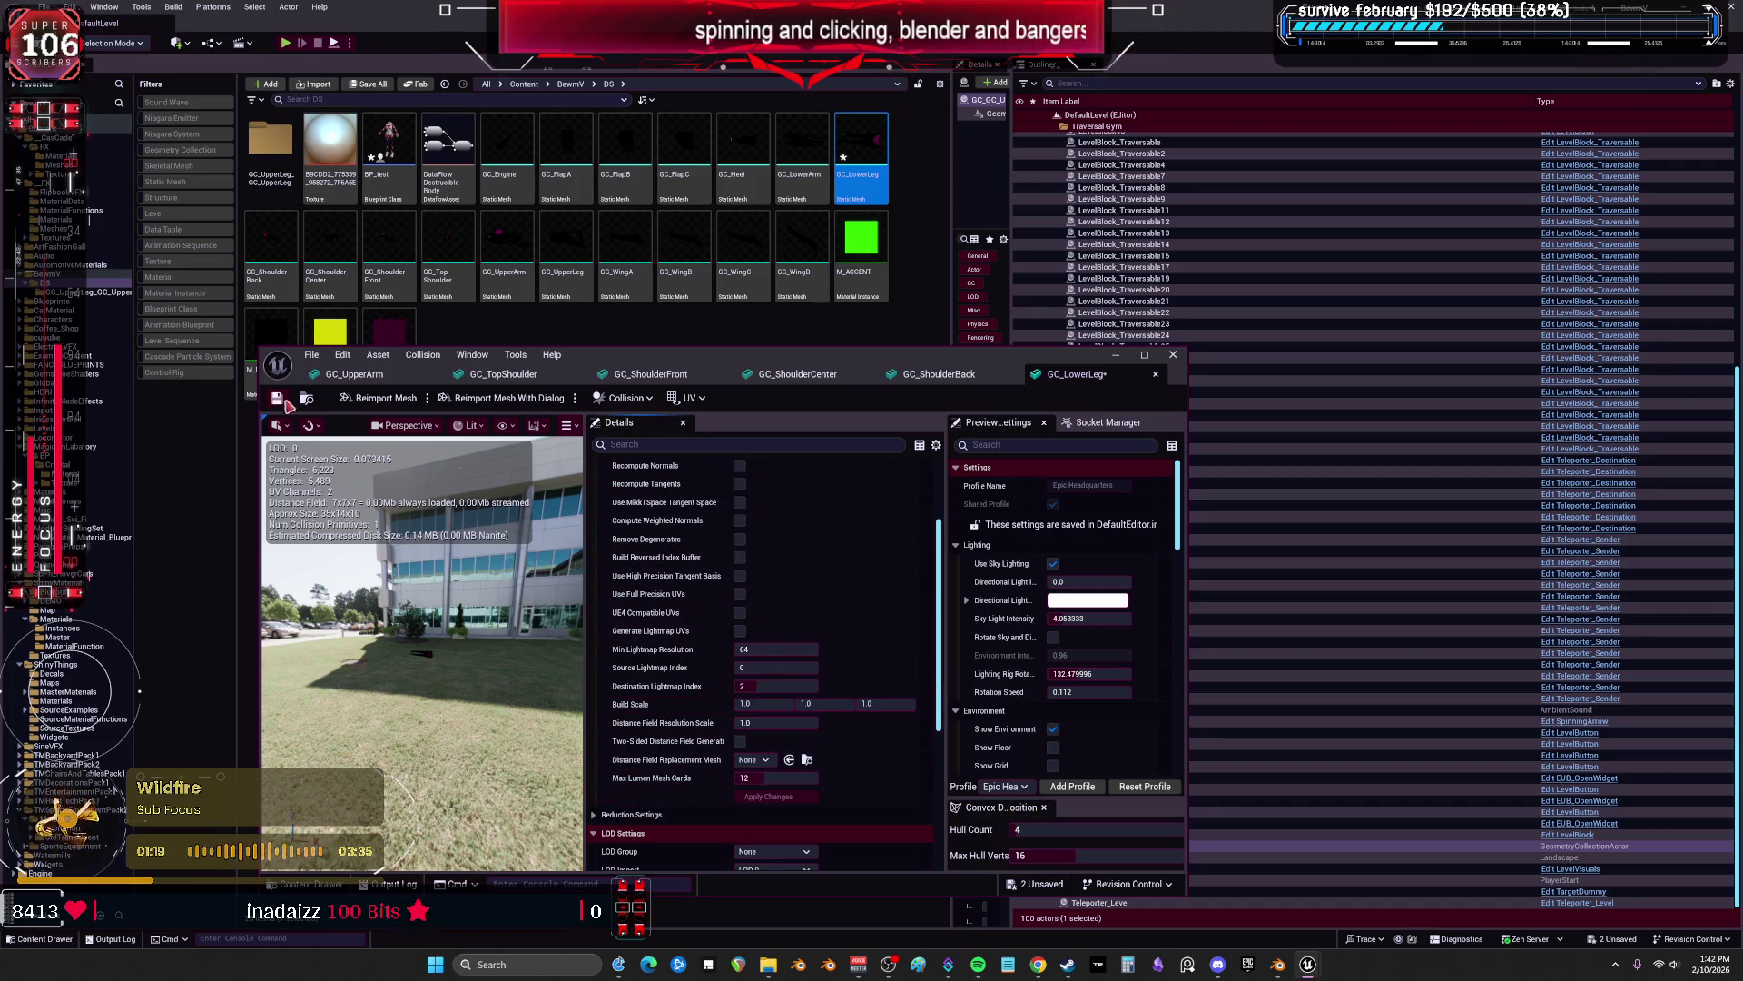
pyautogui.click(279, 398)
pyautogui.doubleClick(803, 158)
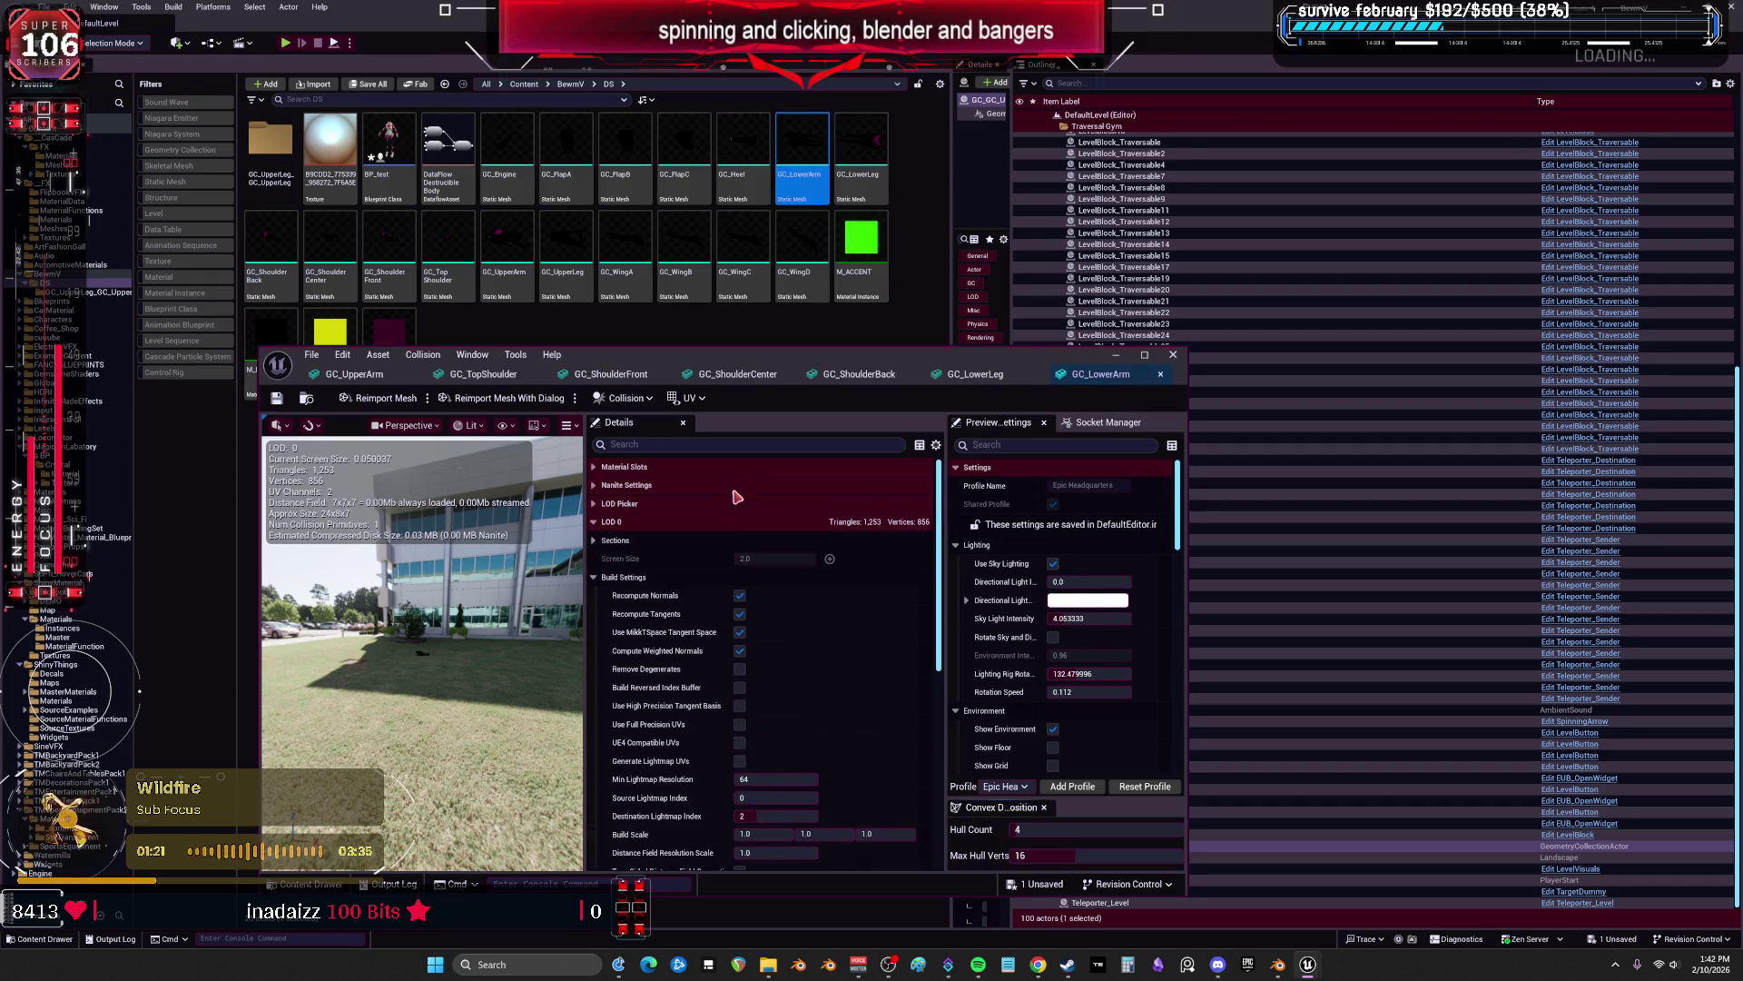
pyautogui.scroll(-3, 744, 718)
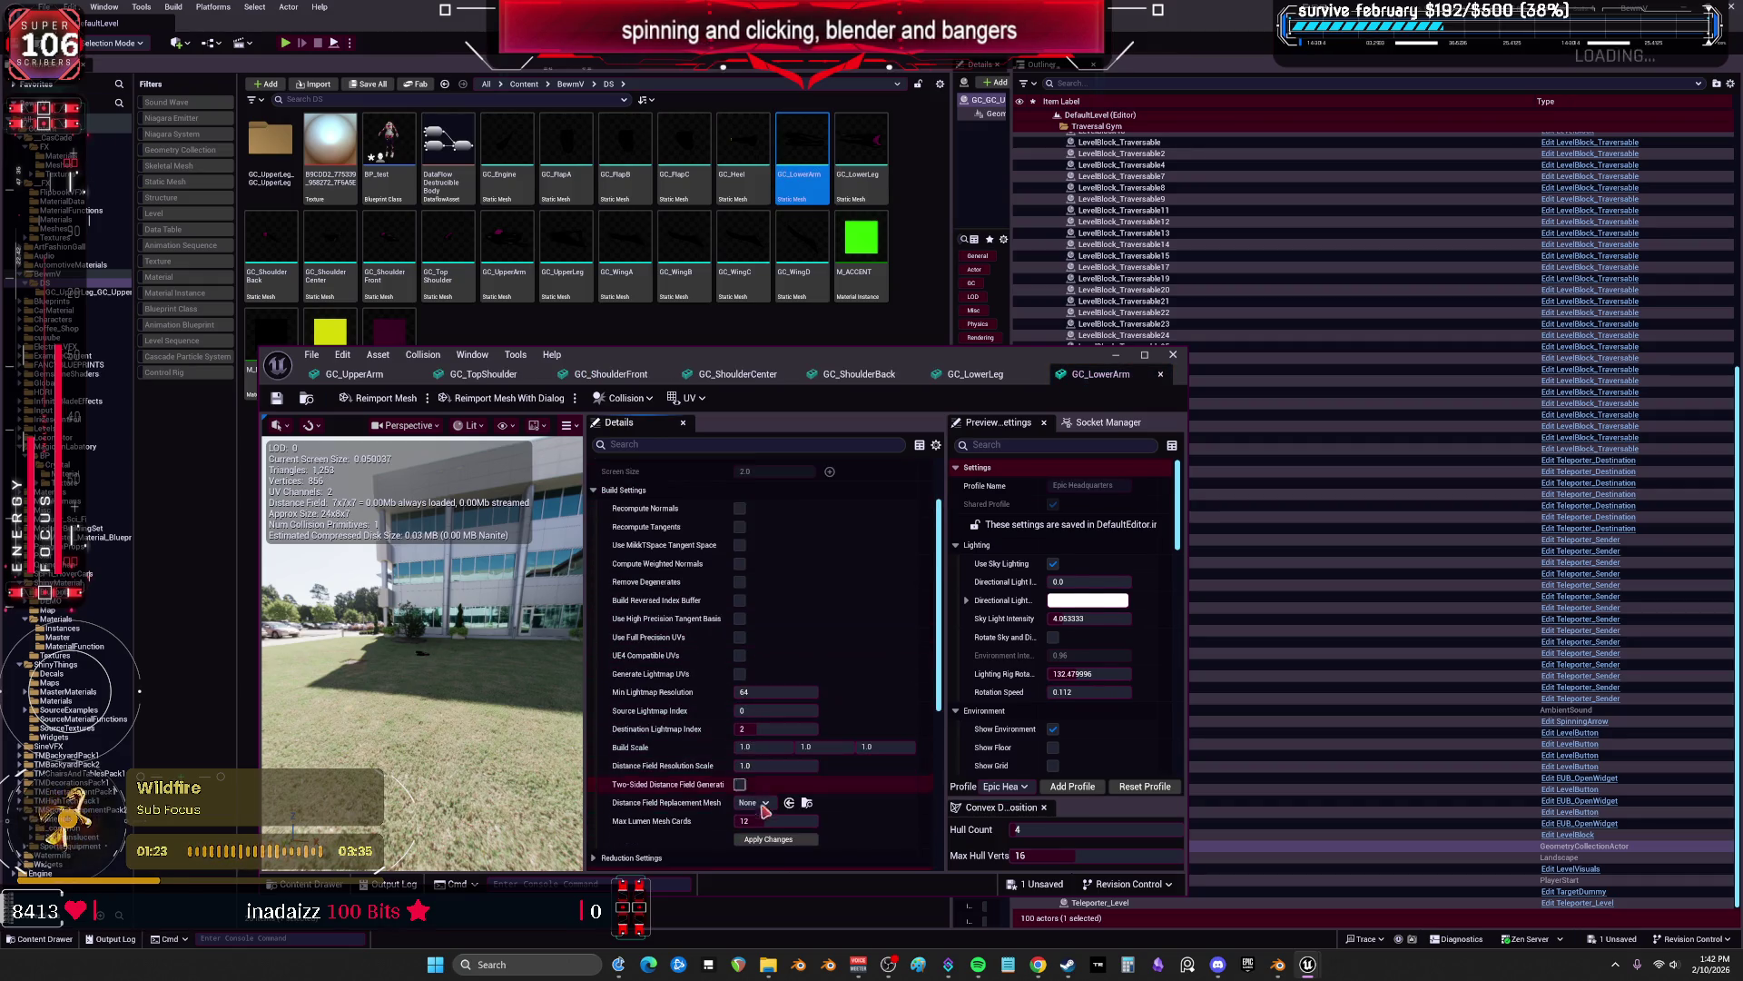
pyautogui.click(761, 840)
pyautogui.click(754, 192)
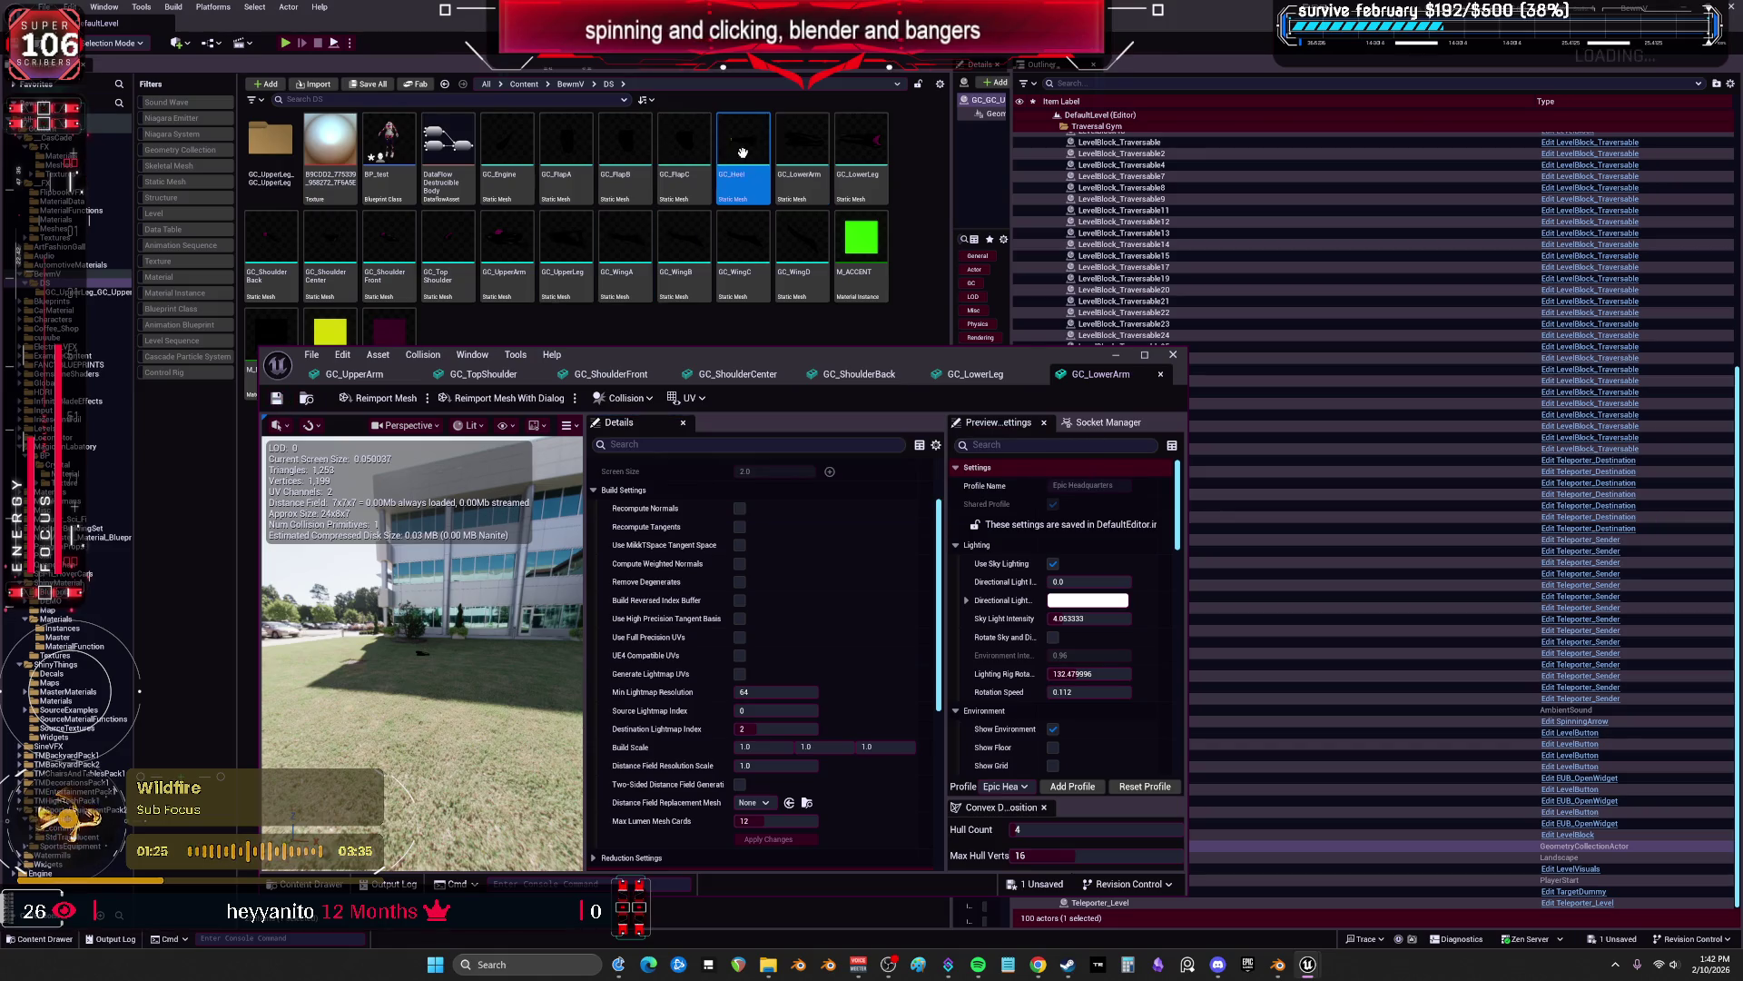
# Rebuild GC_Heel with the new build settings and save it.
pyautogui.doubleClick(759, 213)
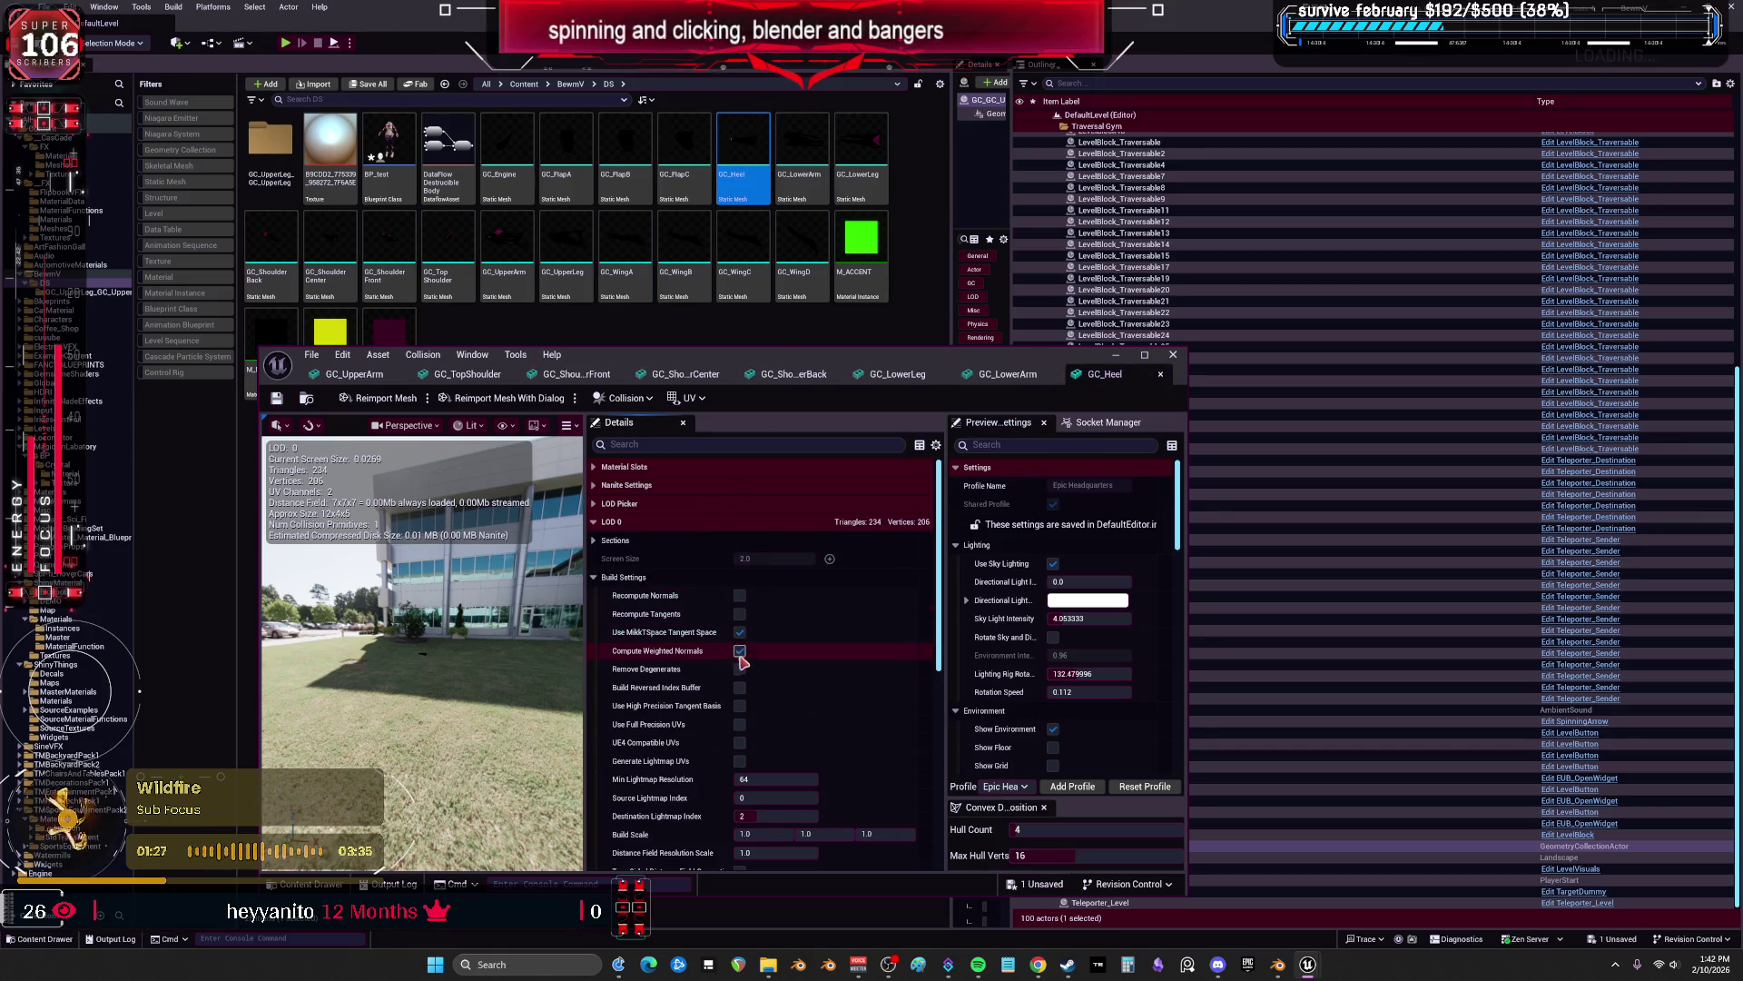
pyautogui.scroll(-1, 741, 661)
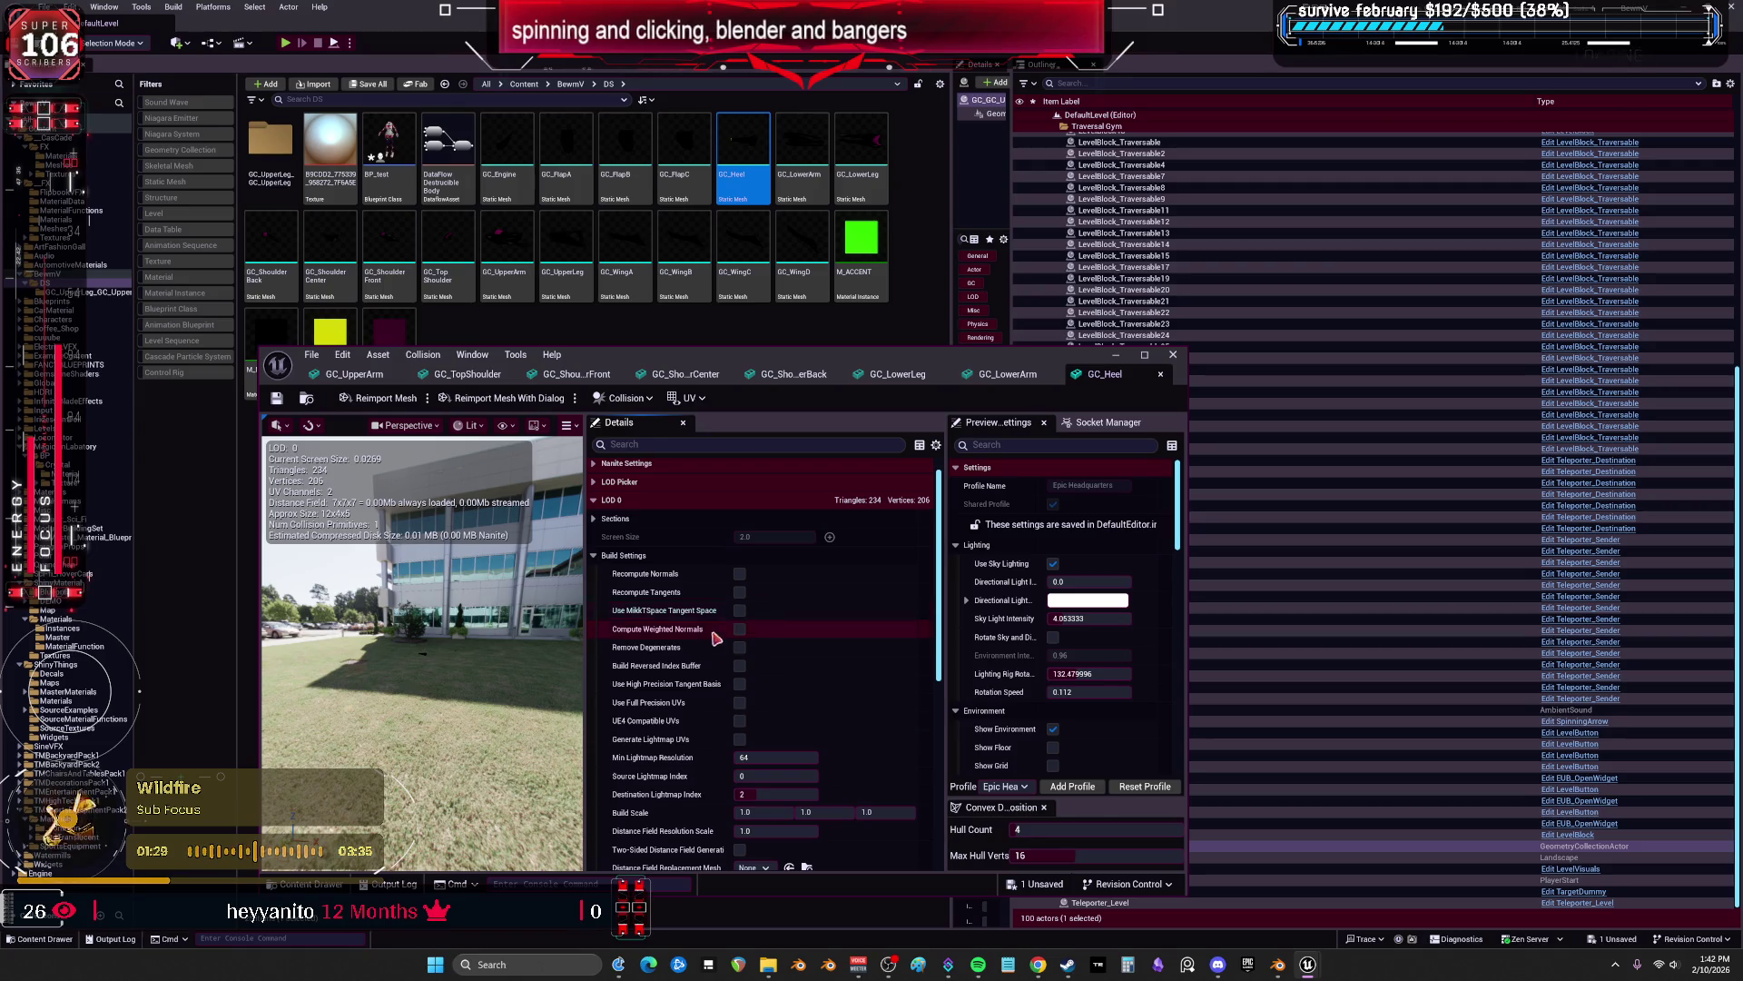
pyautogui.scroll(-6, 716, 639)
pyautogui.click(747, 775)
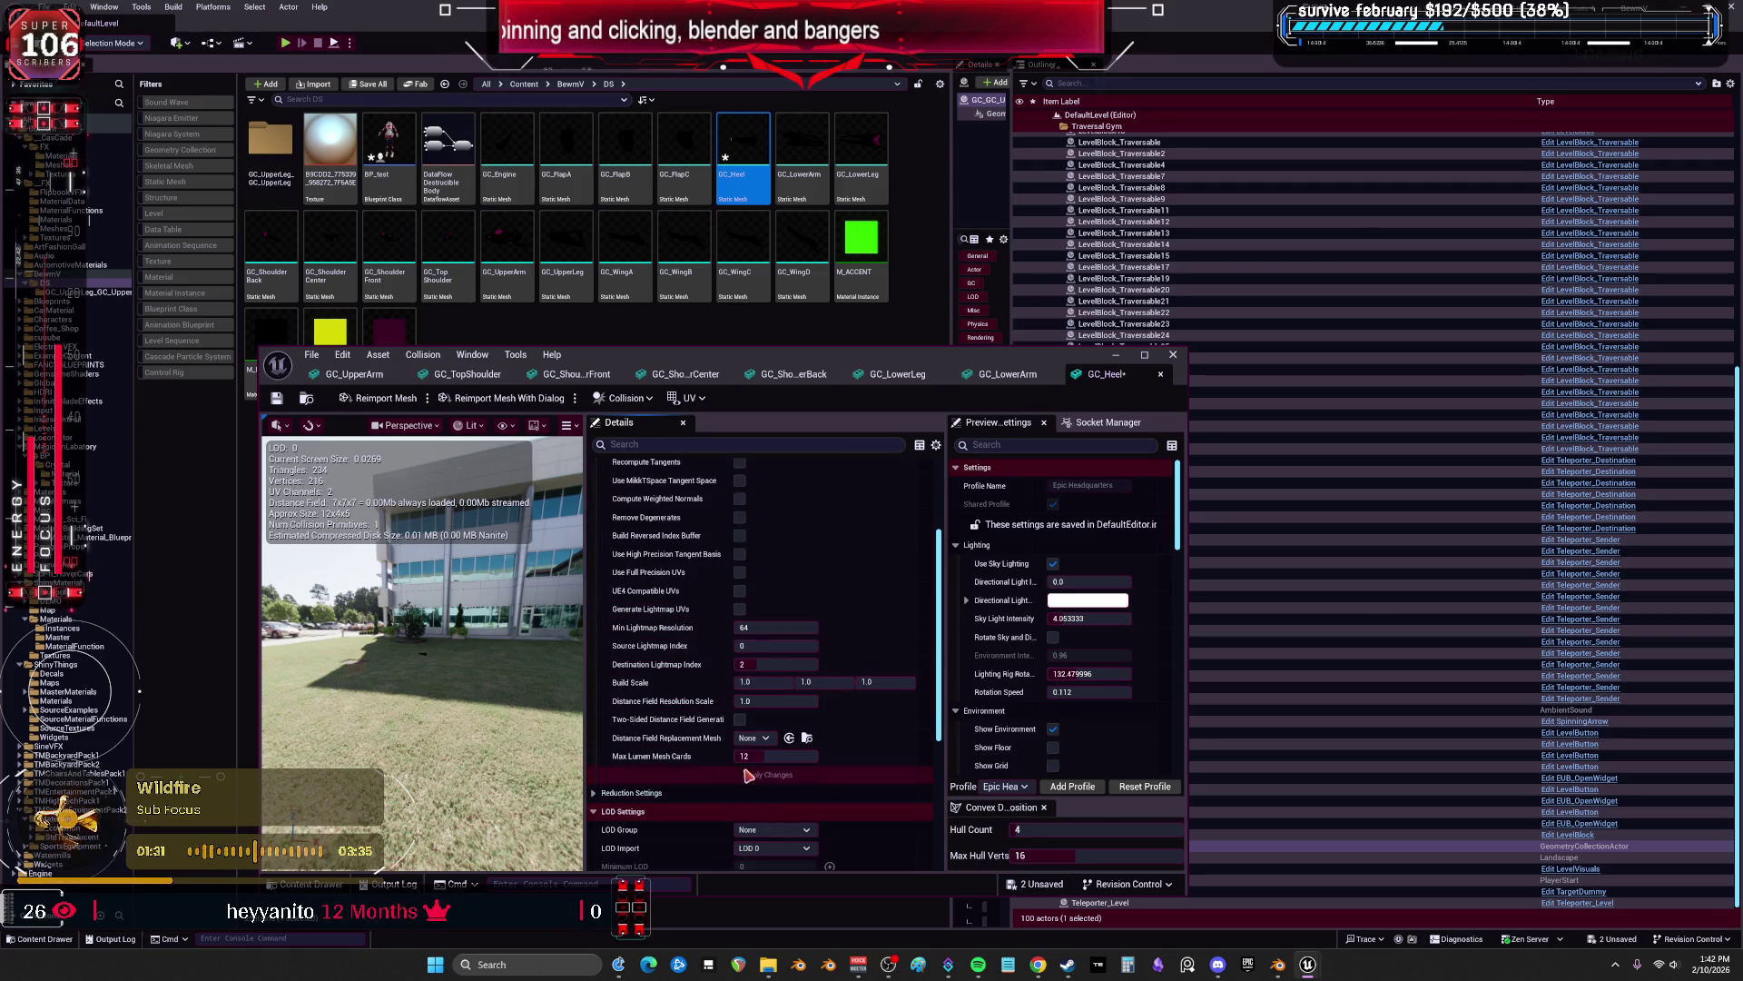
pyautogui.click(277, 399)
# Rebuild and save GC_FlapC, then check GC_FlapB's build settings.
pyautogui.doubleClick(685, 150)
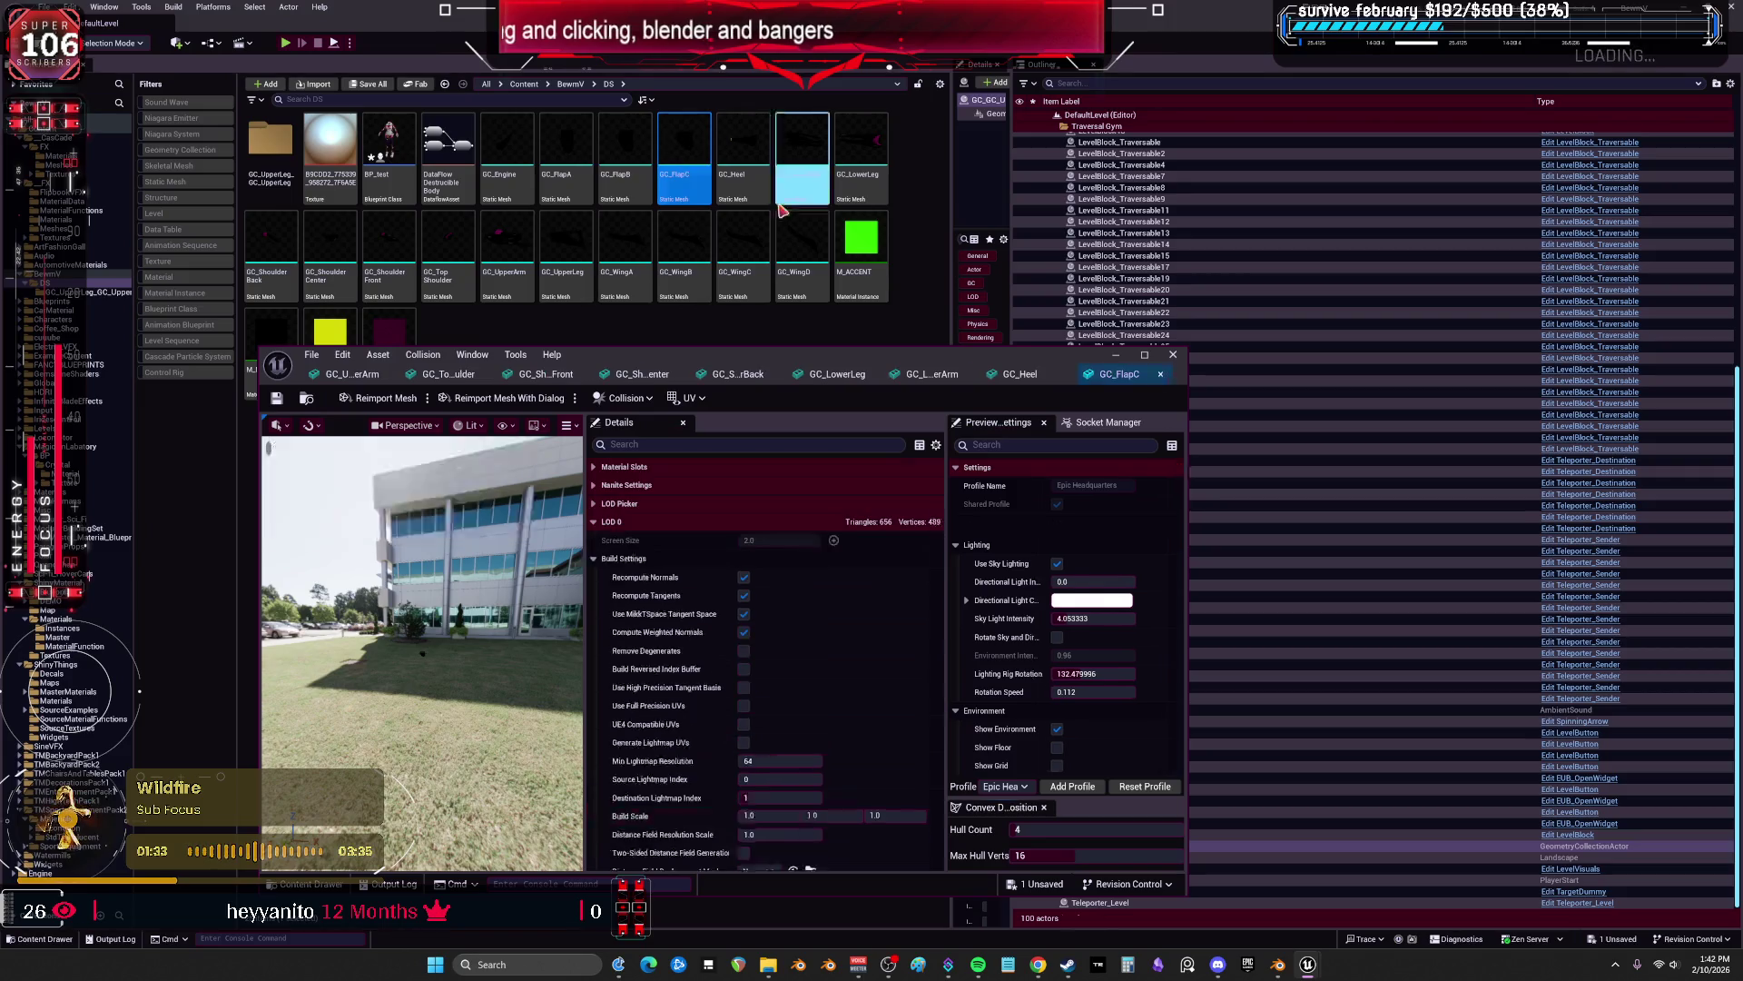
pyautogui.scroll(-8, 746, 717)
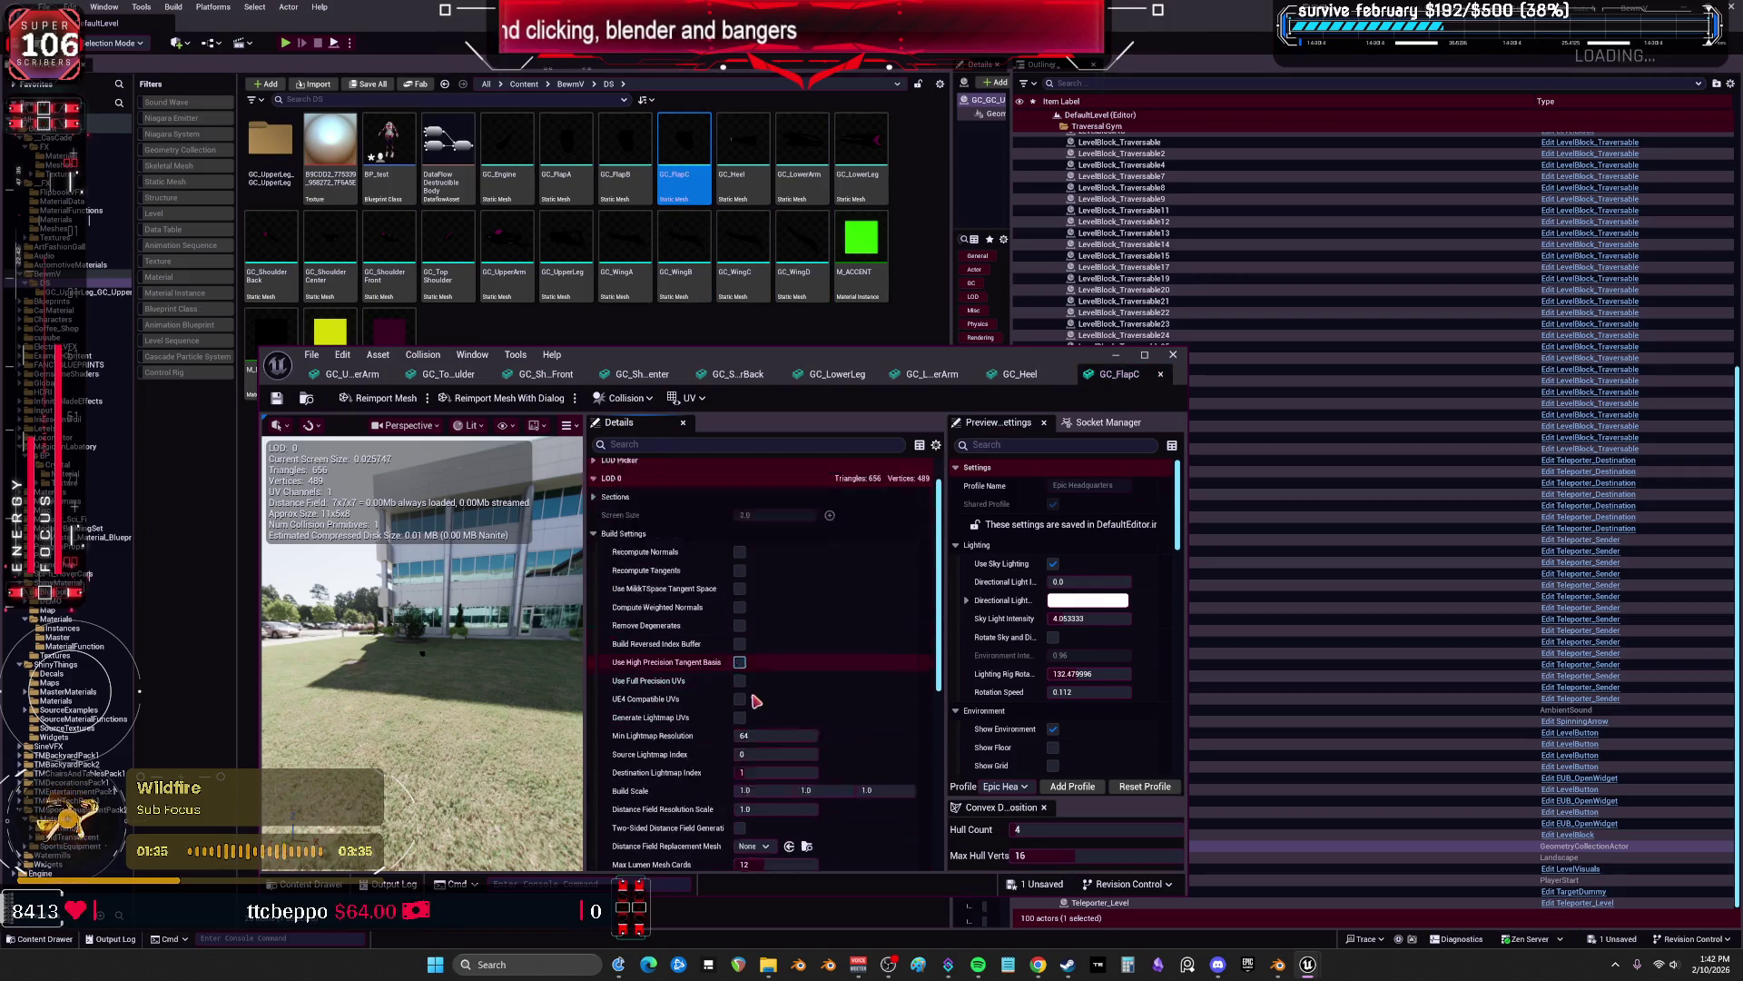
pyautogui.click(748, 753)
pyautogui.click(277, 399)
pyautogui.doubleClick(608, 147)
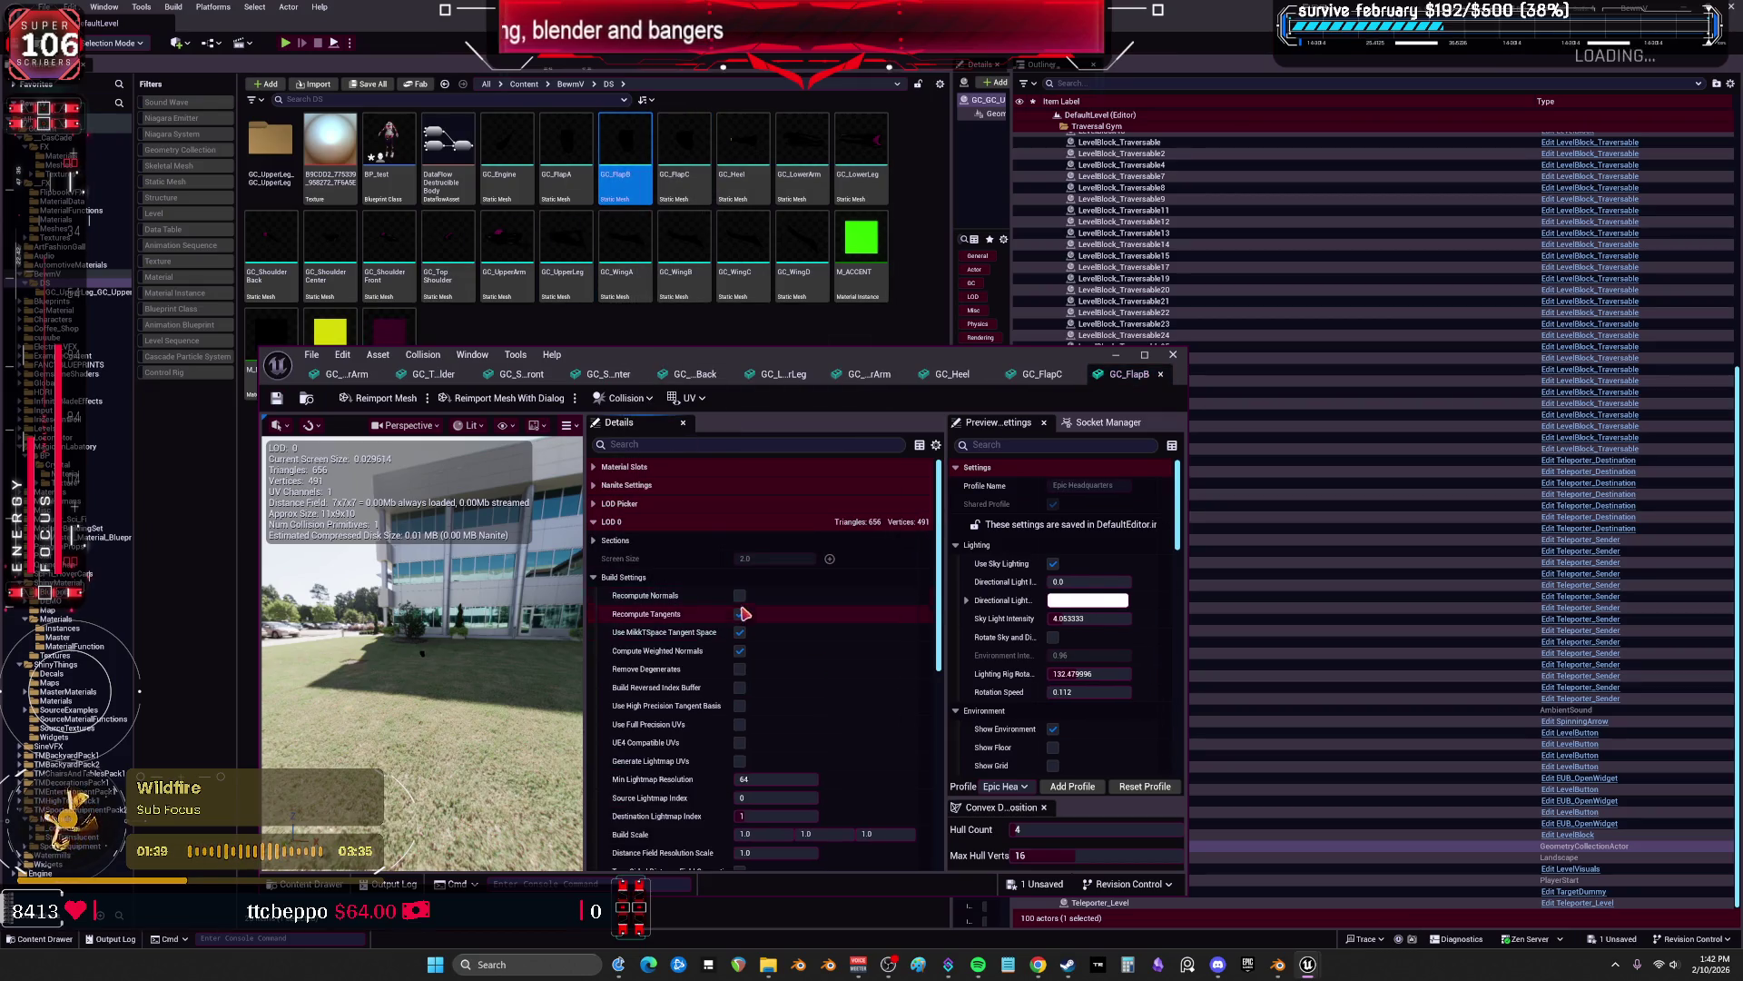
pyautogui.scroll(-5, 726, 667)
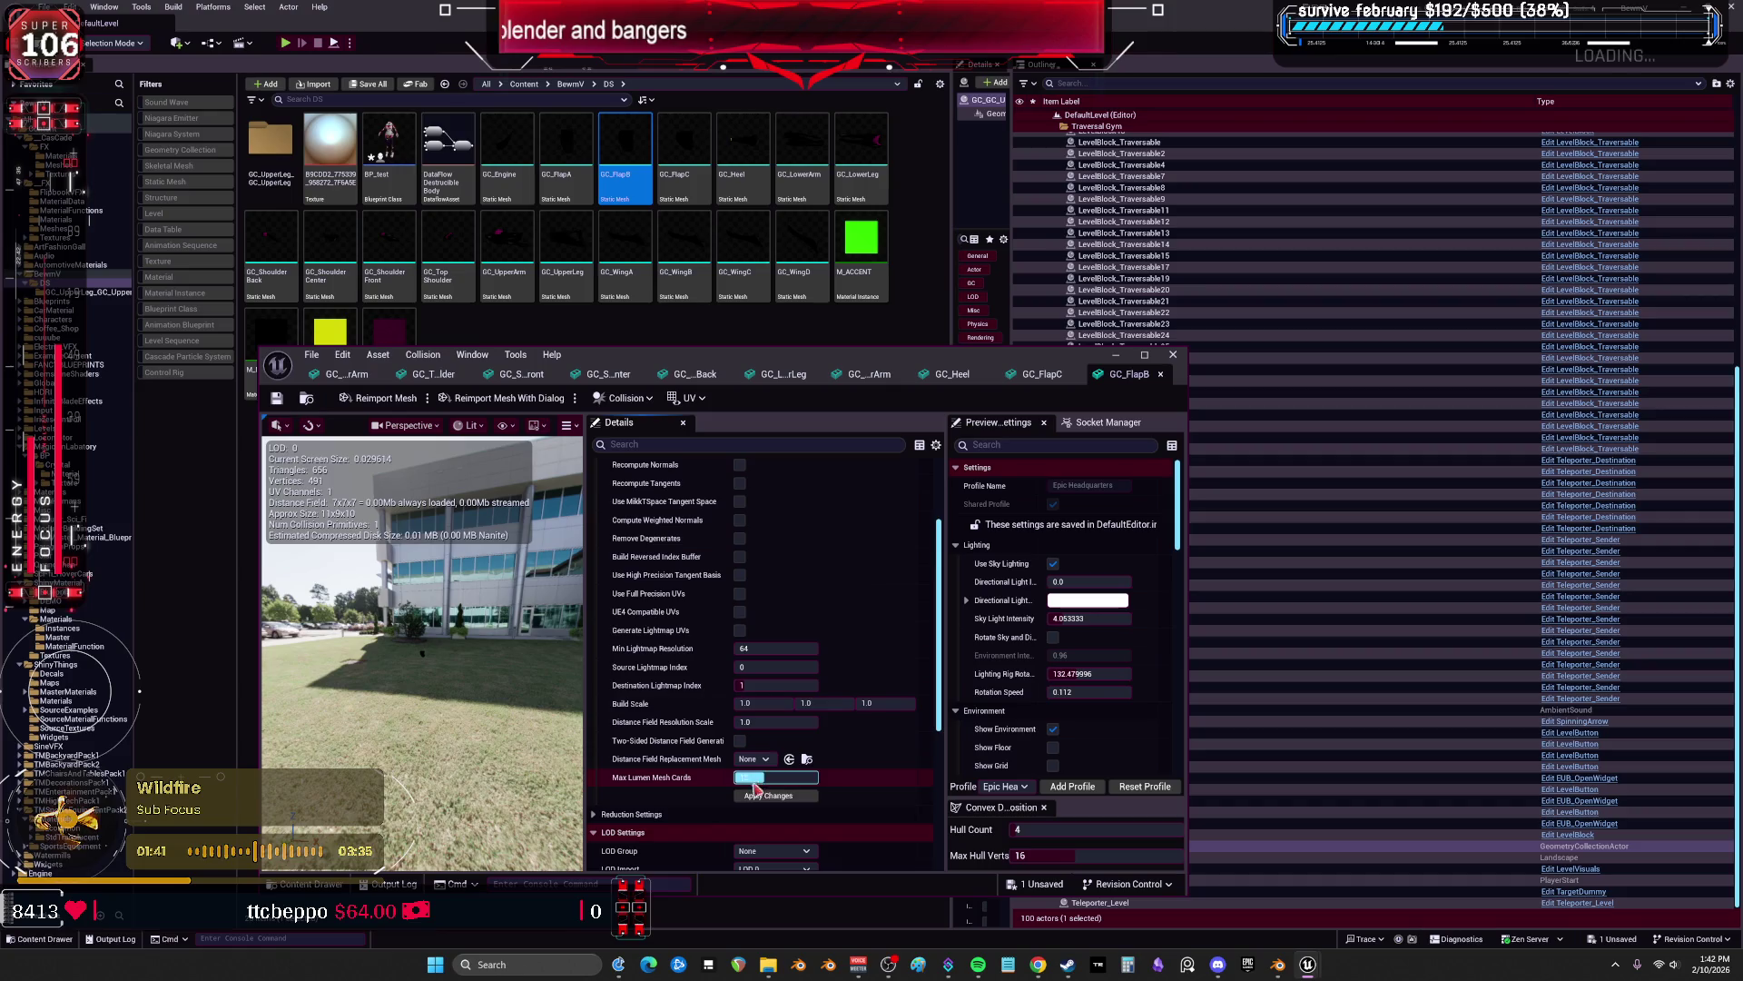
# Turn off weighted normals on GC_FlapA and save it.
pyautogui.doubleClick(566, 150)
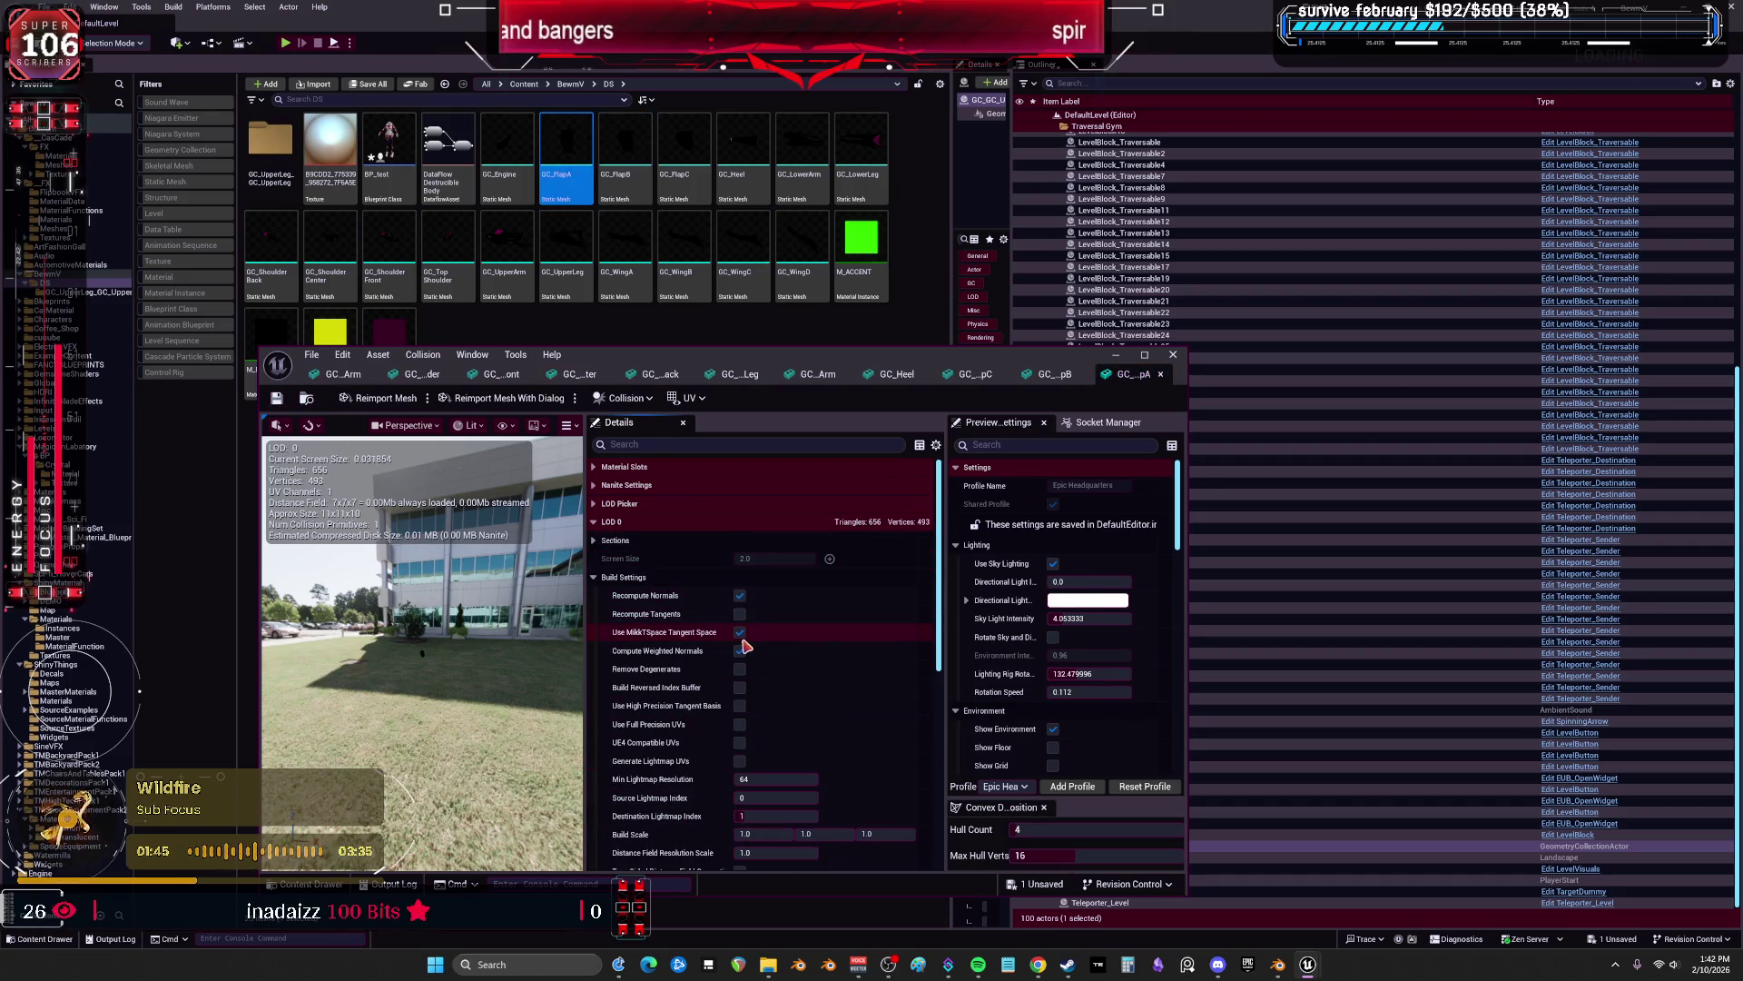
pyautogui.click(741, 652)
pyautogui.scroll(-5, 753, 661)
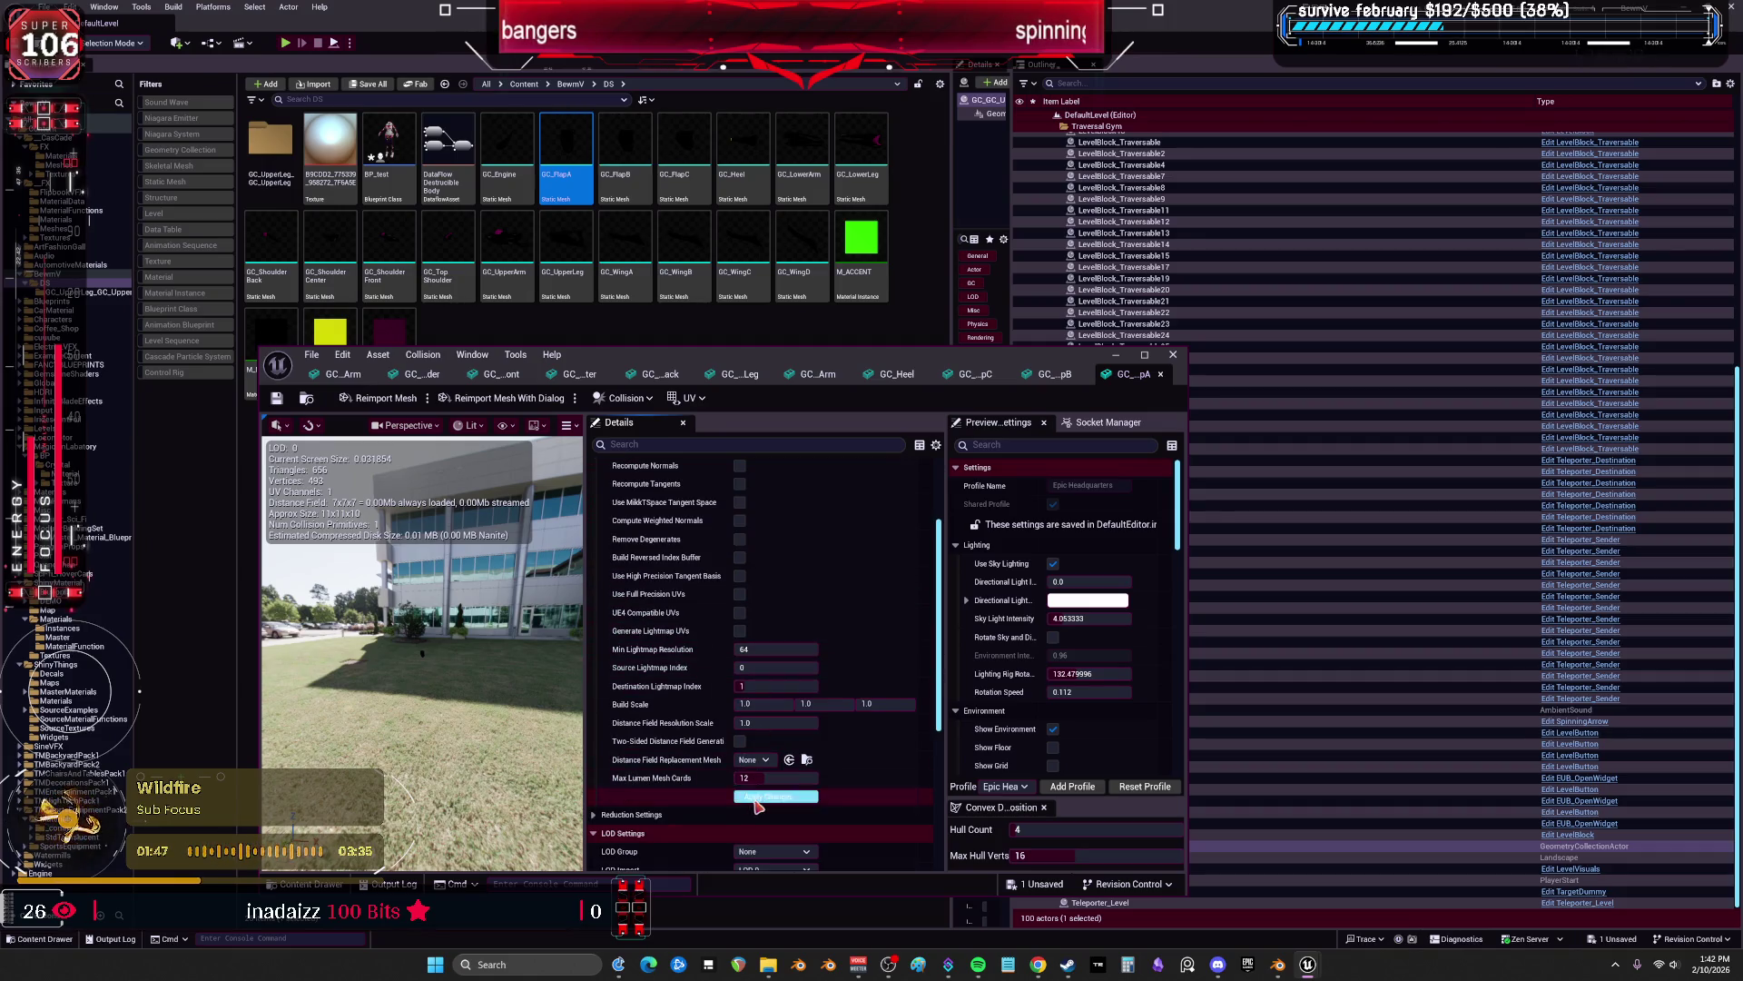
pyautogui.click(278, 398)
# Look at GC_Engine, close the static mesh editor and open the BP_test Blueprint.
pyautogui.click(508, 170)
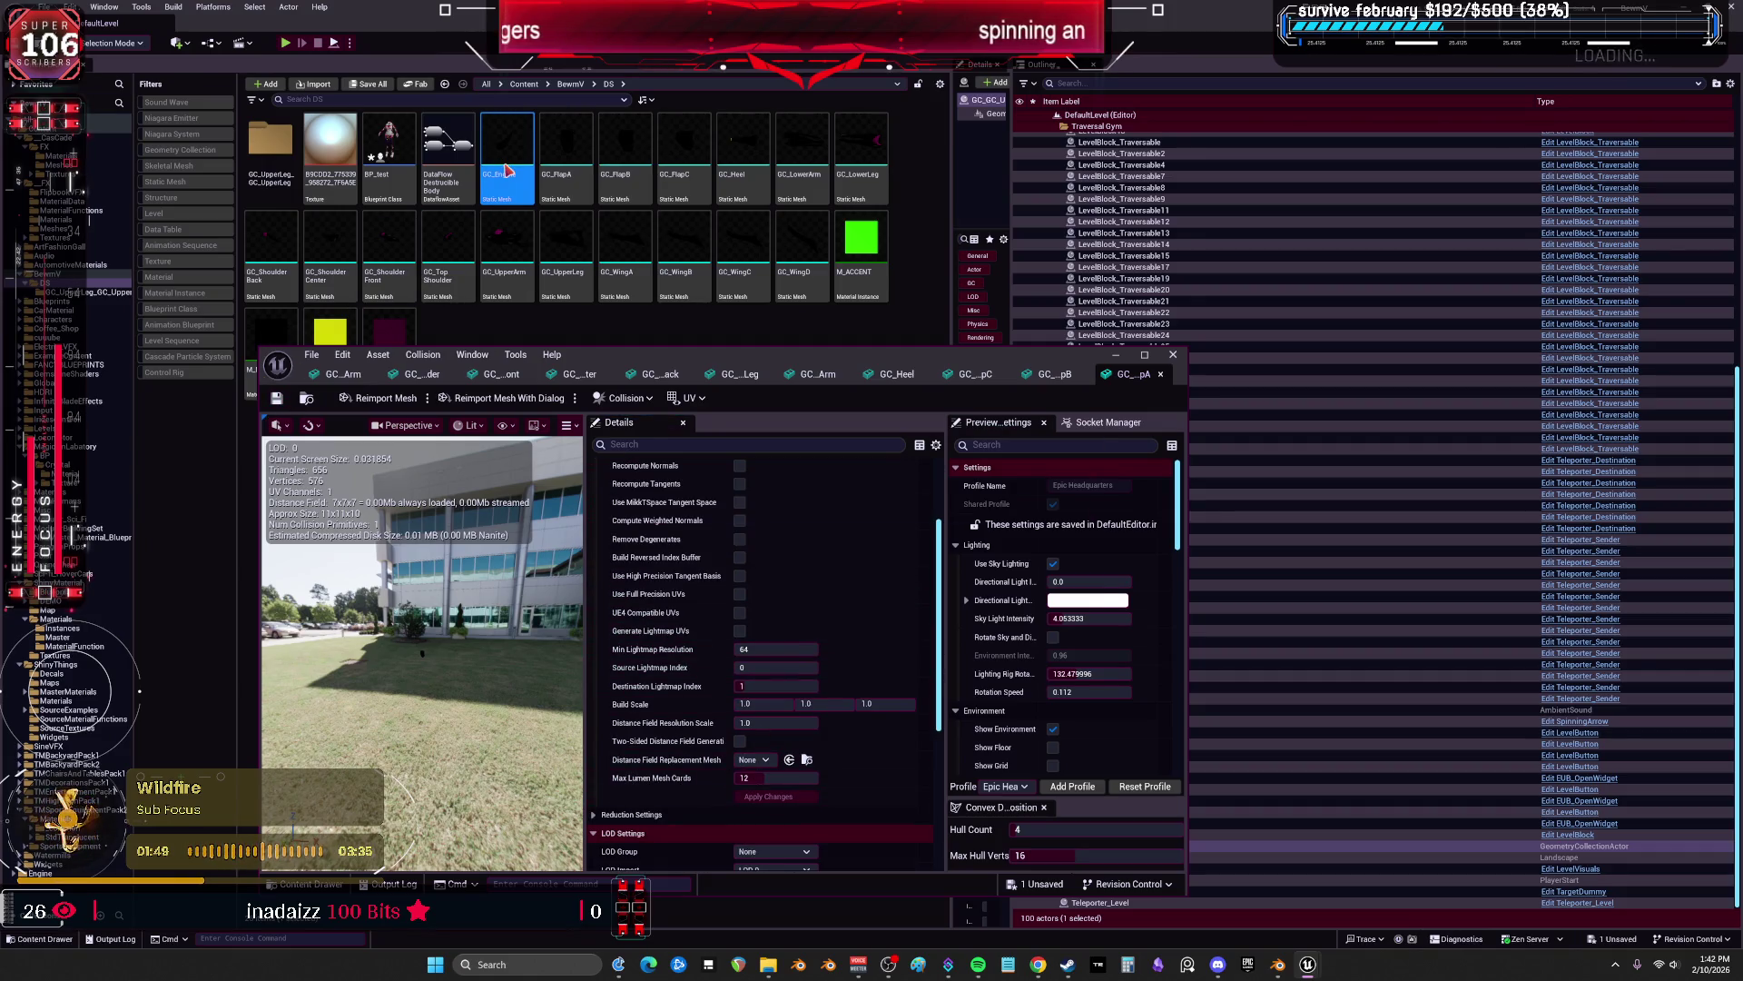
pyautogui.doubleClick(508, 171)
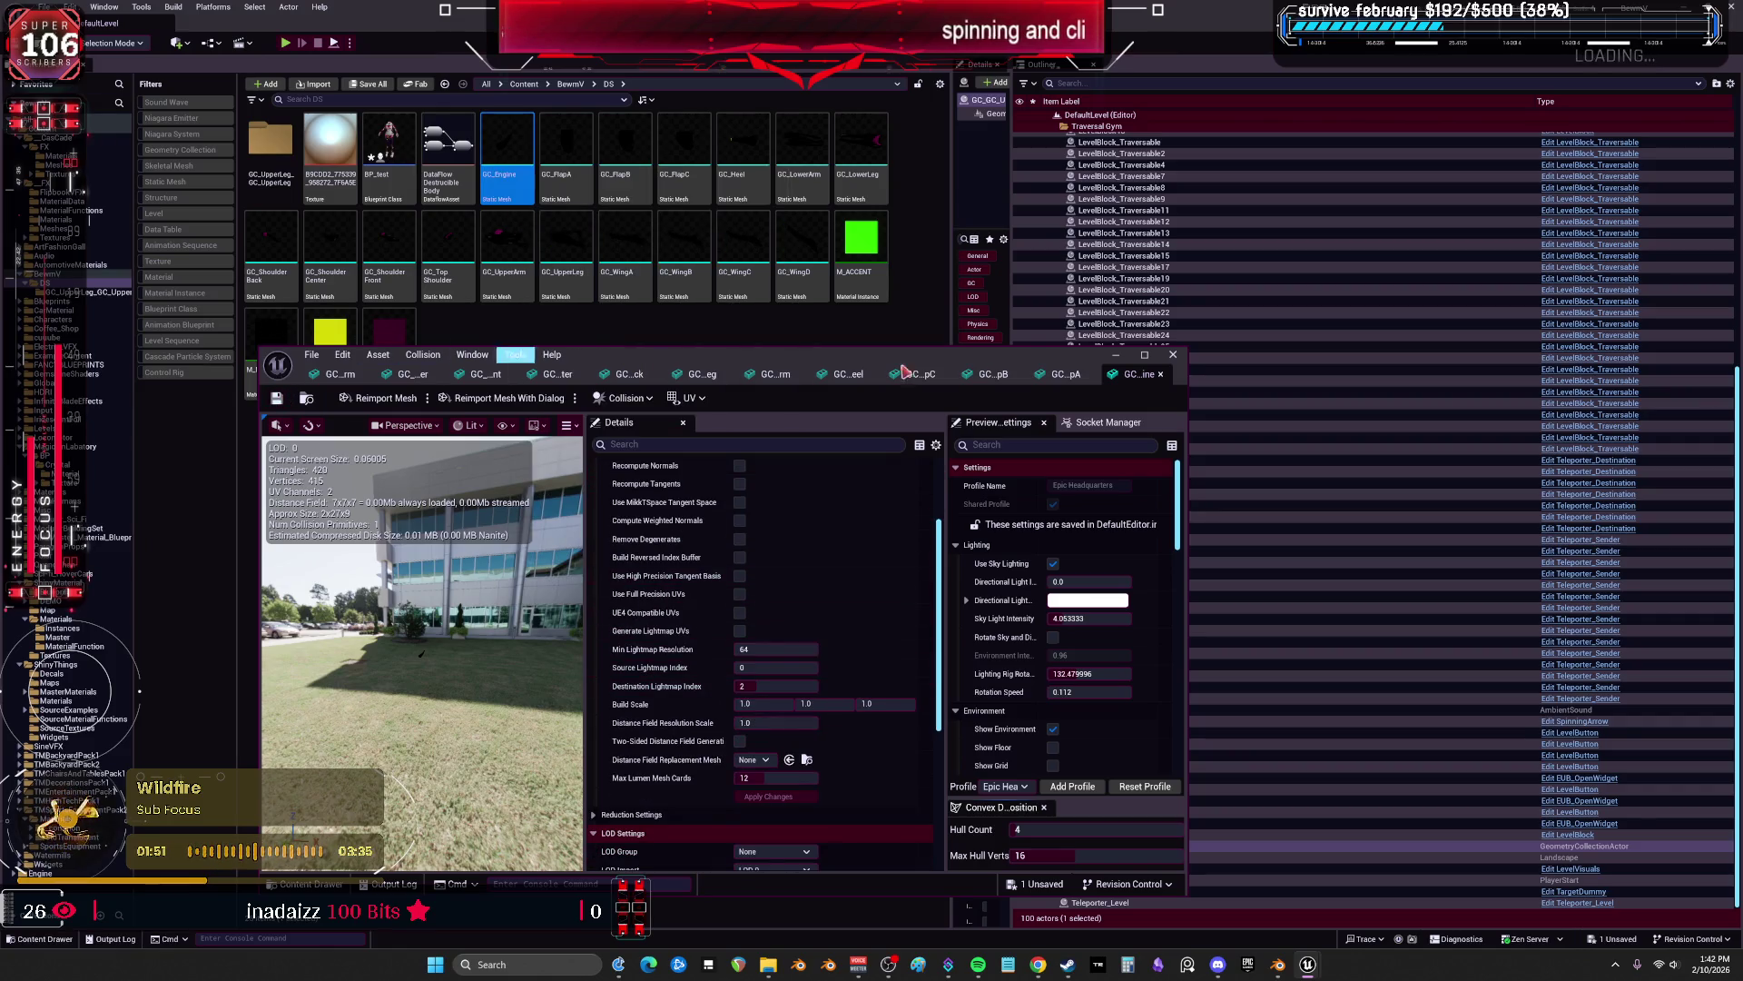
pyautogui.click(1171, 356)
pyautogui.doubleClick(392, 145)
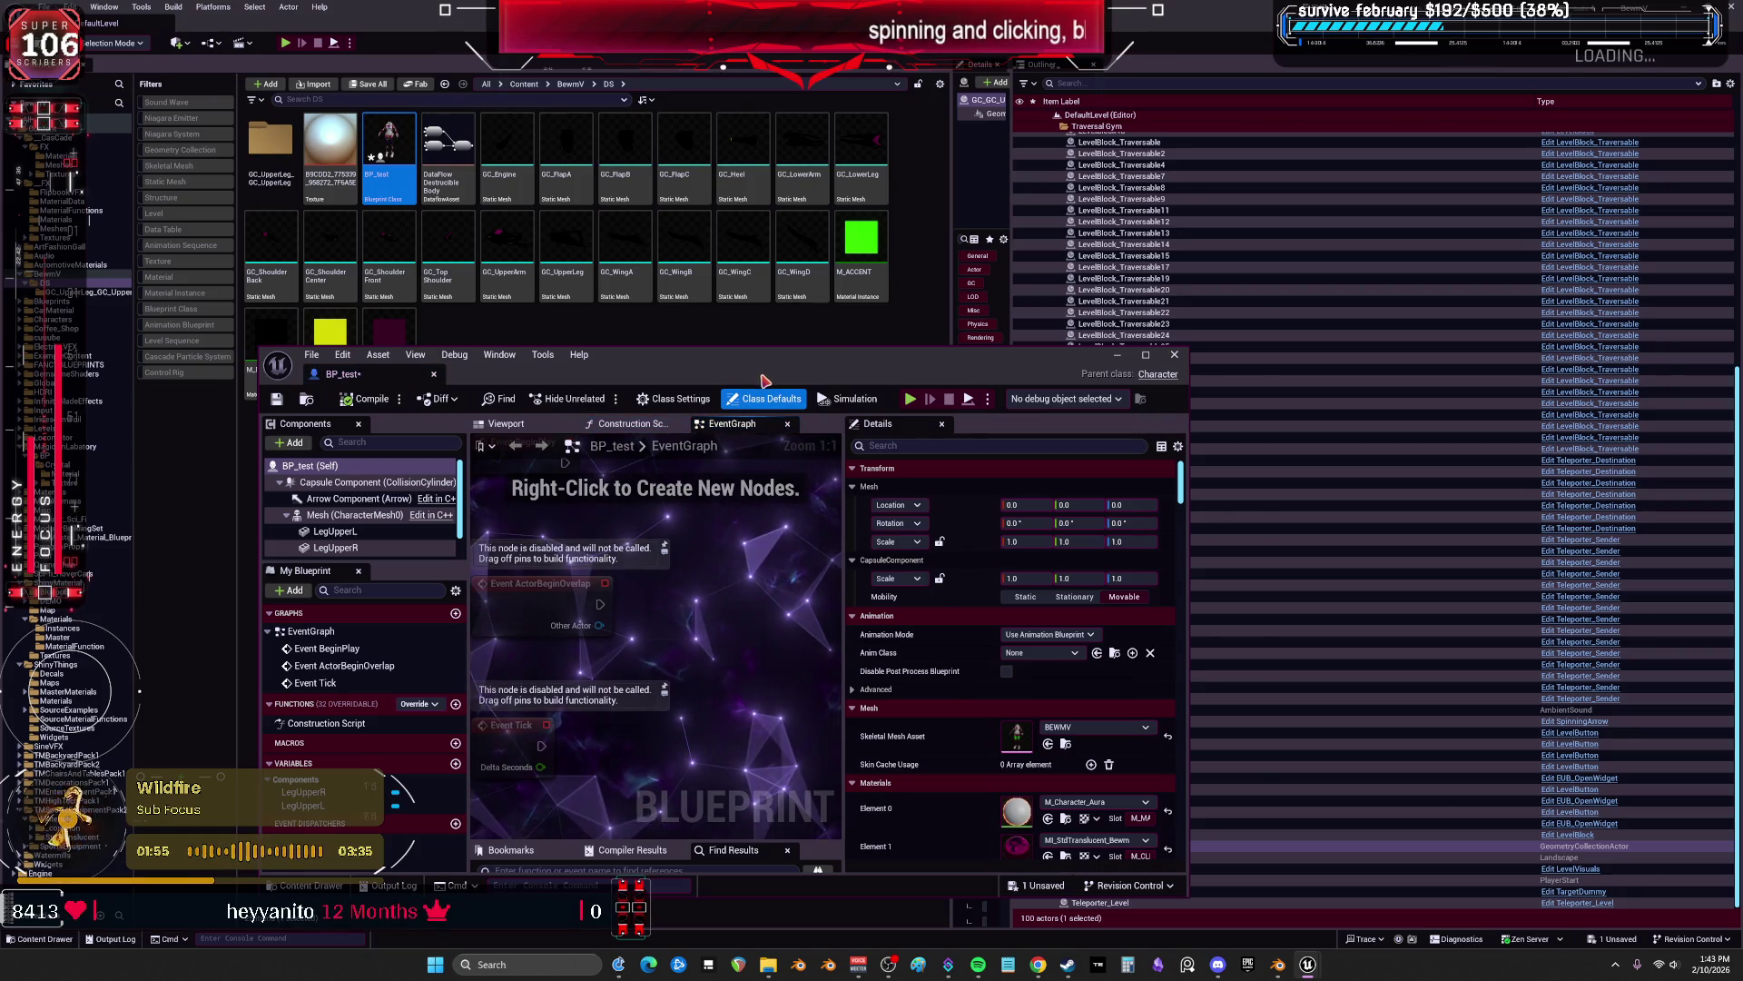
pyautogui.moveTo(829, 370); pyautogui.dragTo(887, 337)
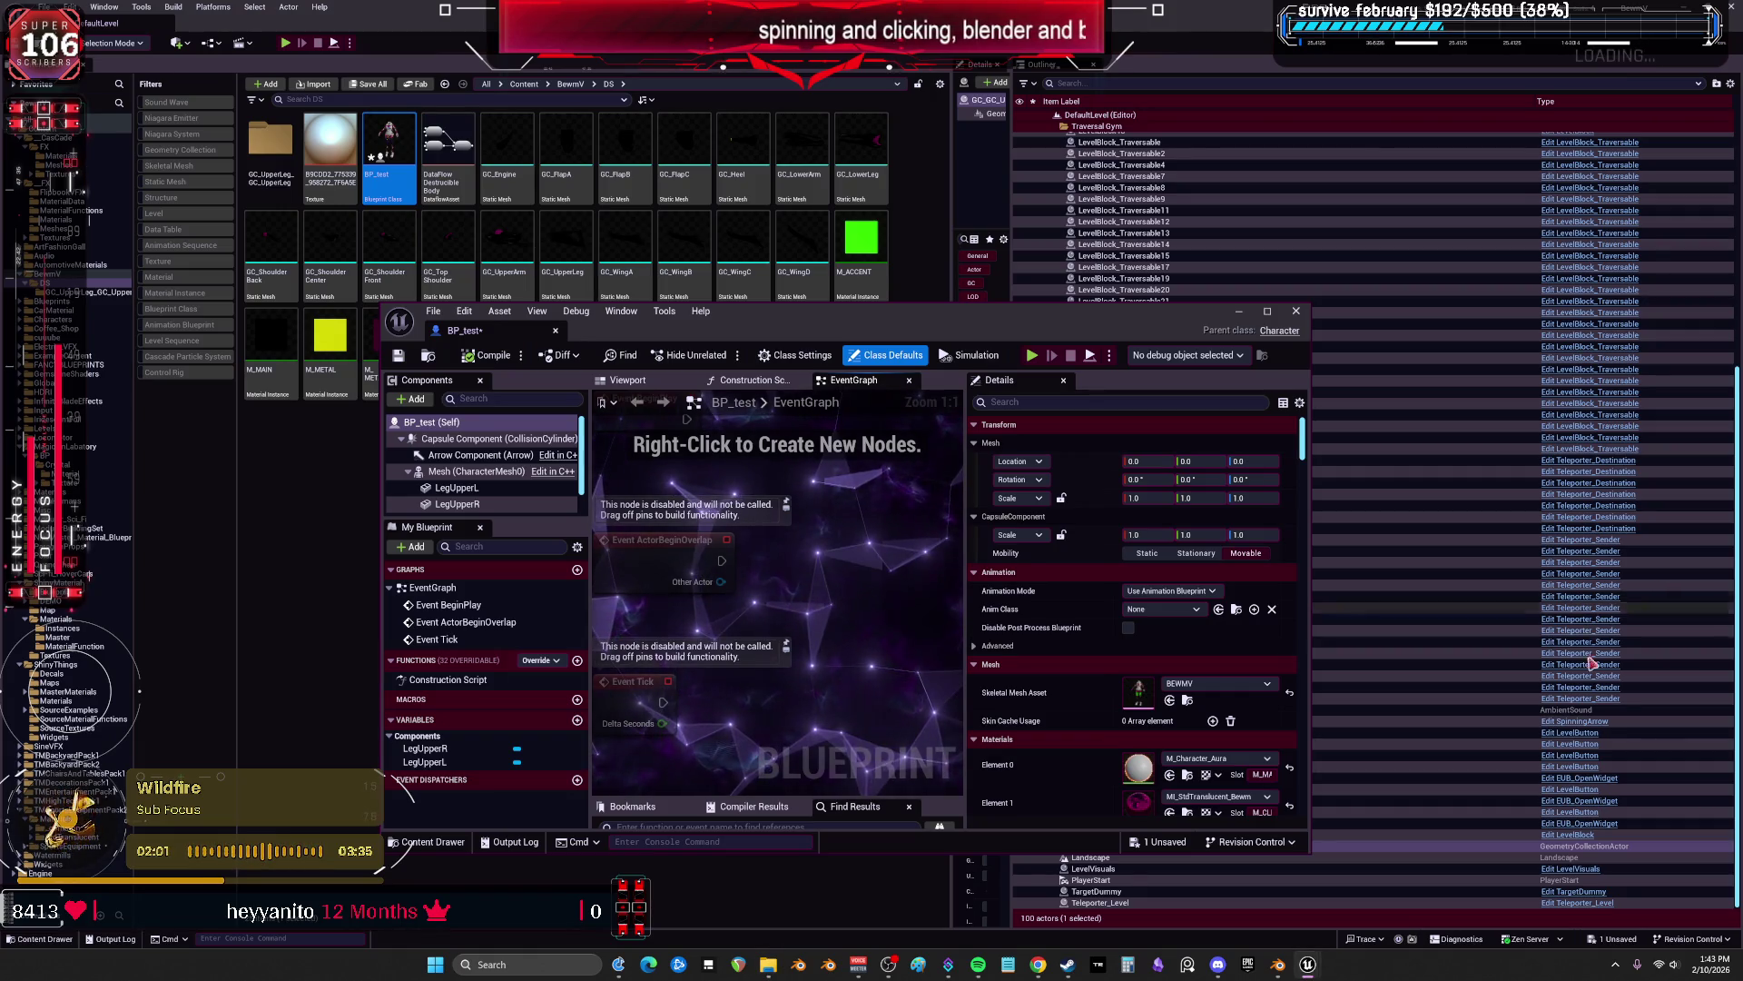
pyautogui.click(627, 379)
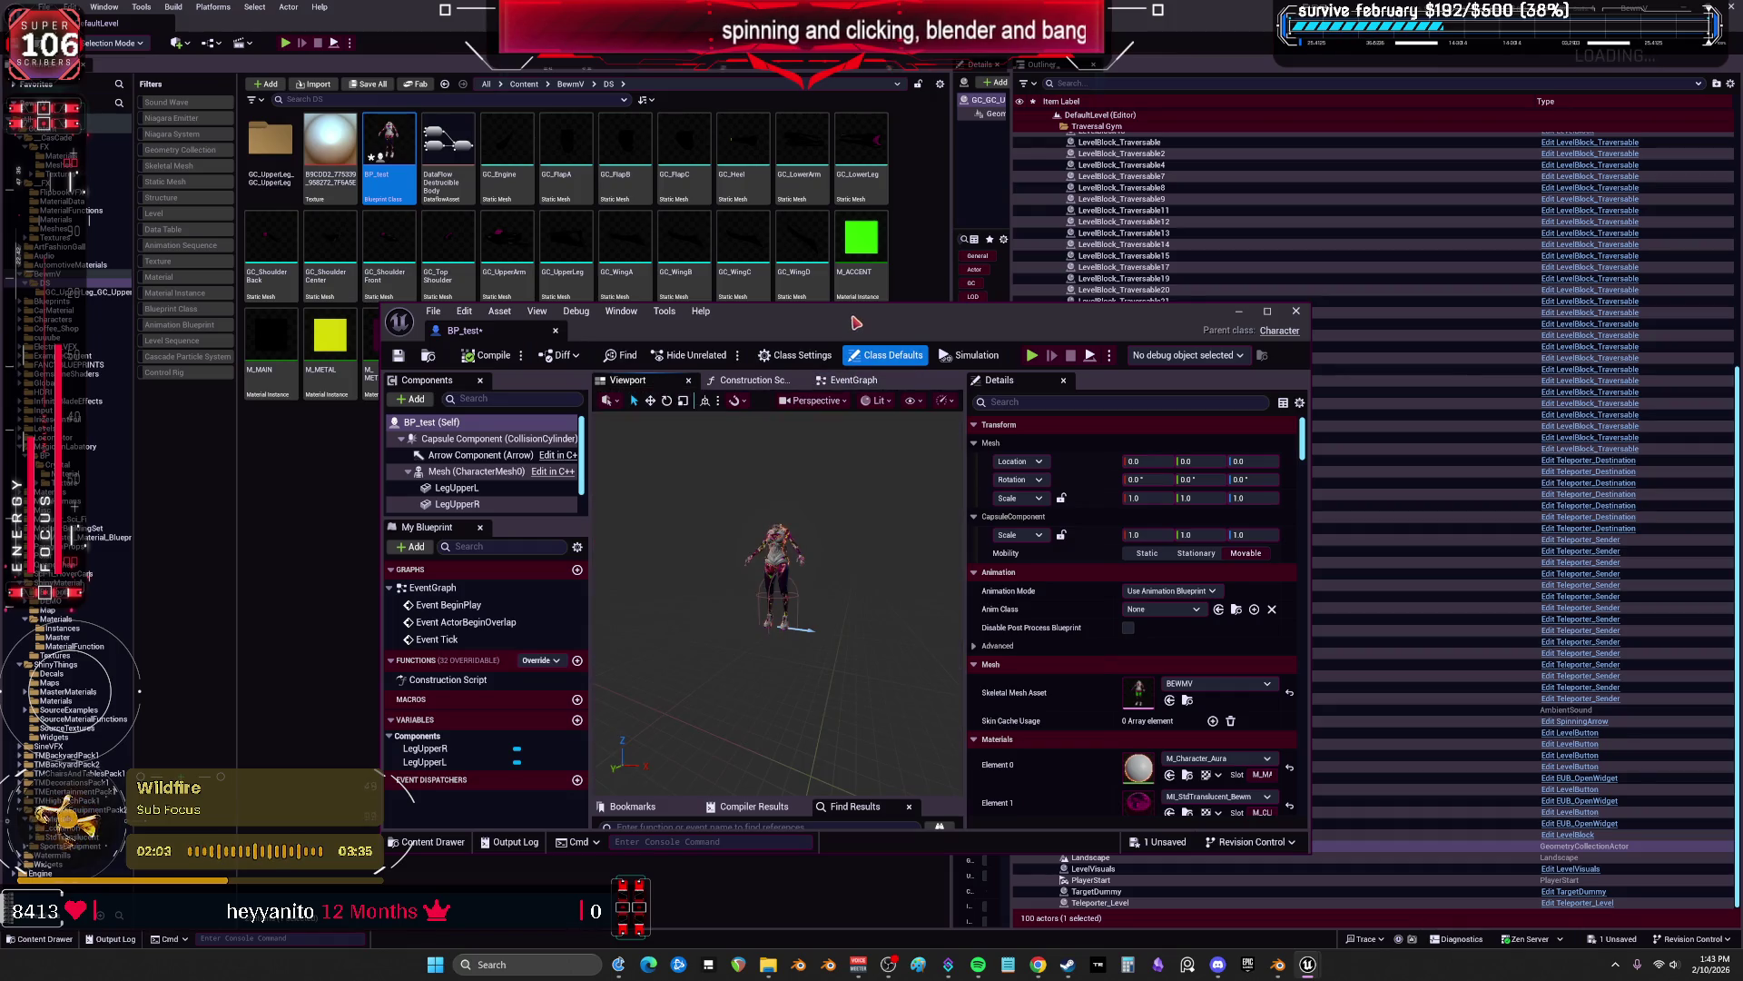
pyautogui.click(507, 150)
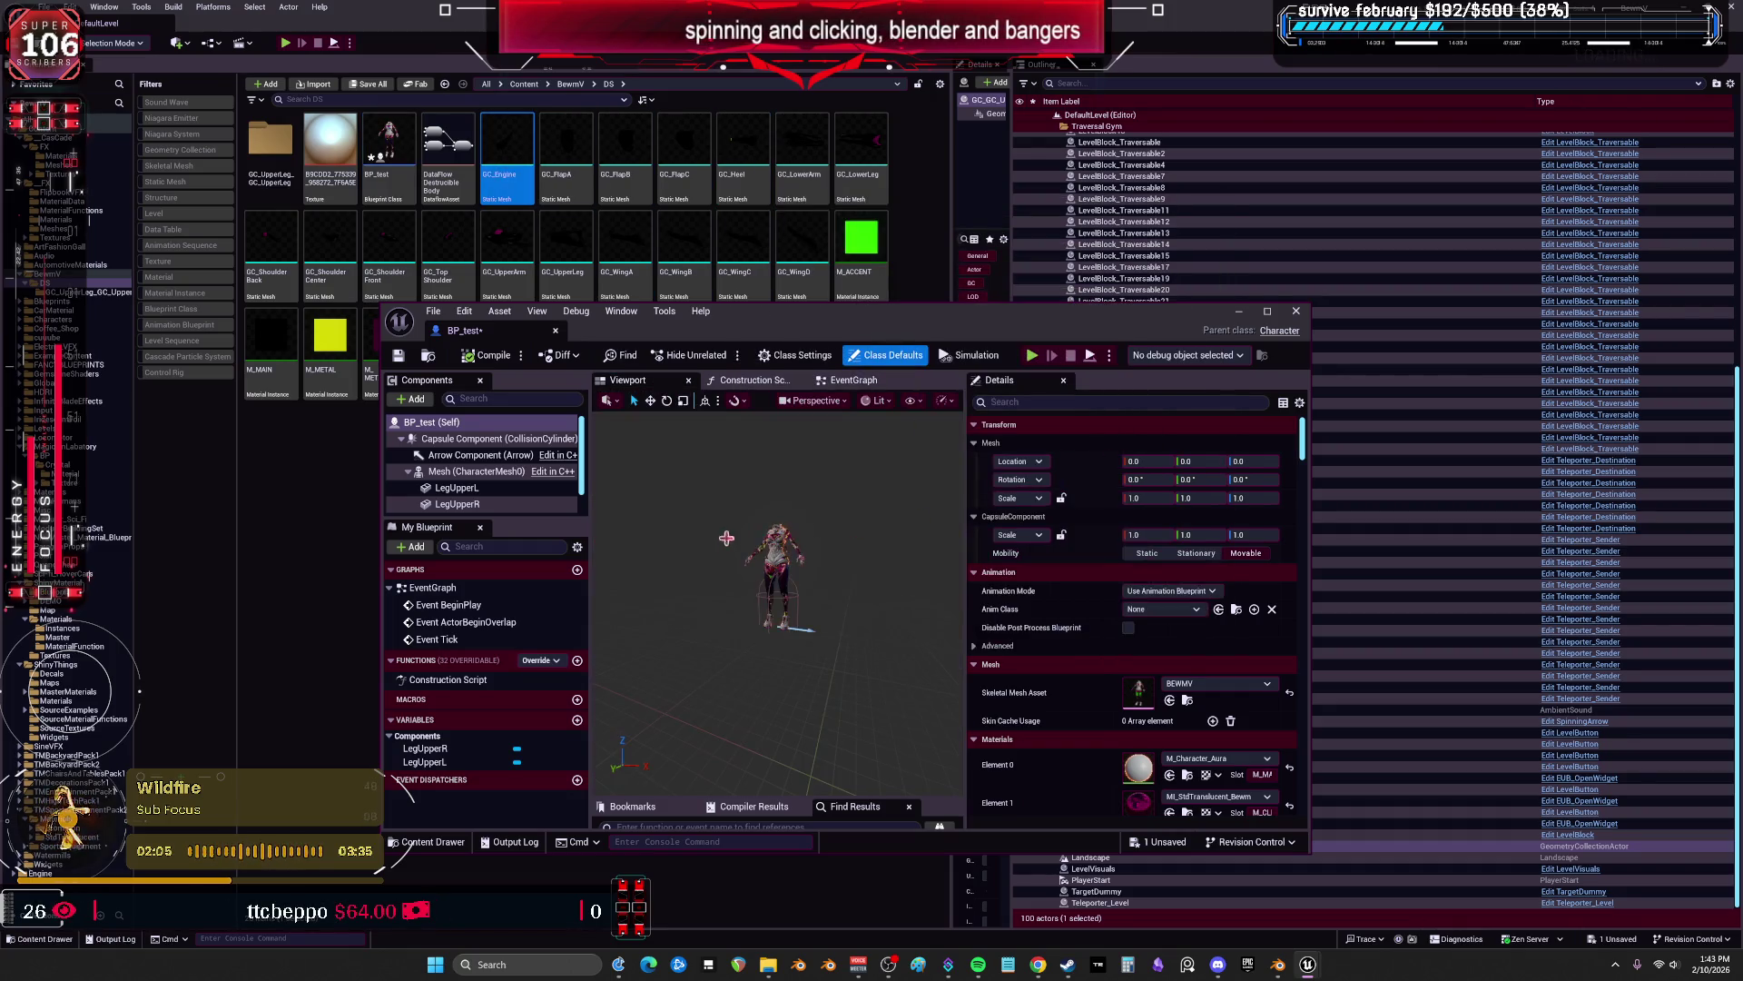
pyautogui.doubleClick(744, 330)
pyautogui.hotkey('ctrl', 'v')
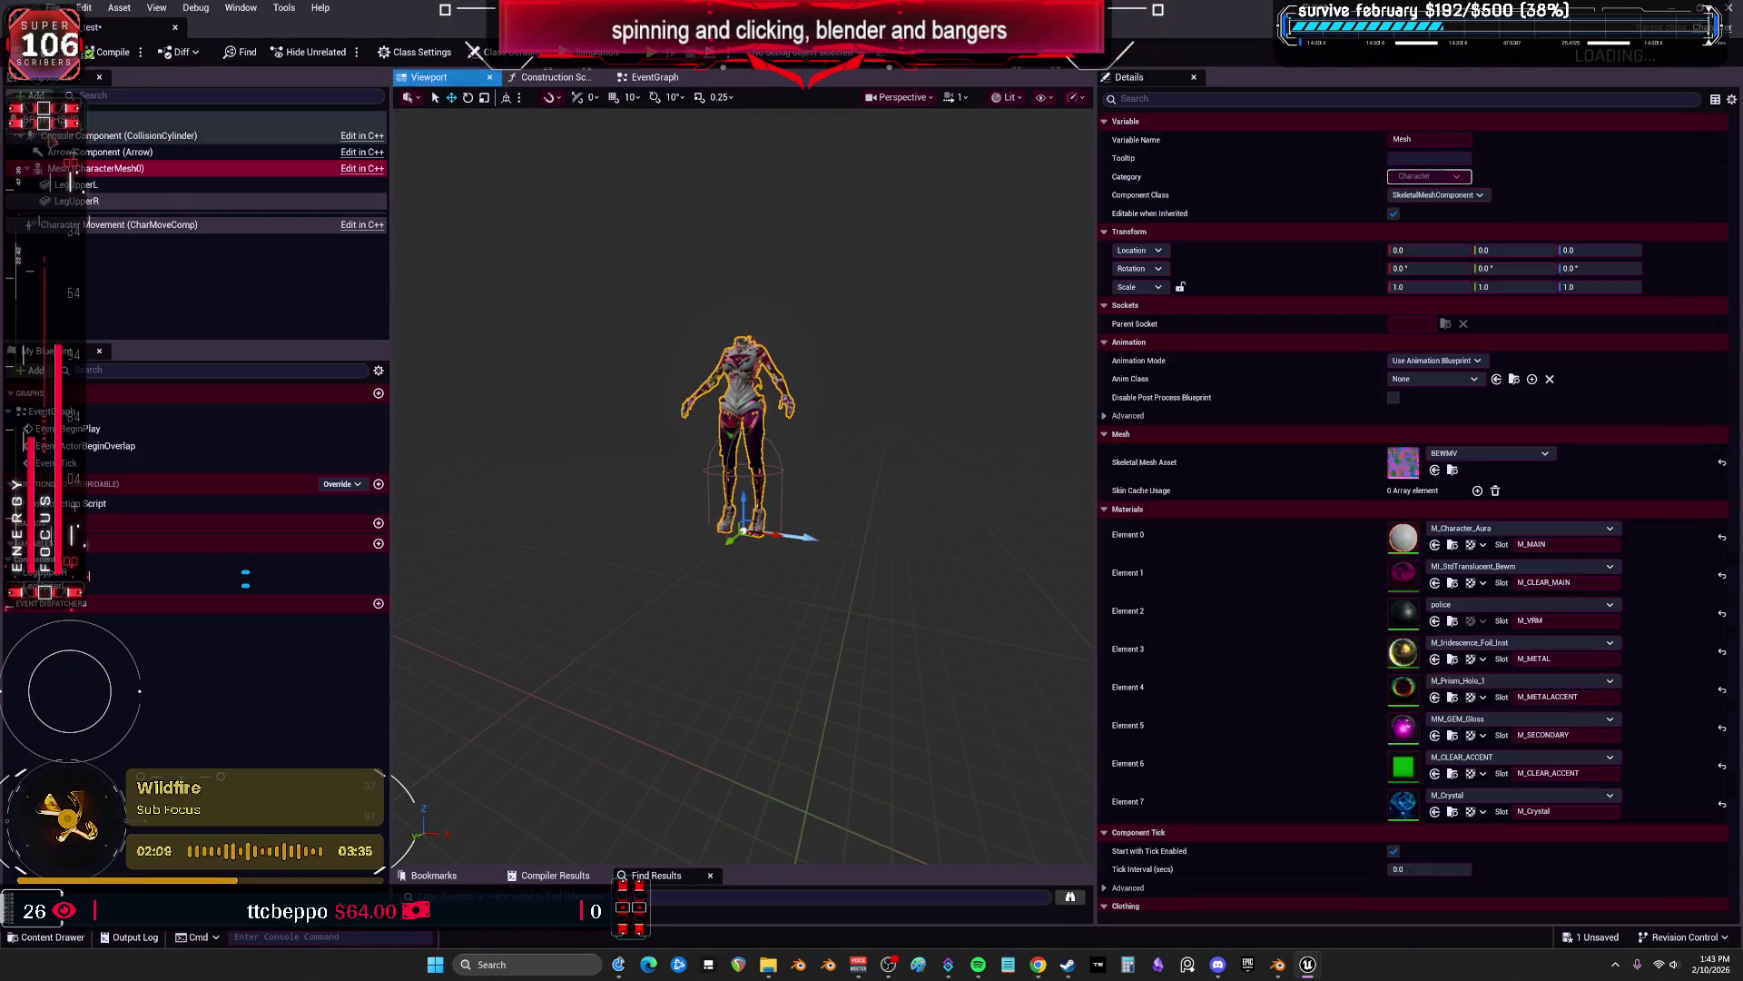
pyautogui.hotkey('ctrl', 'z')
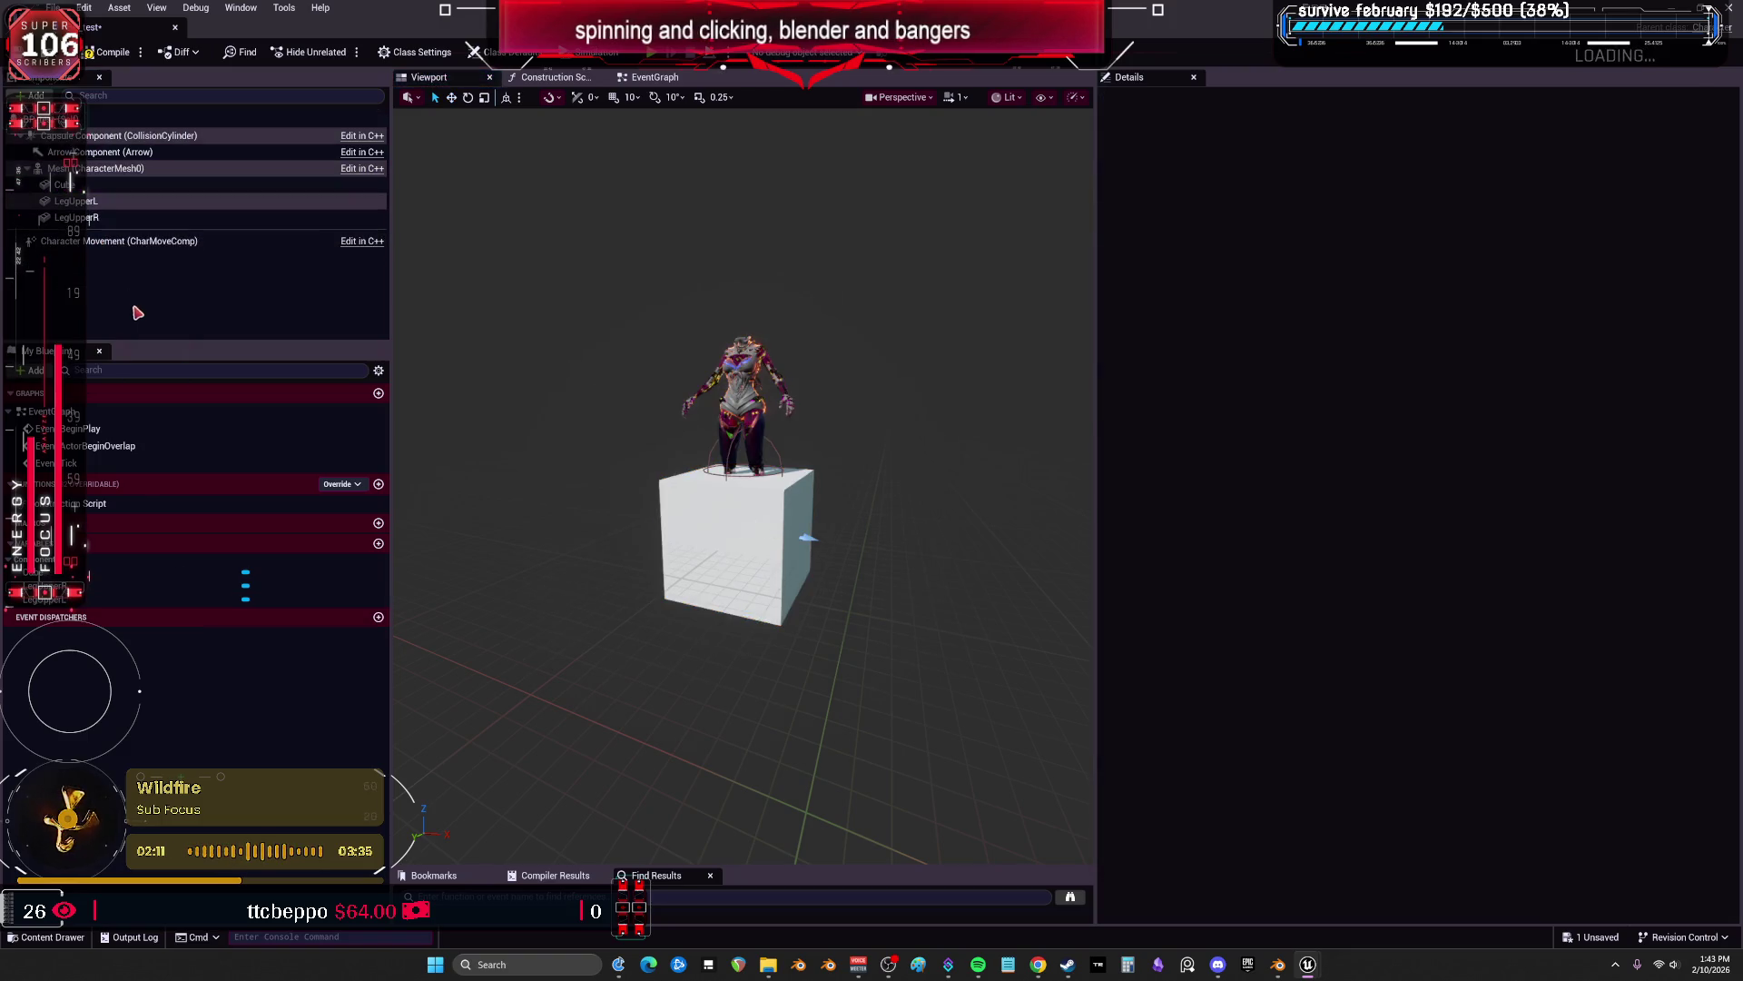
pyautogui.hotkey('ctrl', 'v')
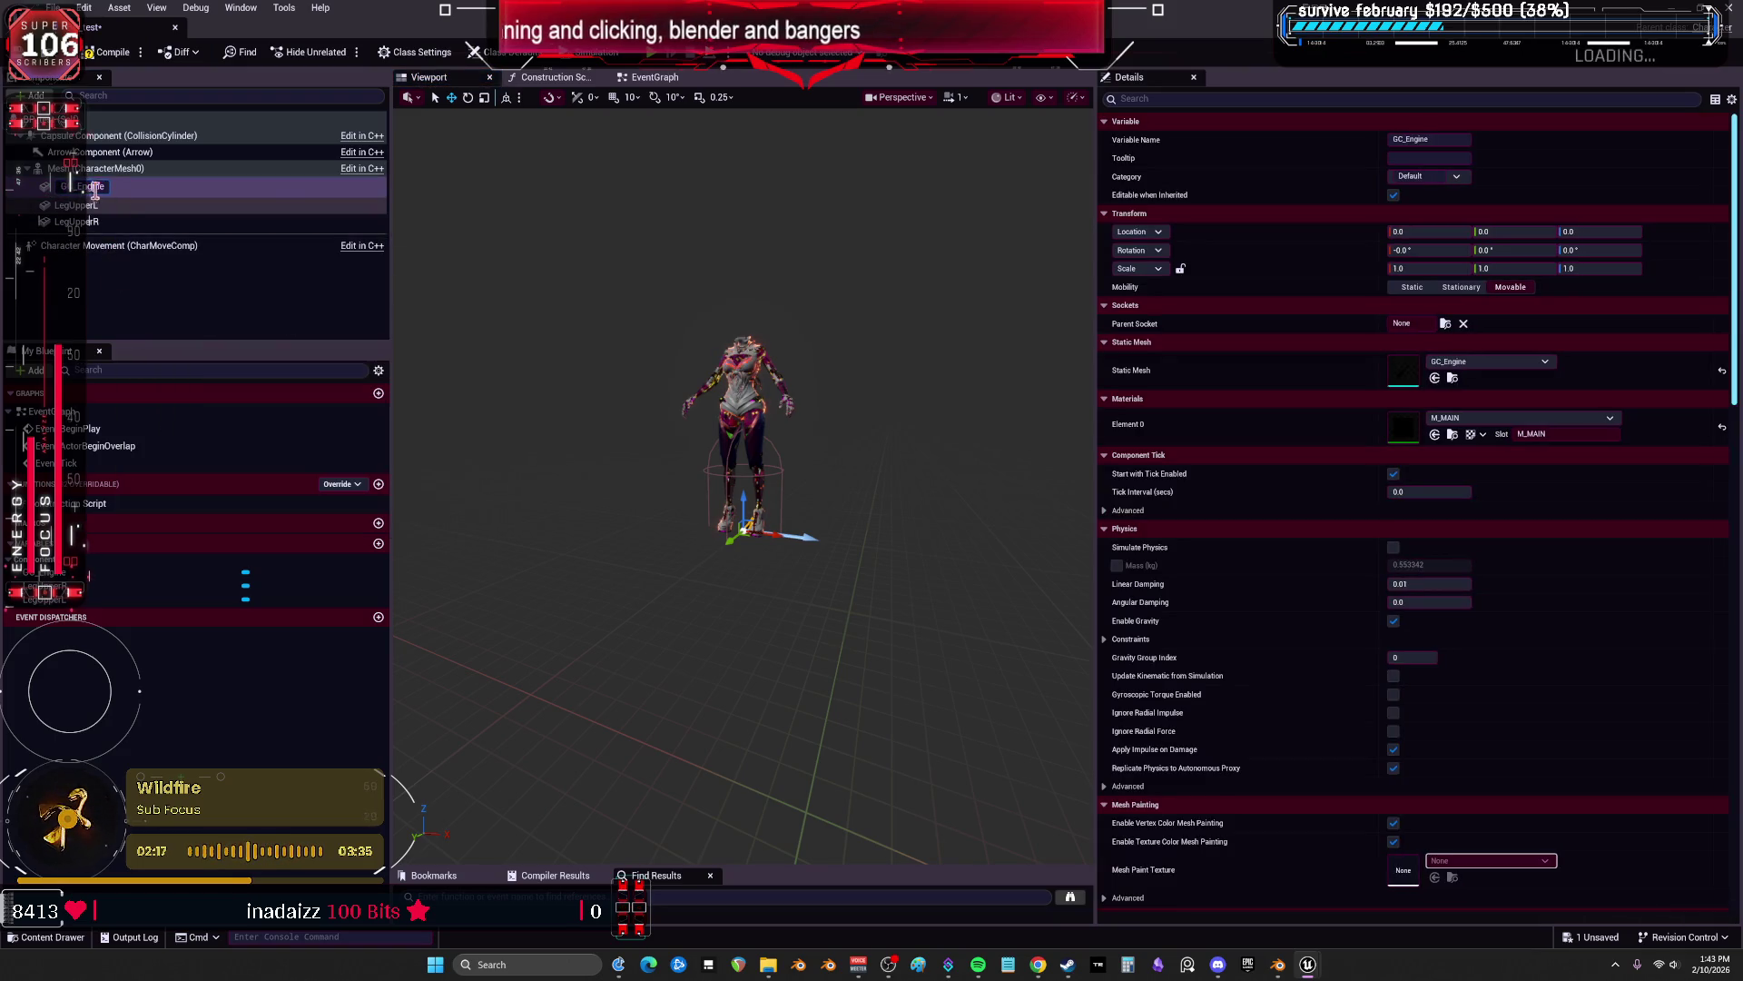
# Name the component GC_EngineL and attach it to the motorengine_l socket.
pyautogui.write('L')
pyautogui.press('Return')
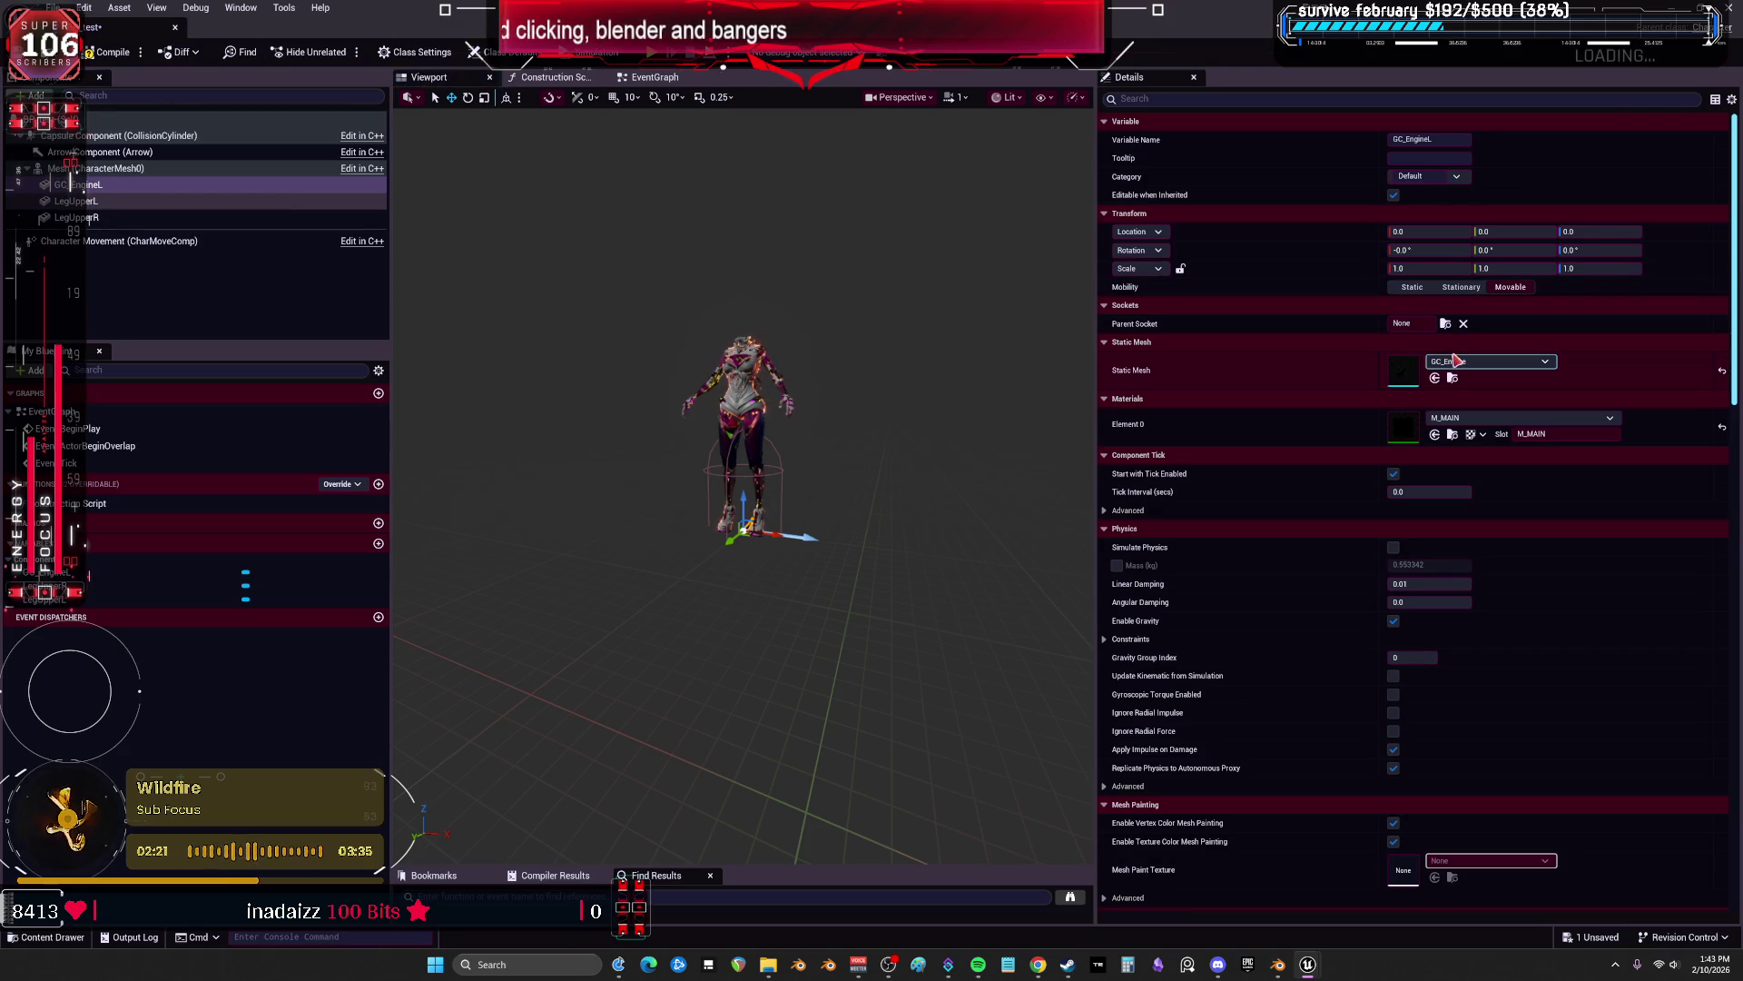
pyautogui.click(1445, 324)
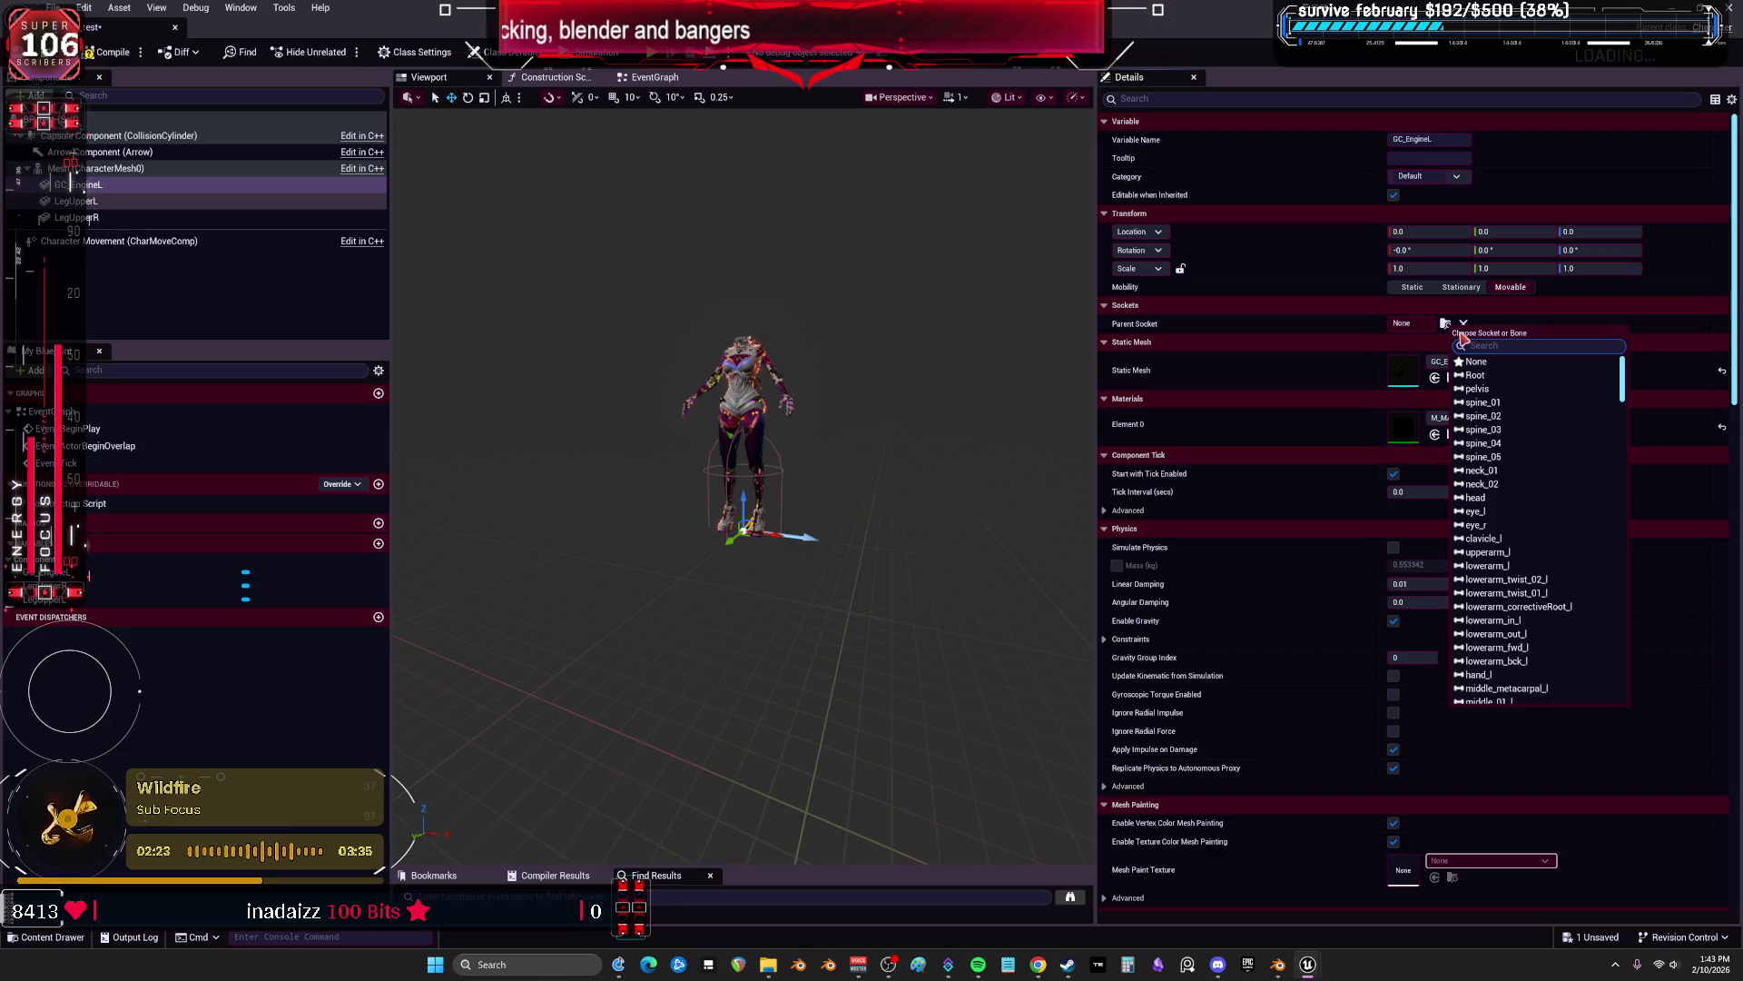
pyautogui.write('legne')
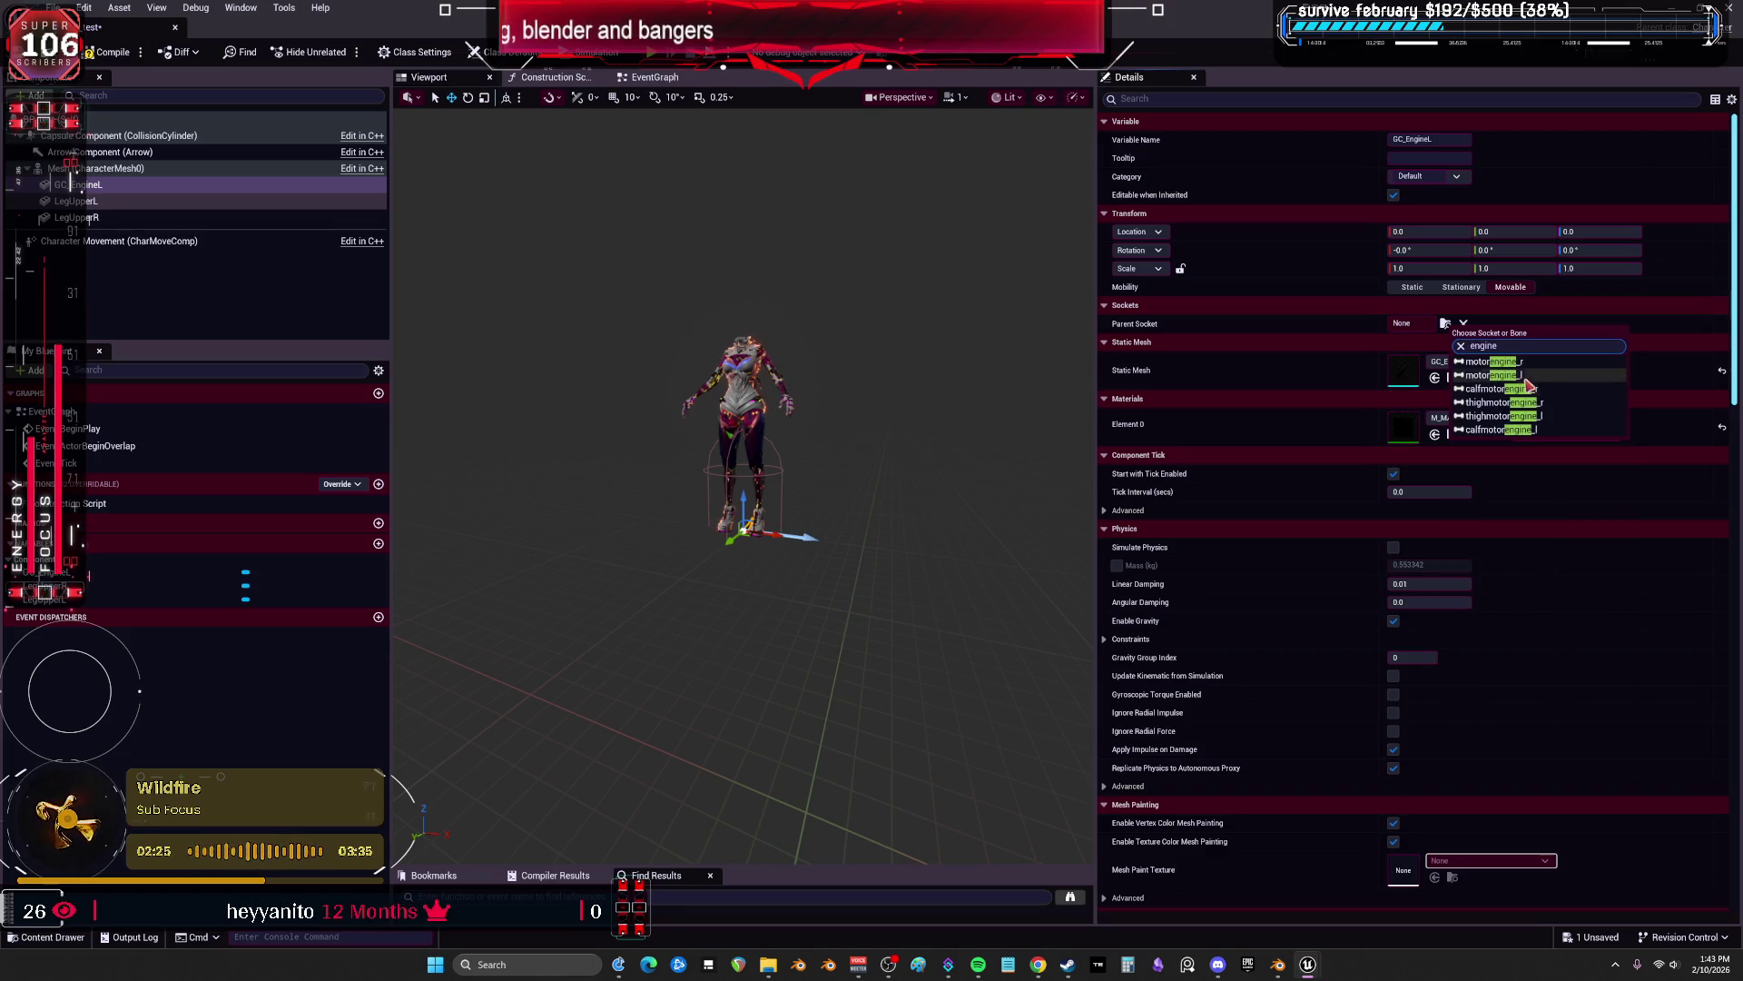
pyautogui.click(1498, 375)
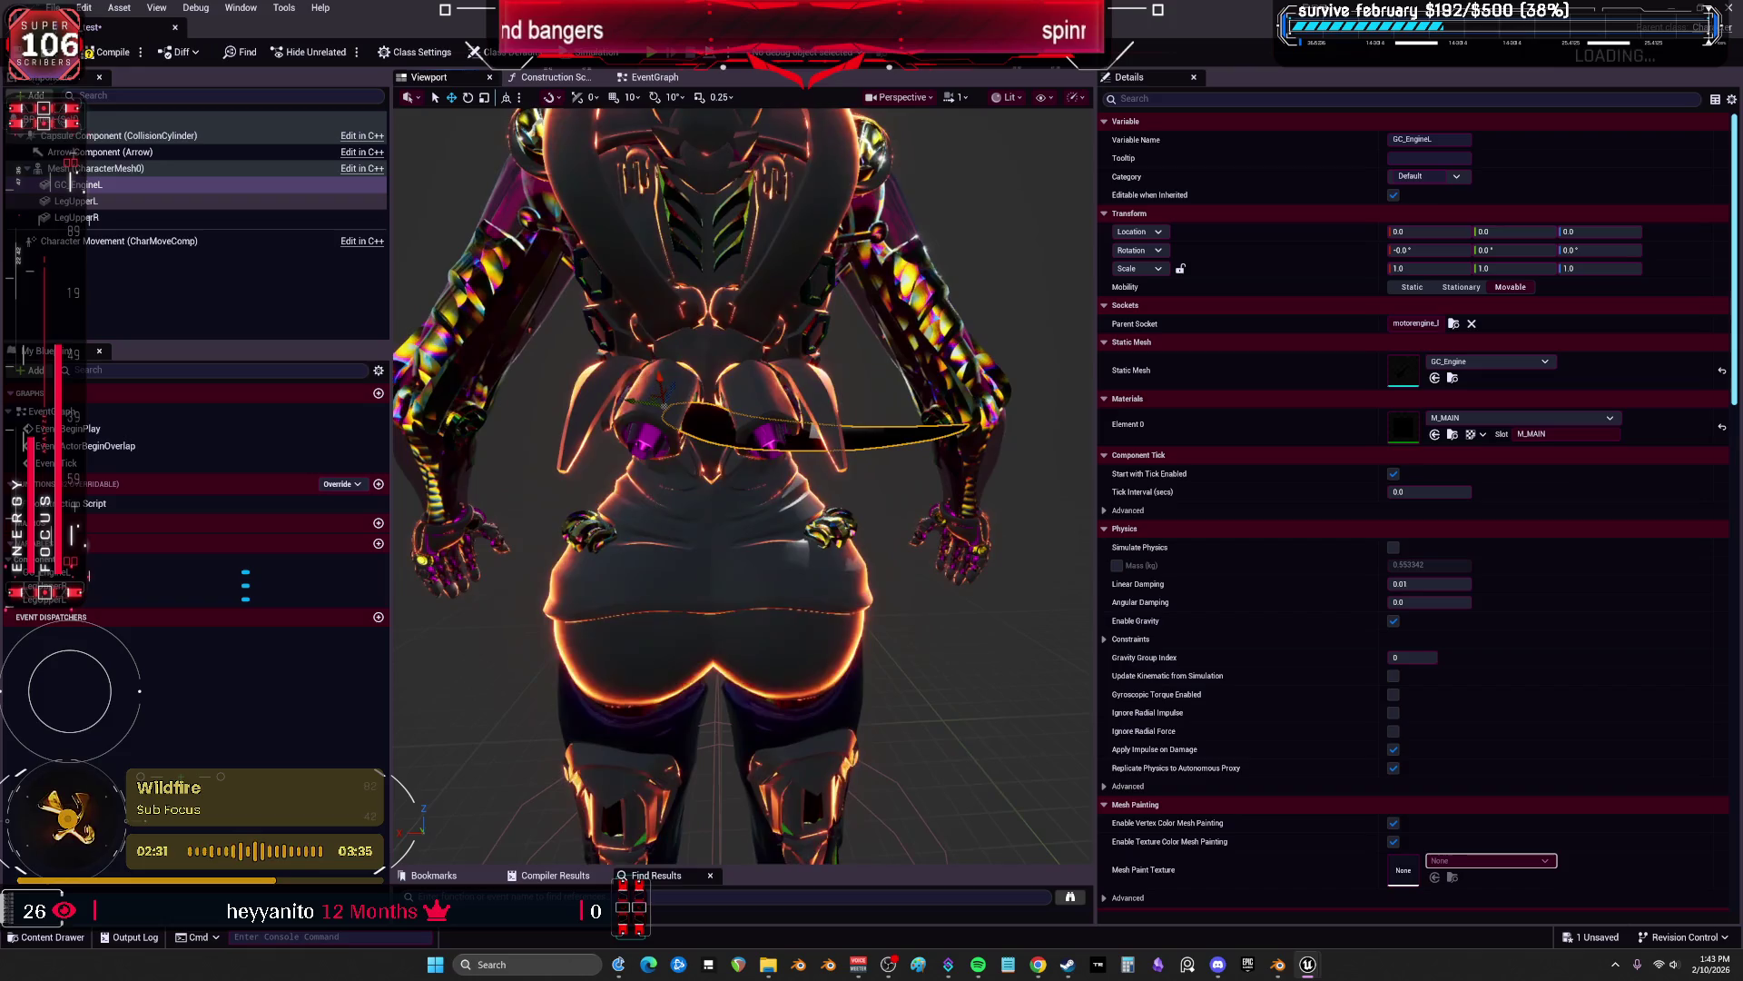
# Switch to Blender and orbit and zoom around the wireframe model.
pyautogui.click(1498, 363)
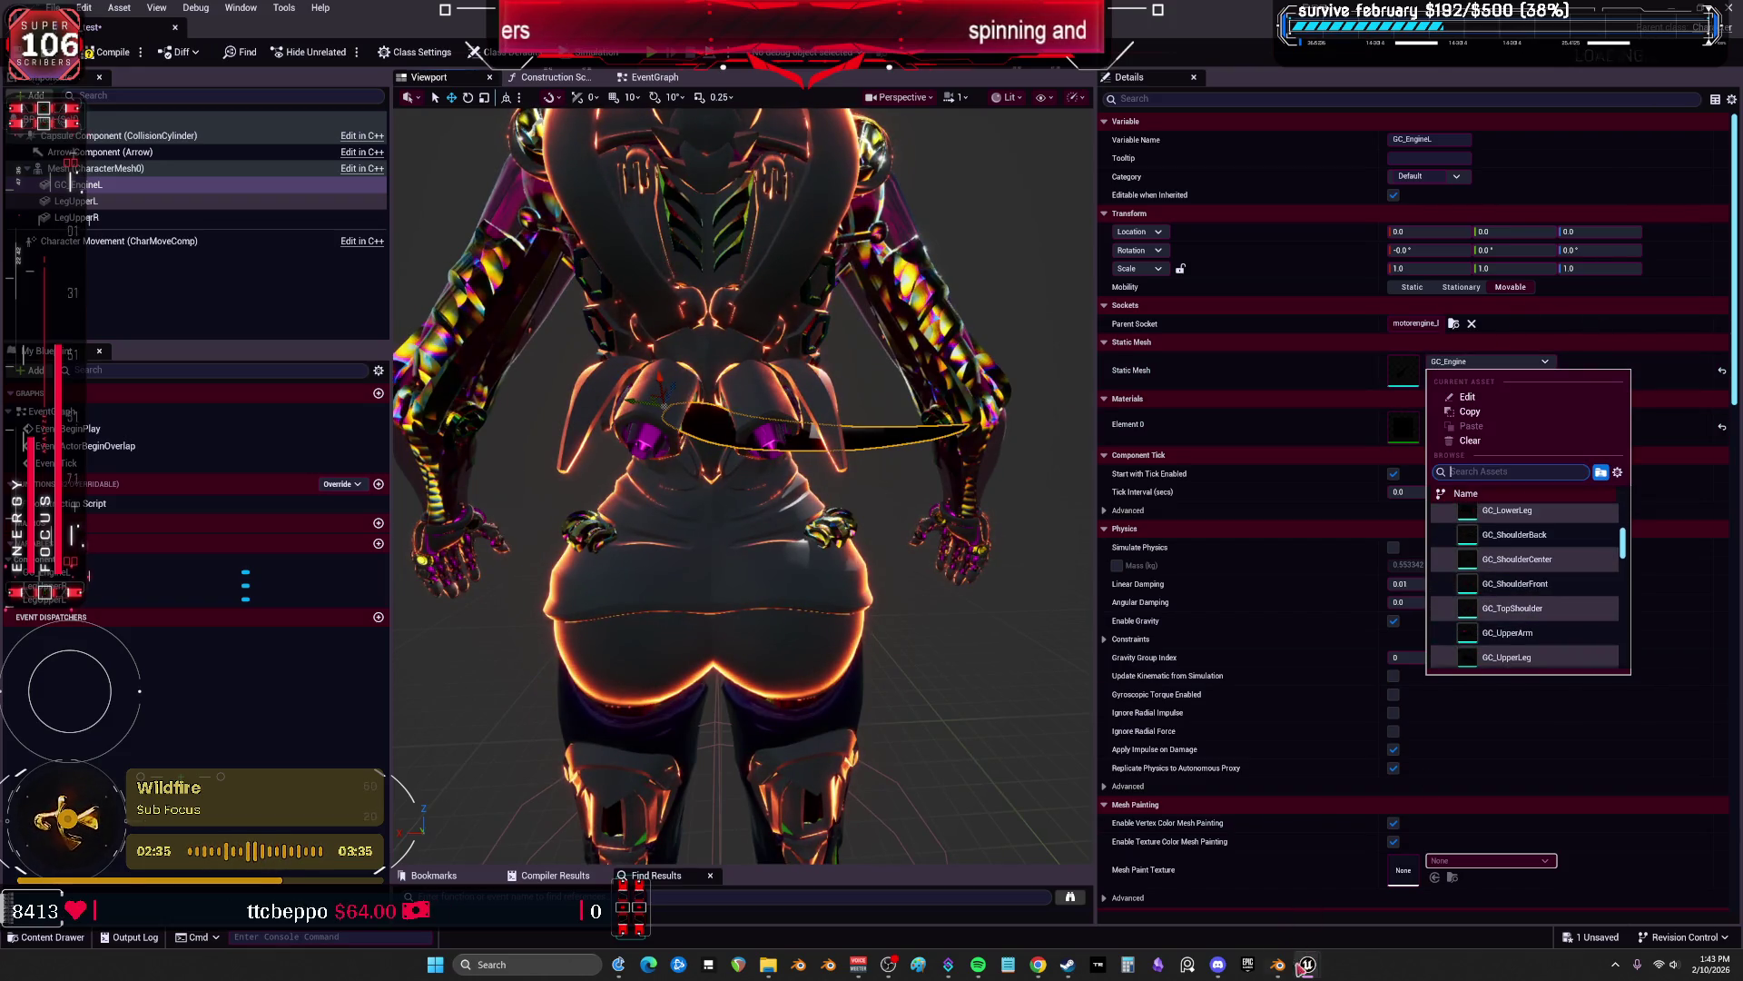
pyautogui.hotkey('alt', 'Tab')
pyautogui.moveTo(686, 395)
pyautogui.mouseDown()
pyautogui.moveTo(673, 494)
pyautogui.moveTo(650, 541)
pyautogui.moveTo(633, 539)
pyautogui.moveTo(737, 414)
pyautogui.mouseUp()
pyautogui.scroll(5, 672, 427)
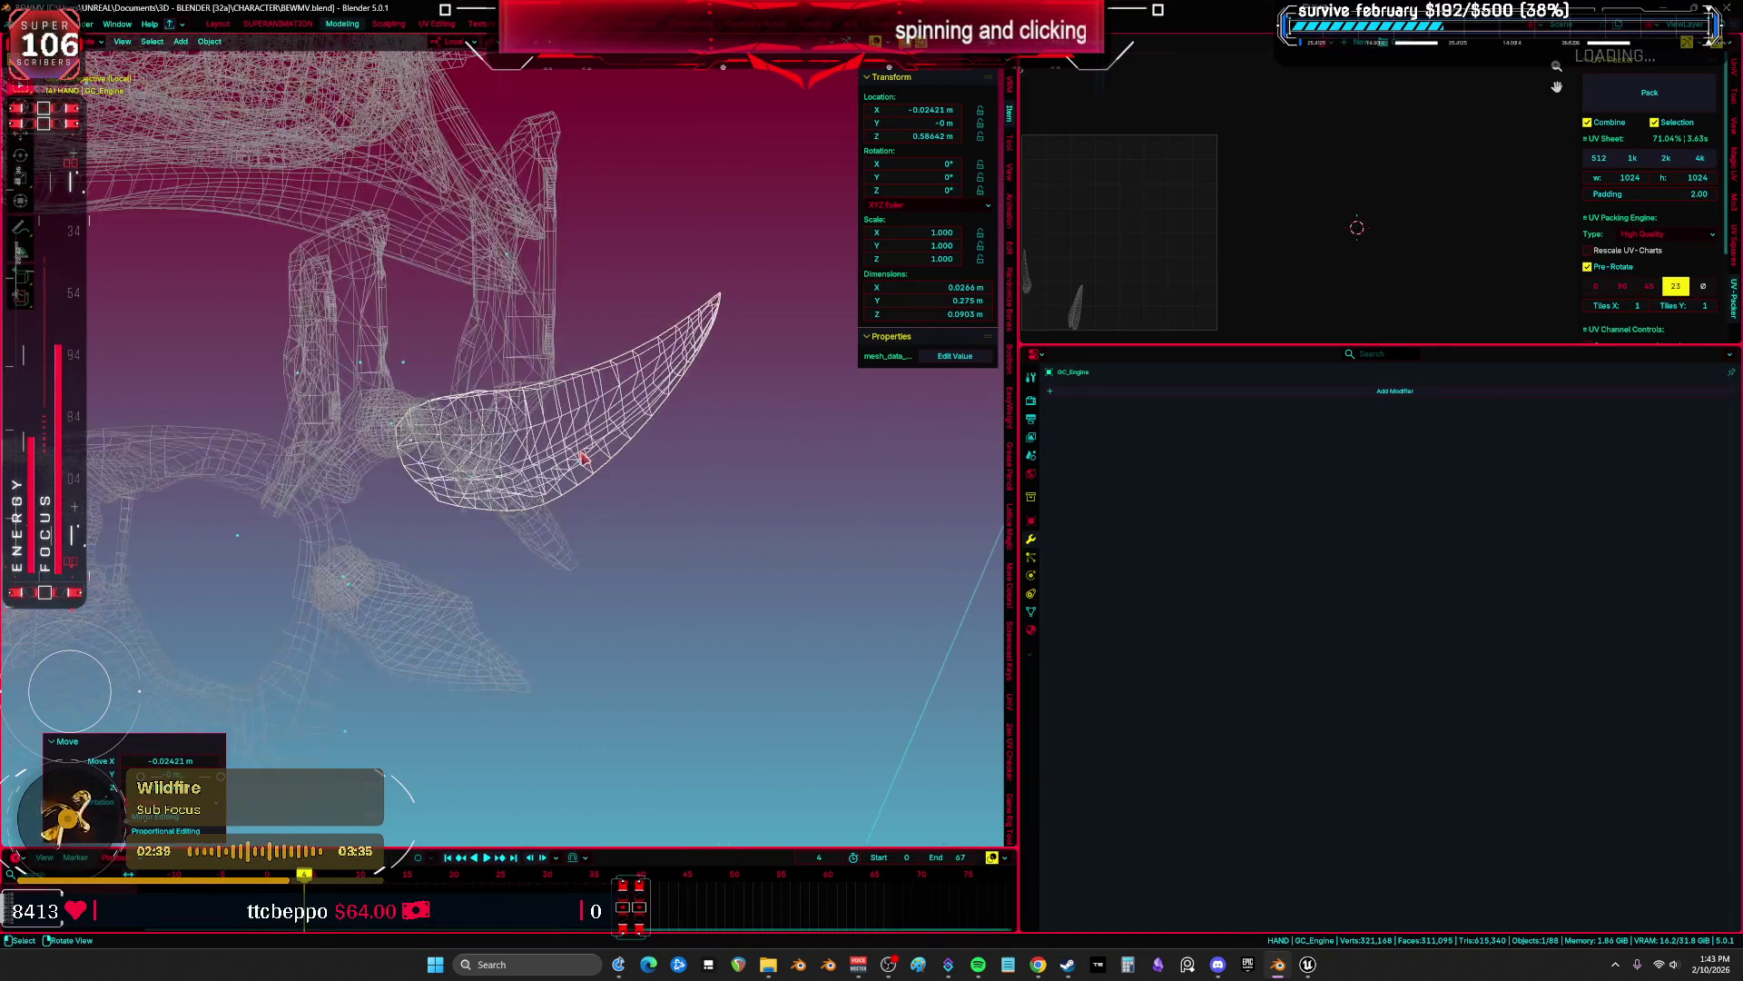
# Switch GC_Engine into Weight Paint mode.
pyautogui.hotkey('ctrl', 'Tab')
pyautogui.click(603, 379)
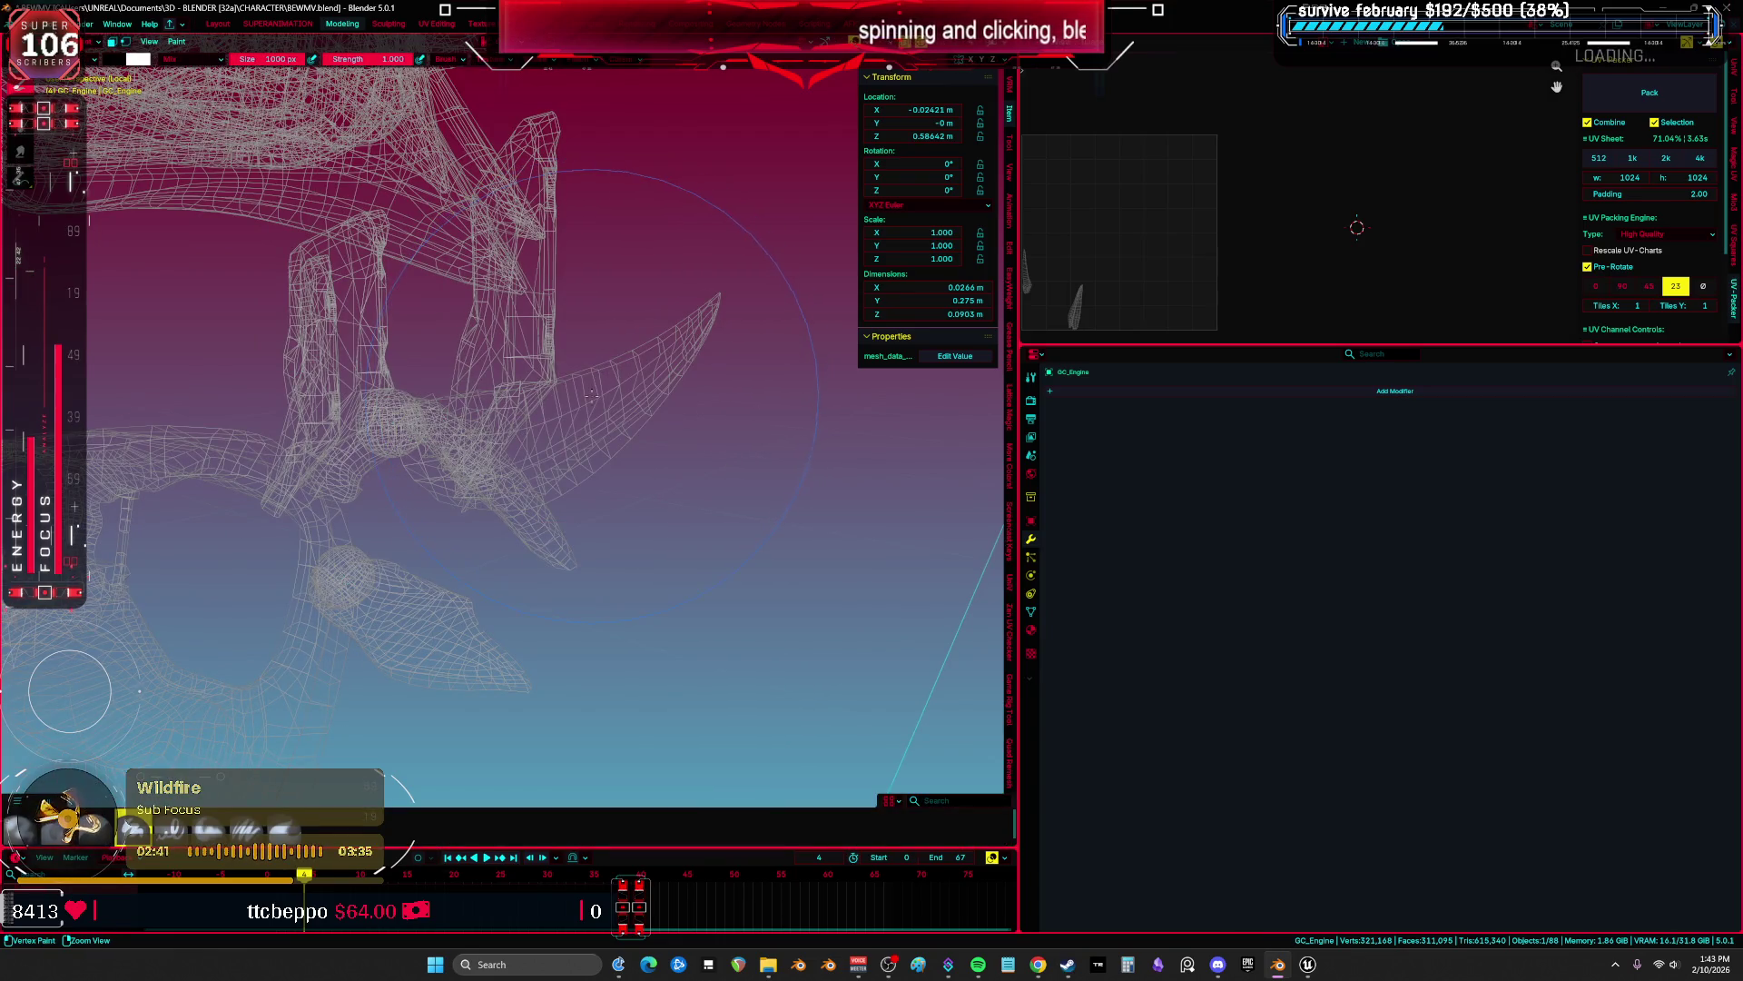
pyautogui.hotkey('ctrl', 'Tab')
pyautogui.click(468, 334)
# Review GC_Engine's full vertex group list in the Object Data properties.
pyautogui.click(1032, 630)
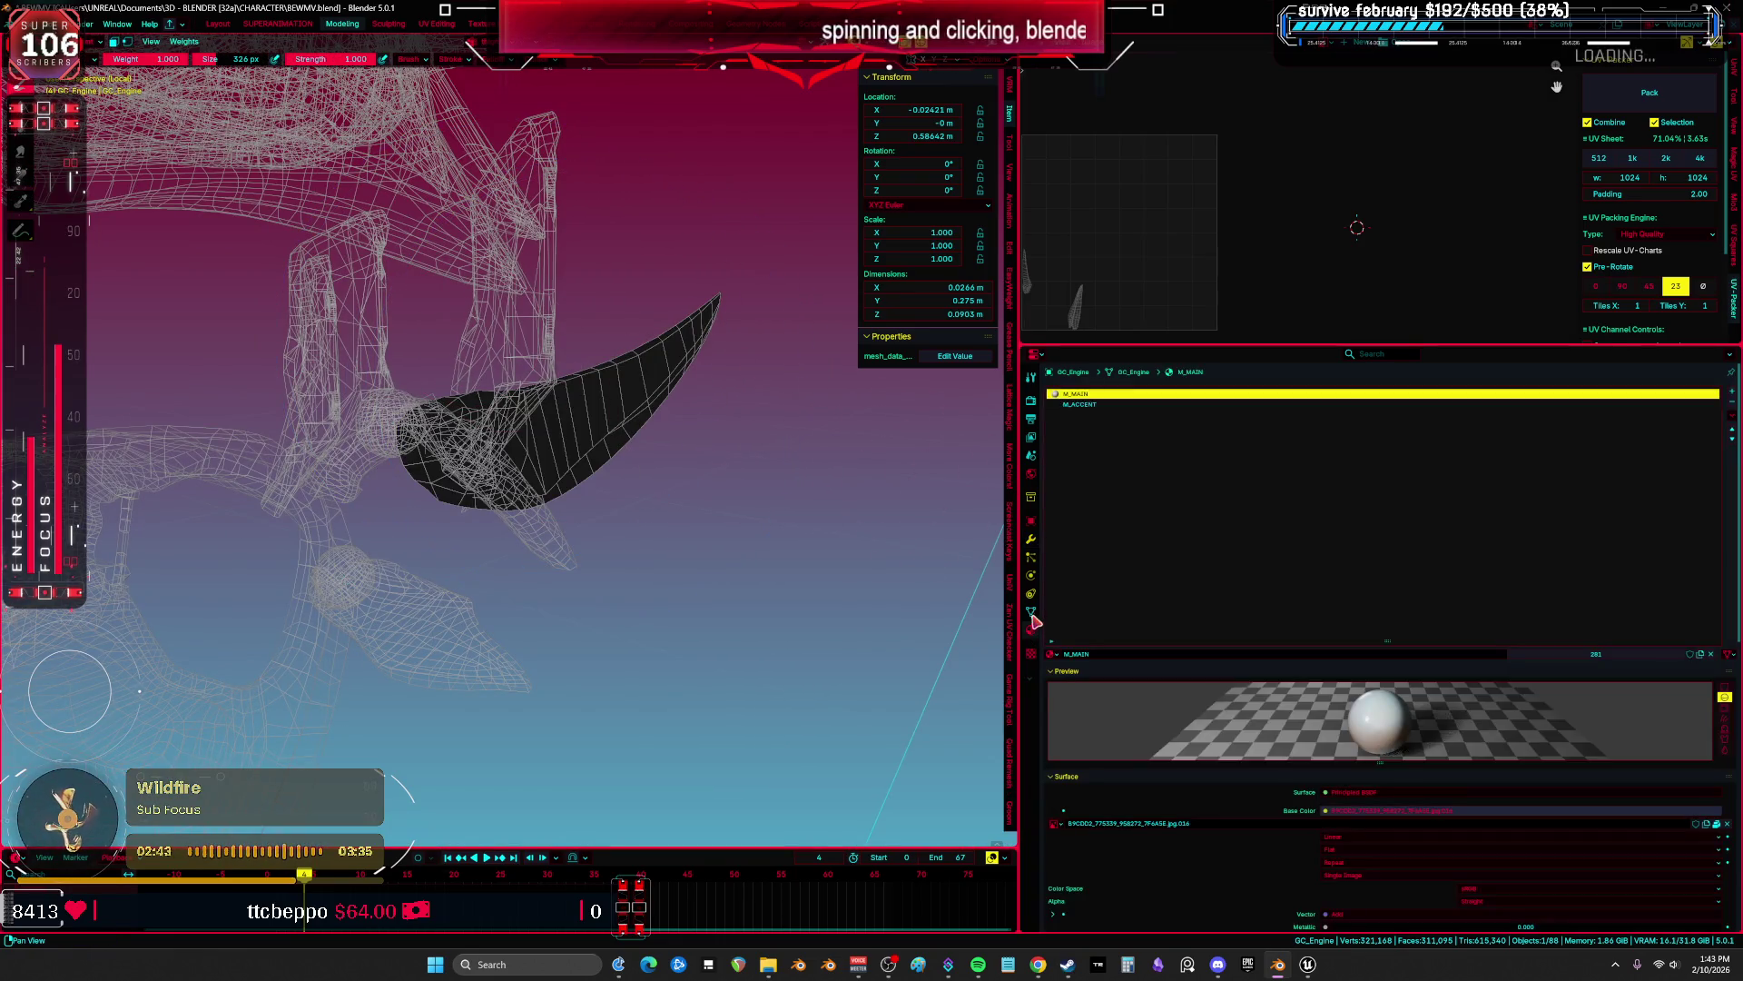
pyautogui.click(1031, 611)
pyautogui.scroll(-5, 1101, 706)
pyautogui.keyDown('ctrl'); pyautogui.scroll(-20, 1101, 706); pyautogui.keyUp('ctrl')
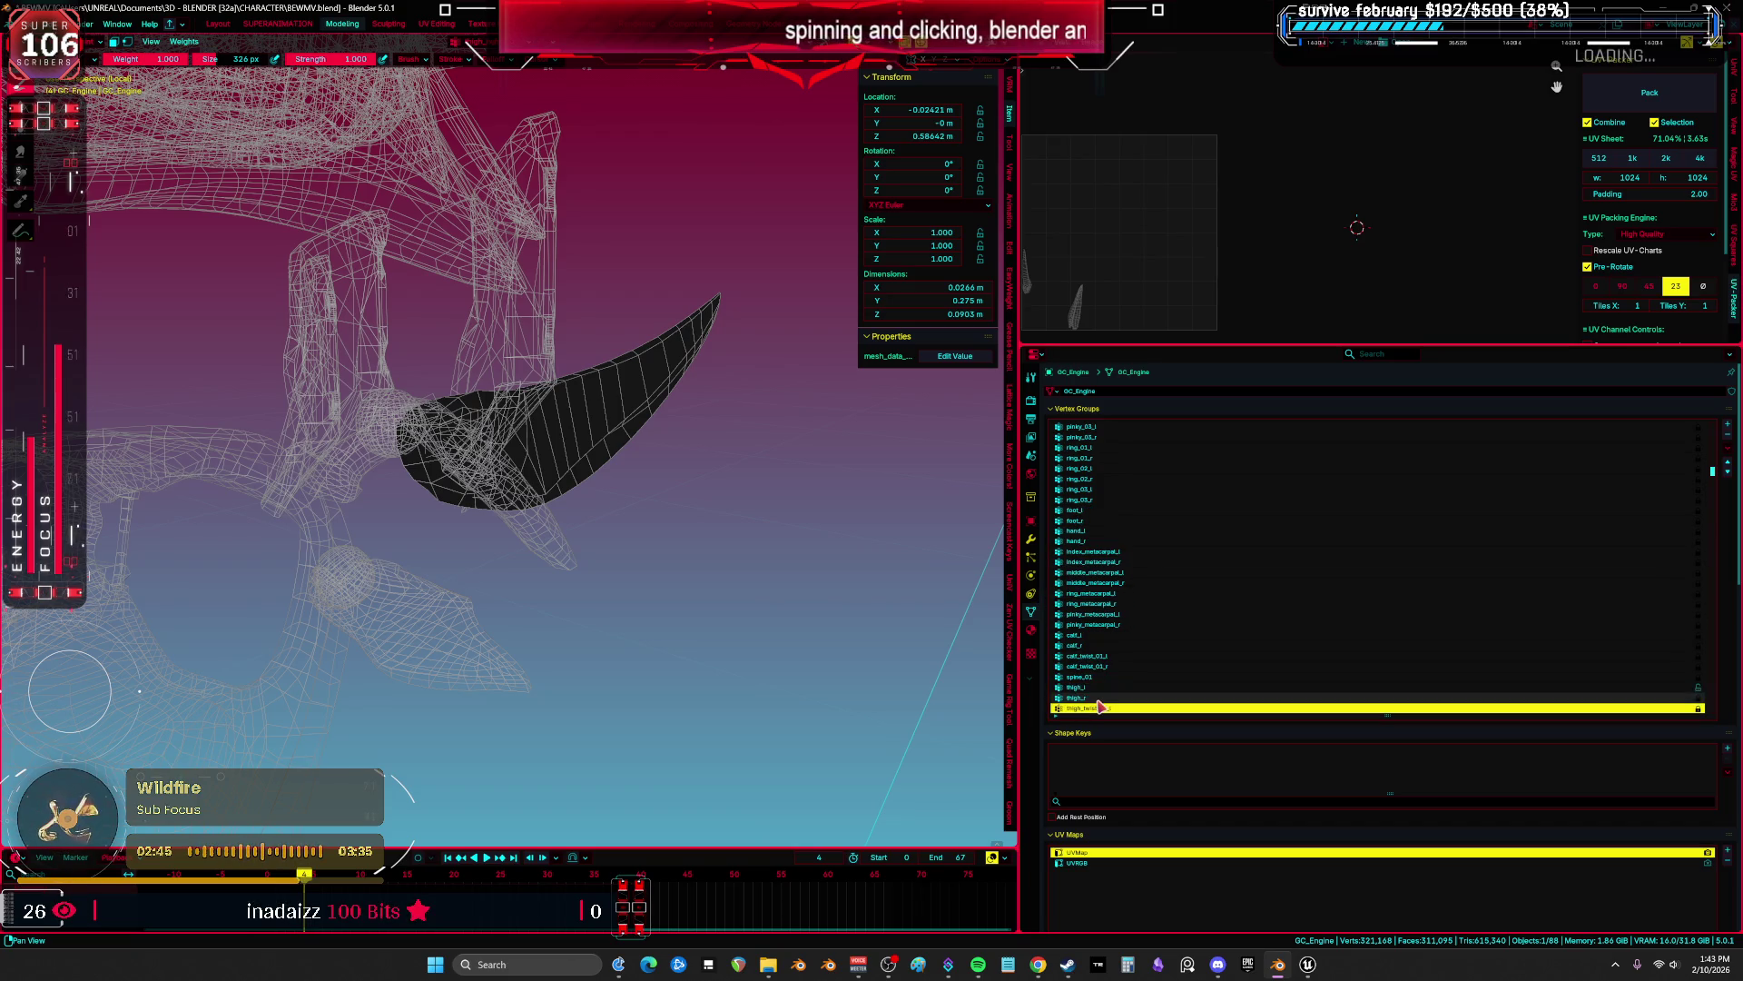
pyautogui.keyDown('ctrl'); pyautogui.scroll(-20, 1101, 706); pyautogui.keyUp('ctrl')
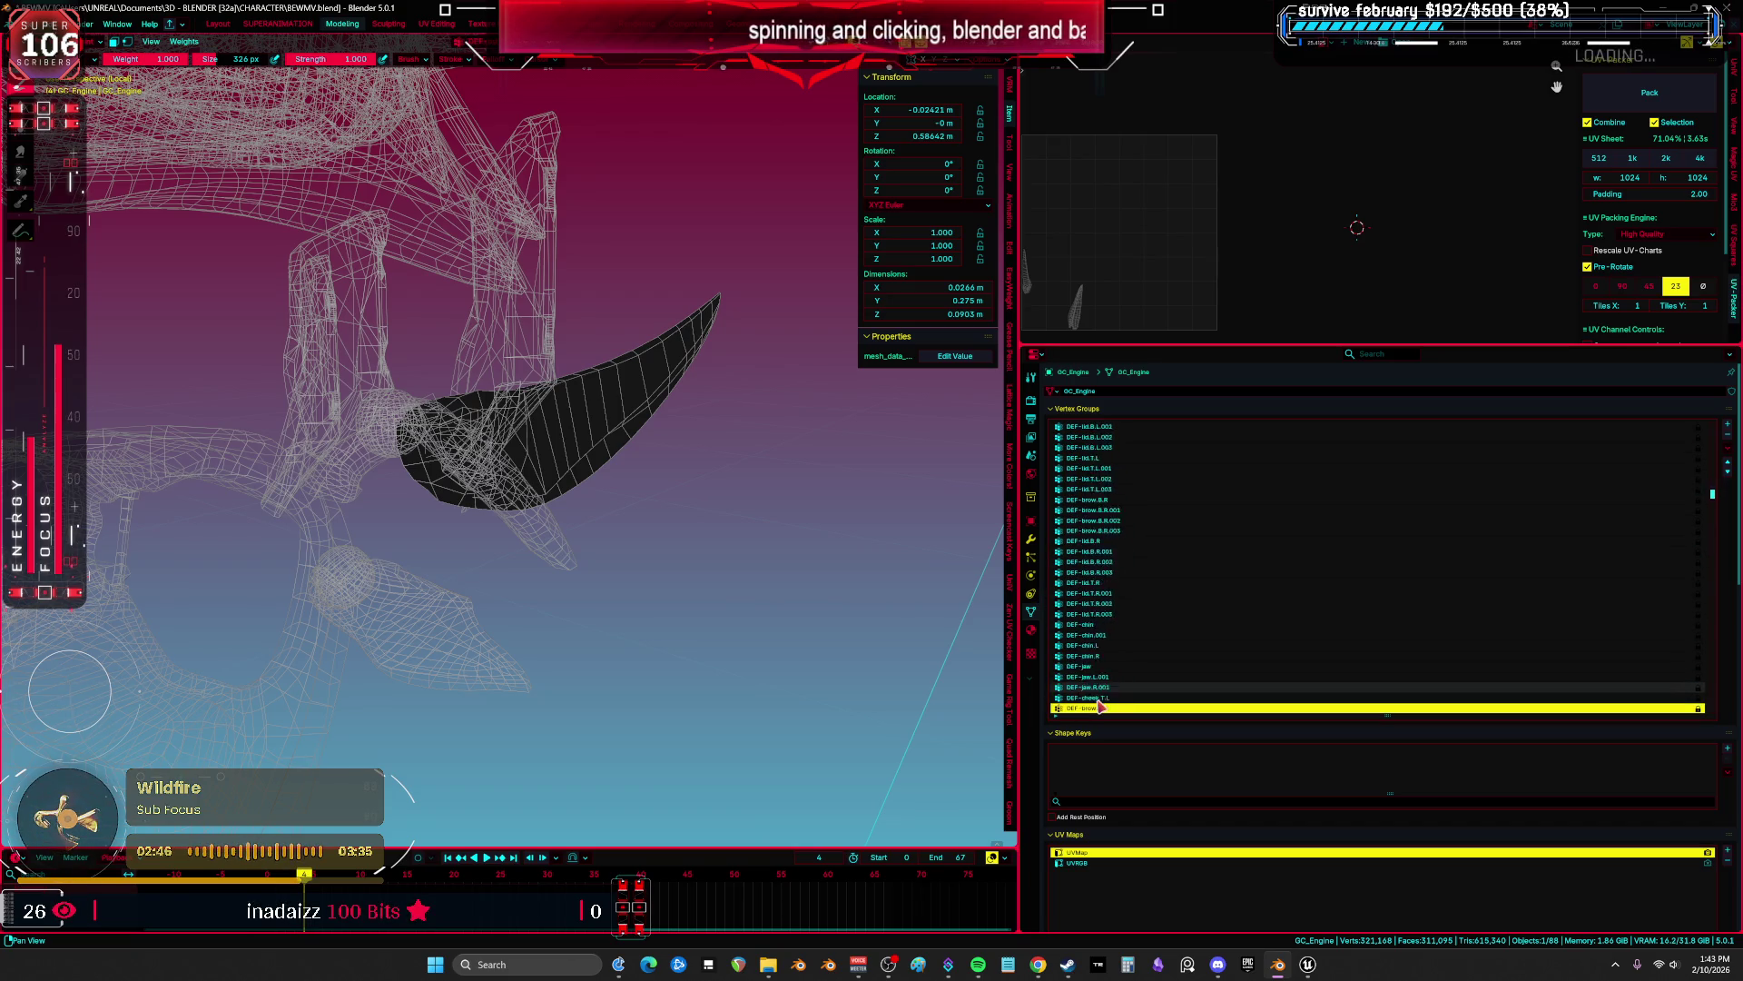
pyautogui.keyDown('ctrl'); pyautogui.scroll(-15, 1101, 706); pyautogui.keyUp('ctrl')
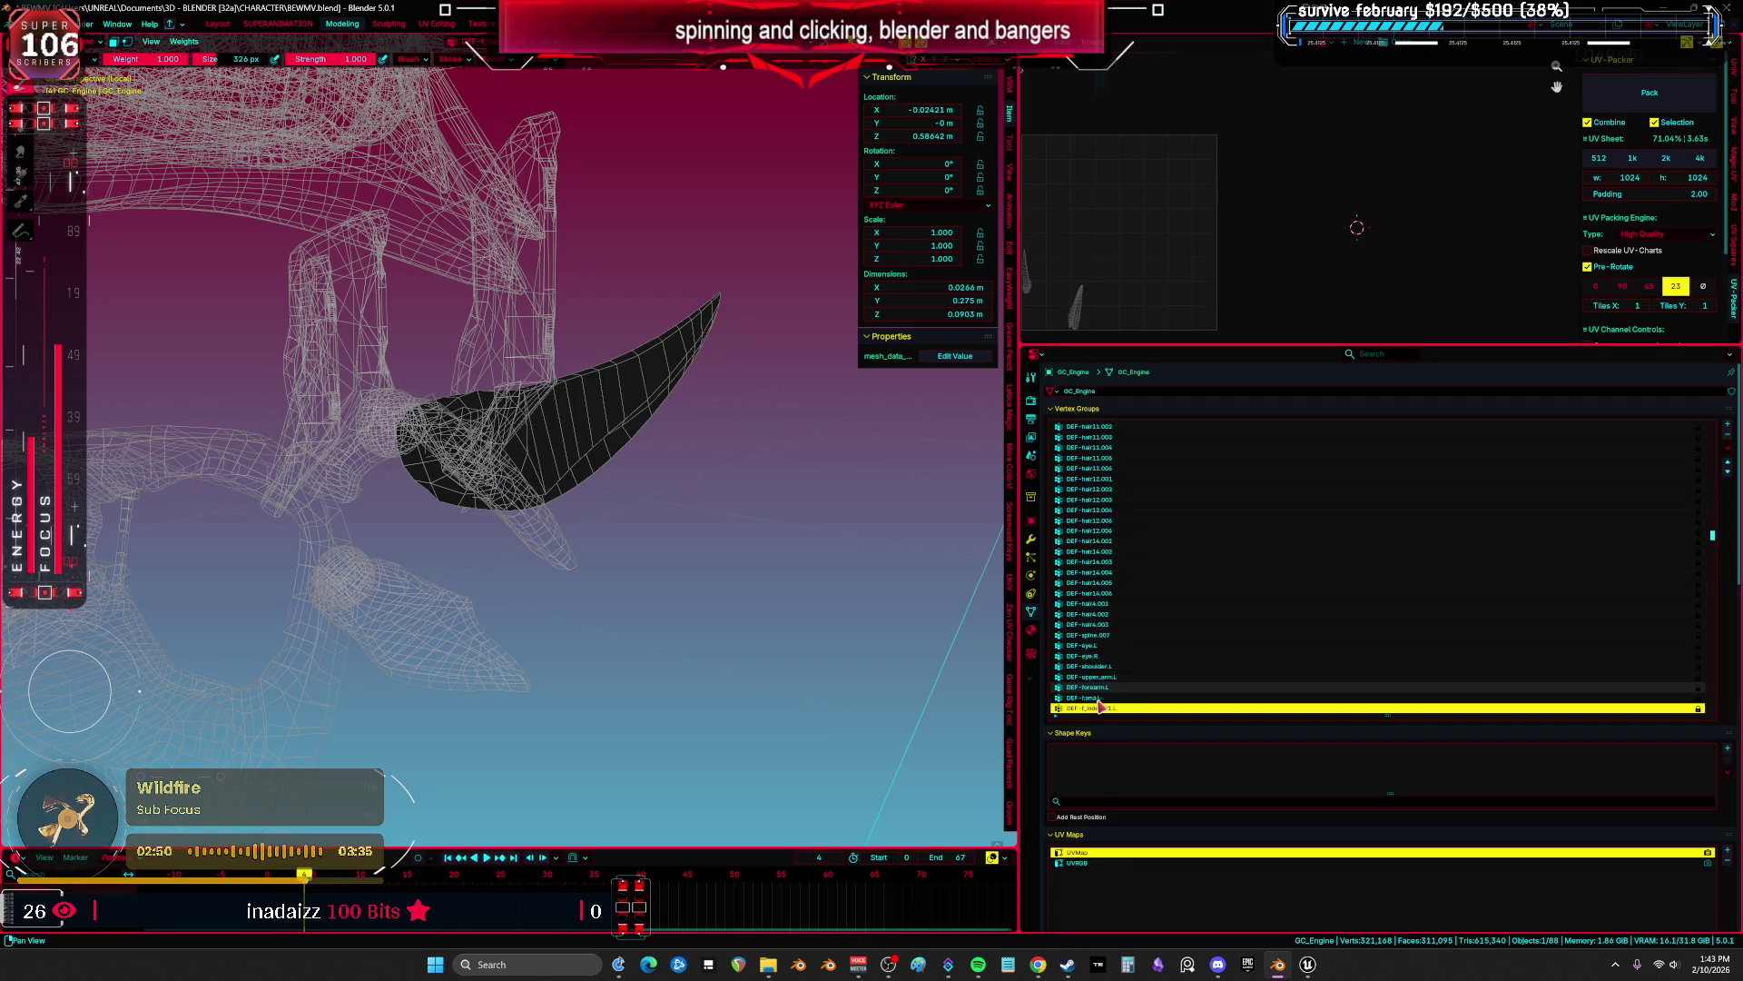
pyautogui.keyDown('ctrl'); pyautogui.scroll(-7, 1101, 706); pyautogui.keyUp('ctrl')
pyautogui.scroll(-5, 657, 546)
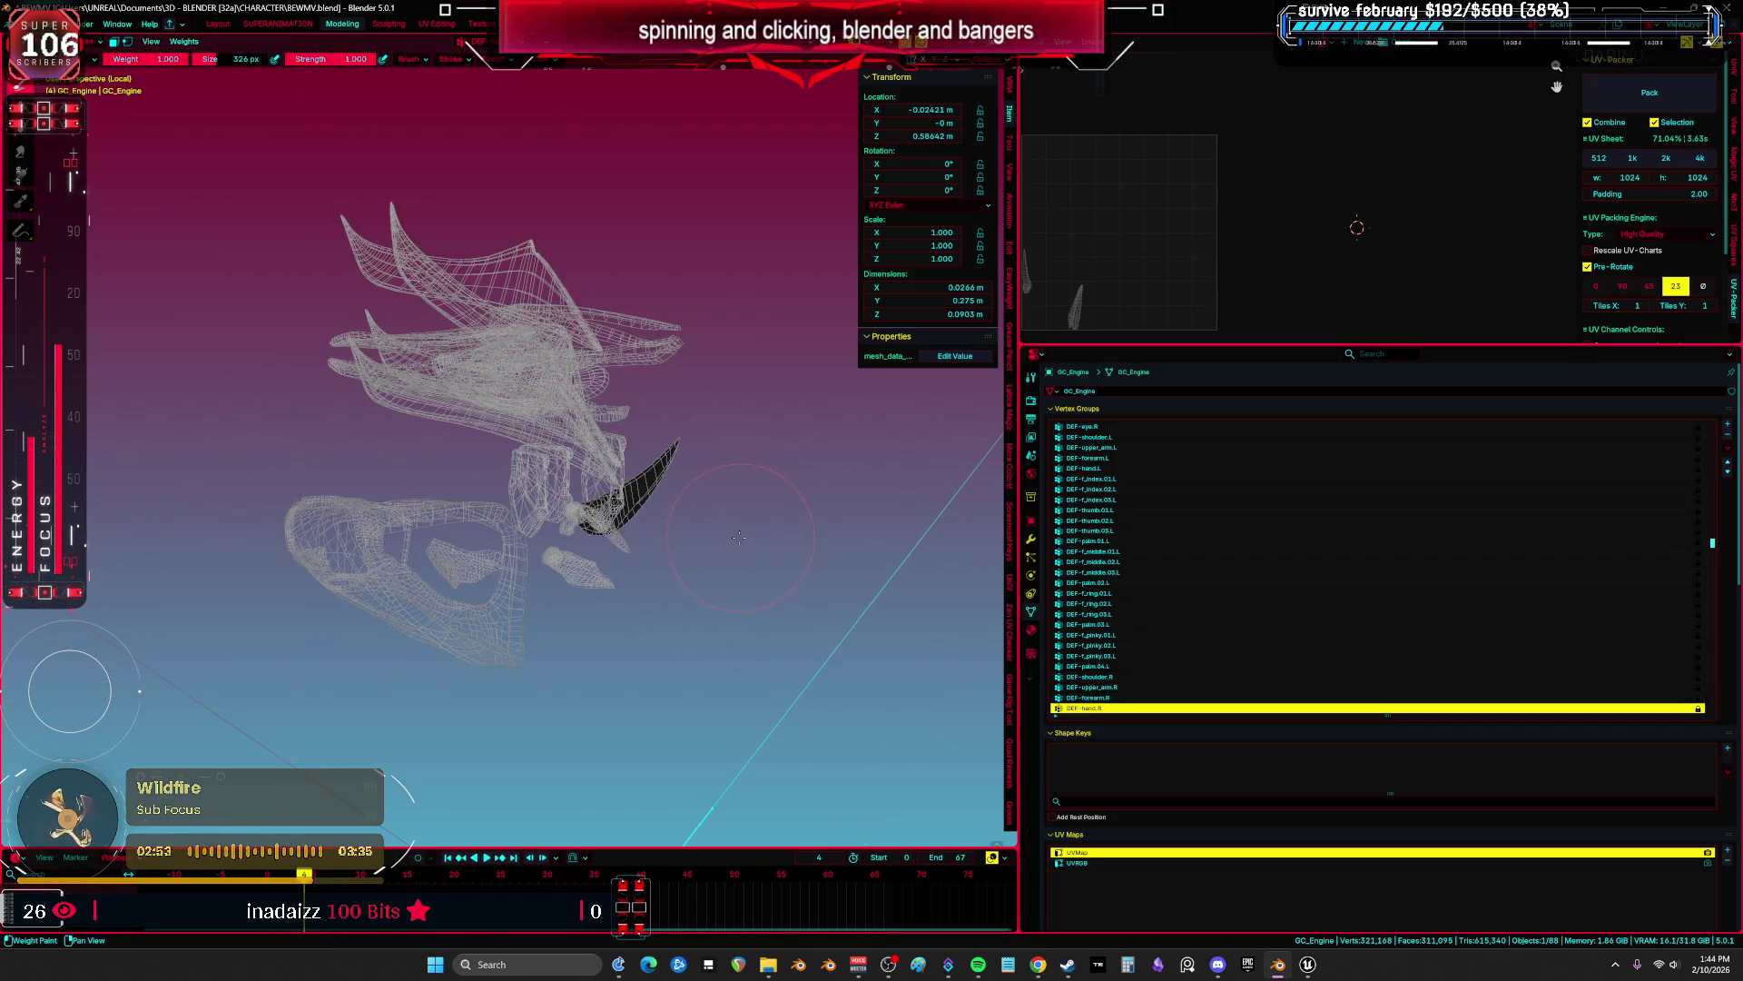
pyautogui.scroll(3, 739, 537)
# Return to Object Mode and box-select the hand part meshes from an orthographic side view.
pyautogui.hotkey('ctrl', 'Tab')
pyautogui.click(477, 386)
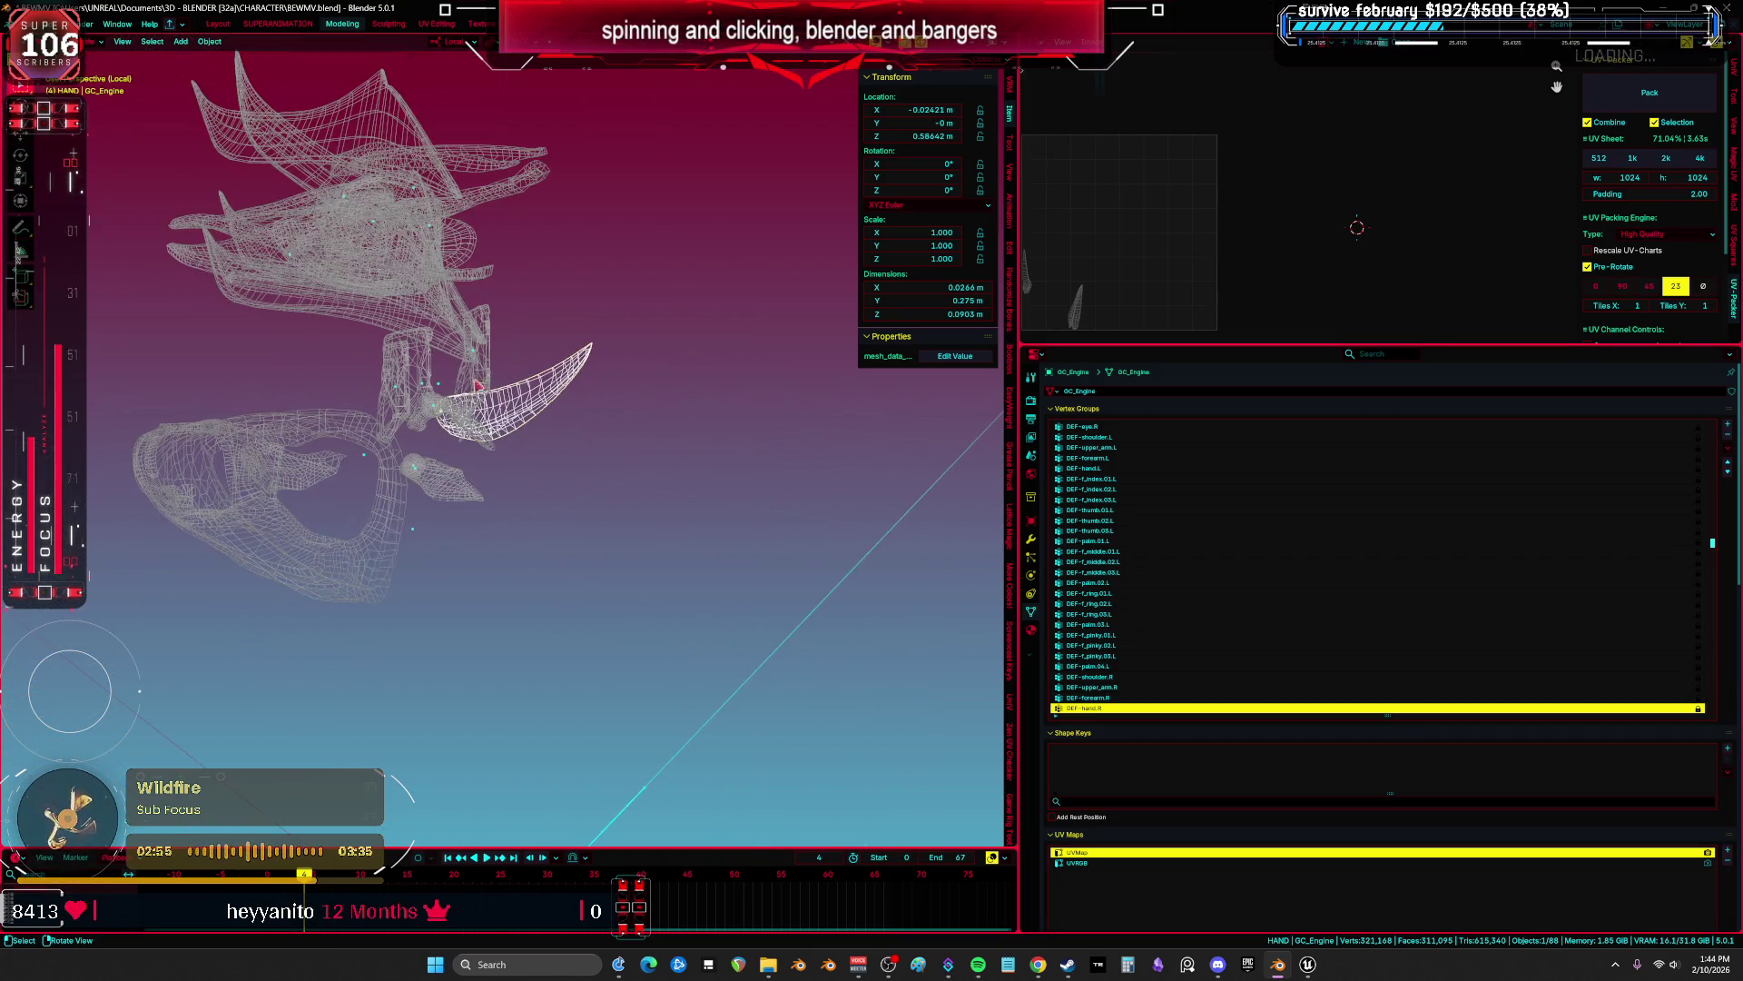
pyautogui.scroll(-10, 1181, 563)
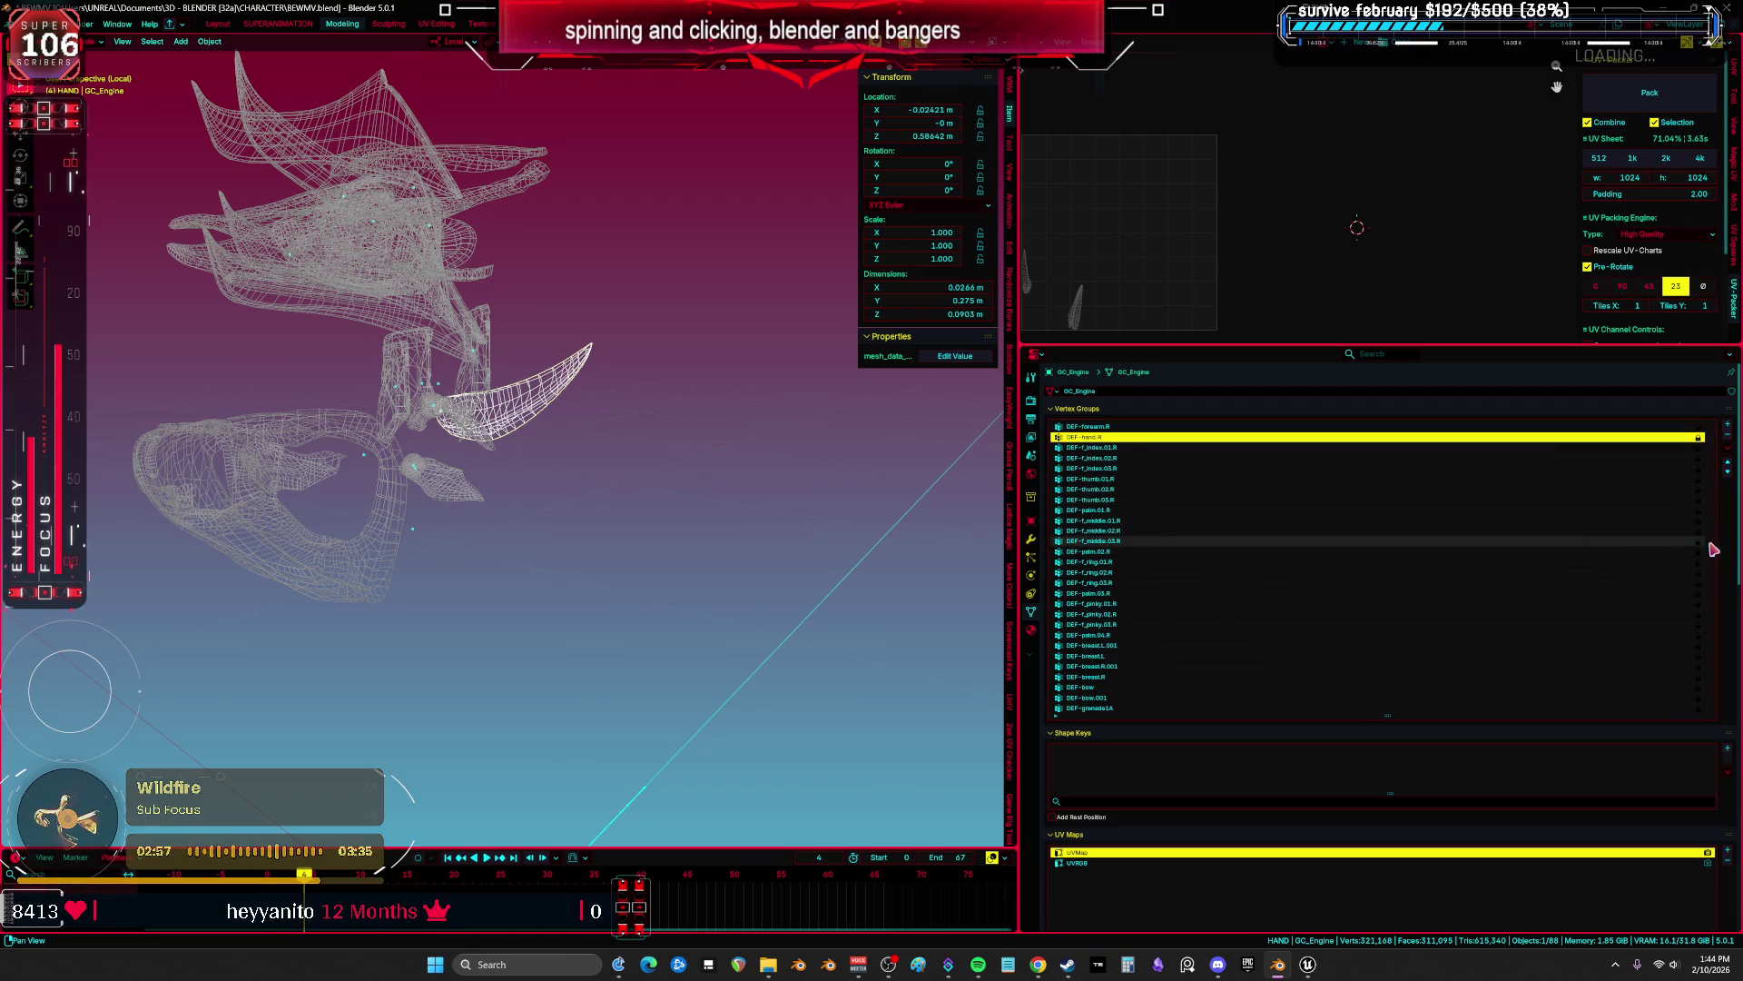
pyautogui.moveTo(1713, 556); pyautogui.dragTo(1705, 757)
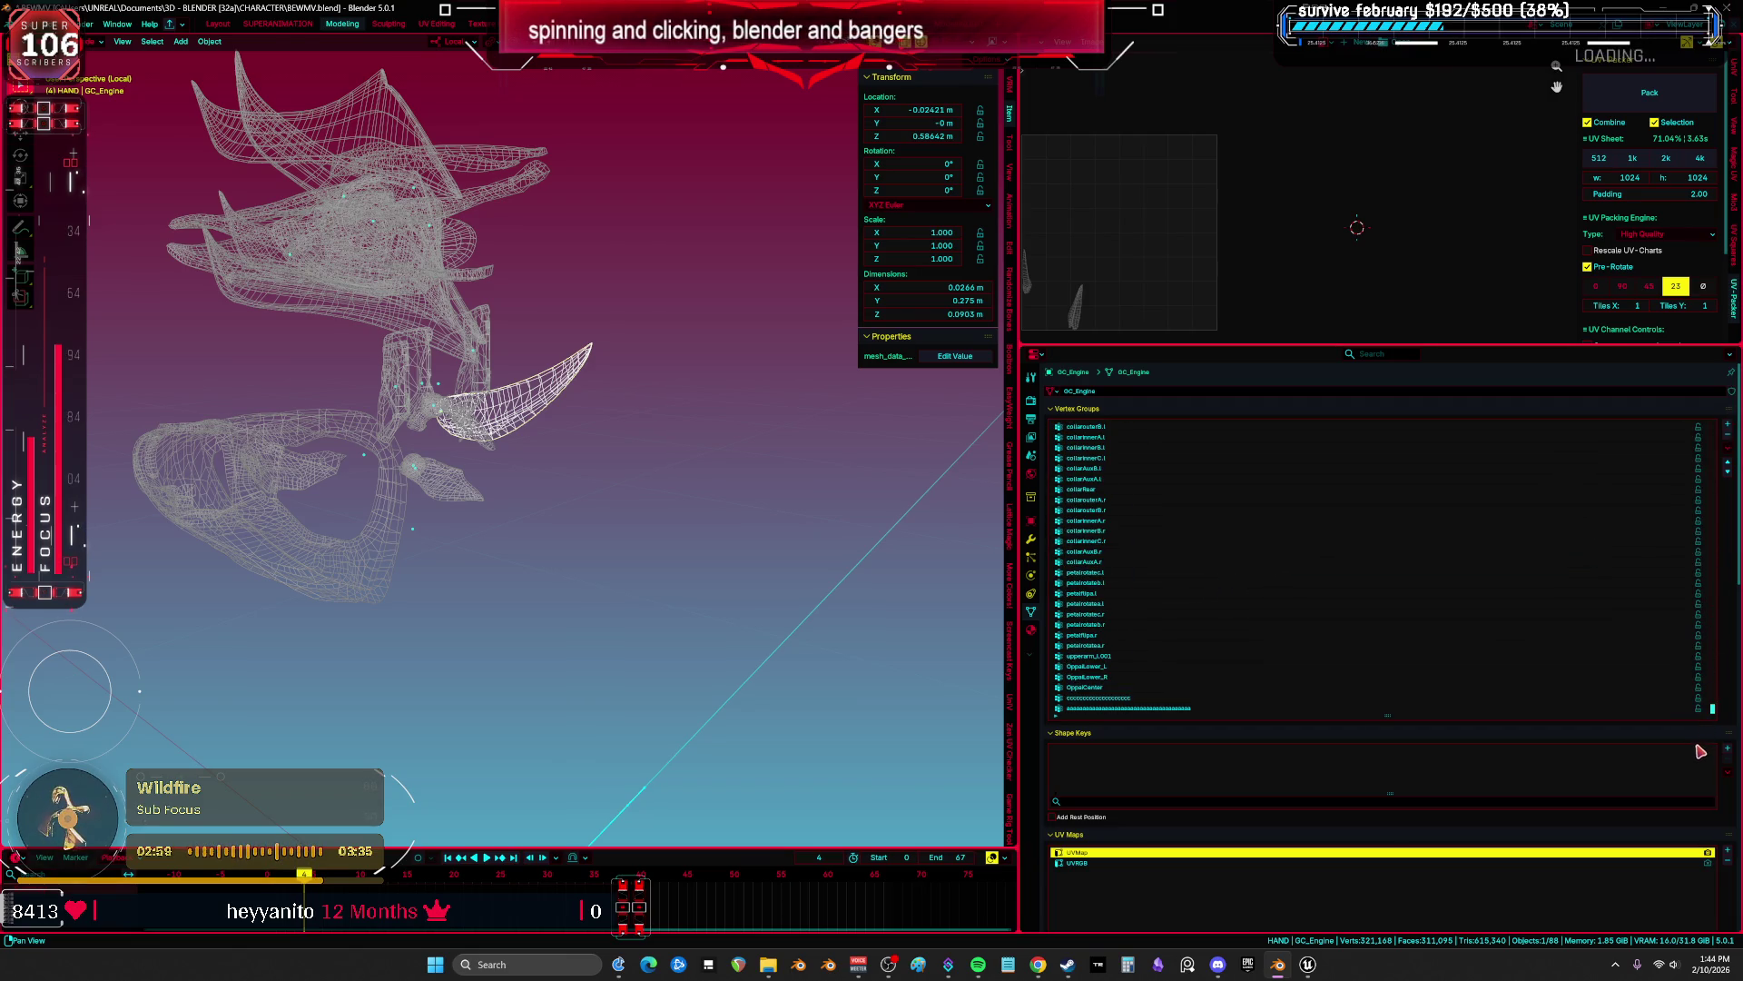
pyautogui.moveTo(545, 381); pyautogui.dragTo(508, 331)
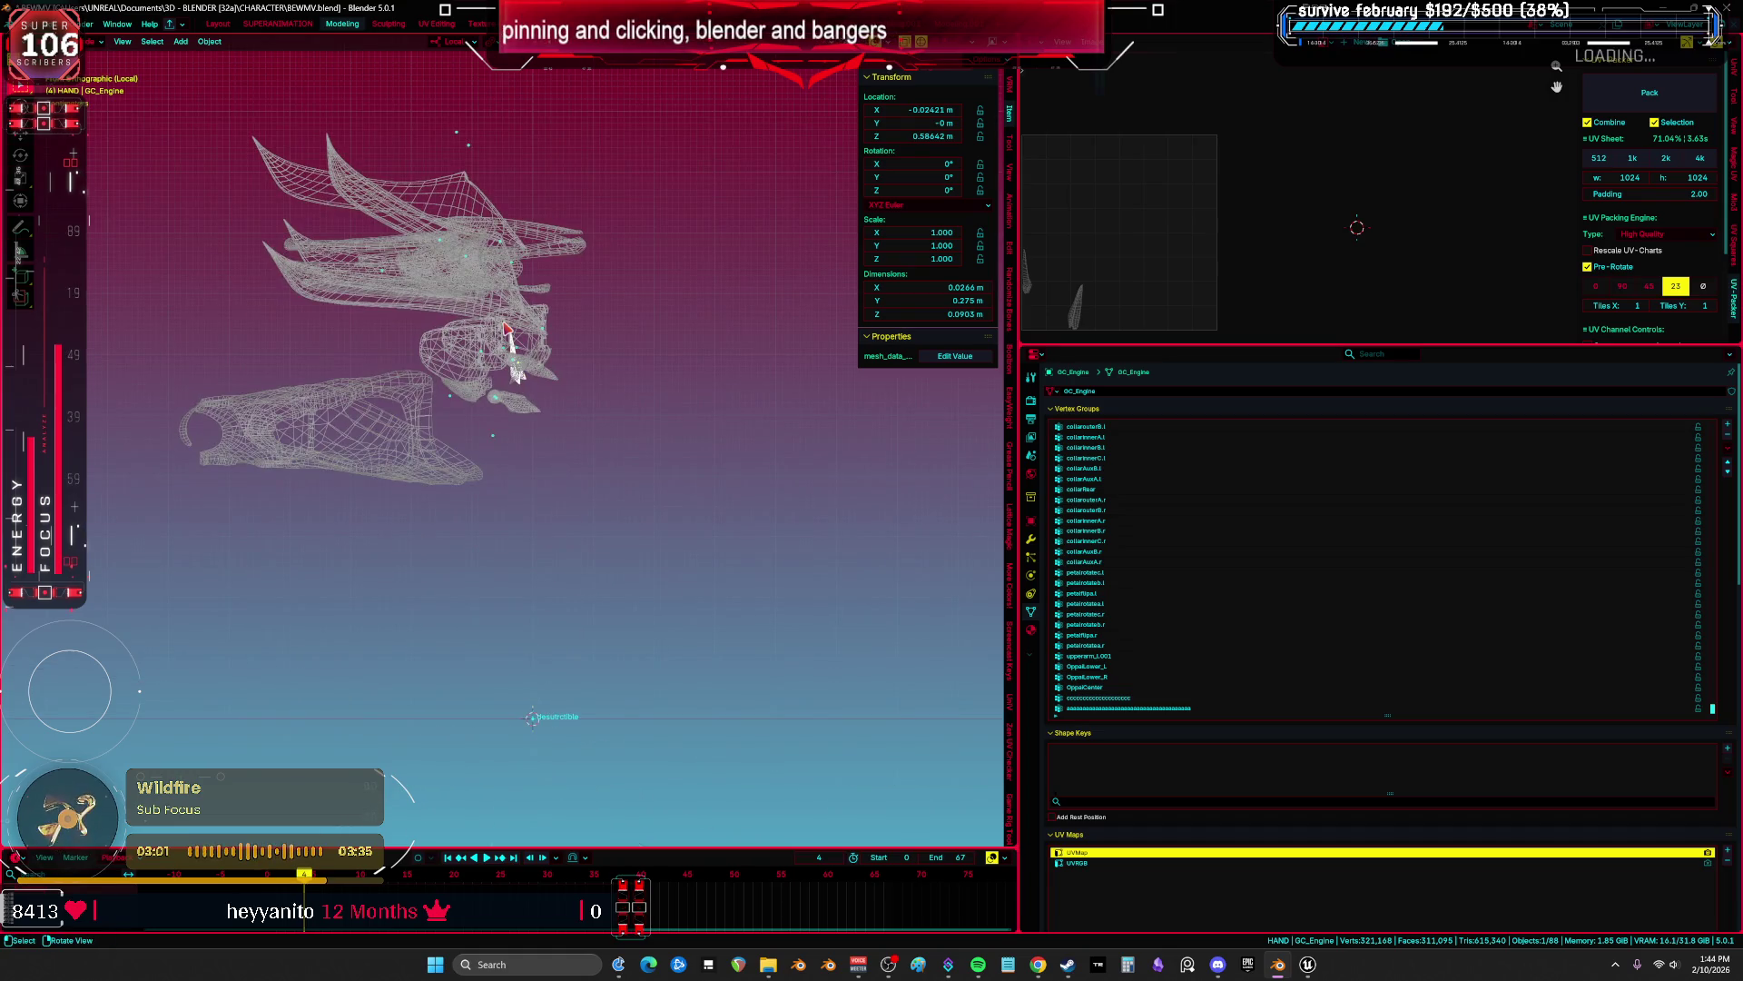
pyautogui.moveTo(632, 519)
pyautogui.mouseDown()
pyautogui.moveTo(236, 155)
pyautogui.moveTo(377, 342)
pyautogui.moveTo(277, 175)
pyautogui.mouseUp()
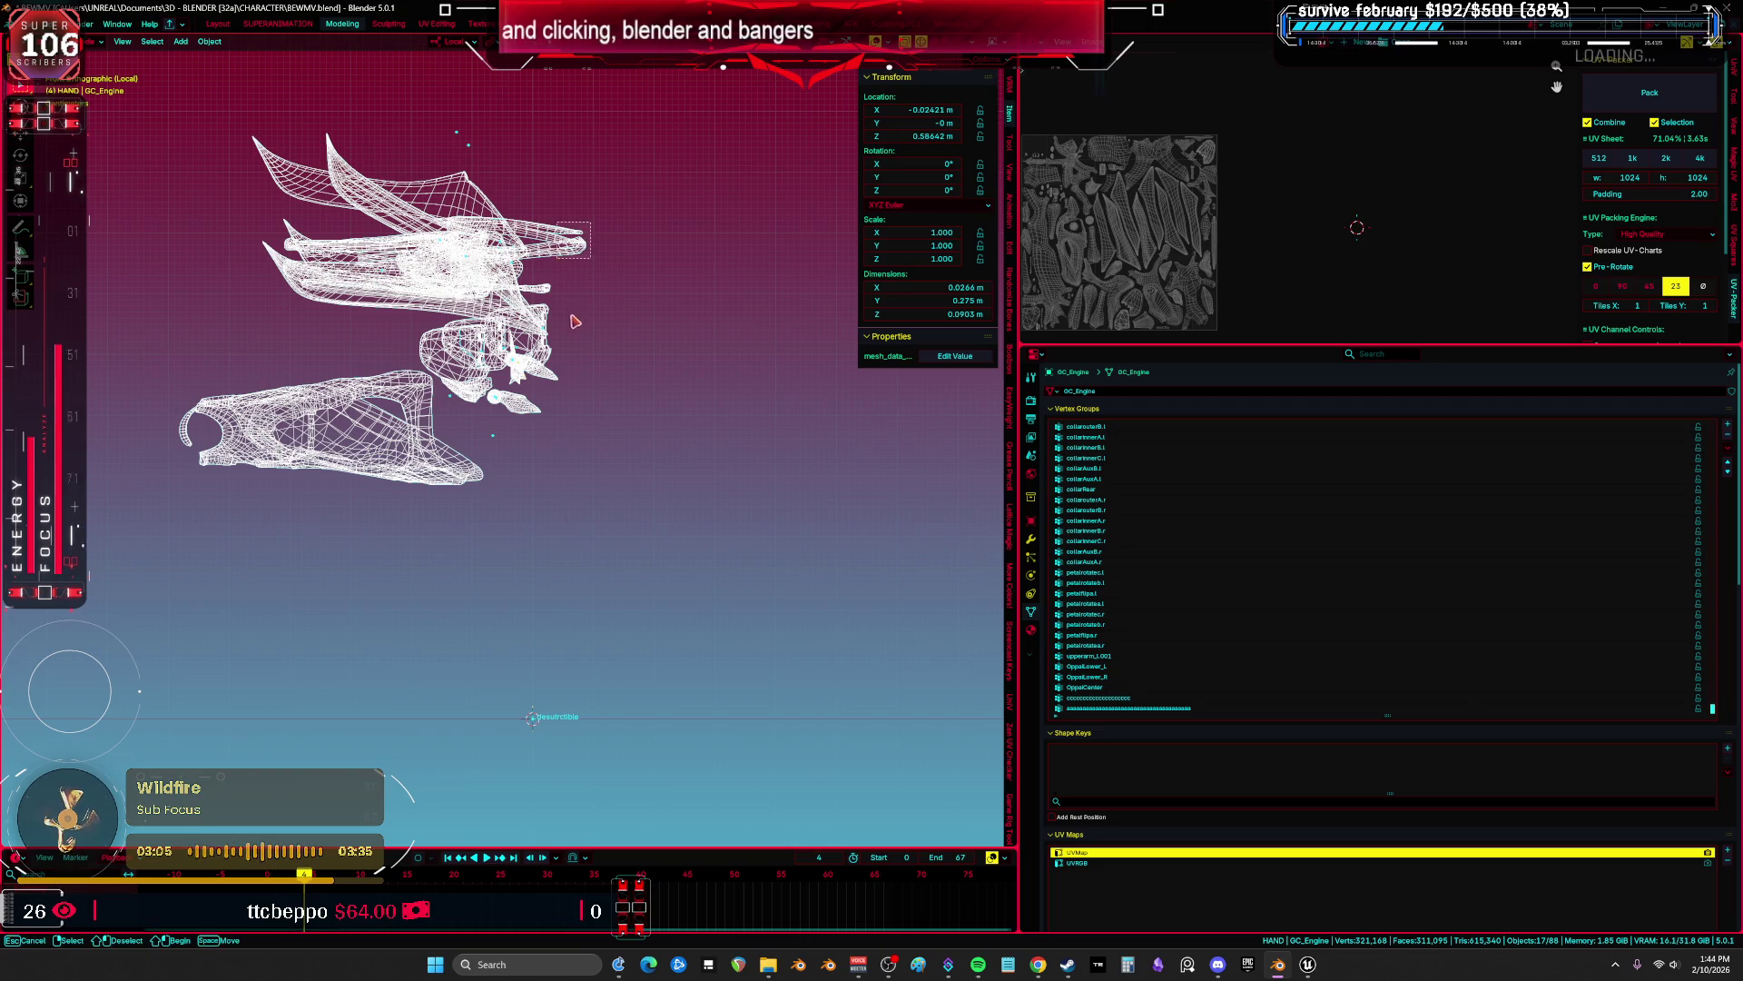
pyautogui.hotkey('ctrl', 'z')
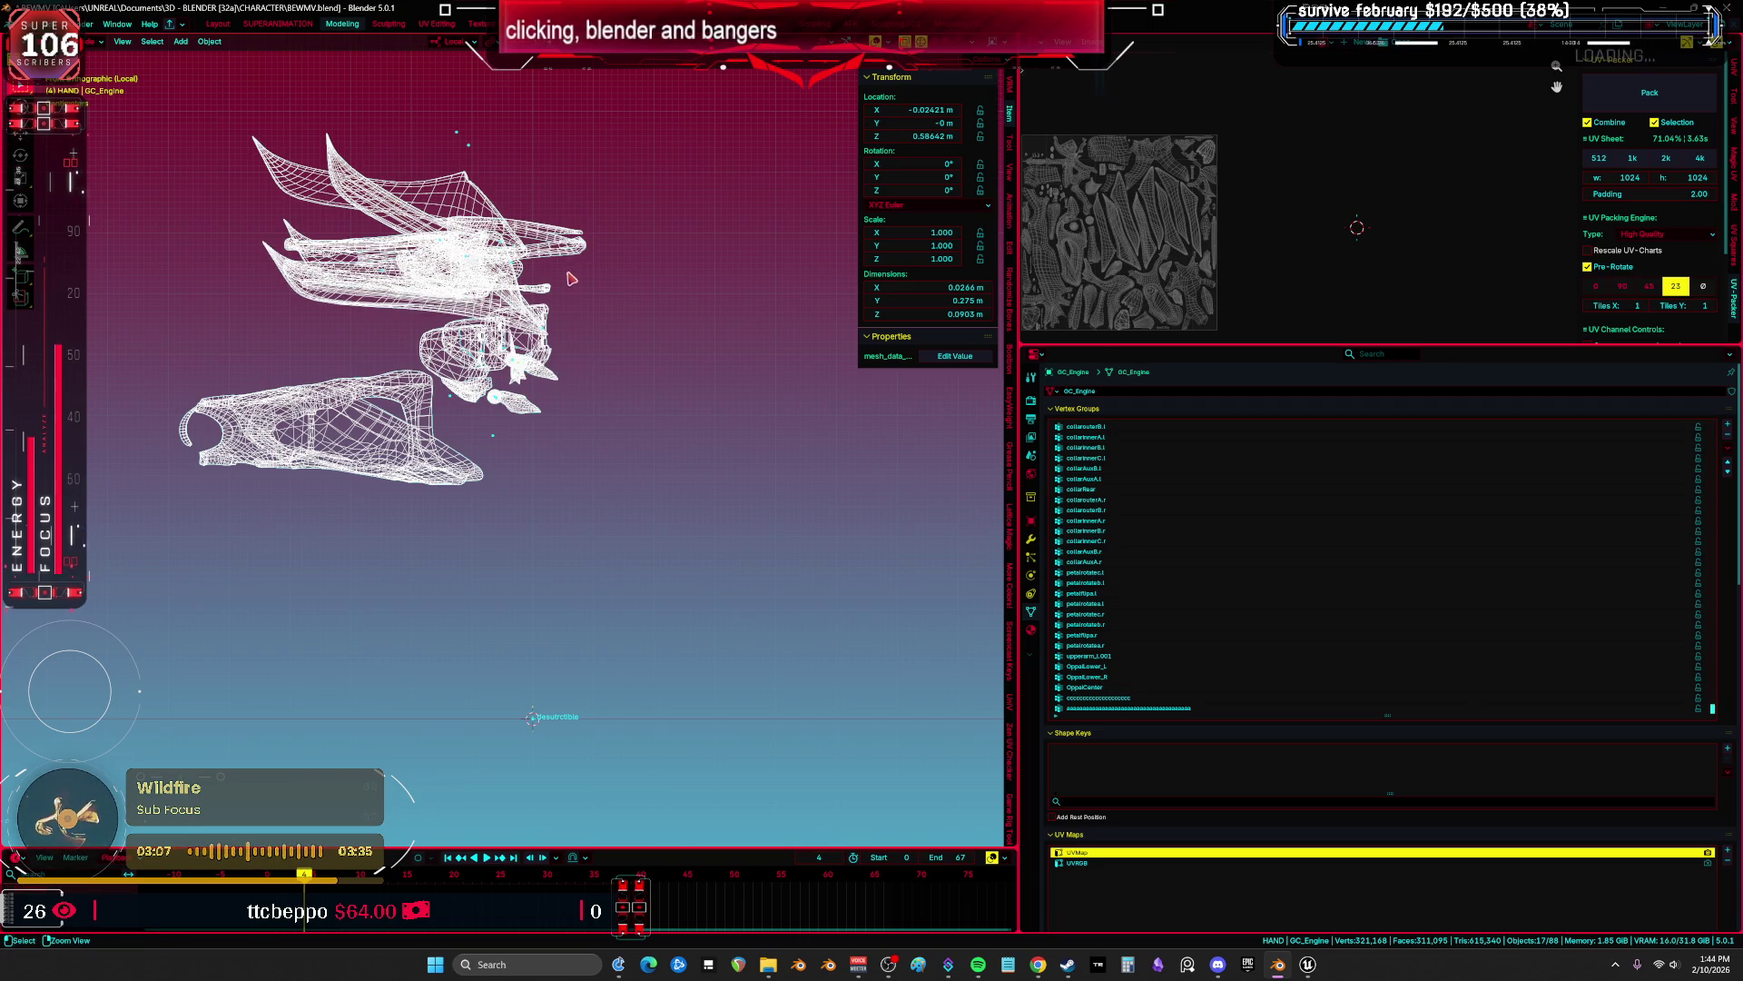
pyautogui.click(495, 368)
# Parent GC_Engine to the desutrctible armature with Armature Deform.
pyautogui.scroll(-3, 526, 382)
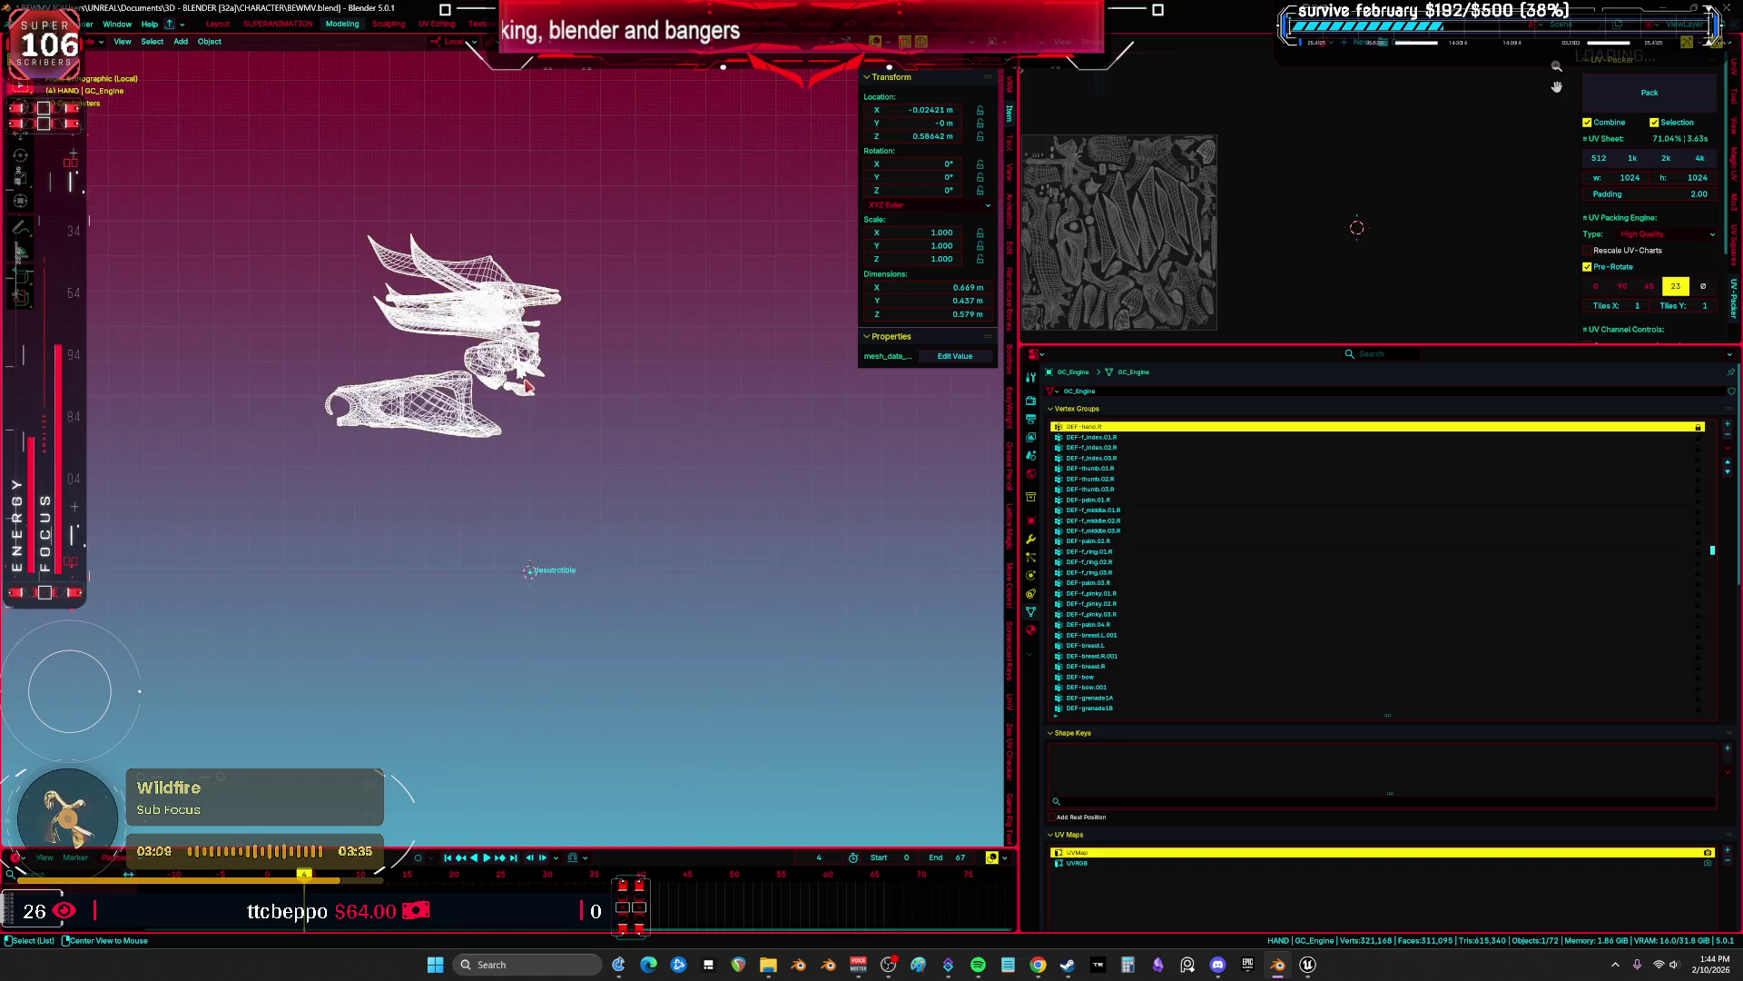
pyautogui.click(538, 596)
pyautogui.hotkey('ctrl', 'Tab')
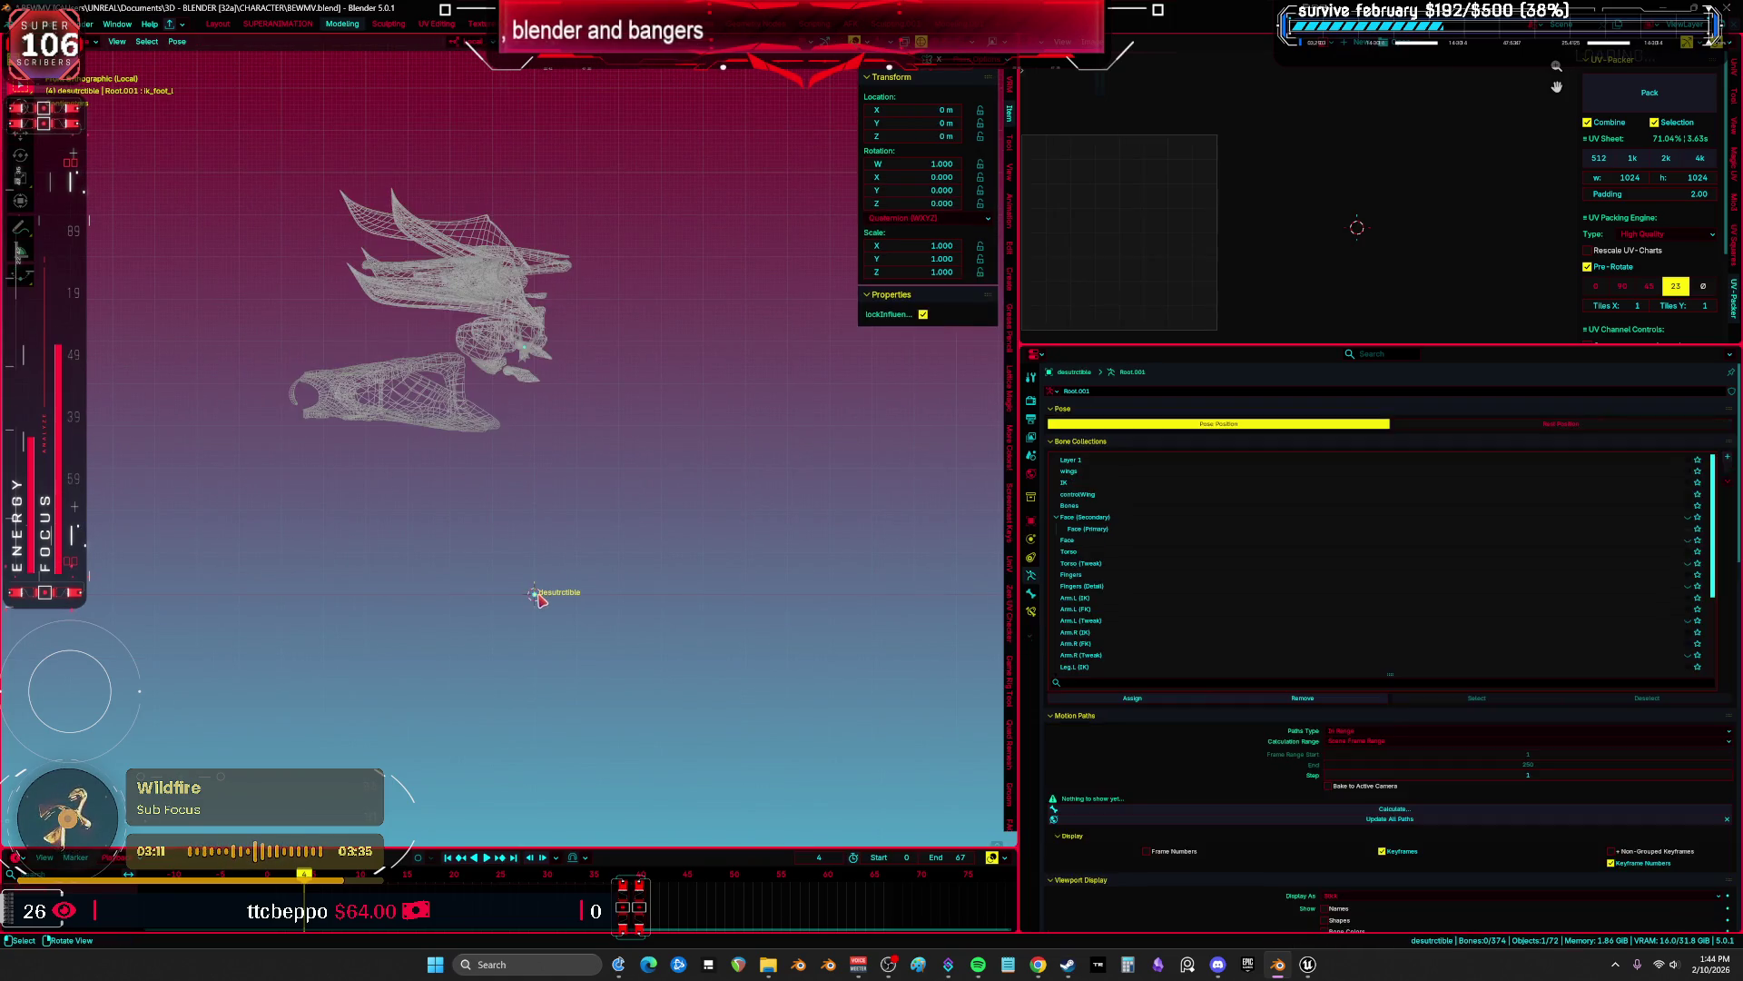
pyautogui.click(472, 351)
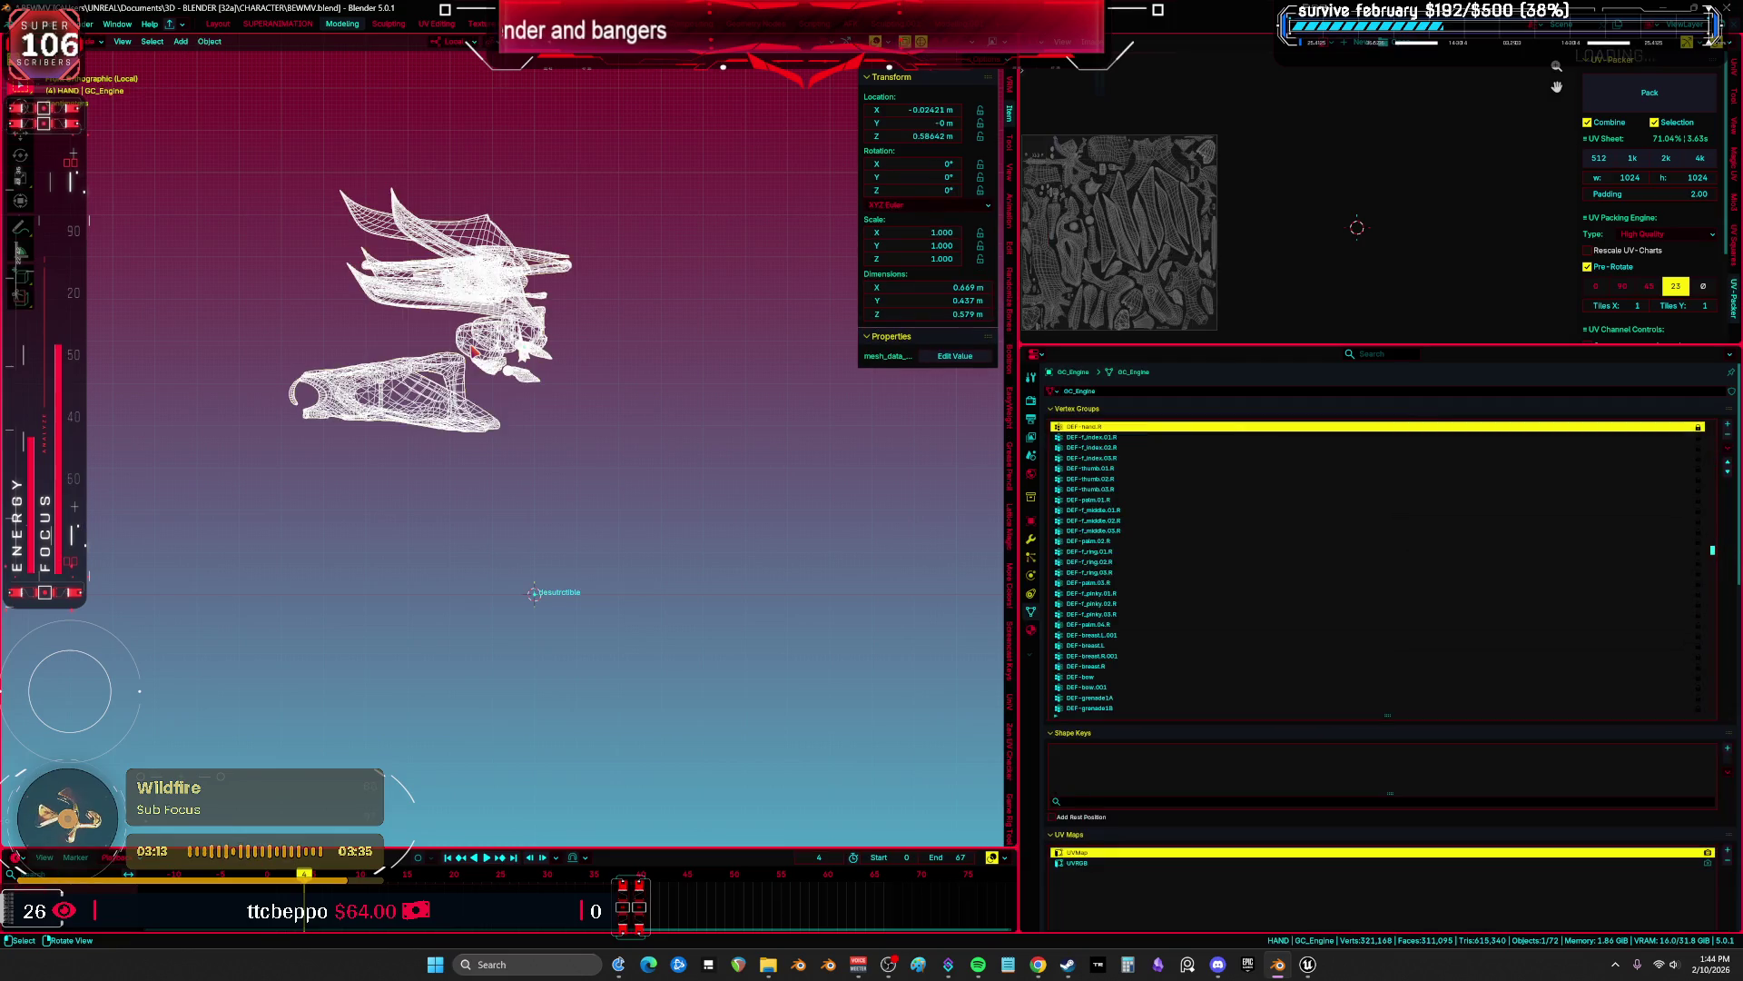
pyautogui.click(1031, 538)
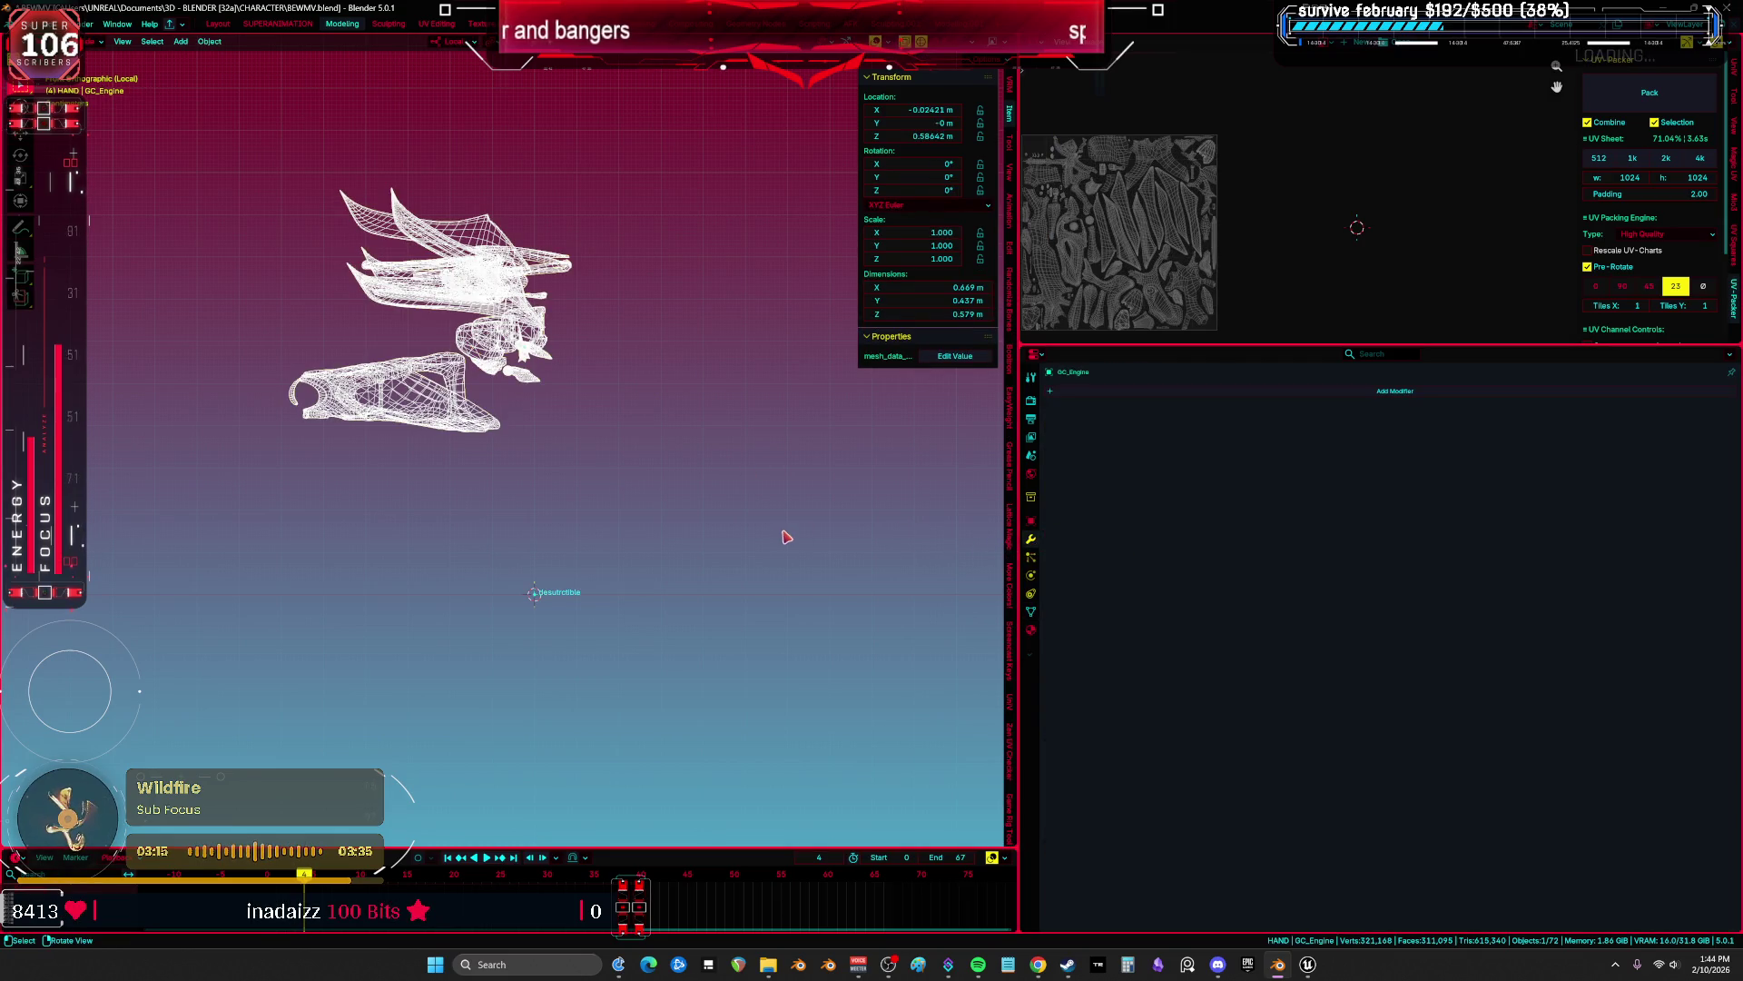
pyautogui.click(538, 596)
pyautogui.hotkey('ctrl', 'Tab')
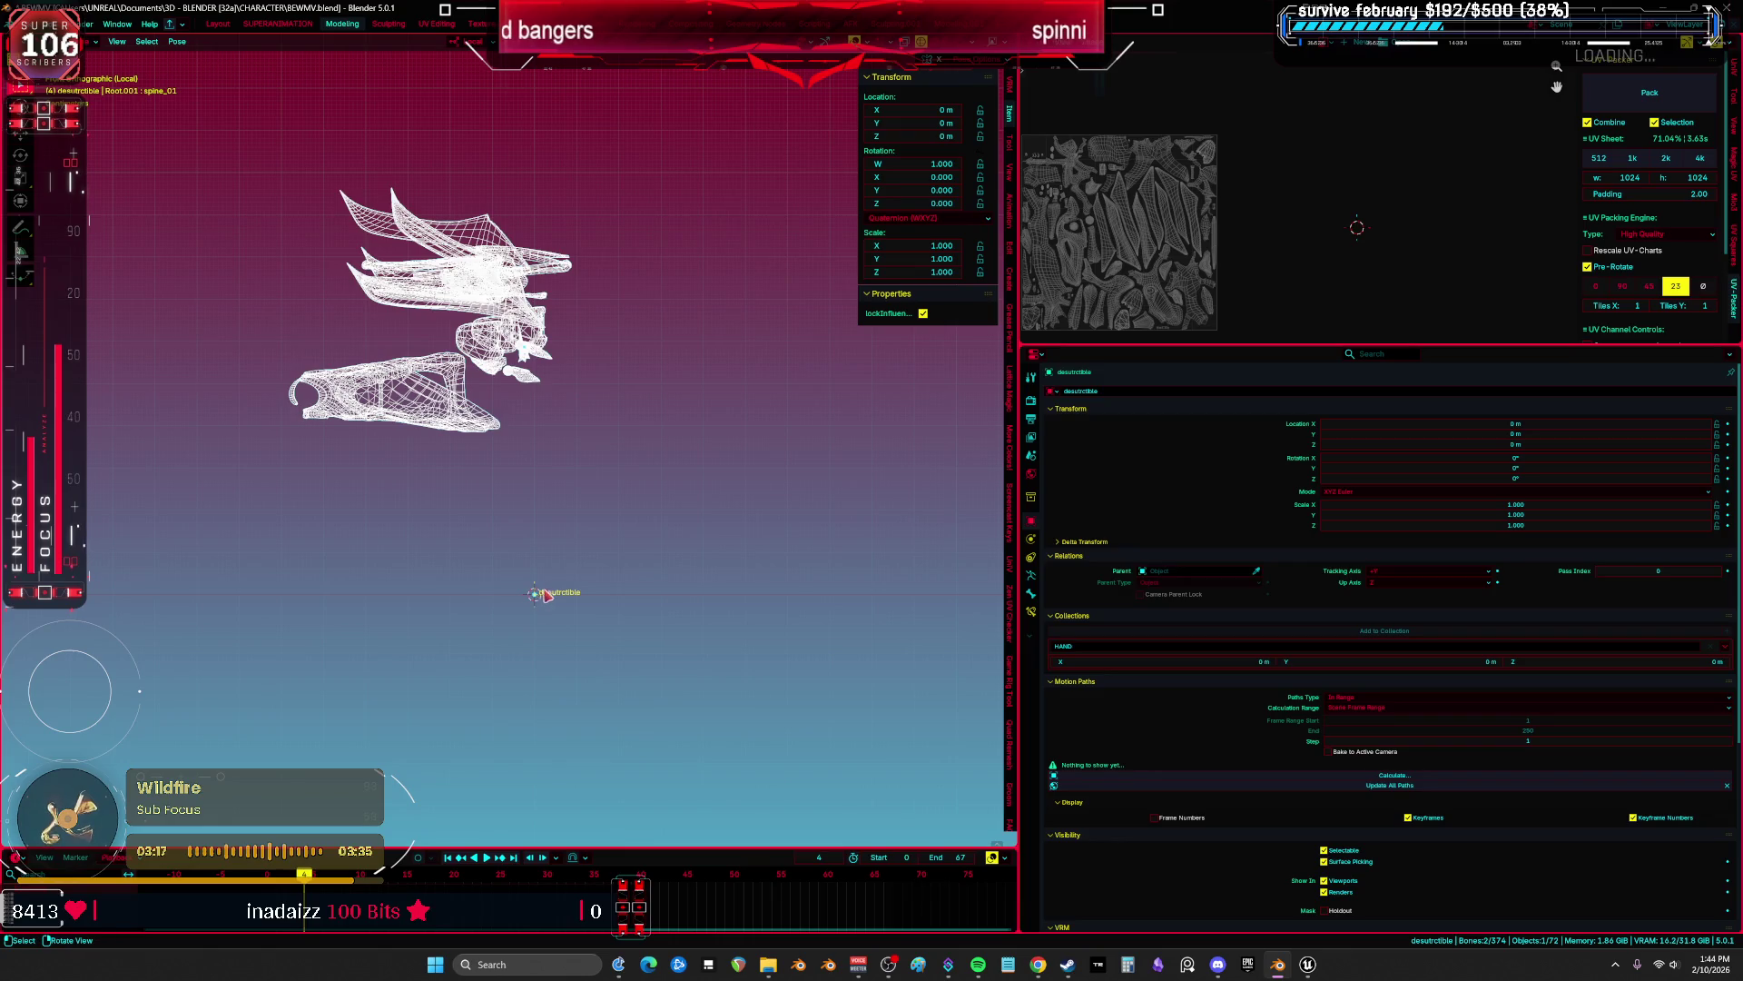
pyautogui.hotkey('ctrl', 'p')
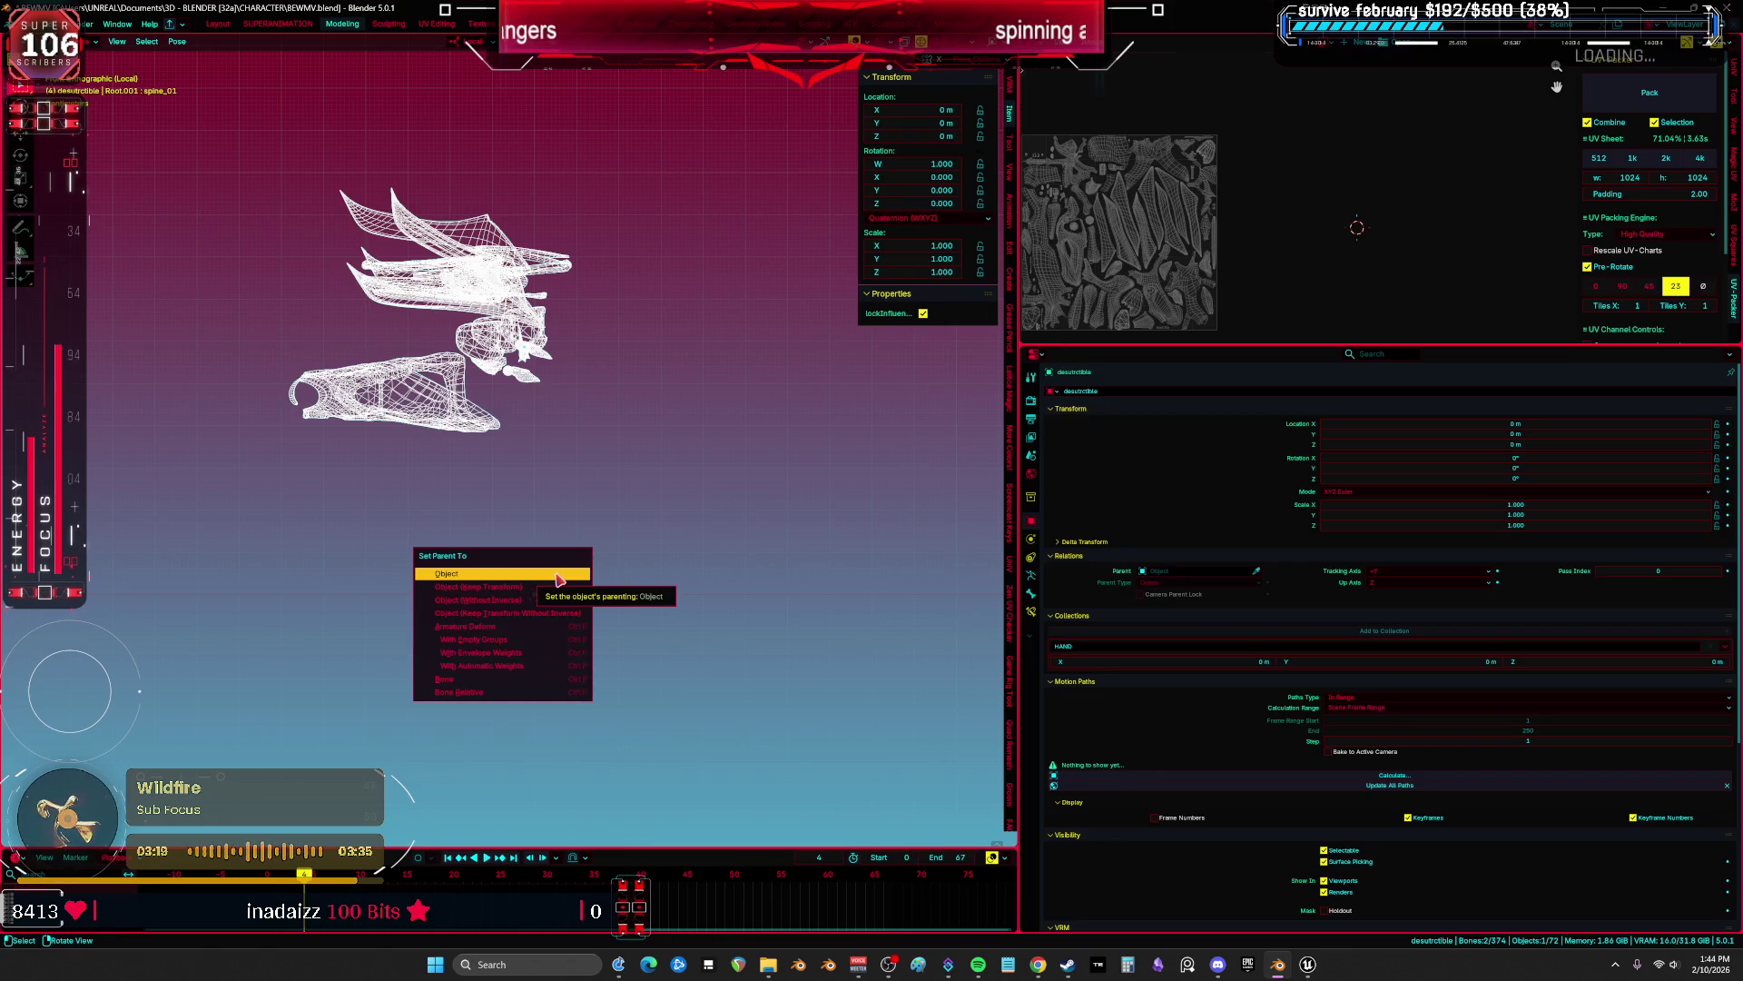
pyautogui.click(551, 626)
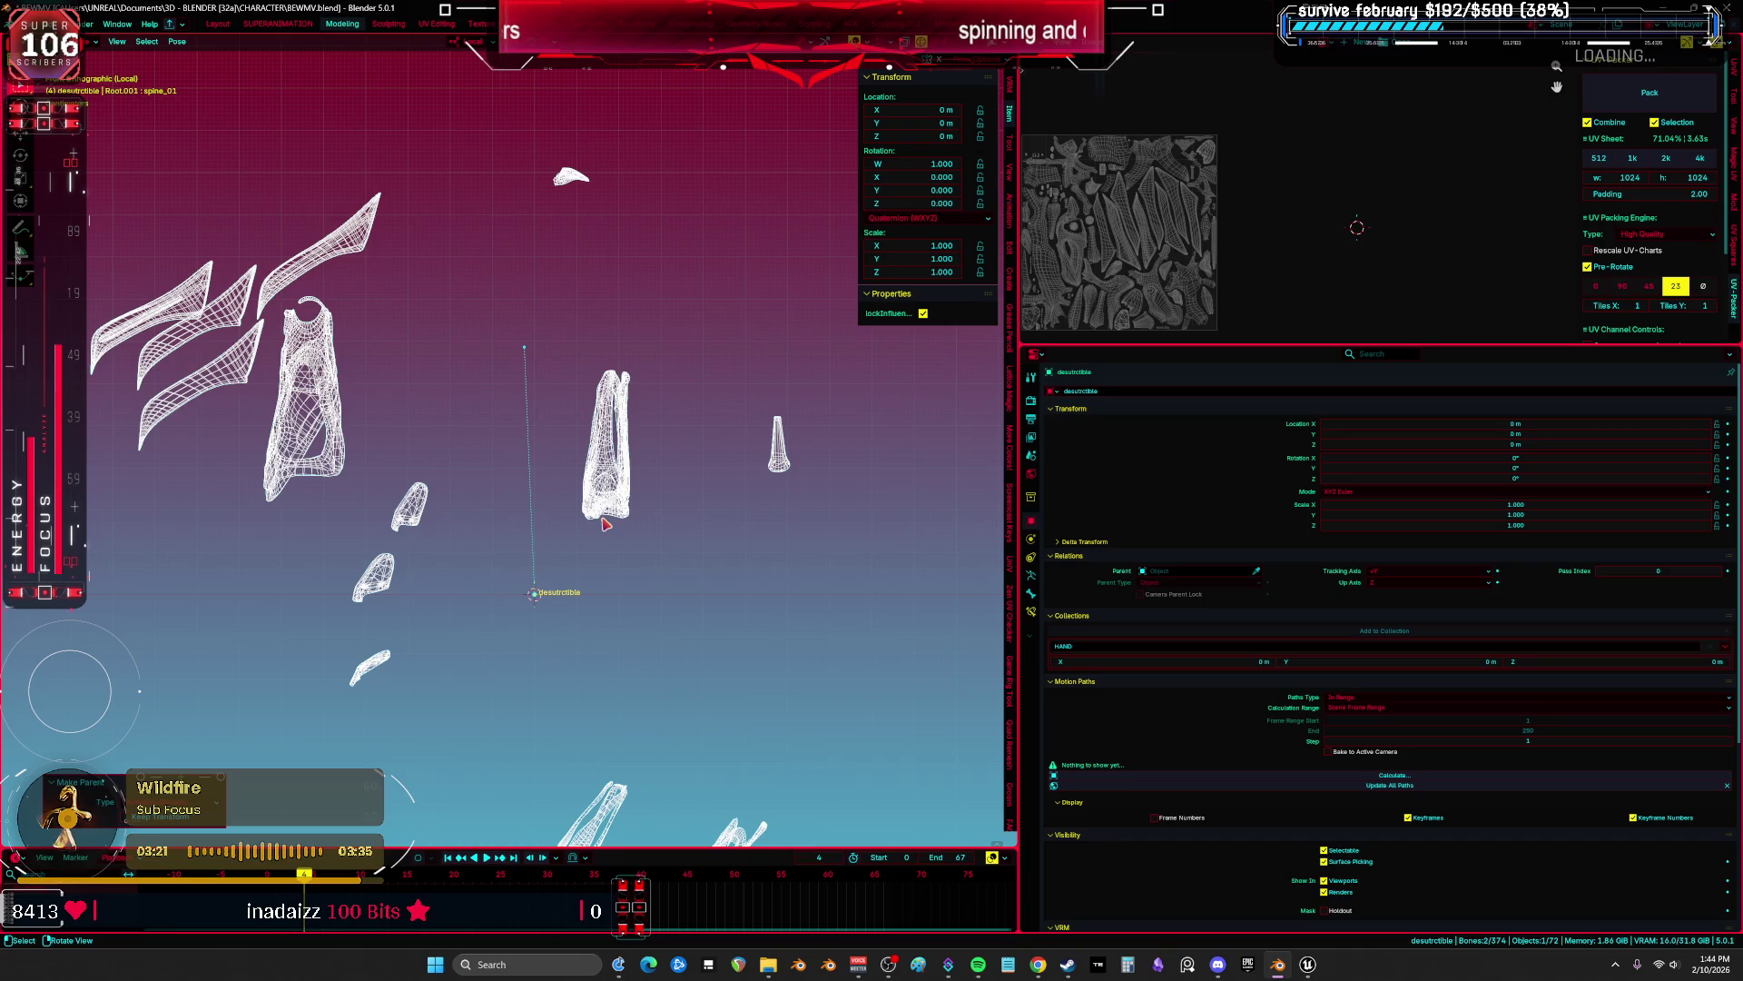
# In Weight Paint mode, lock all of the mesh's vertex groups.
pyautogui.moveTo(604, 524); pyautogui.dragTo(602, 348)
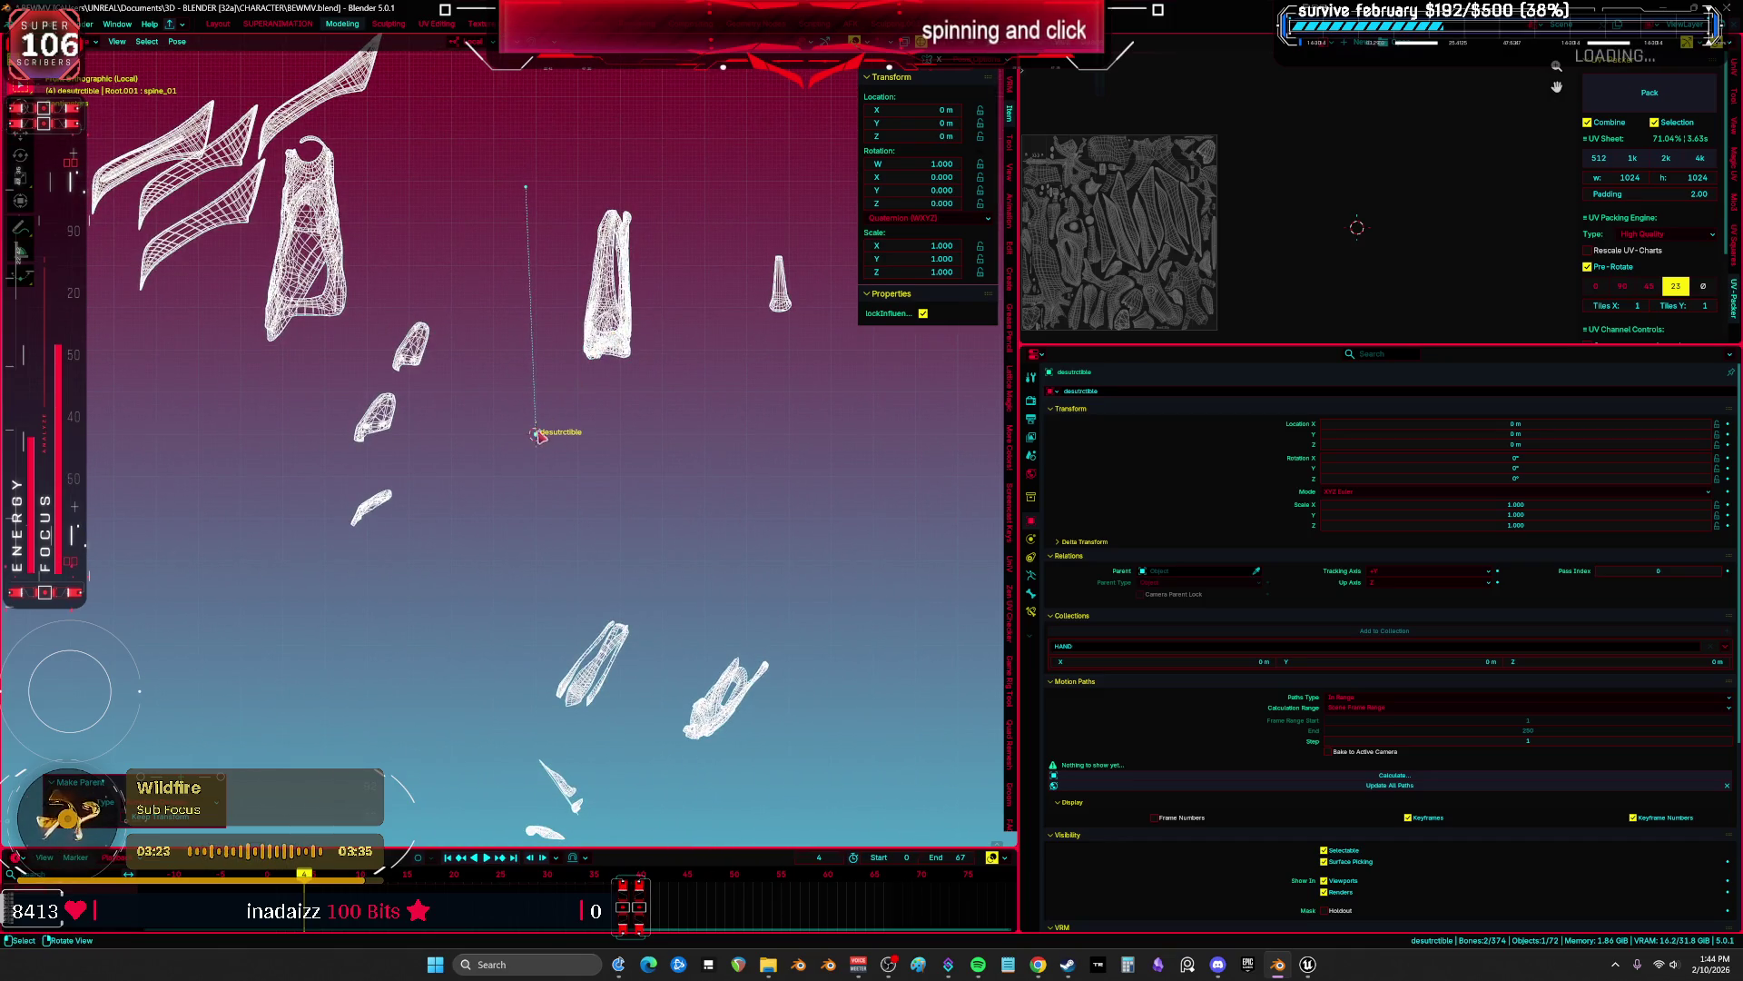
pyautogui.hotkey('ctrl', 'Tab')
pyautogui.hotkey('ctrl', 'Tab')
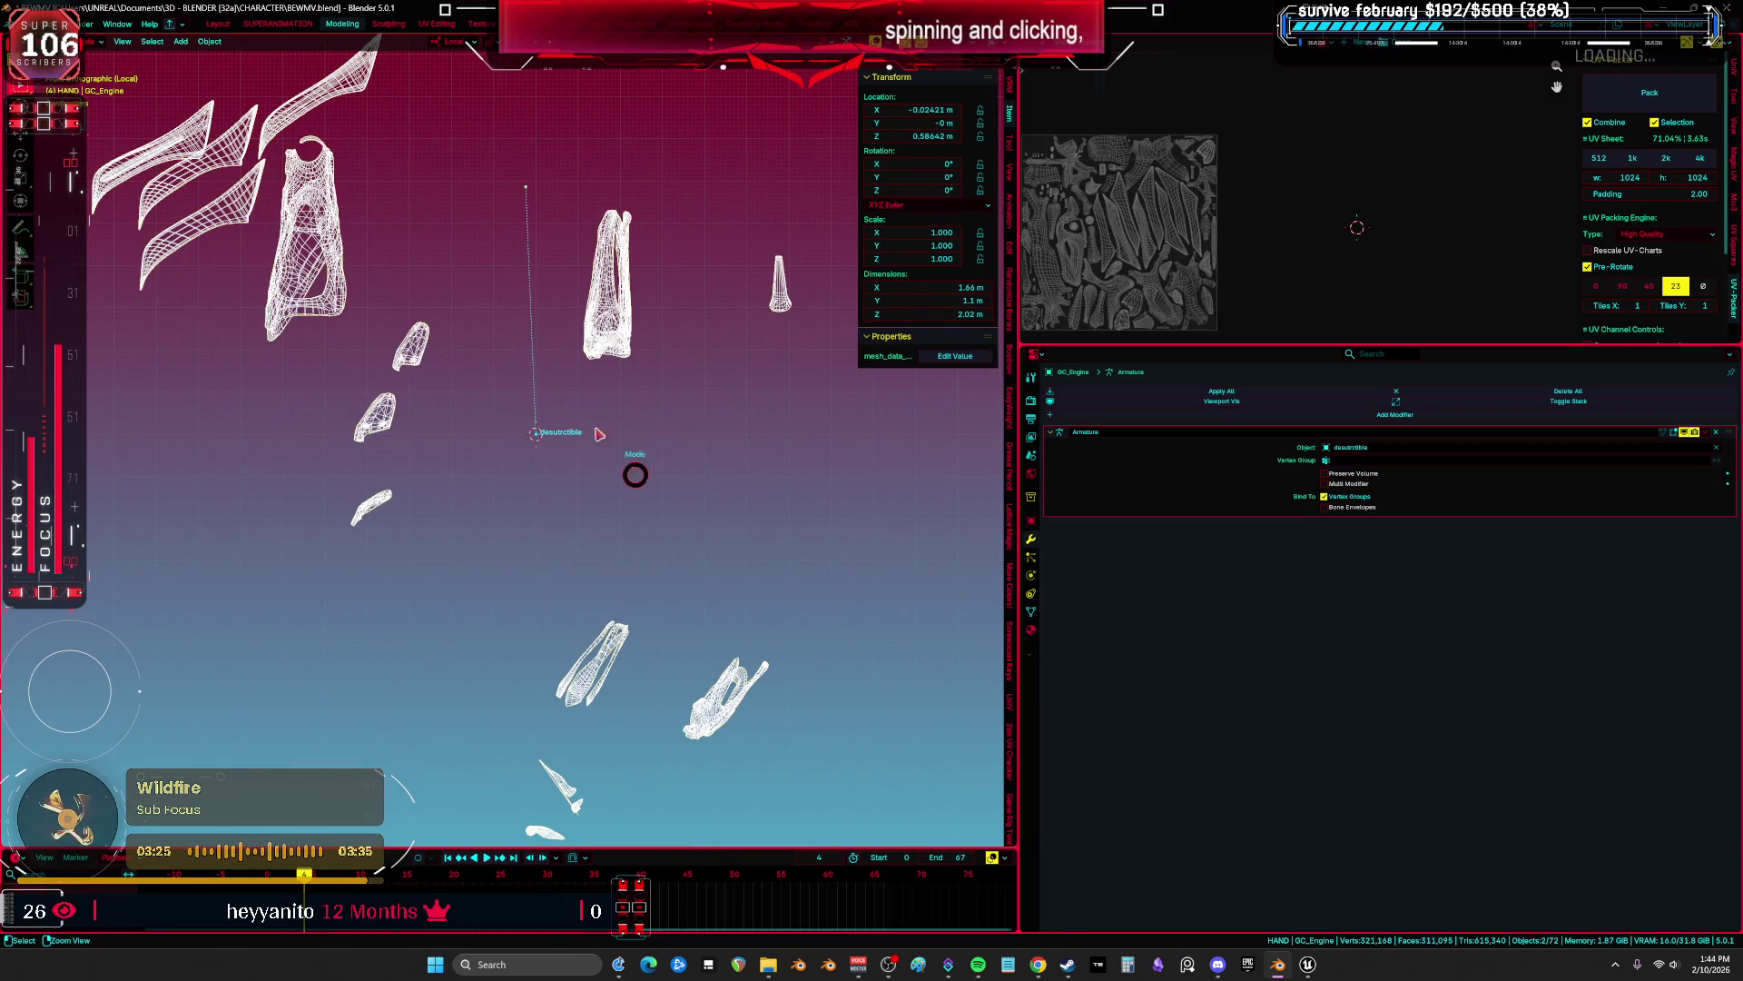
pyautogui.click(599, 434)
pyautogui.press('k')
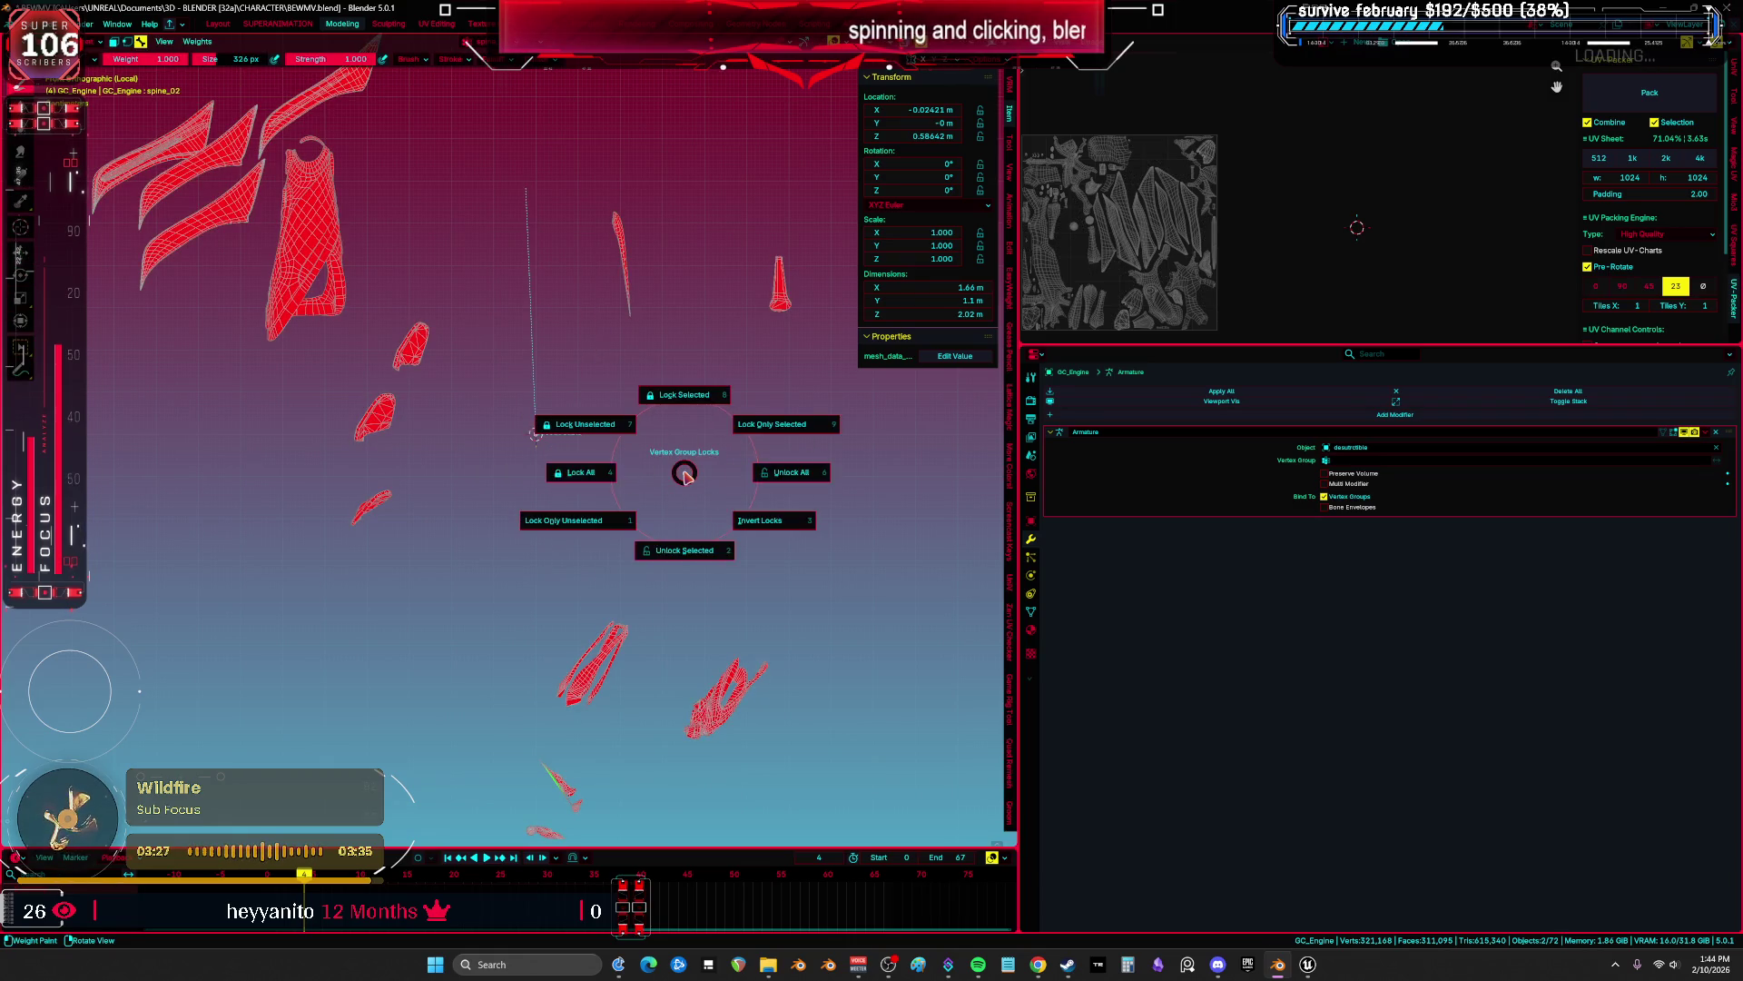
pyautogui.click(581, 473)
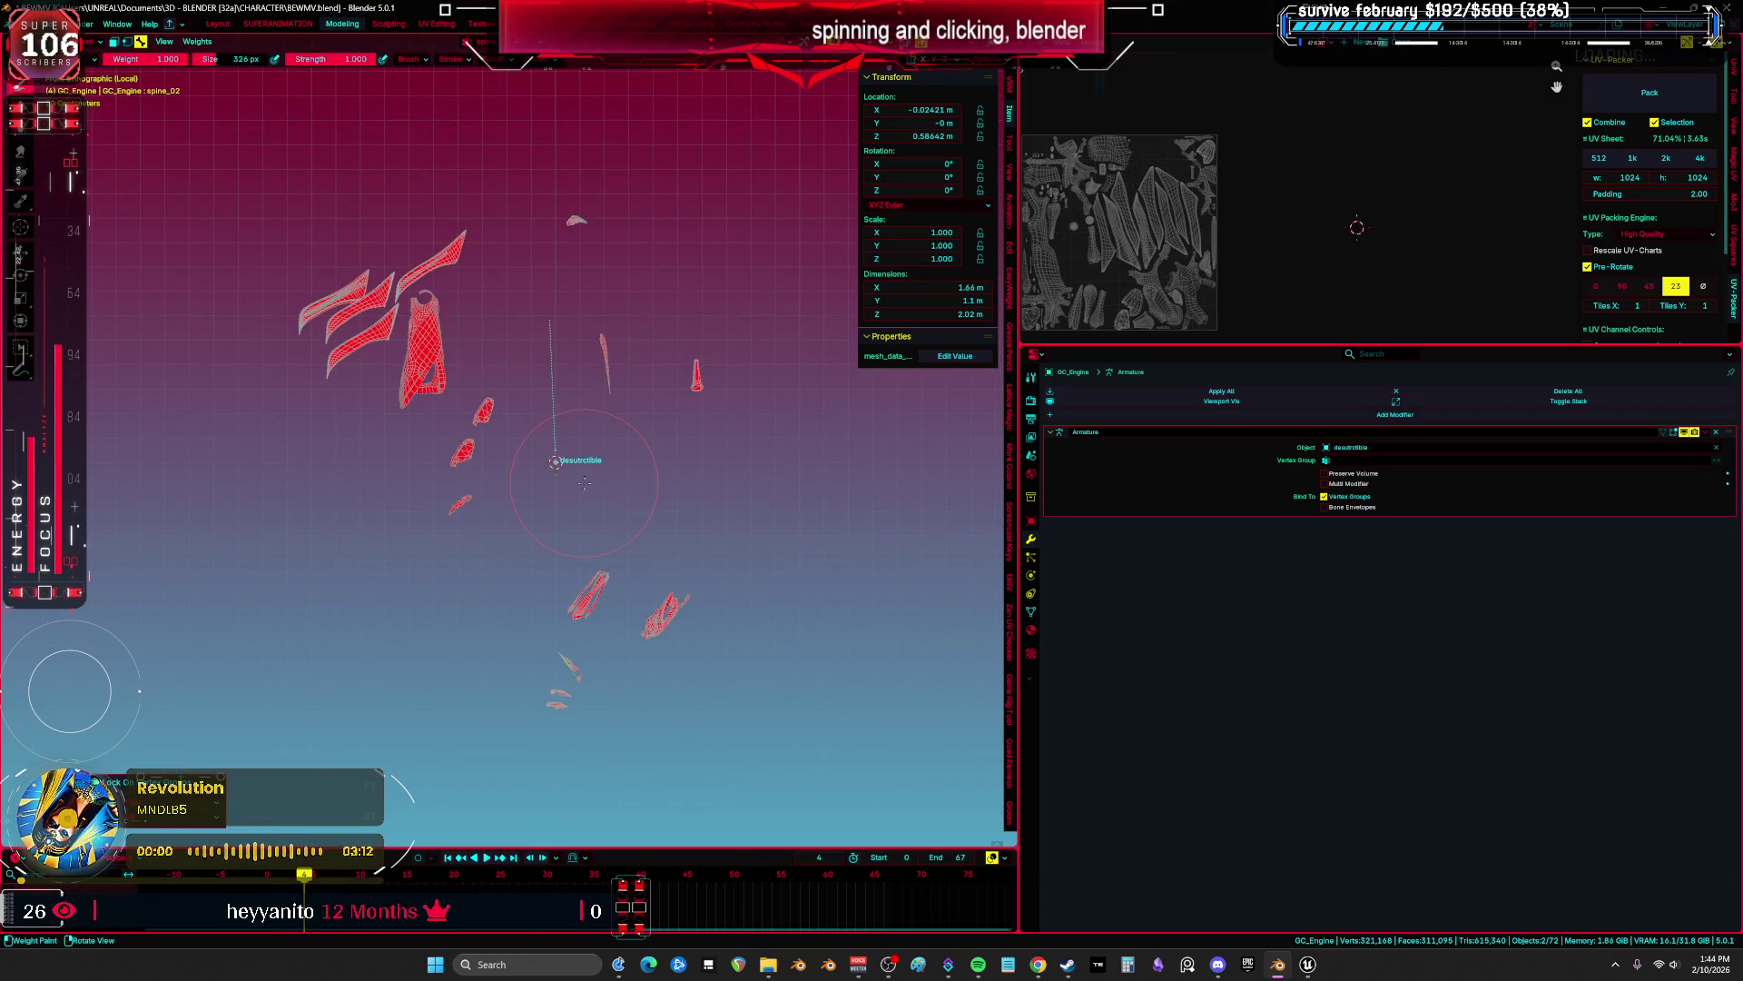
# Return to Object Mode and show the vertex group list with its extra actions menu.
pyautogui.press('k')
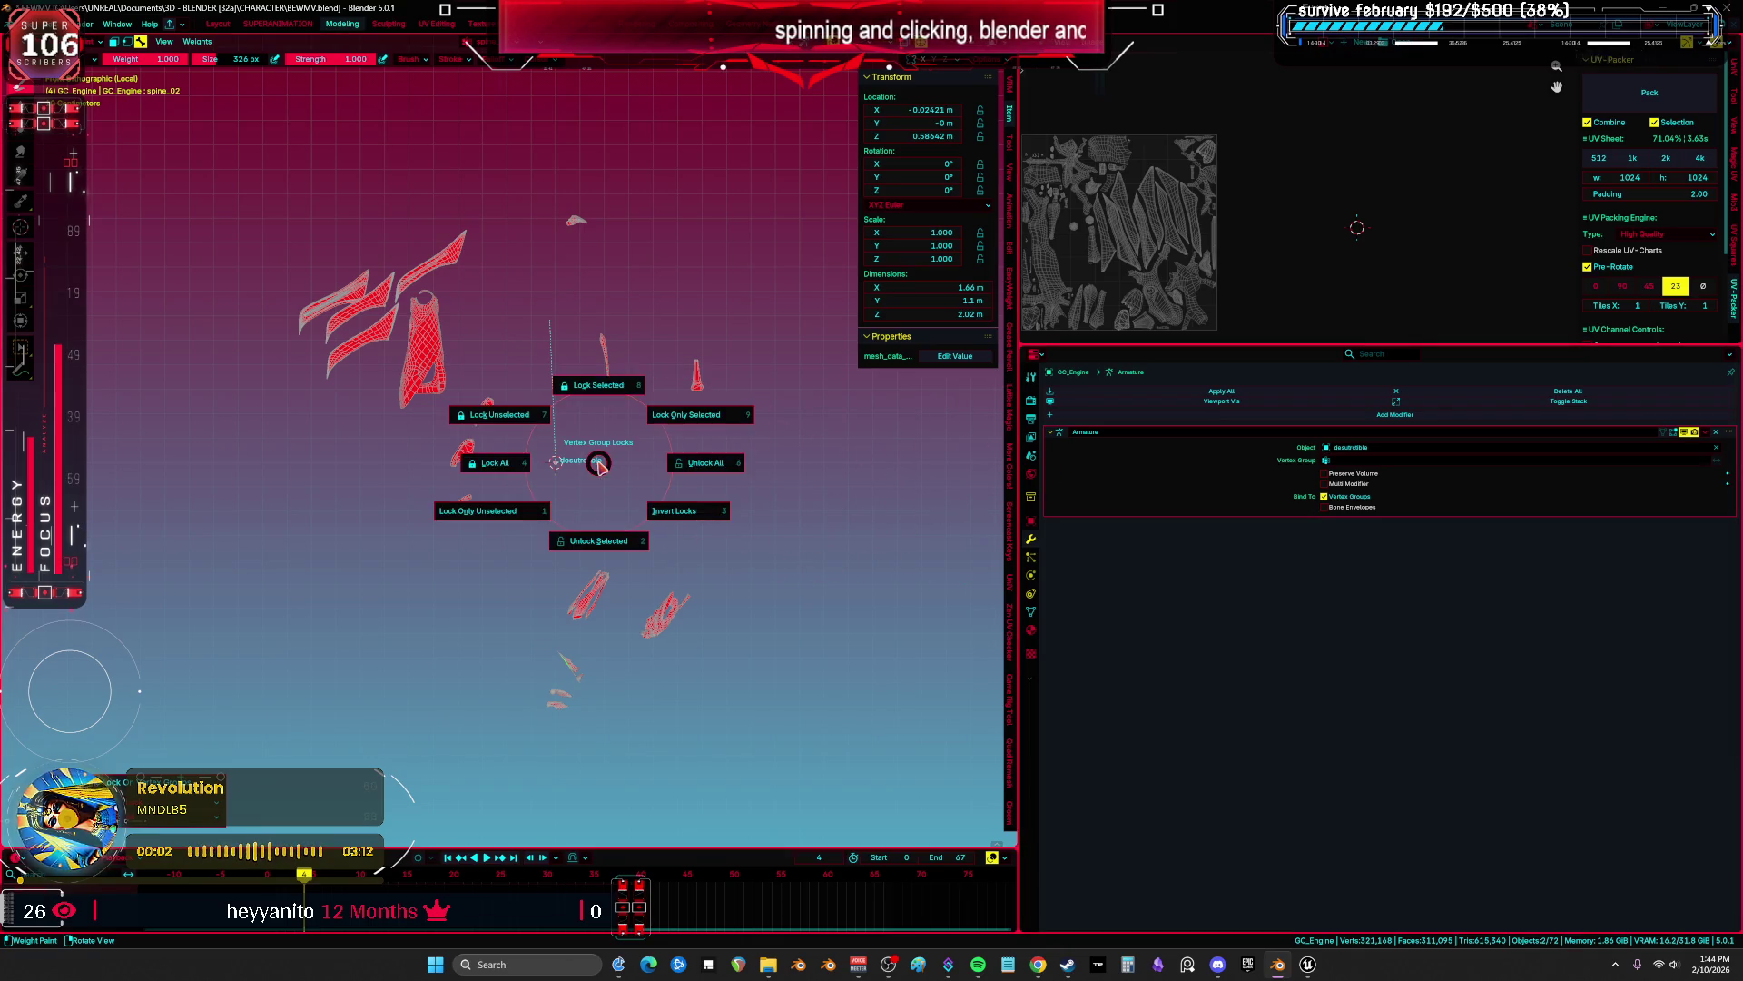
pyautogui.click(747, 478)
pyautogui.hotkey('ctrl', 'Tab')
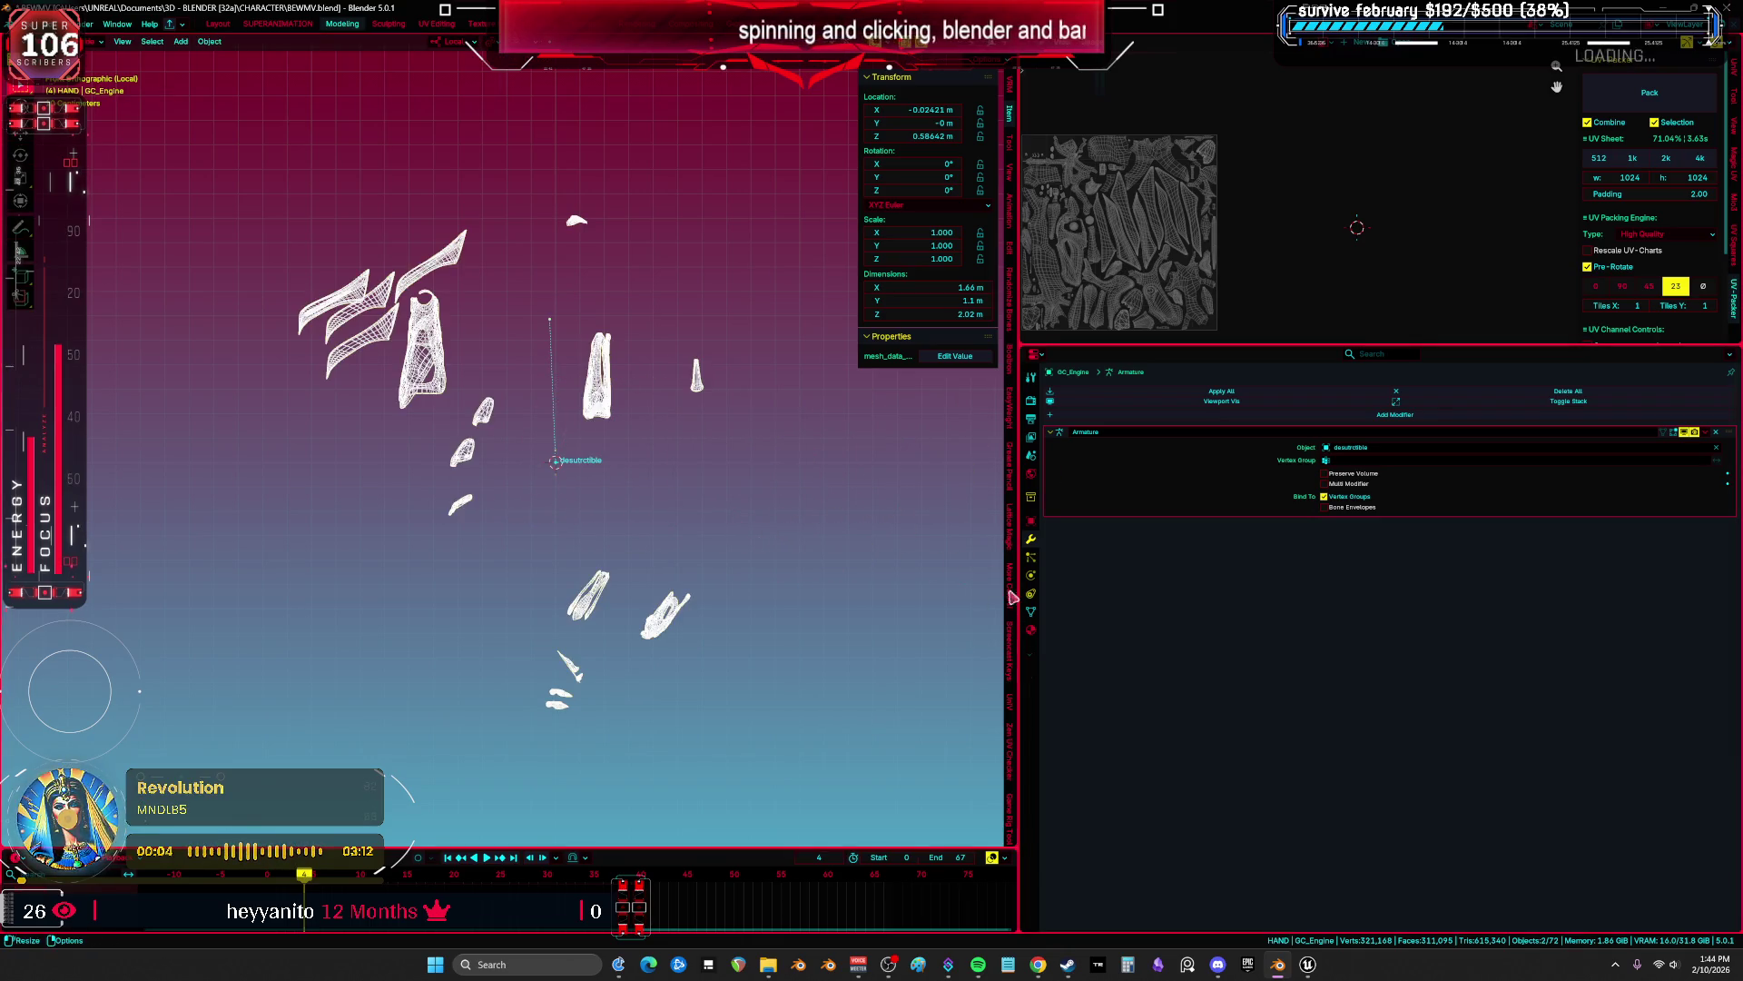
pyautogui.click(1031, 611)
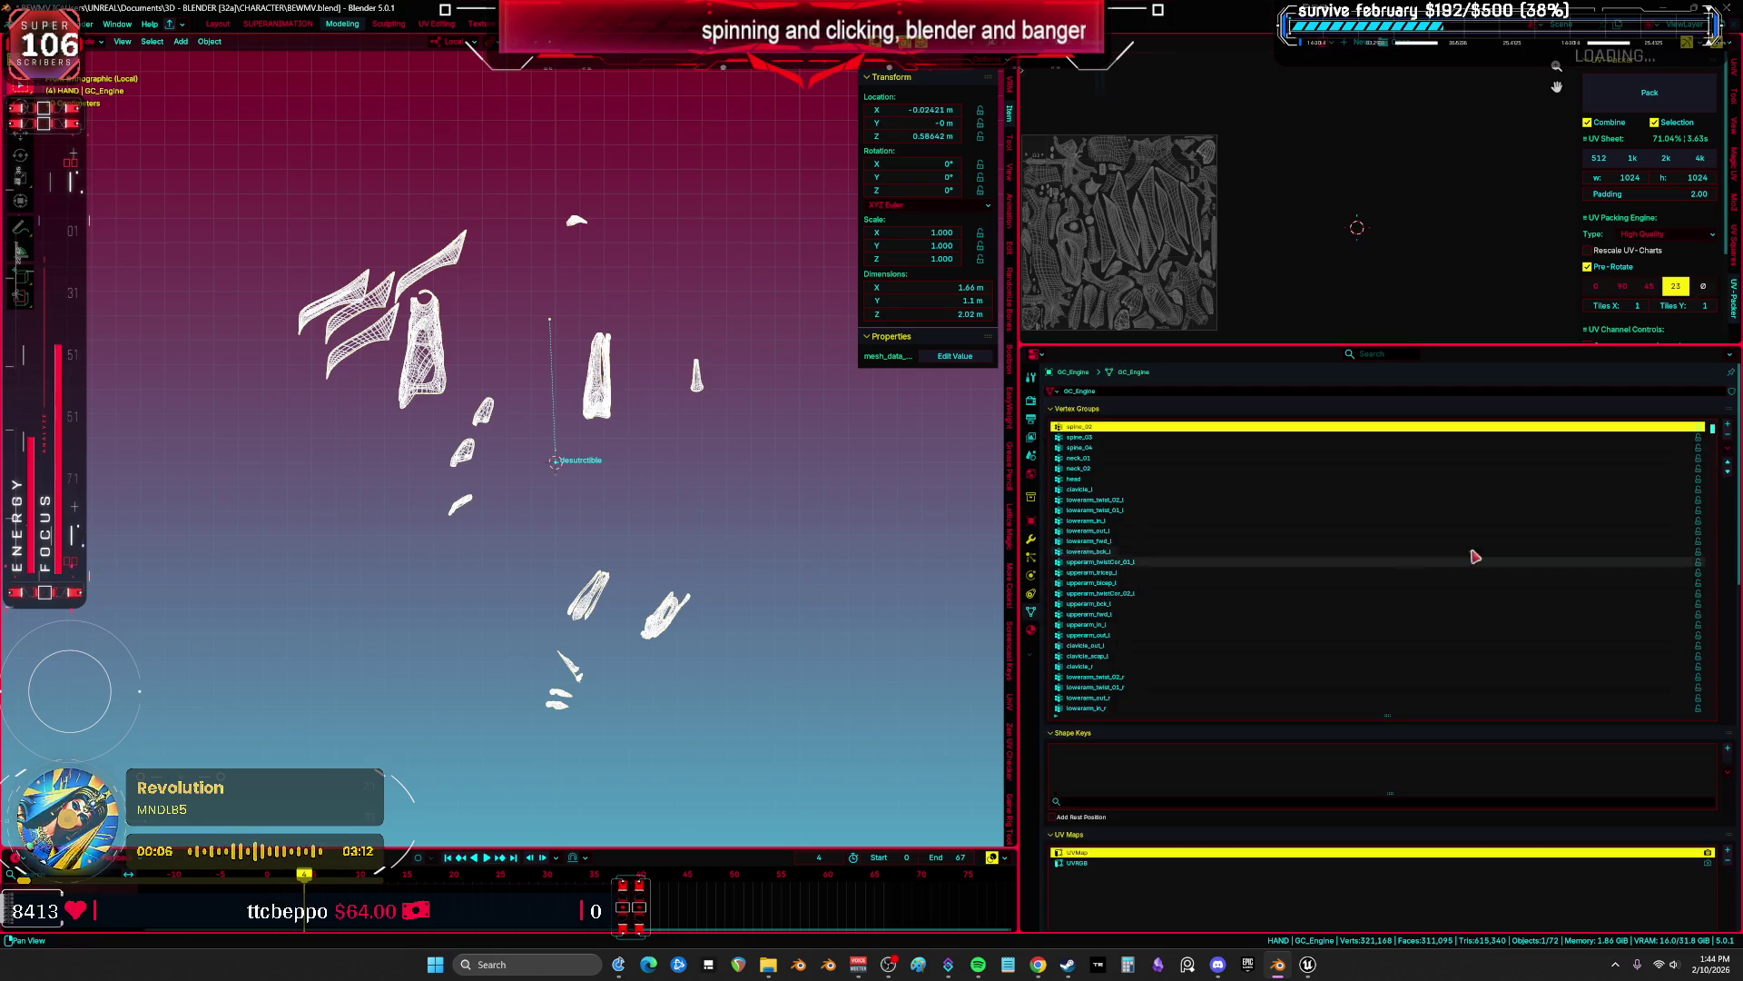
pyautogui.click(1729, 449)
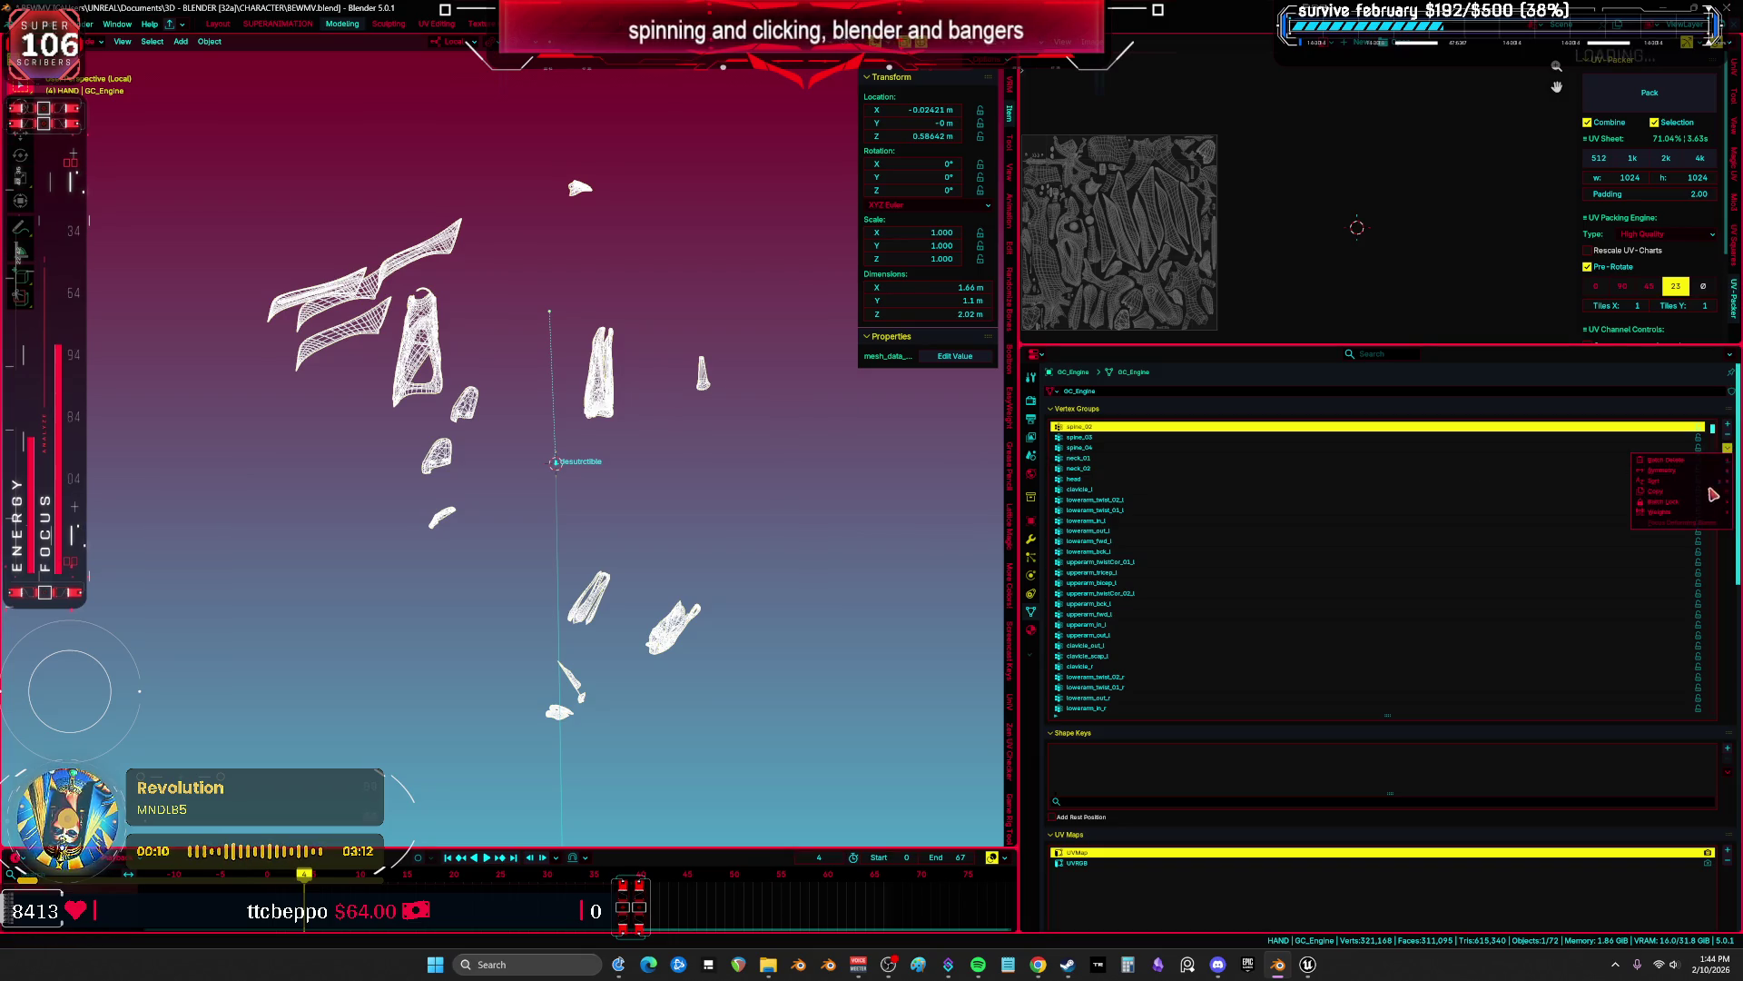
# Lock the spine_02 vertex group in Weight Paint, then return to Object Mode.
pyautogui.moveTo(1700, 505)
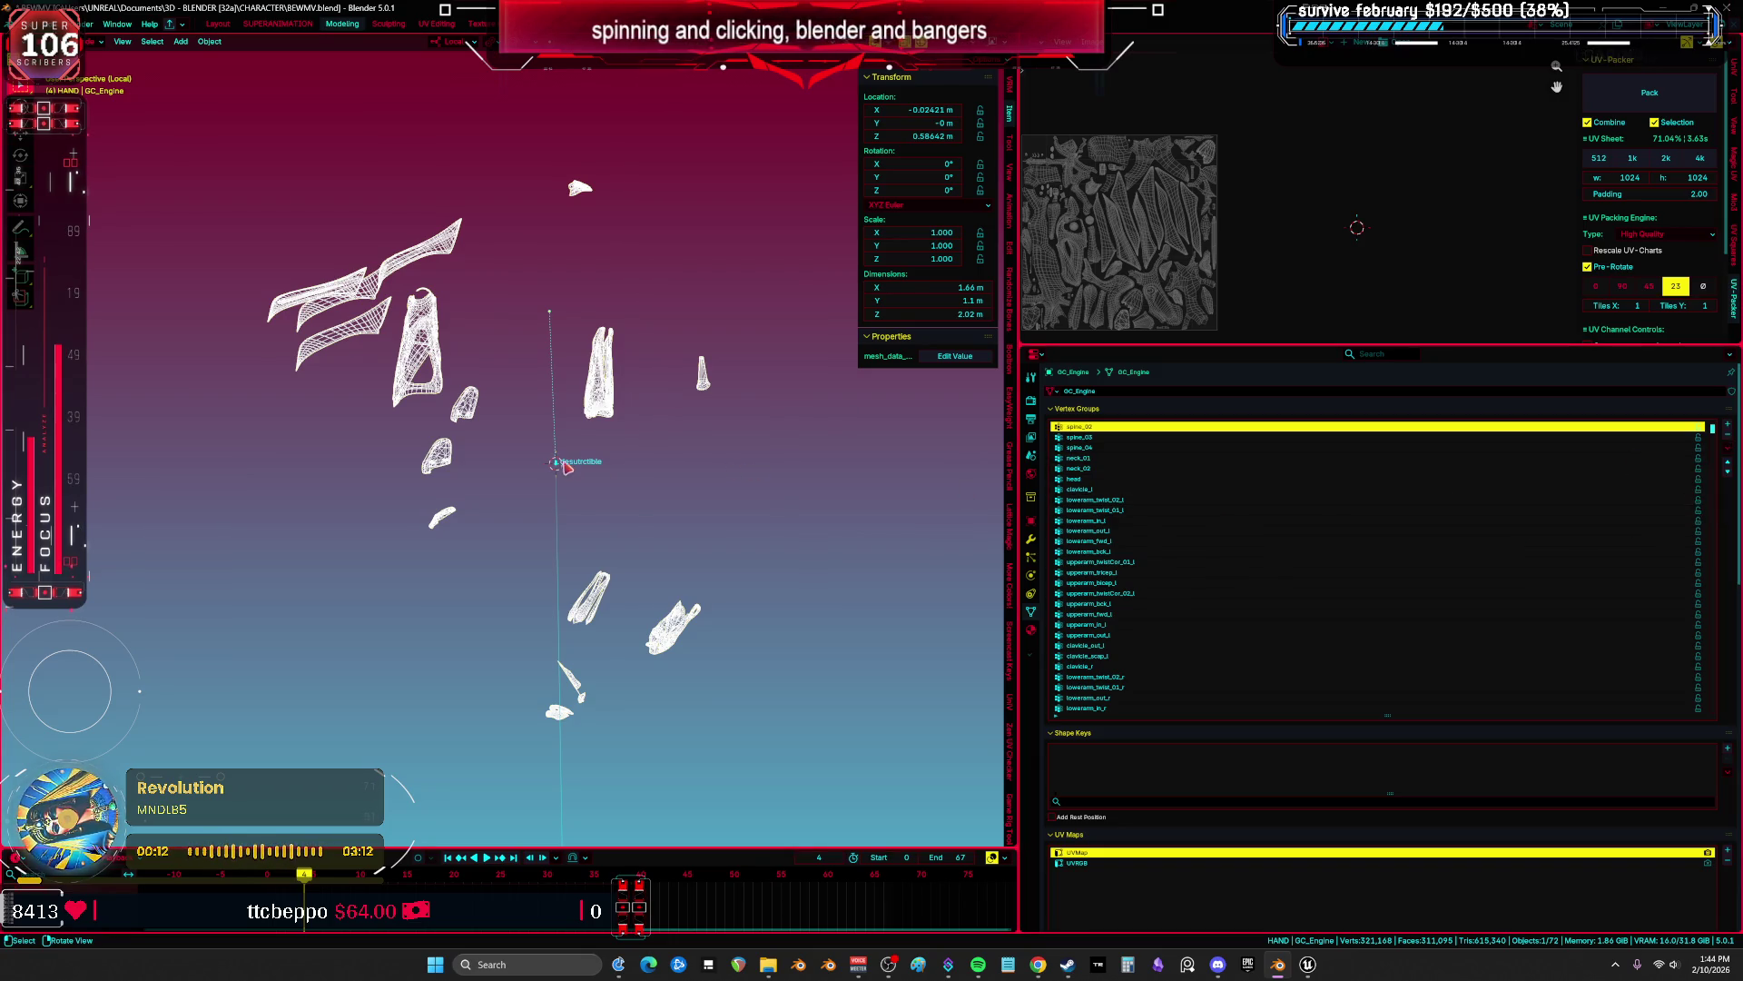
pyautogui.hotkey('ctrl', 'Tab')
pyautogui.click(700, 545)
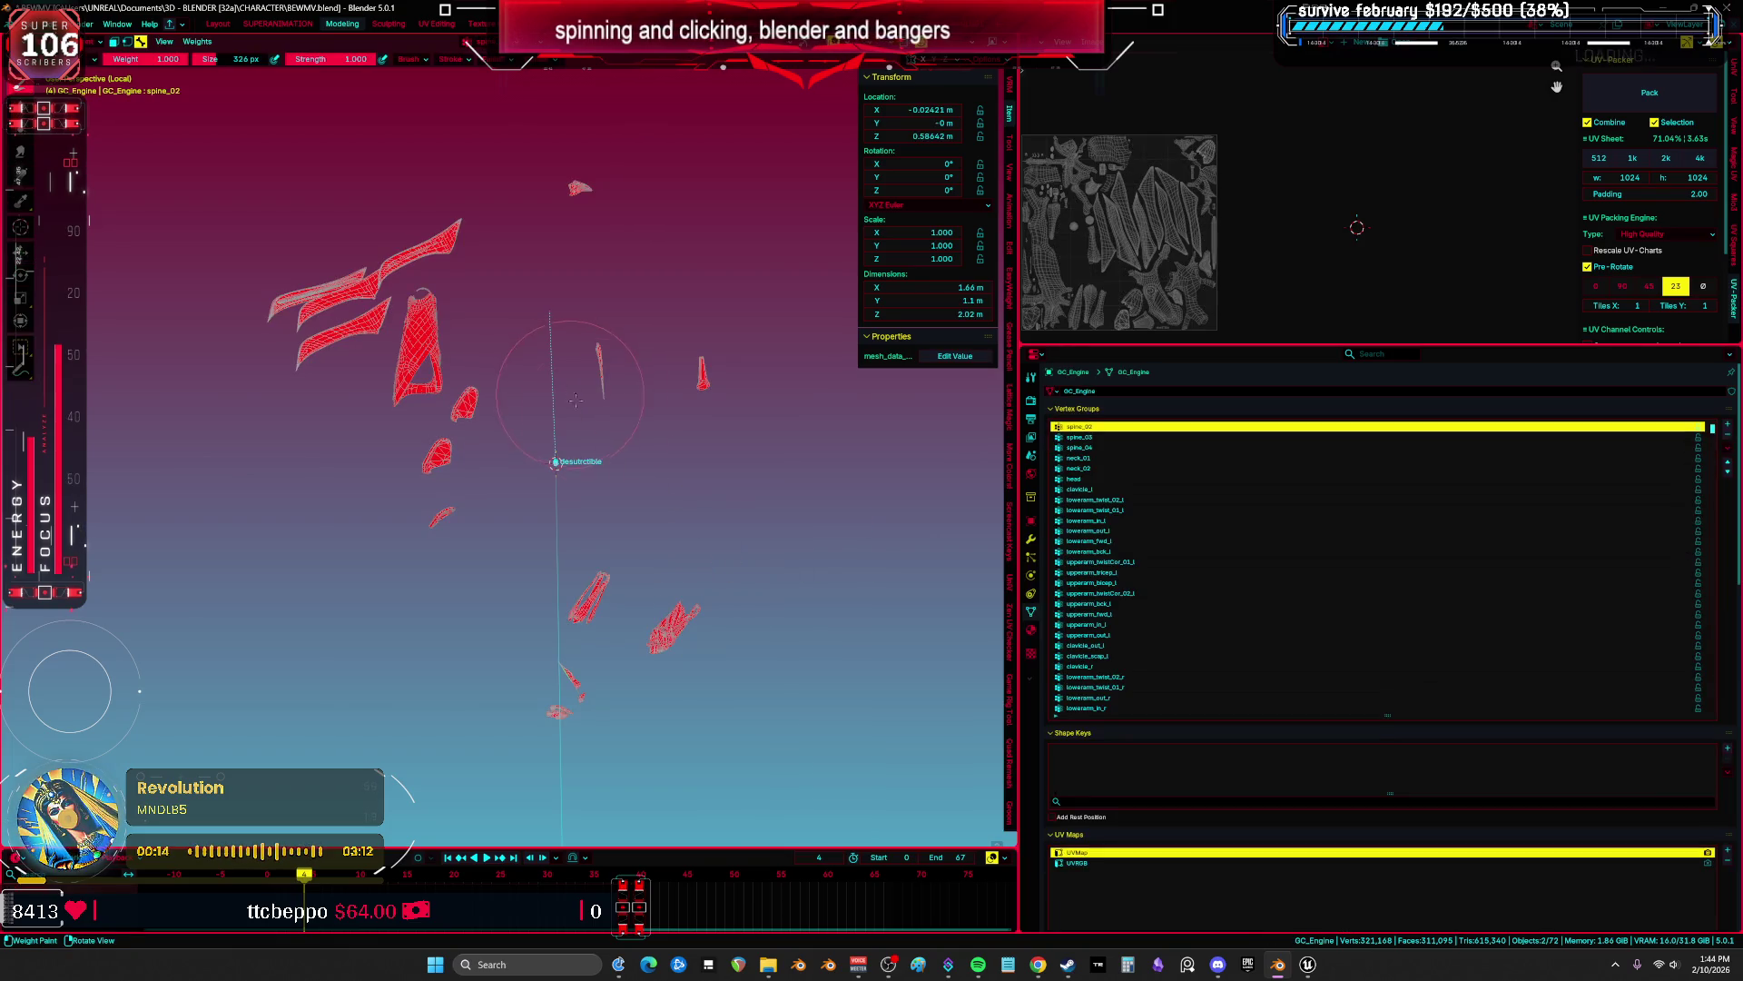
pyautogui.press('k')
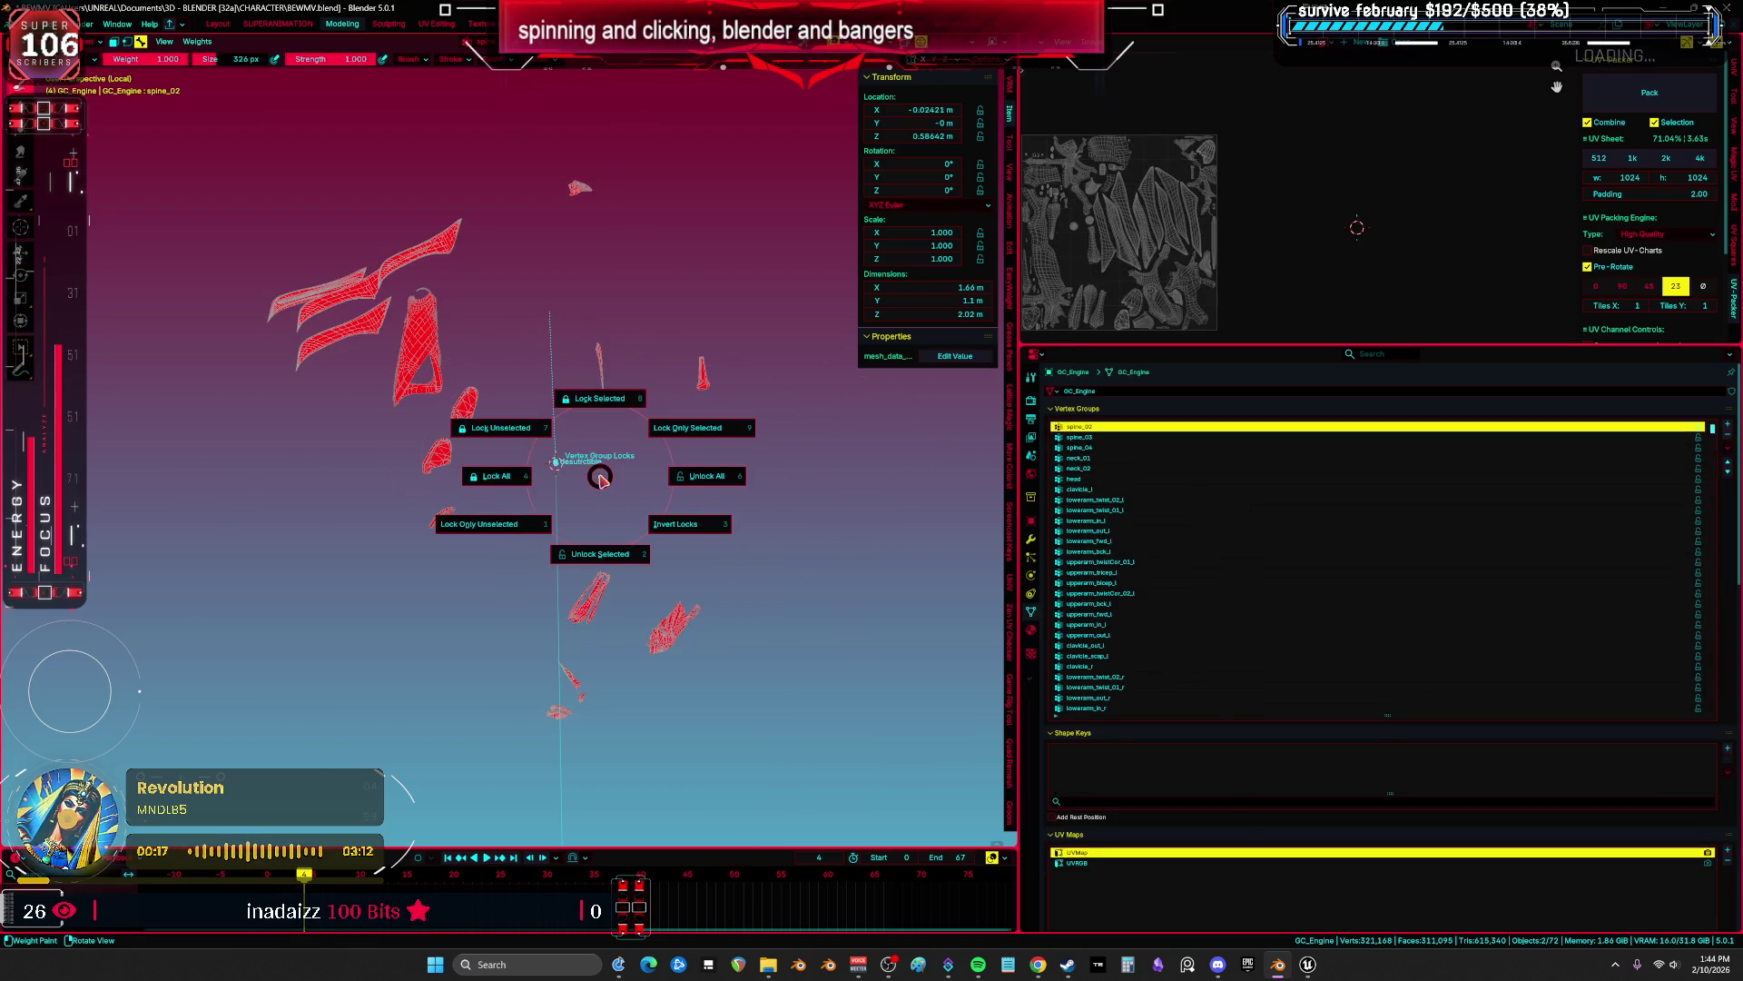
pyautogui.click(615, 378)
pyautogui.hotkey('ctrl', 'Tab')
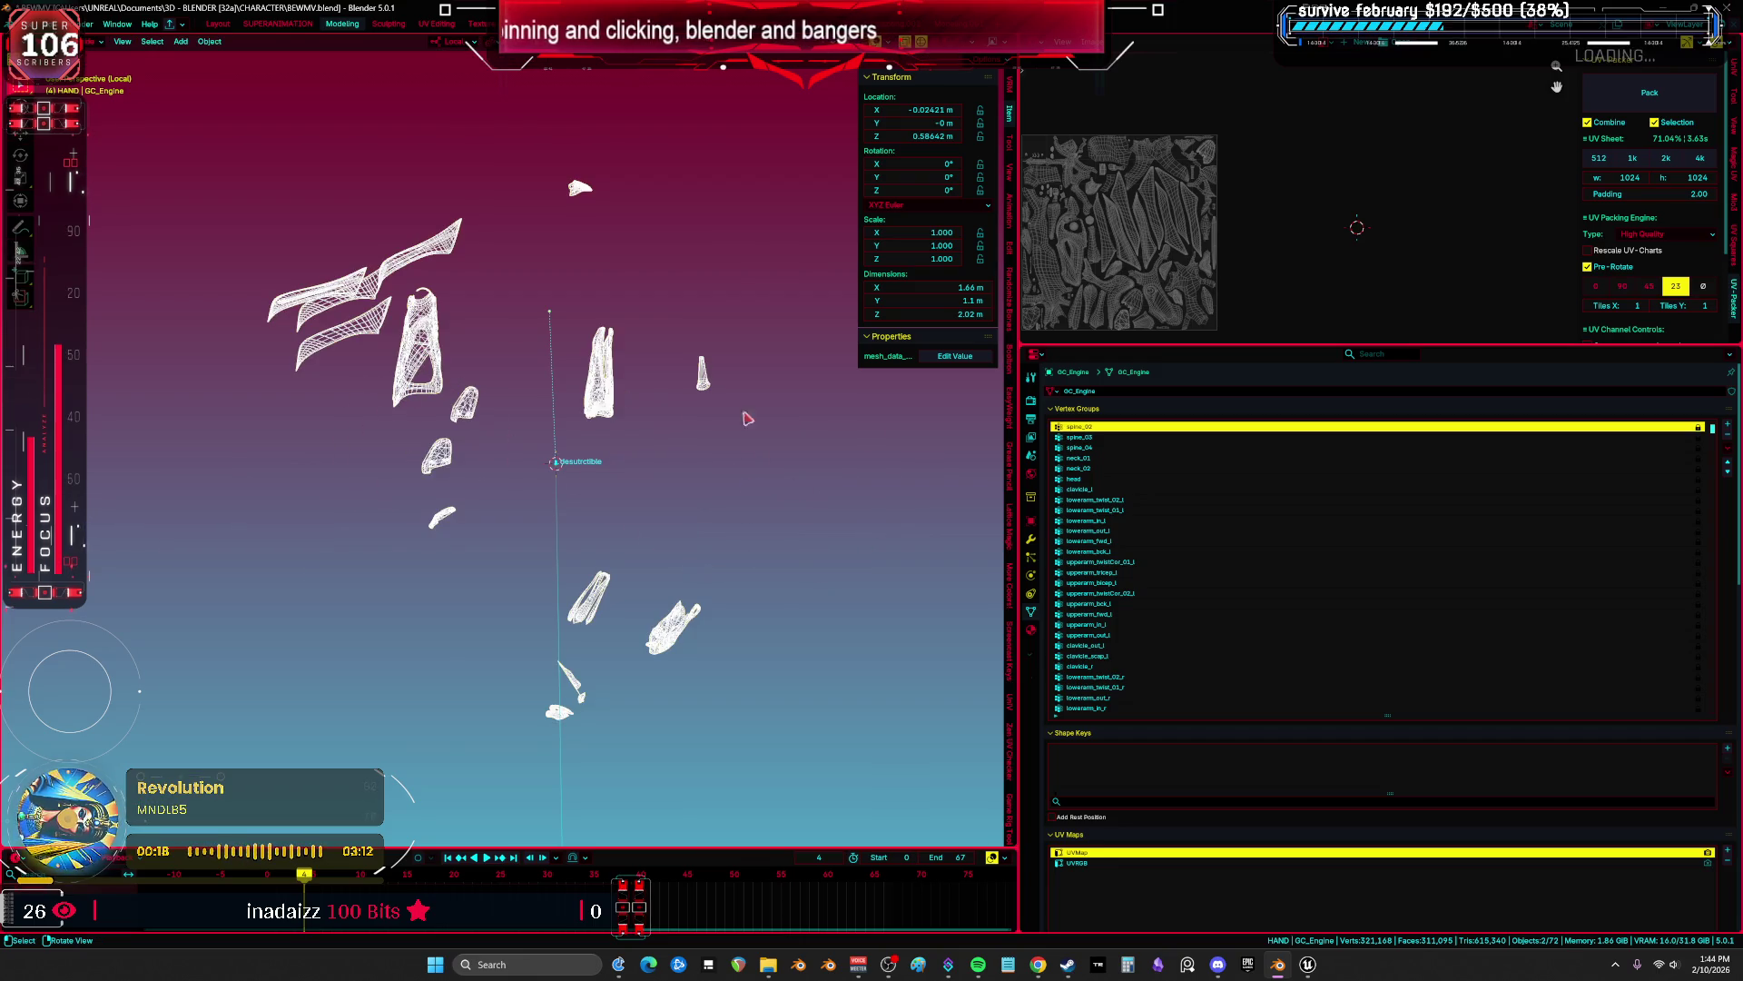
# Try bulk-deleting vertex groups and removing spine_02, then undo the removals.
pyautogui.click(1727, 448)
pyautogui.moveTo(1690, 462)
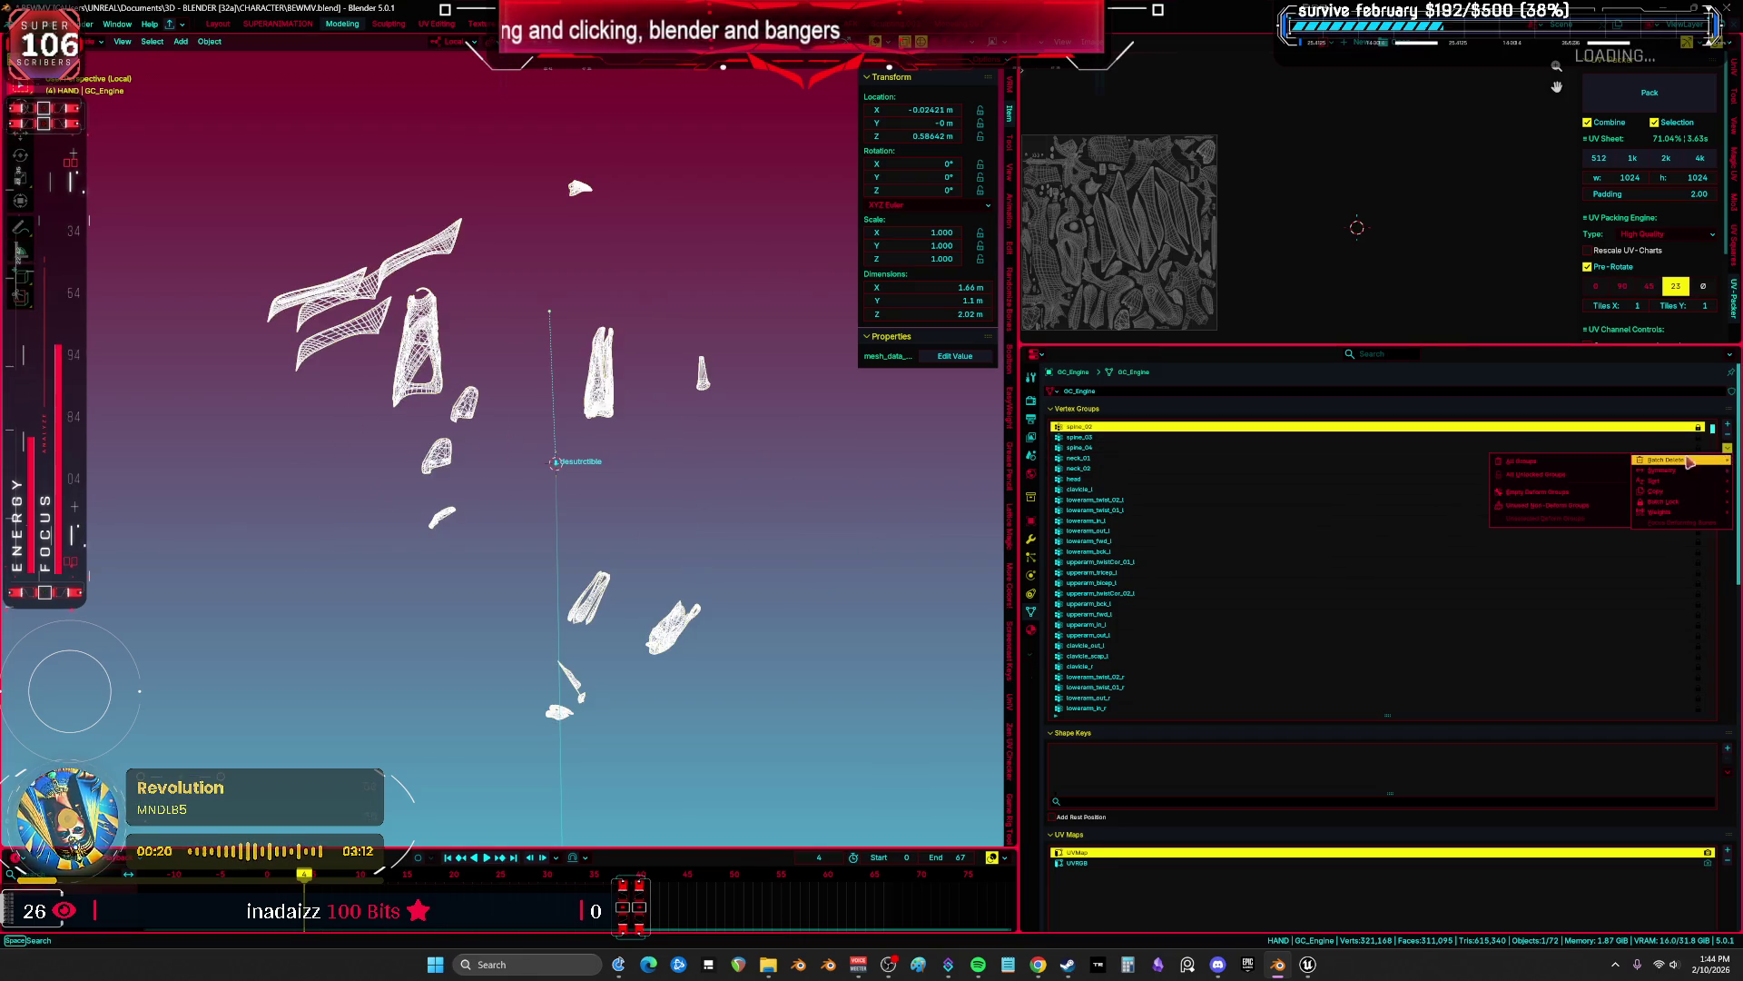
pyautogui.click(1574, 475)
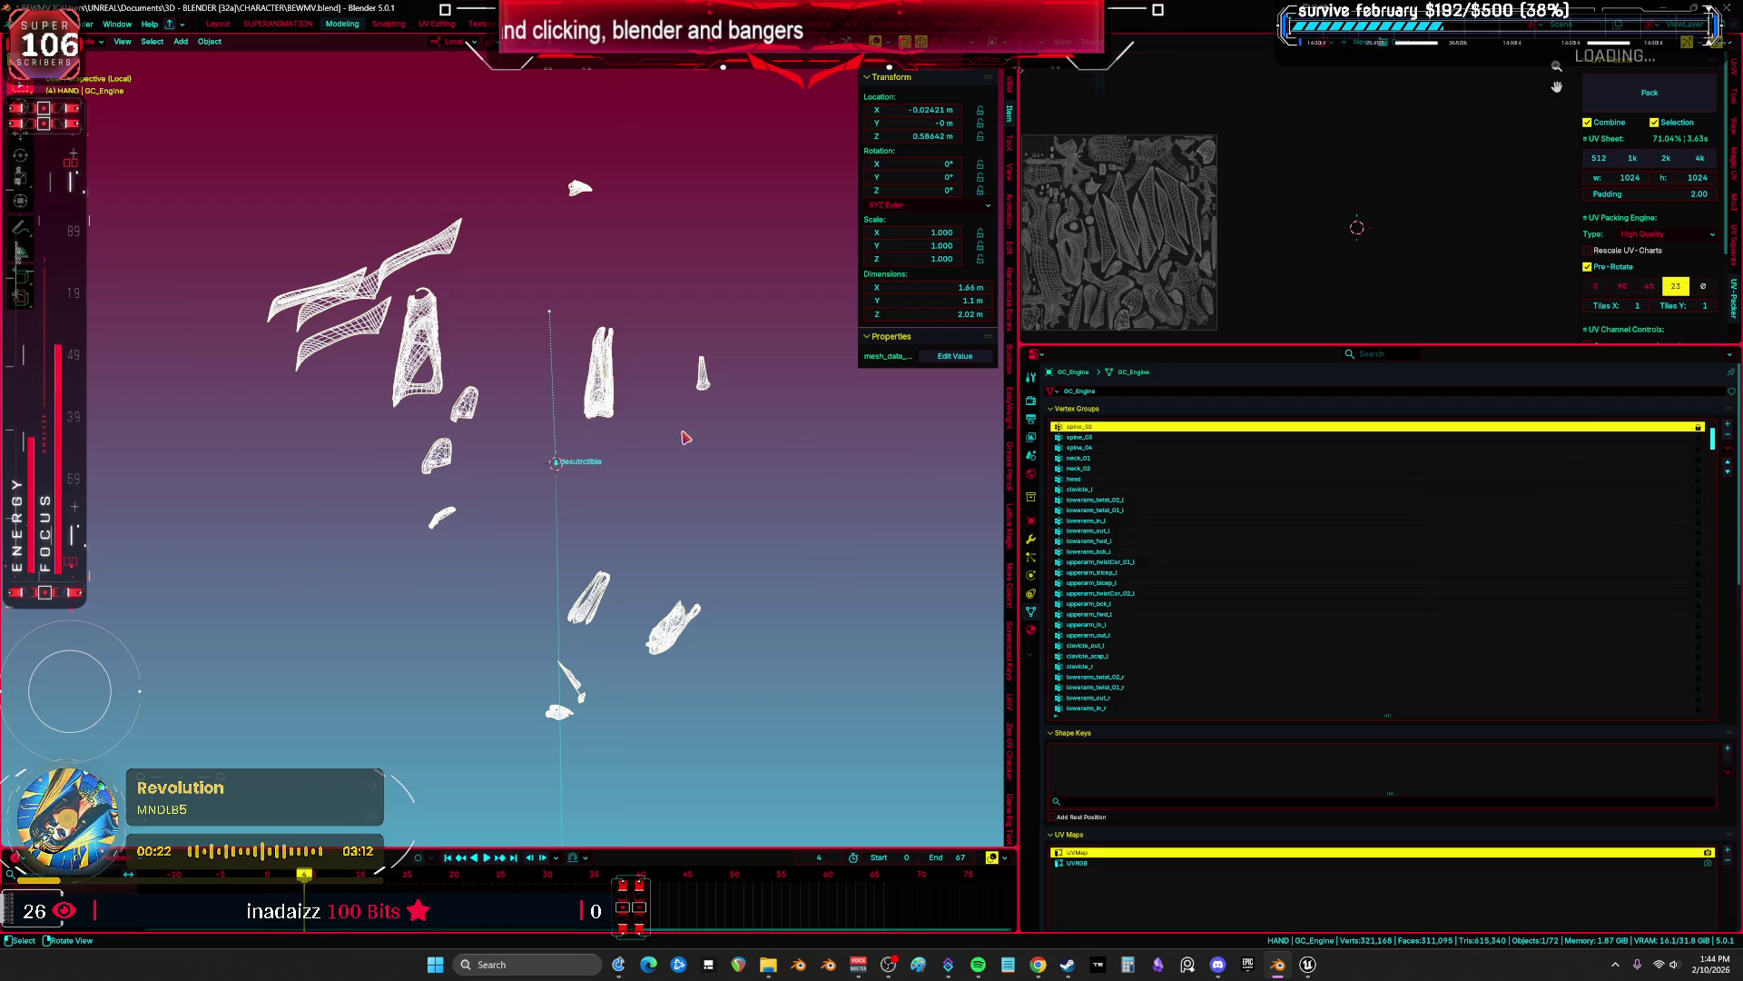
pyautogui.scroll(4, 1180, 458)
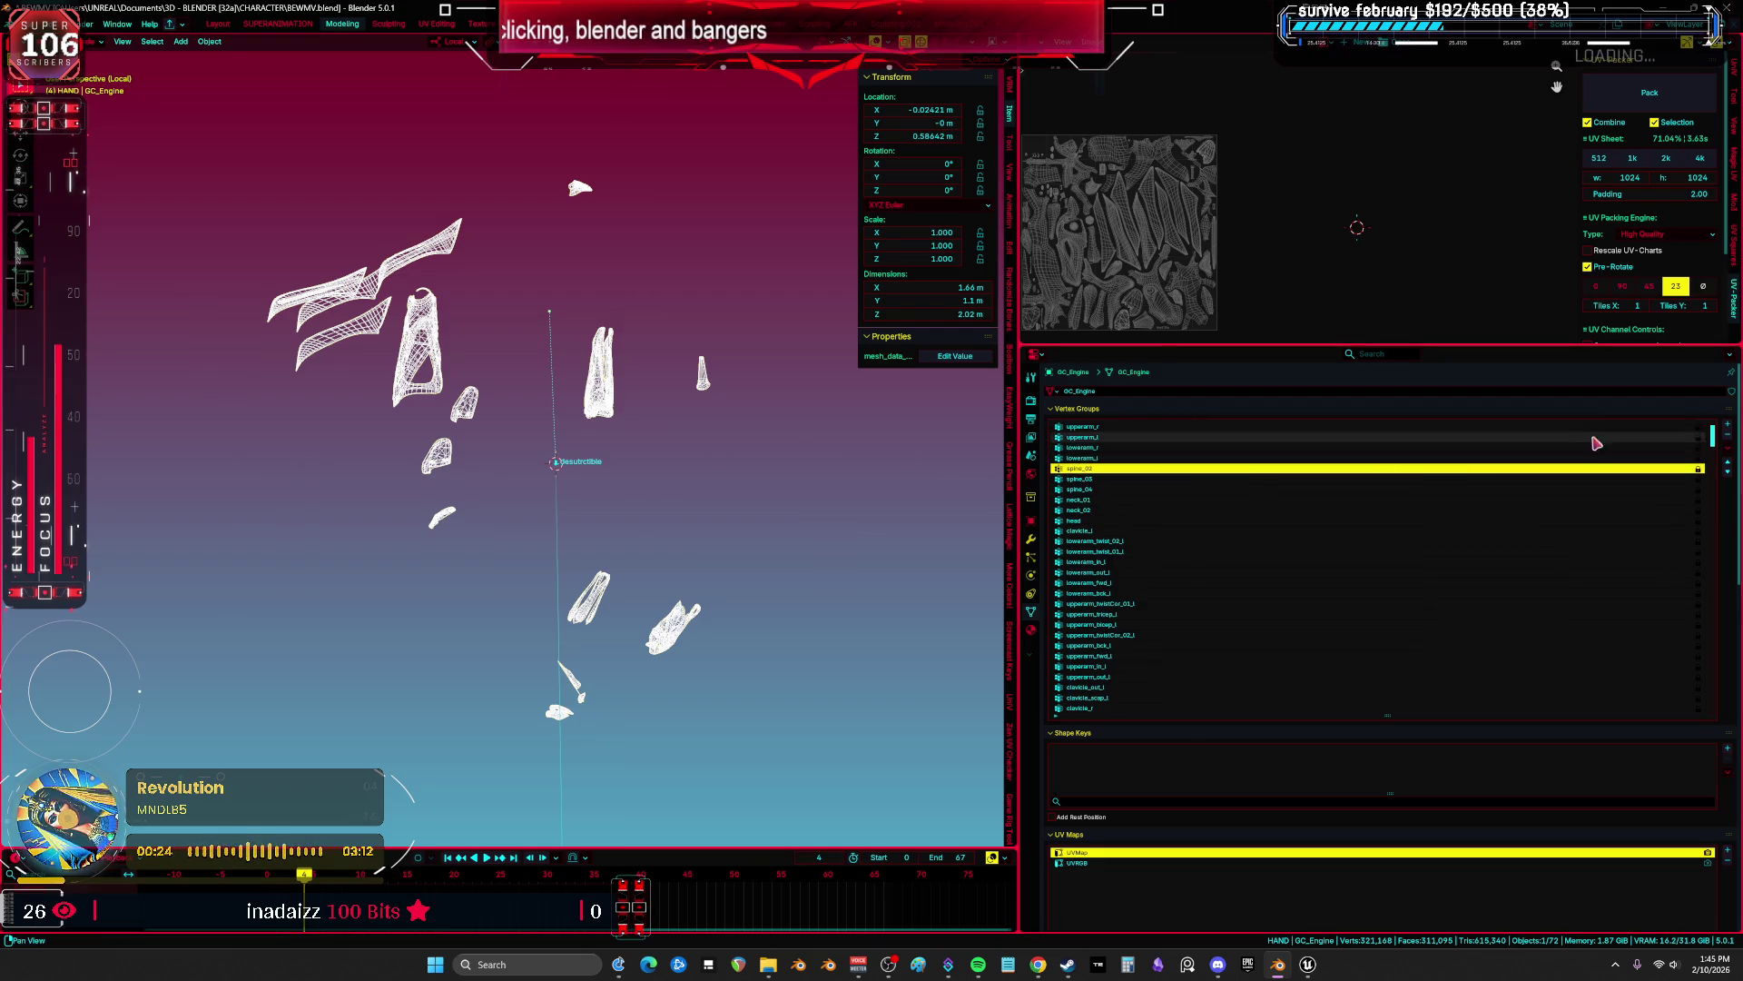
pyautogui.scroll(4, 1716, 423)
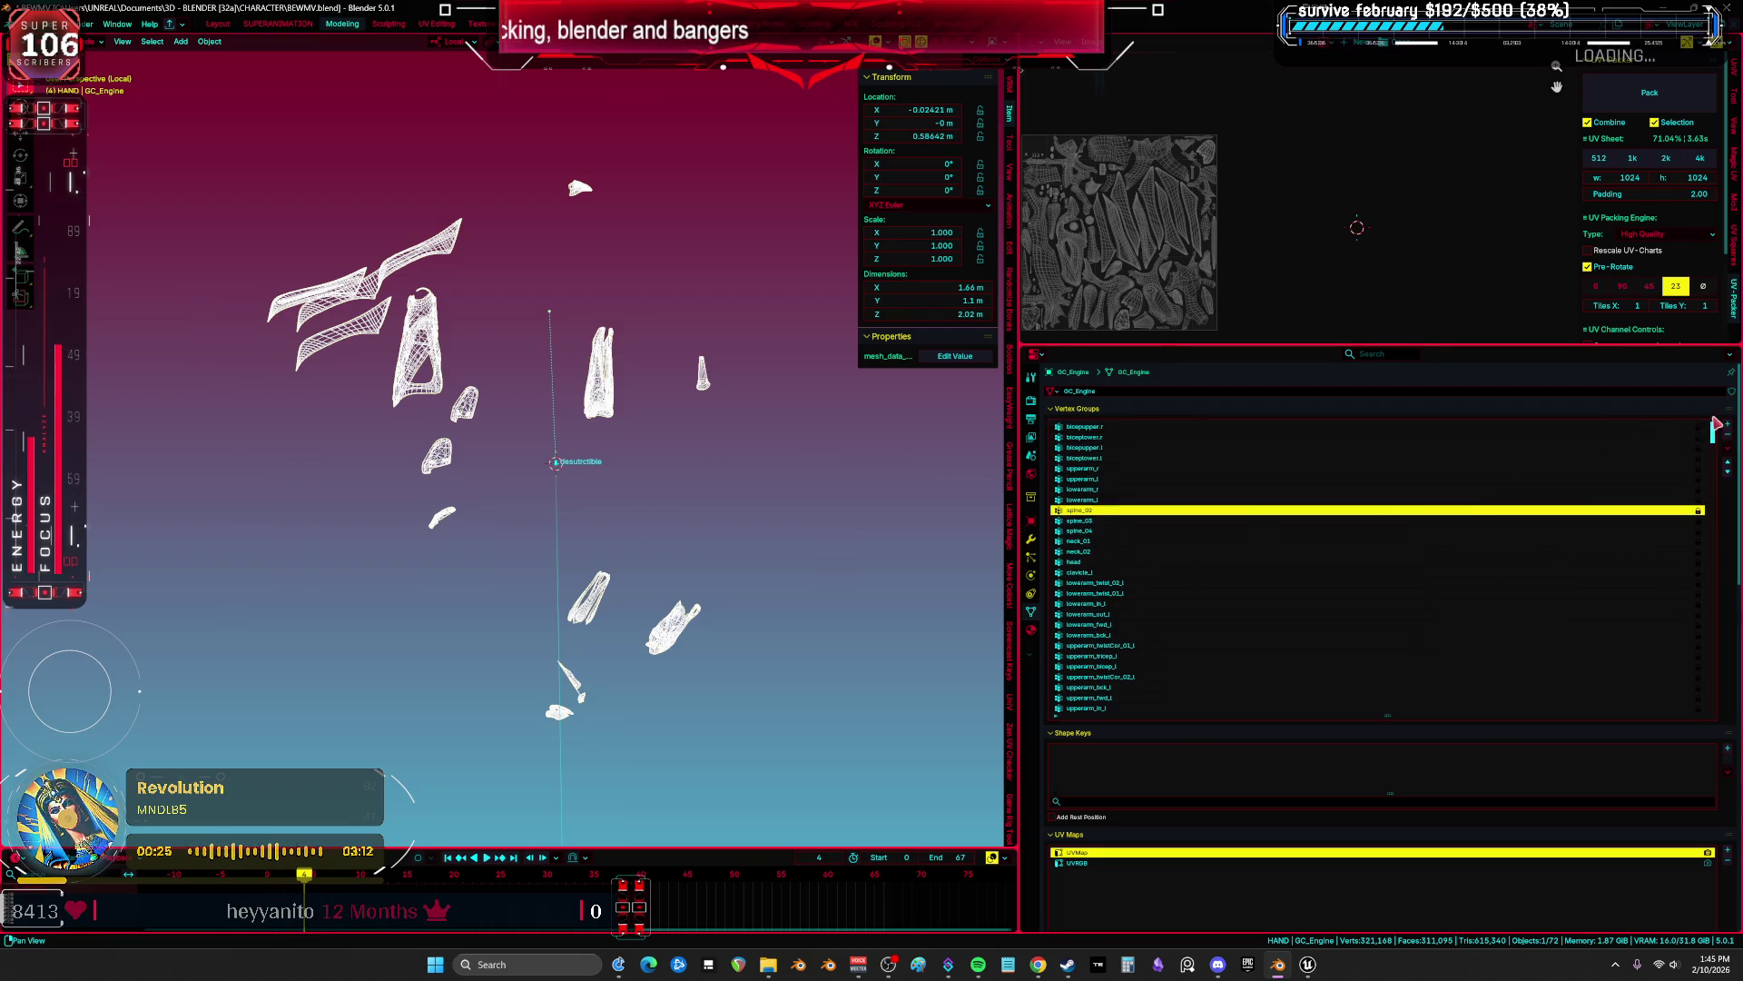
pyautogui.click(1095, 427)
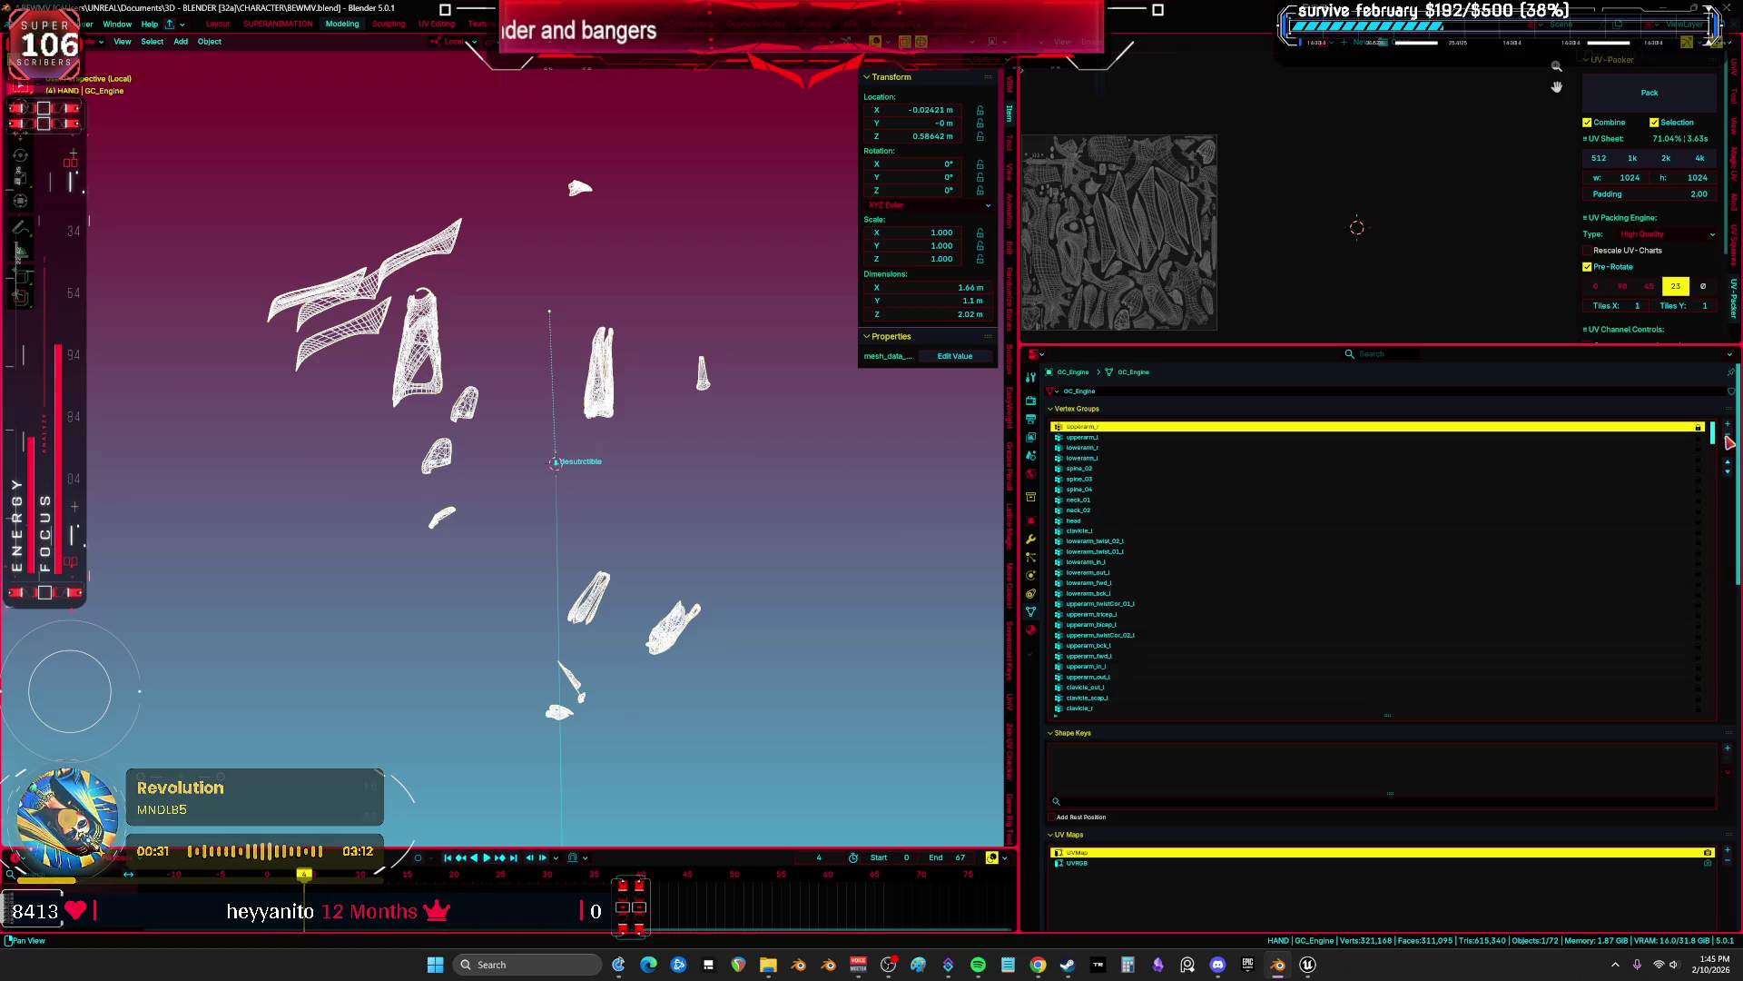
pyautogui.click(1125, 469)
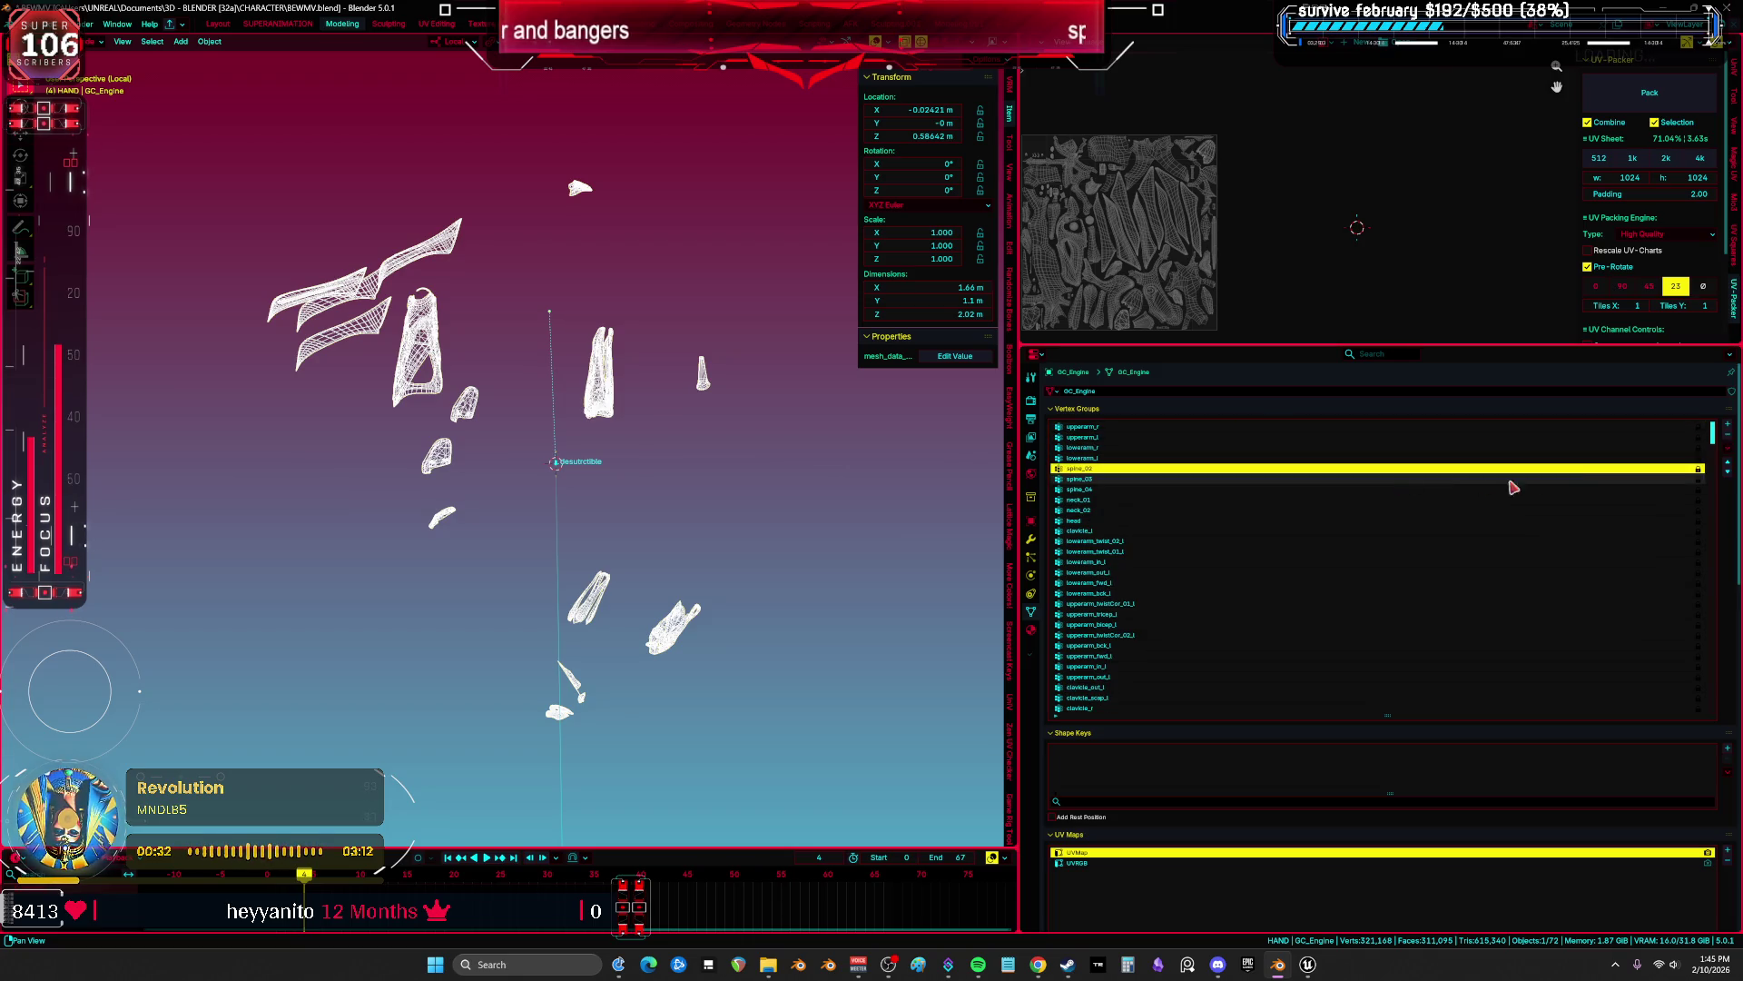
pyautogui.click(1728, 435)
pyautogui.click(1728, 437)
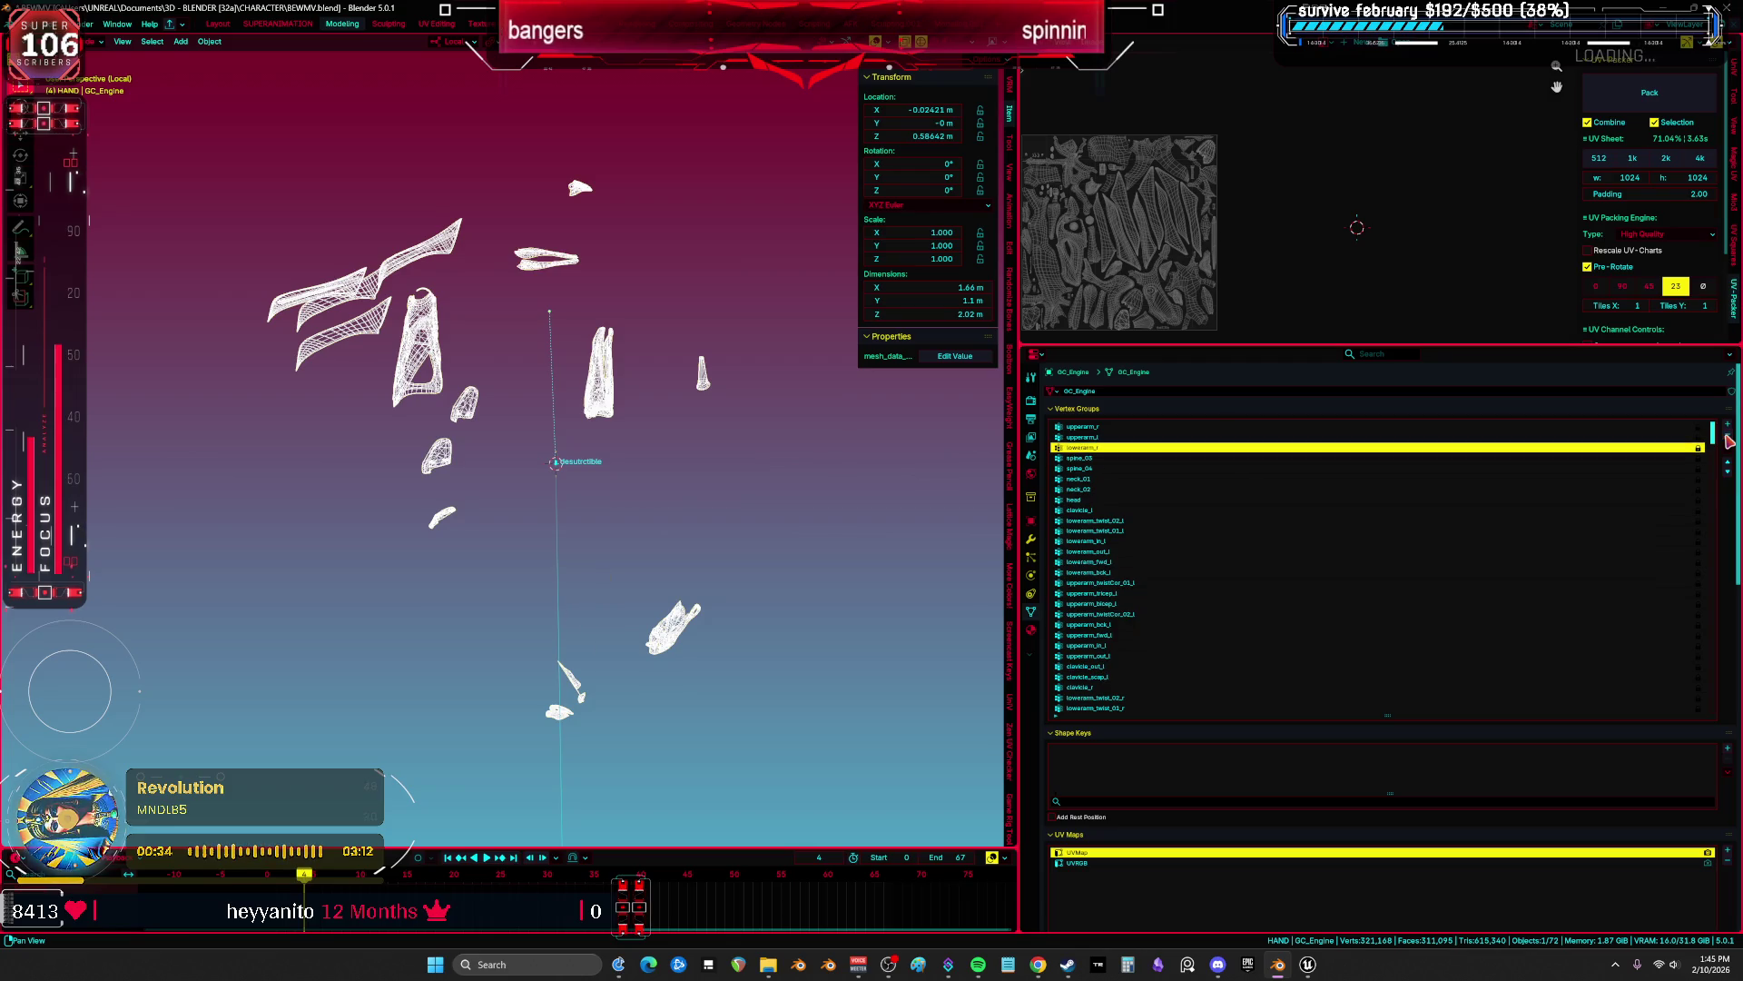
pyautogui.hotkey('ctrl', 'z')
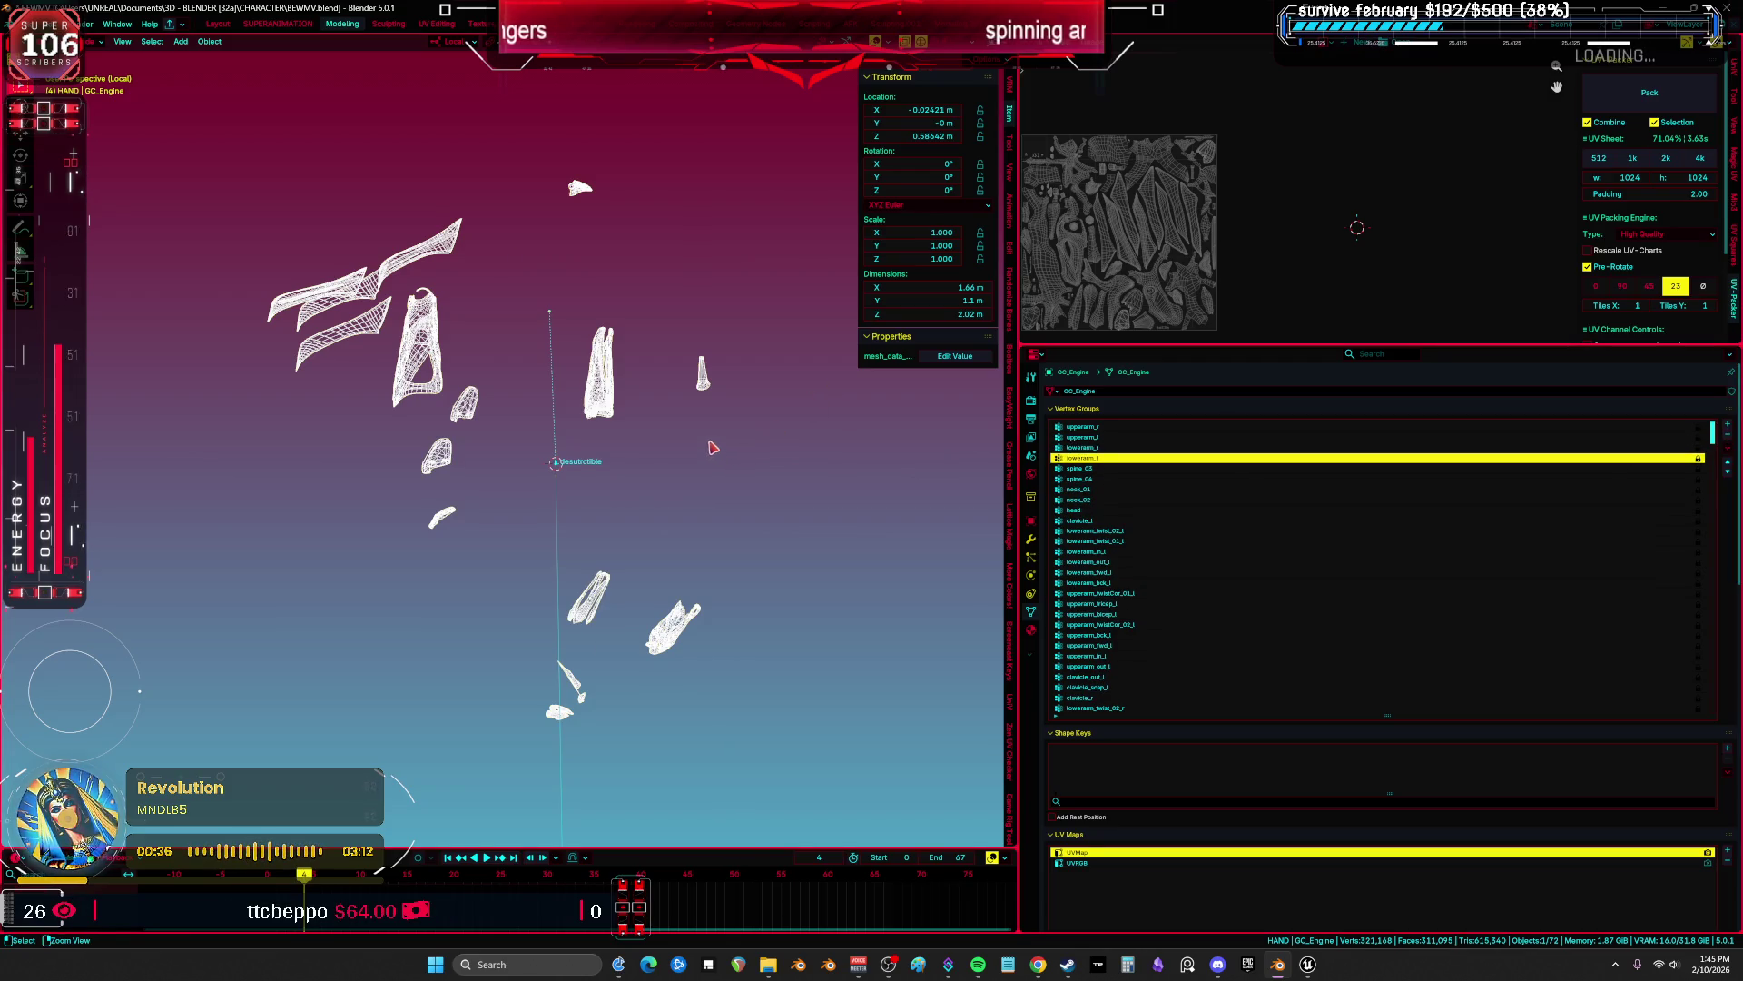
pyautogui.hotkey('ctrl', 'z')
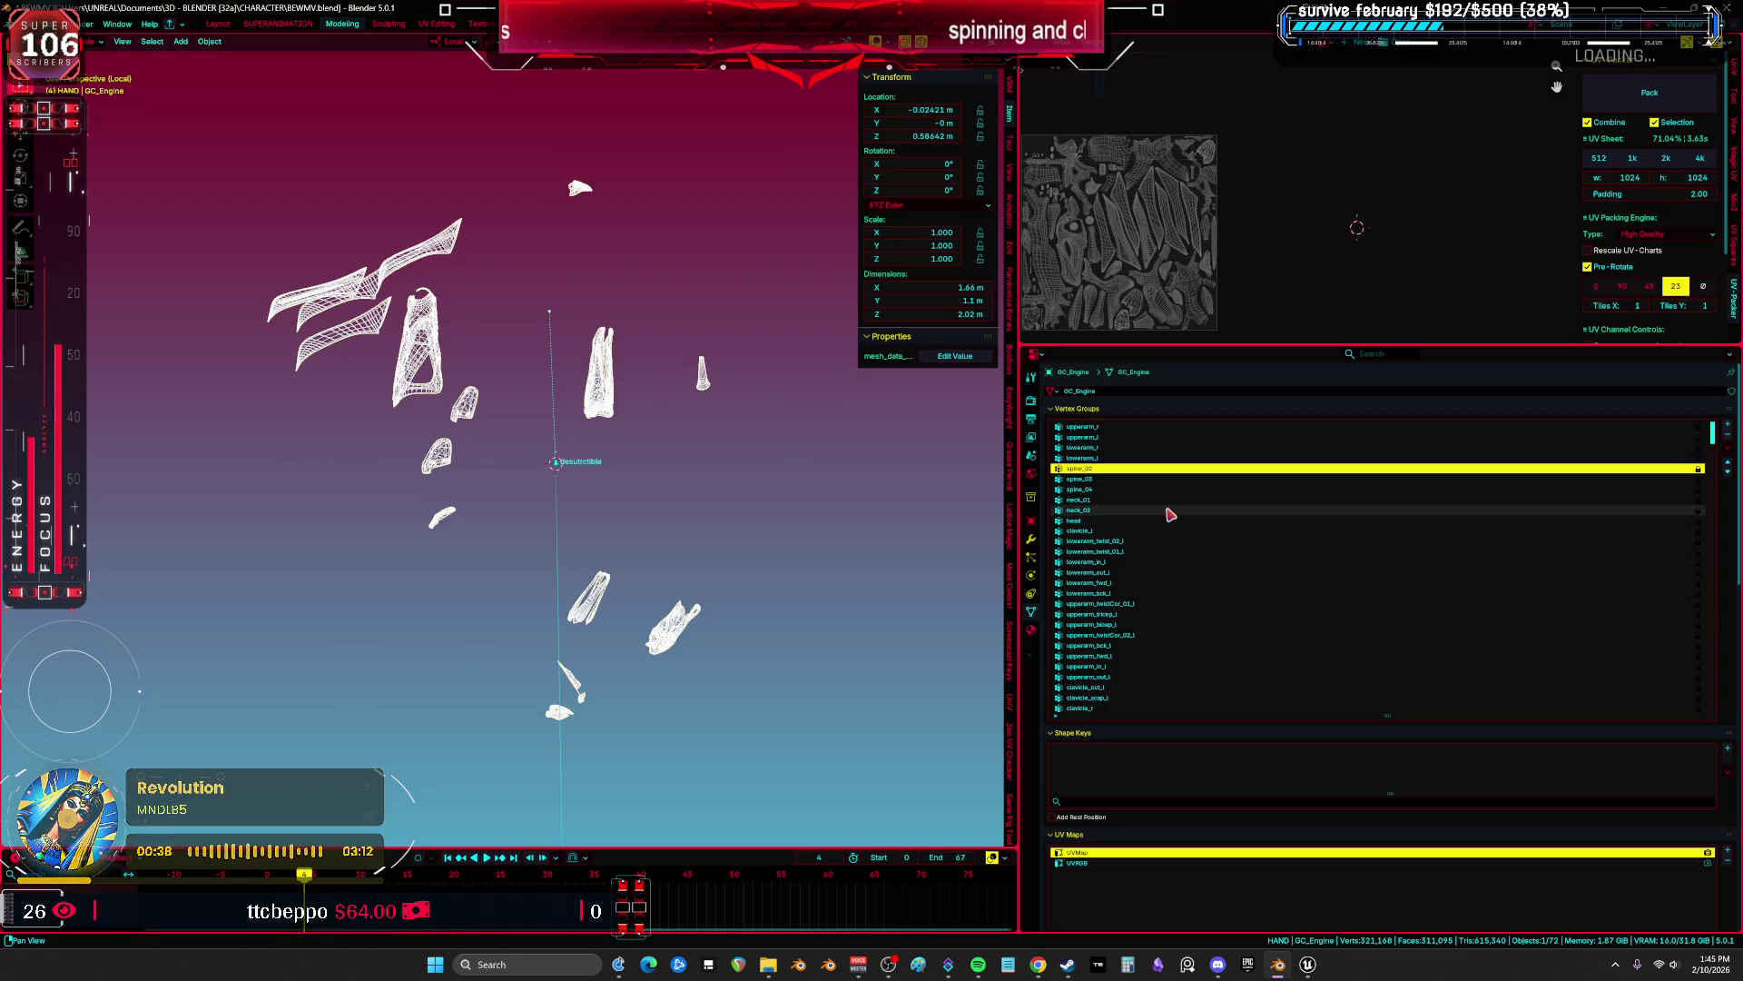
# Delete the head, neck_02 and neck_01 vertex groups, undoing accidental clavicle_l and spine_04 removals.
pyautogui.click(1168, 520)
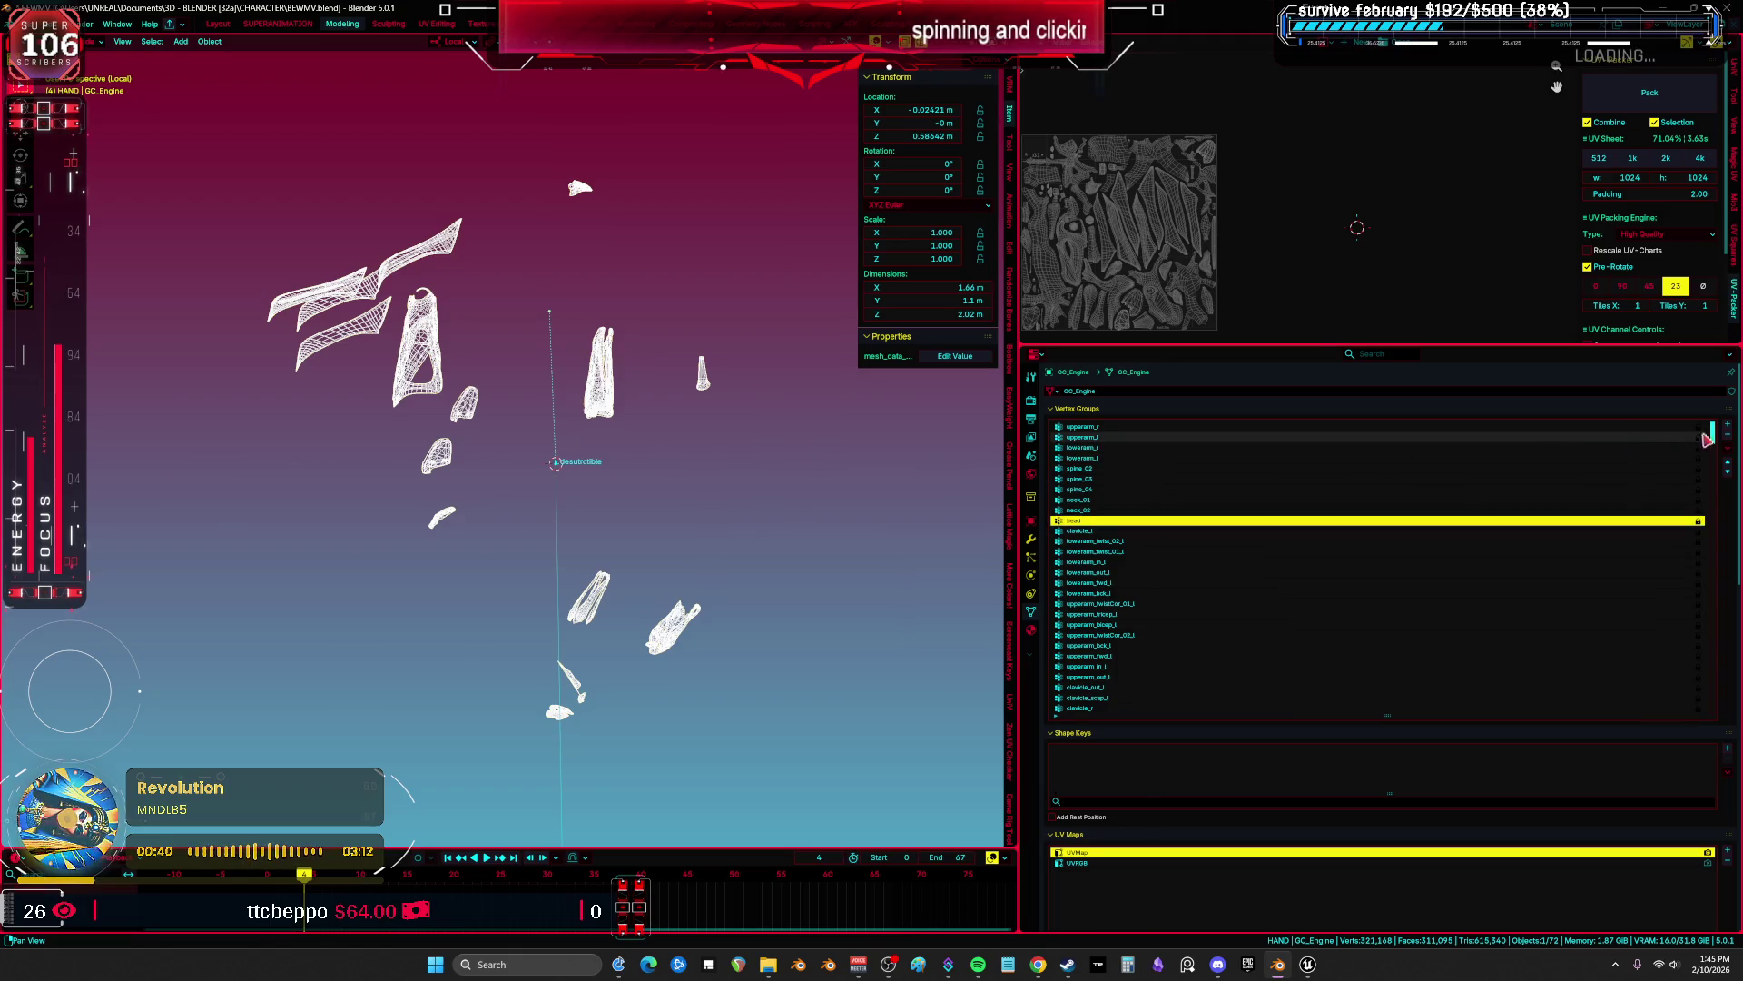
pyautogui.click(1729, 439)
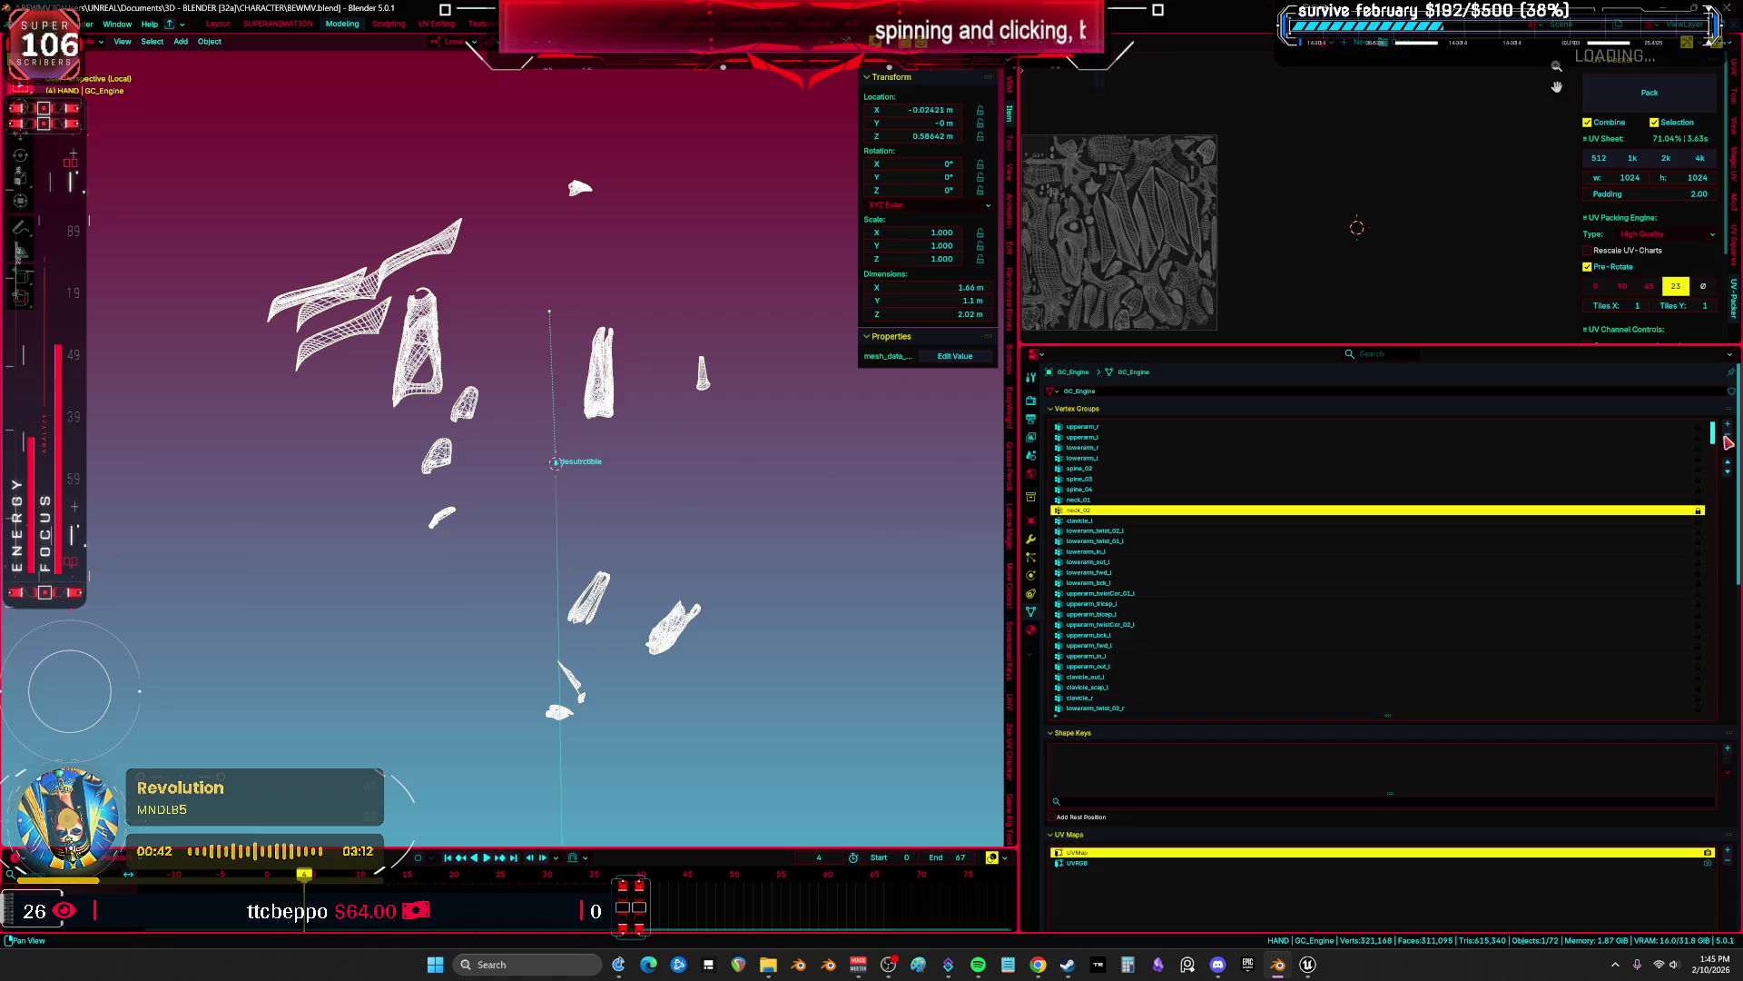
pyautogui.click(1727, 439)
pyautogui.click(1728, 438)
pyautogui.rightClick(1726, 439)
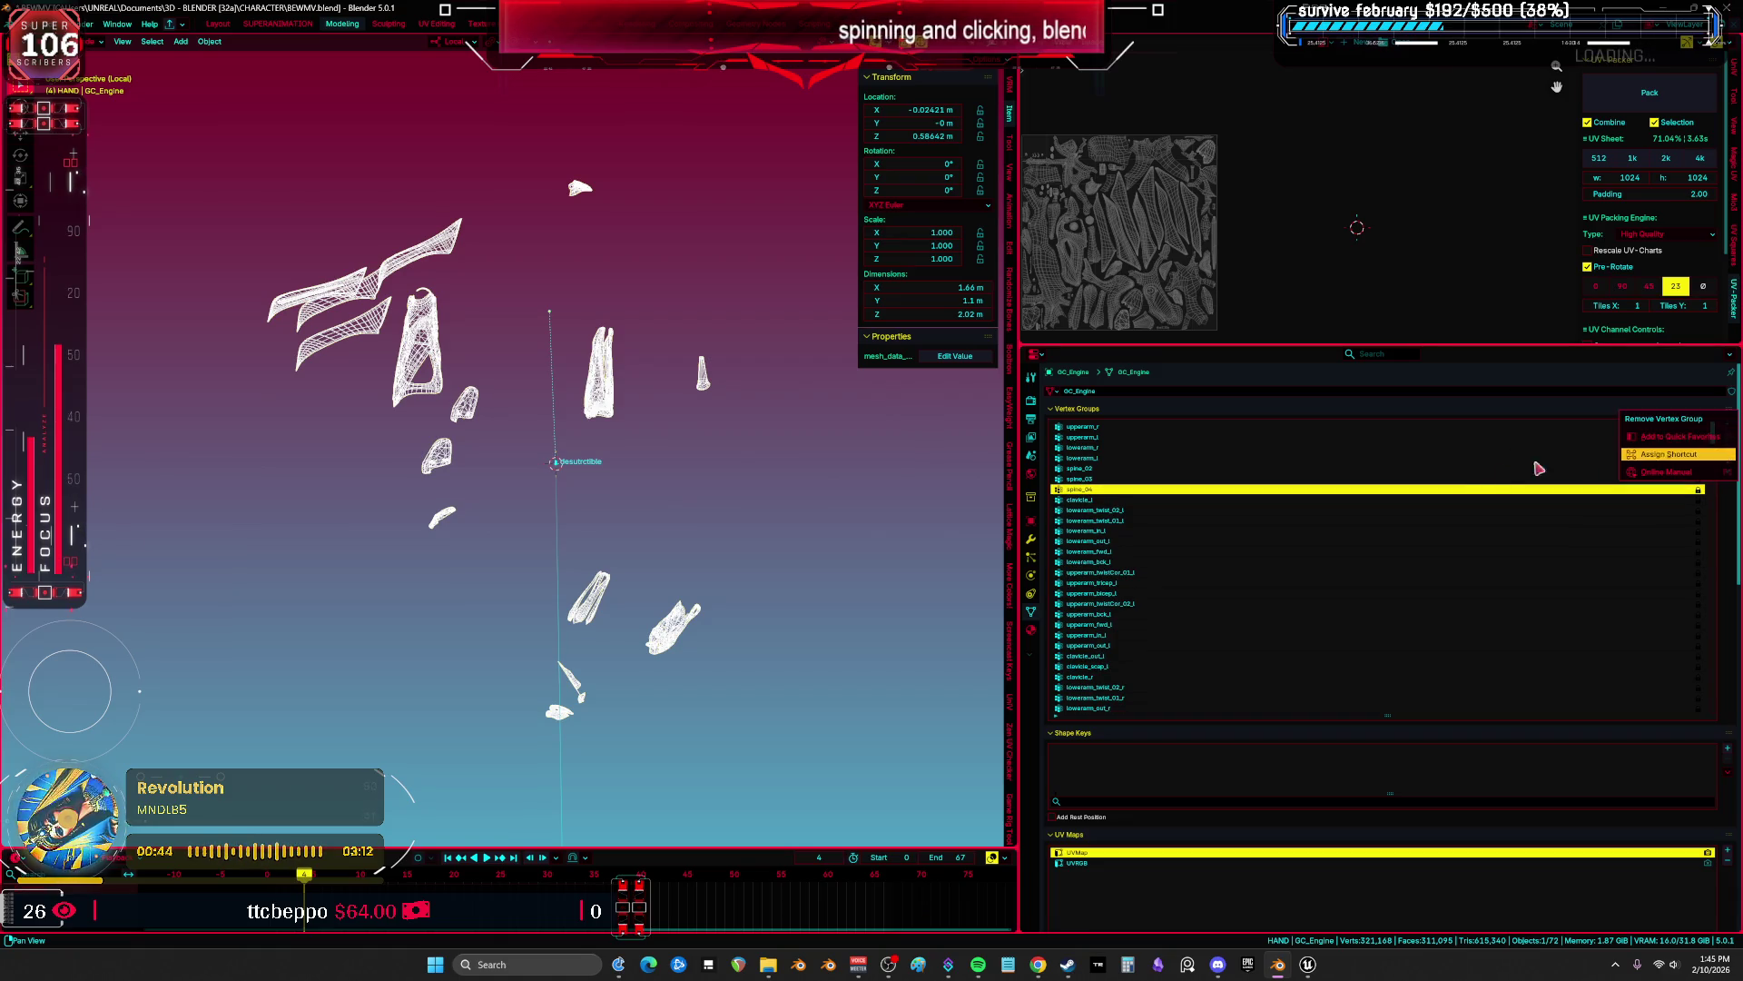
pyautogui.click(1447, 499)
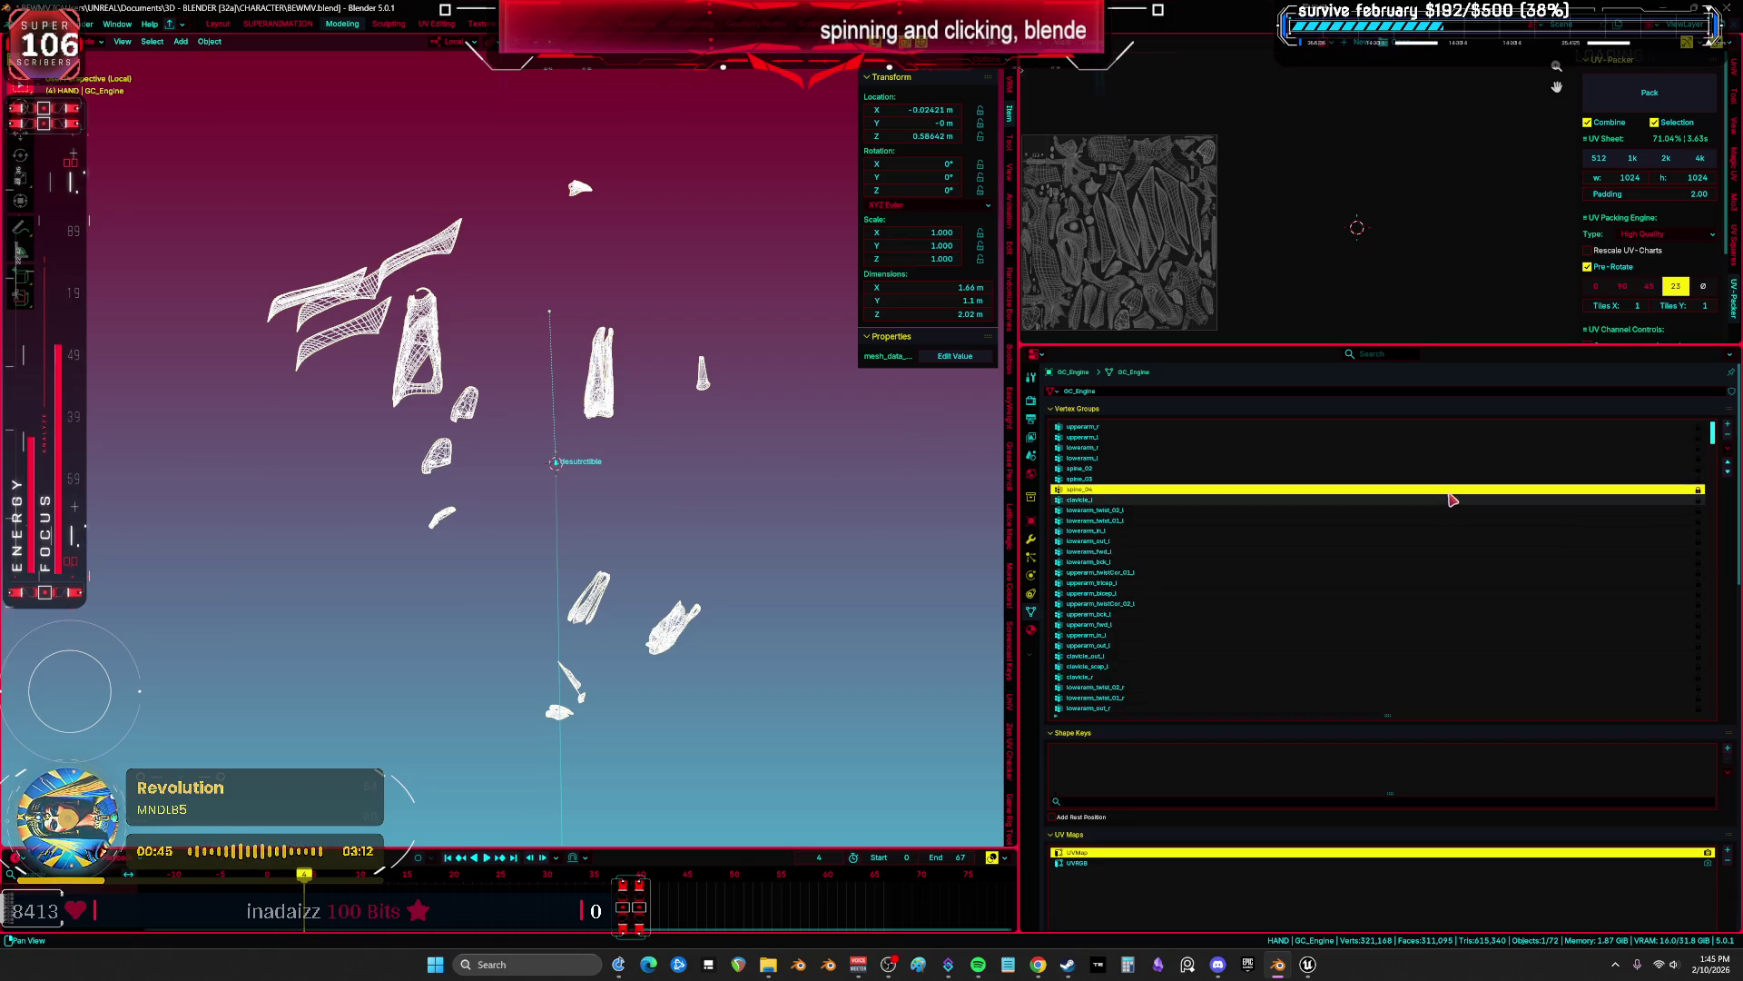
pyautogui.click(1728, 438)
pyautogui.click(1729, 438)
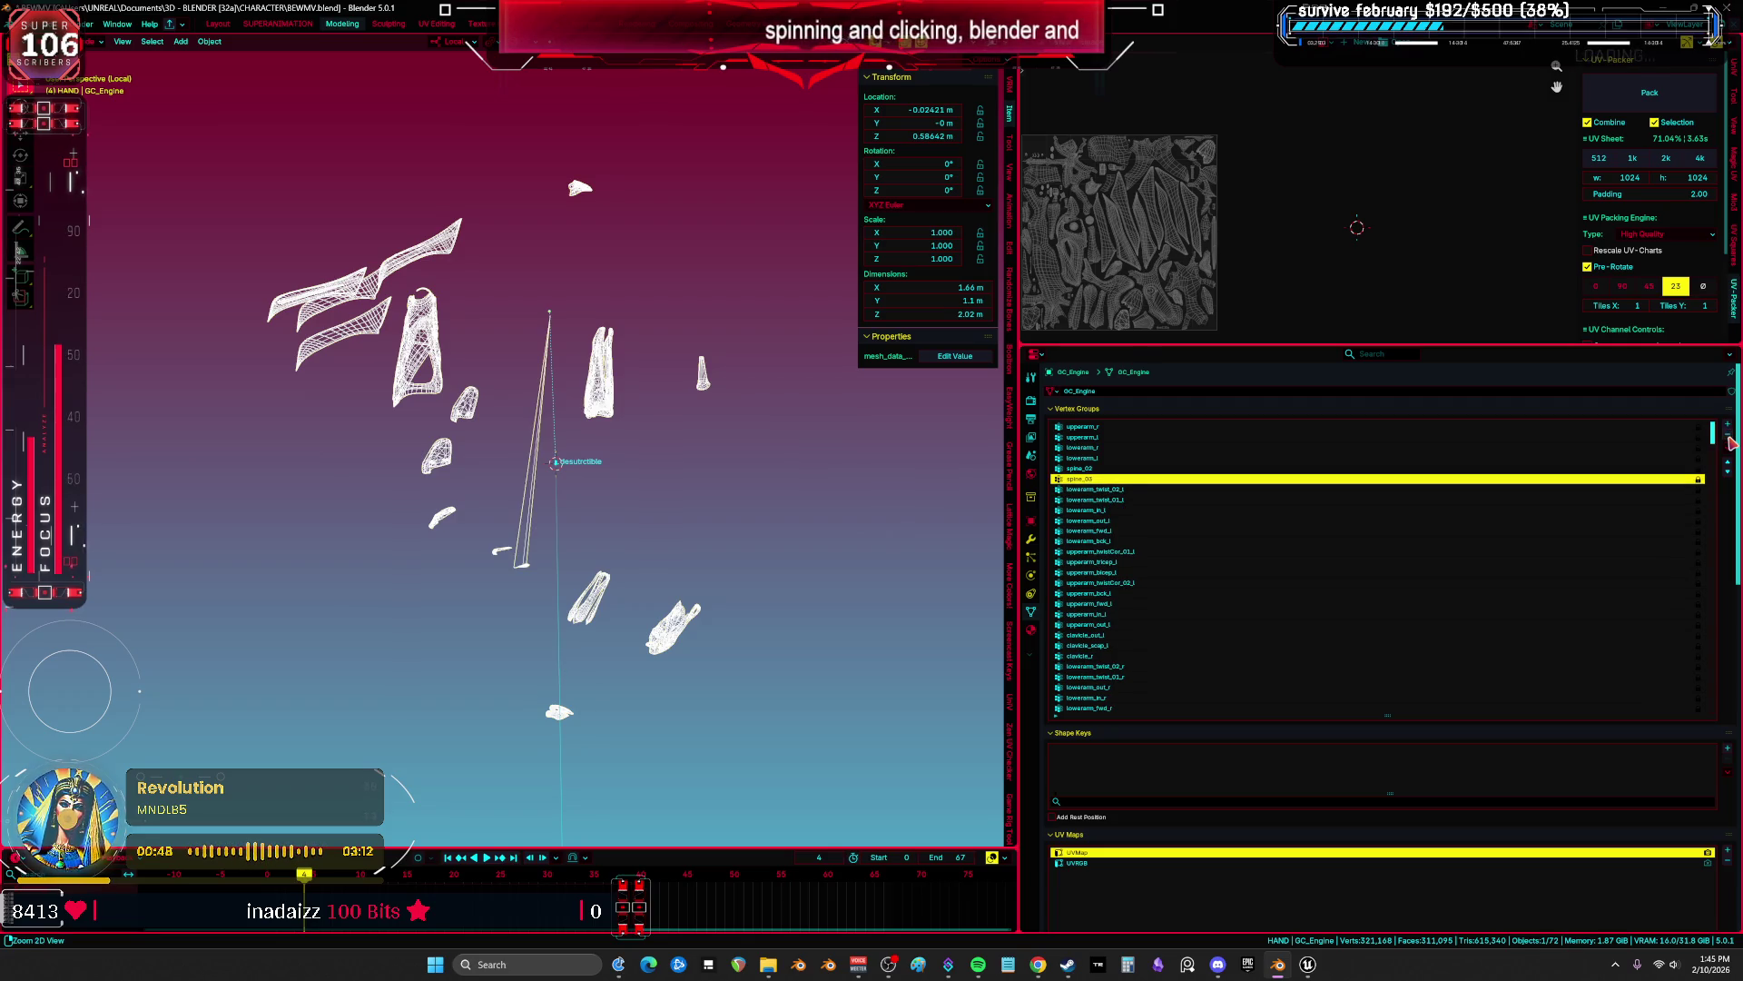
pyautogui.hotkey('ctrl', 'z')
pyautogui.hotkey('ctrl', 'z')
pyautogui.hotkey('ctrl', 'z')
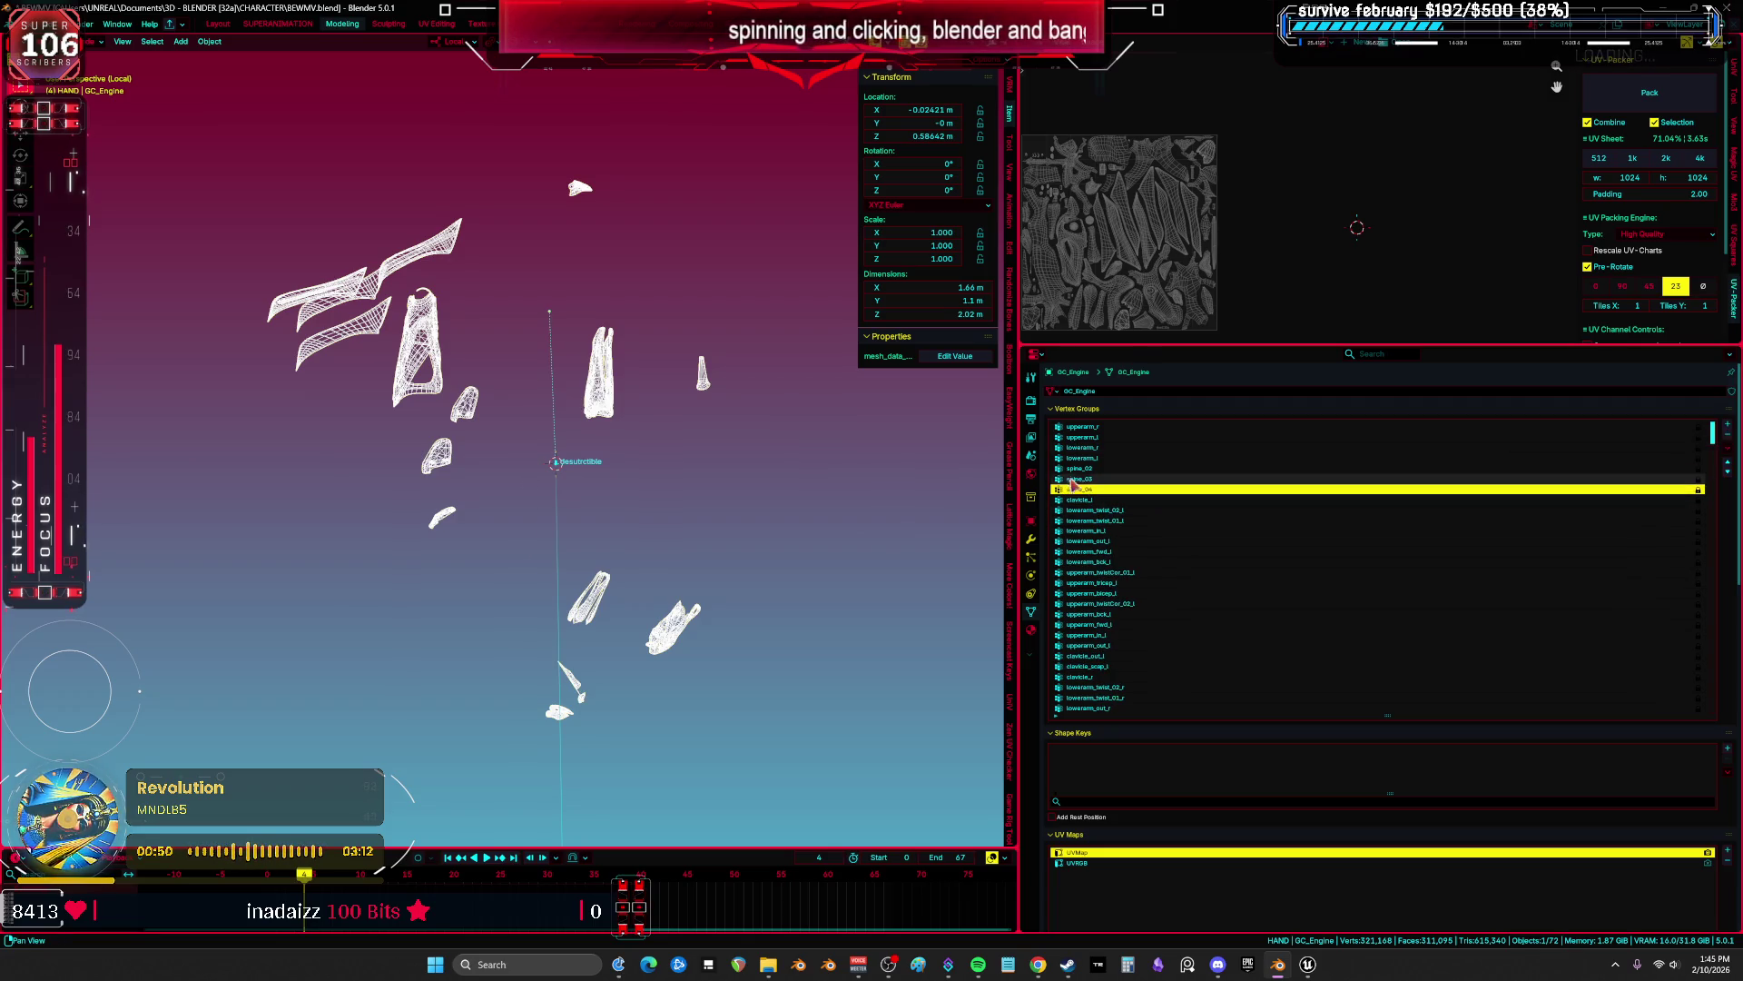
# Delete the spine_03 and spine_02 vertex groups and review the remaining list.
pyautogui.click(1098, 479)
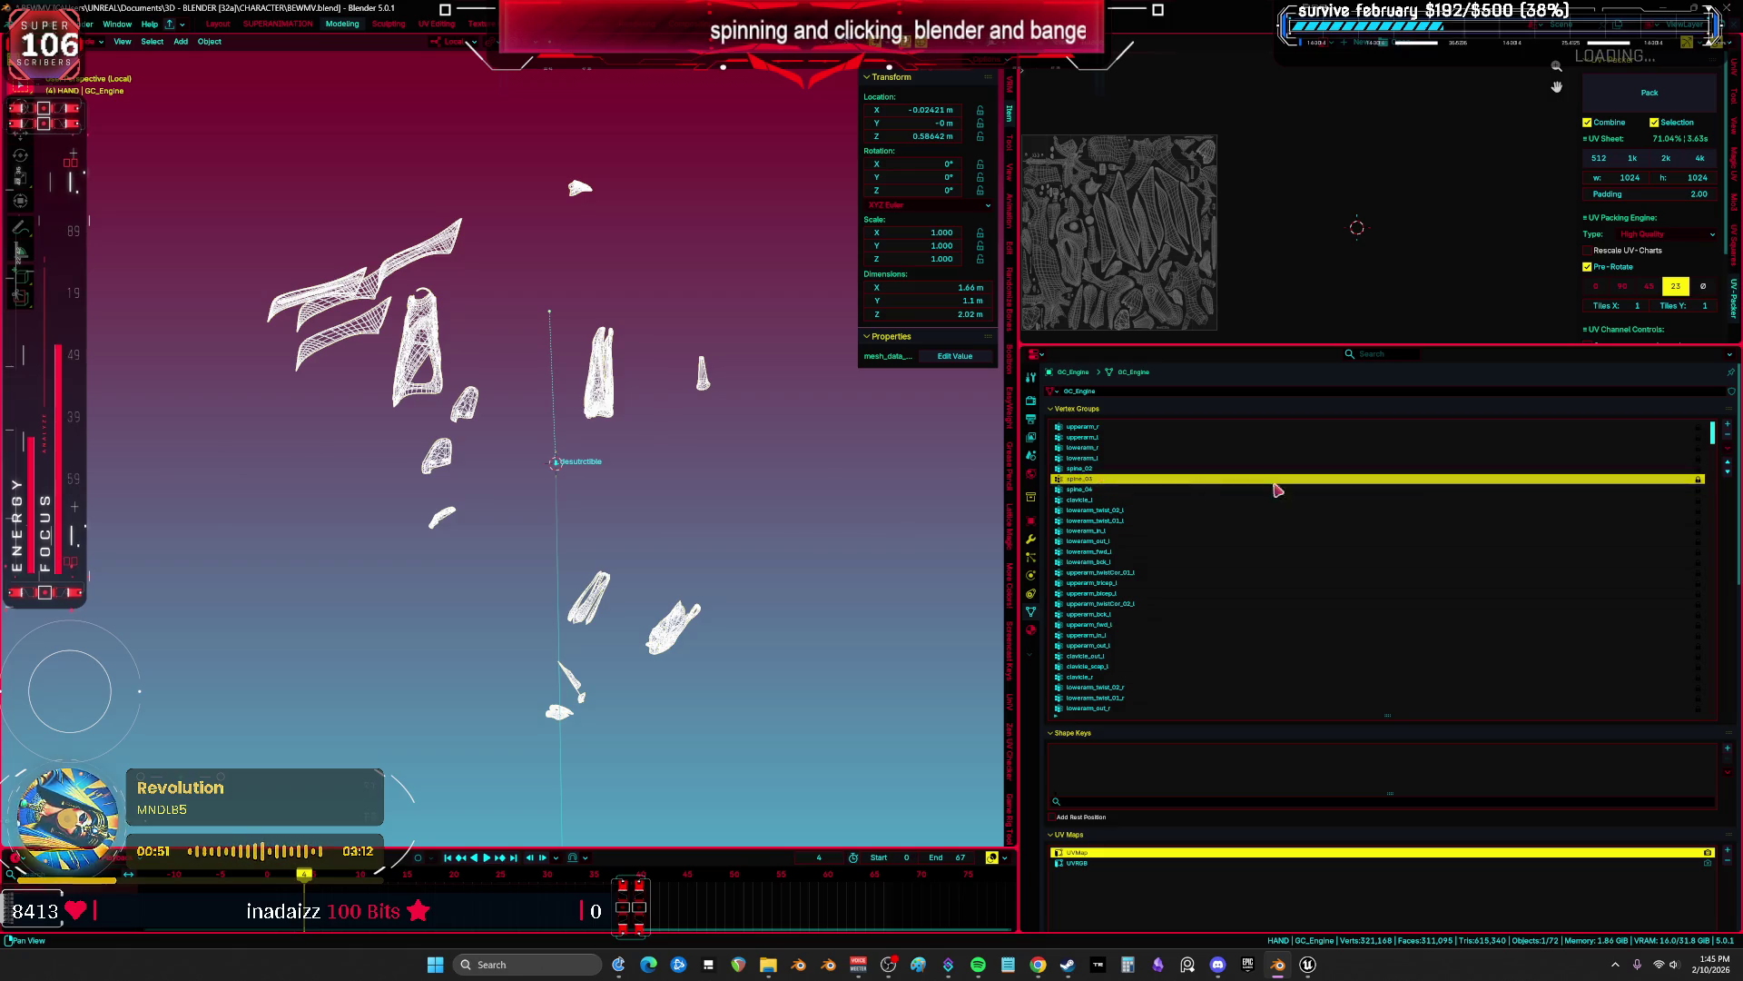
pyautogui.click(1728, 439)
pyautogui.click(1729, 439)
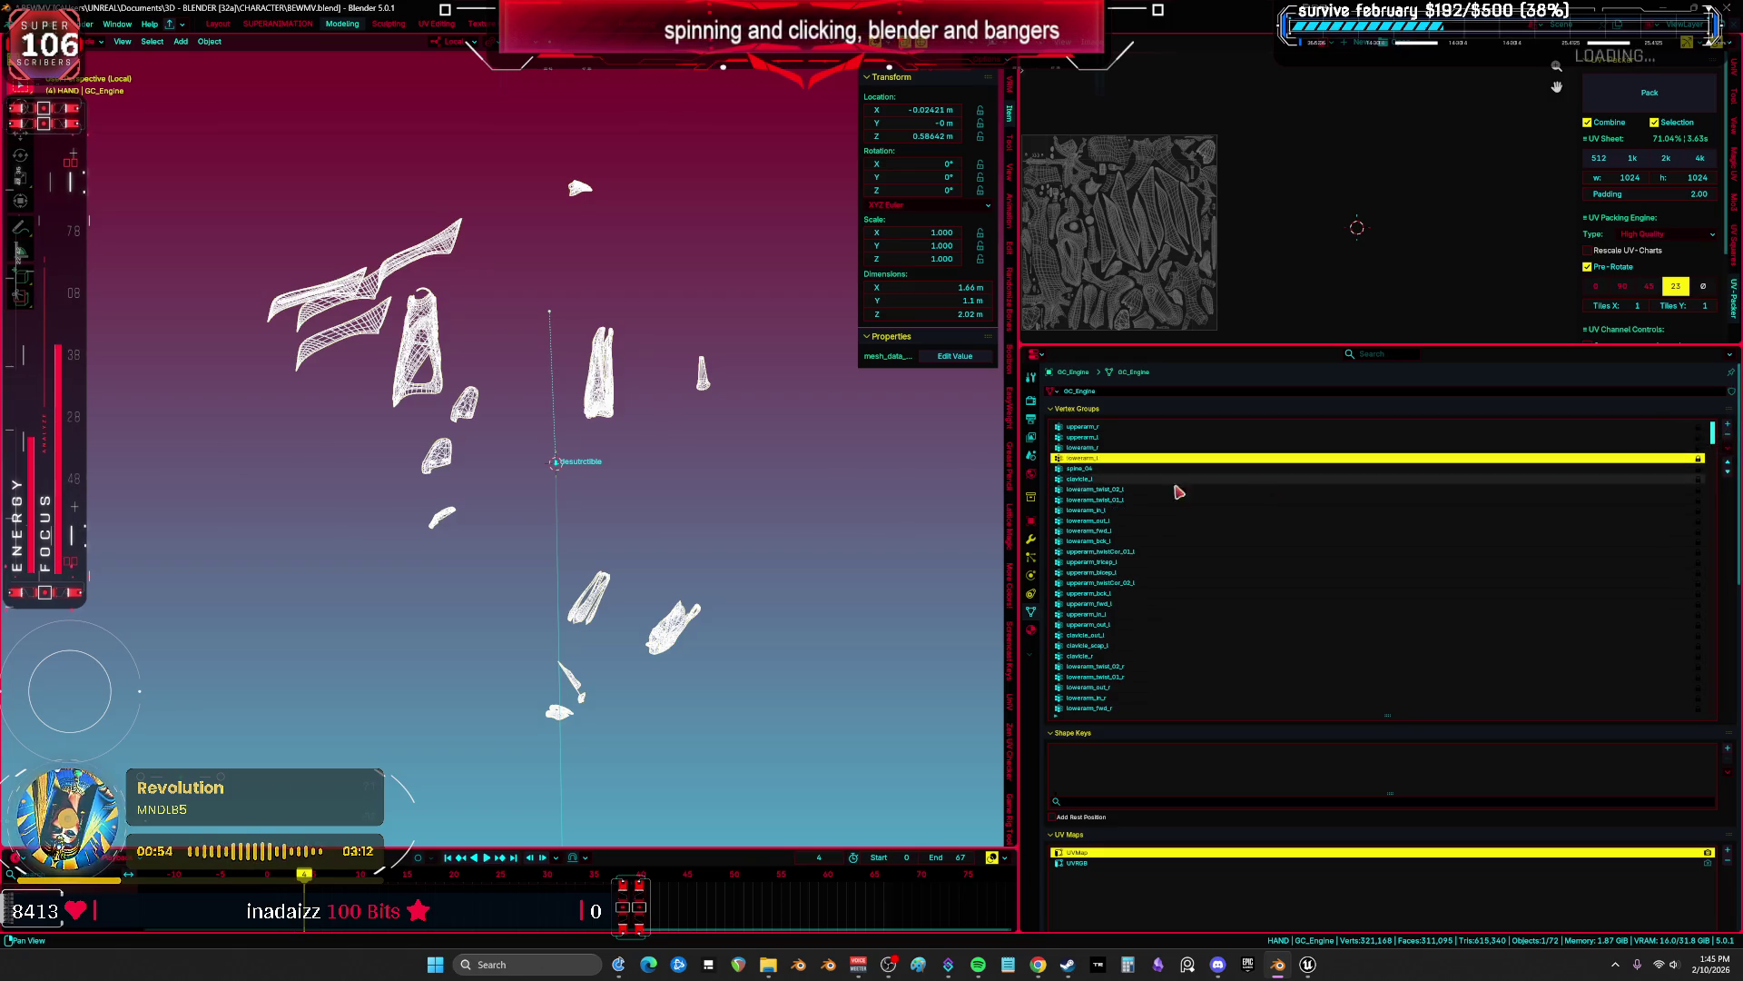
pyautogui.click(1122, 479)
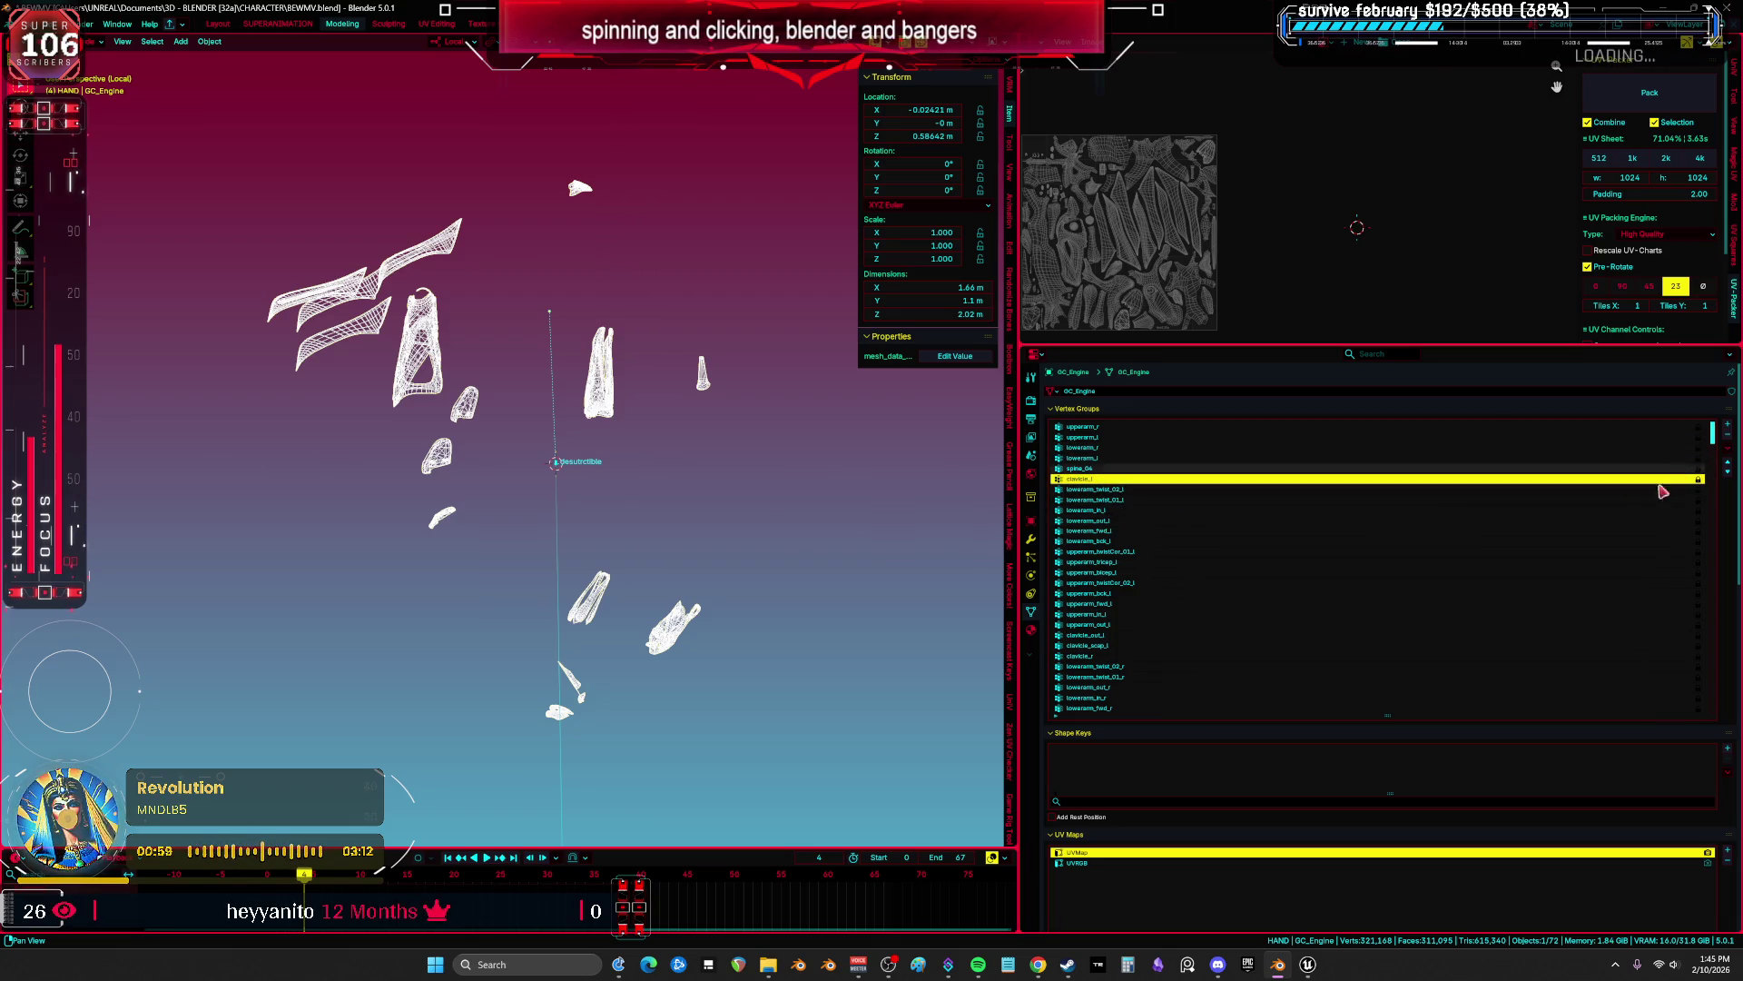
pyautogui.scroll(-4, 1146, 618)
pyautogui.scroll(-15, 1144, 640)
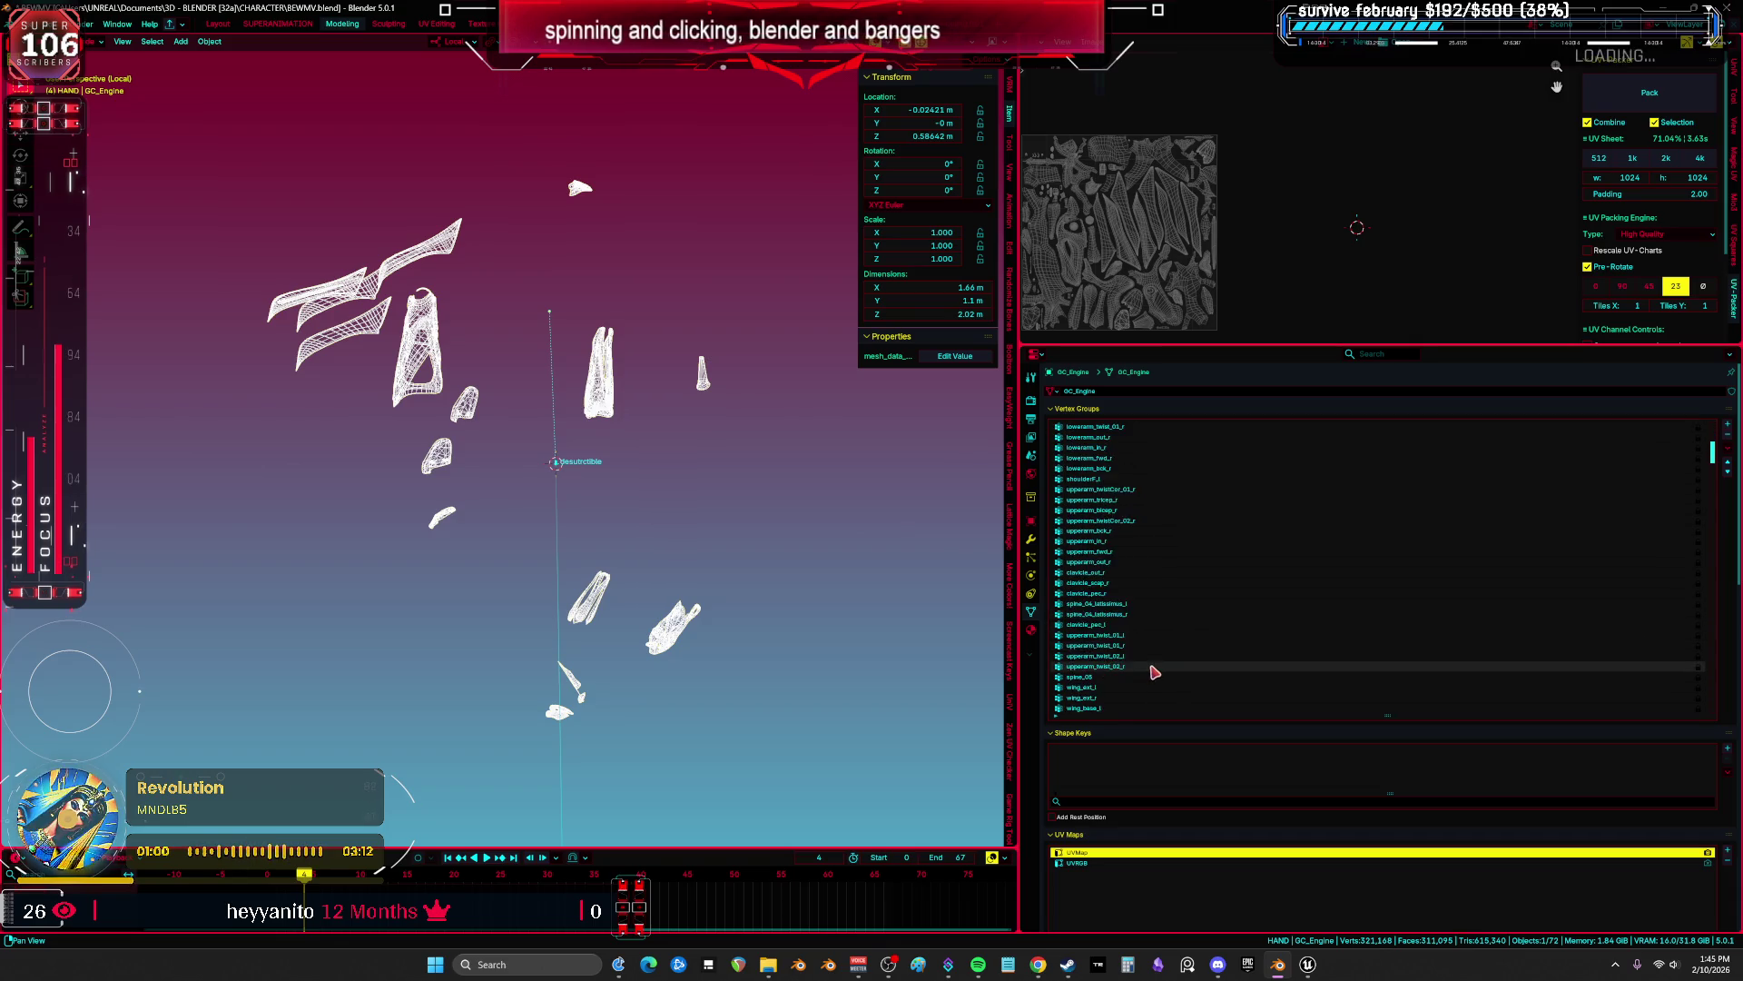
pyautogui.scroll(14, 1150, 653)
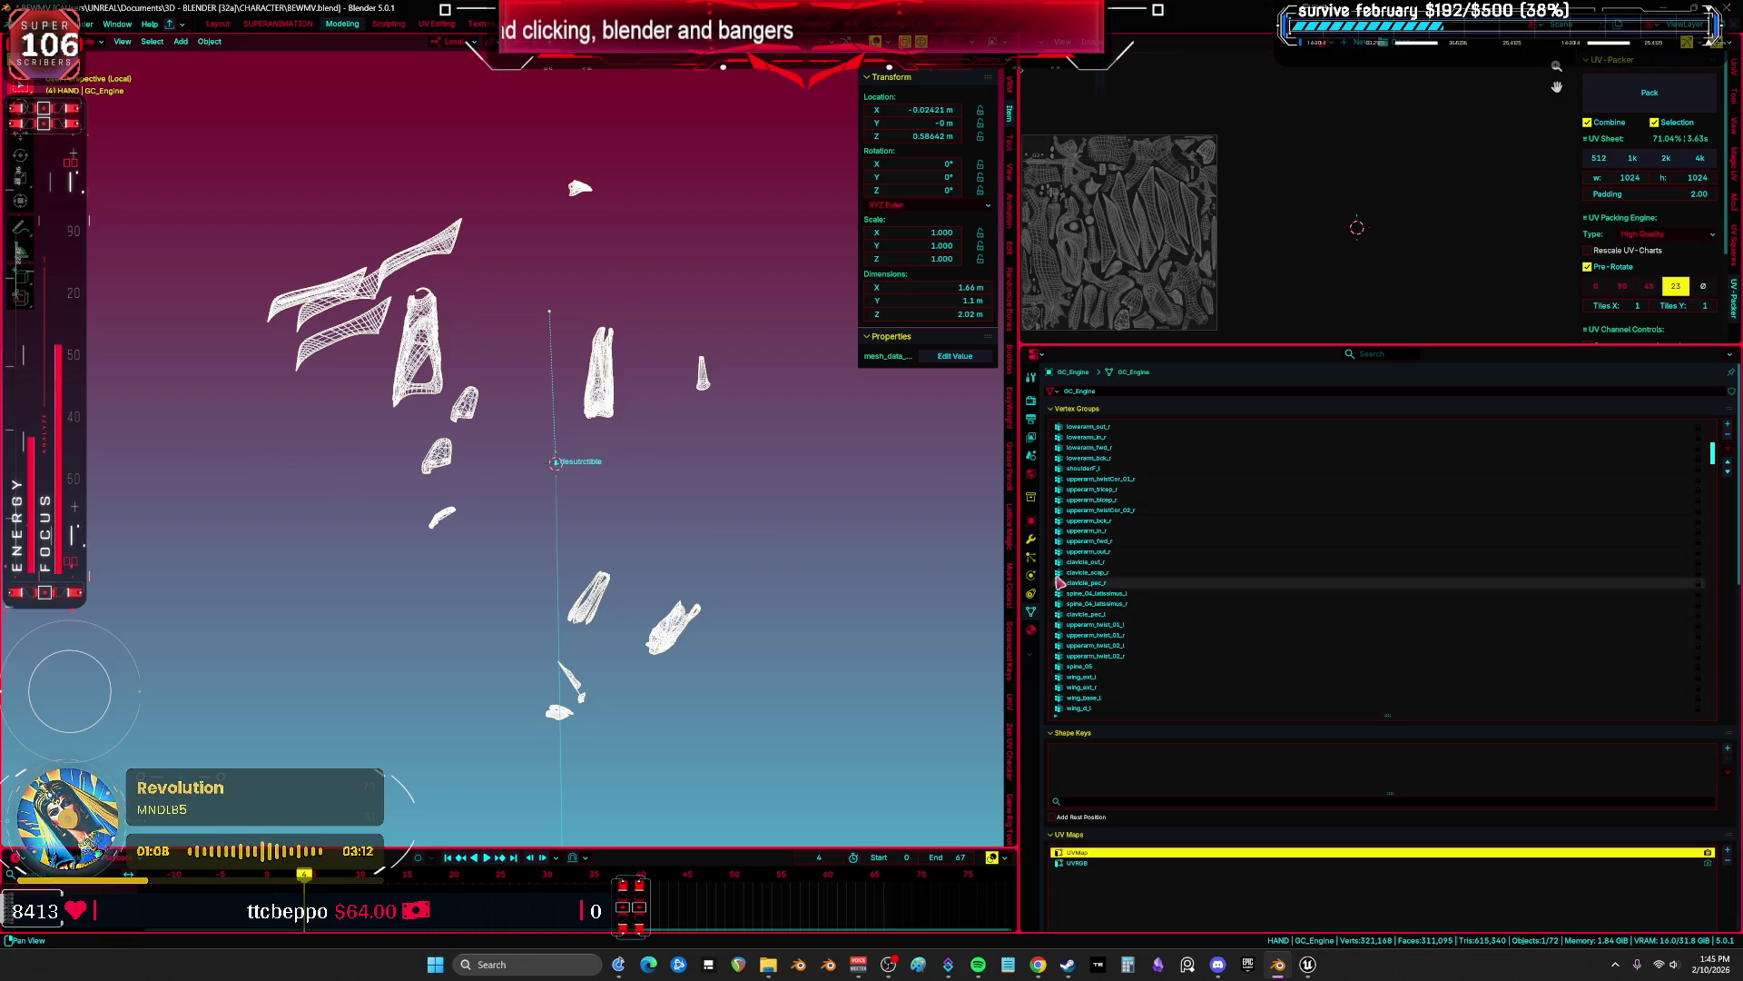
# Remove GC_Engine's Armature modifier and reset its location to 0, 0, 0.
pyautogui.click(1032, 539)
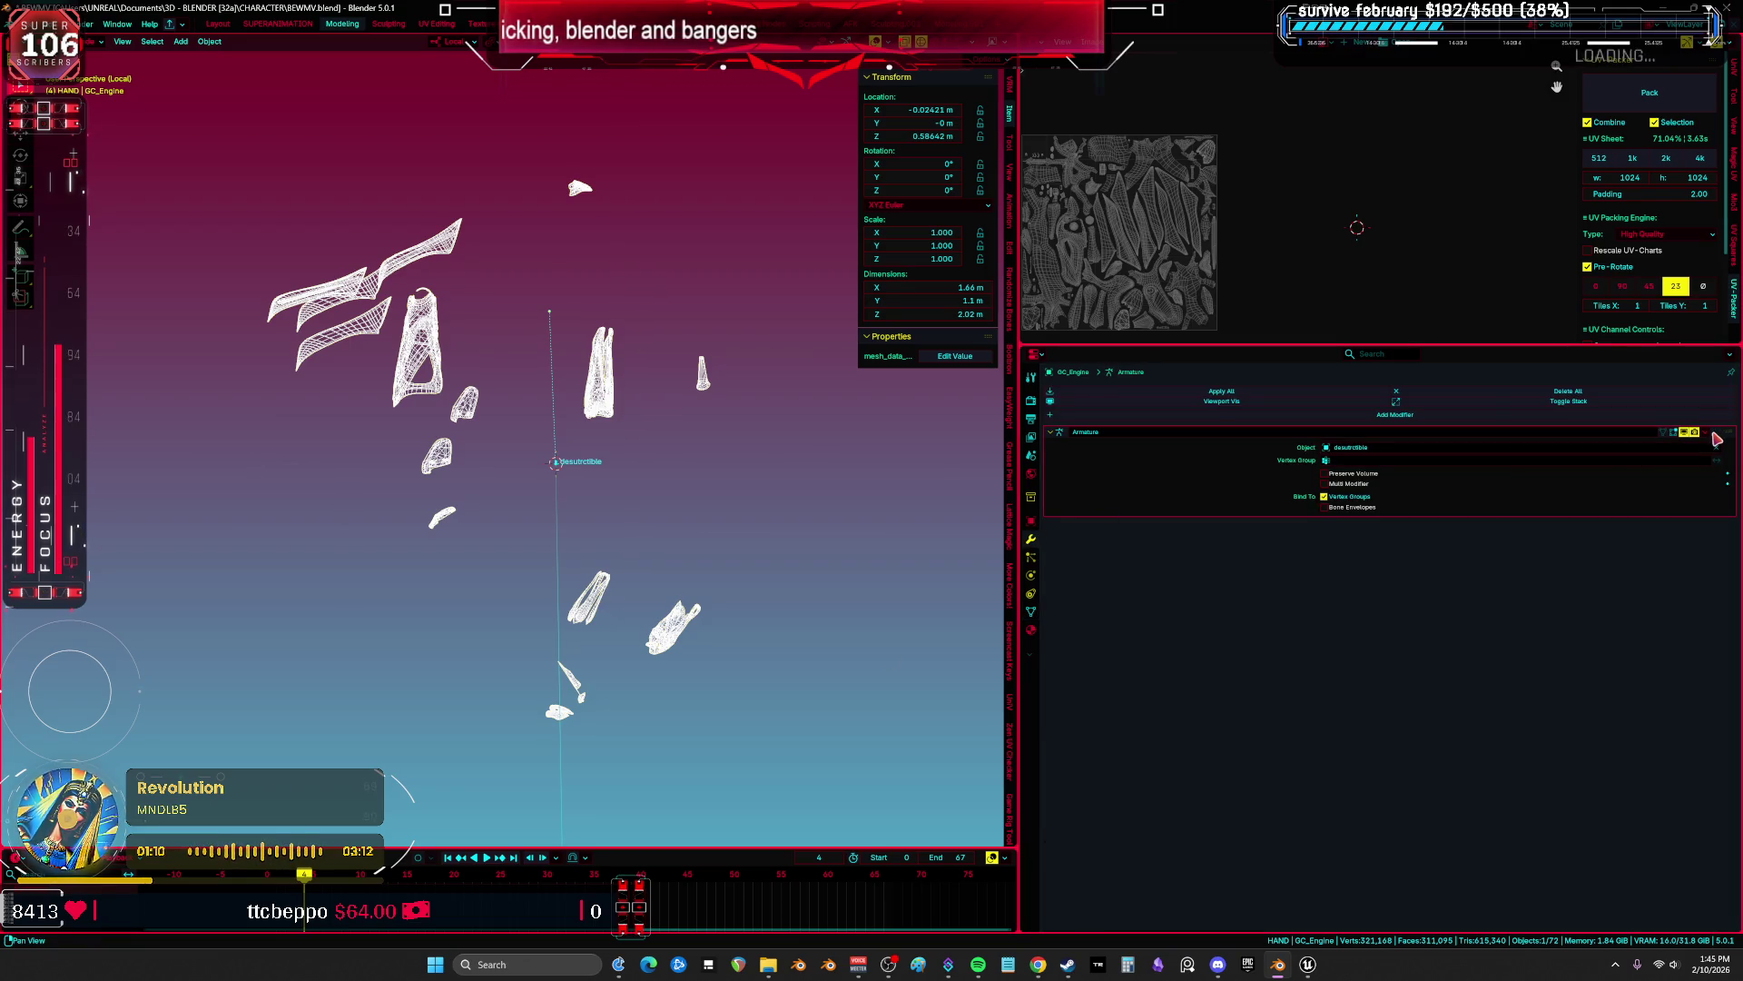
pyautogui.click(1713, 433)
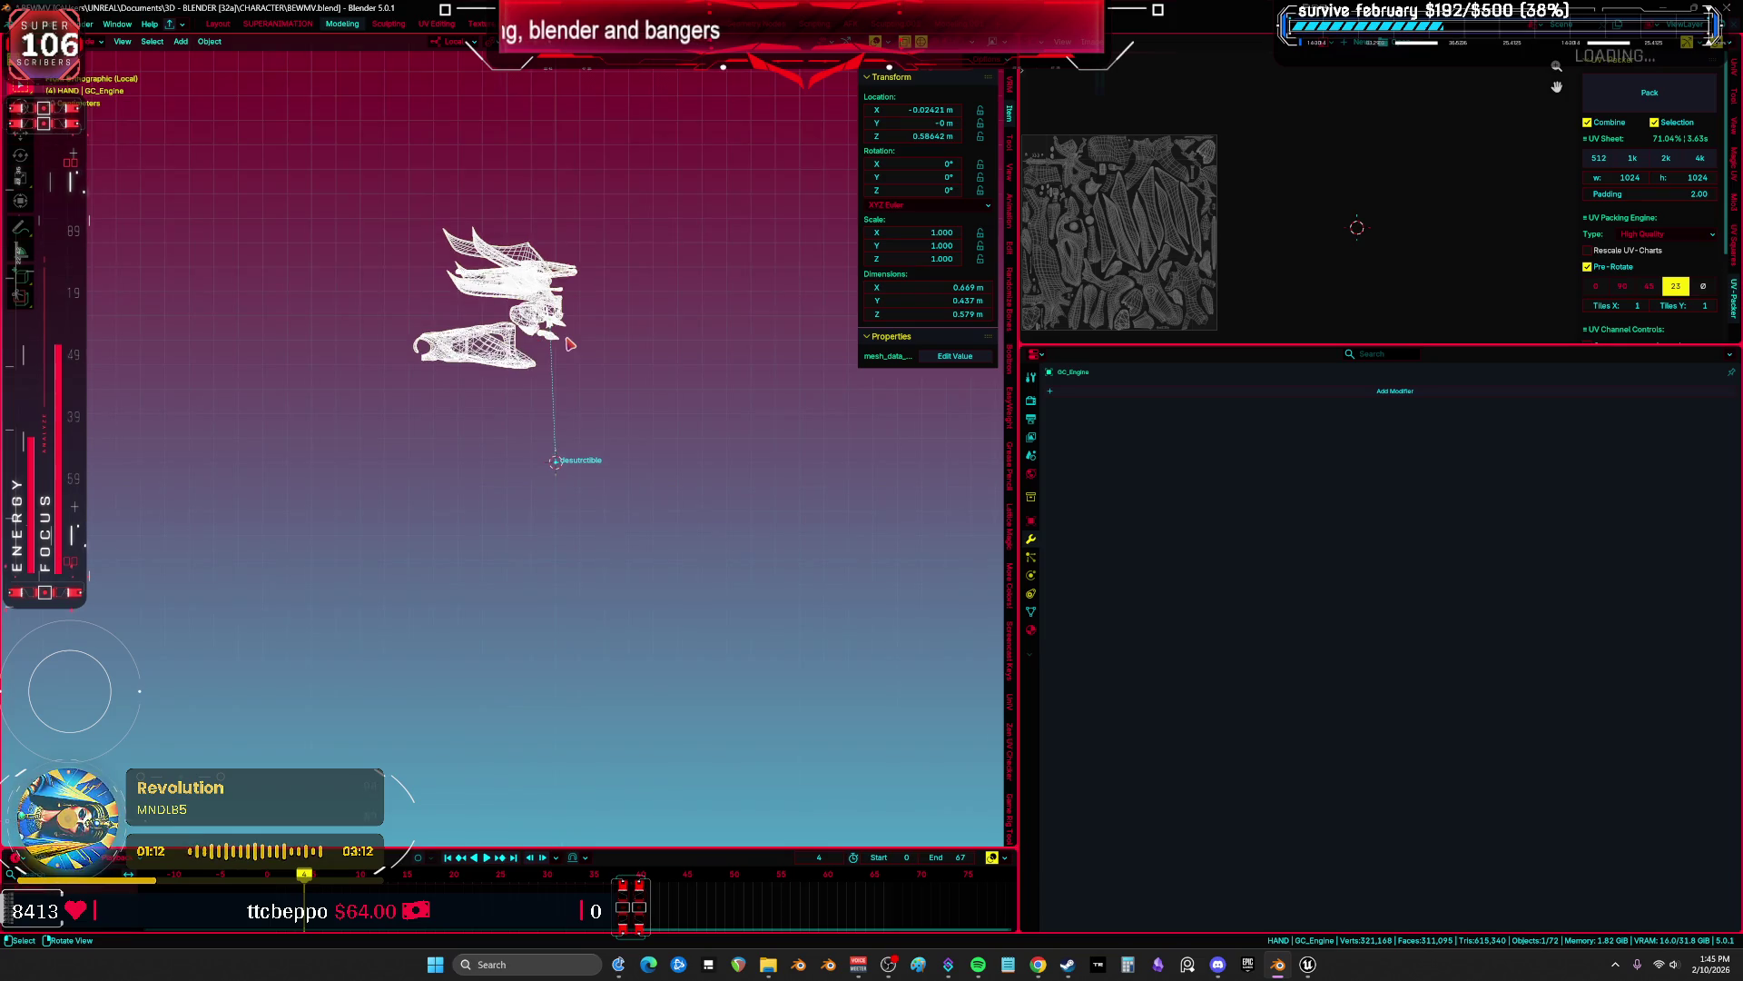
pyautogui.press('KP_Decimal')
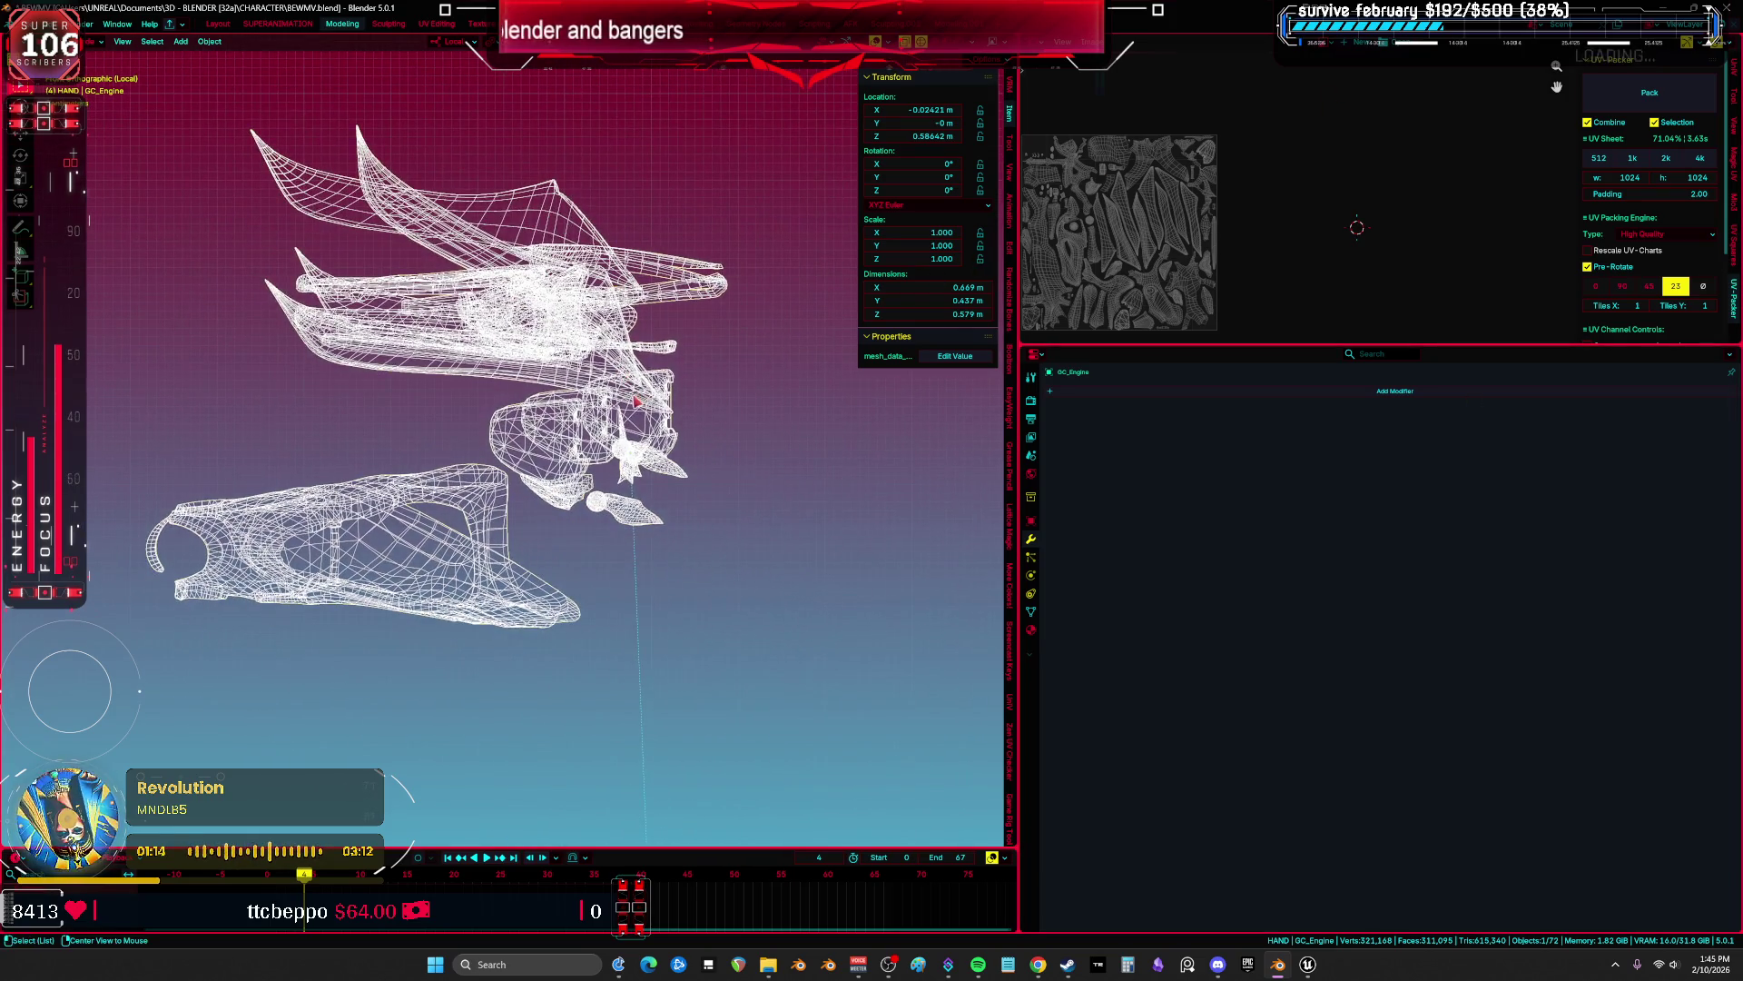
pyautogui.hotkey('alt', 'g')
pyautogui.scroll(-3, 642, 434)
pyautogui.scroll(3, 642, 434)
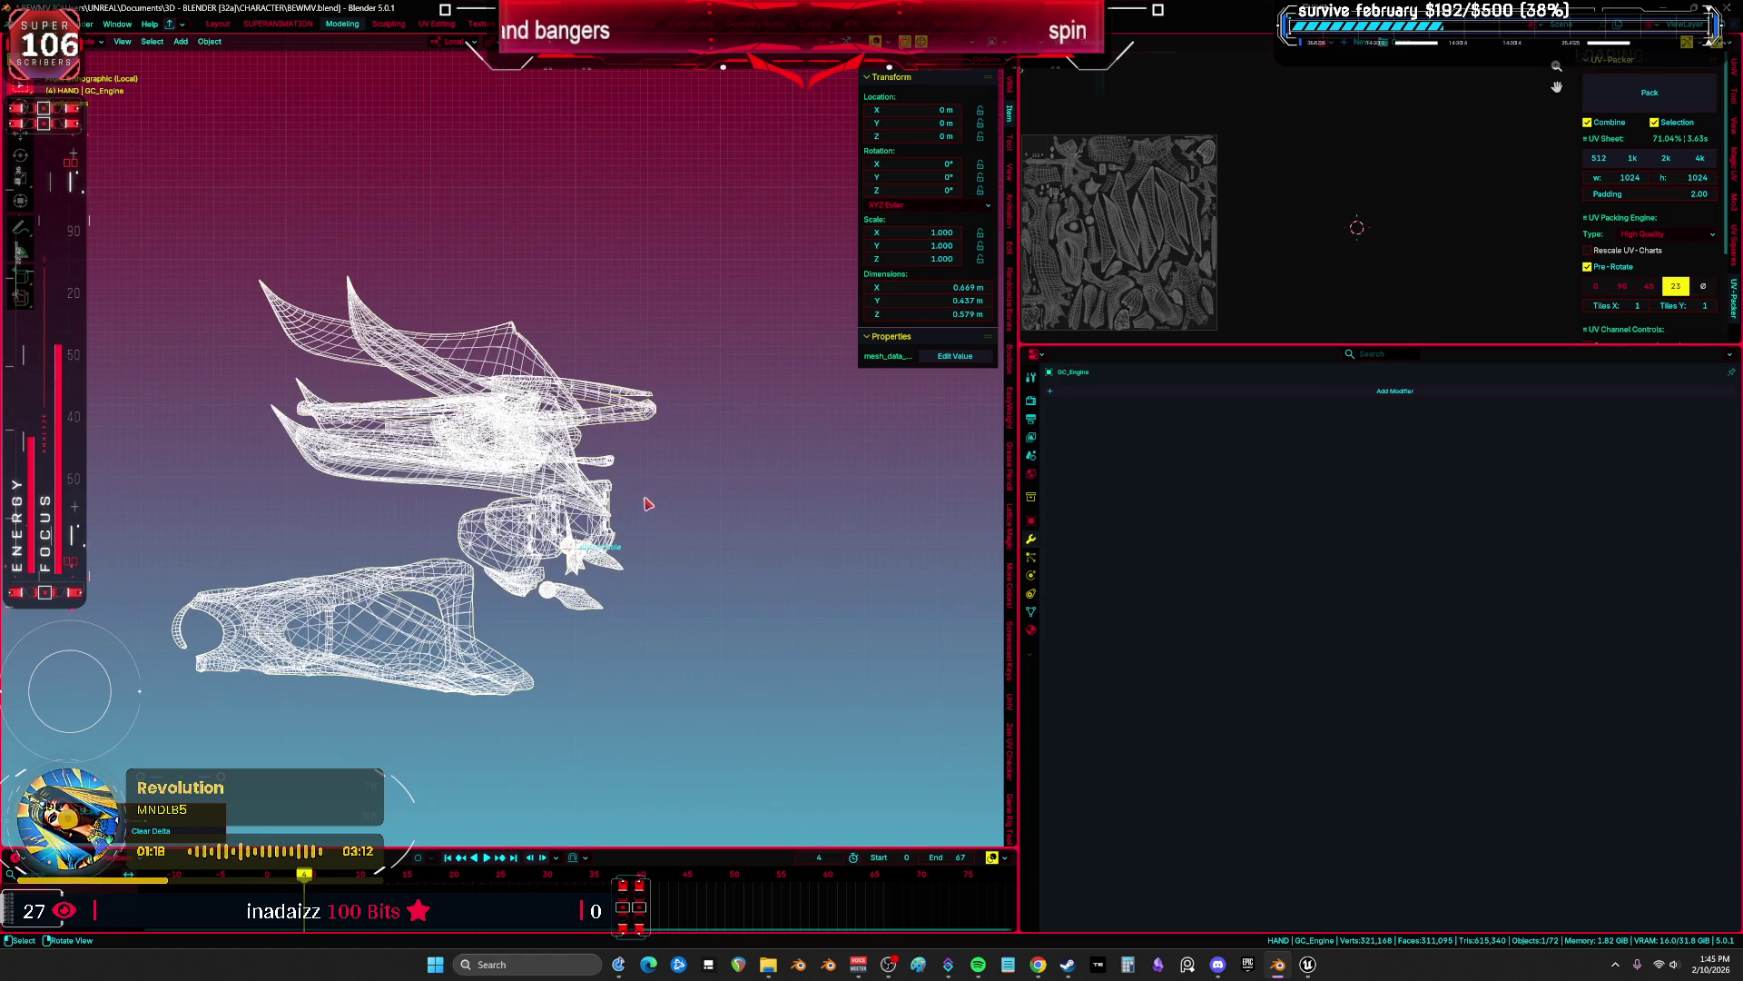
# Batch-delete all of GC_Engine's vertex groups from the Object Data properties.
pyautogui.click(1033, 615)
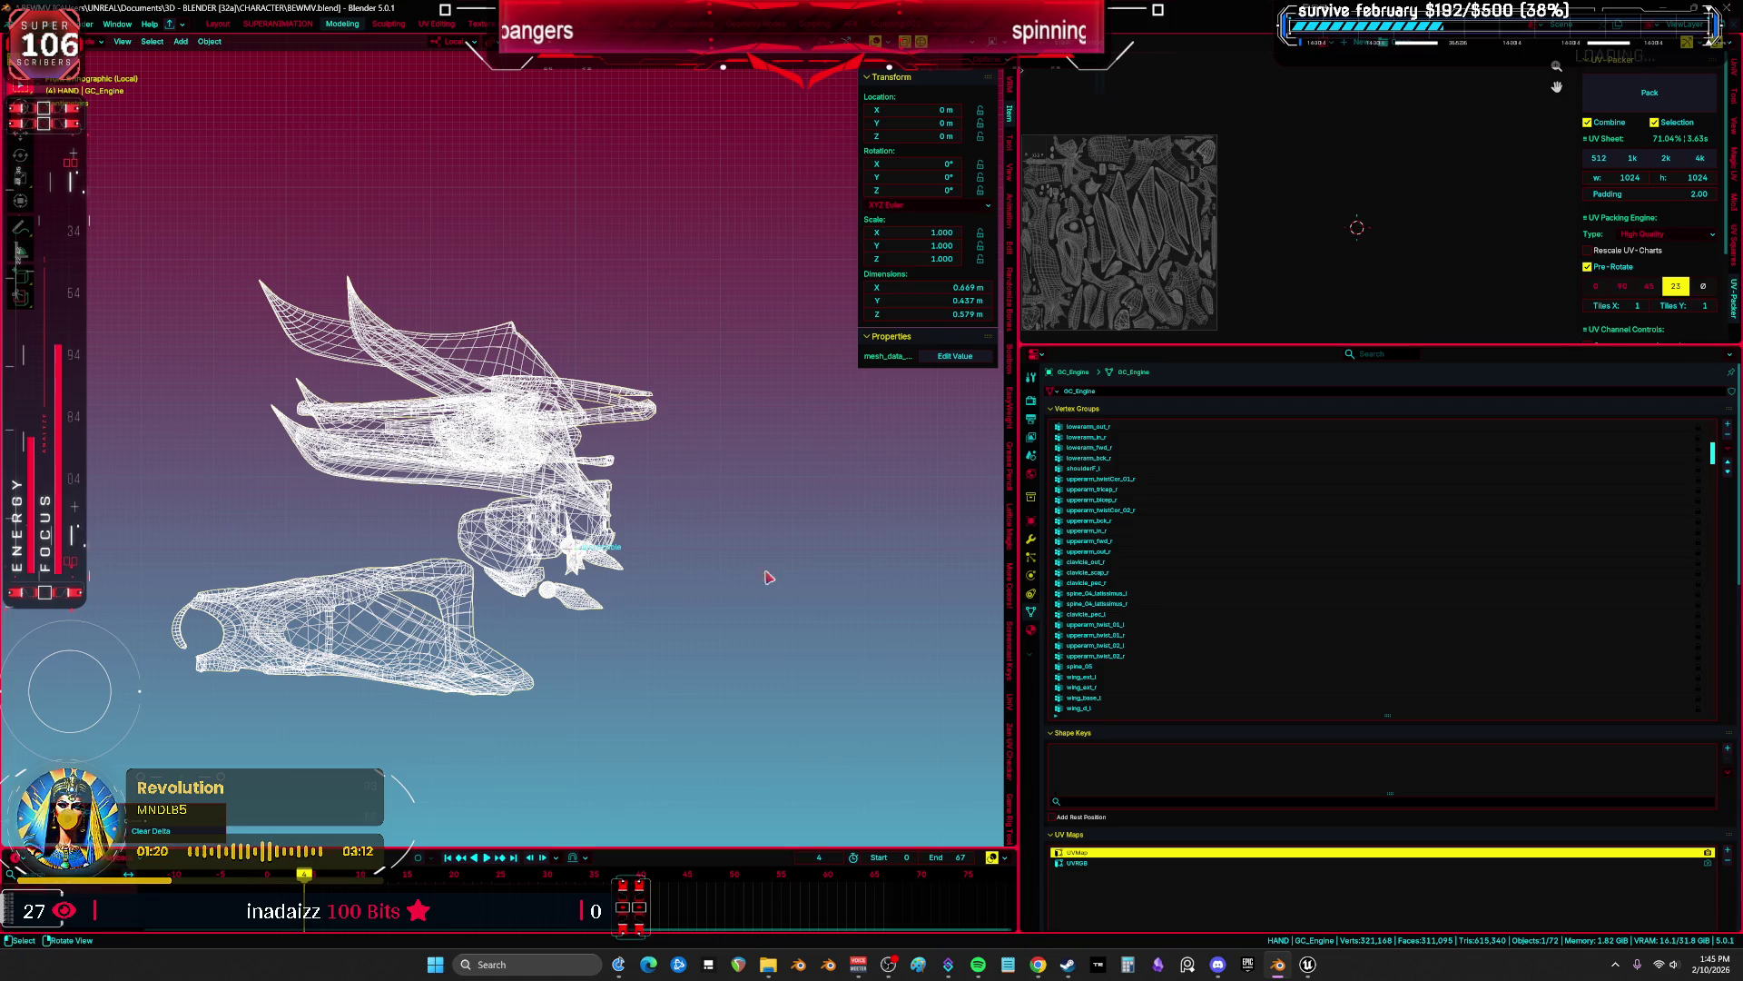
pyautogui.scroll(-2, 767, 577)
pyautogui.click(1727, 447)
pyautogui.moveTo(1694, 467)
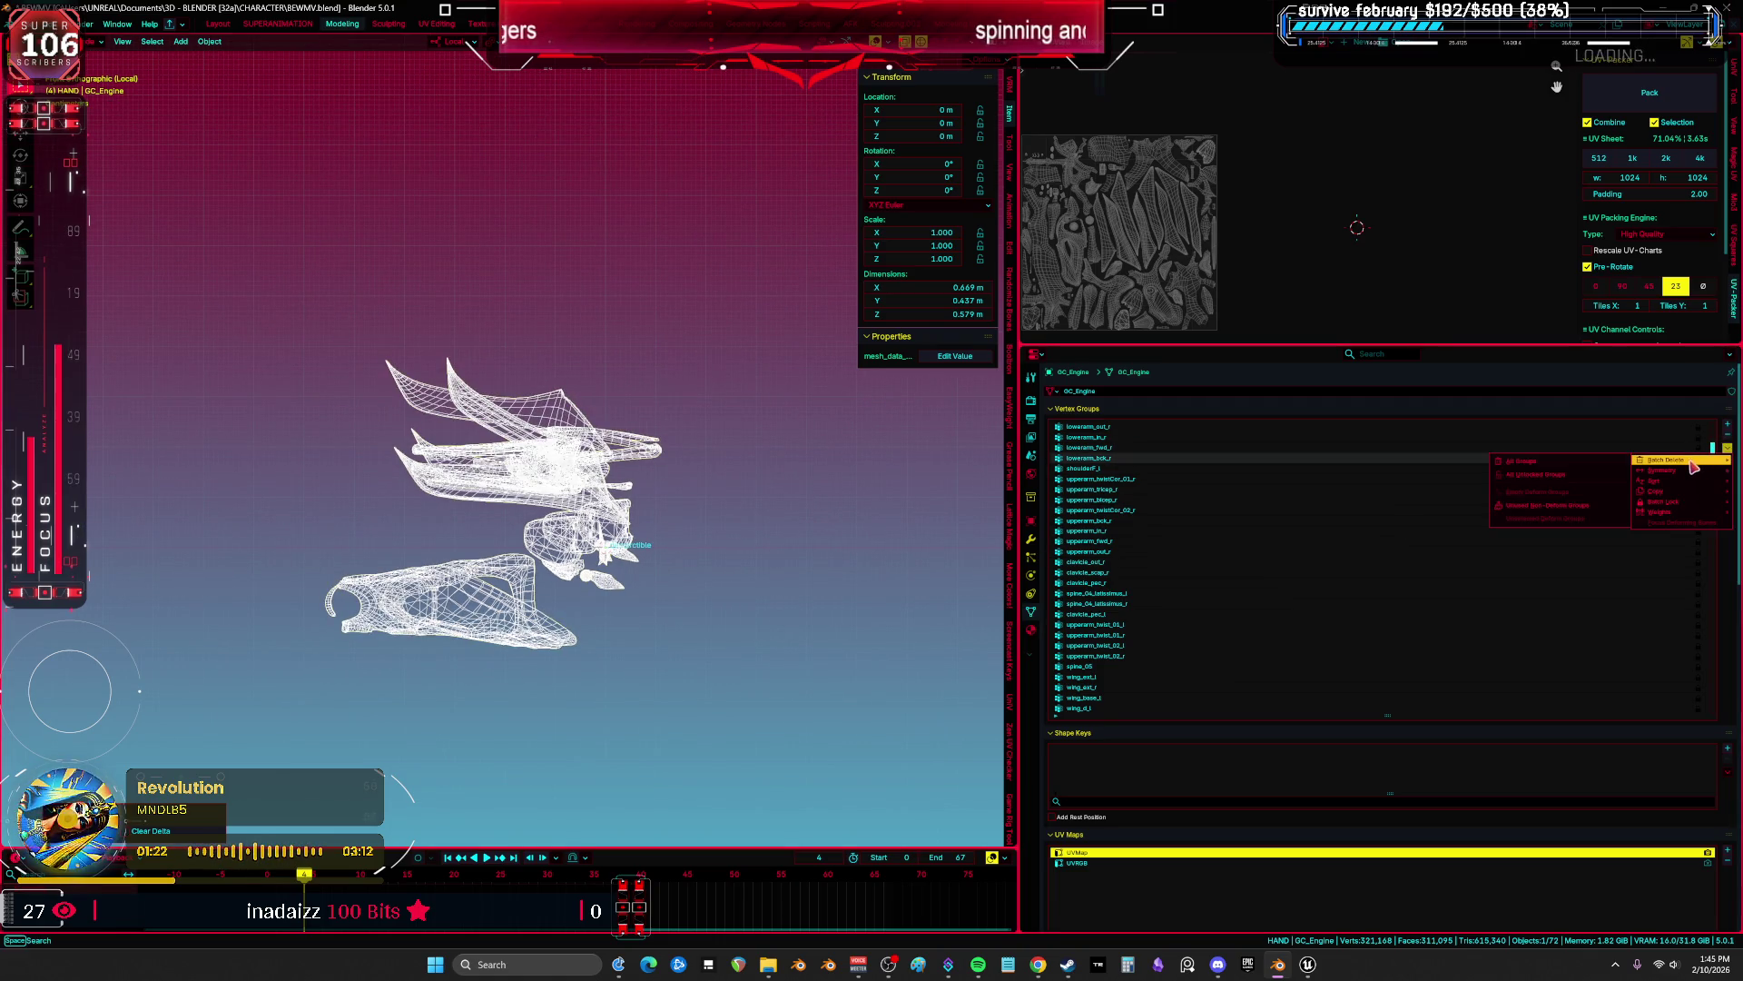
pyautogui.click(1542, 463)
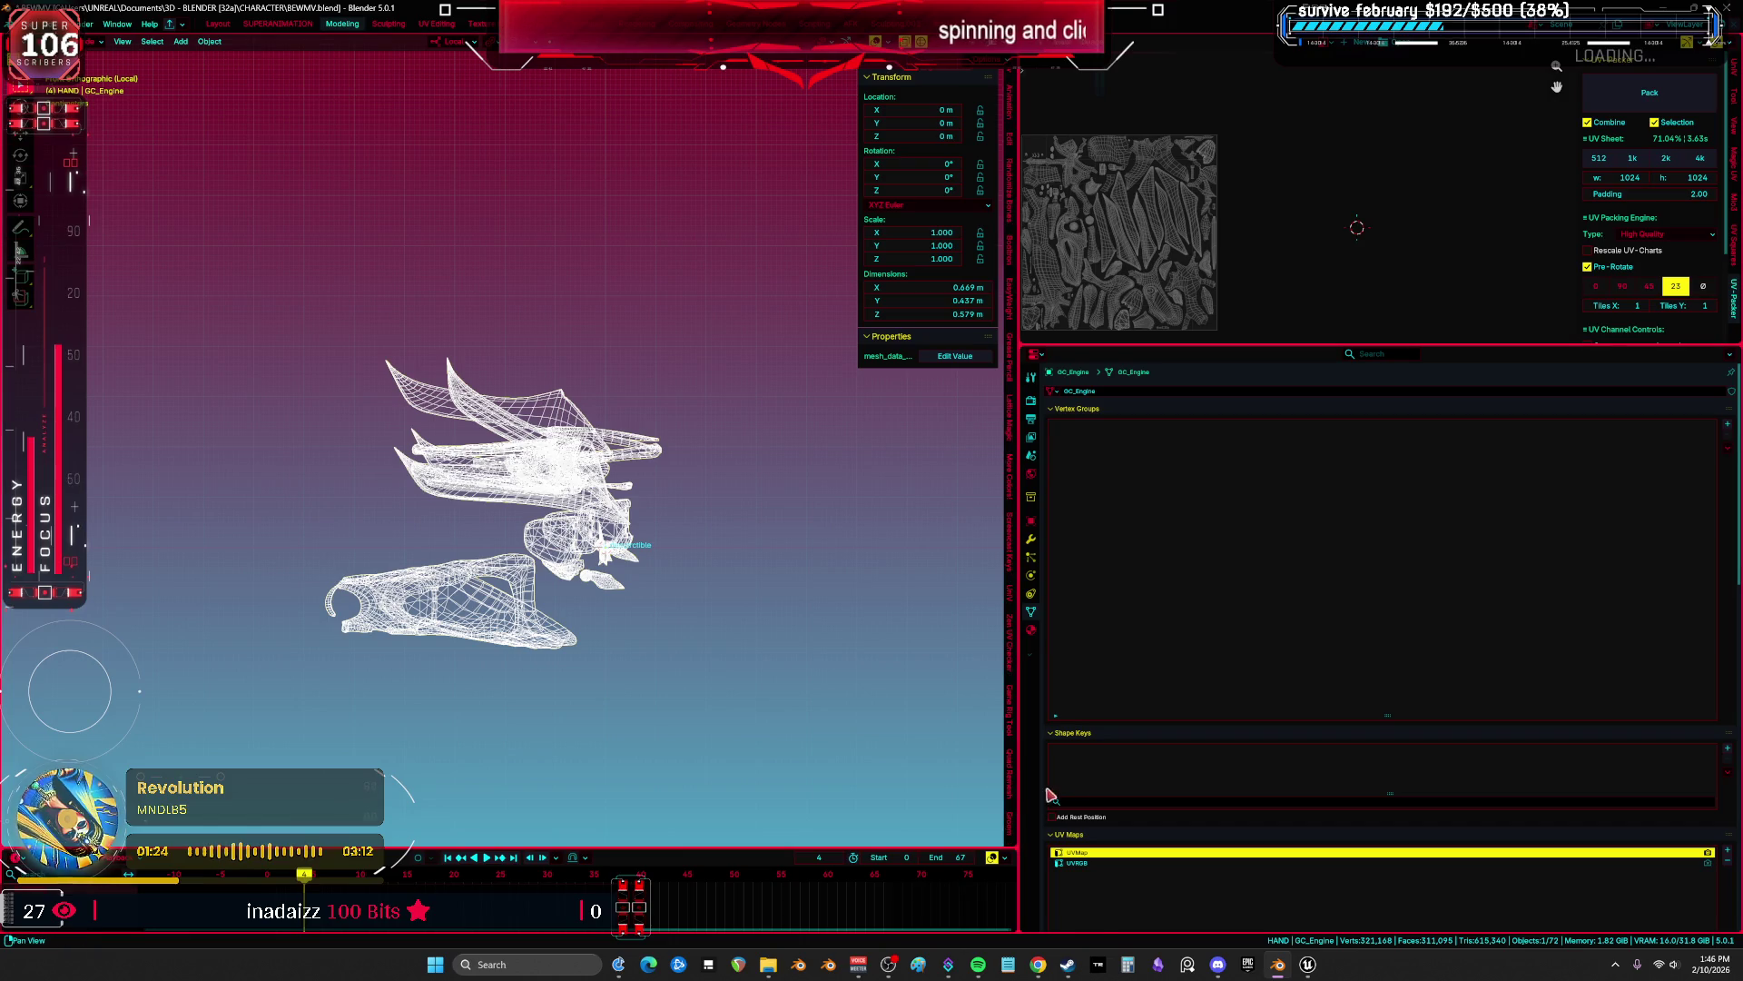
pyautogui.scroll(-10, 1126, 771)
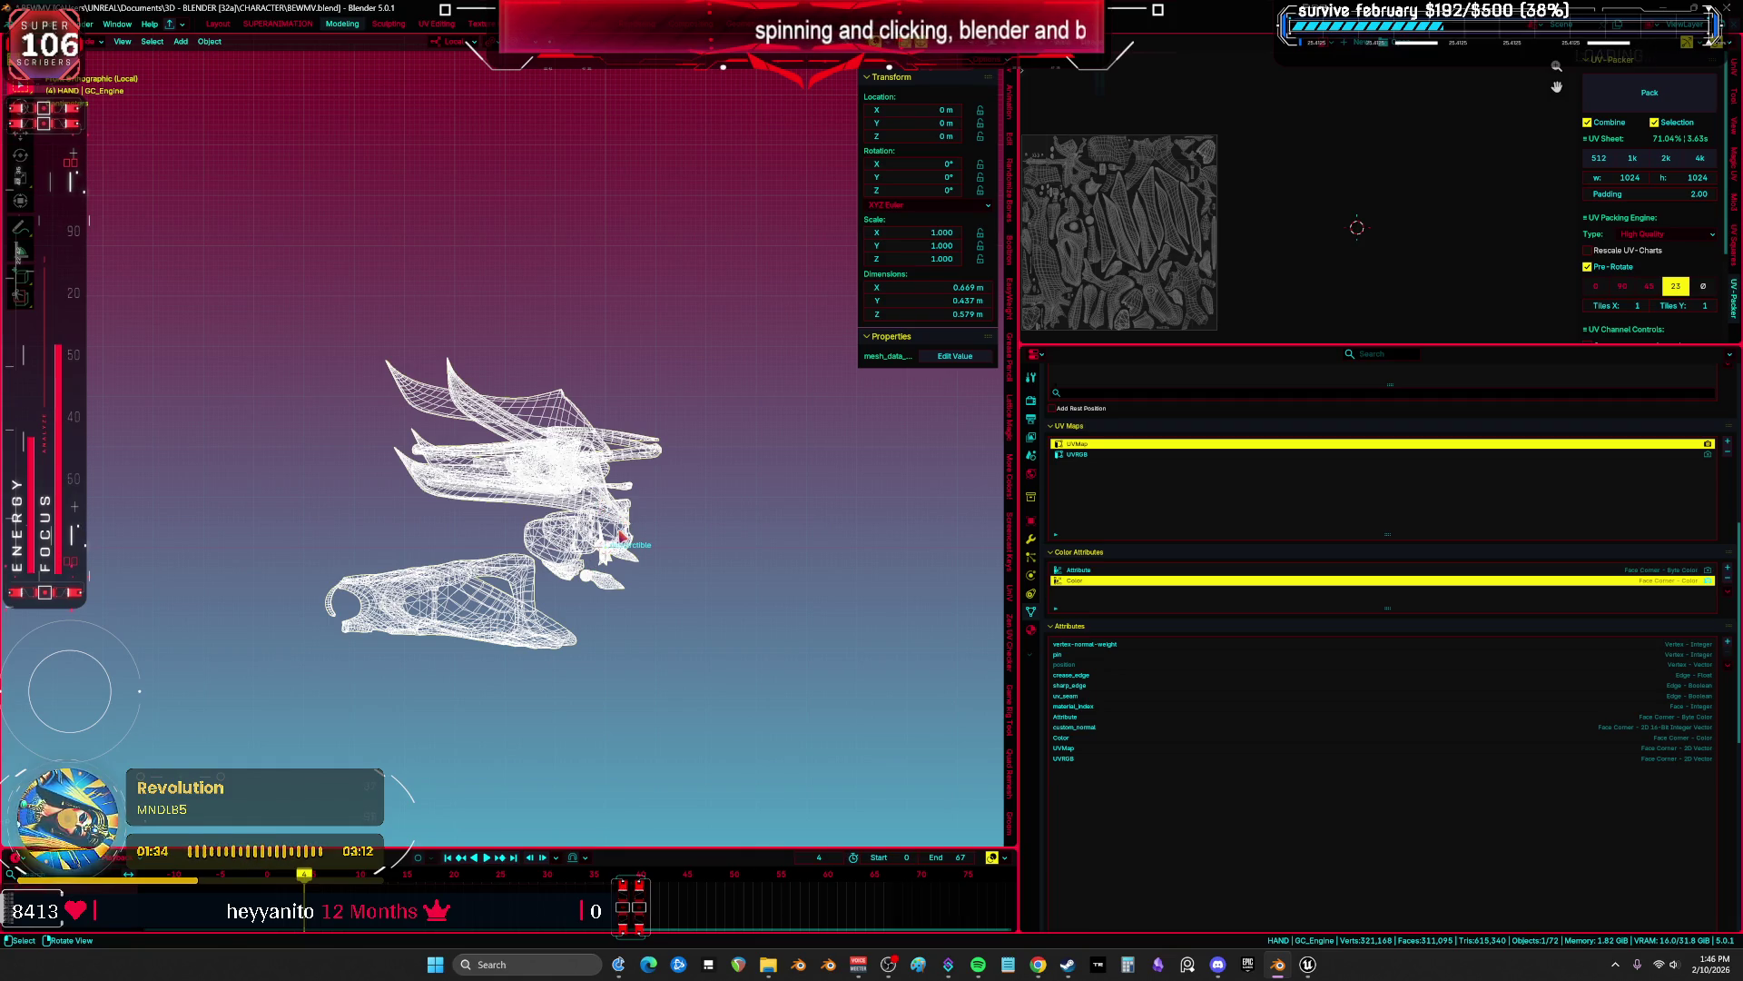
# Revert through Undo History so GC_Engine is back at -0.024, 0, 0.586, and select GC_UpperLeg.
pyautogui.press('r')
pyautogui.press('Escape')
pyautogui.click(68, 23)
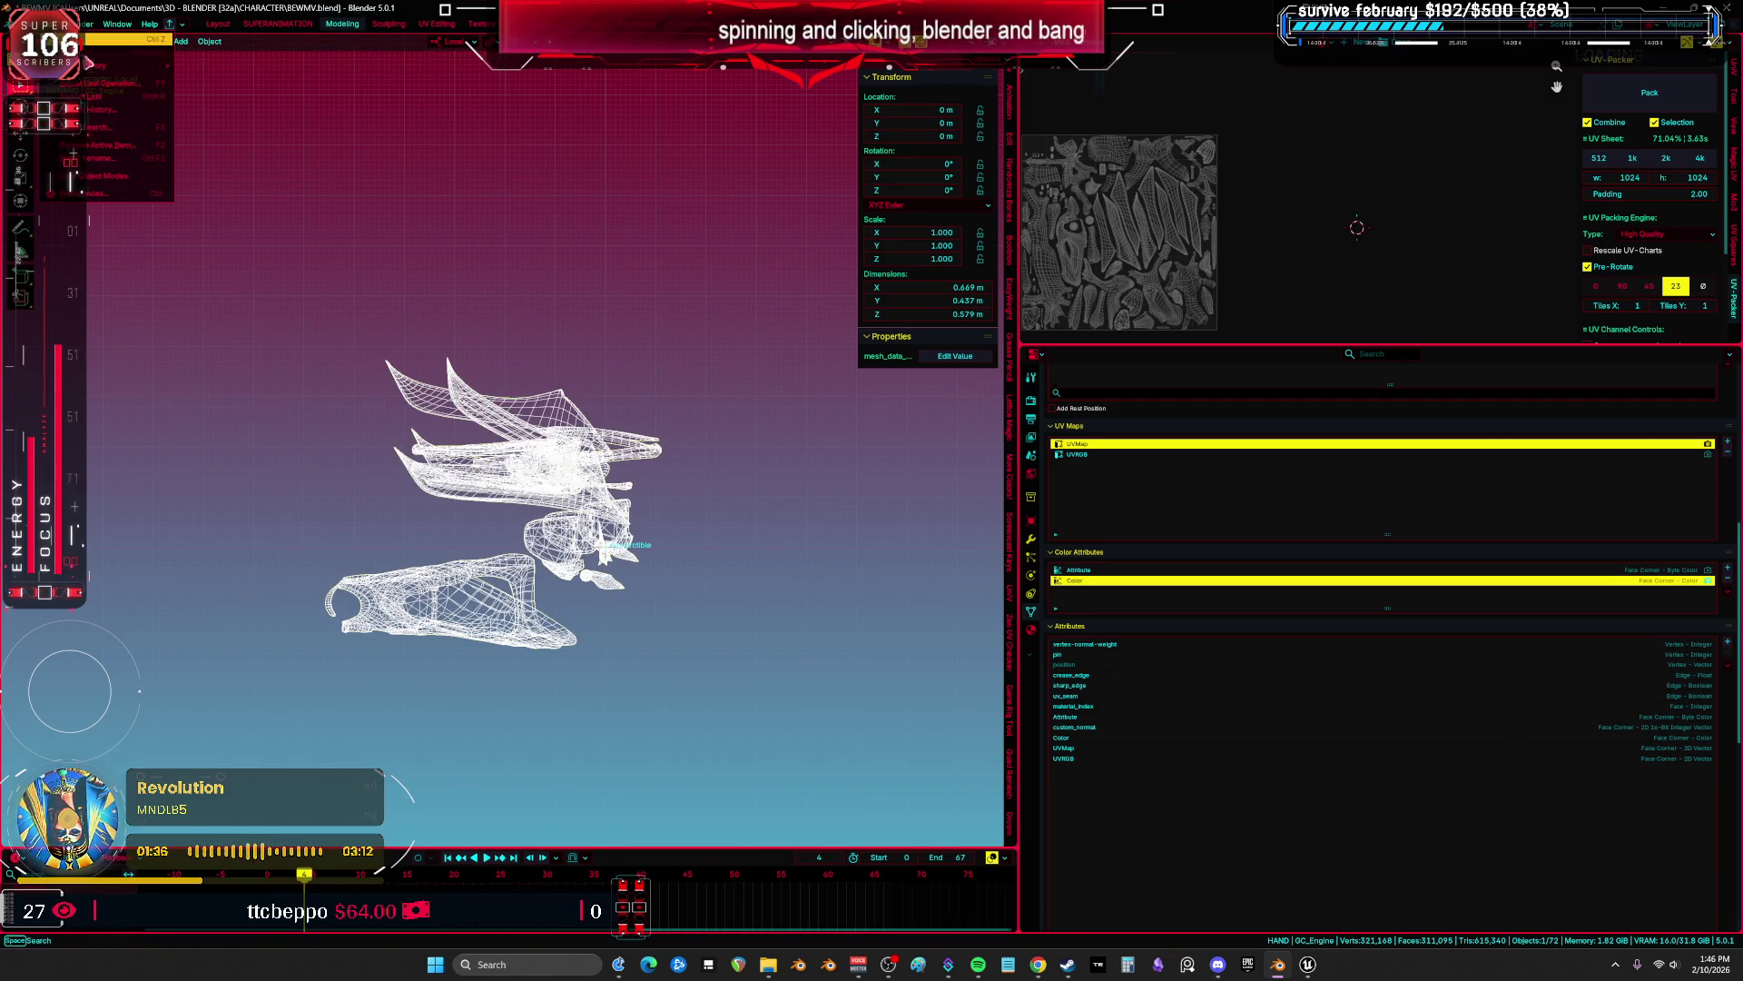
pyautogui.moveTo(136, 65)
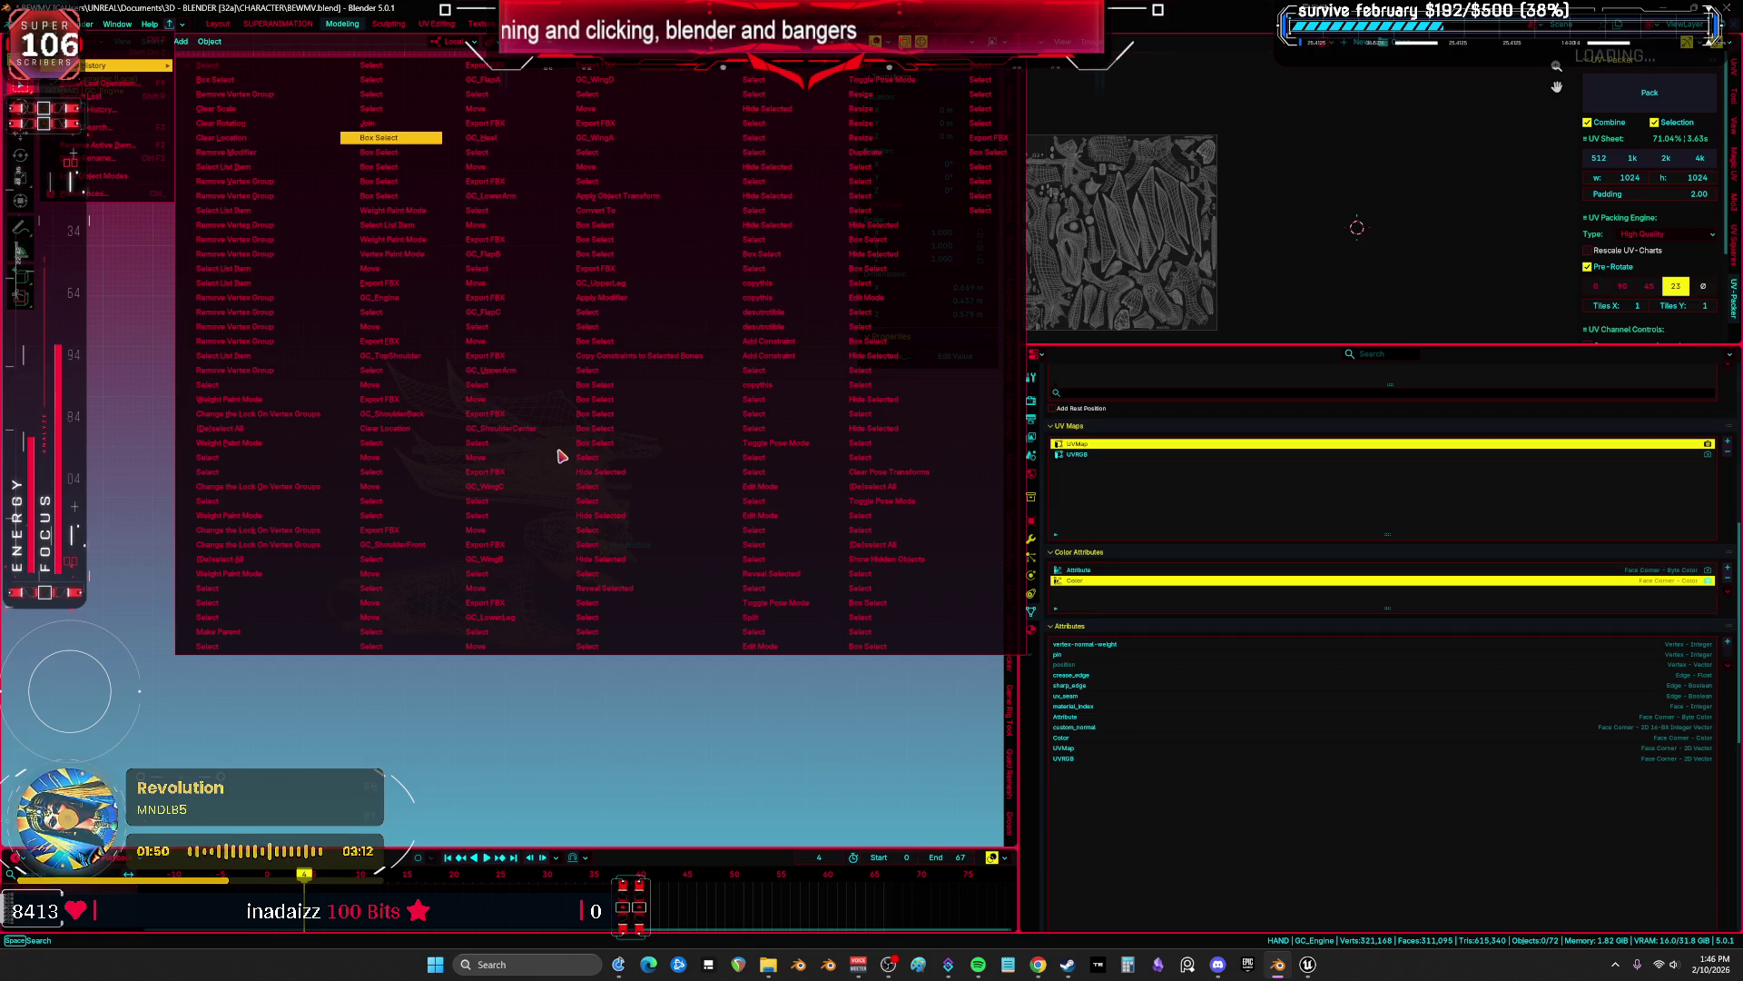
pyautogui.click(562, 455)
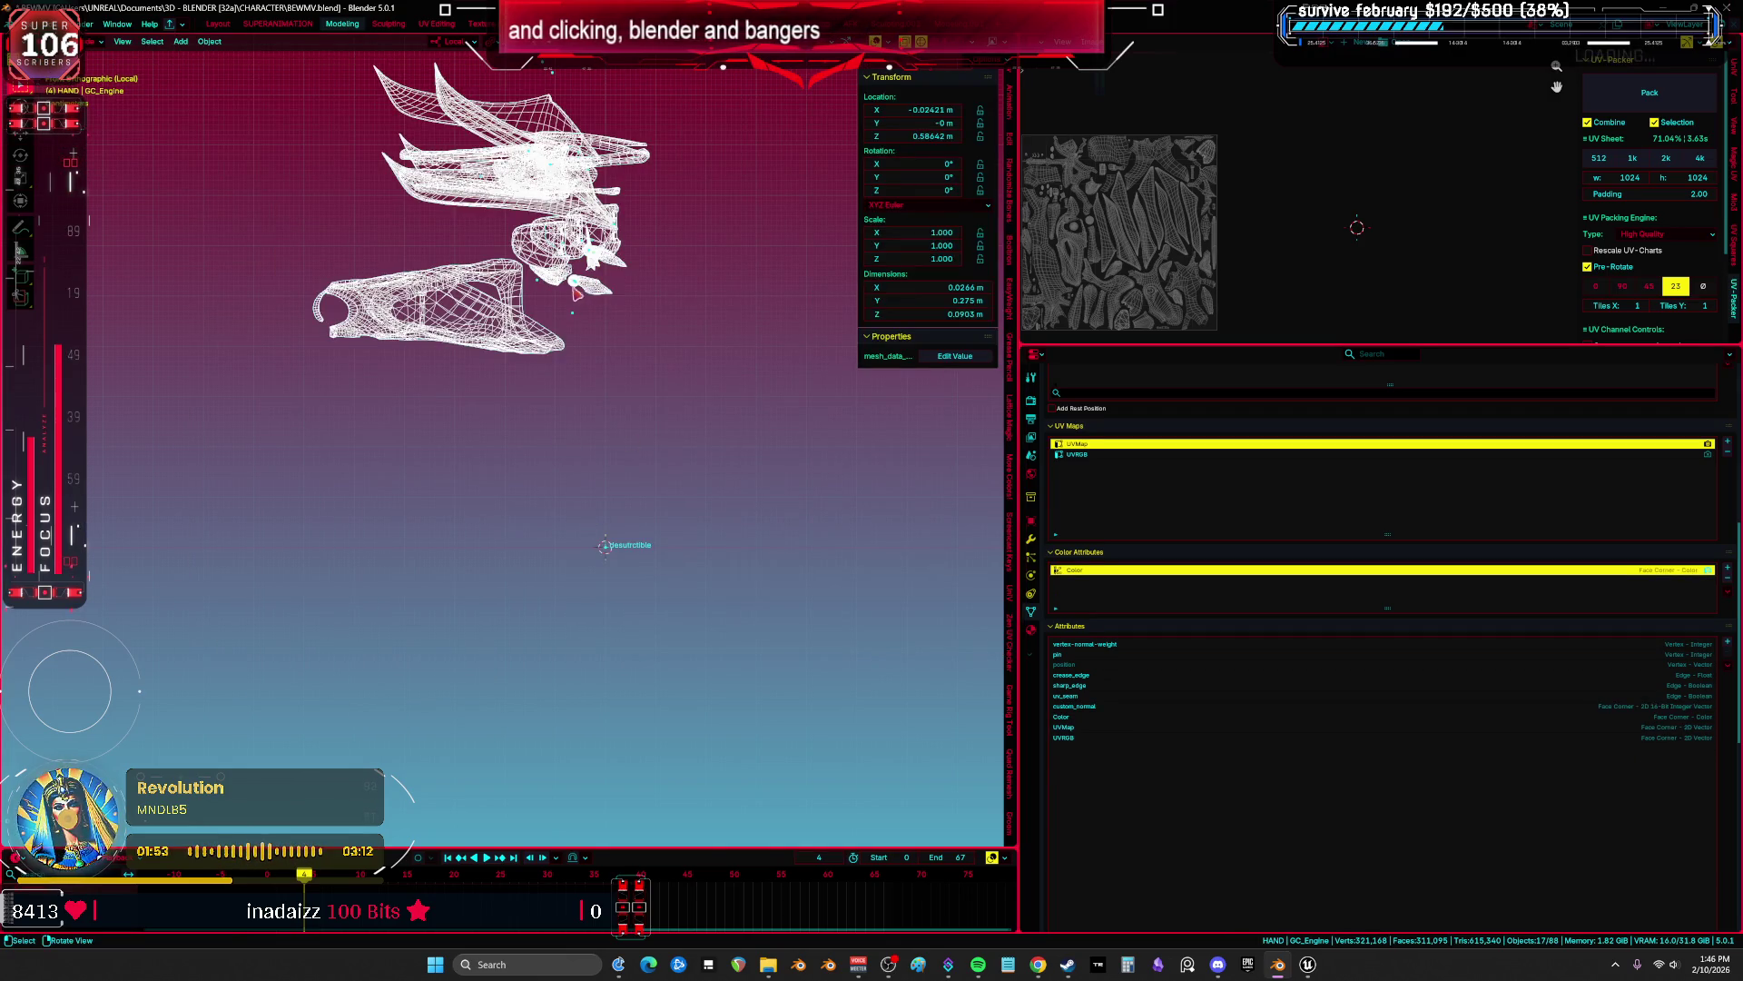
pyautogui.click(527, 265)
pyautogui.click(502, 288)
# Select the character parts and delete all of GC_UpperLeg's vertex groups.
pyautogui.moveTo(655, 415)
pyautogui.mouseDown()
pyautogui.moveTo(563, 277)
pyautogui.moveTo(382, 97)
pyautogui.mouseUp()
pyautogui.scroll(8, 1283, 669)
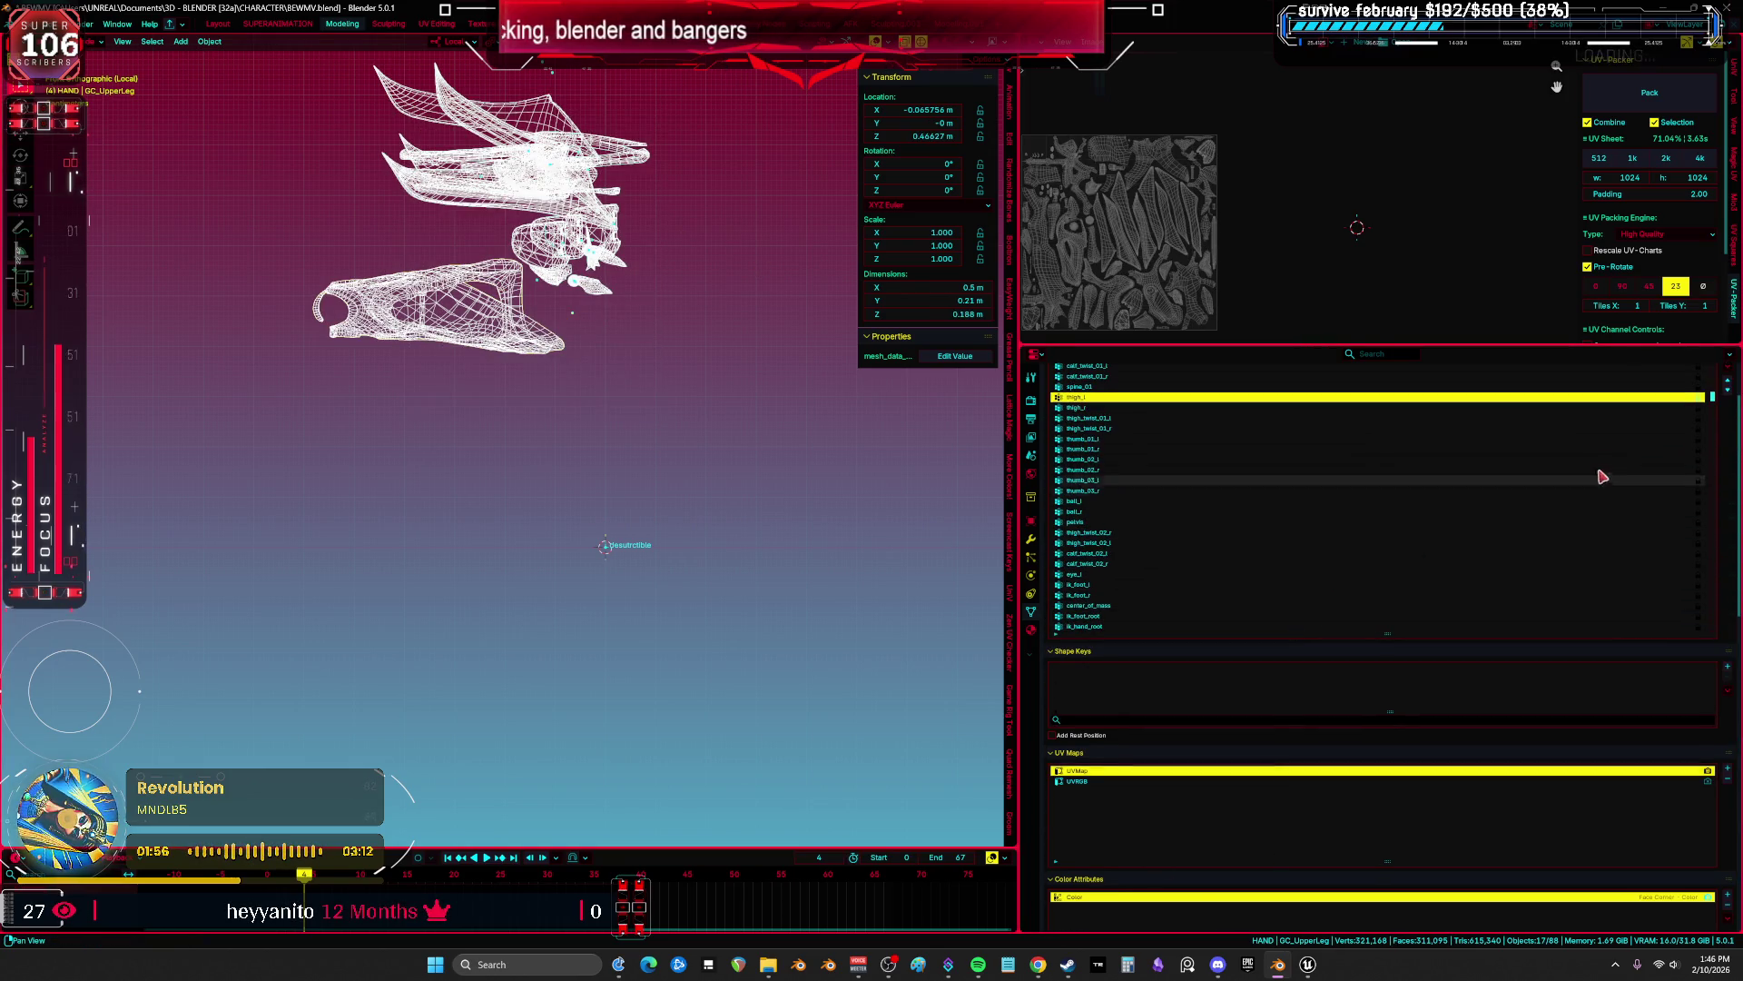
pyautogui.scroll(3, 1598, 500)
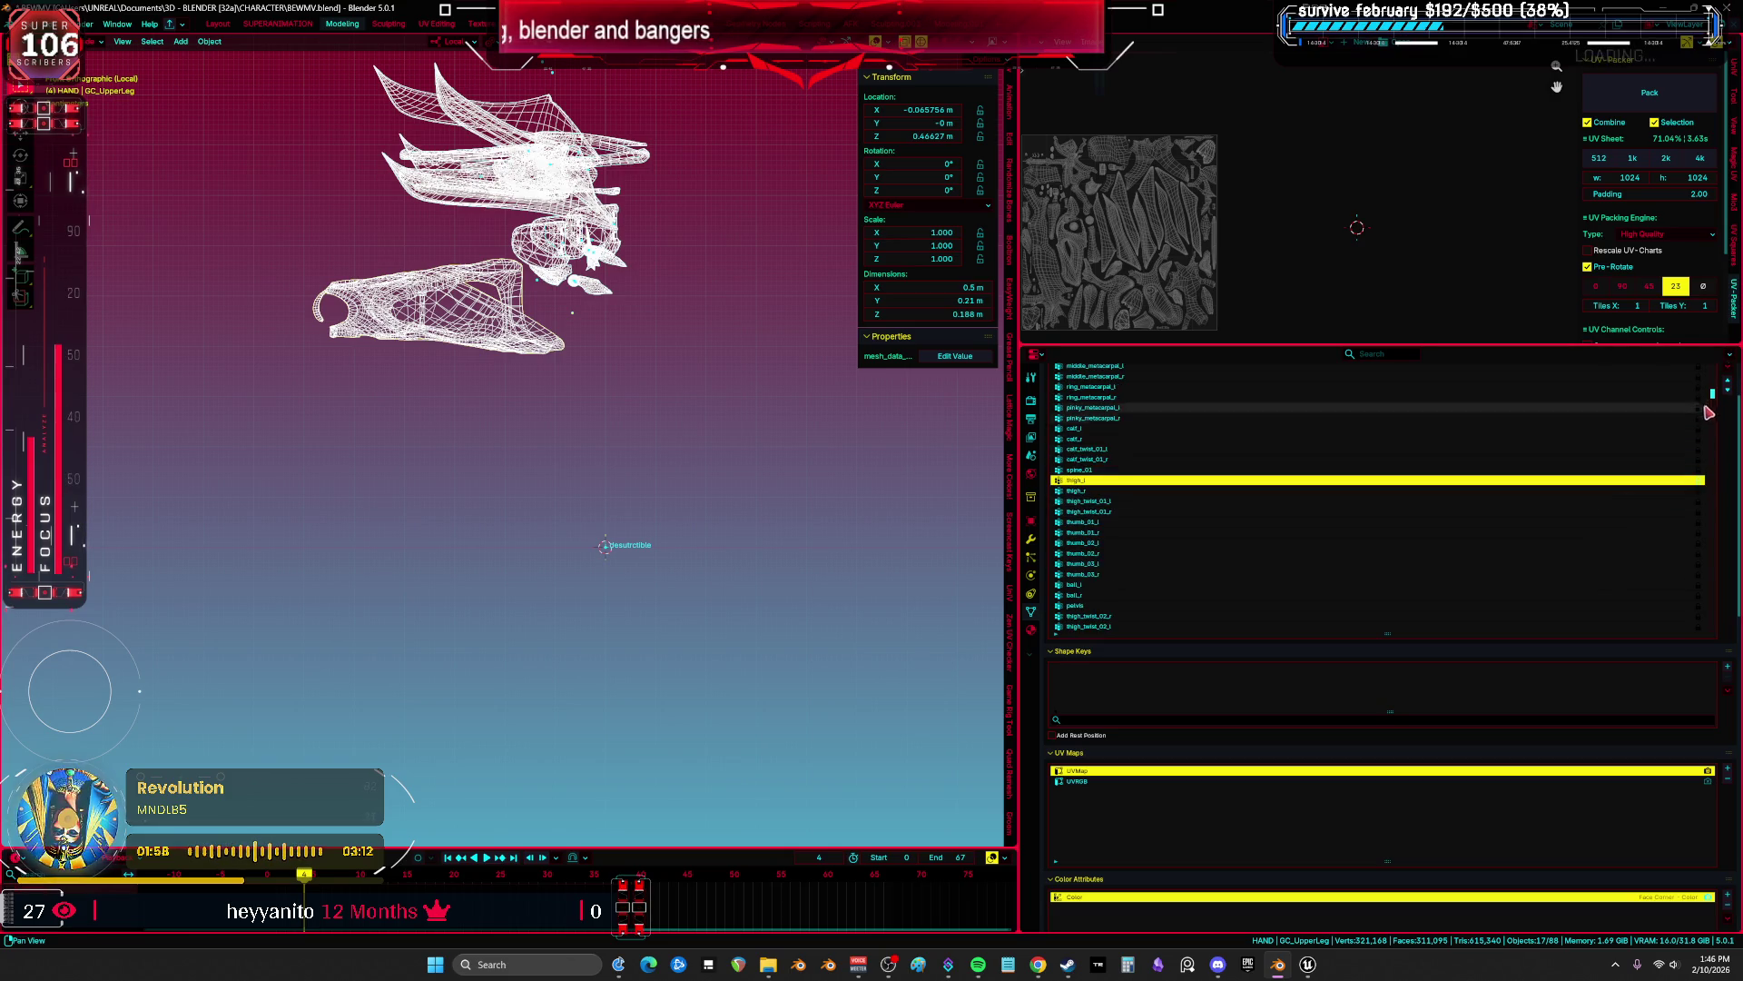
pyautogui.scroll(5, 1721, 454)
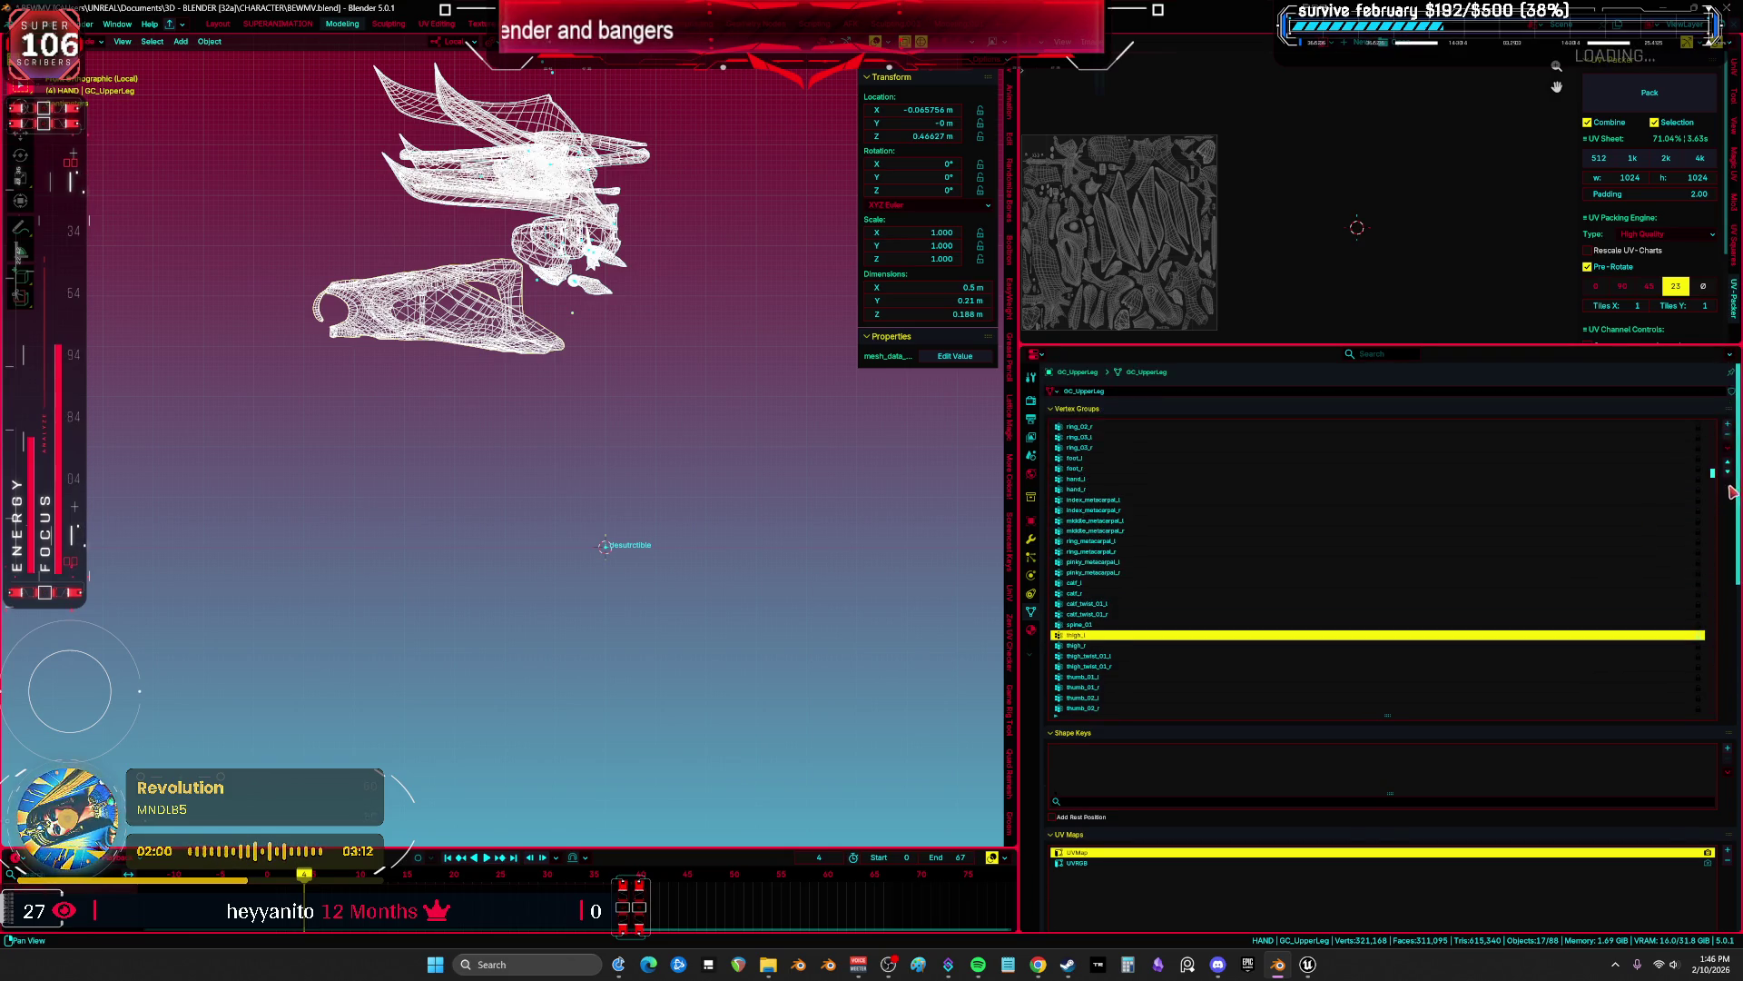
pyautogui.click(1727, 449)
pyautogui.moveTo(1713, 463)
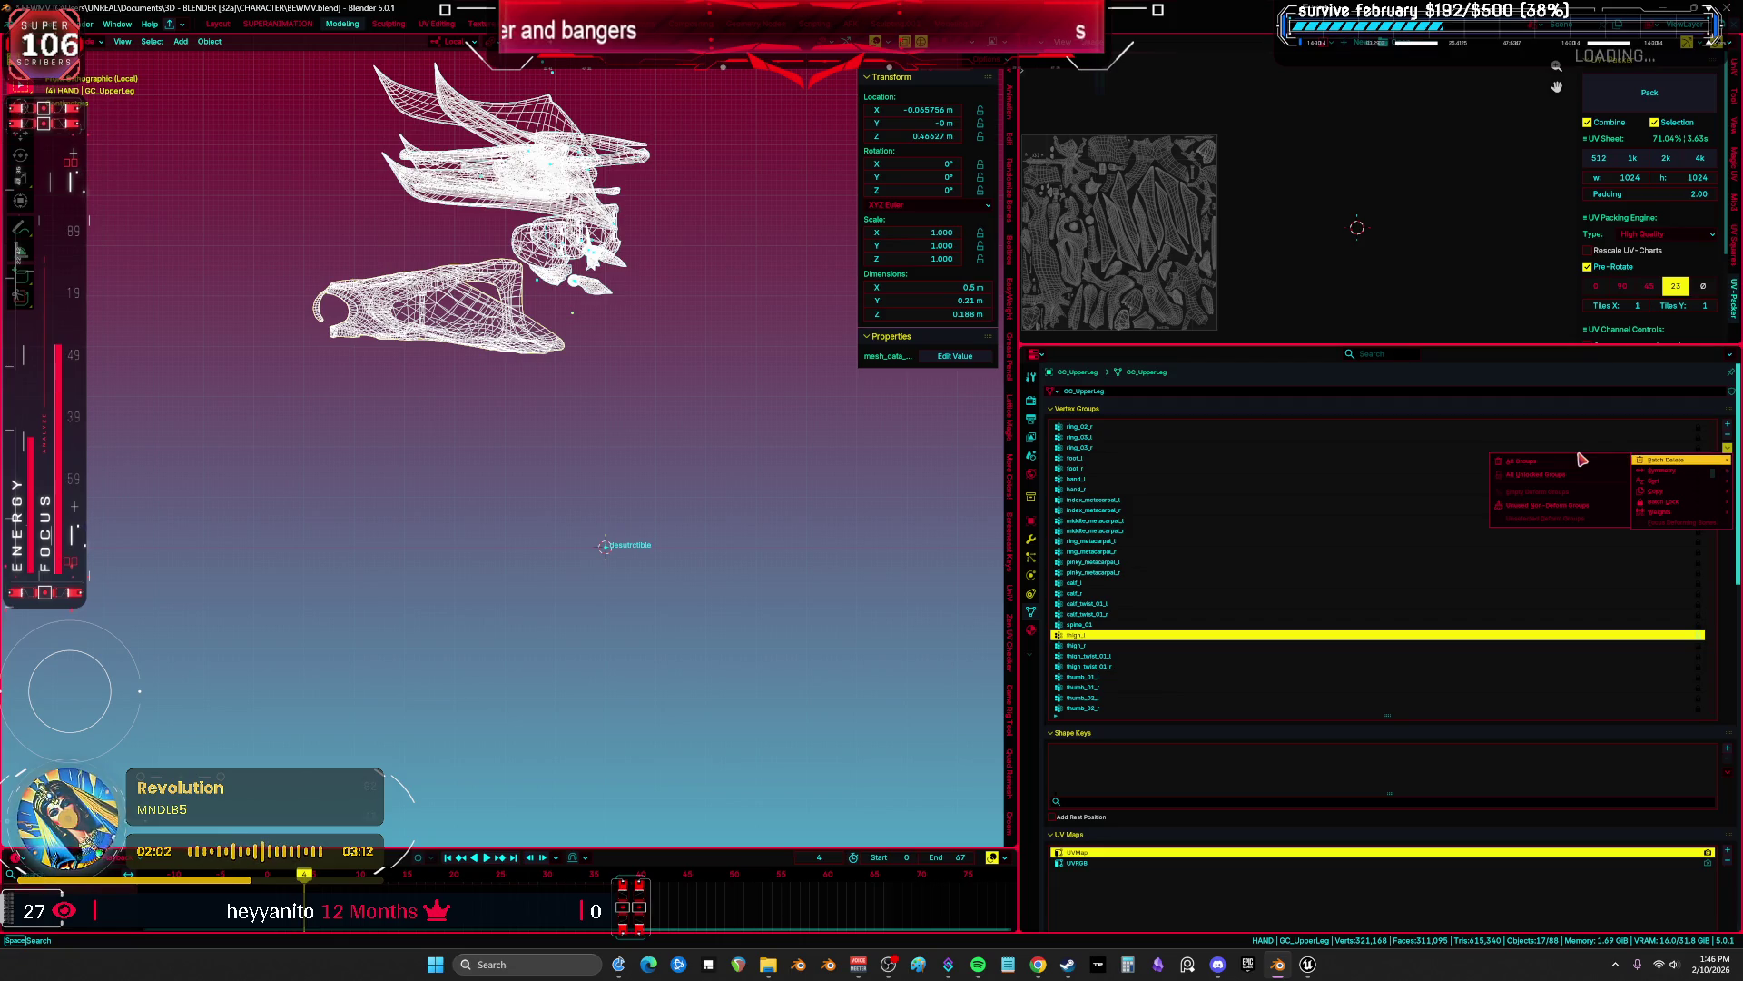
pyautogui.click(1578, 468)
# Make GC_WingB the active part and delete all its vertex groups.
pyautogui.click(569, 164)
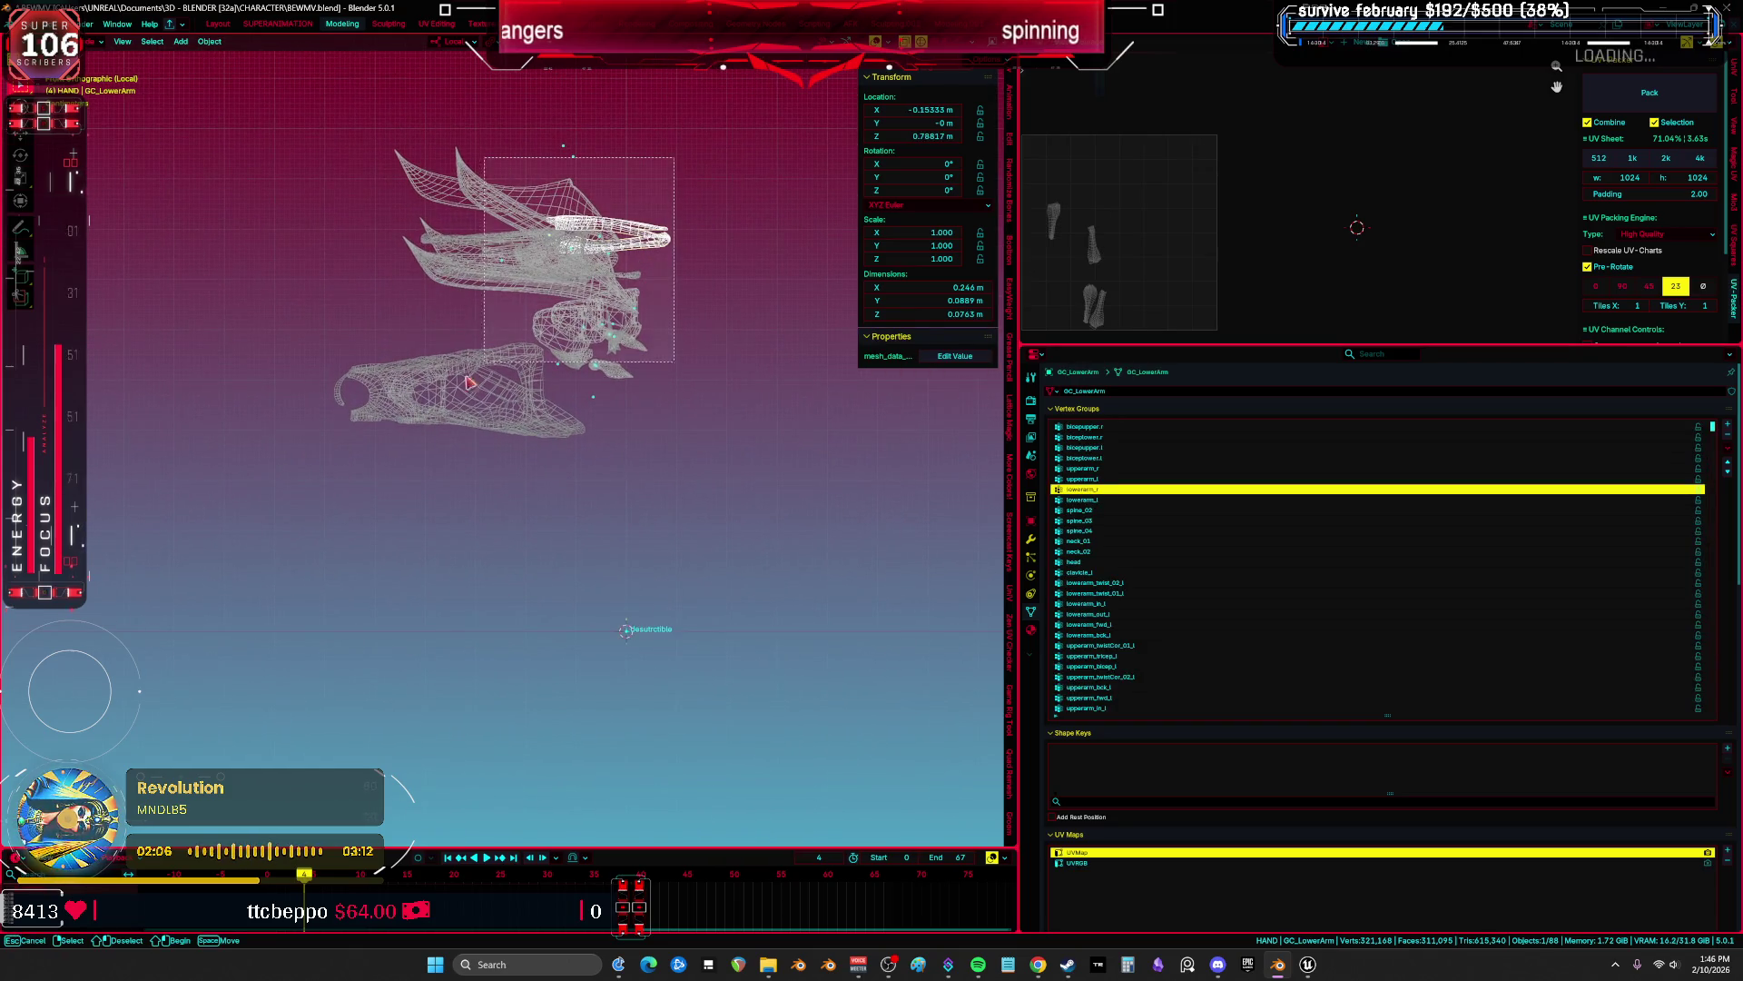
pyautogui.moveTo(331, 155)
pyautogui.mouseDown()
pyautogui.moveTo(662, 545)
pyautogui.moveTo(856, 545)
pyautogui.mouseUp()
pyautogui.keyDown('shift'); pyautogui.click(605, 197); pyautogui.keyUp('shift')
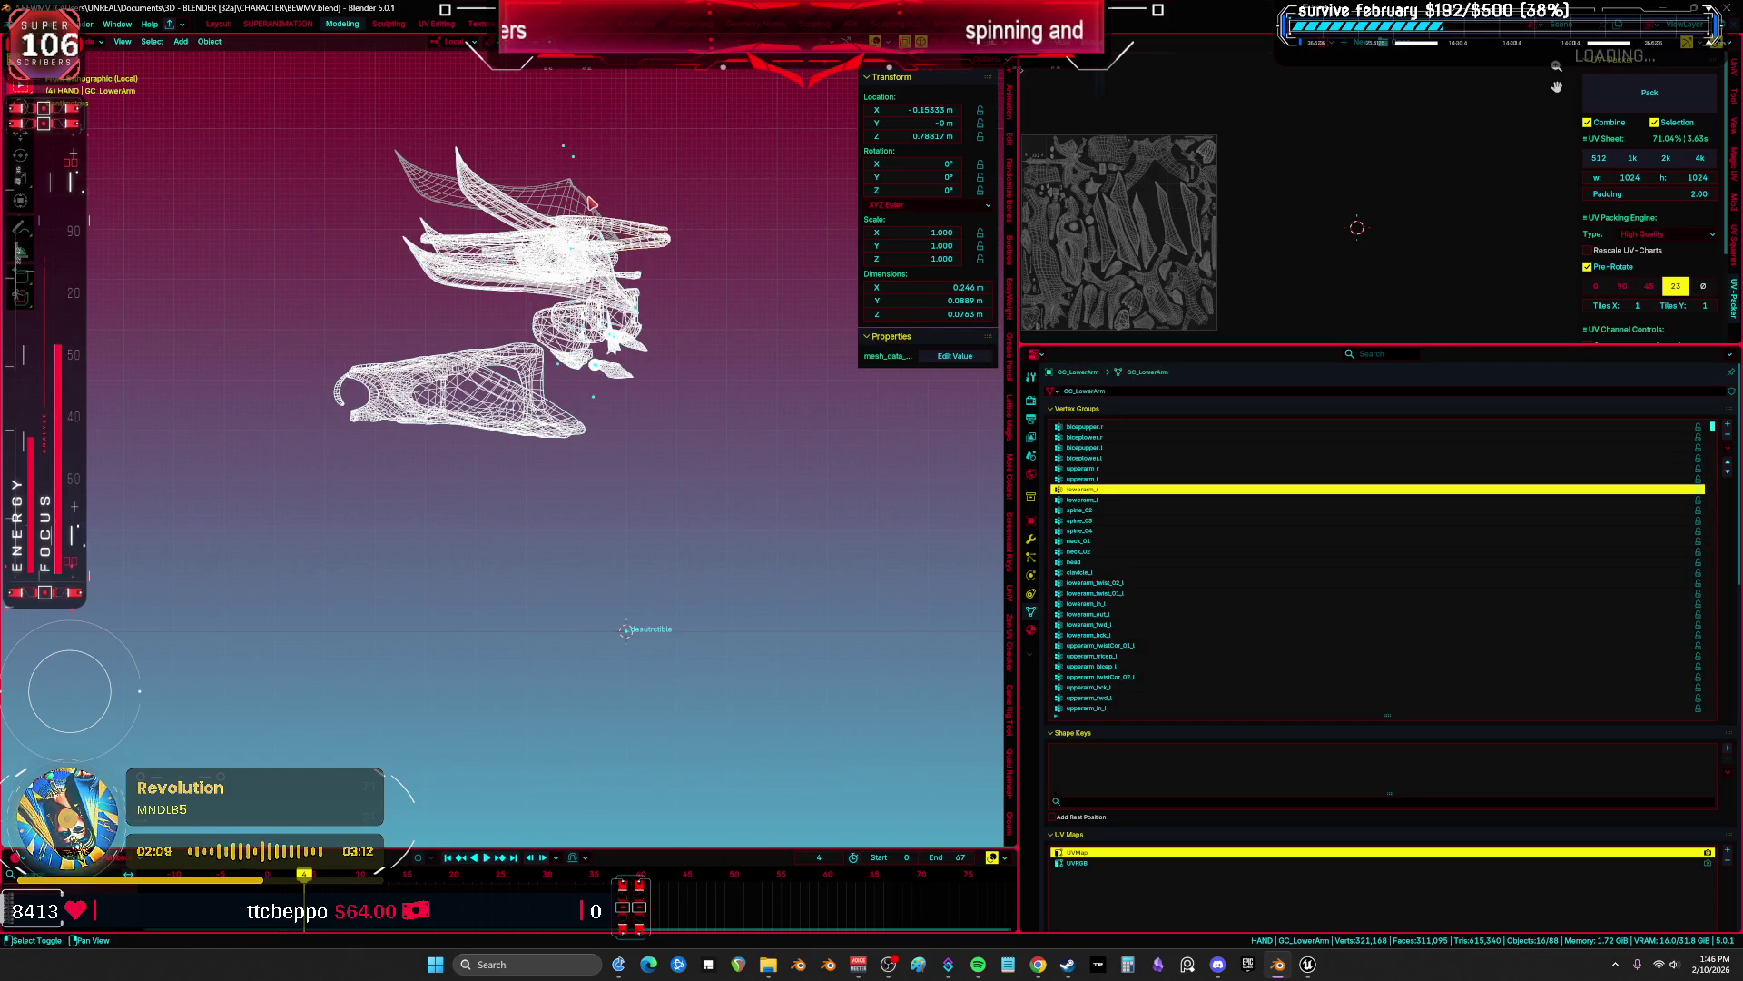
pyautogui.keyDown('shift'); pyautogui.click(592, 202); pyautogui.keyUp('shift')
pyautogui.click(1726, 448)
pyautogui.moveTo(1701, 466)
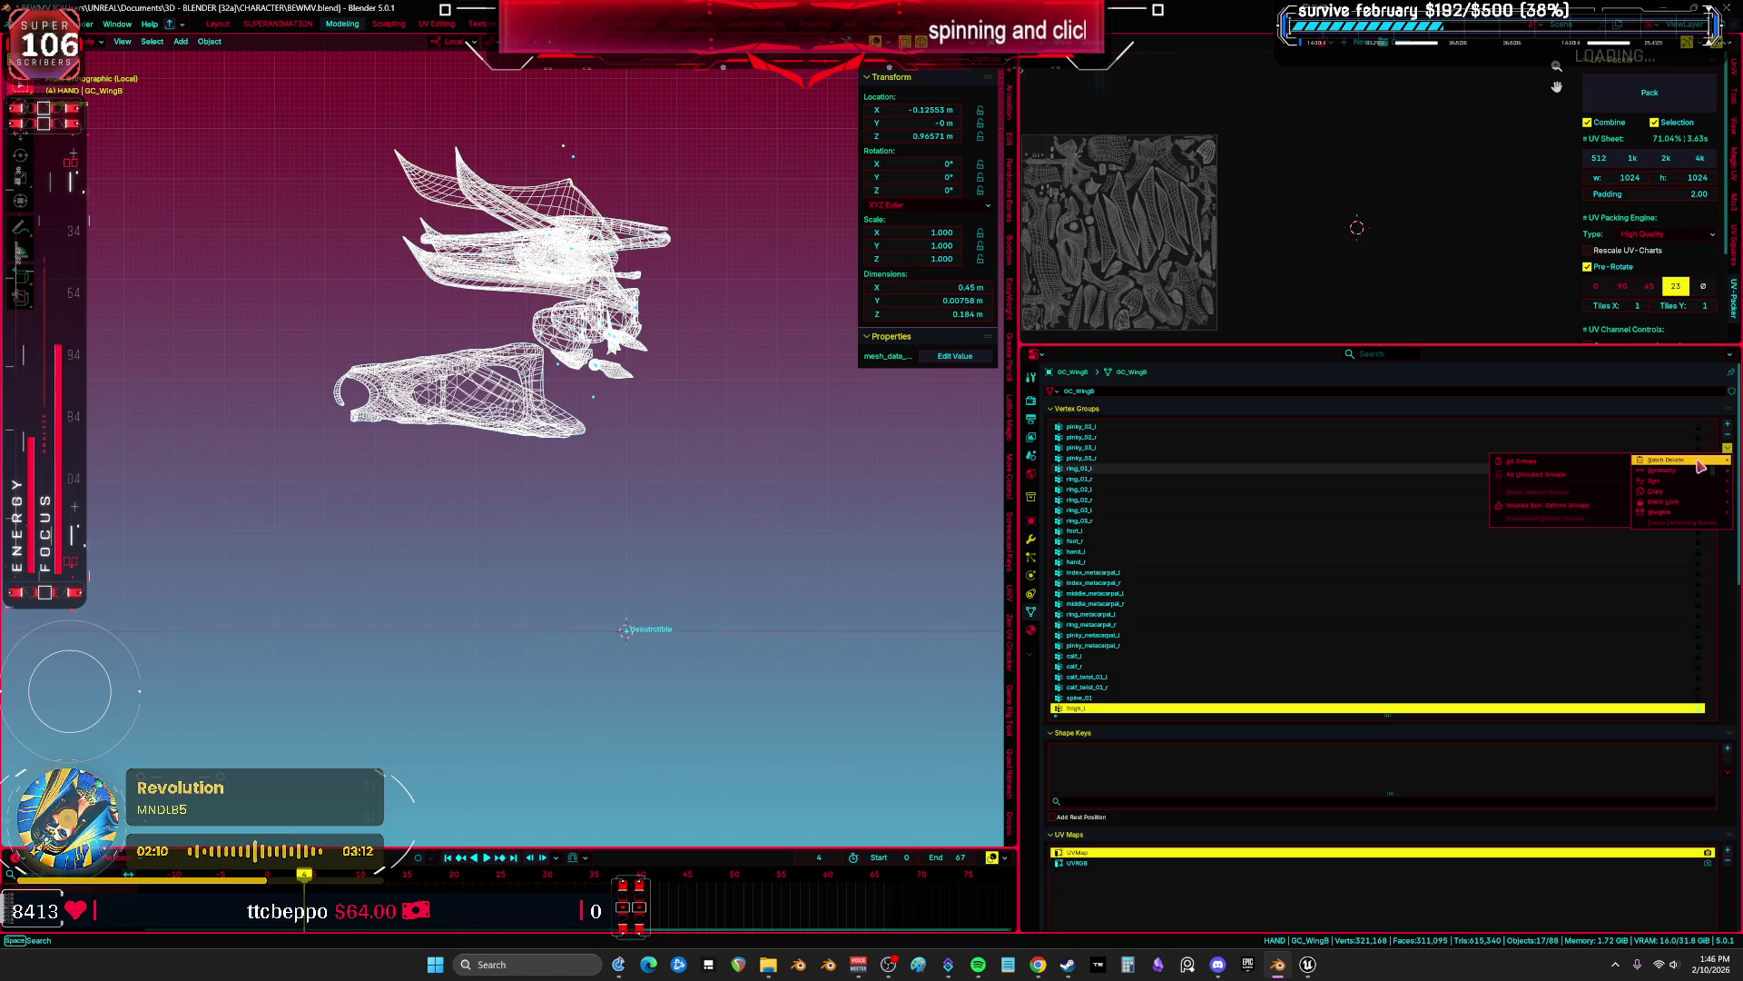
pyautogui.click(1562, 467)
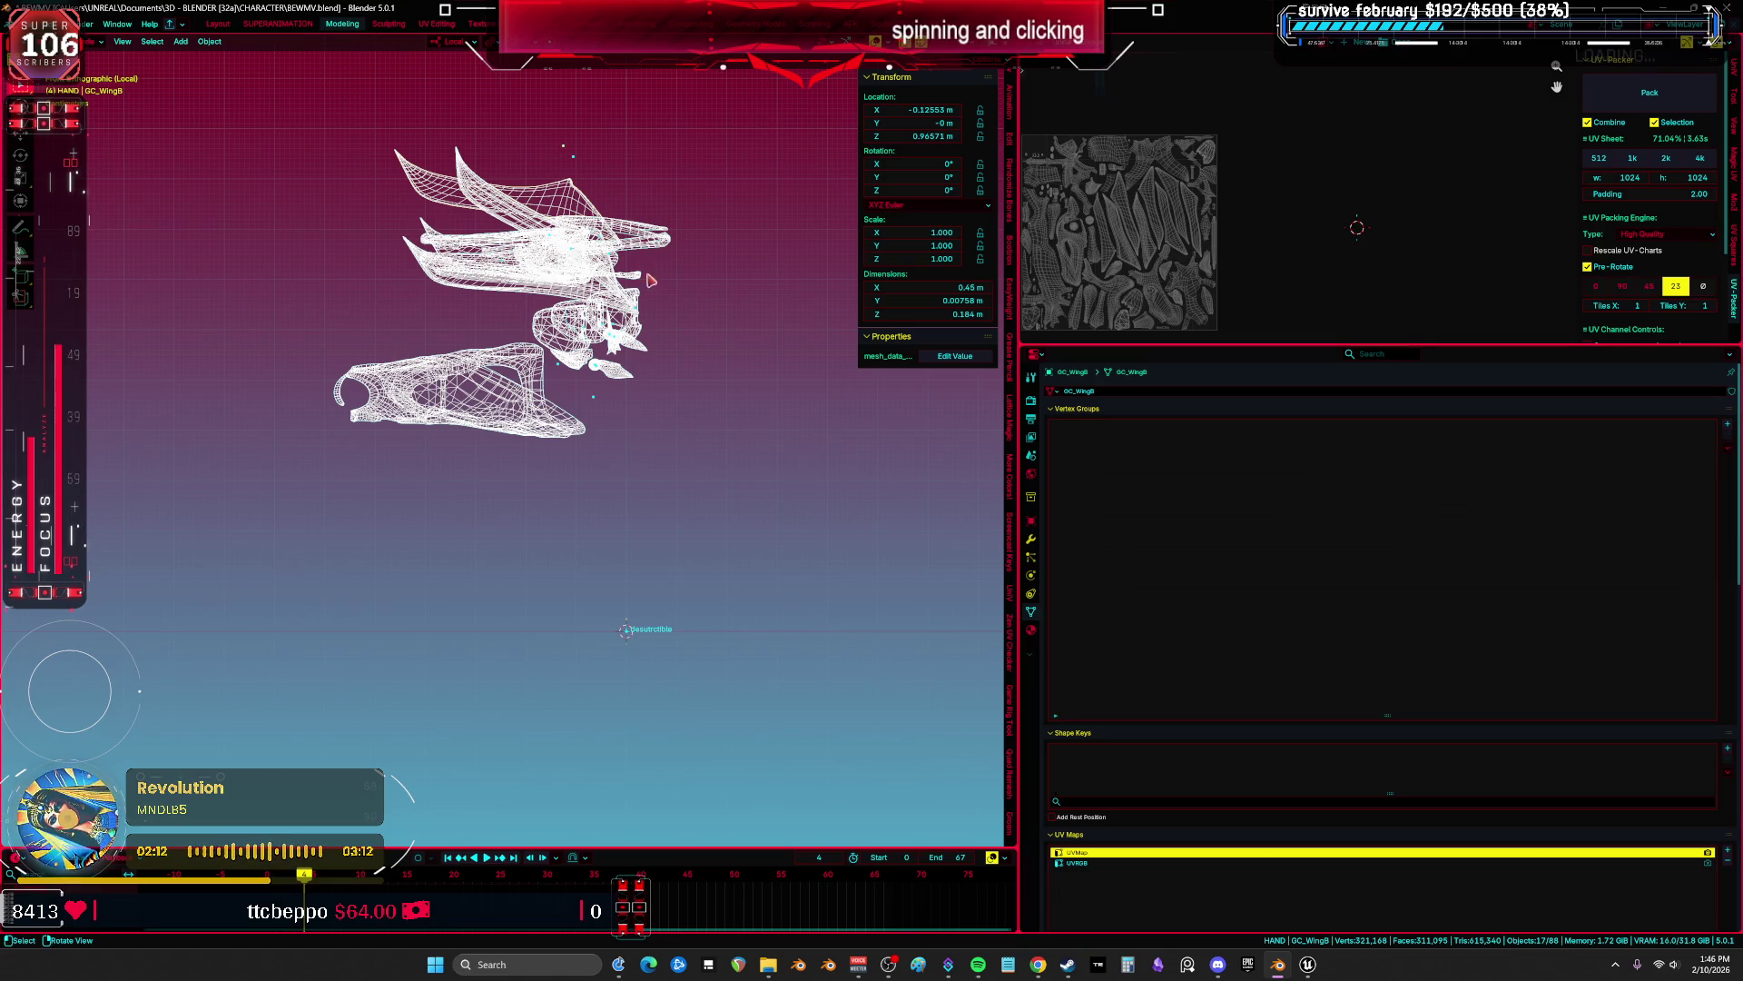
# Select the upper wing GC_WingD and delete all its vertex groups.
pyautogui.click(613, 291)
pyautogui.click(545, 195)
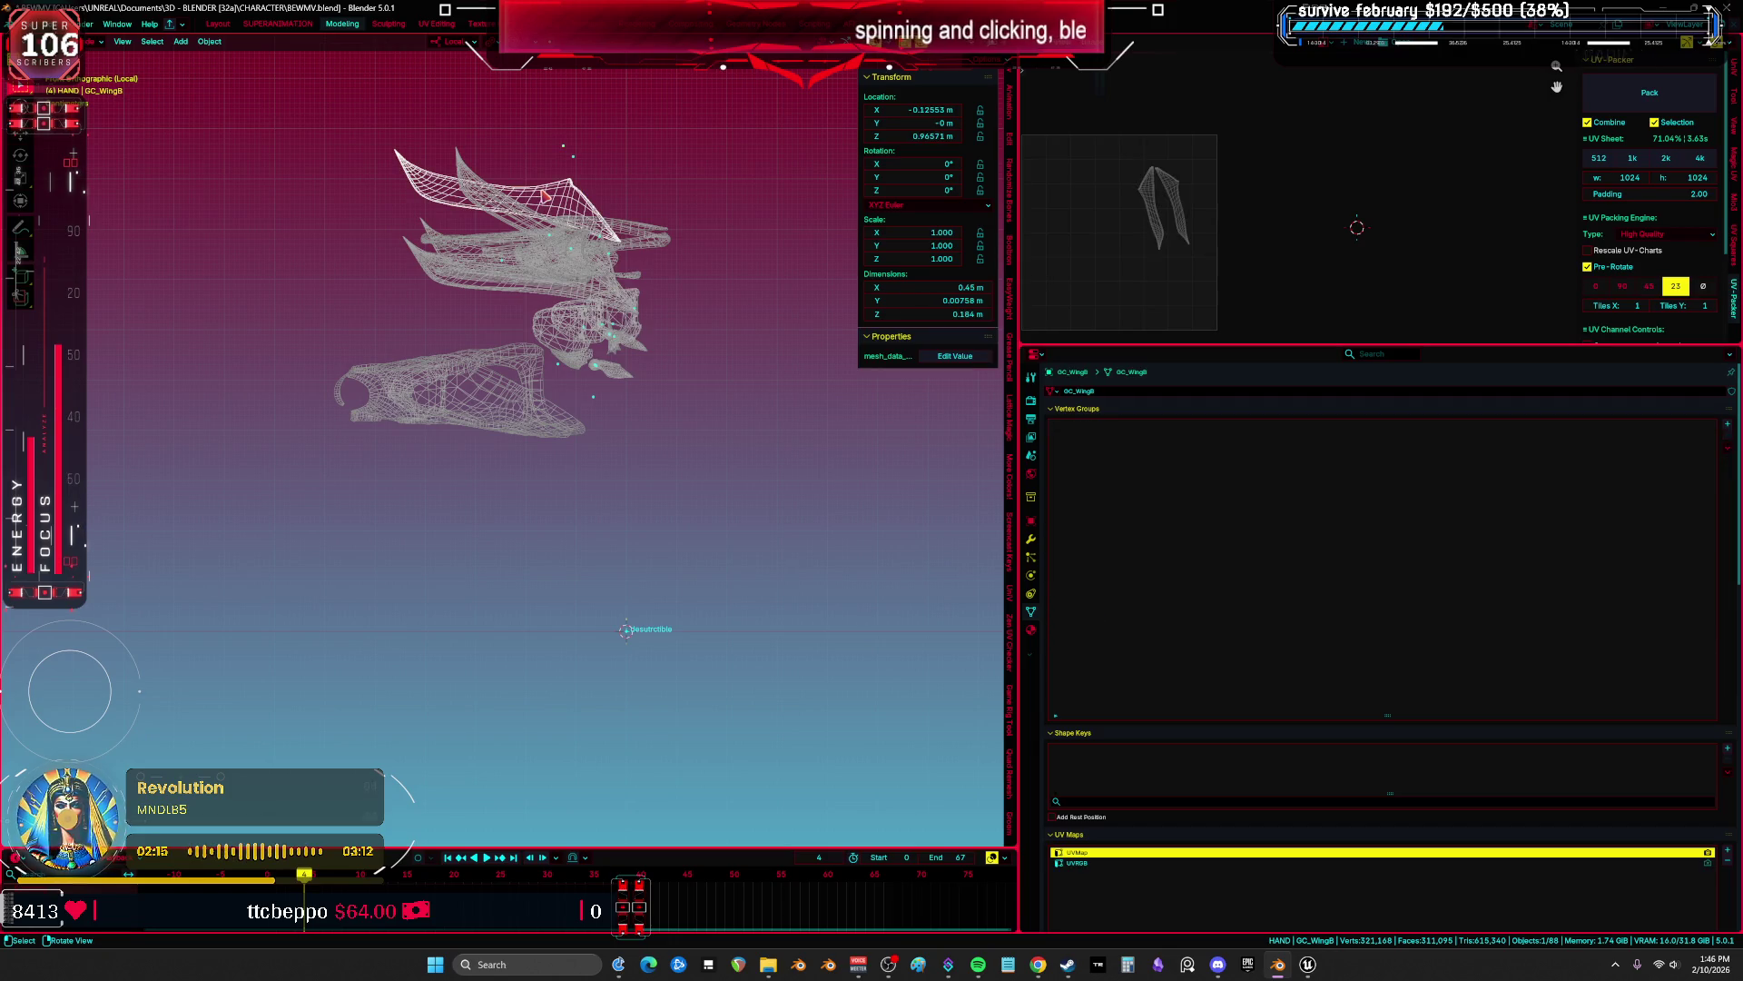
pyautogui.click(533, 216)
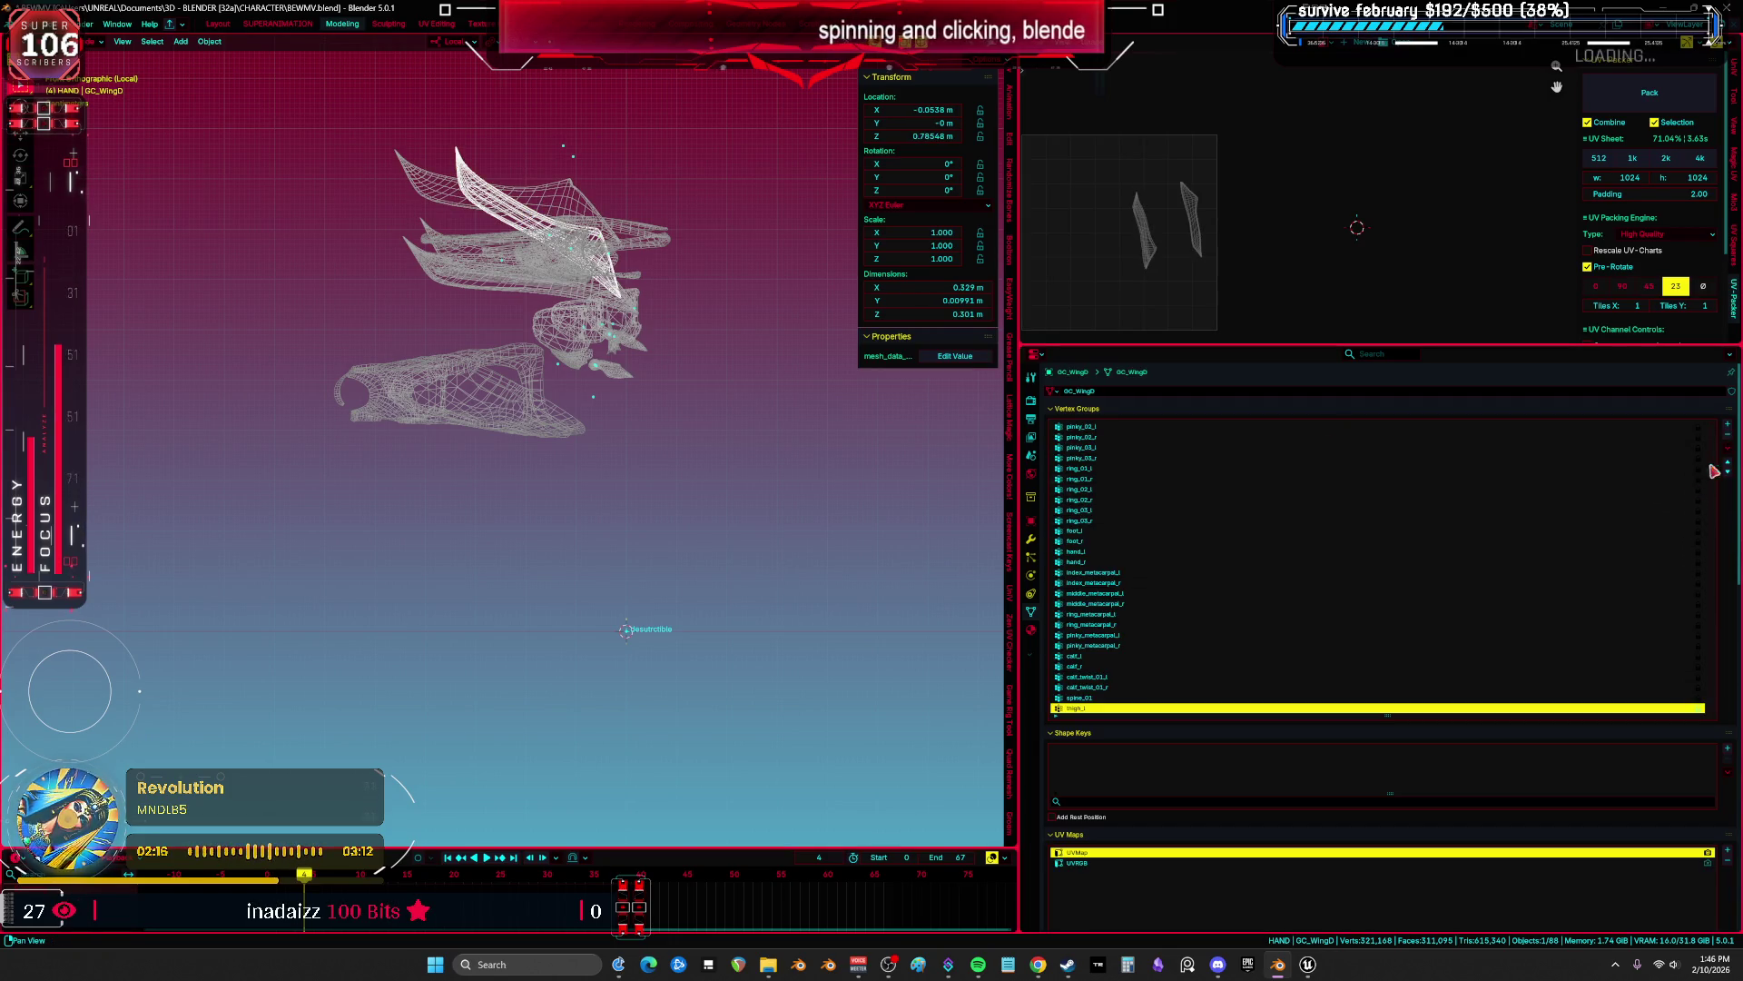
pyautogui.click(1728, 448)
pyautogui.moveTo(1666, 459)
pyautogui.click(1576, 468)
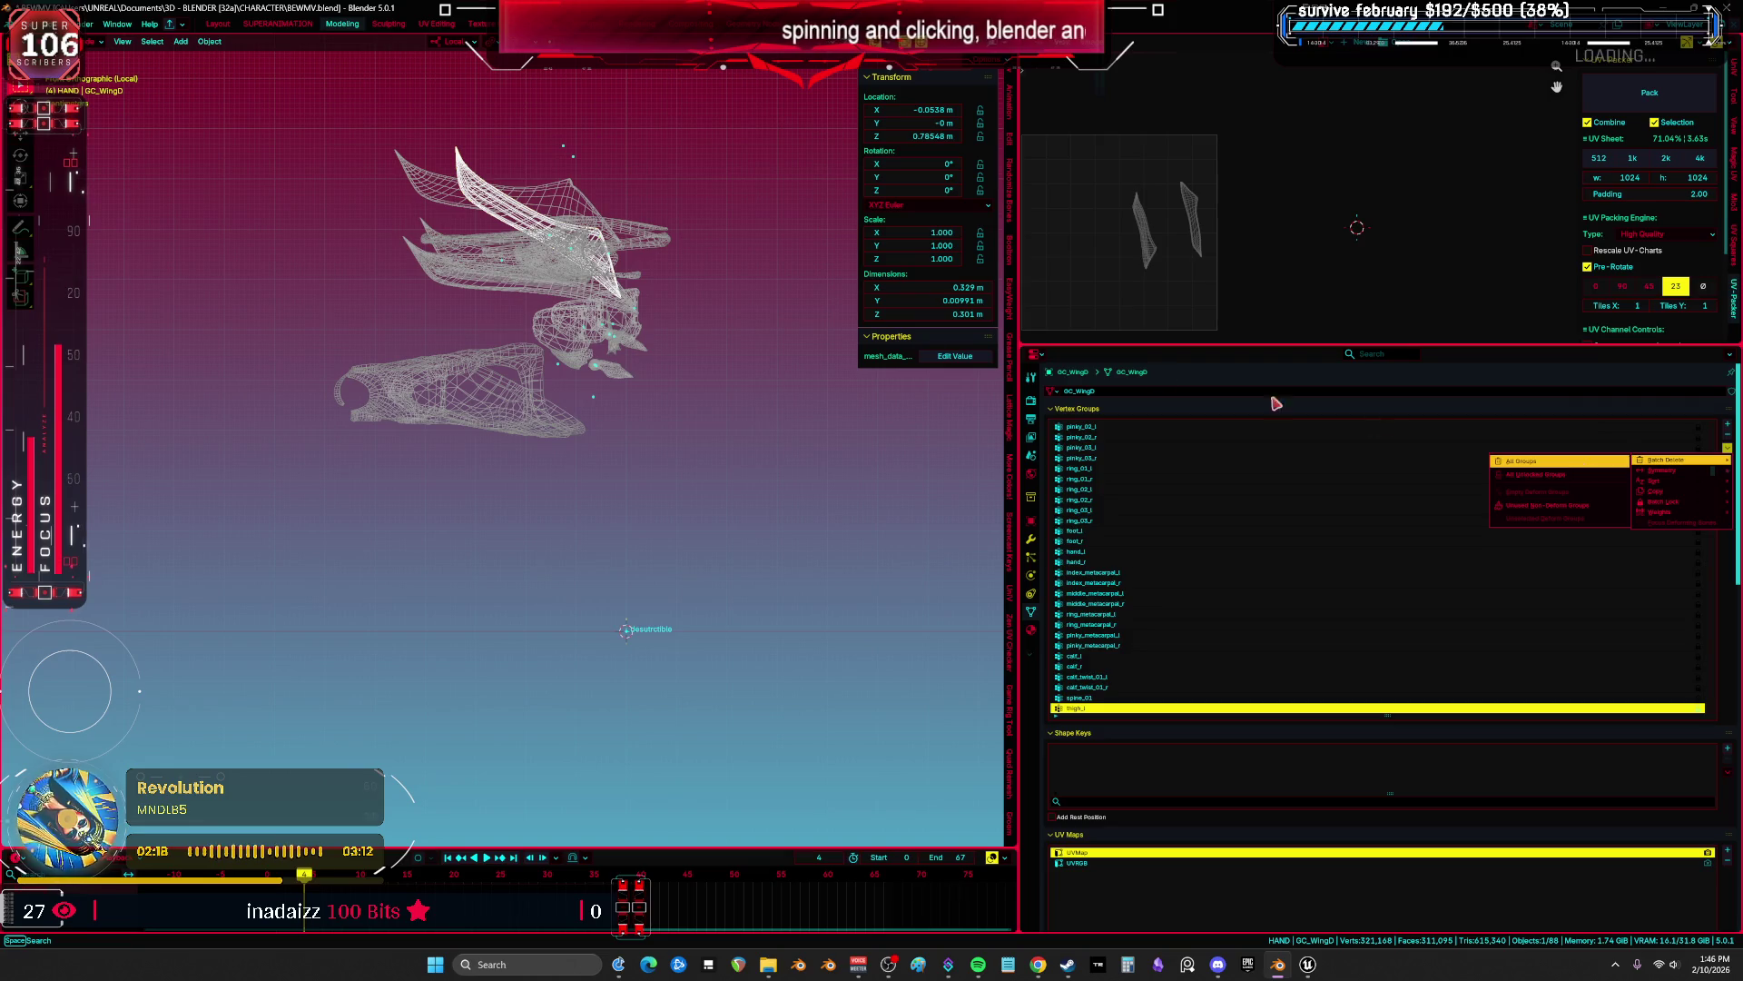
# Delete all vertex groups from the flaps GC_FlapA and GC_FlapB.
pyautogui.click(620, 324)
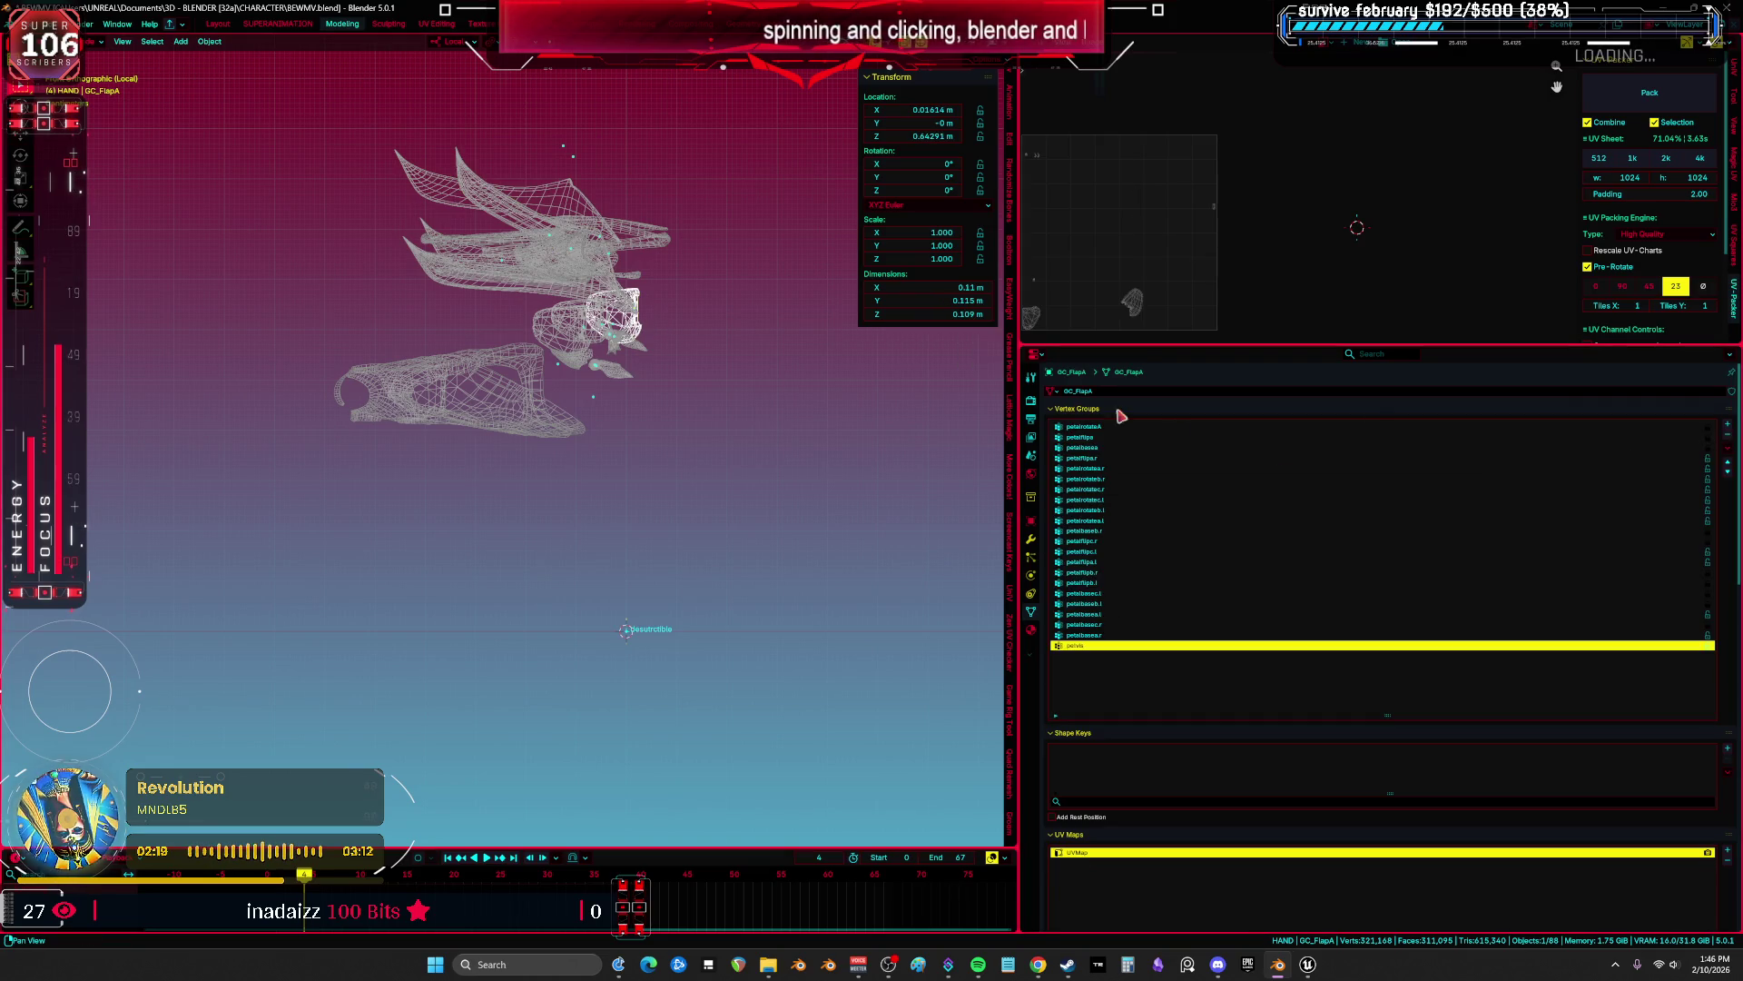
pyautogui.click(1728, 448)
pyautogui.moveTo(1680, 460)
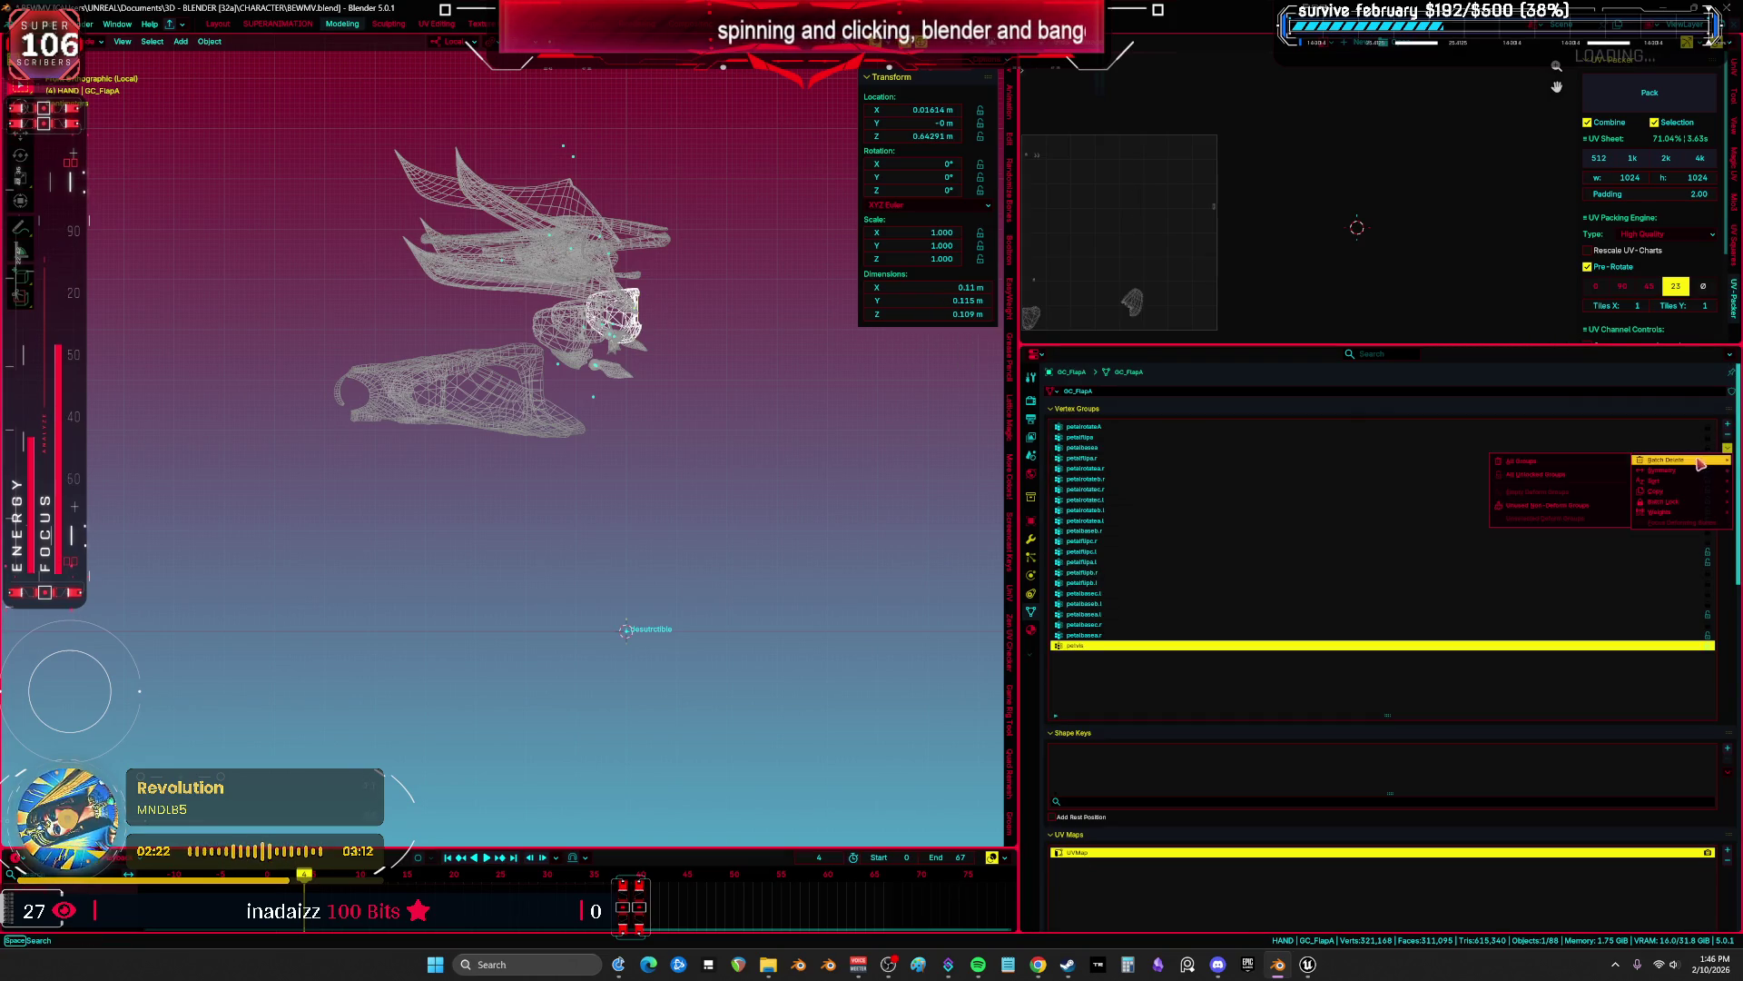
pyautogui.click(1598, 466)
pyautogui.click(578, 317)
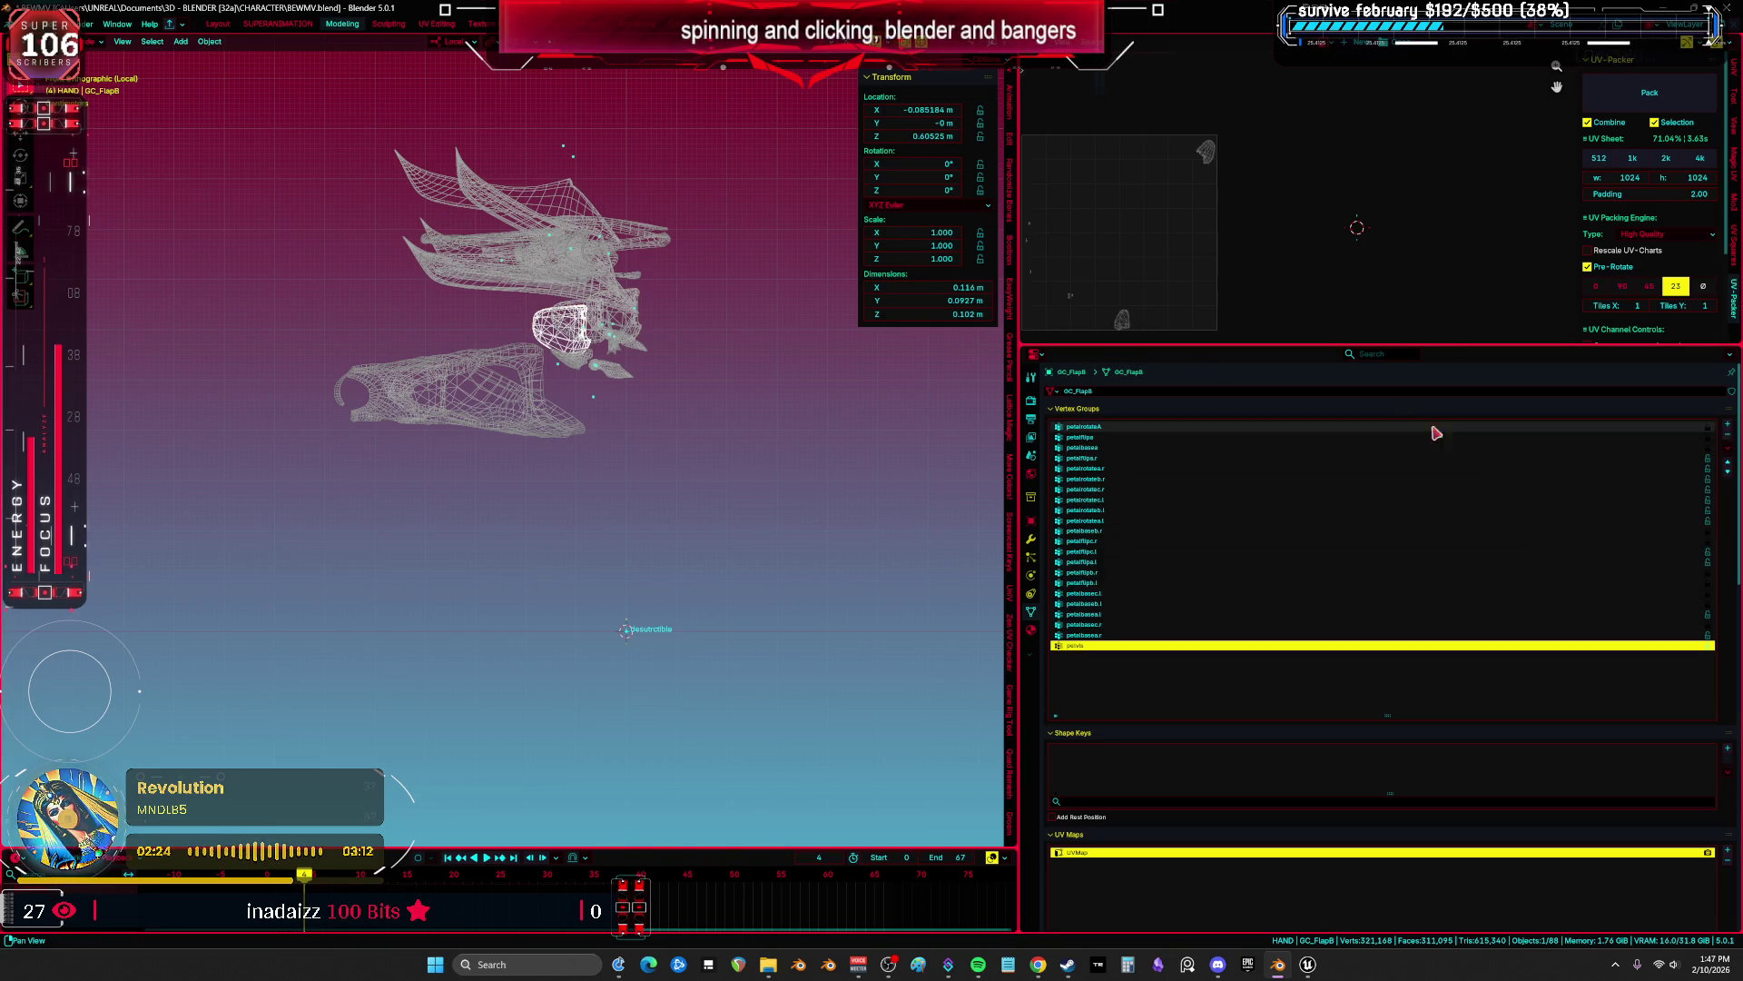
pyautogui.click(1727, 448)
pyautogui.moveTo(1679, 460)
pyautogui.click(1595, 465)
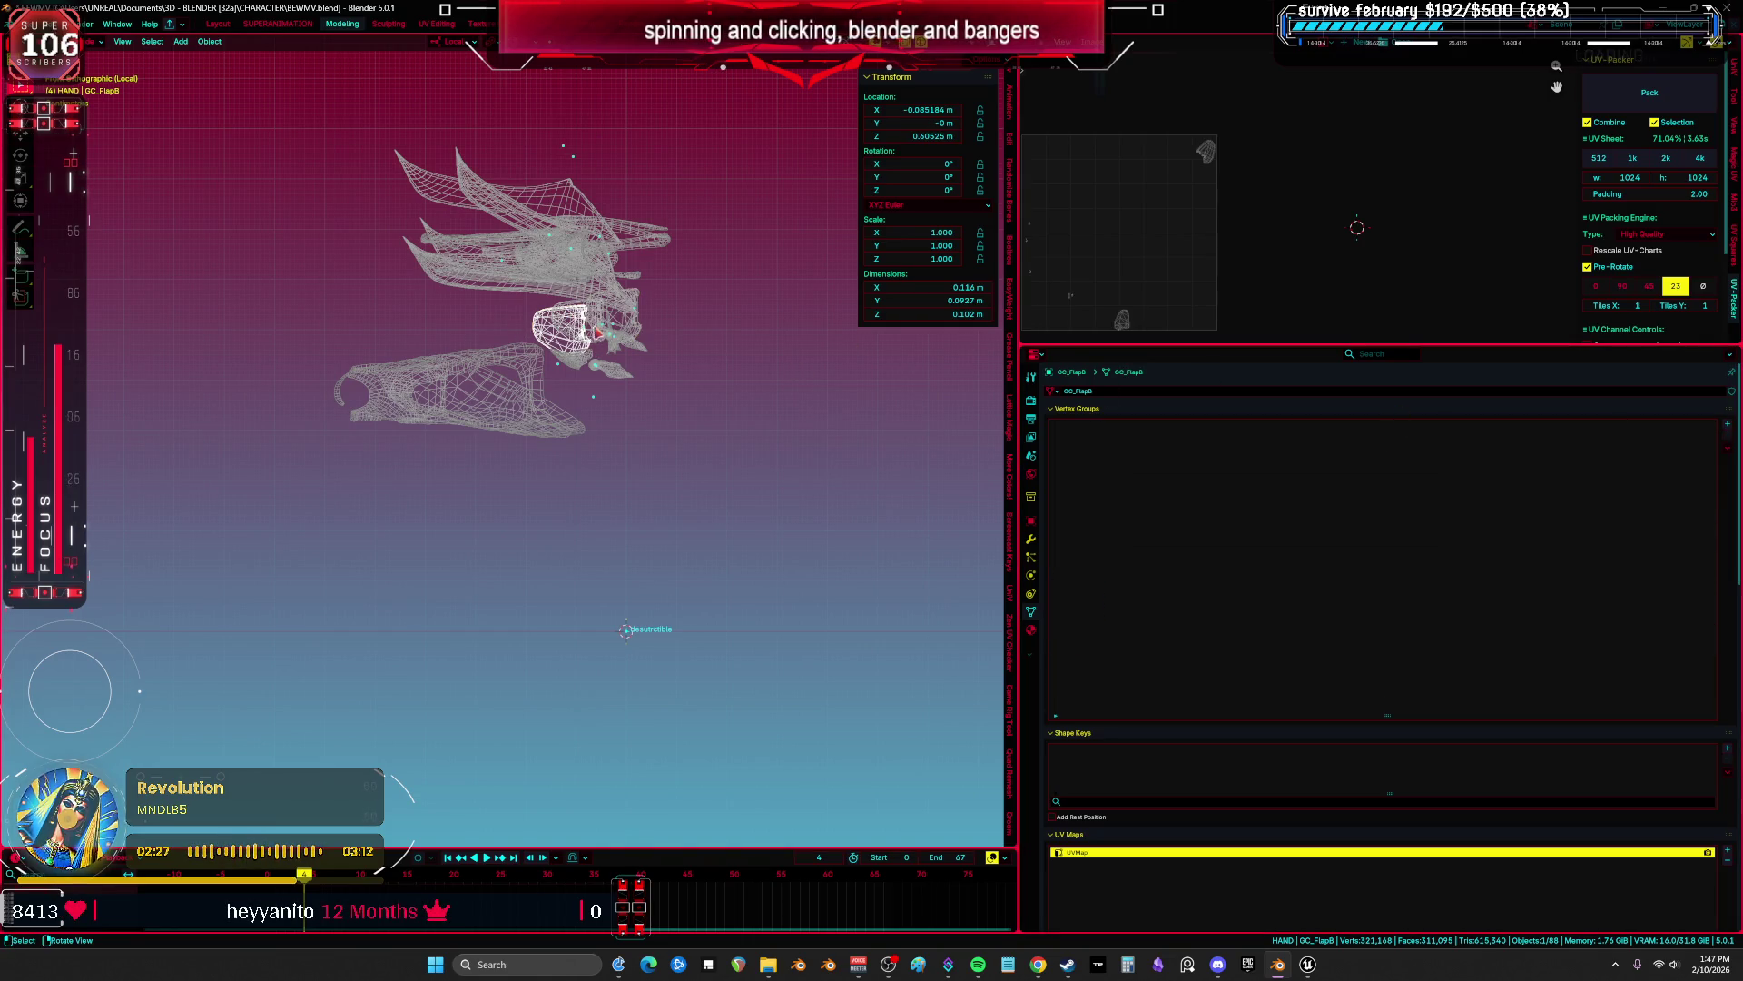
# Delete all vertex groups from GC_ShoulderCenter.
pyautogui.click(573, 367)
pyautogui.click(1728, 449)
pyautogui.moveTo(1646, 463)
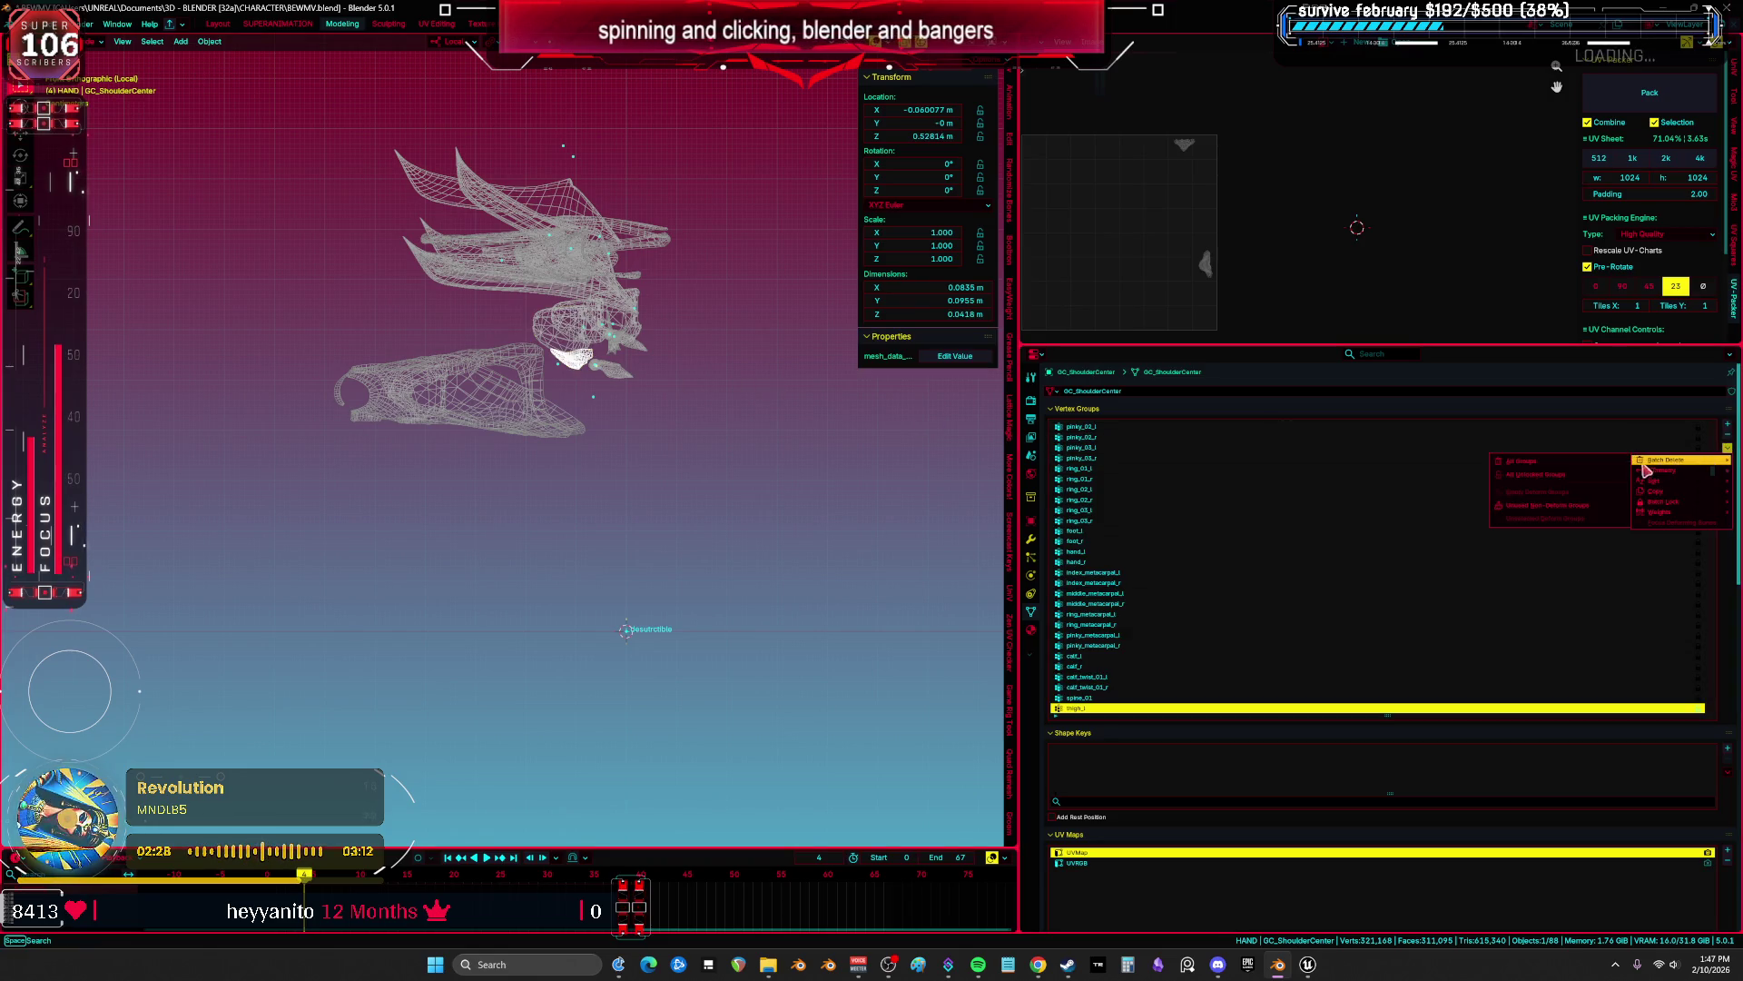
pyautogui.click(1580, 466)
pyautogui.click(618, 371)
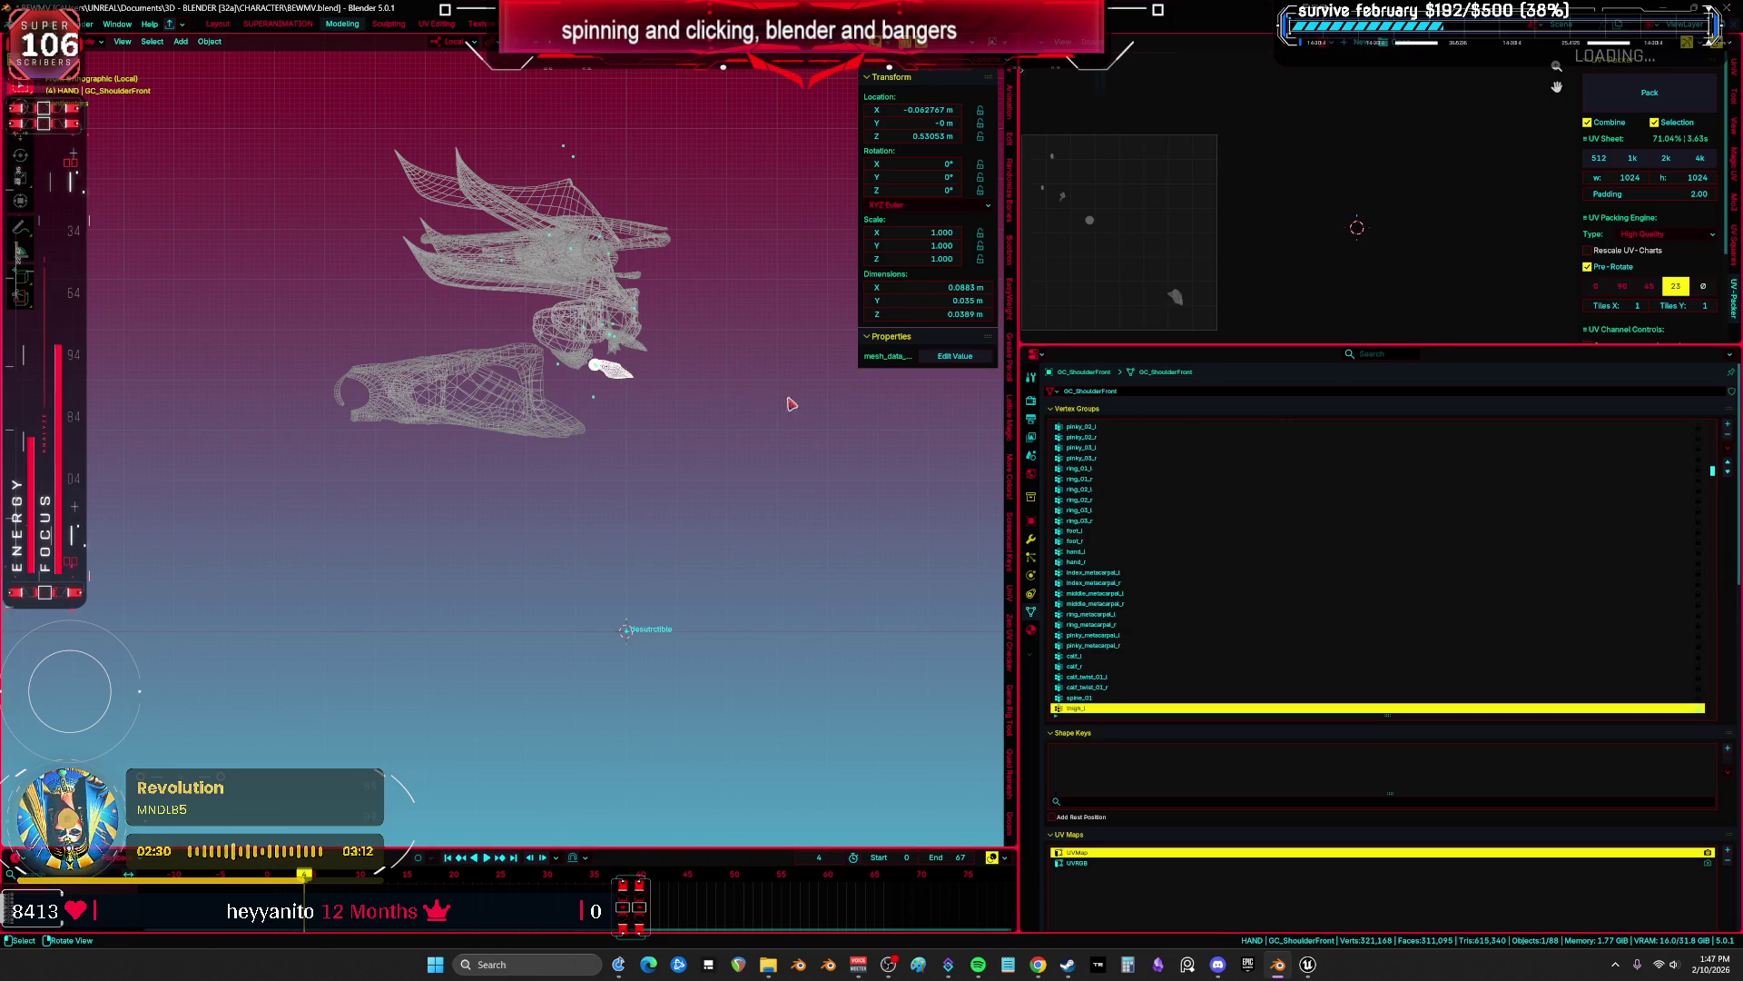
pyautogui.click(1728, 449)
pyautogui.moveTo(1662, 460)
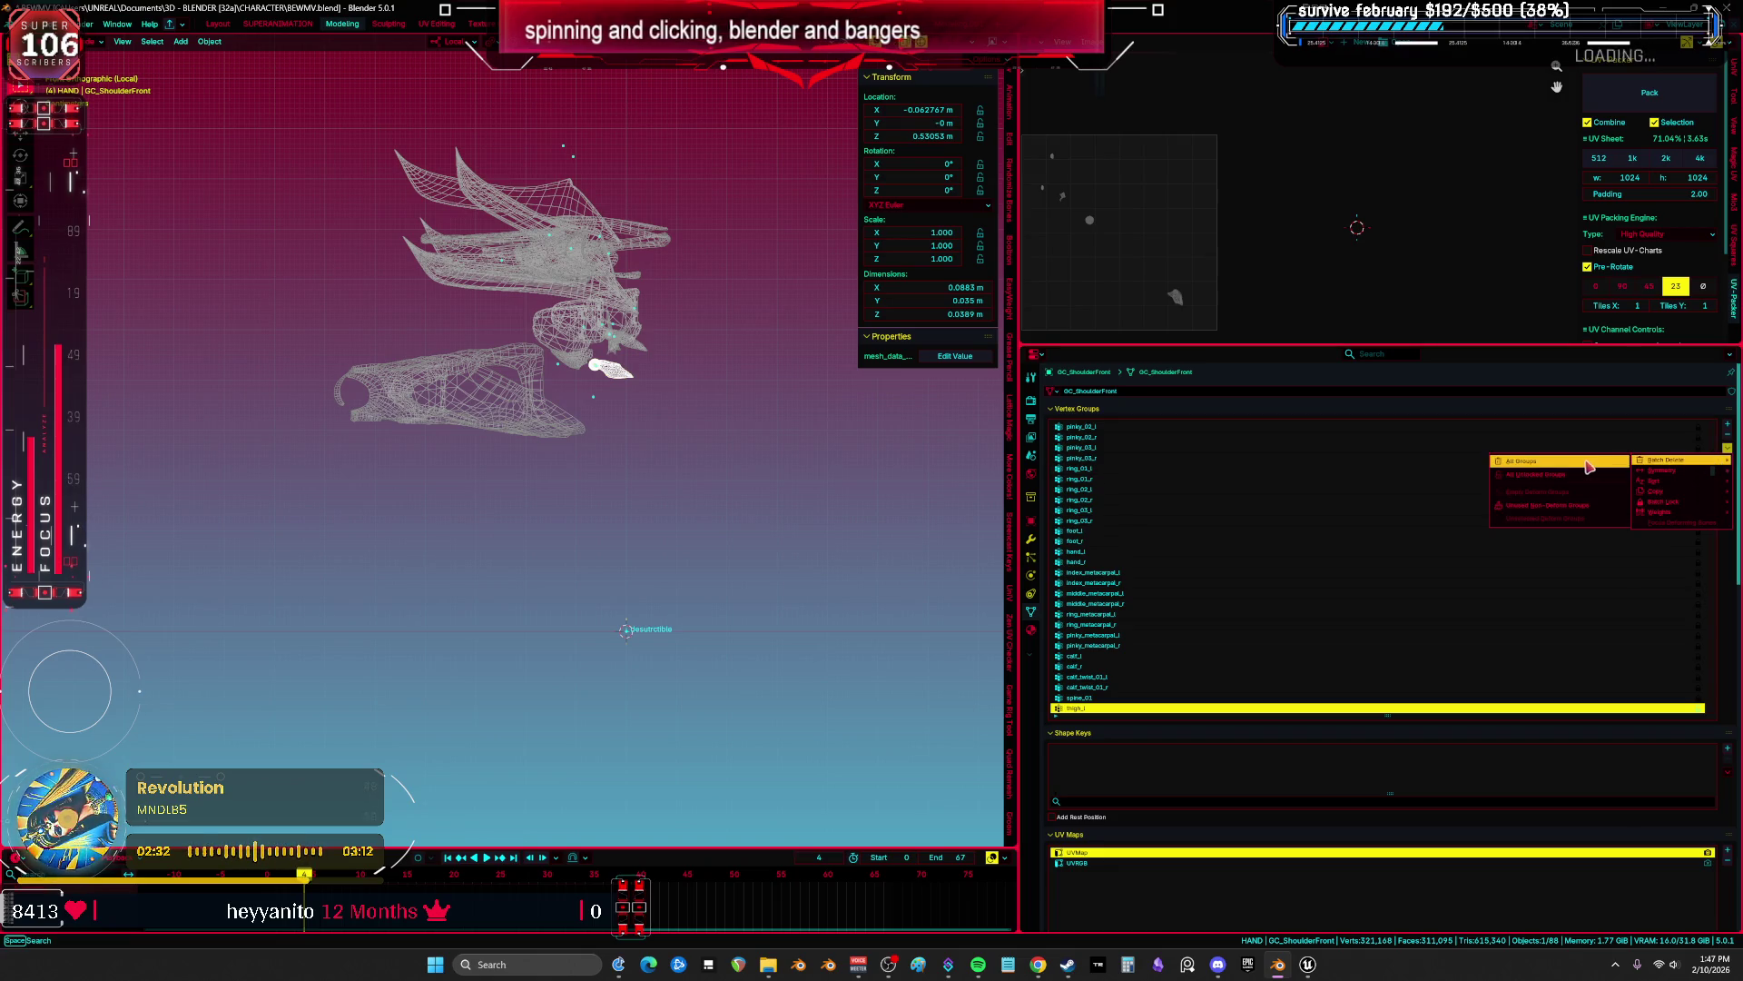
pyautogui.click(537, 459)
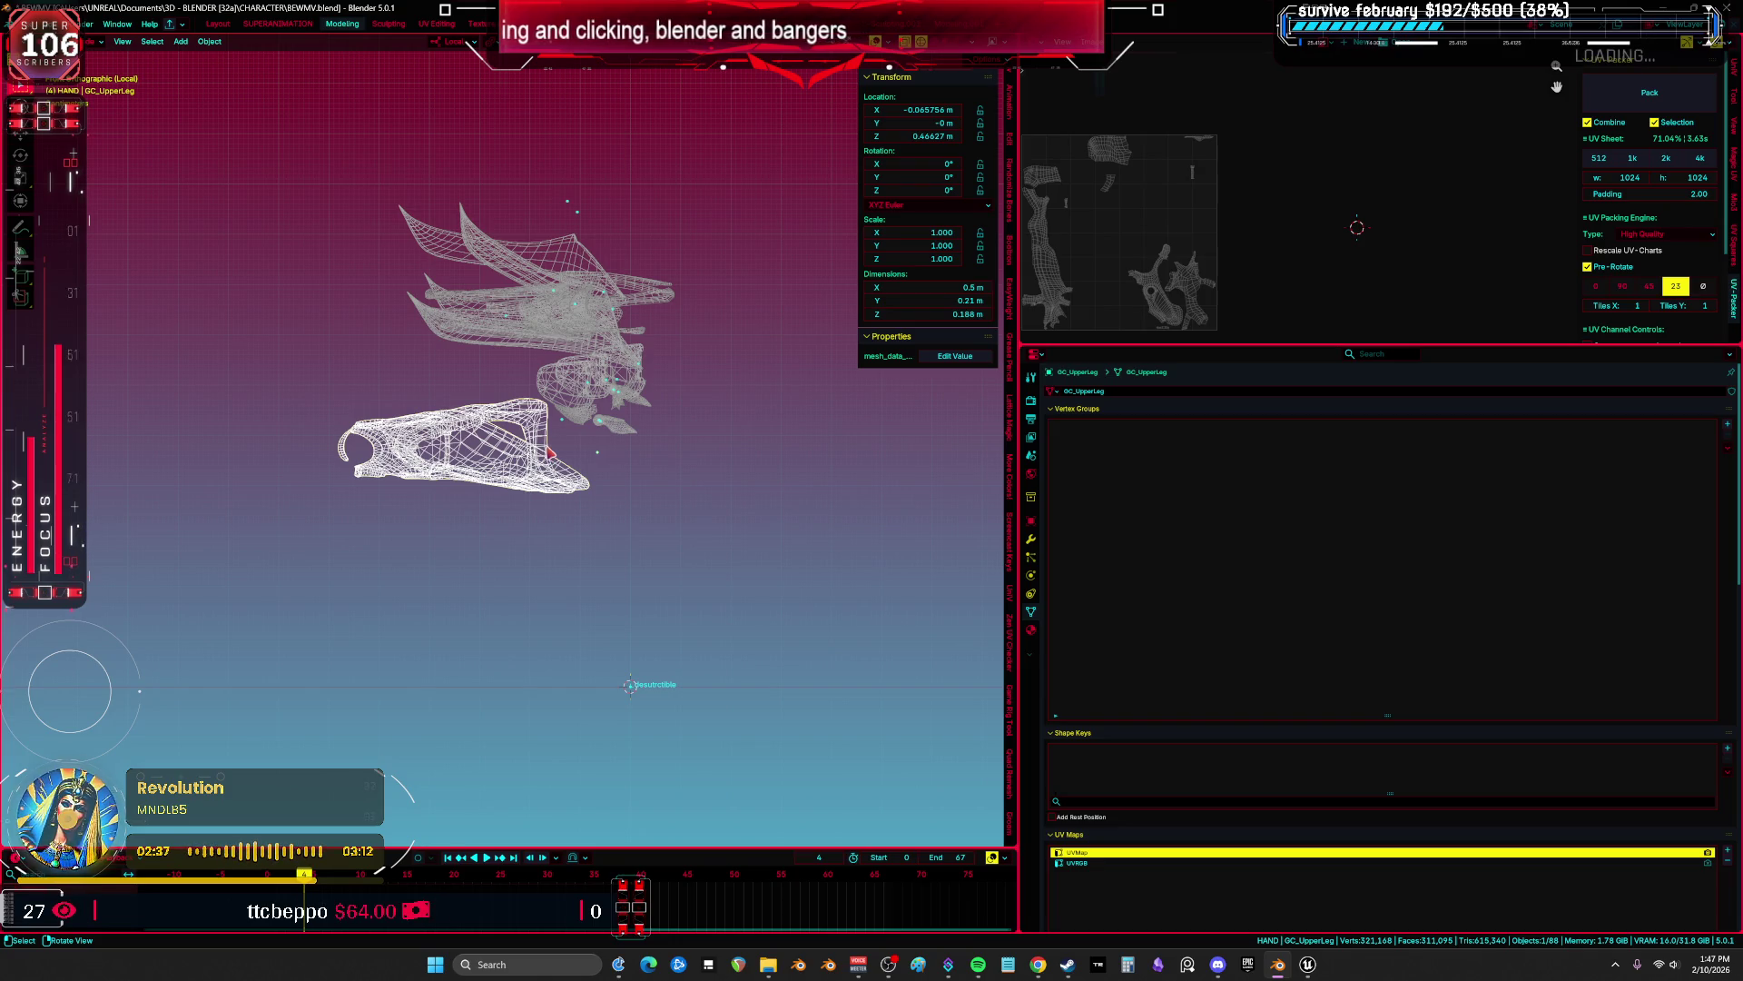
# Reset the selected wing meshes' location to the origin and pick out GC_WingC.
pyautogui.moveTo(719, 533); pyautogui.dragTo(342, 207)
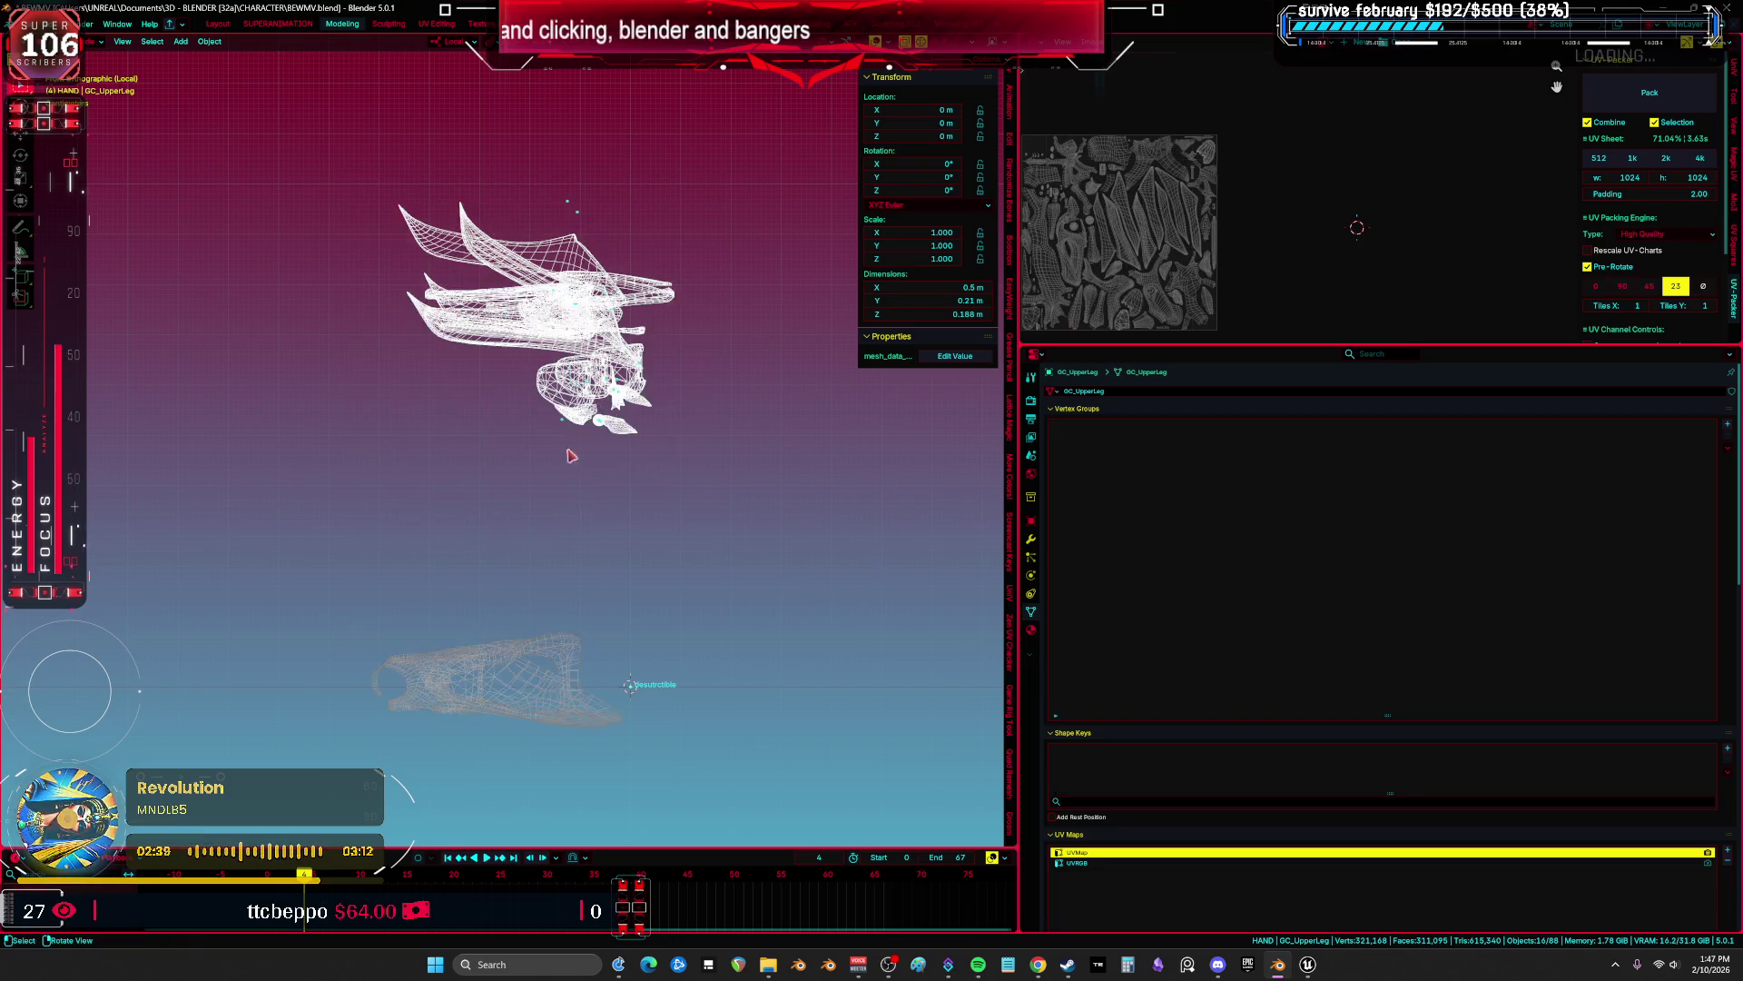
pyautogui.hotkey('alt', 'g')
pyautogui.scroll(2, 588, 581)
pyautogui.click(624, 620)
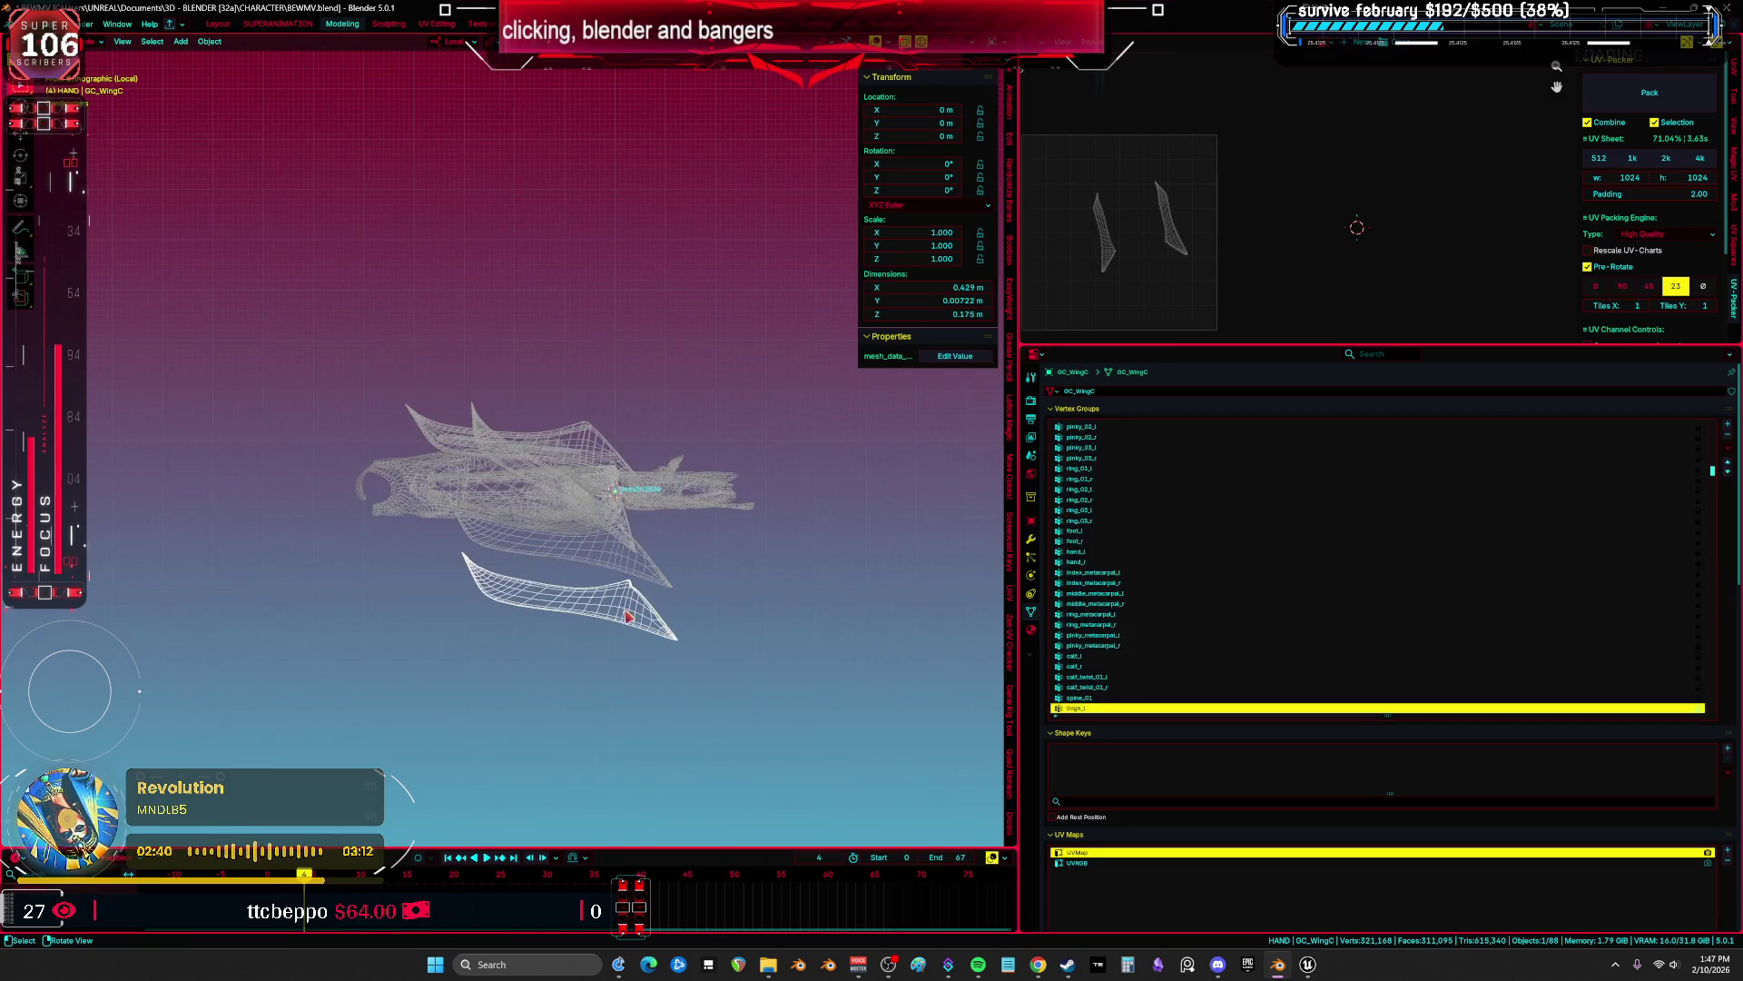
pyautogui.click(1727, 449)
pyautogui.moveTo(1680, 461)
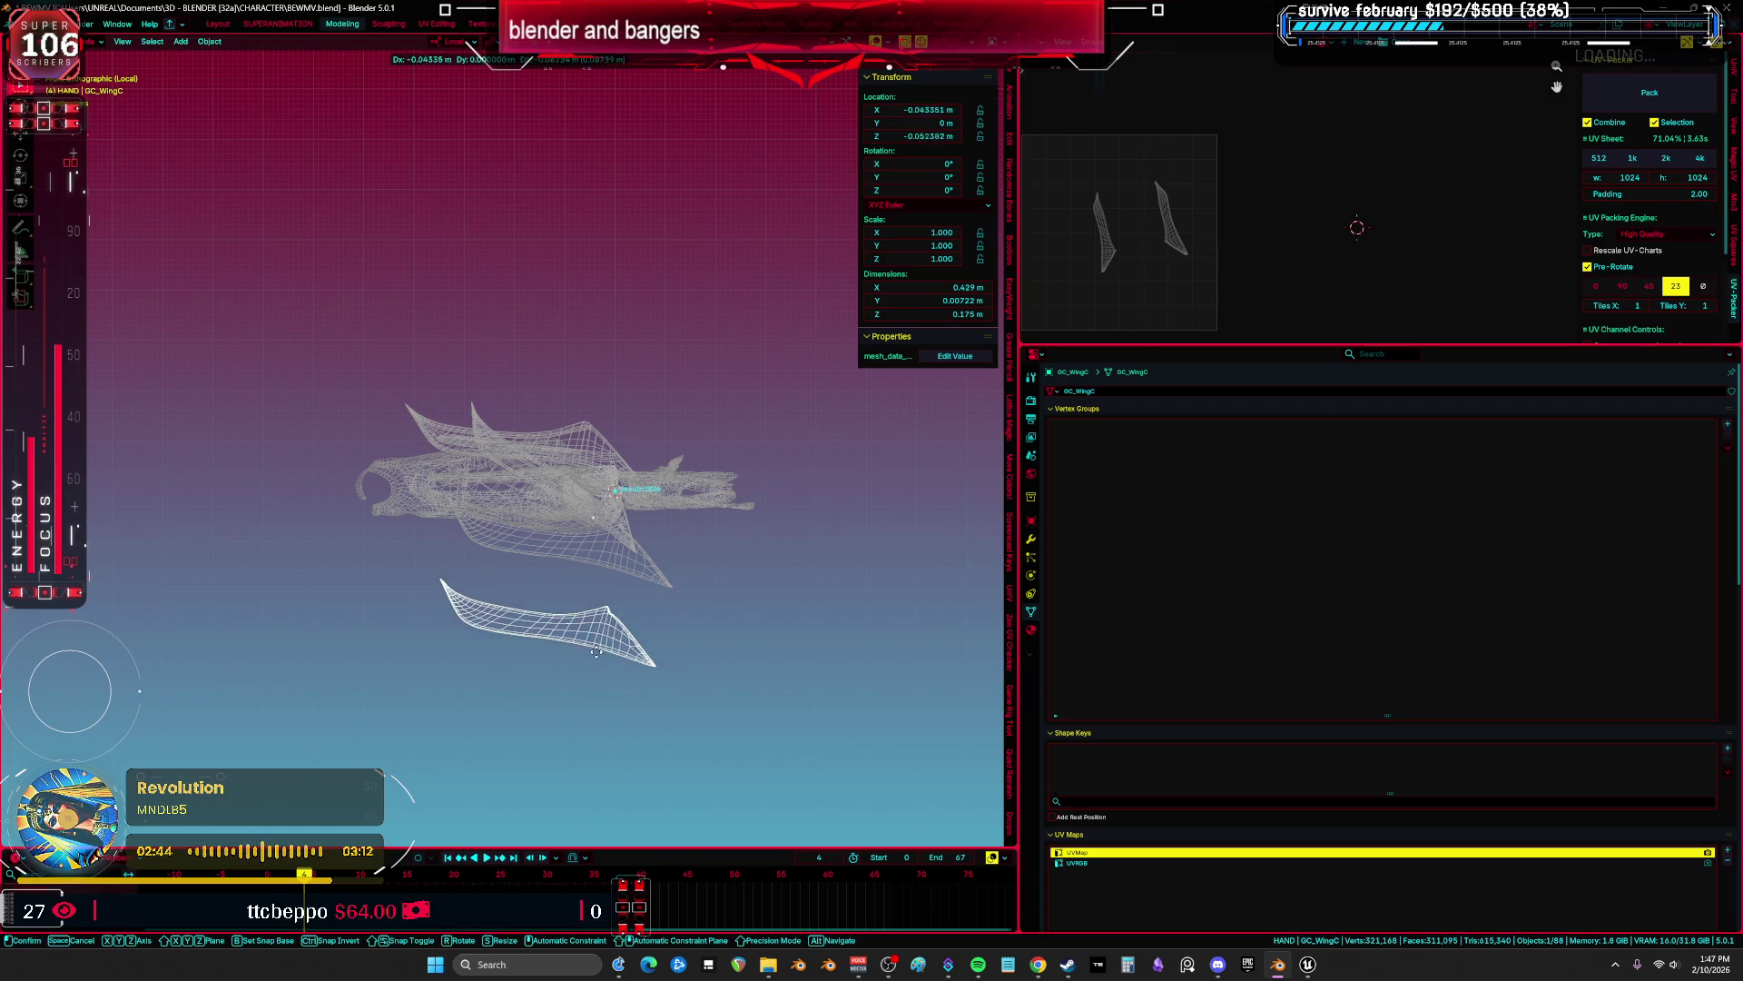
# Go through GC_WingB and GC_WingD, then move GC_UpperArm lower down.
pyautogui.click(672, 584)
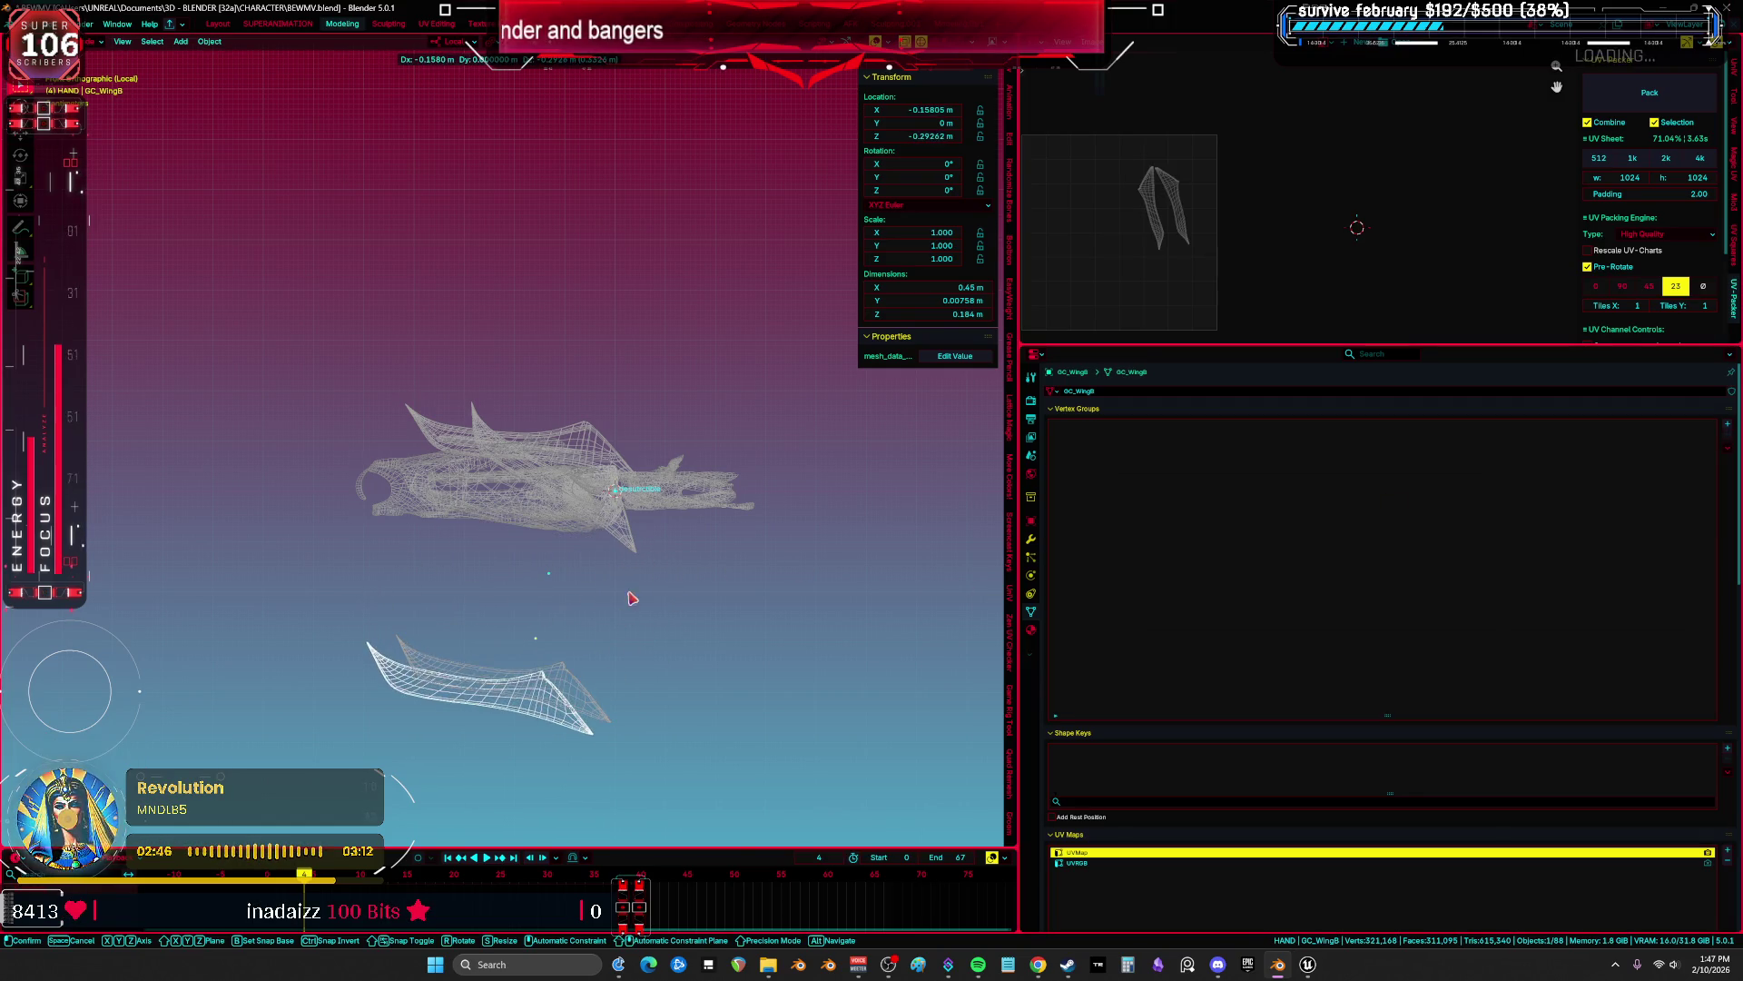
pyautogui.click(638, 552)
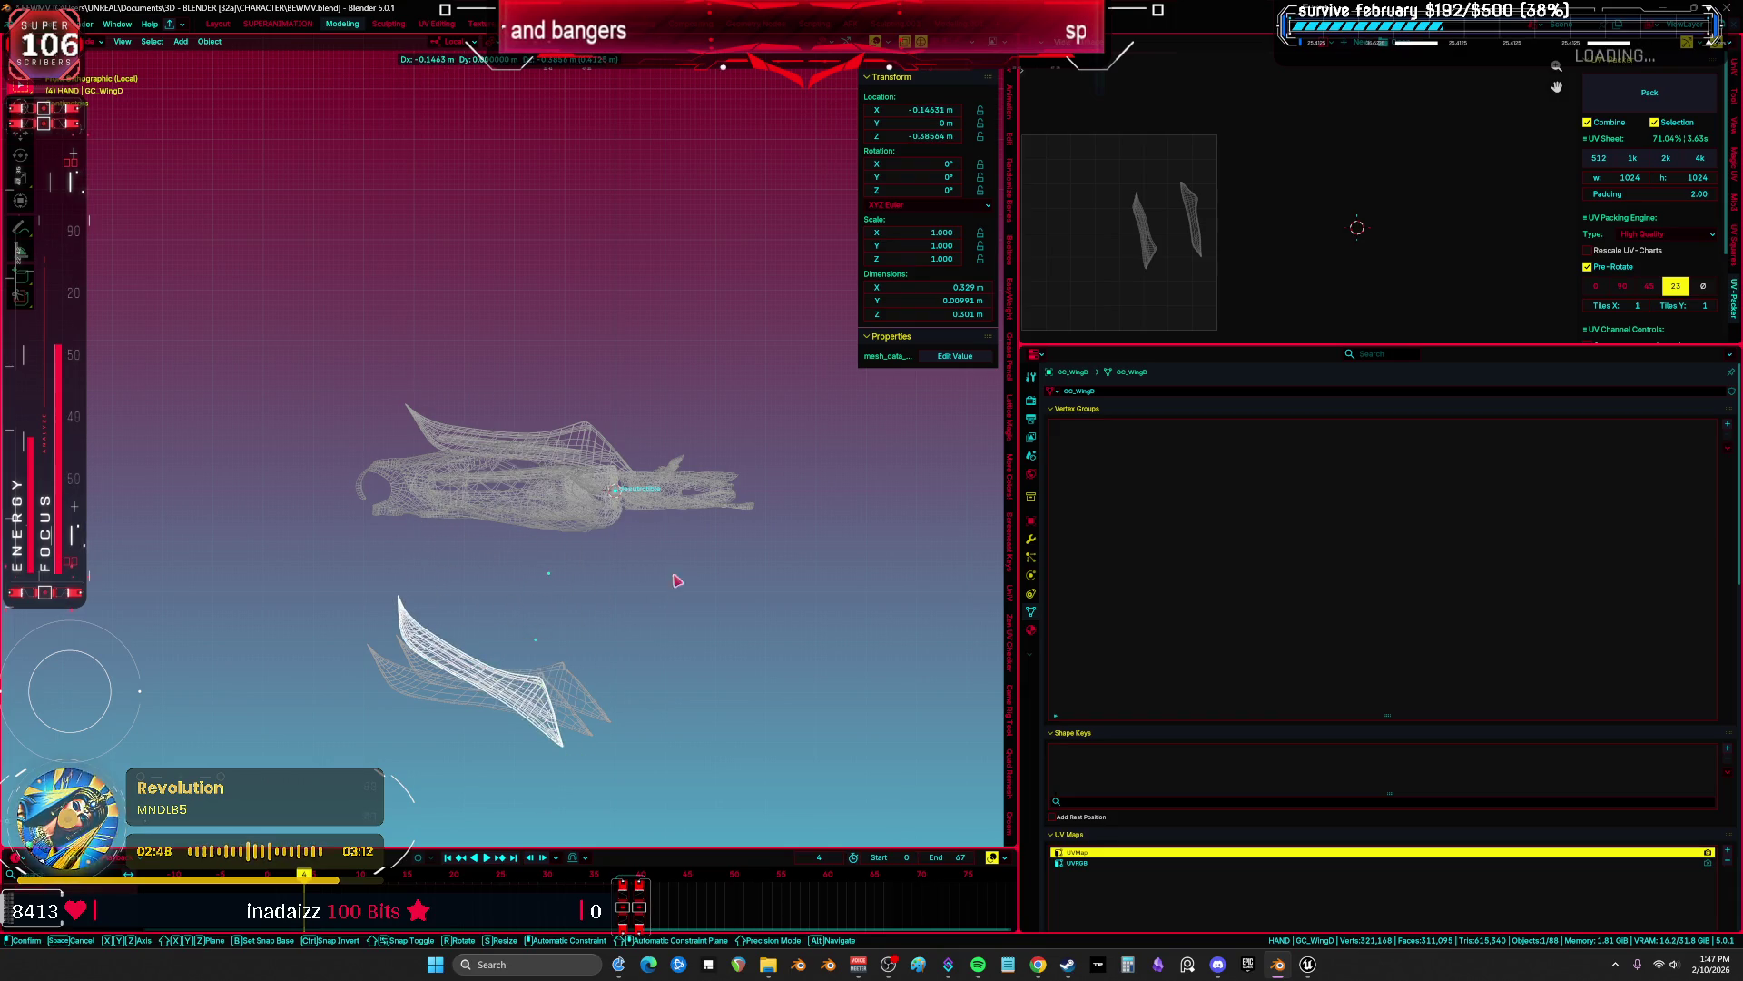
pyautogui.click(682, 511)
pyautogui.press('g')
pyautogui.click(682, 646)
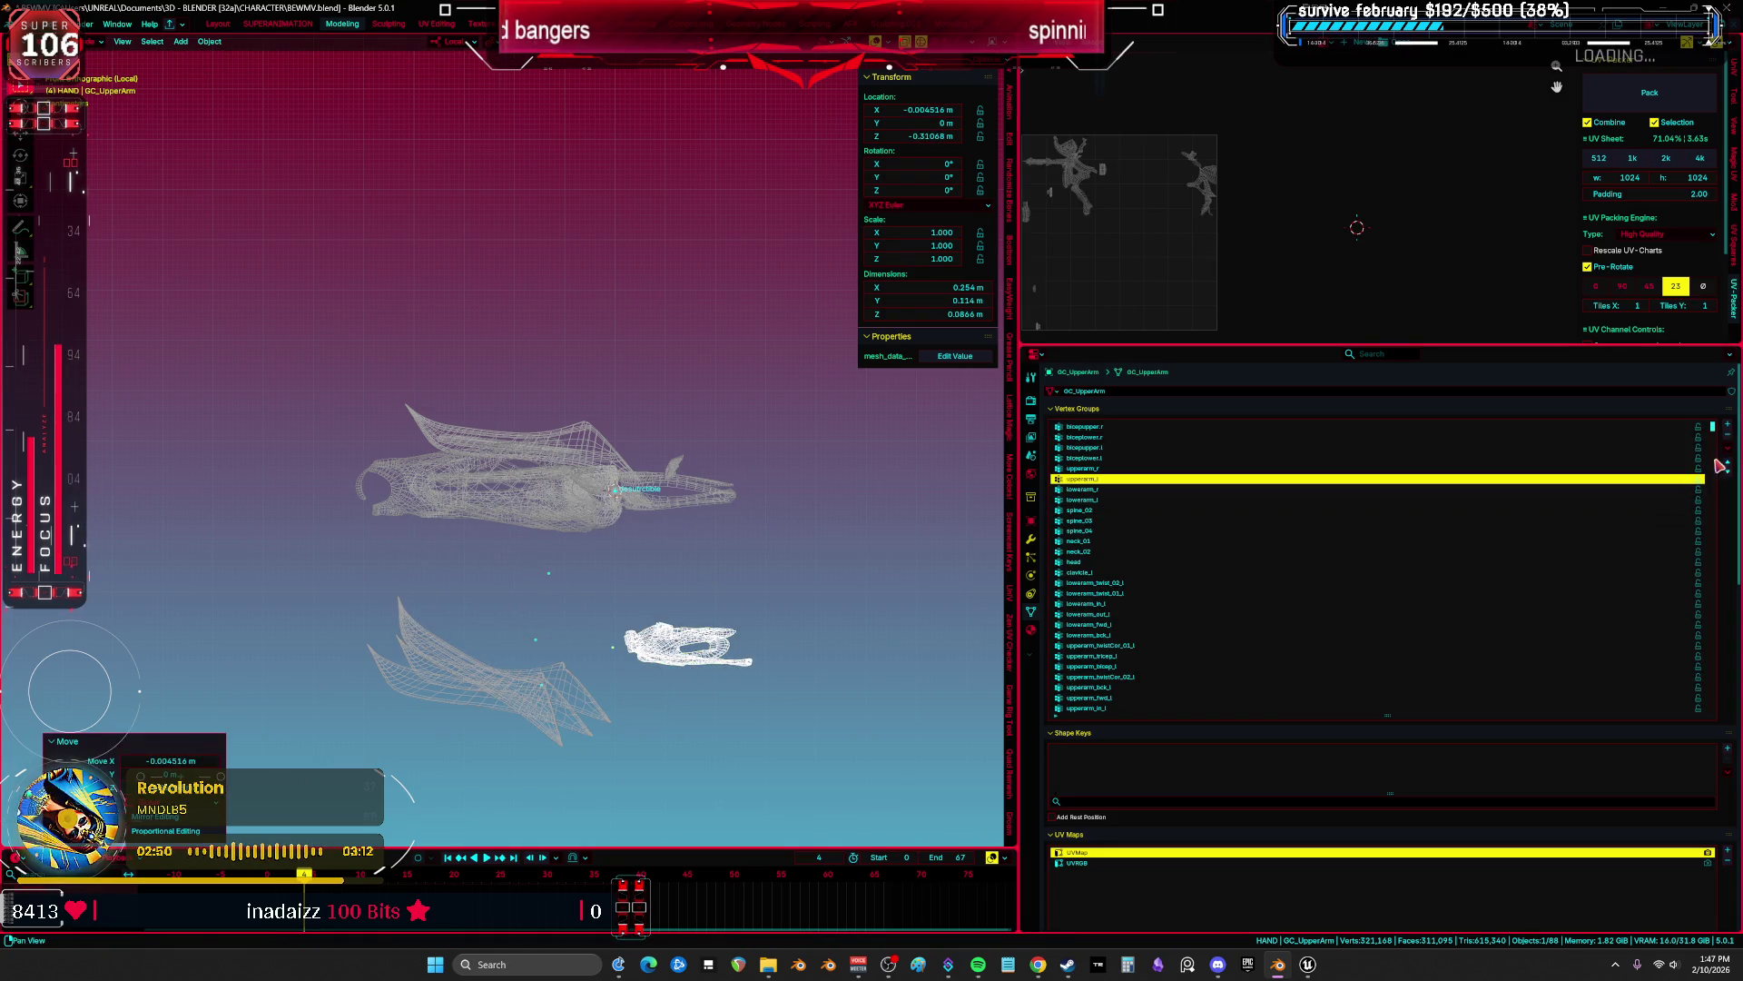
pyautogui.click(1726, 448)
pyautogui.moveTo(1662, 460)
# Move GC_UpperArm, GC_LowerArm and GC_UpperLeg down away from the body.
pyautogui.hotkey('ctrl', 'z')
pyautogui.hotkey('ctrl', 'z')
pyautogui.hotkey('ctrl', 'z')
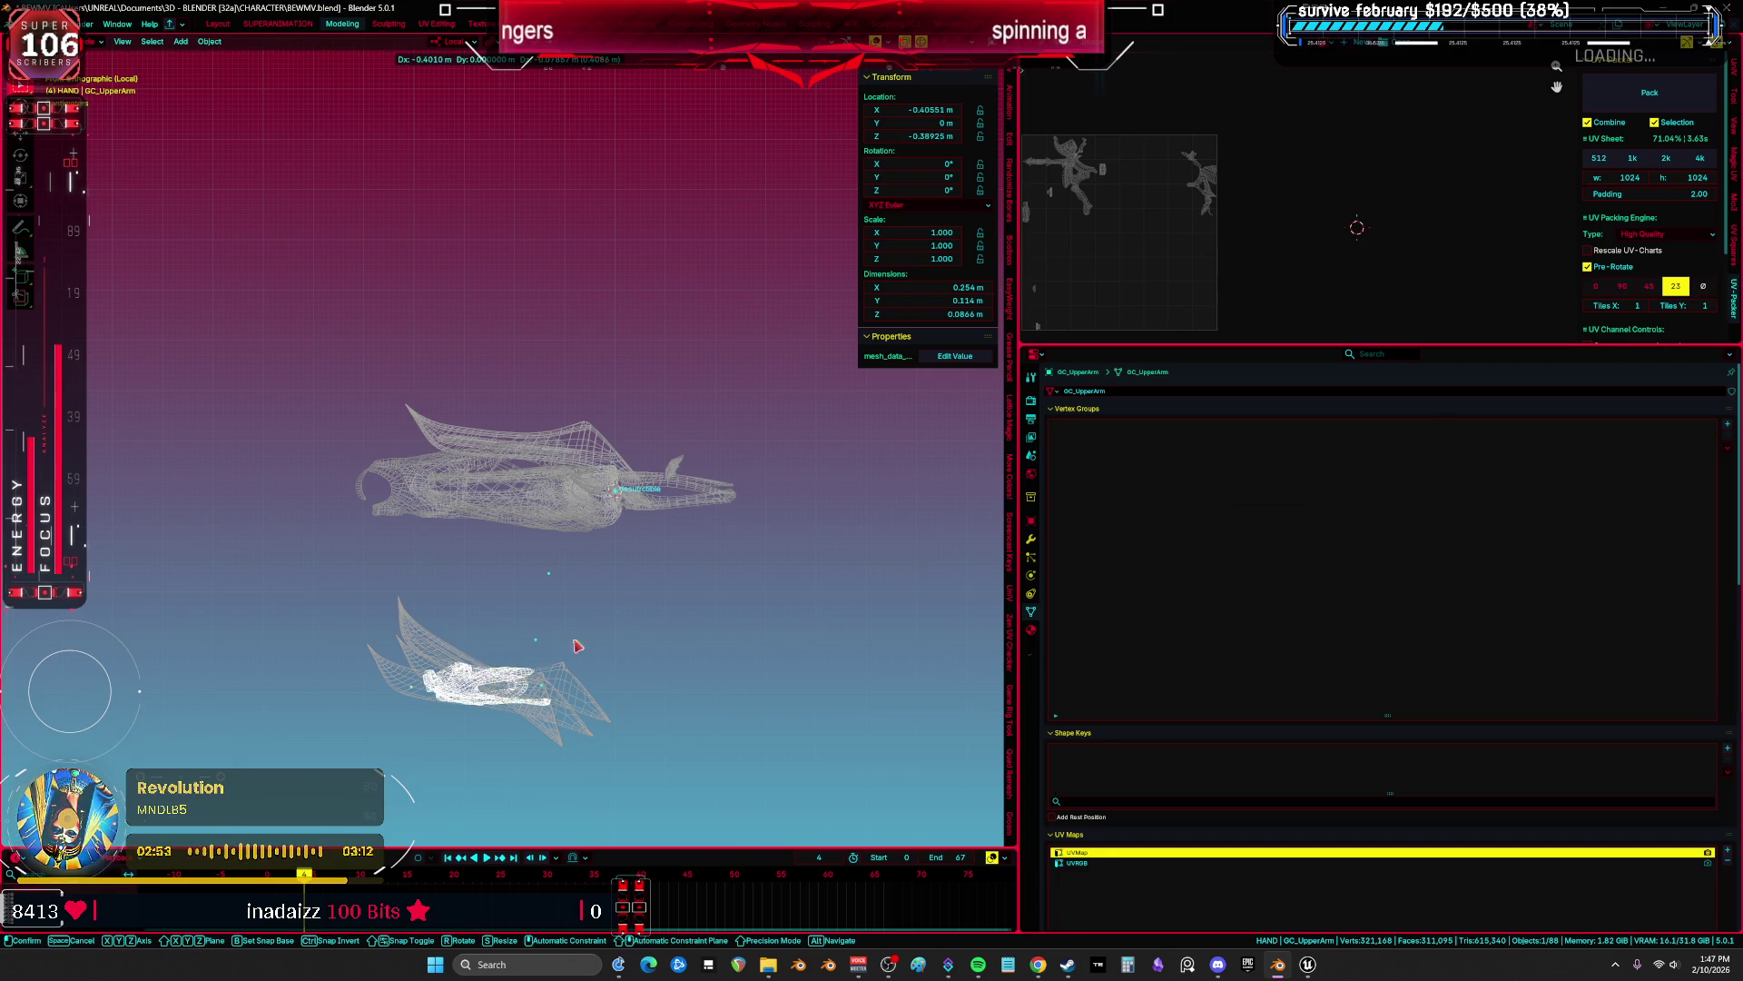
pyautogui.click(1727, 447)
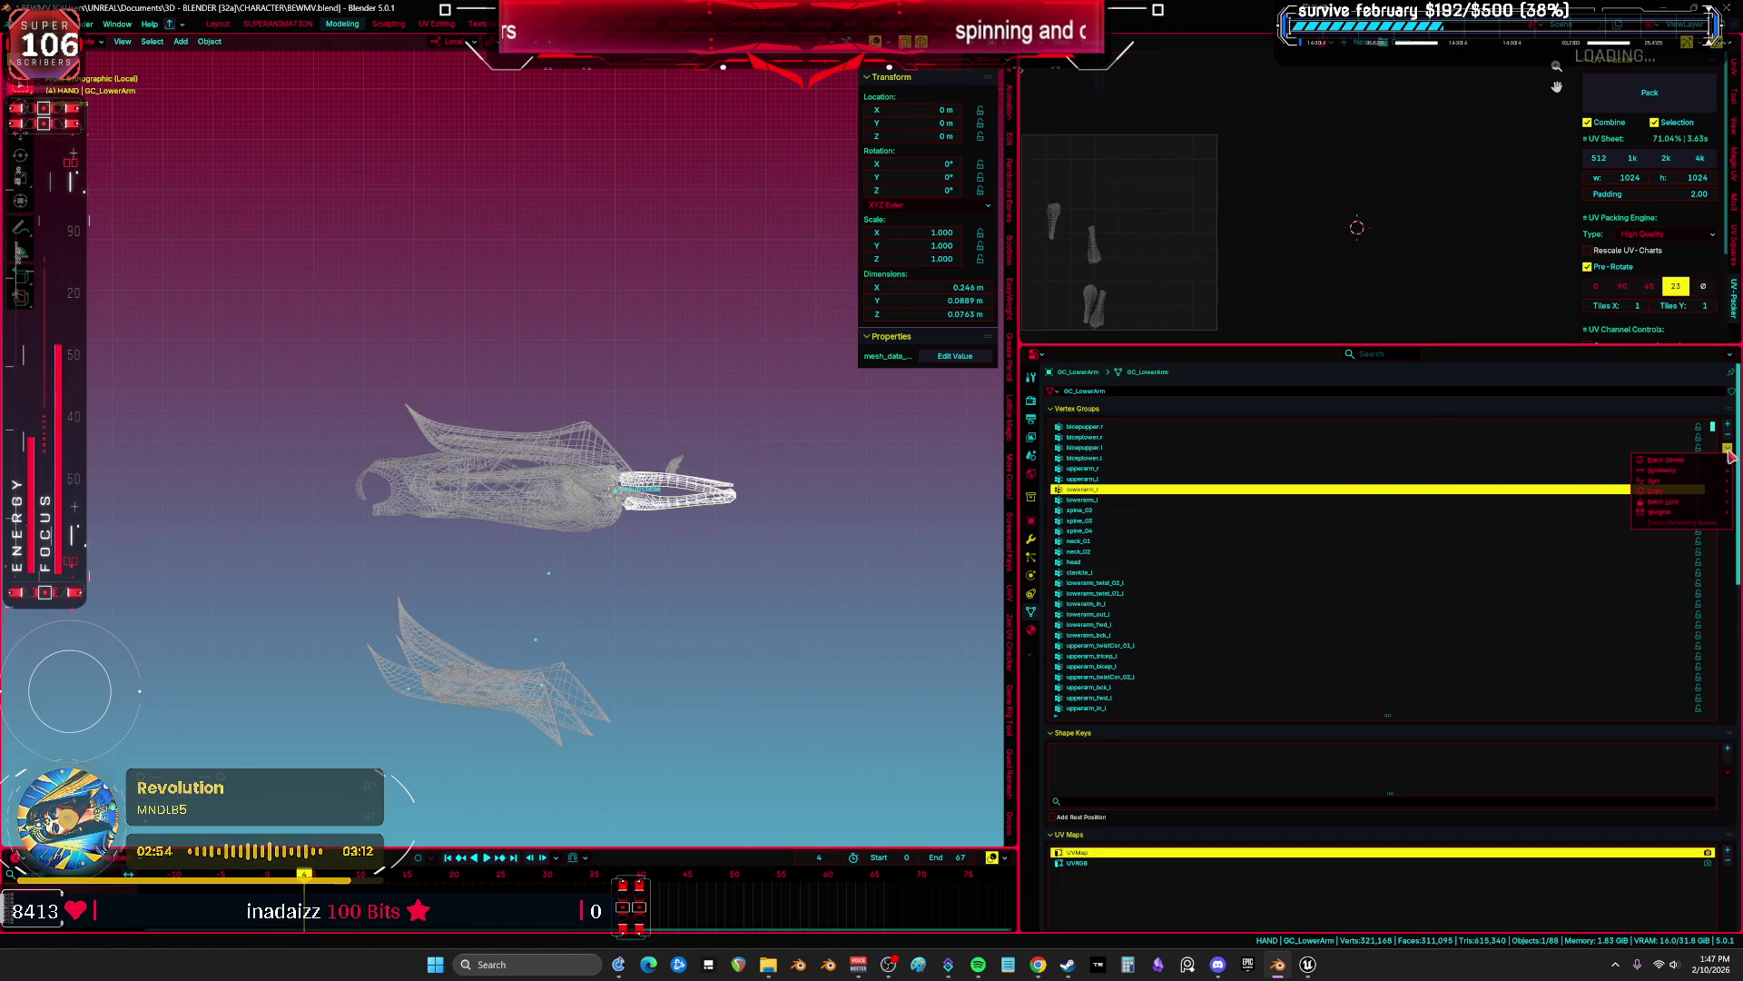
pyautogui.moveTo(1688, 460)
pyautogui.hotkey('ctrl', 'z')
pyautogui.hotkey('ctrl', 'z')
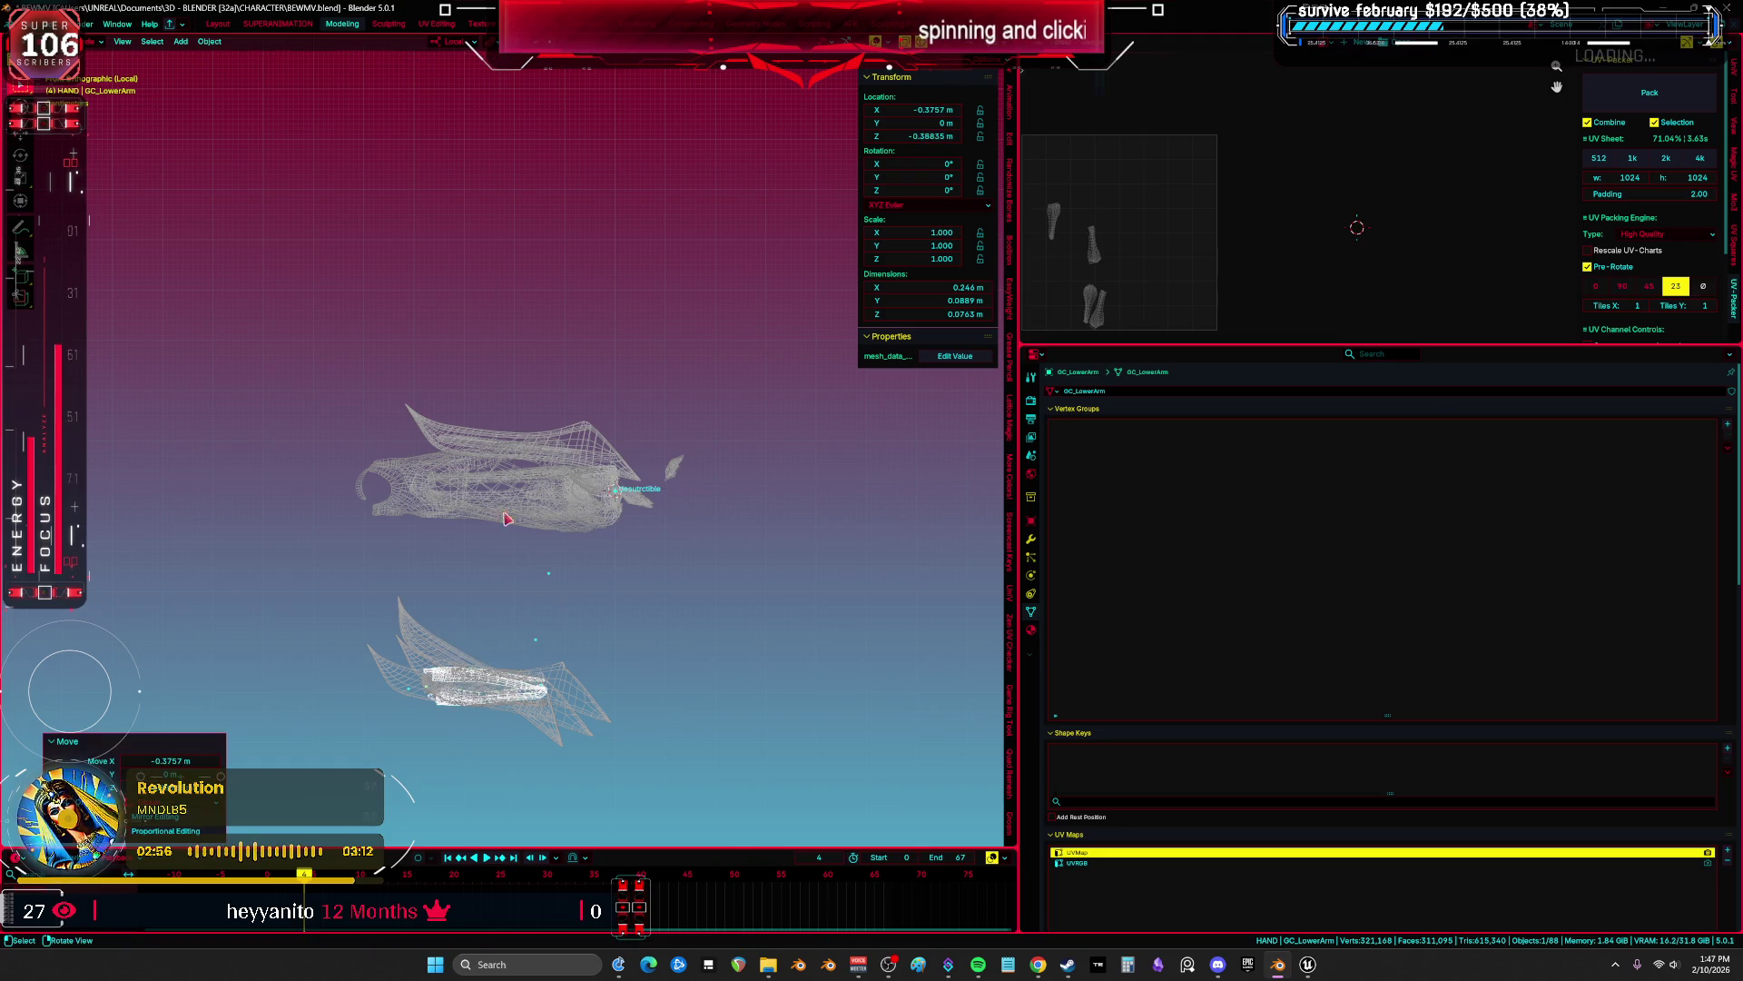
pyautogui.click(507, 511)
pyautogui.hotkey('ctrl', 'z')
pyautogui.hotkey('ctrl', 'z')
pyautogui.hotkey('ctrl', 'z')
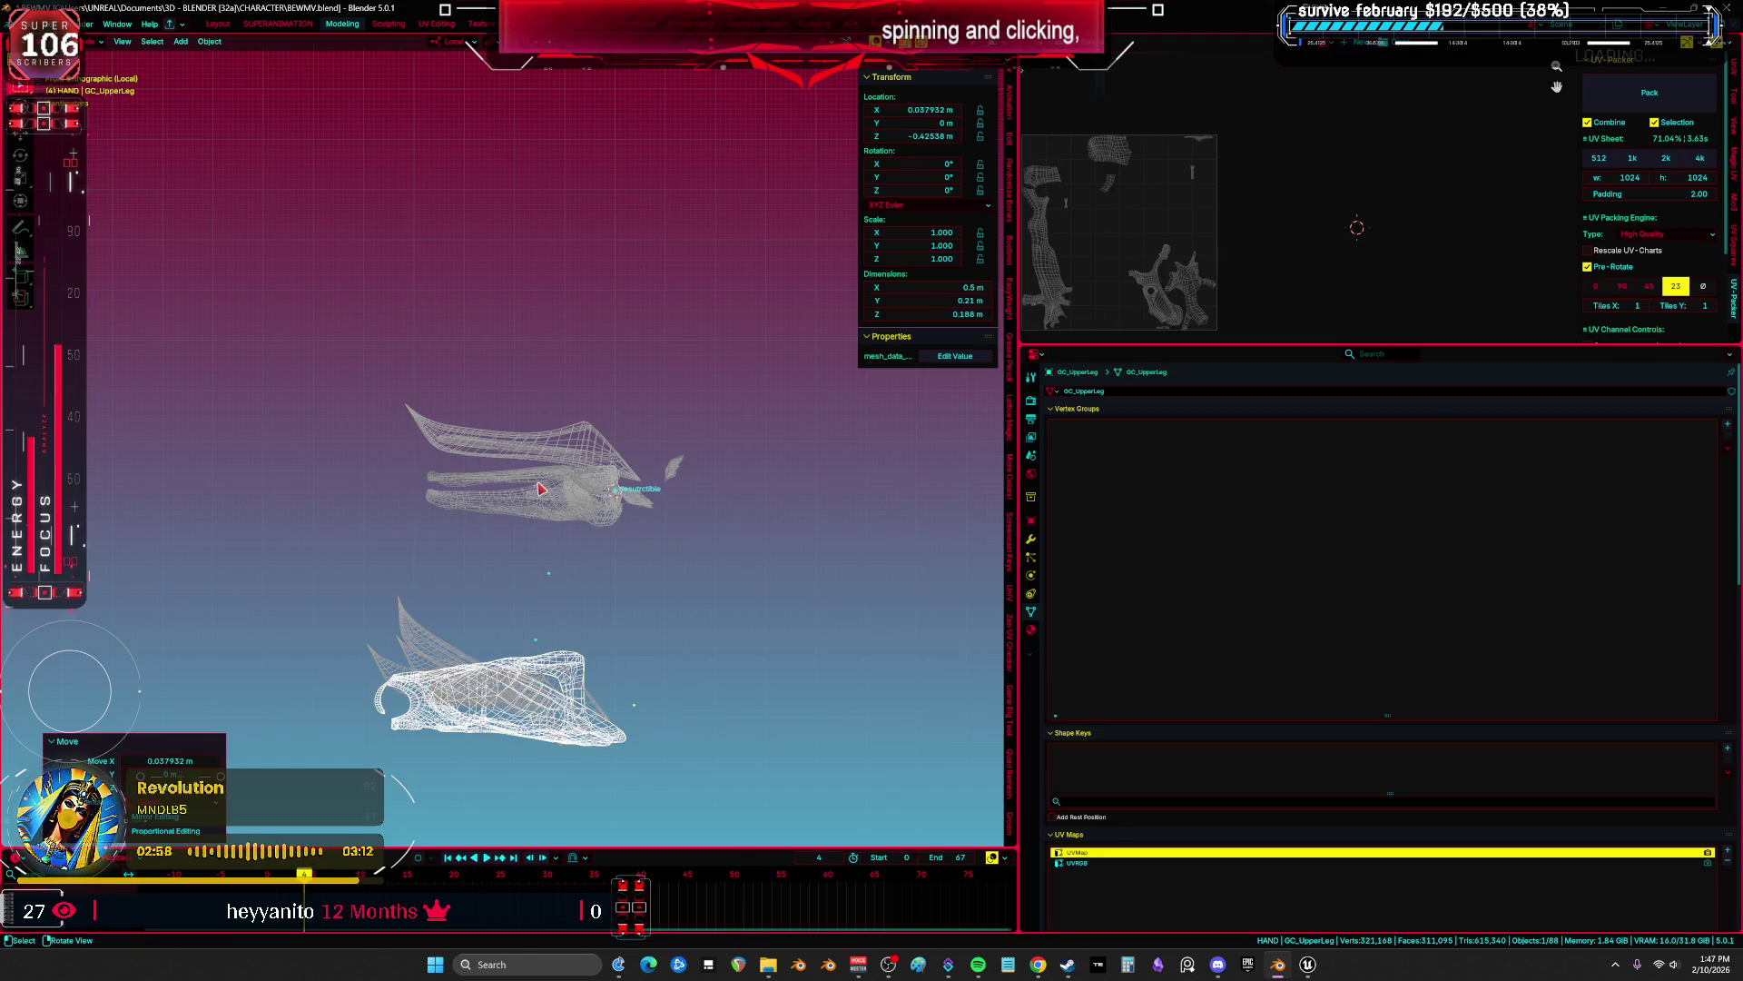
# Strip GC_LowerLeg's vertex groups and move it and GC_WingA away from the body.
pyautogui.click(1727, 471)
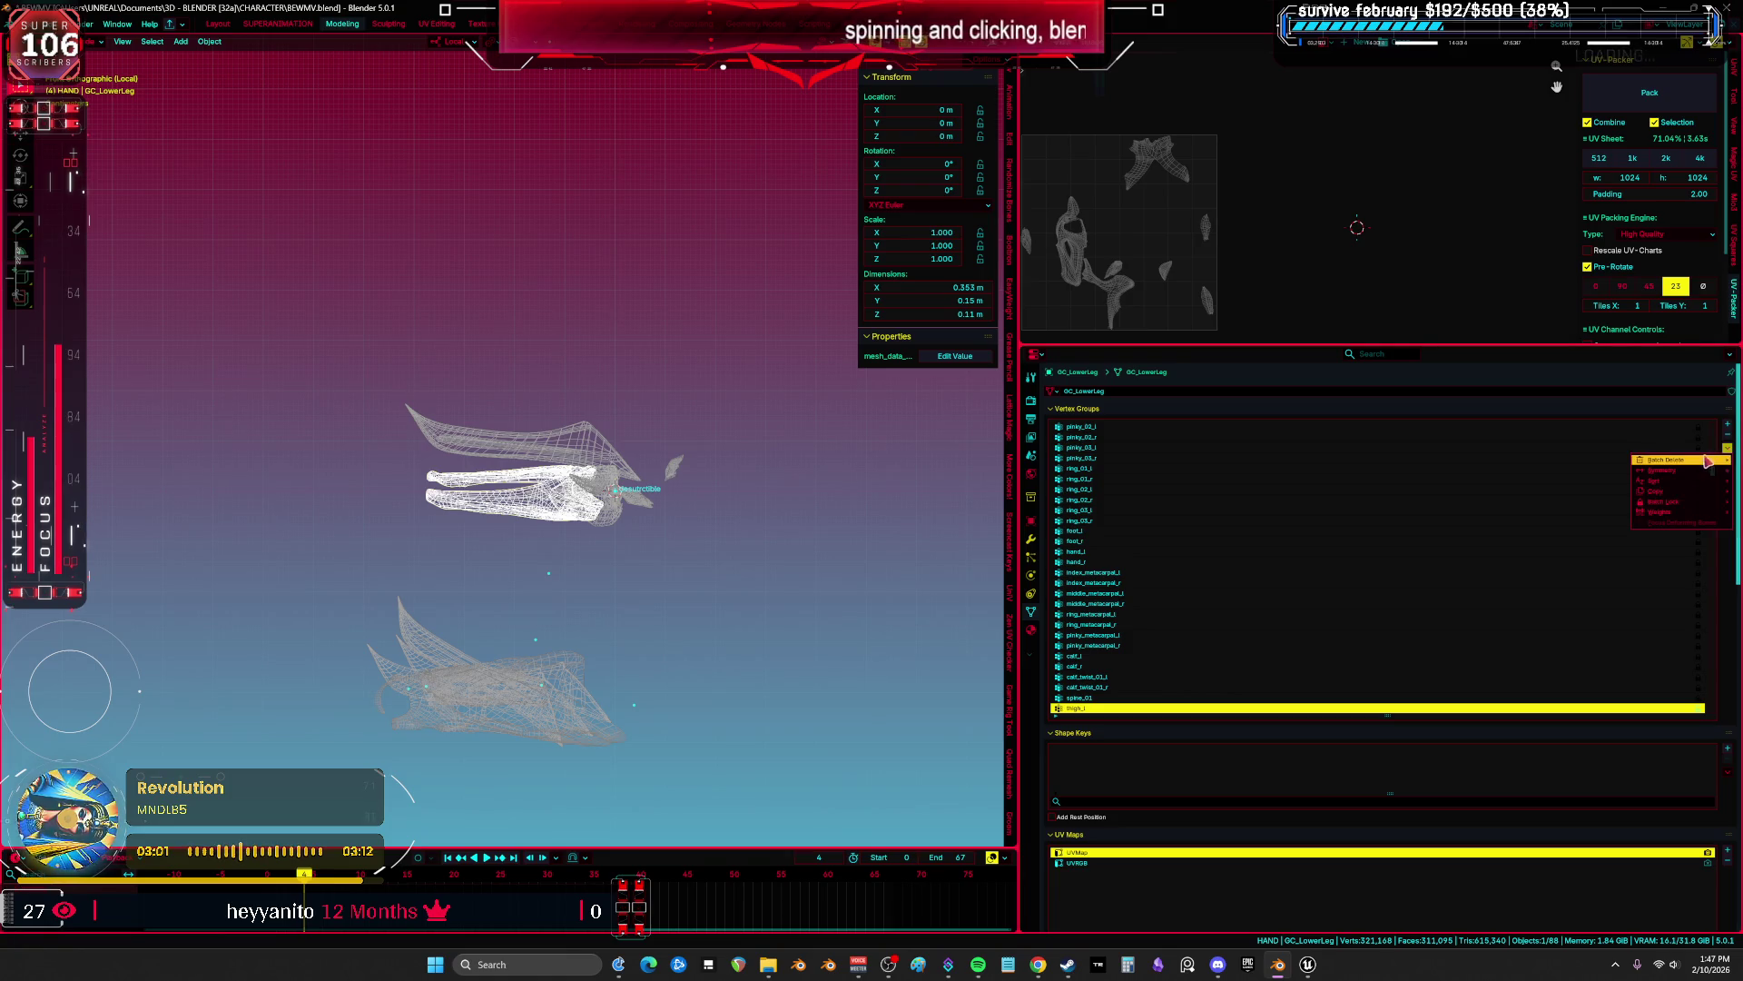
pyautogui.moveTo(1680, 458)
pyautogui.click(1561, 463)
pyautogui.hotkey('ctrl', 'z')
pyautogui.hotkey('ctrl', 'z')
pyautogui.hotkey('ctrl', 'z')
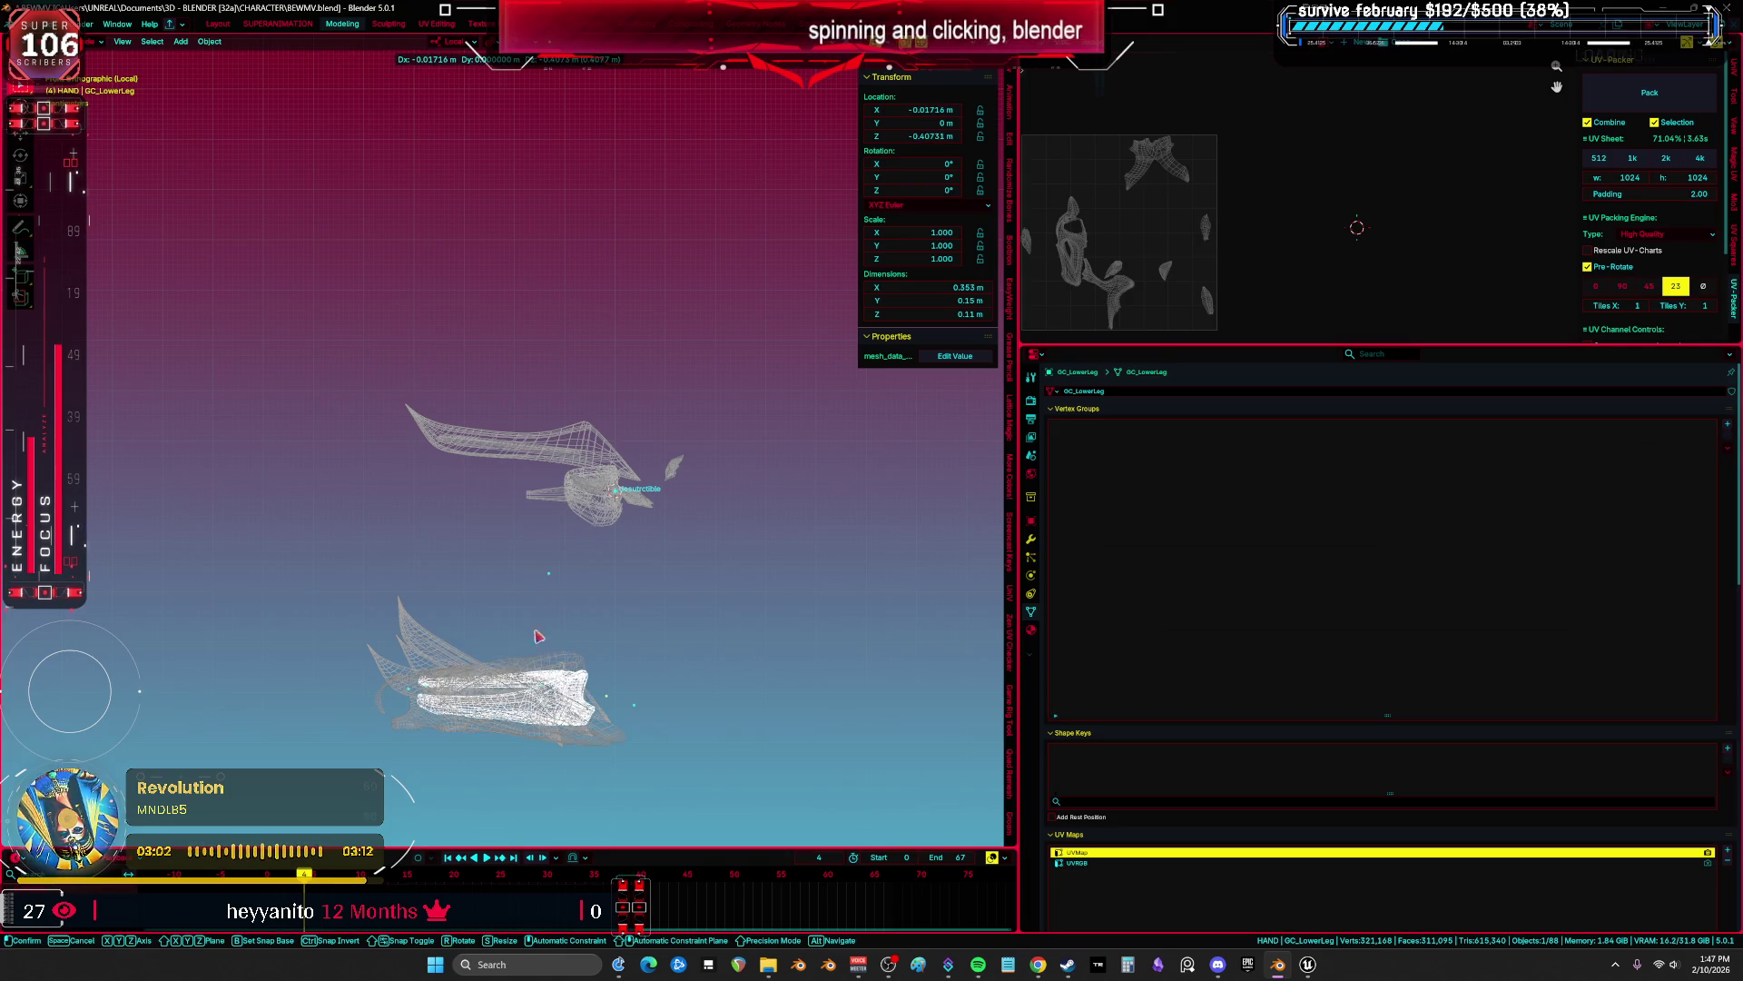
pyautogui.click(1728, 447)
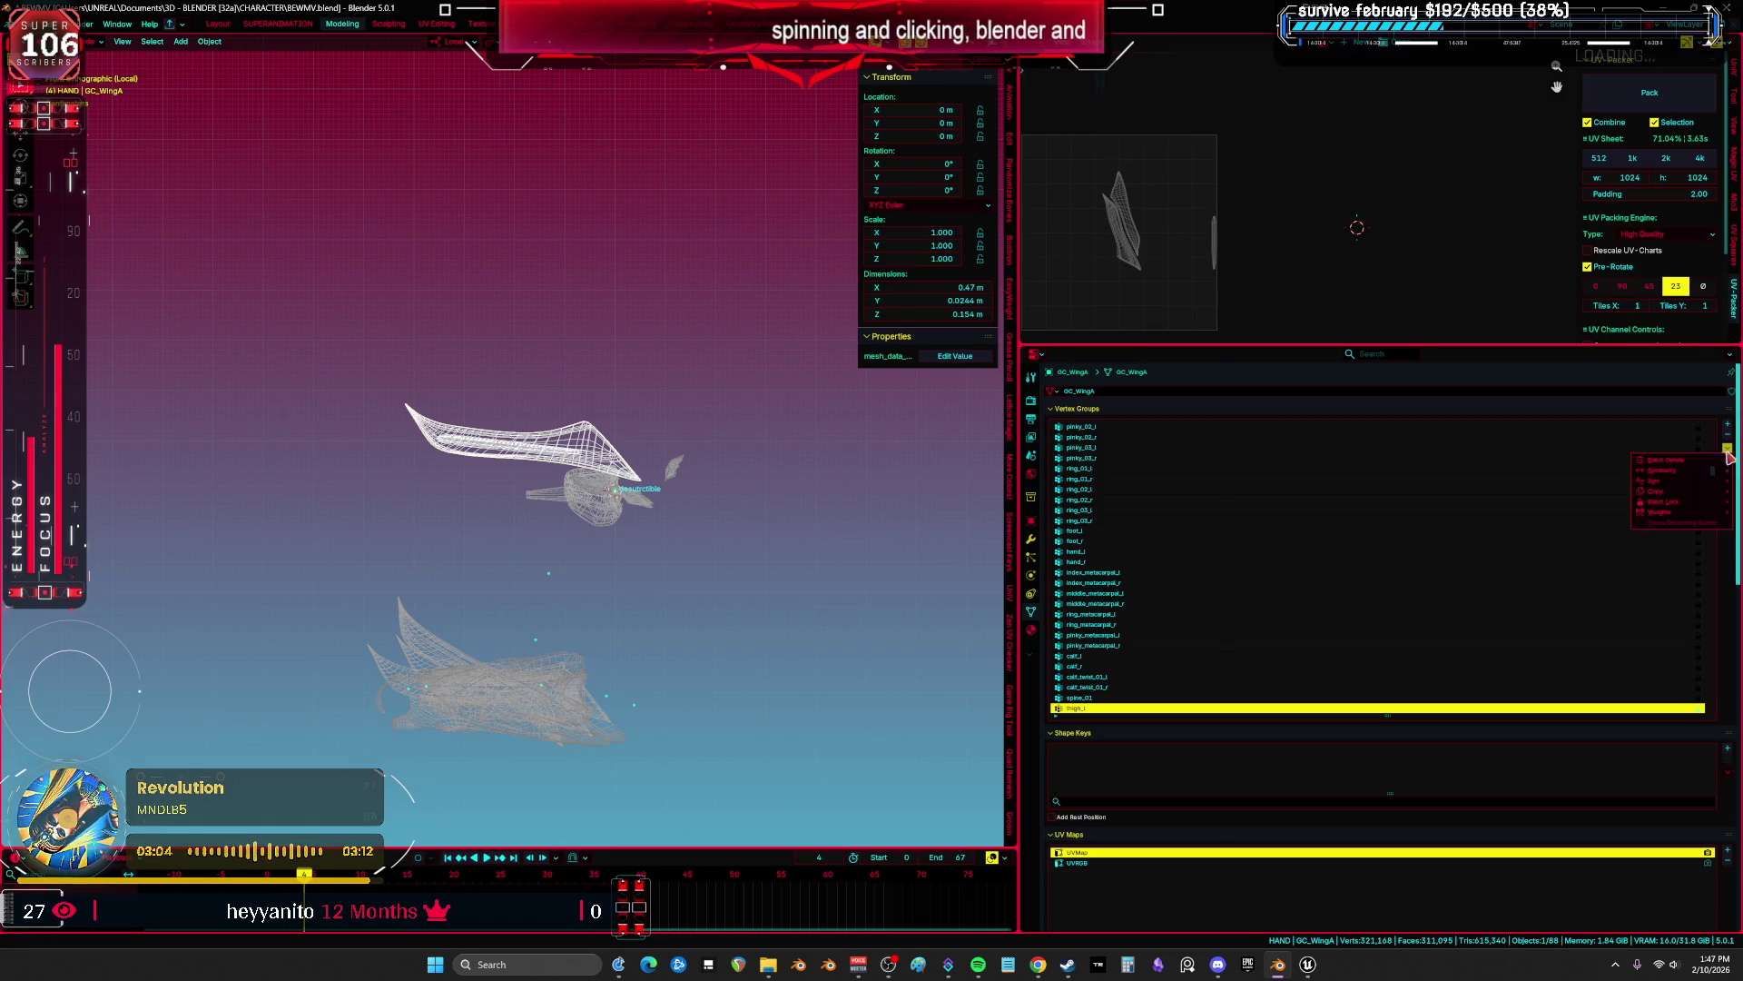
pyautogui.moveTo(1680, 460)
pyautogui.press('Escape')
pyautogui.hotkey('ctrl', 'z')
pyautogui.hotkey('ctrl', 'z')
pyautogui.hotkey('ctrl', 'z')
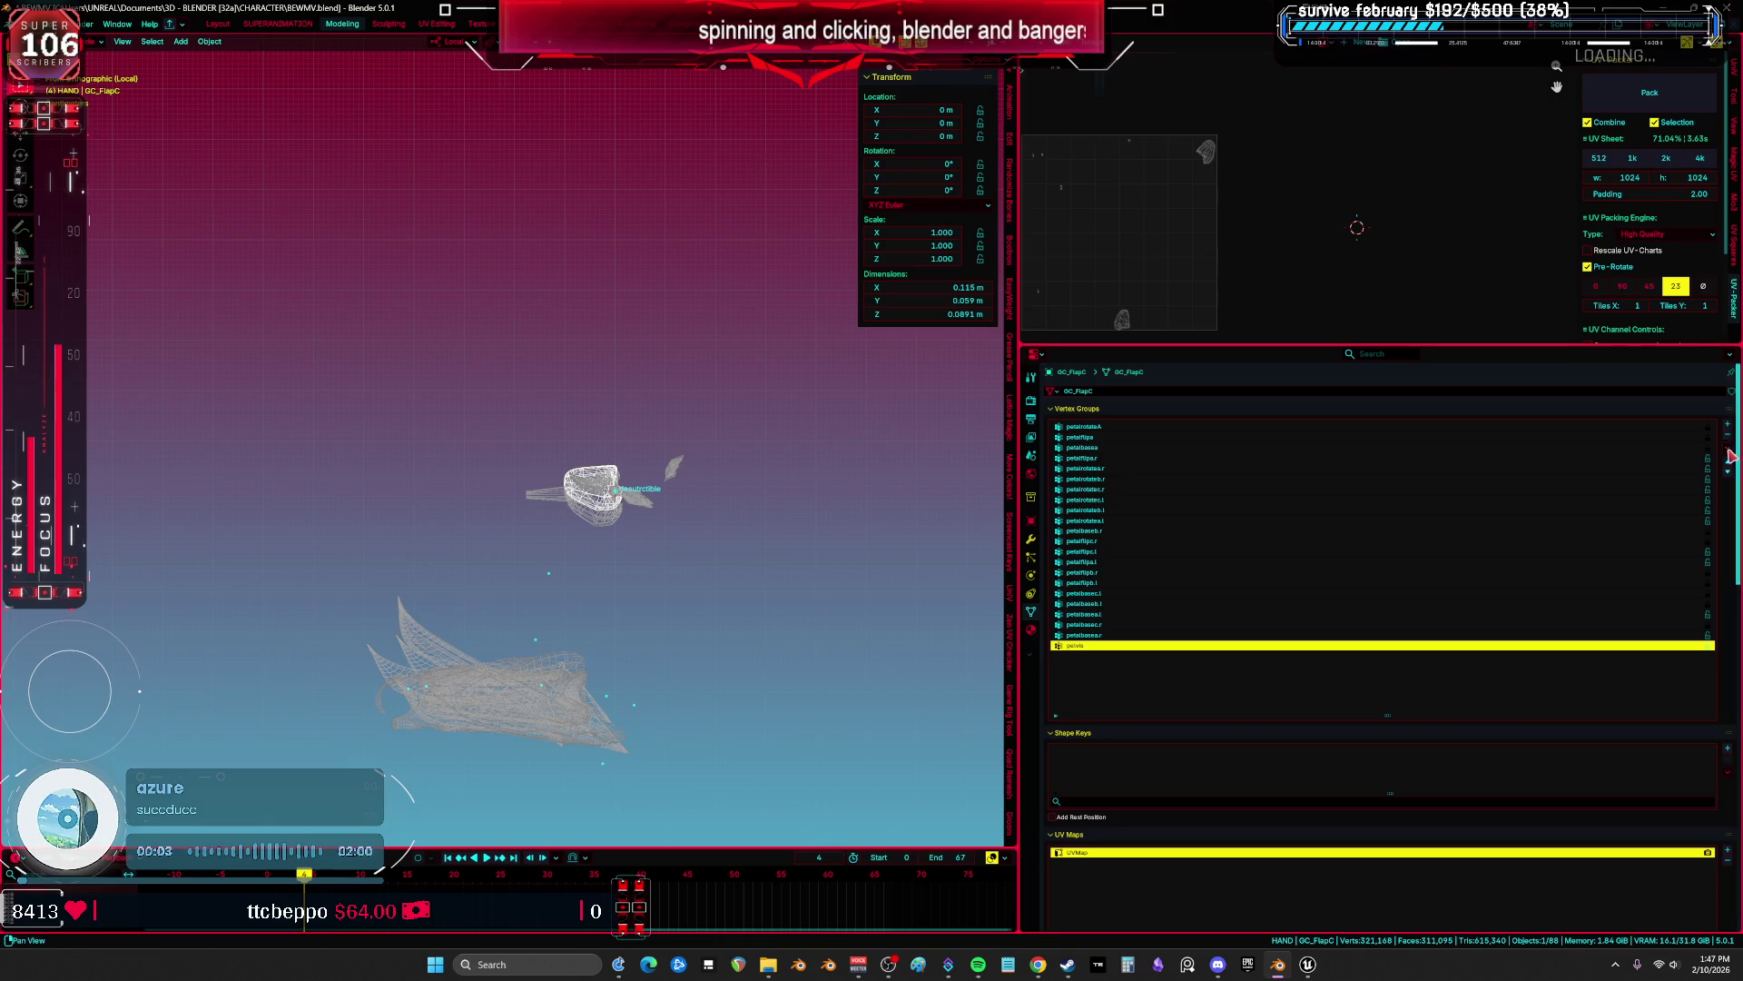
# Delete GC_FlapC's and GC_Heel's vertex groups and move them and GC_FlapB away from the body.
pyautogui.click(1727, 447)
pyautogui.moveTo(1680, 459)
pyautogui.click(1565, 463)
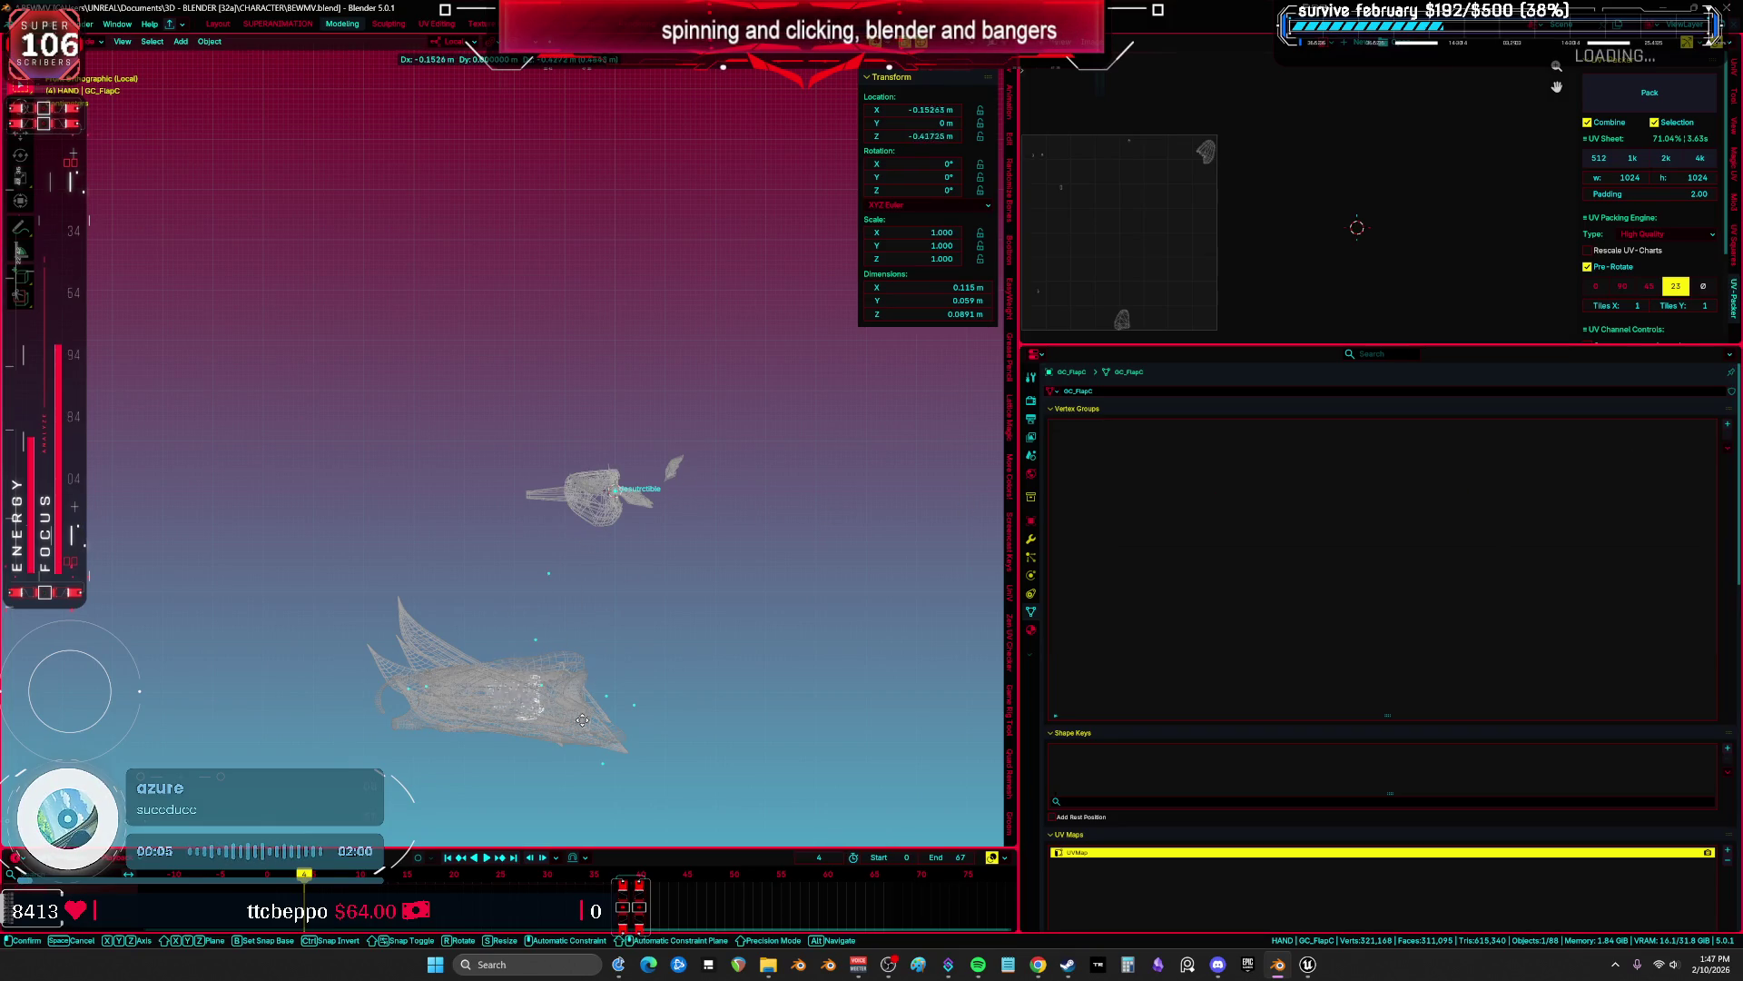
pyautogui.hotkey('ctrl', 'z')
pyautogui.hotkey('ctrl', 'z')
pyautogui.hotkey('ctrl', 'z')
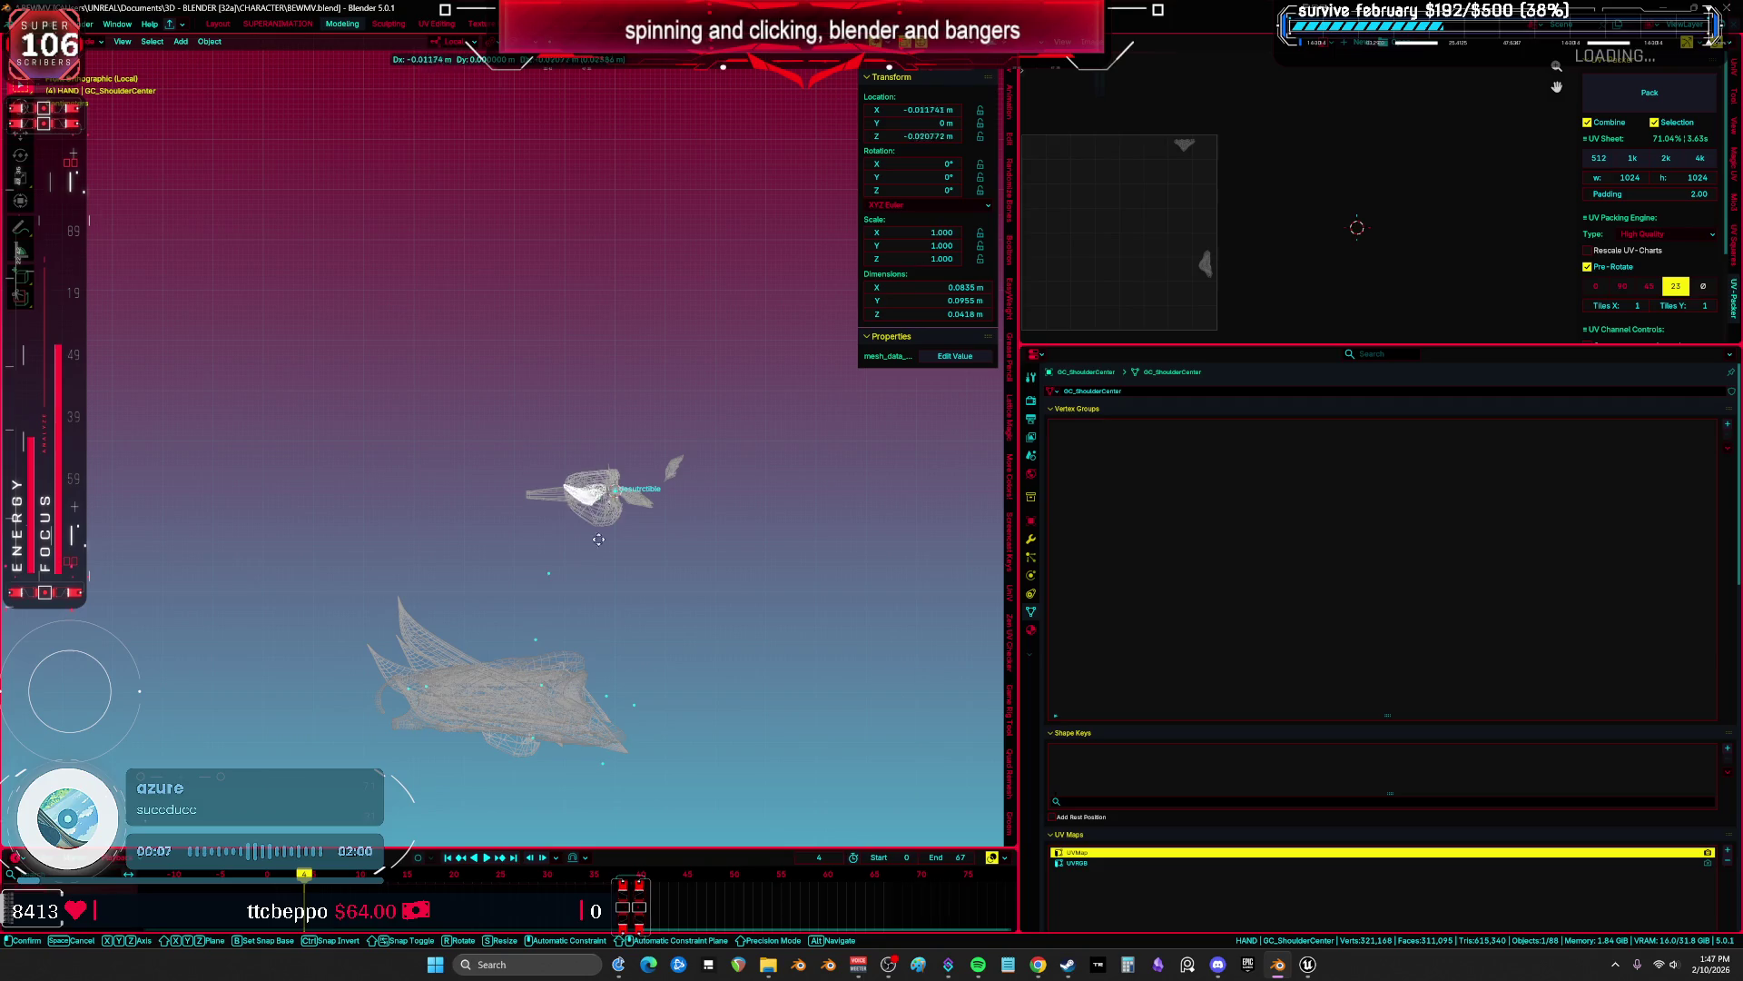
pyautogui.click(1728, 447)
pyautogui.moveTo(1679, 461)
pyautogui.click(1611, 460)
pyautogui.hotkey('ctrl', 'z')
pyautogui.hotkey('ctrl', 'z')
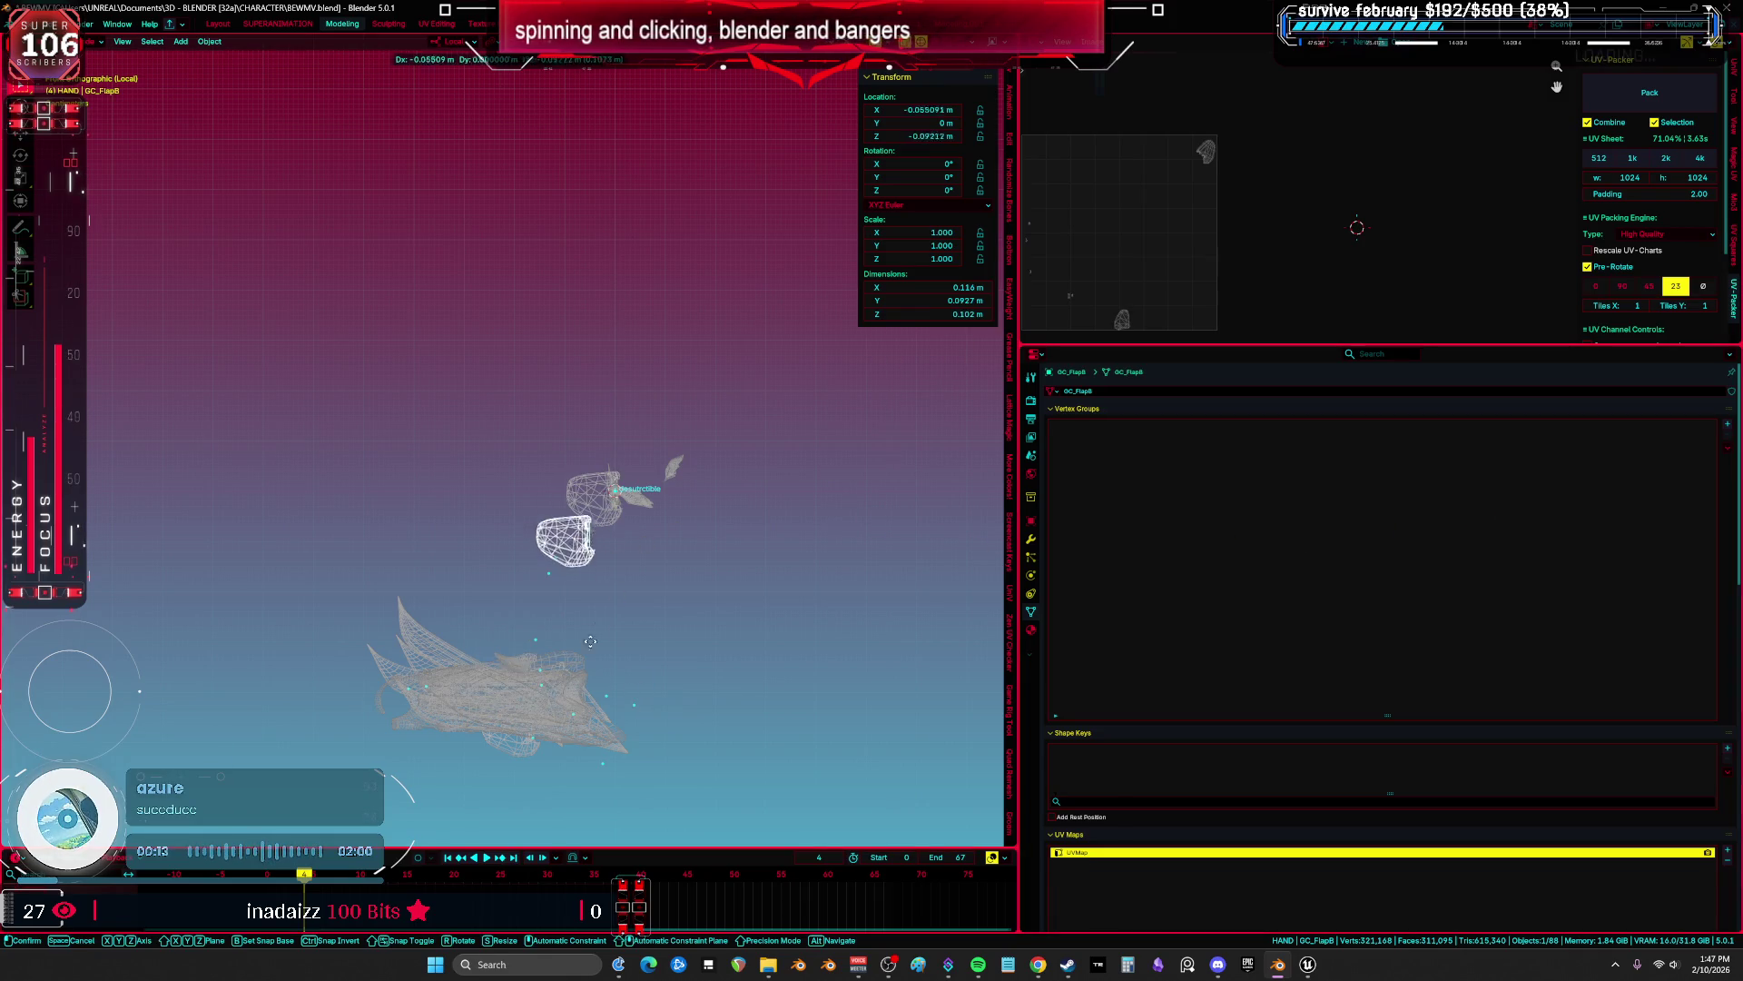
pyautogui.hotkey('ctrl', 'z')
# Move GC_FlapA, GC_ShoulderFront and GC_ShoulderBack down away from the body.
pyautogui.press('g')
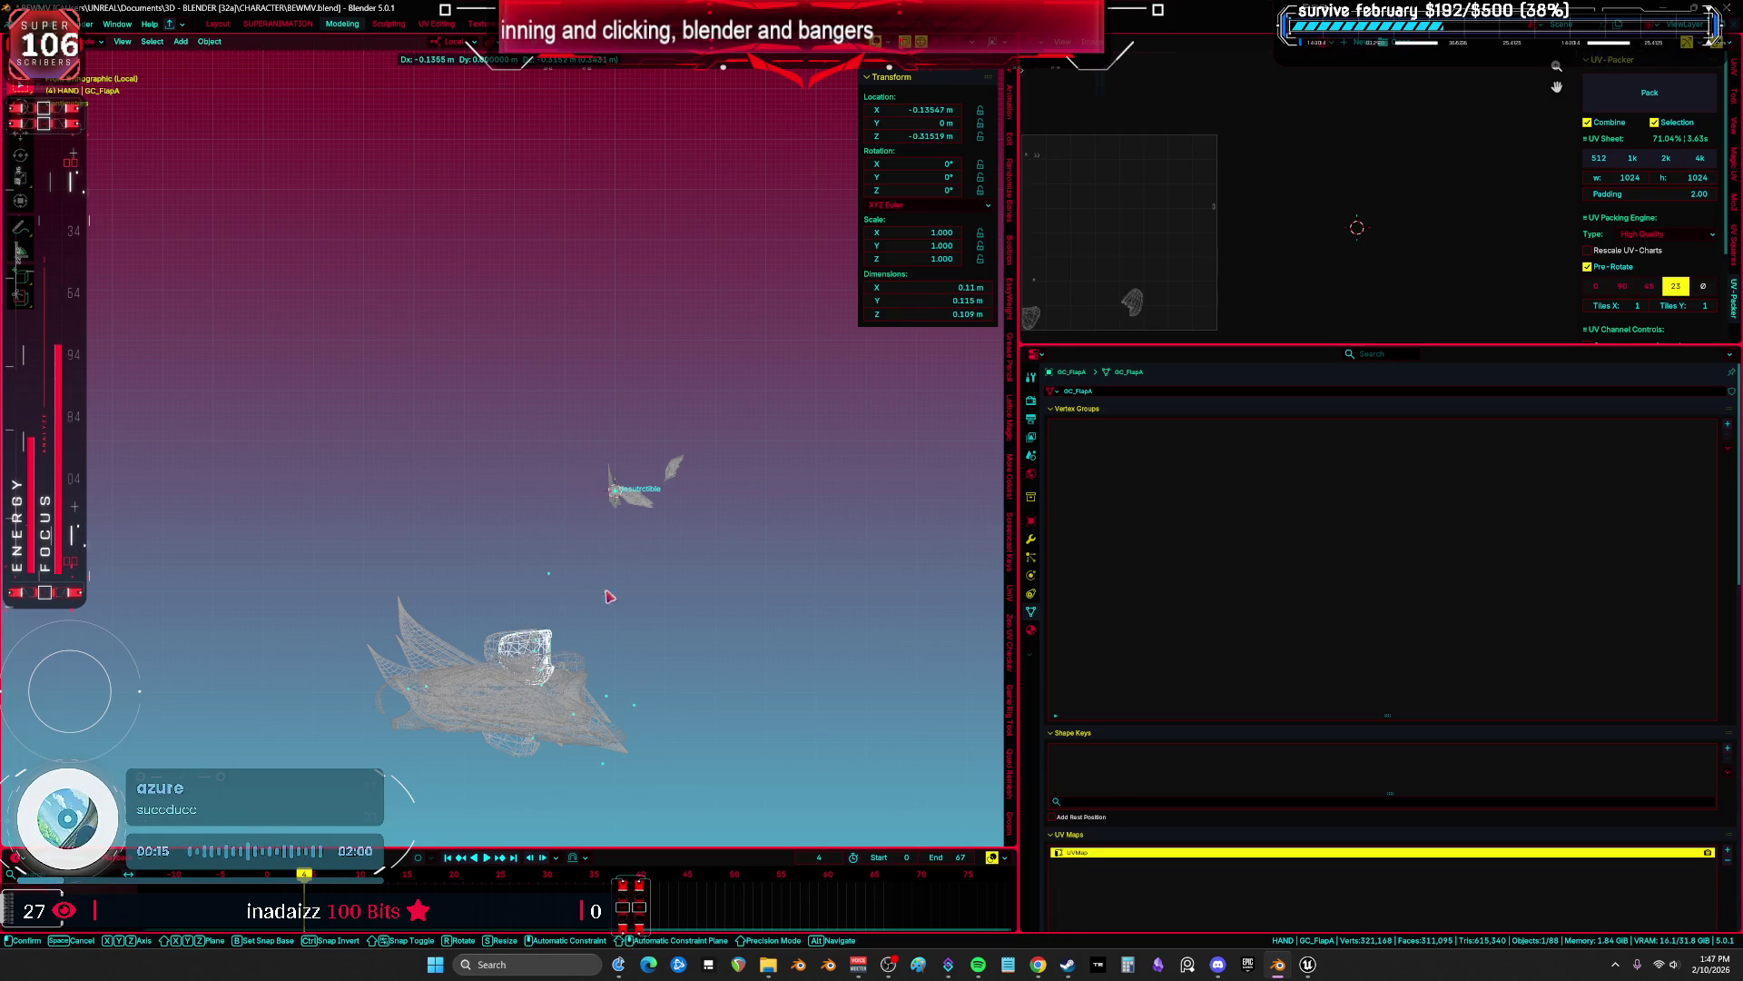
pyautogui.hotkey('ctrl', 'z')
pyautogui.press('g')
pyautogui.press('Escape')
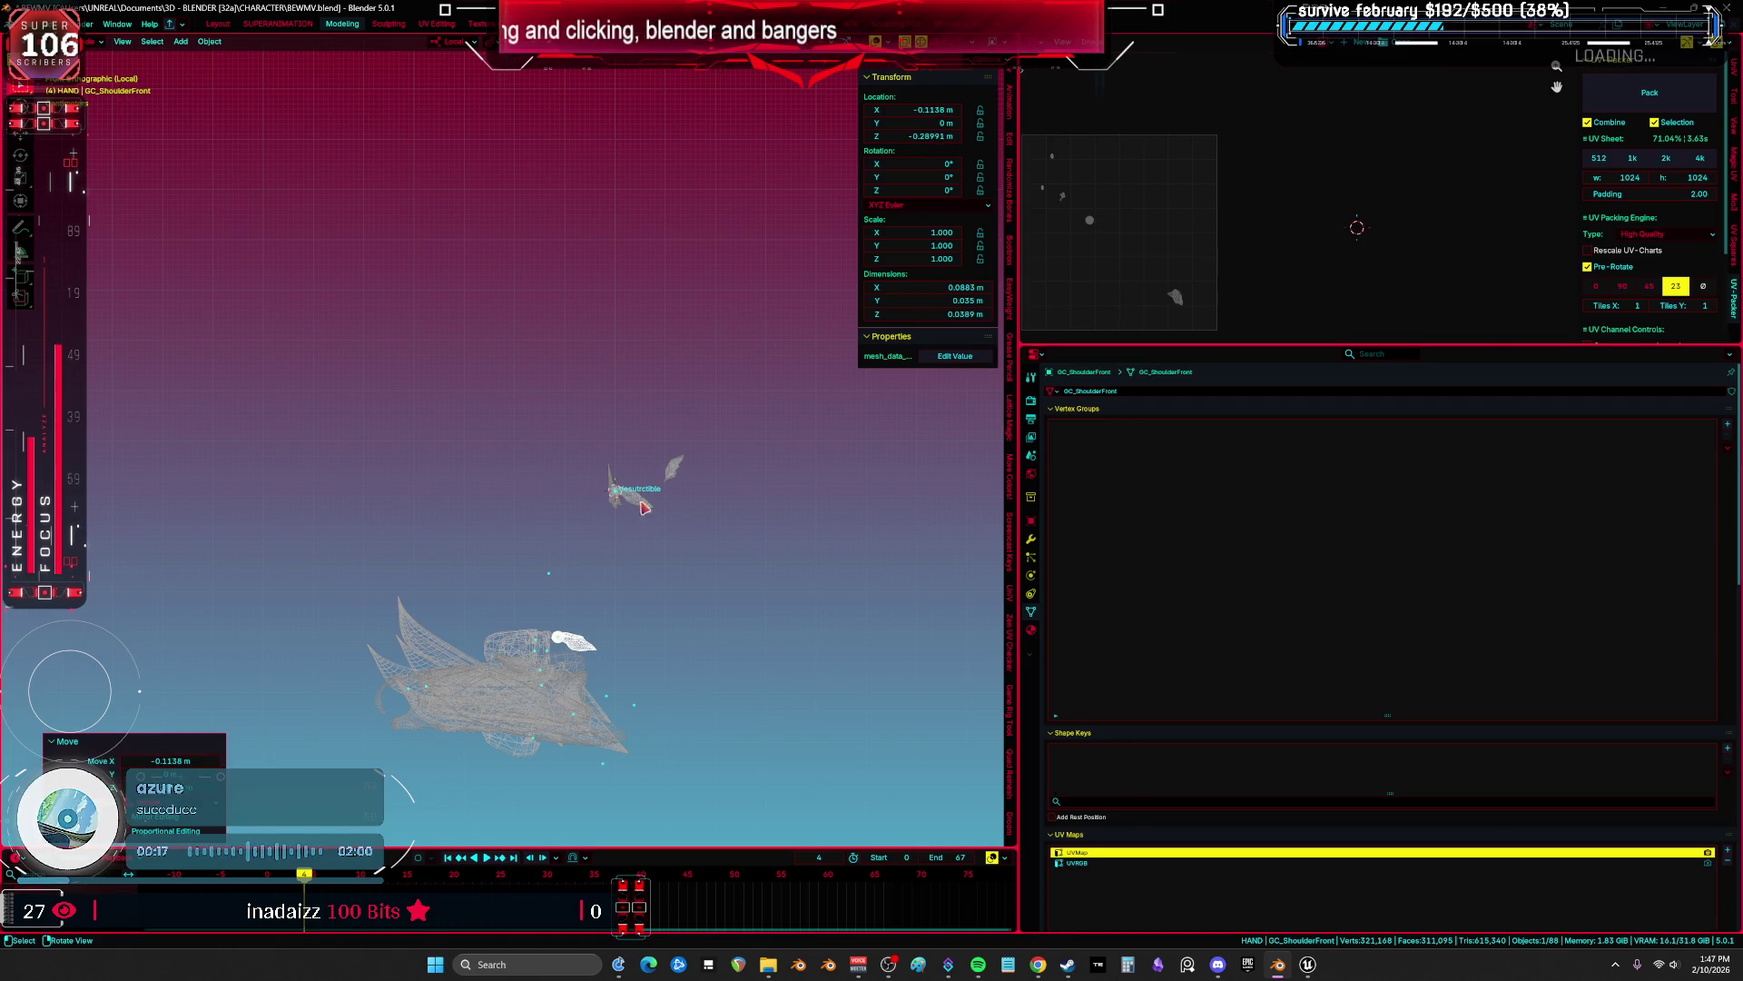
pyautogui.hotkey('ctrl', 'z')
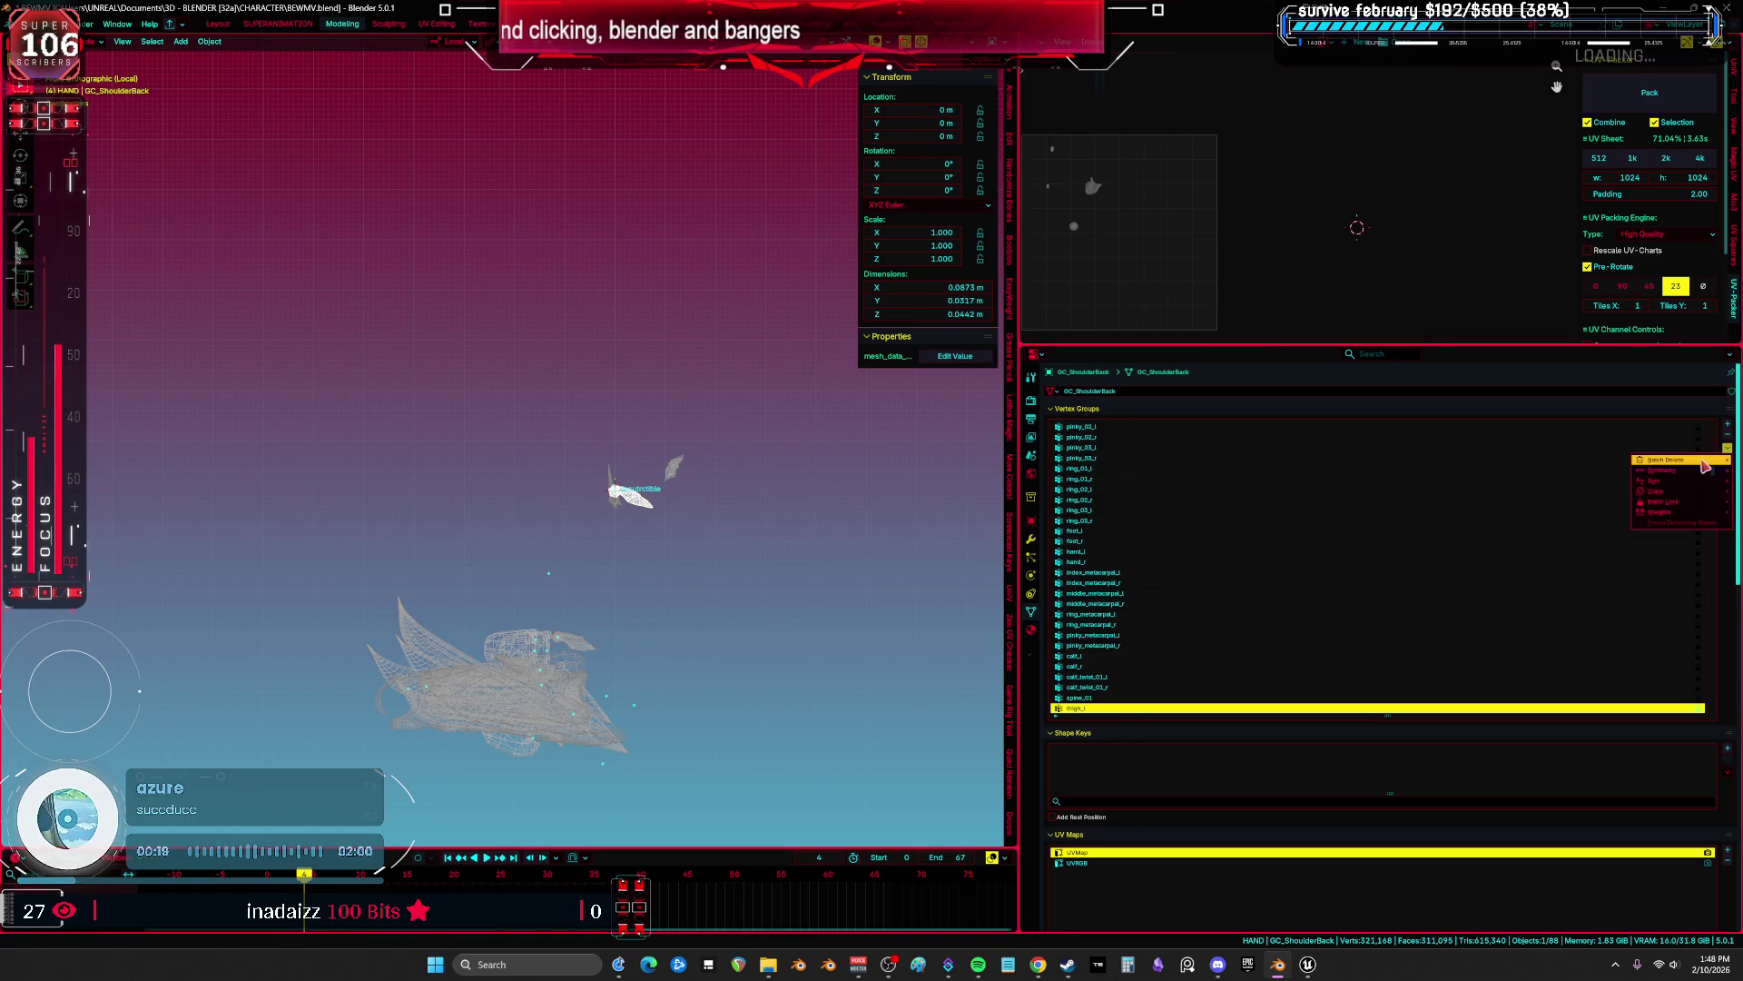
pyautogui.hotkey('ctrl', 'z')
pyautogui.press('g')
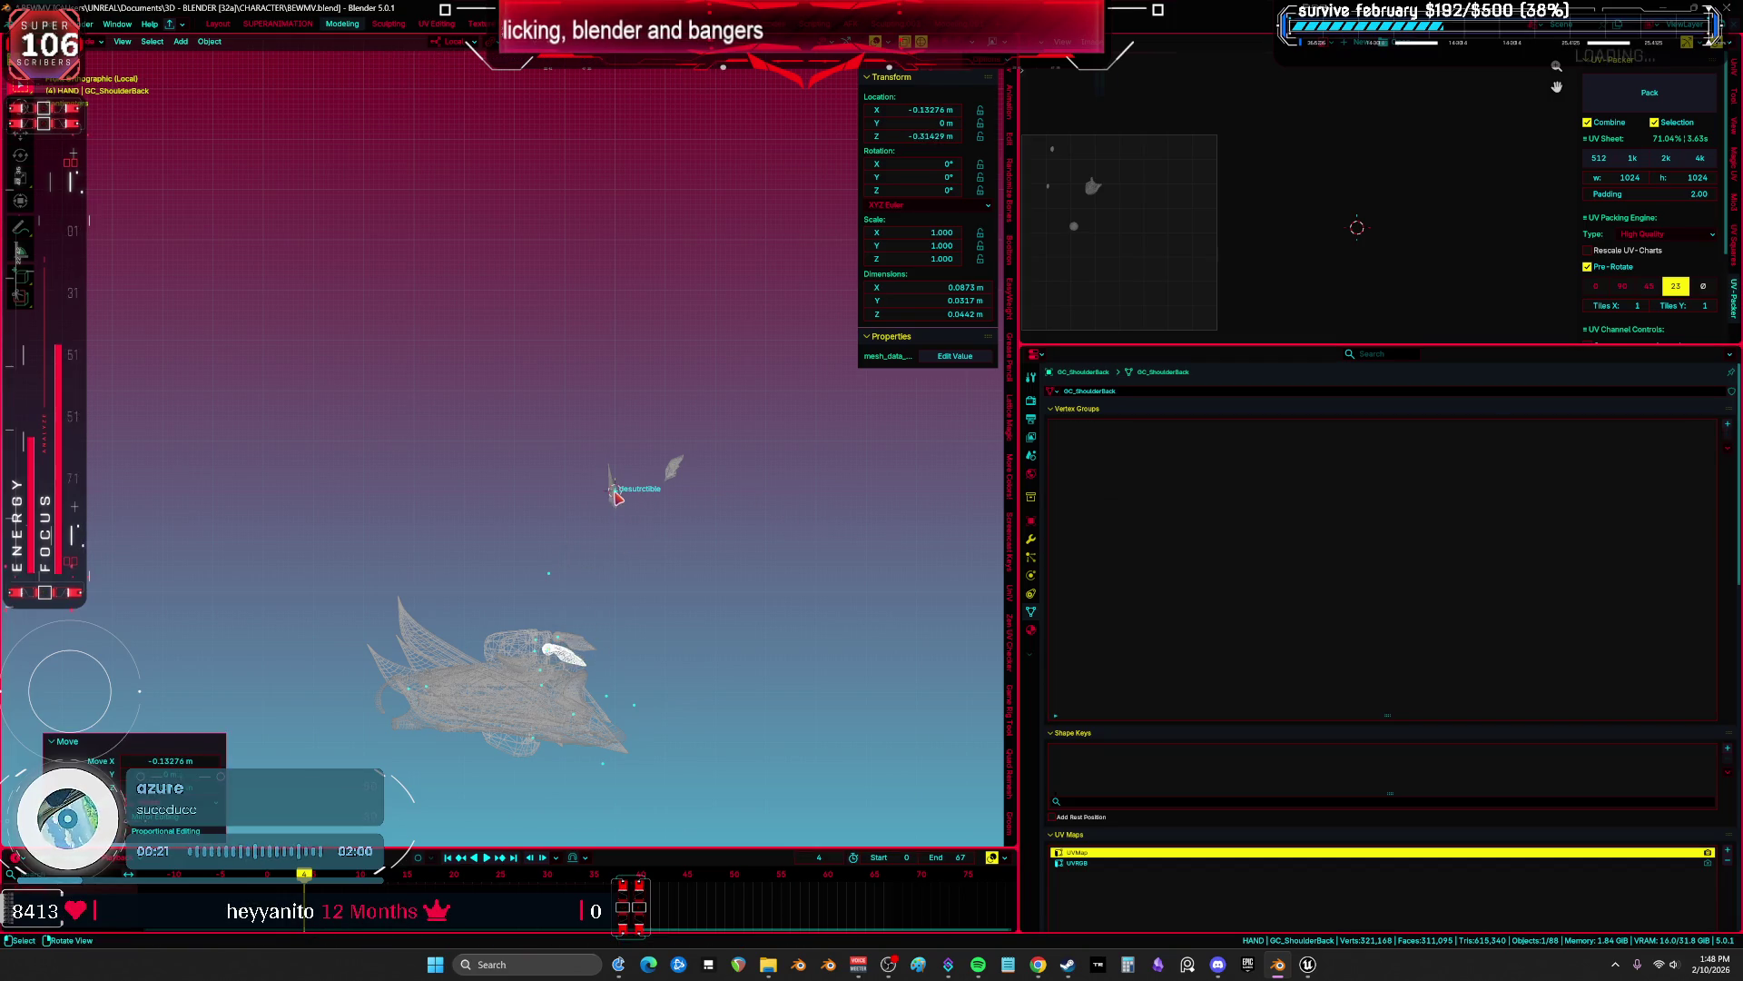
pyautogui.hotkey('ctrl', 'z')
pyautogui.hotkey('ctrl', 'z')
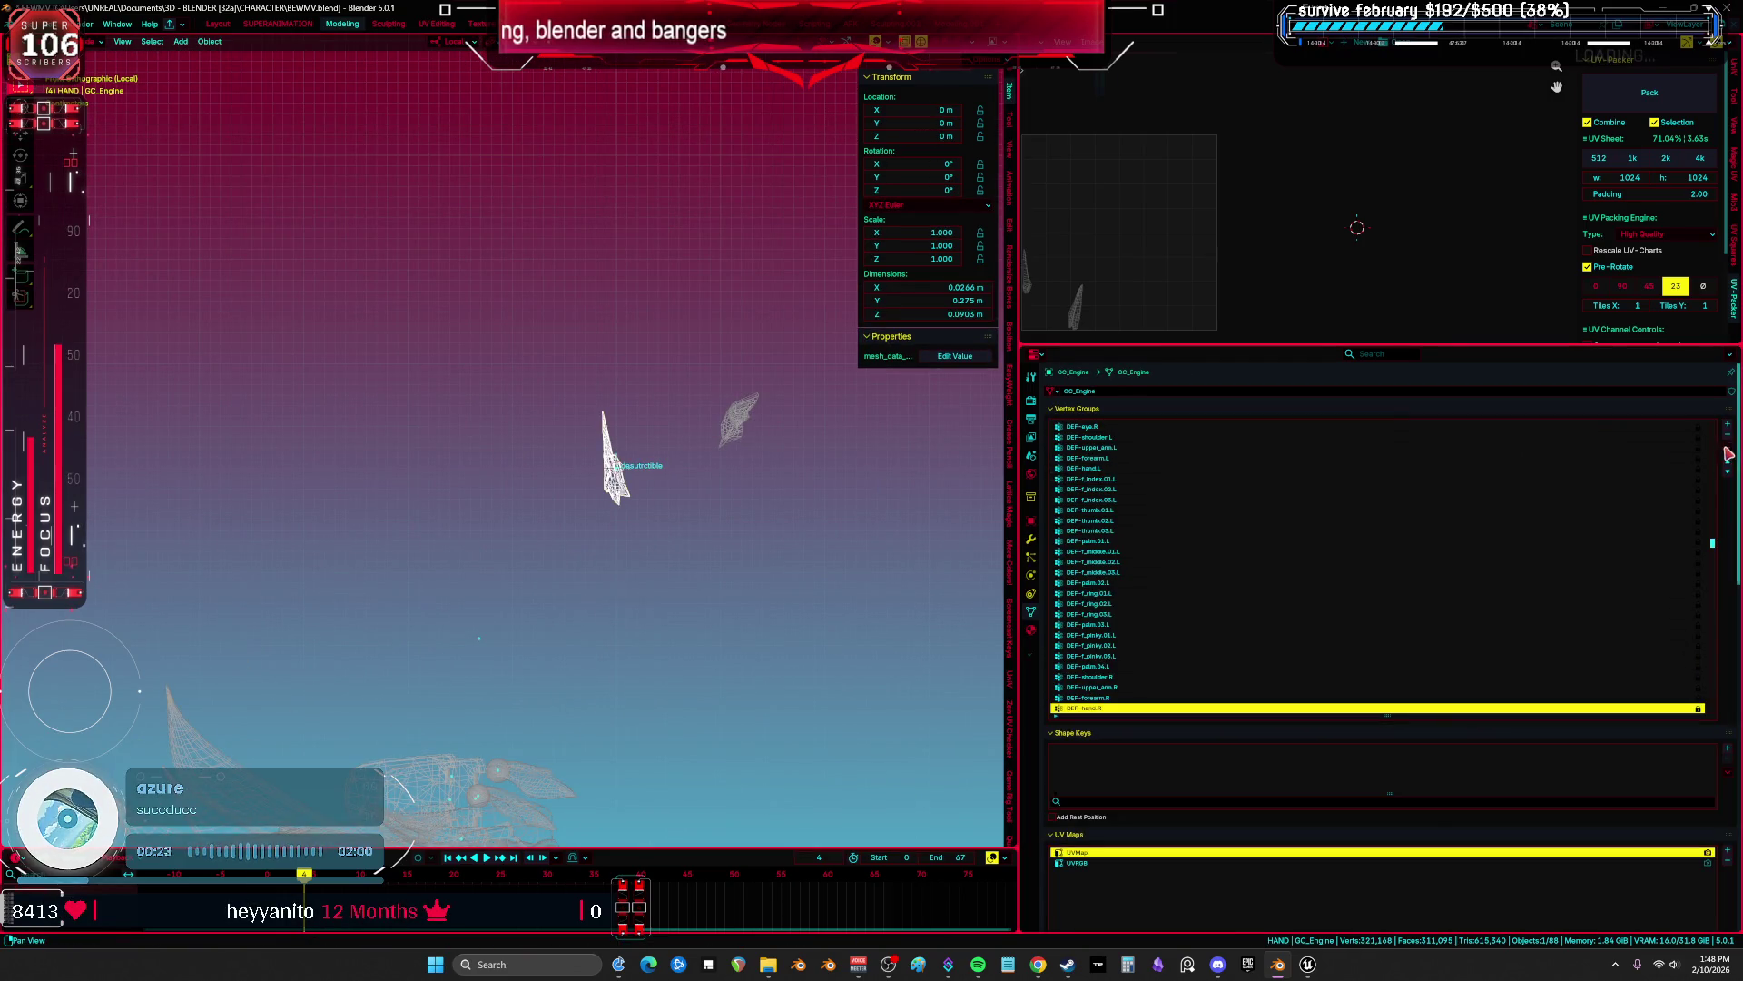
# Delete all unlocked vertex groups from GC_Engine and move the engine piece.
pyautogui.click(1727, 448)
pyautogui.moveTo(1666, 459)
pyautogui.click(1610, 473)
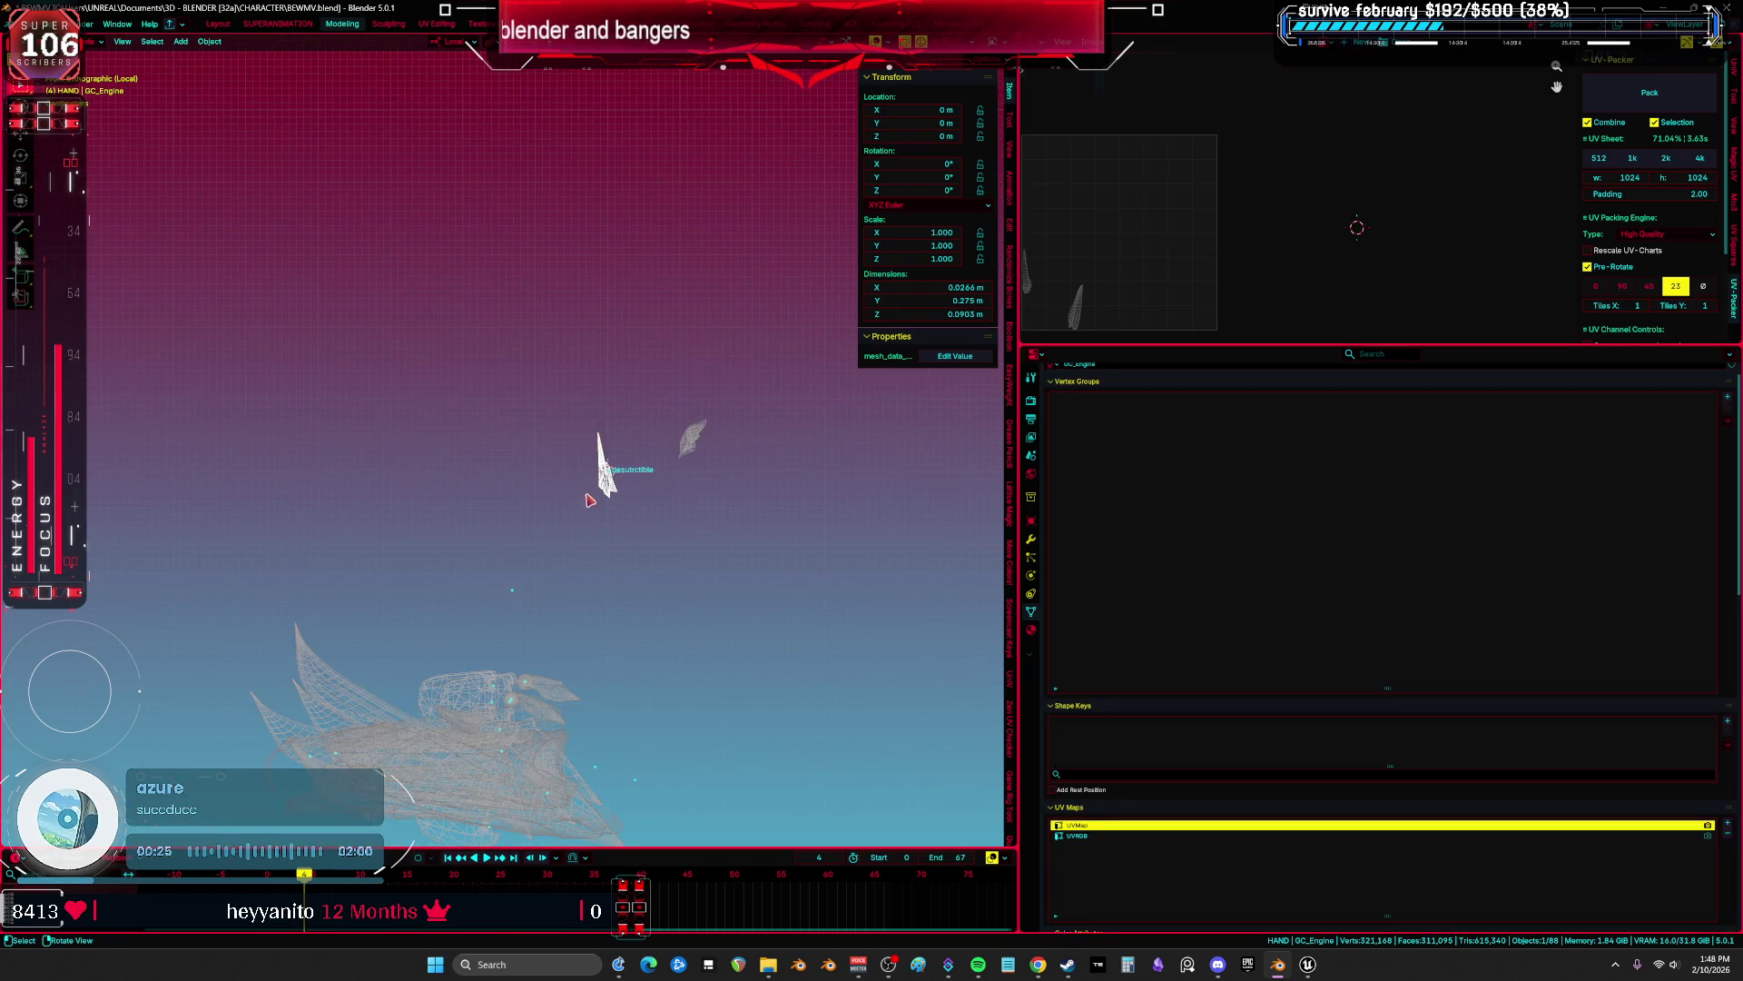
pyautogui.press('g')
pyautogui.click(690, 447)
pyautogui.moveTo(690, 447); pyautogui.dragTo(684, 306)
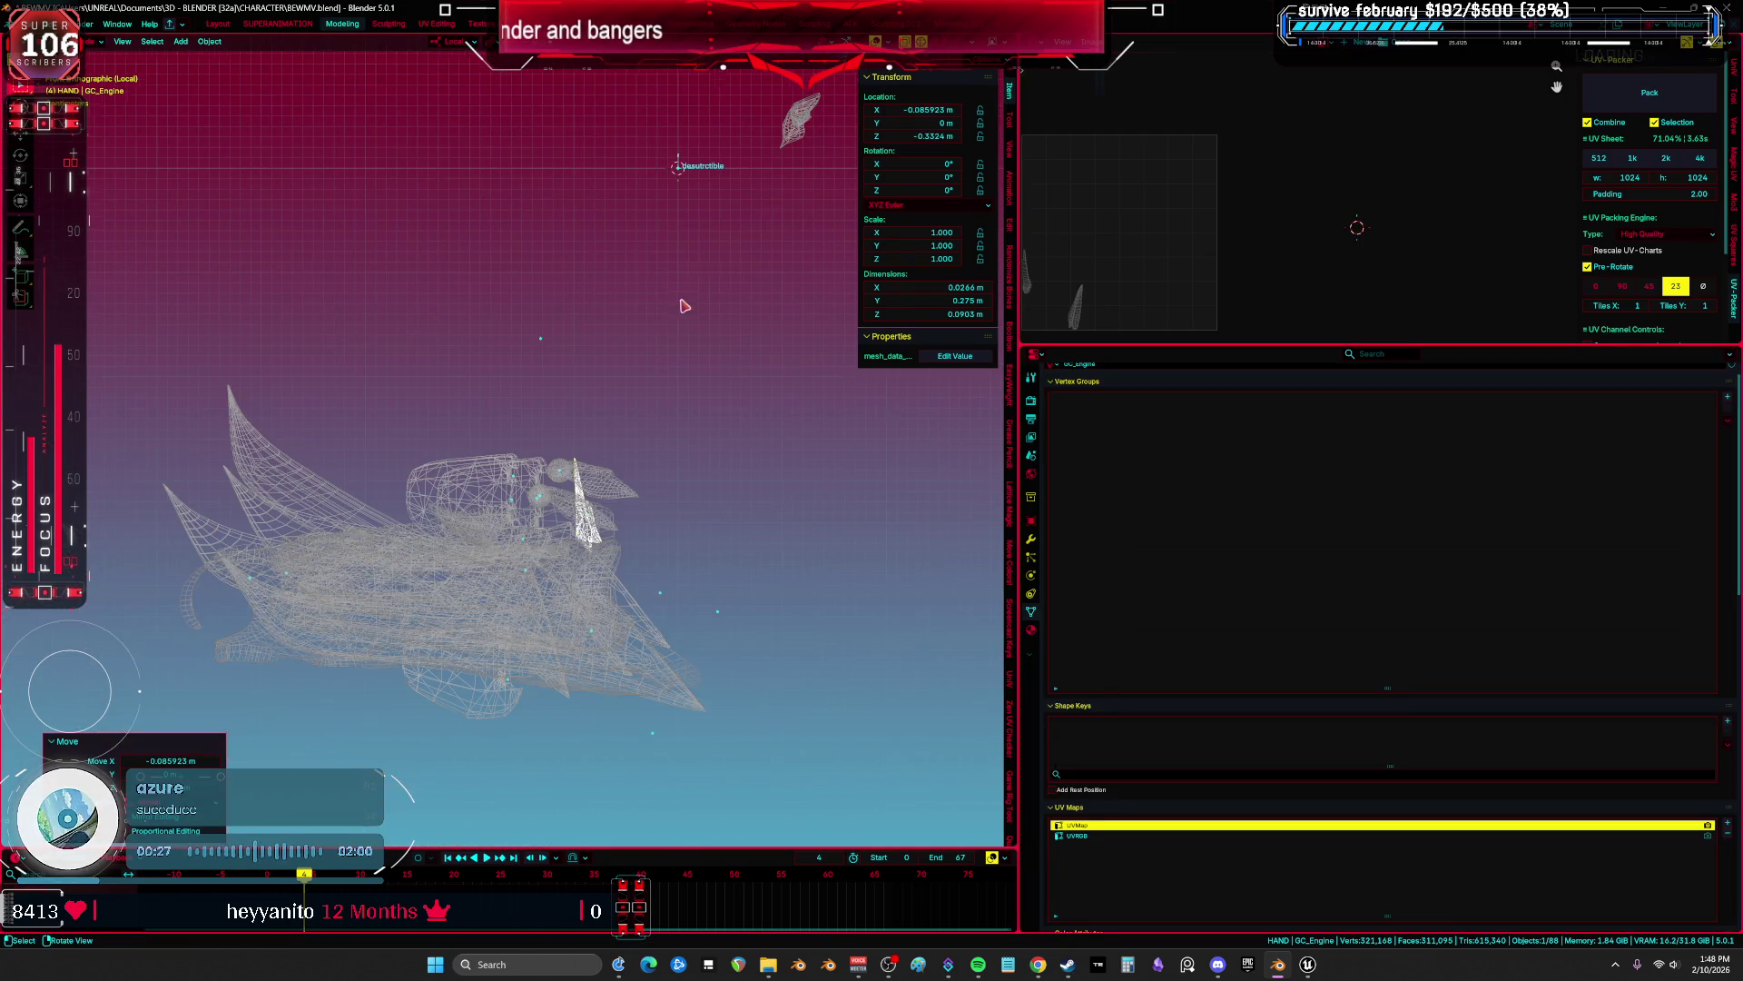
# Strip and reposition GC_TopShoulder, then put the desutrctible armature into Pose mode.
pyautogui.click(793, 143)
pyautogui.scroll(2, 623, 346)
pyautogui.click(1728, 421)
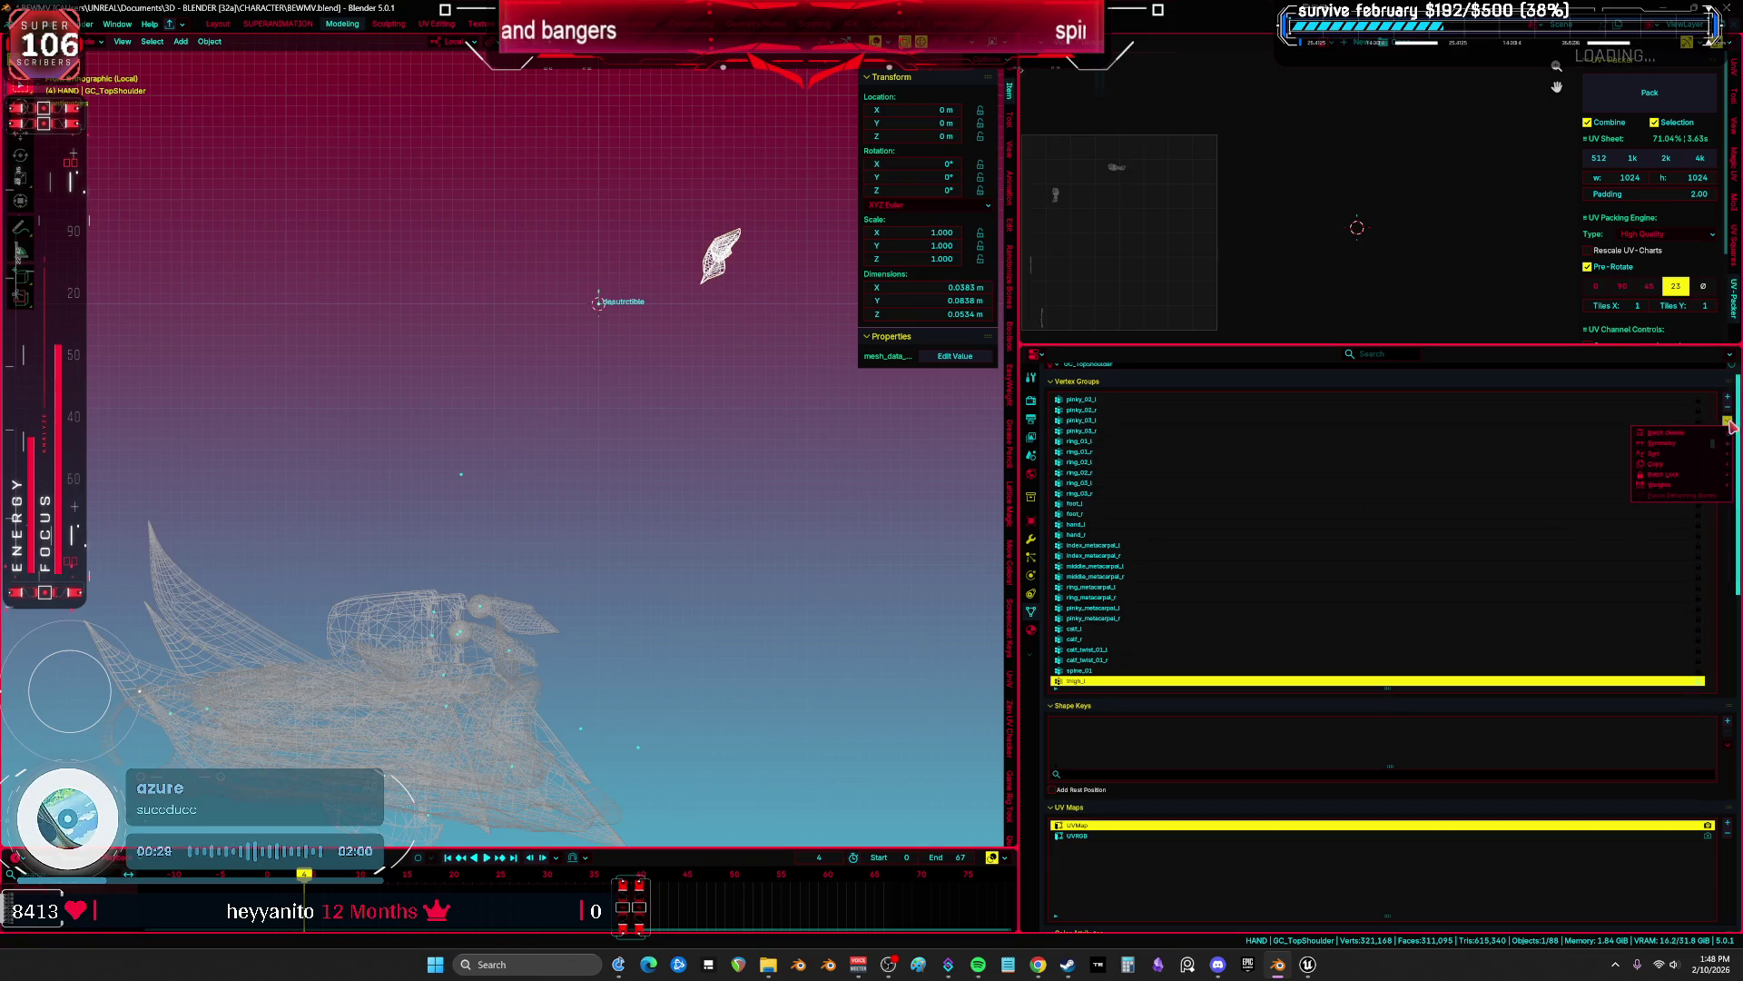
pyautogui.moveTo(1662, 433)
pyautogui.click(1580, 473)
pyautogui.press('g')
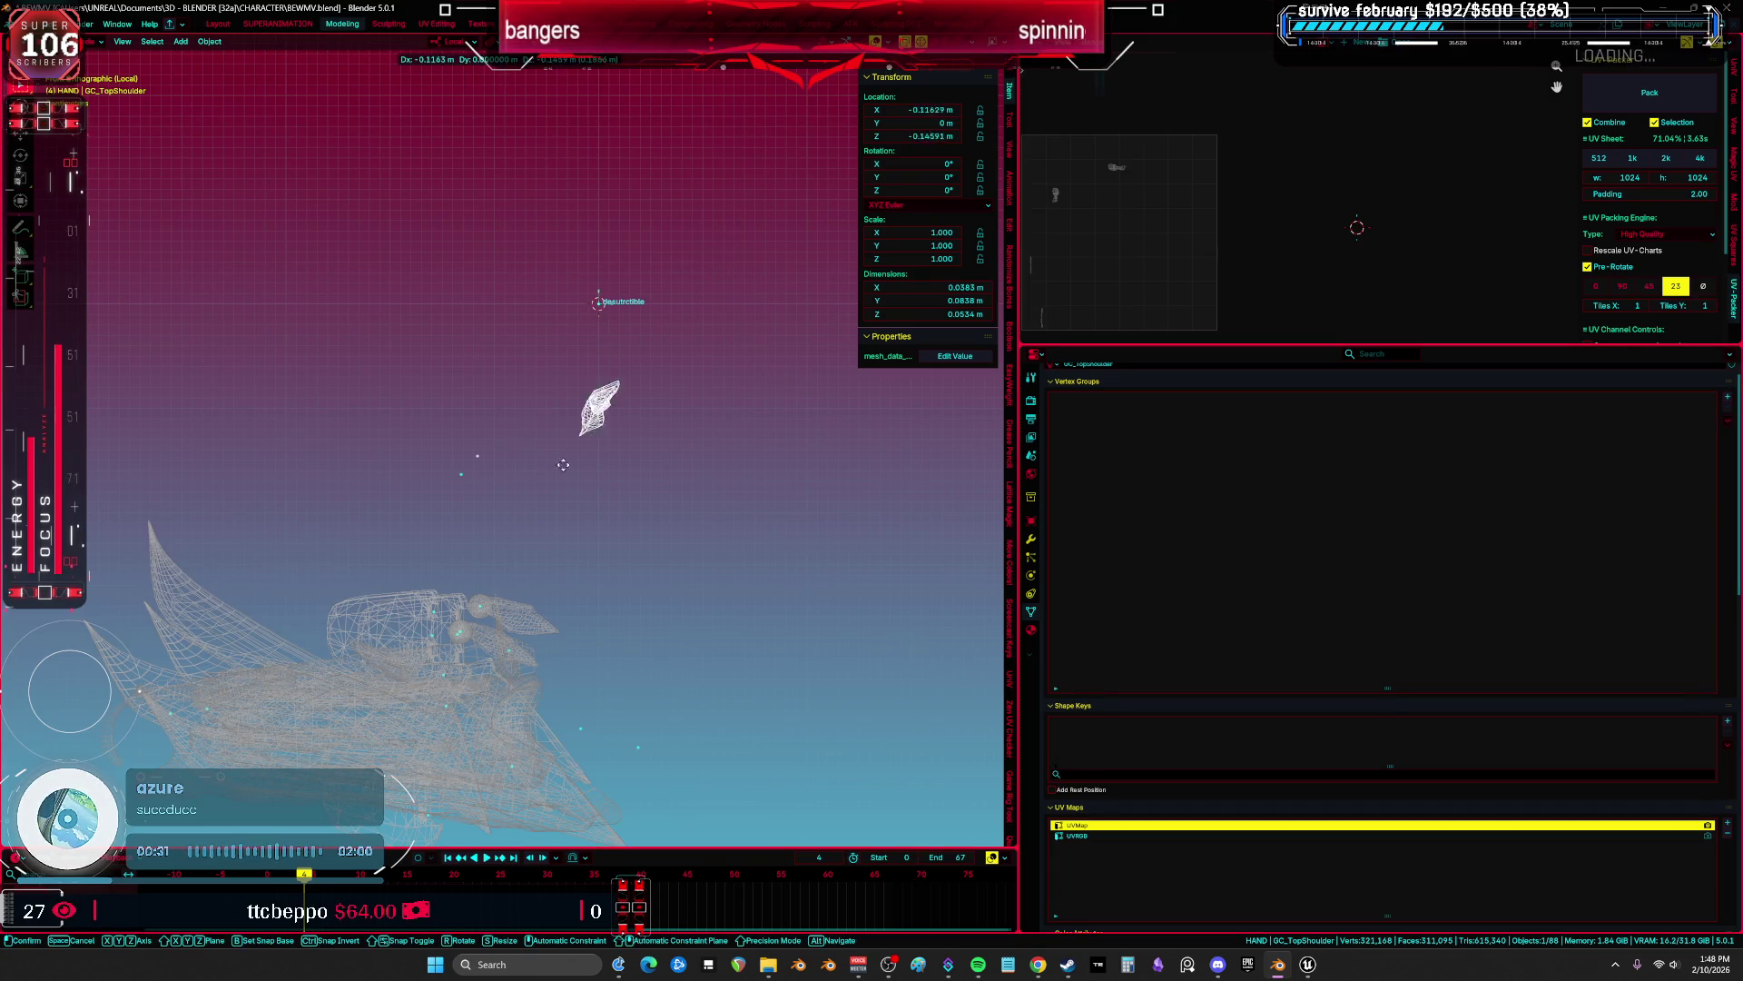
pyautogui.press('Return')
pyautogui.click(601, 304)
pyautogui.hotkey('ctrl', 'Tab')
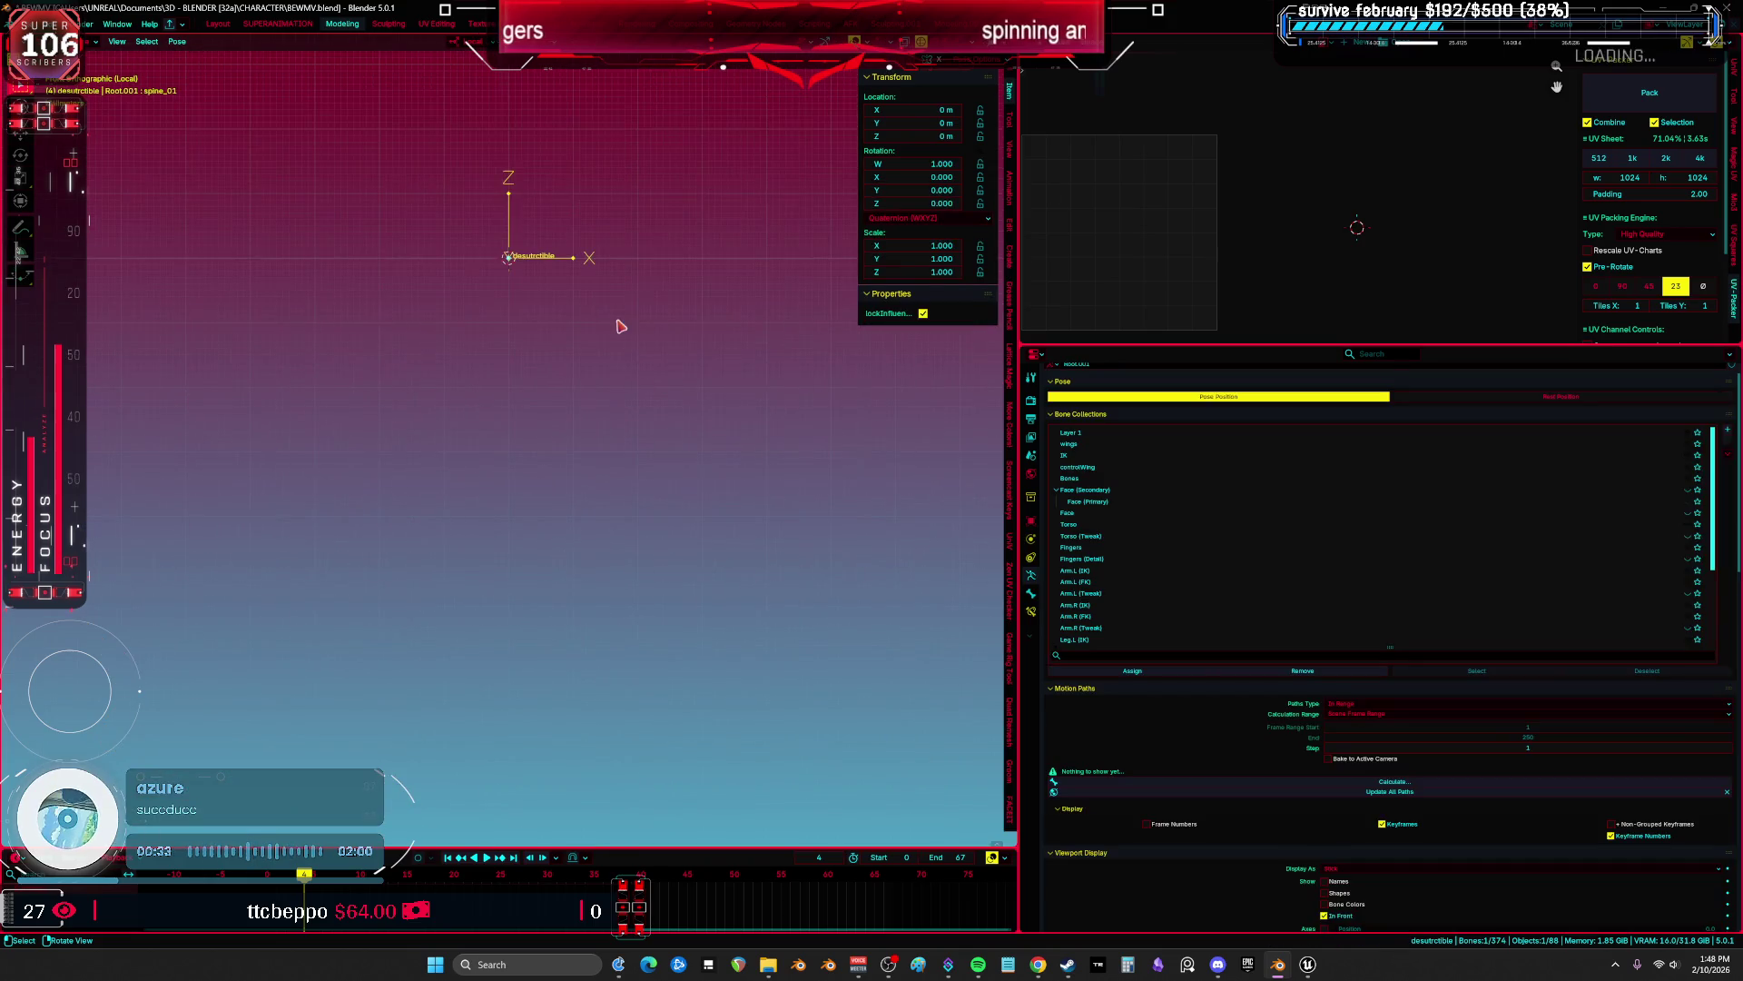
# Clear the bone selection, return the armature to Object mode, and frame the HAND mesh.
pyautogui.scroll(-3, 599, 409)
pyautogui.hotkey('alt', 'a')
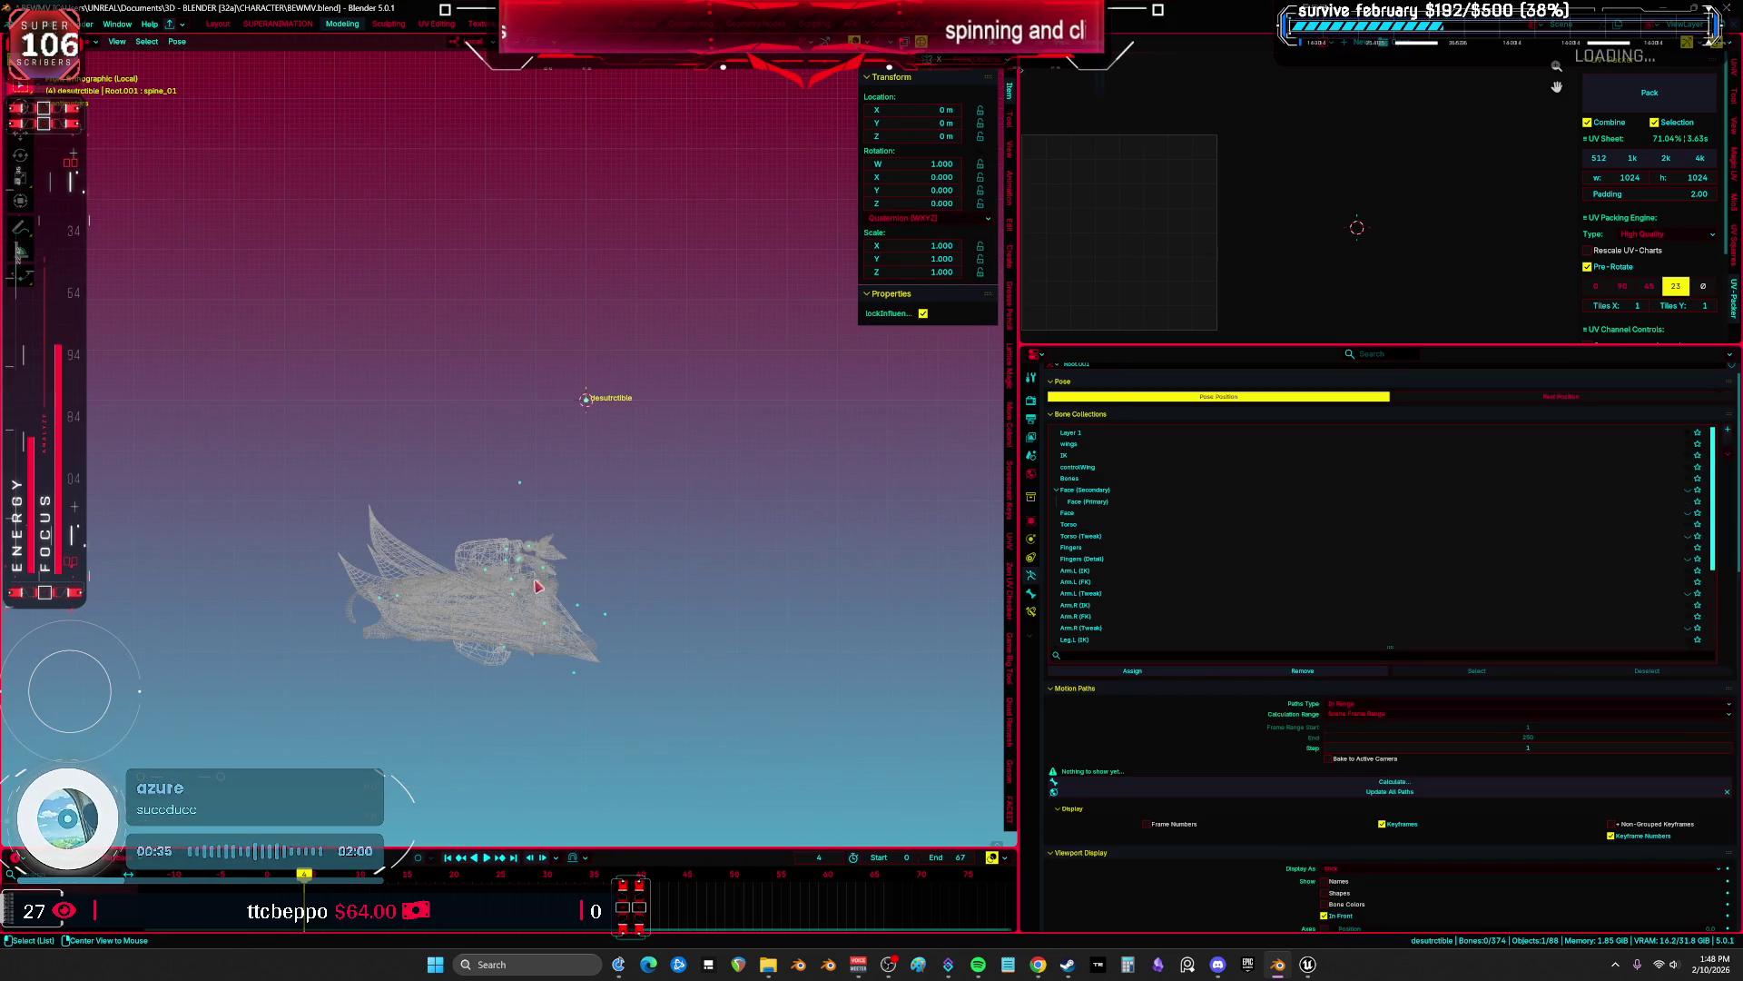
pyautogui.scroll(2, 559, 545)
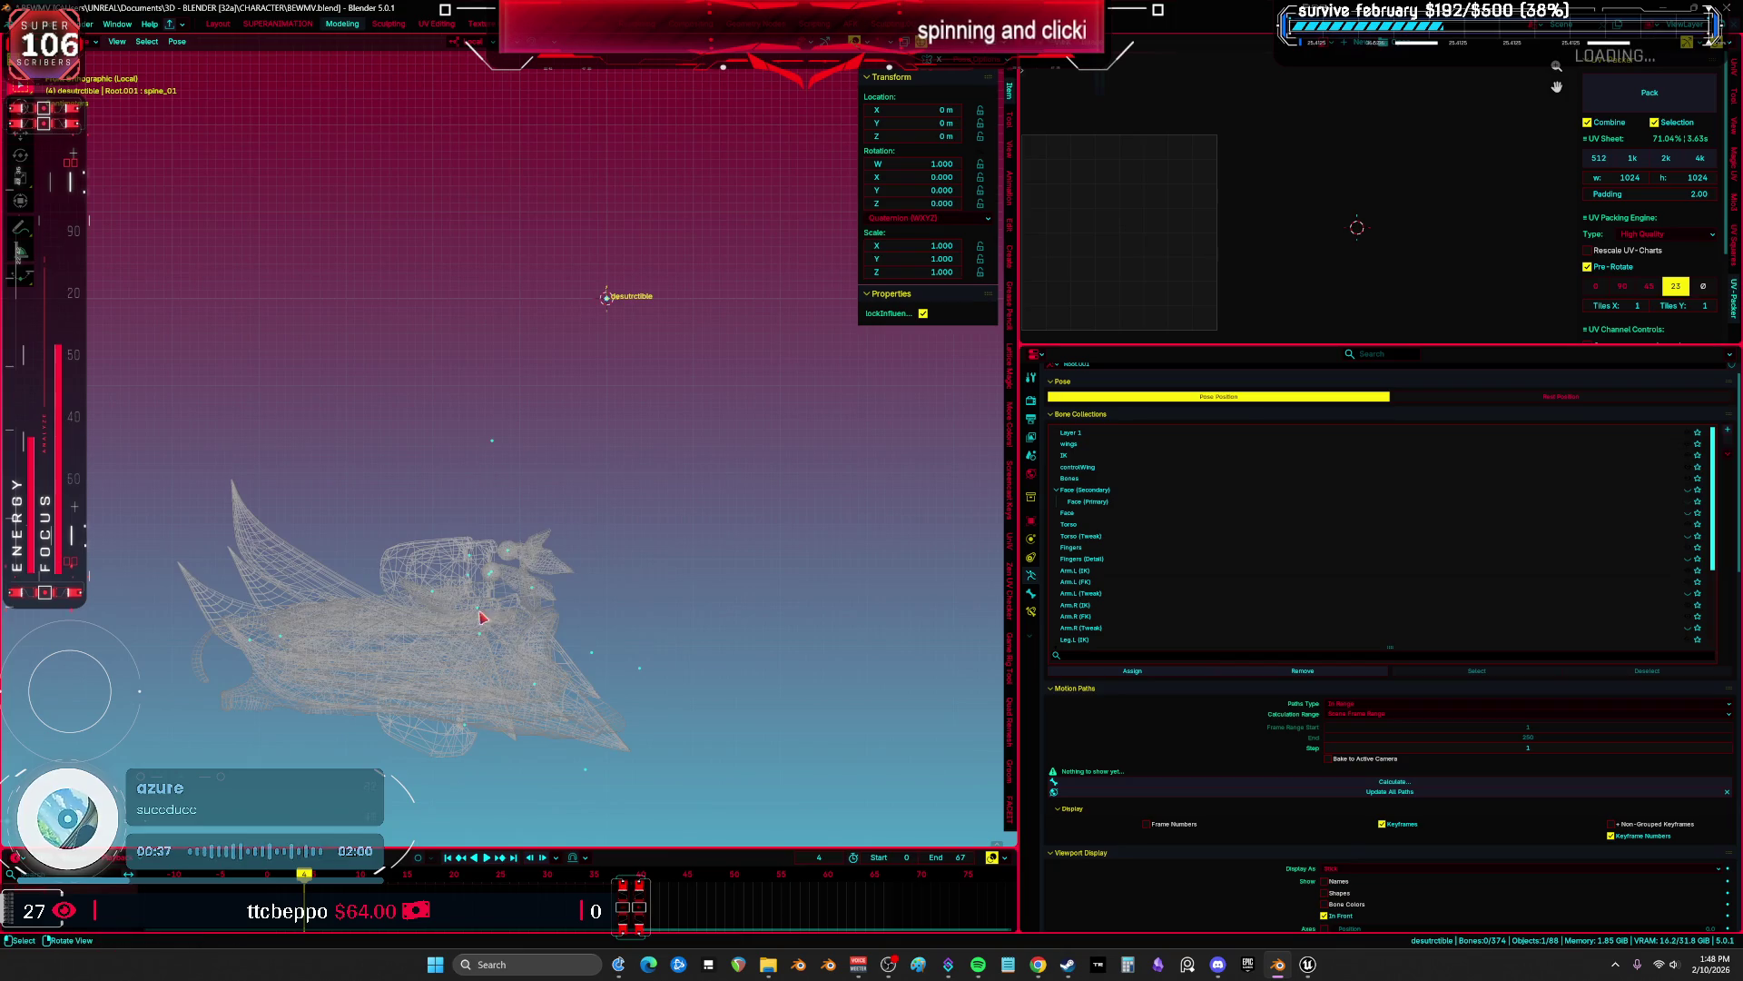
pyautogui.hotkey('ctrl', 'Tab')
pyautogui.click(513, 546)
pyautogui.press('KP_Decimal')
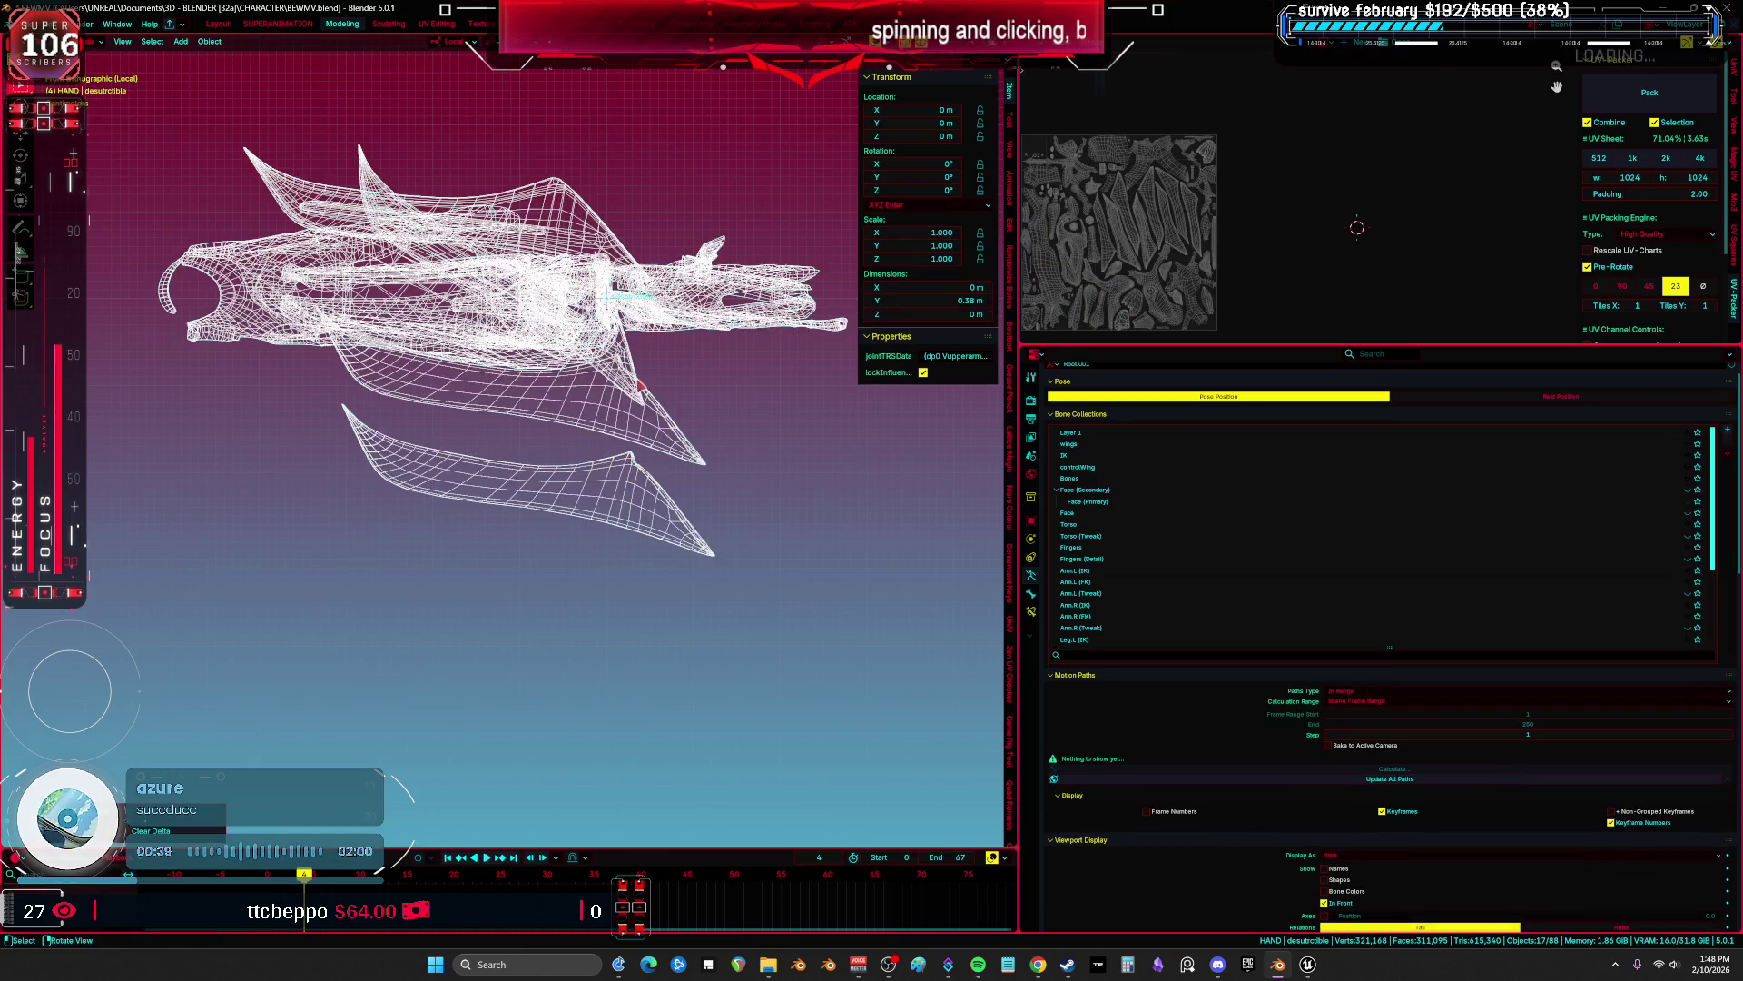
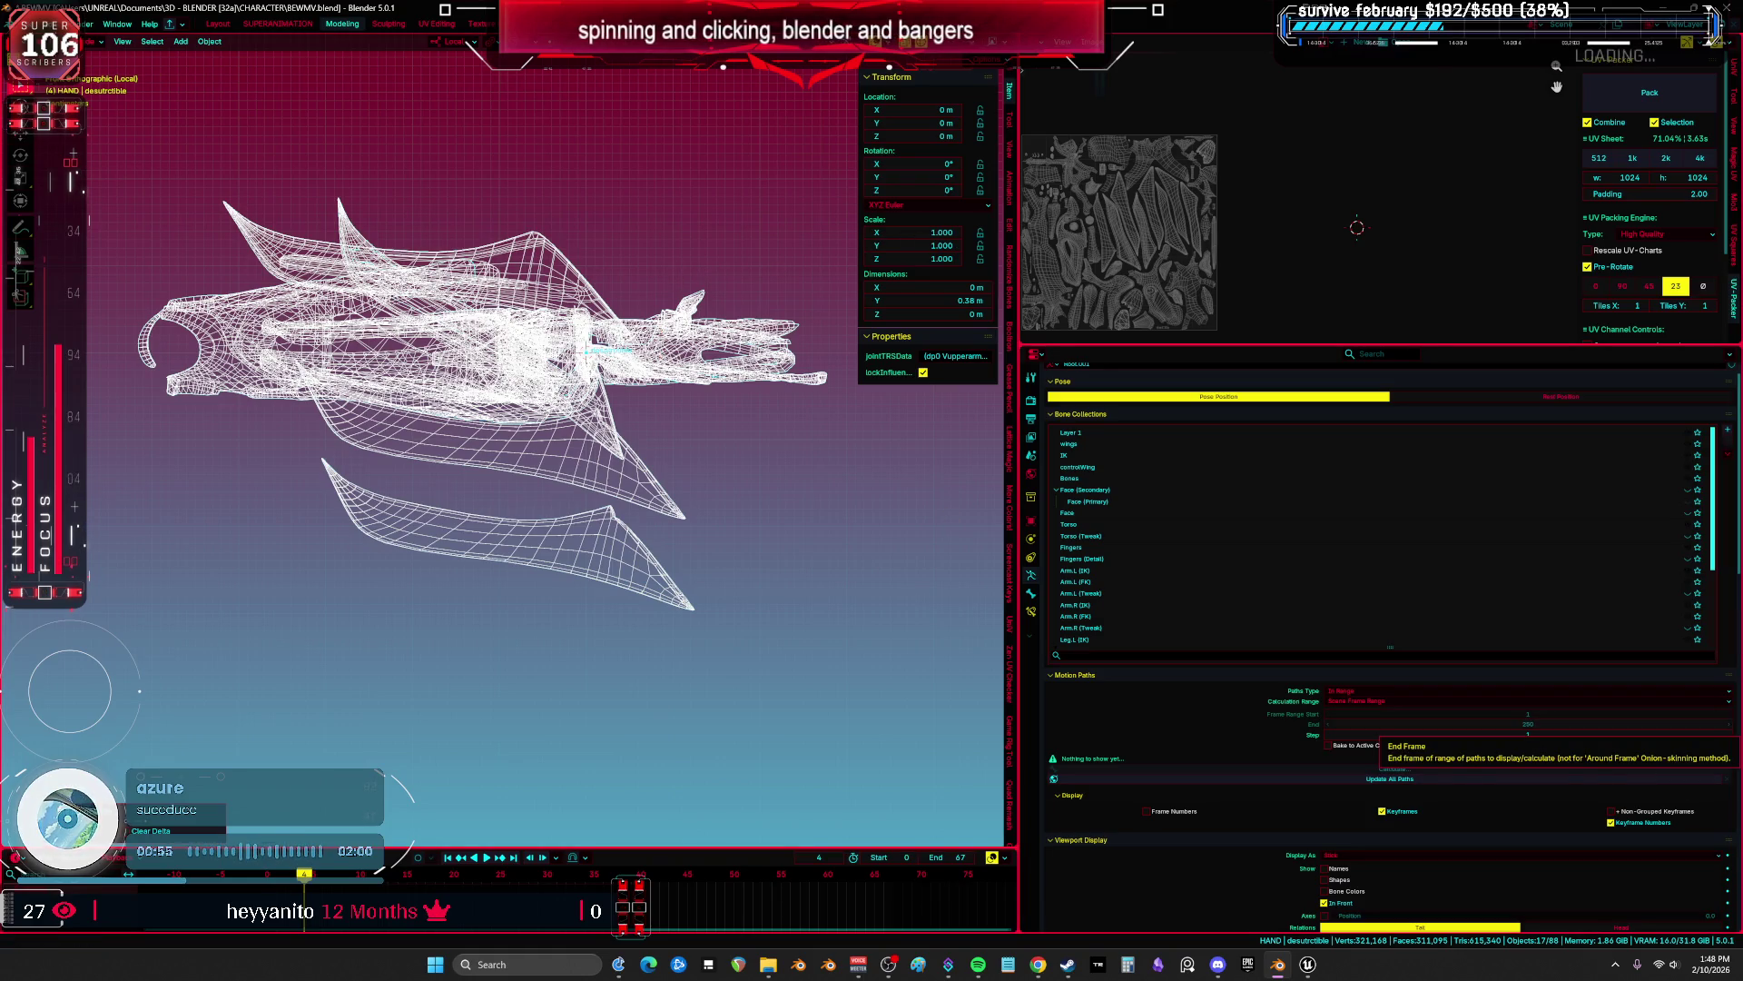
# Select the lower wing GC_WingC on its own and move it to the origin.
pyautogui.hotkey('alt', 'Tab')
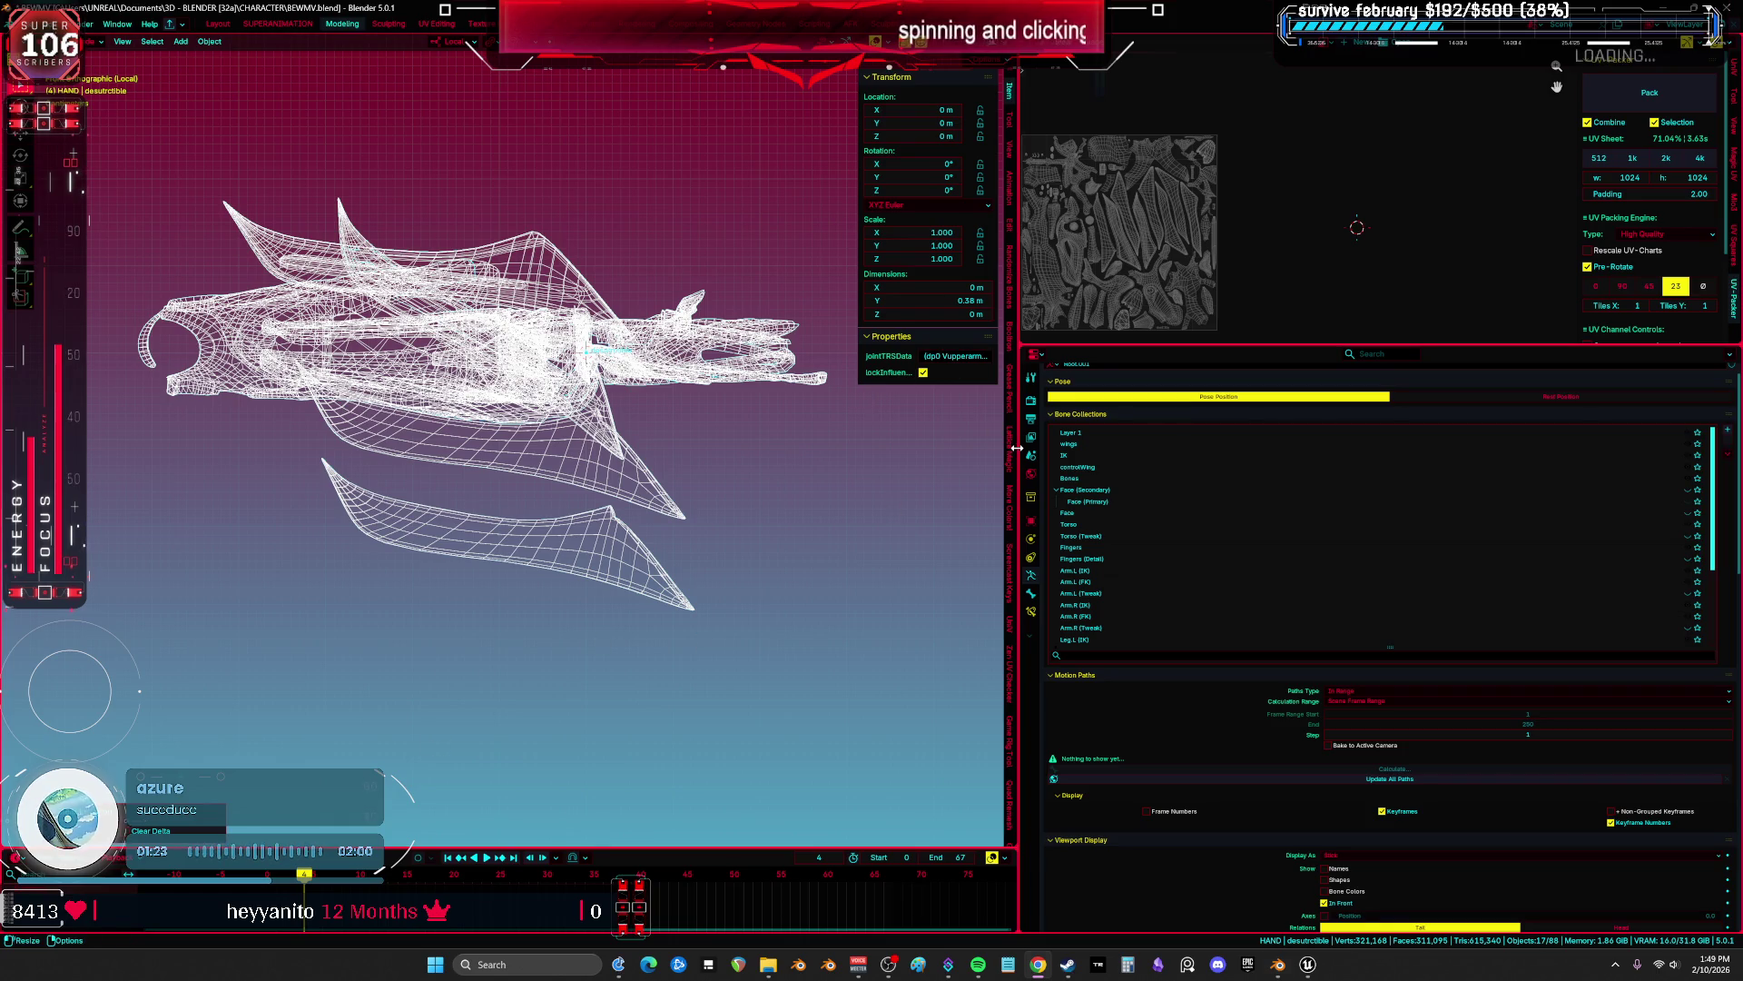
pyautogui.click(888, 434)
pyautogui.scroll(3, 888, 434)
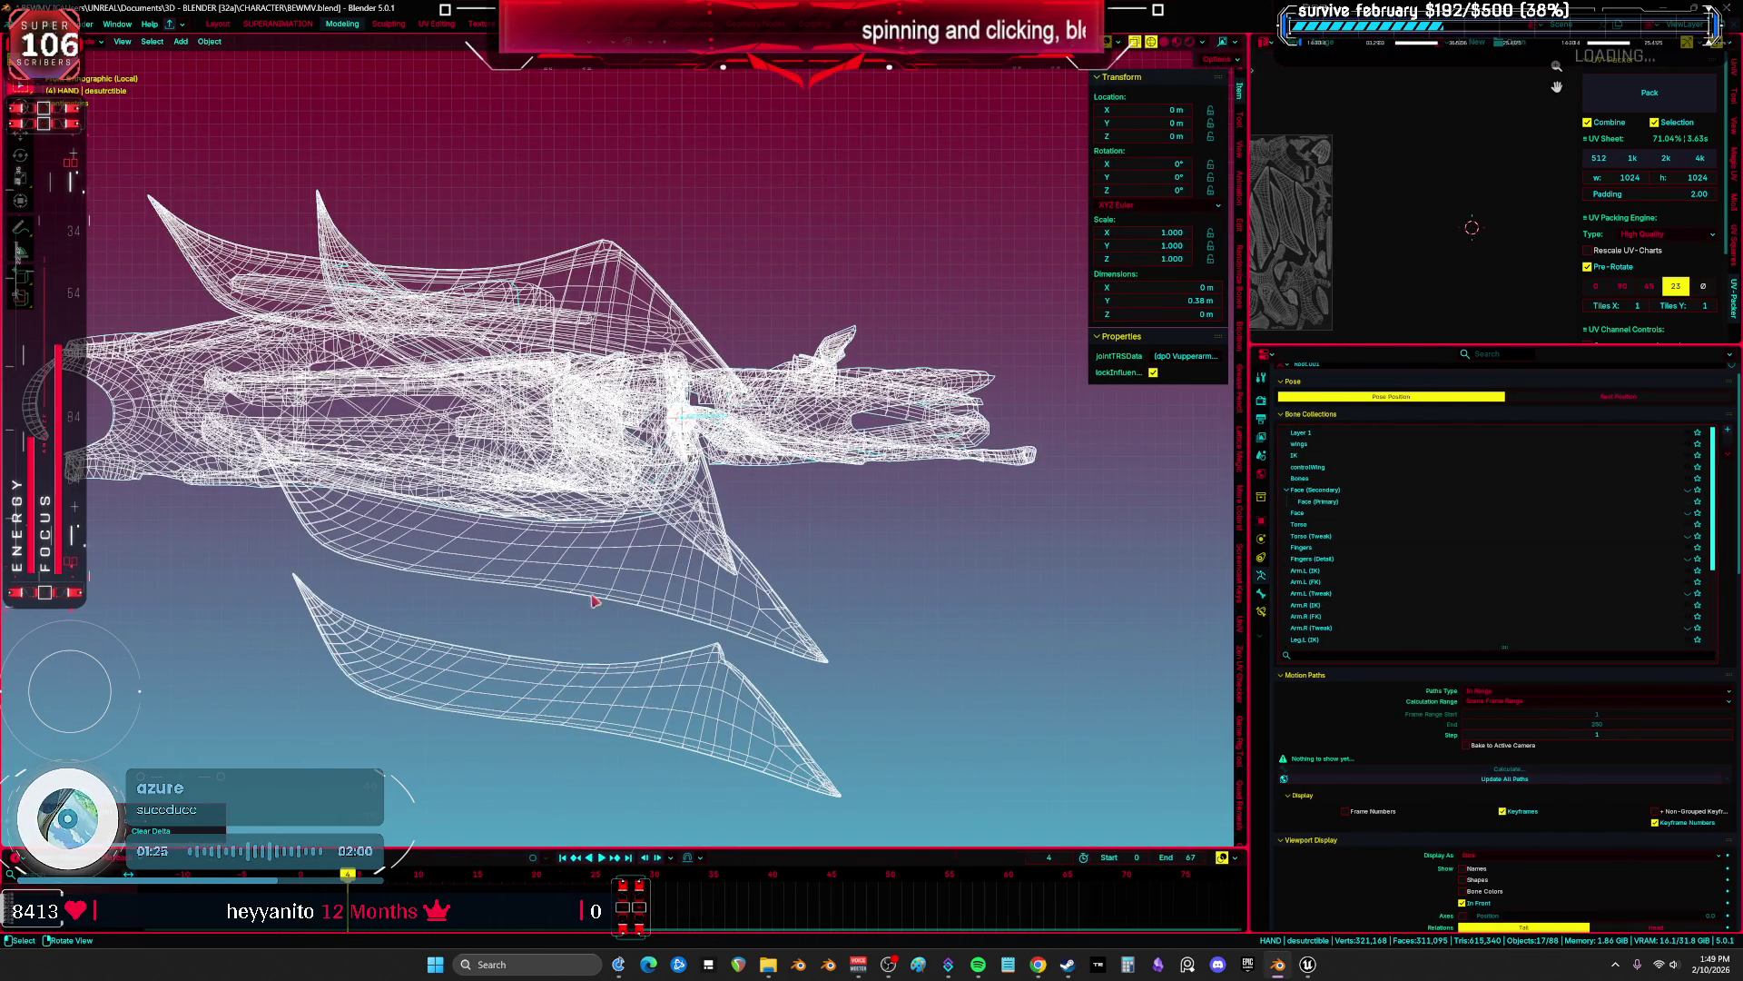
pyautogui.scroll(-3, 761, 703)
pyautogui.moveTo(877, 750)
pyautogui.mouseDown()
pyautogui.moveTo(667, 422)
pyautogui.moveTo(444, 240)
pyautogui.mouseUp()
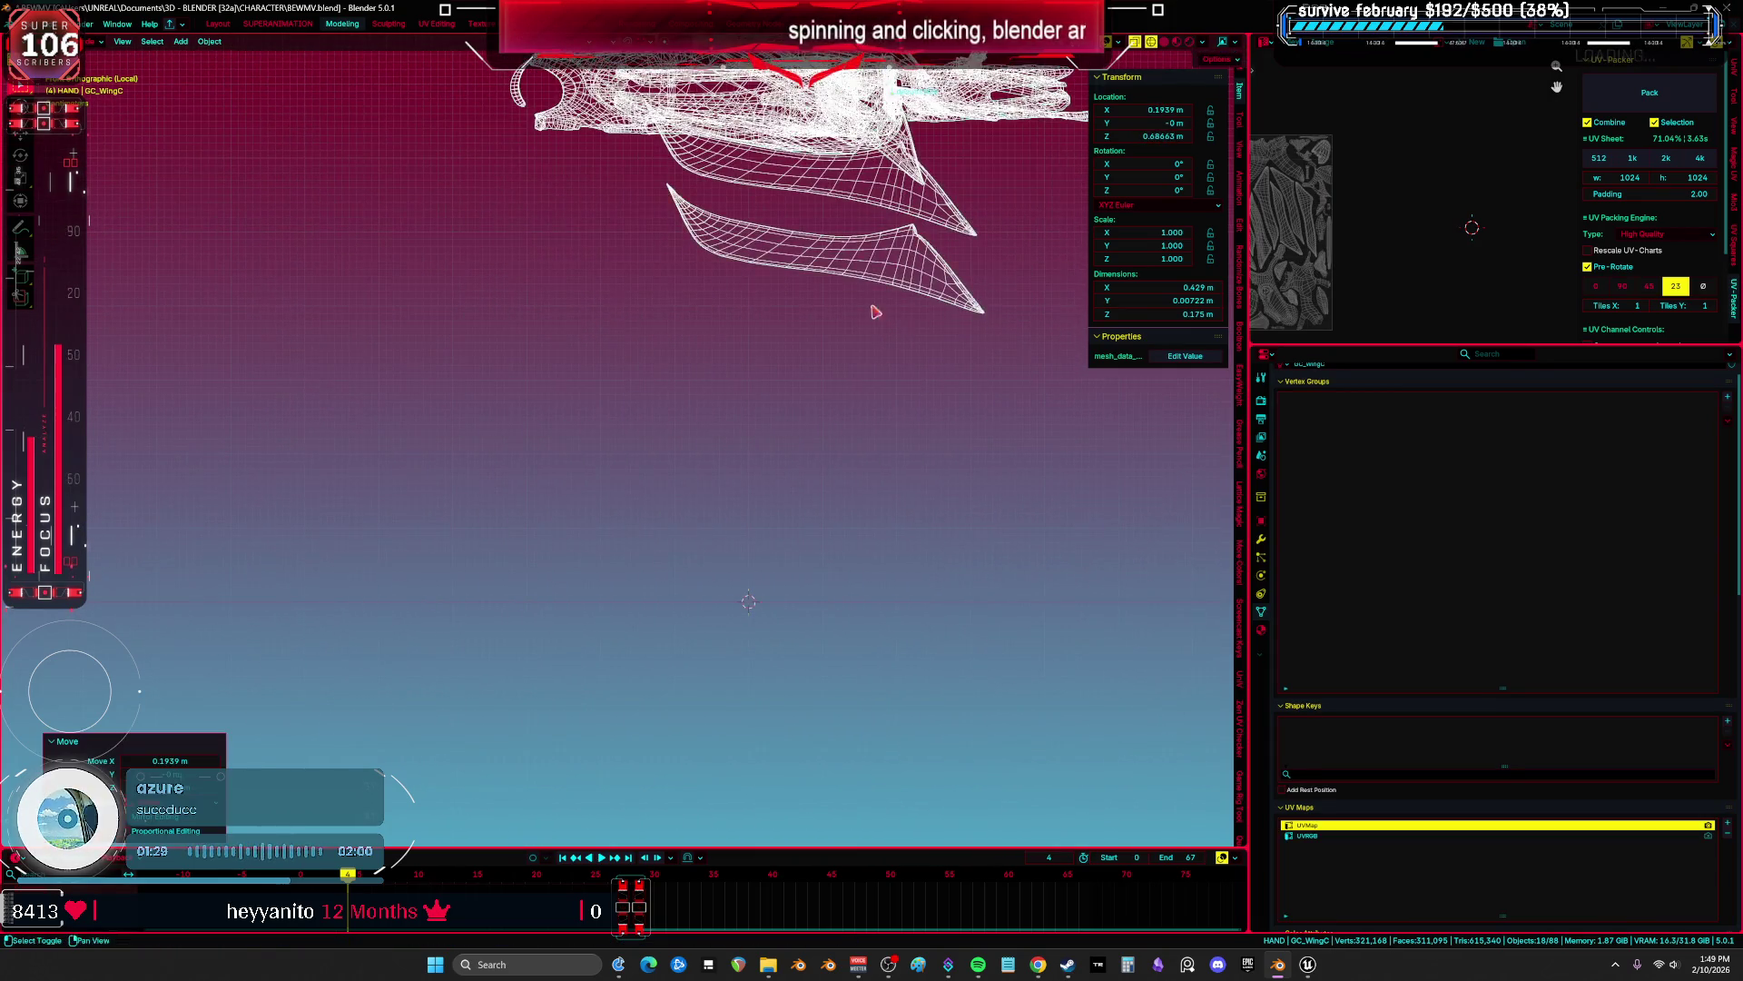
pyautogui.click(799, 299)
pyautogui.scroll(-5, 1280, 563)
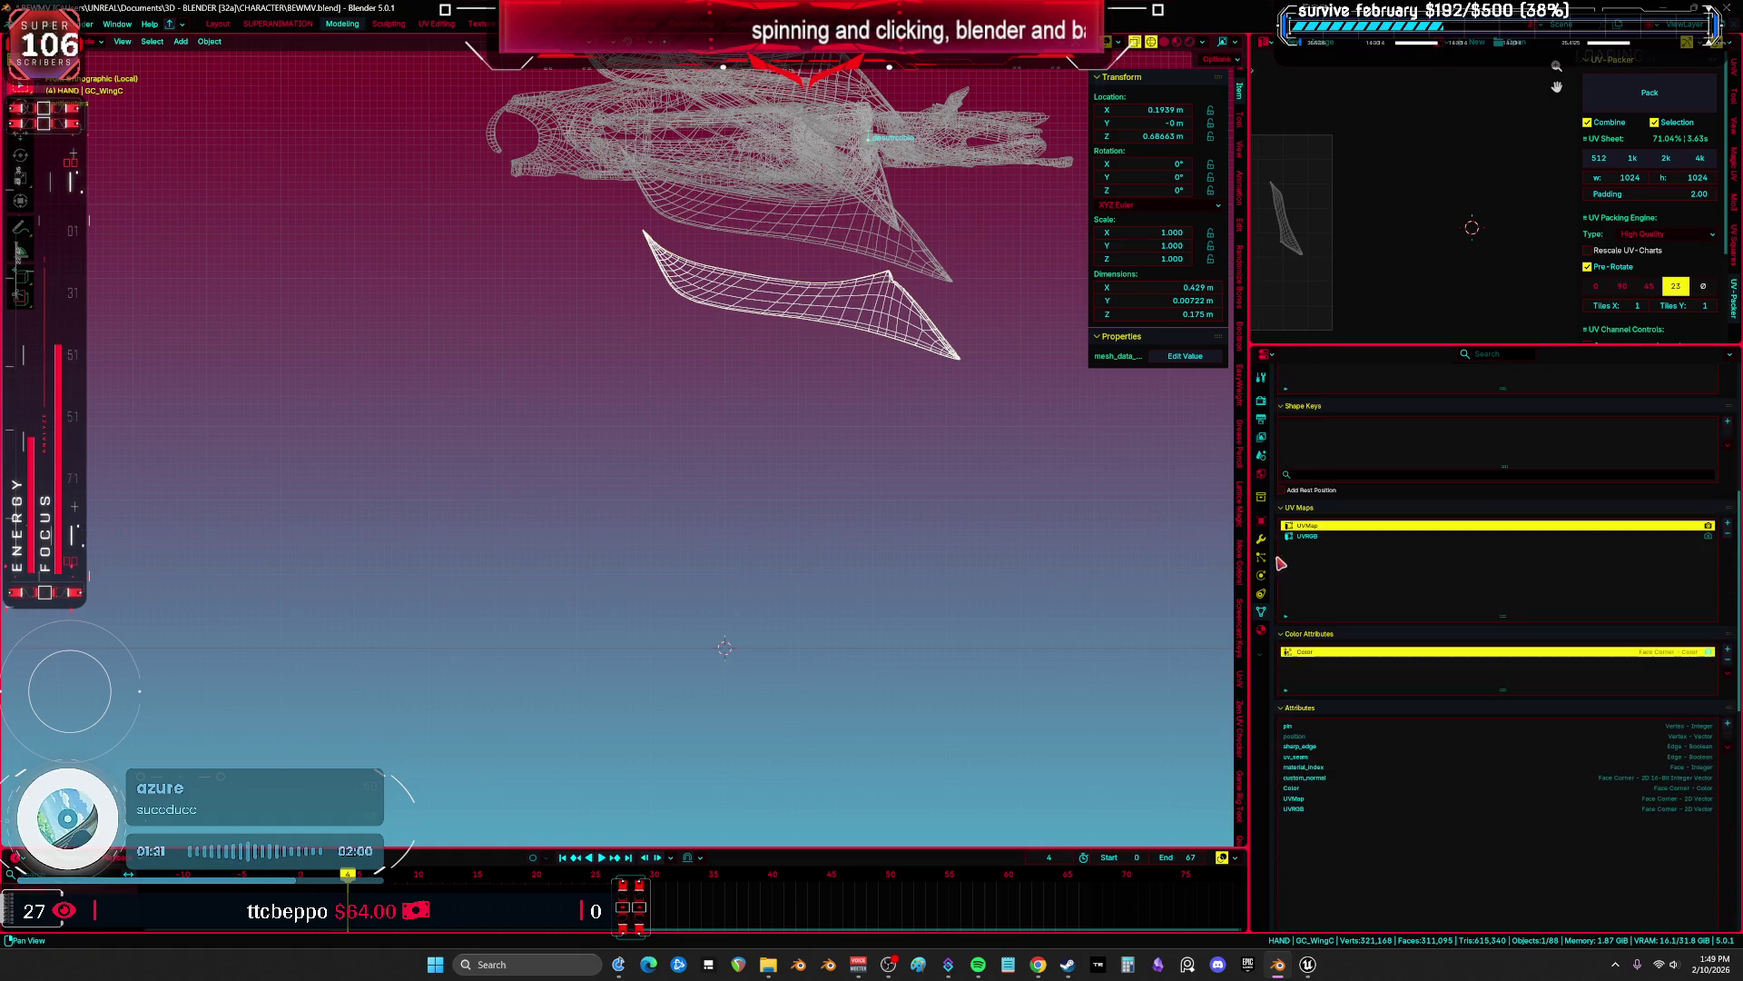
pyautogui.hotkey('alt', 'g')
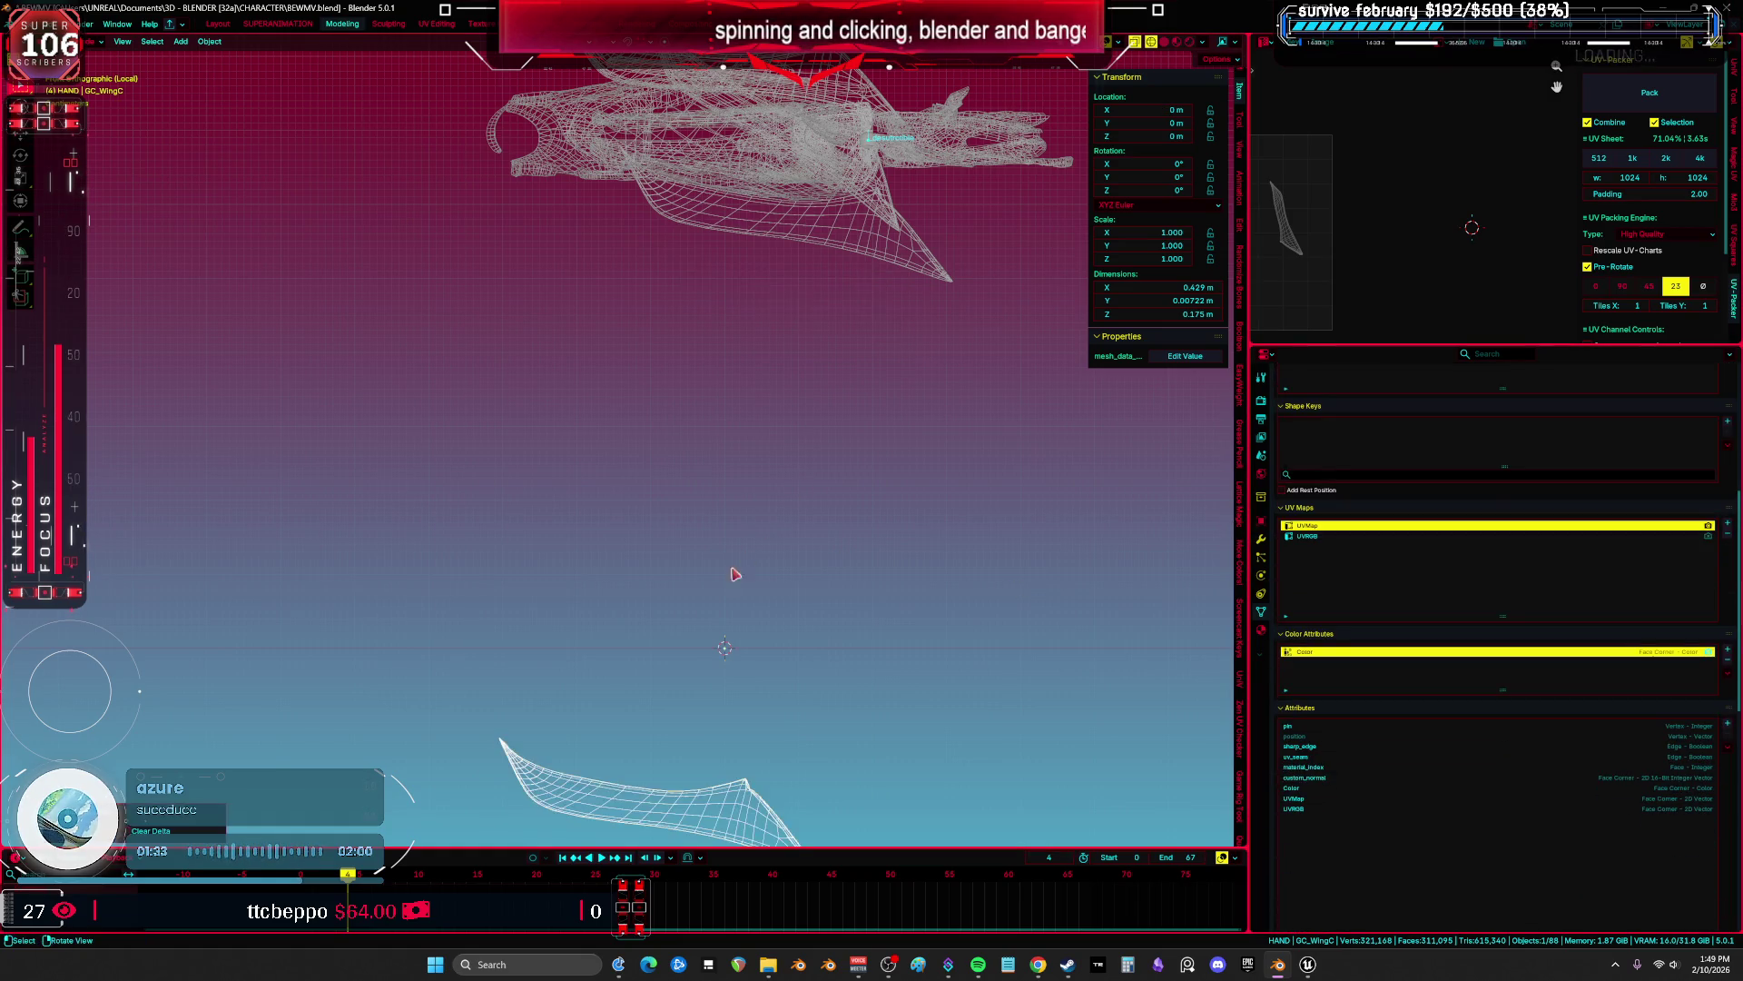
pyautogui.press('KP_Decimal')
pyautogui.press('F2')
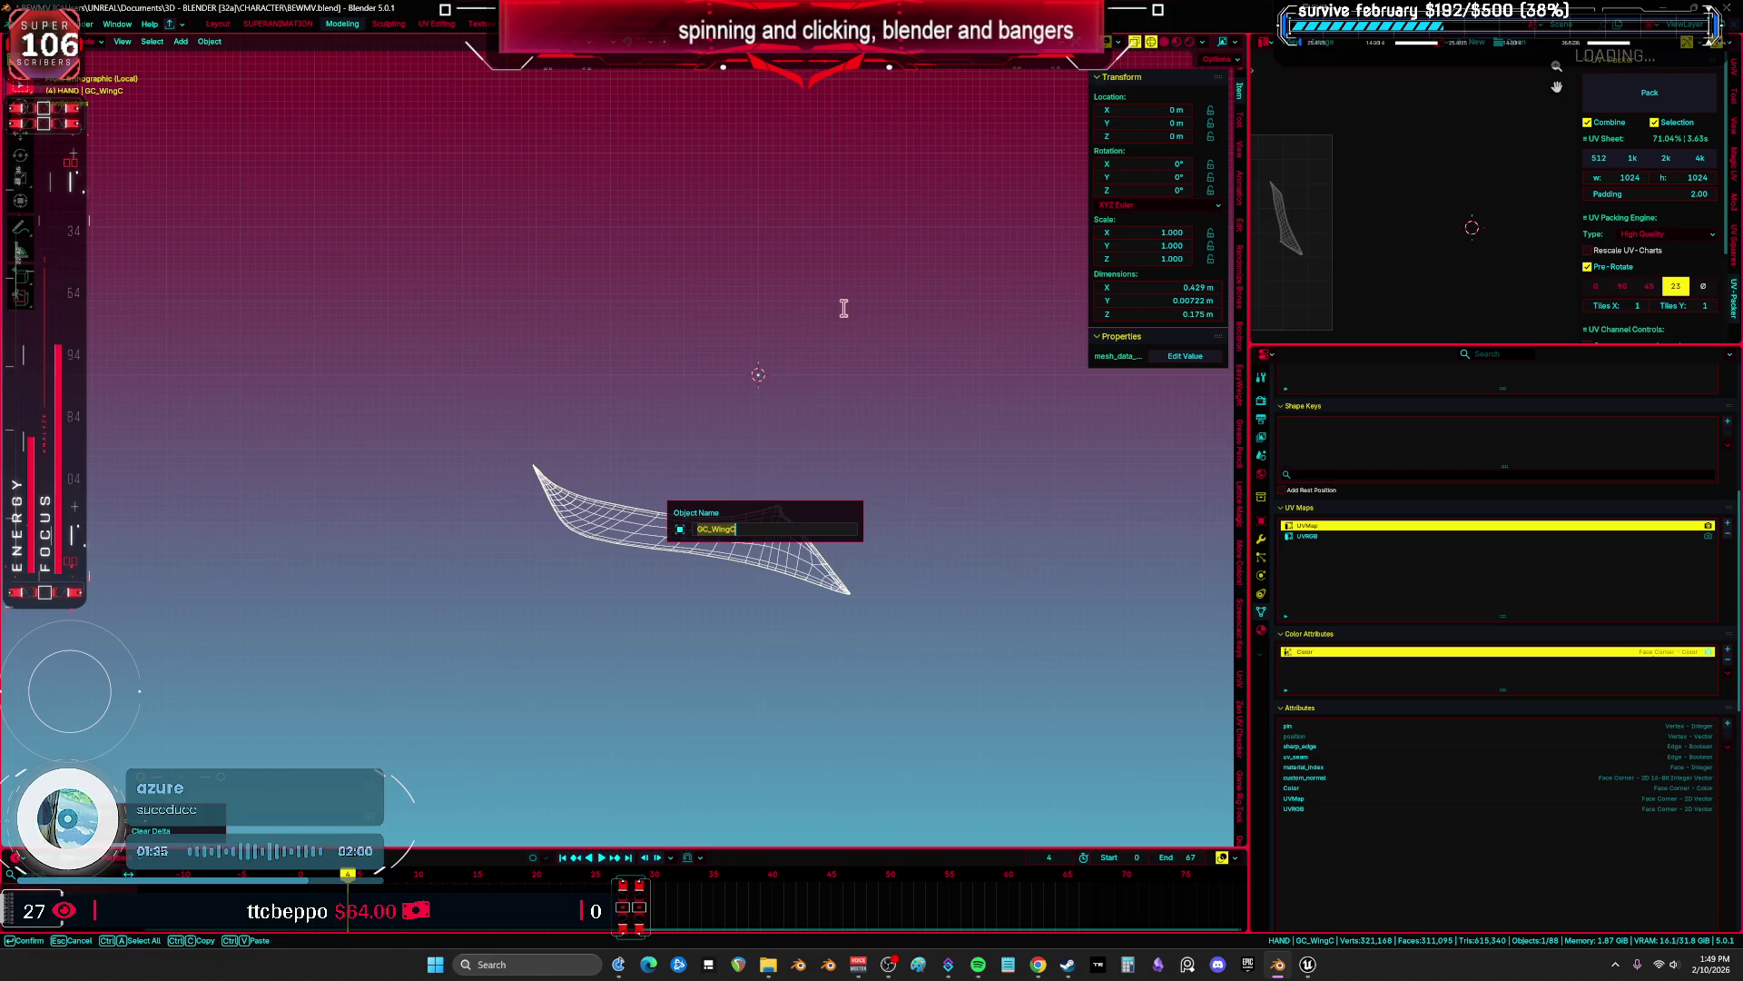
pyautogui.press('Return')
# Export GC_WingC as GC_WingC.fbx.
pyautogui.click(20, 25)
pyautogui.moveTo(109, 224)
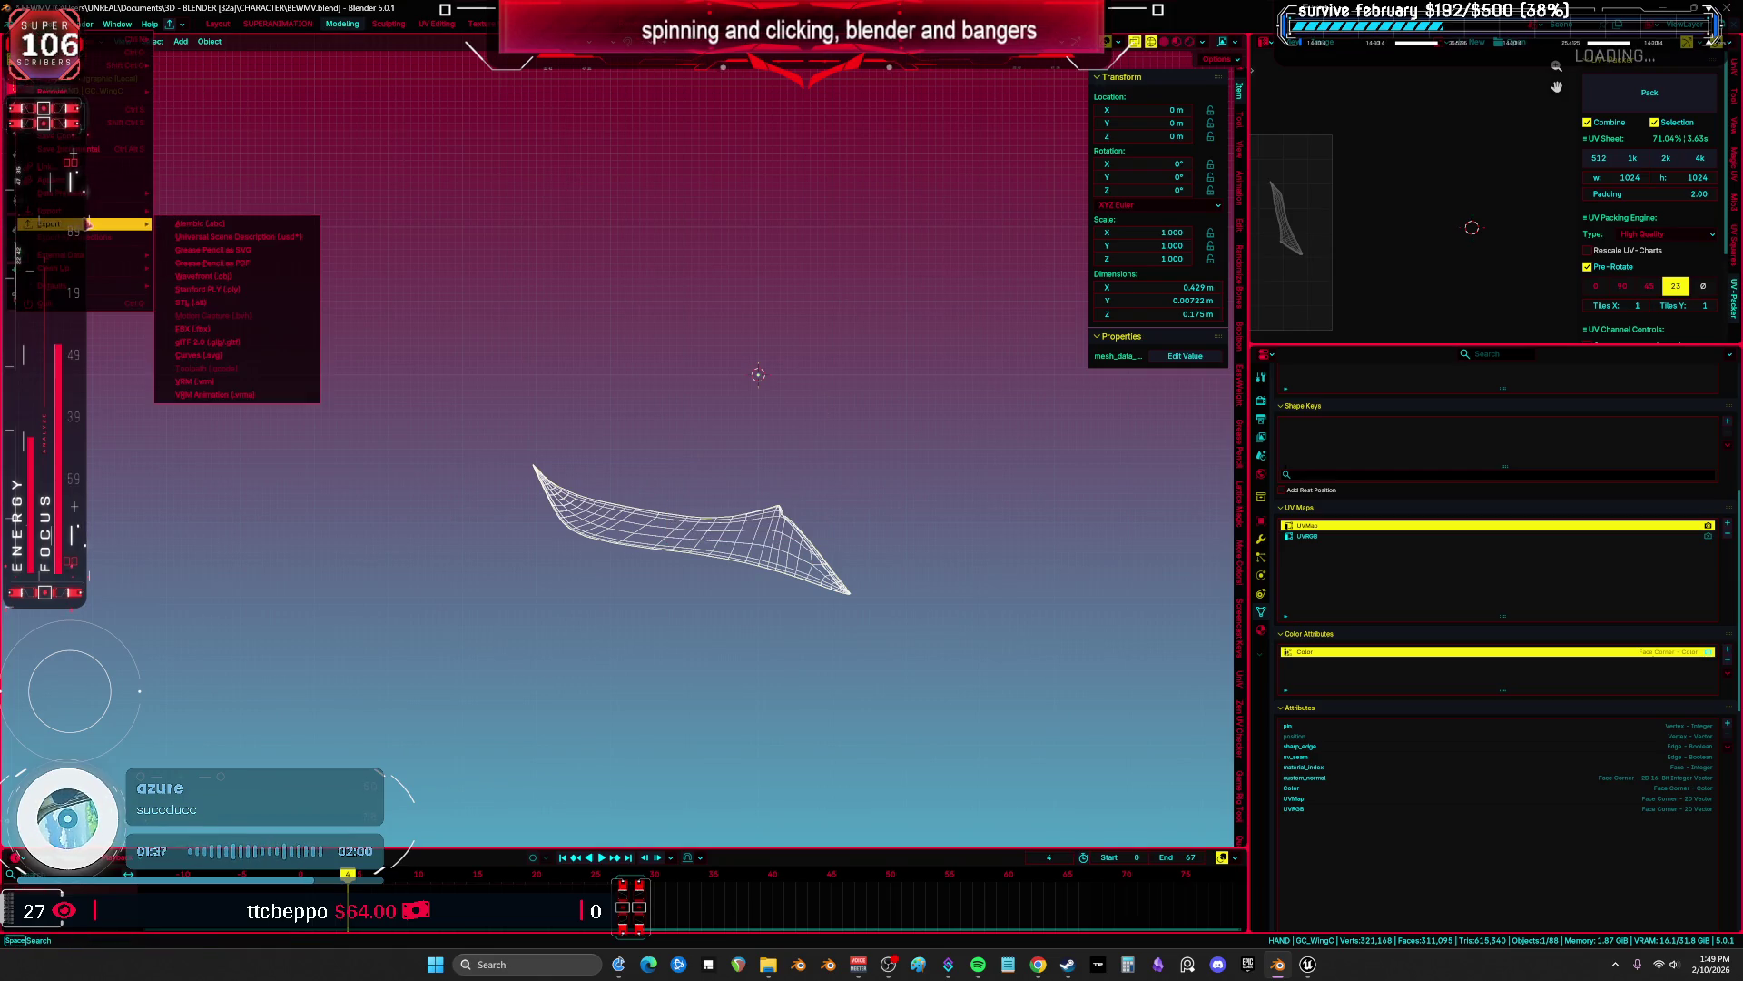
pyautogui.click(230, 321)
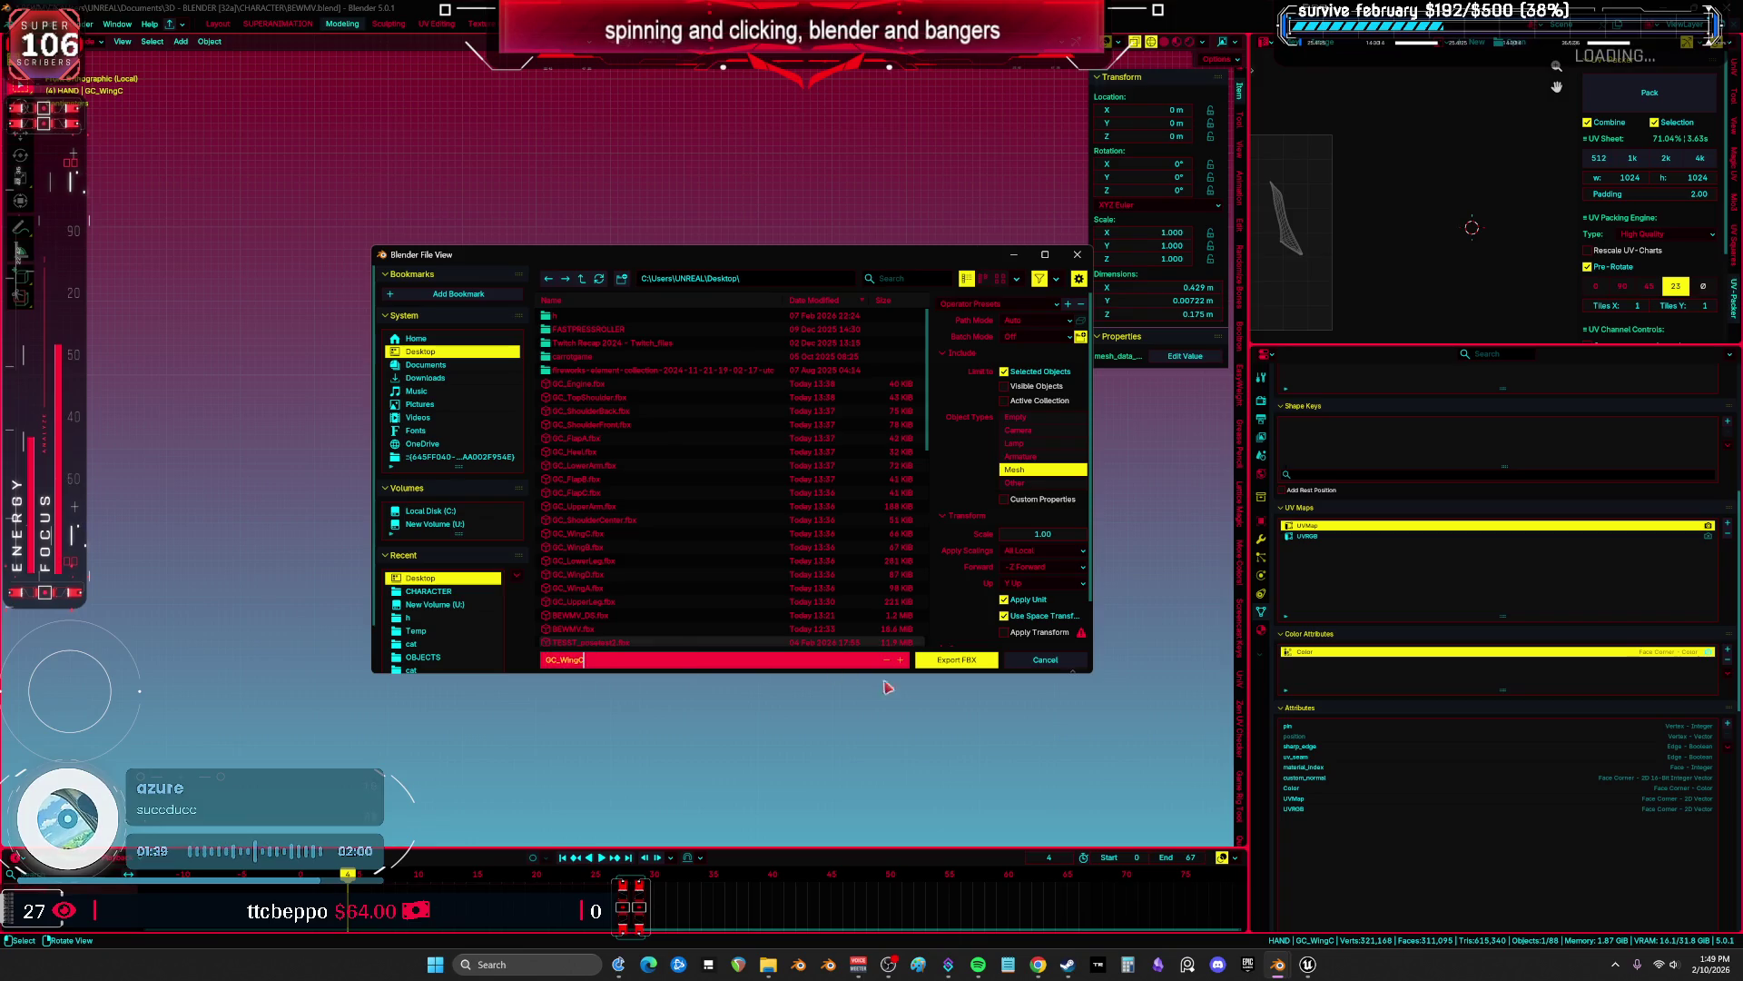
pyautogui.click(956, 660)
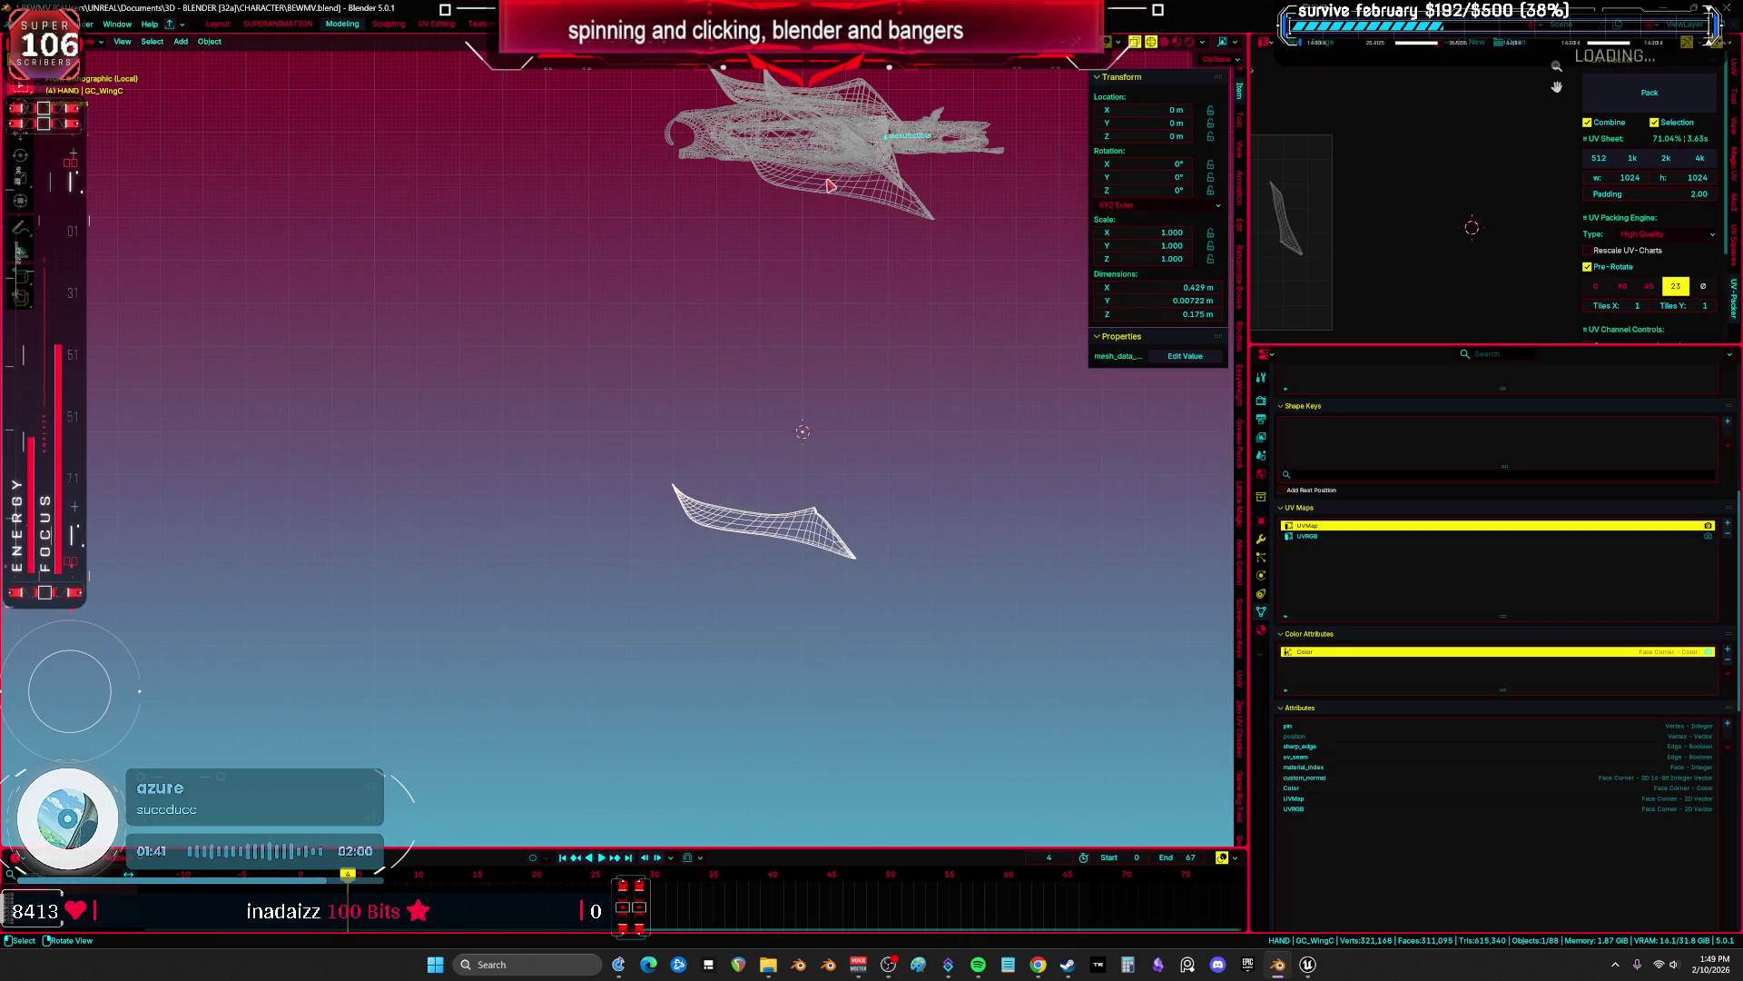
# Move the upper wing GC_WingB to the origin and export it as its own FBX file.
pyautogui.click(850, 193)
pyautogui.hotkey('alt', 'g')
pyautogui.press('F2')
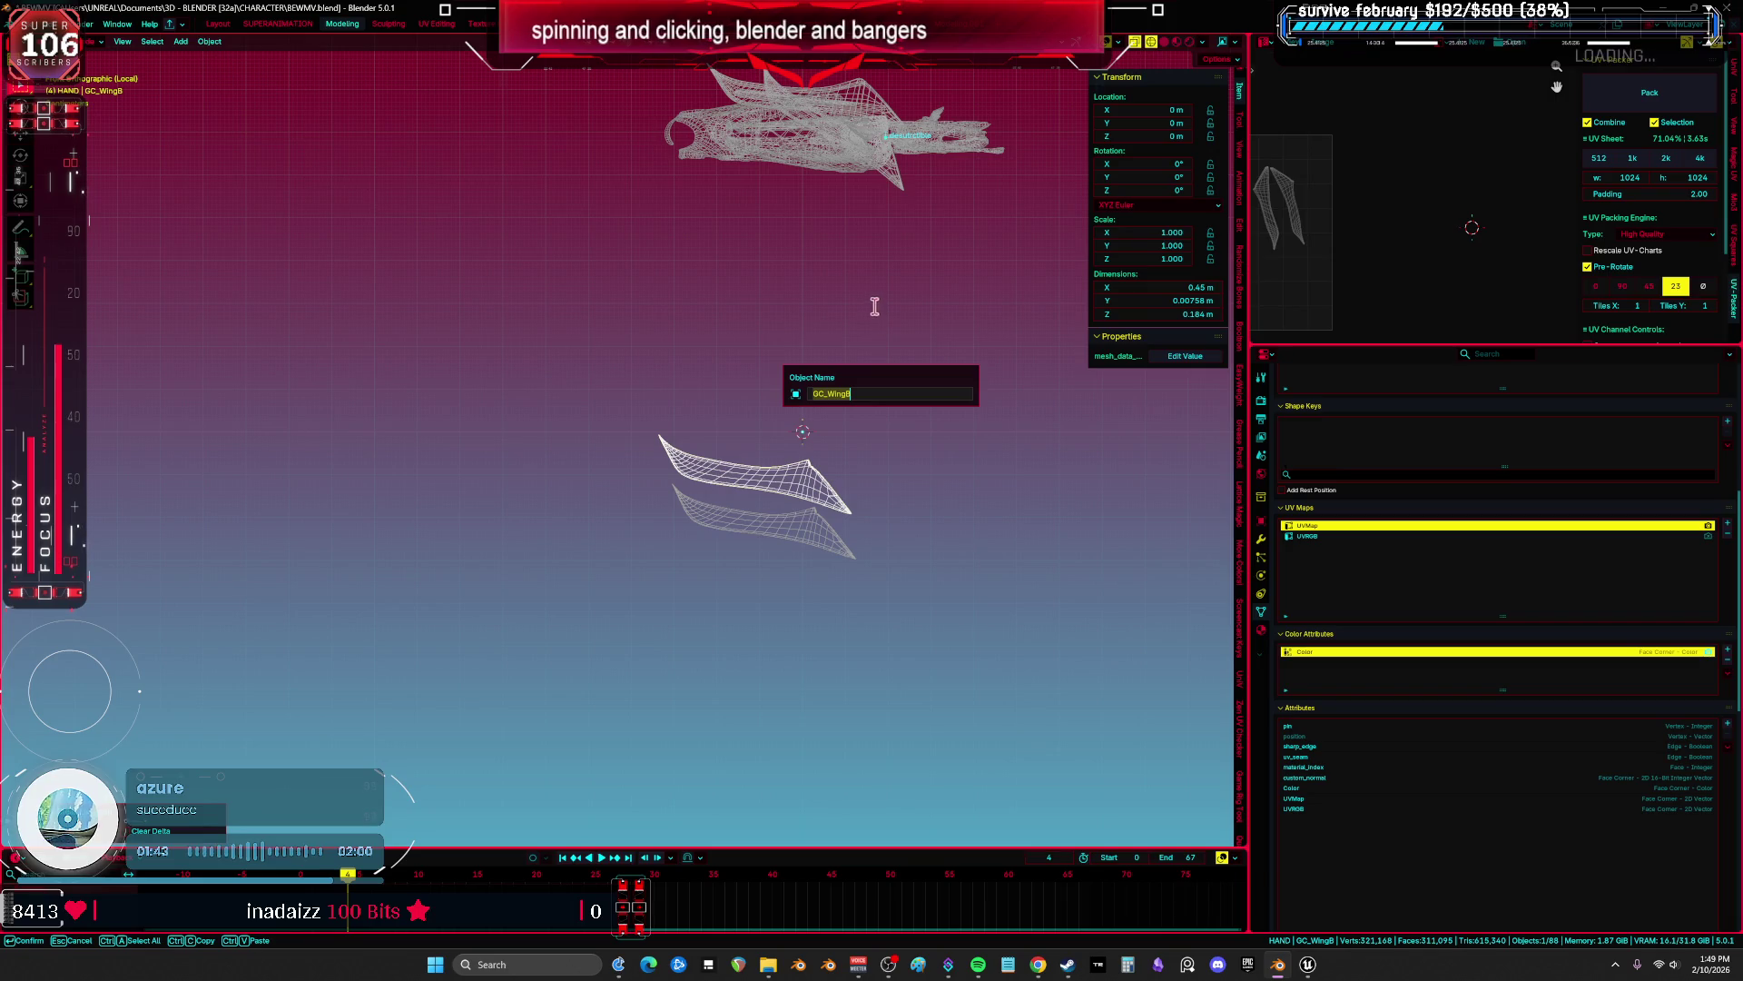
pyautogui.press('Return')
pyautogui.click(37, 23)
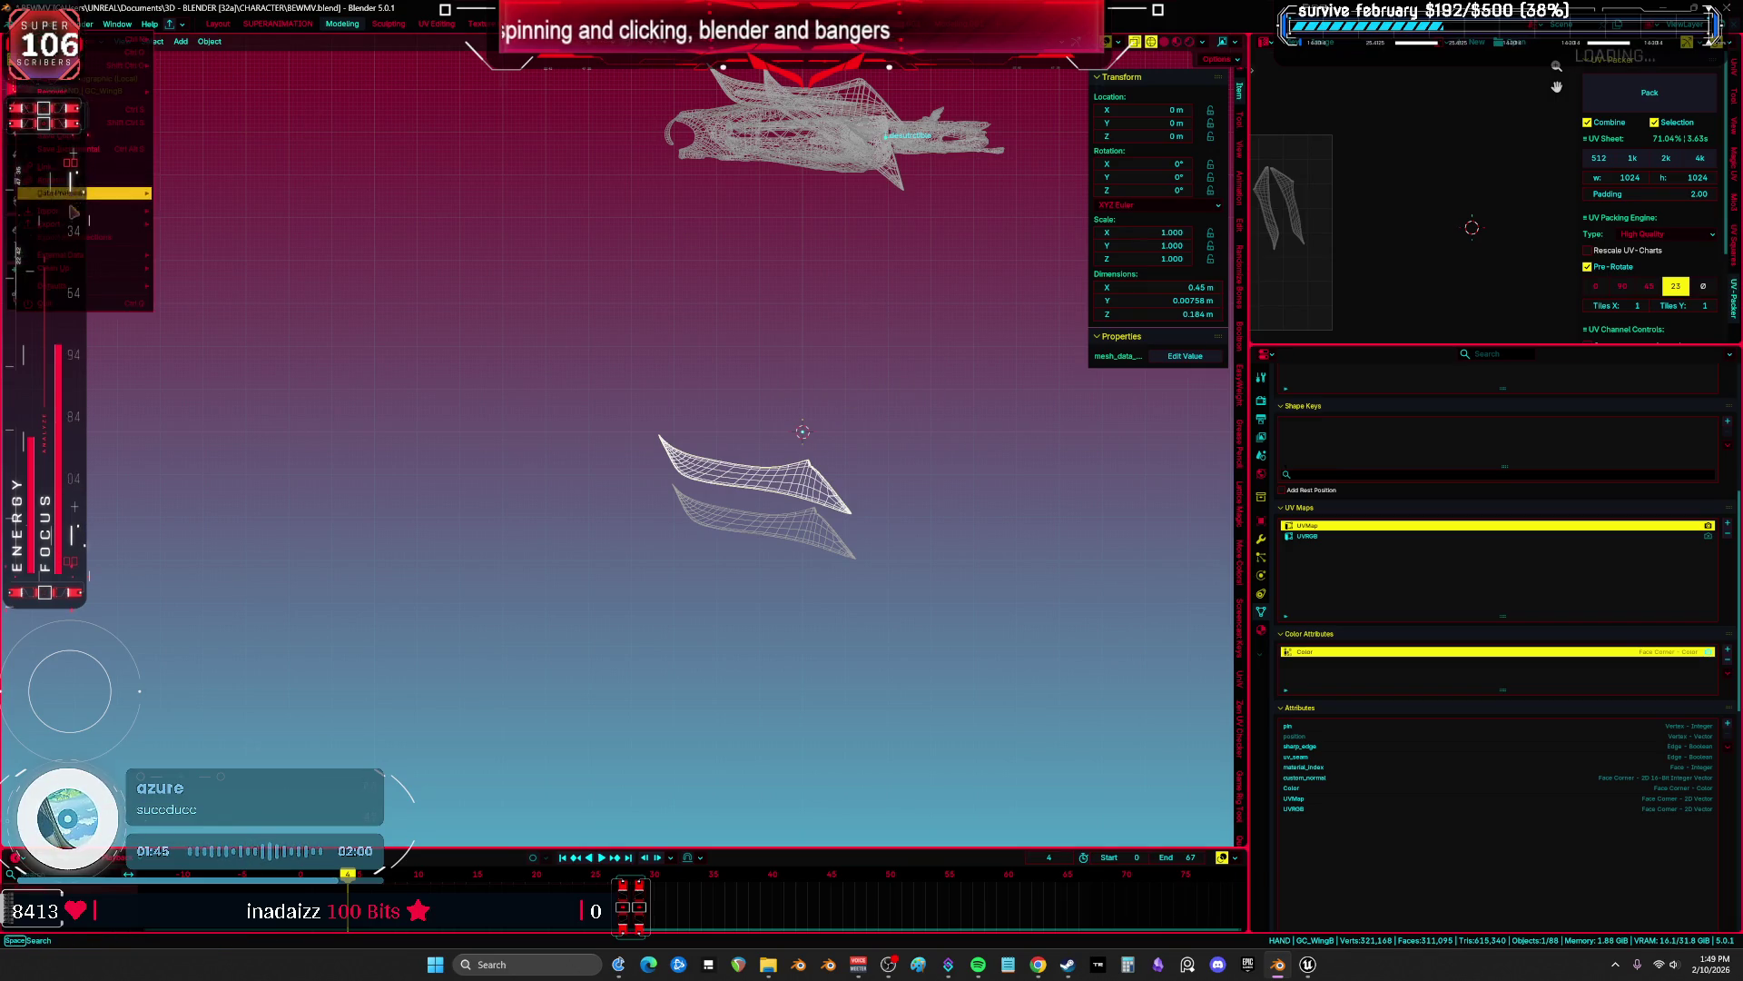
pyautogui.moveTo(78, 231)
pyautogui.click(263, 328)
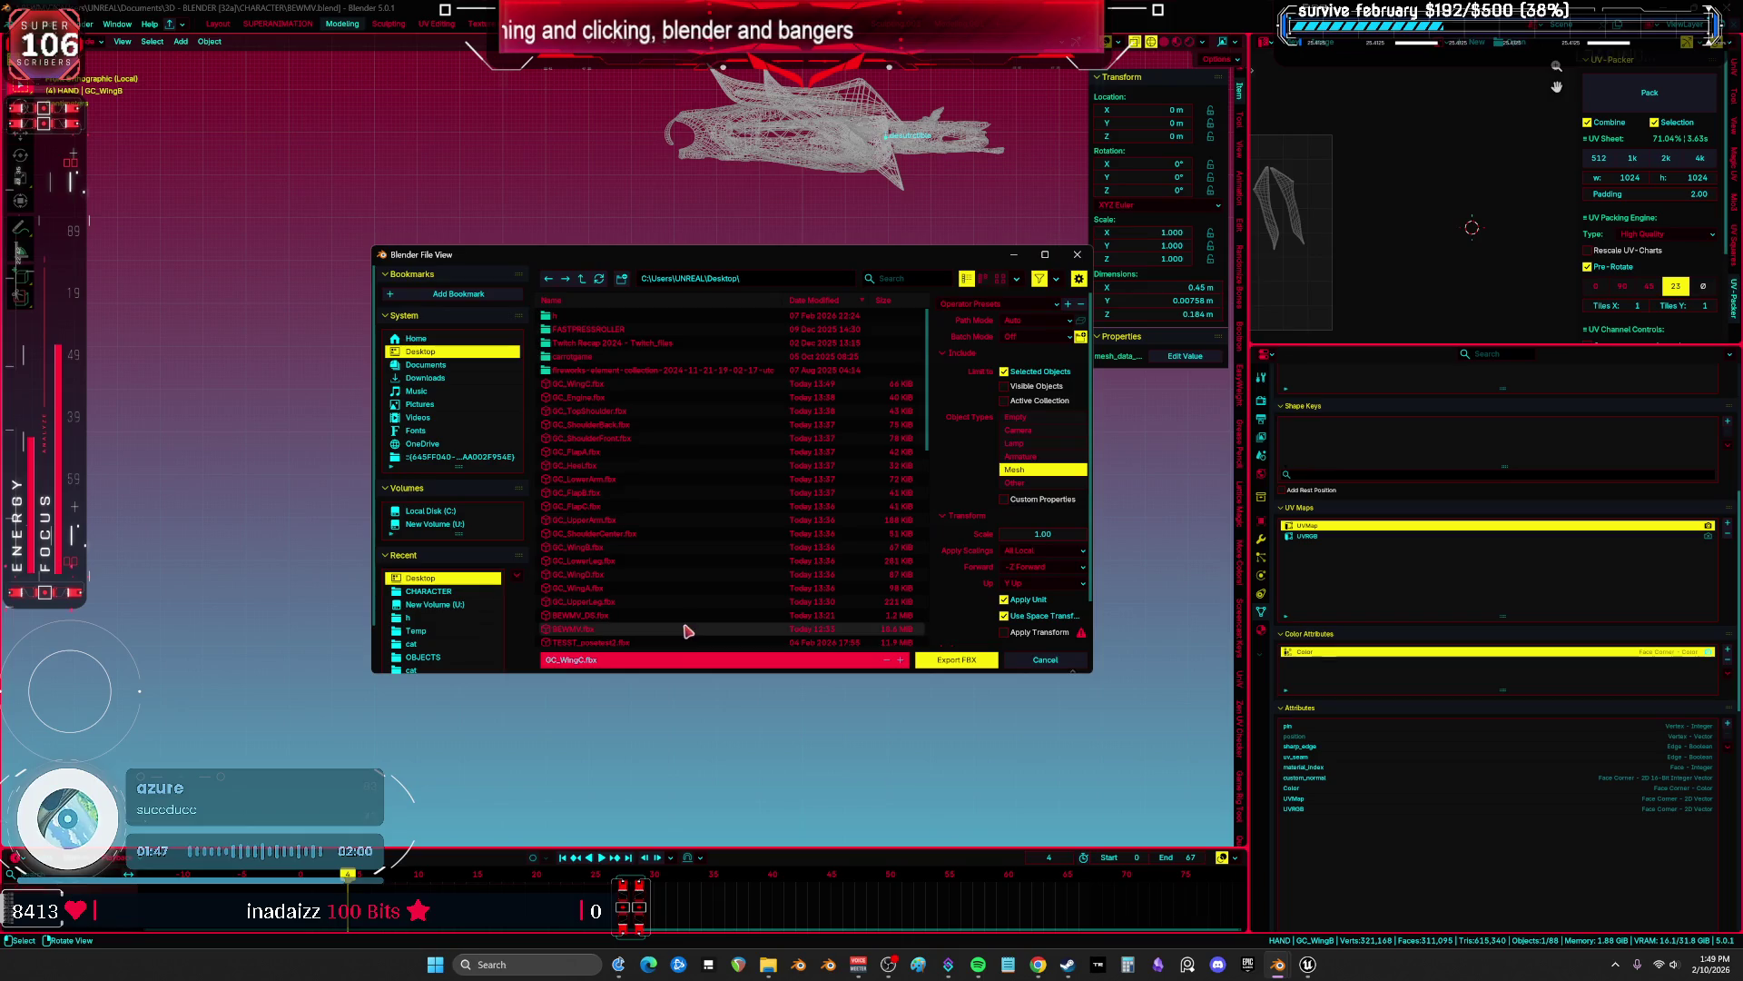
pyautogui.click(970, 658)
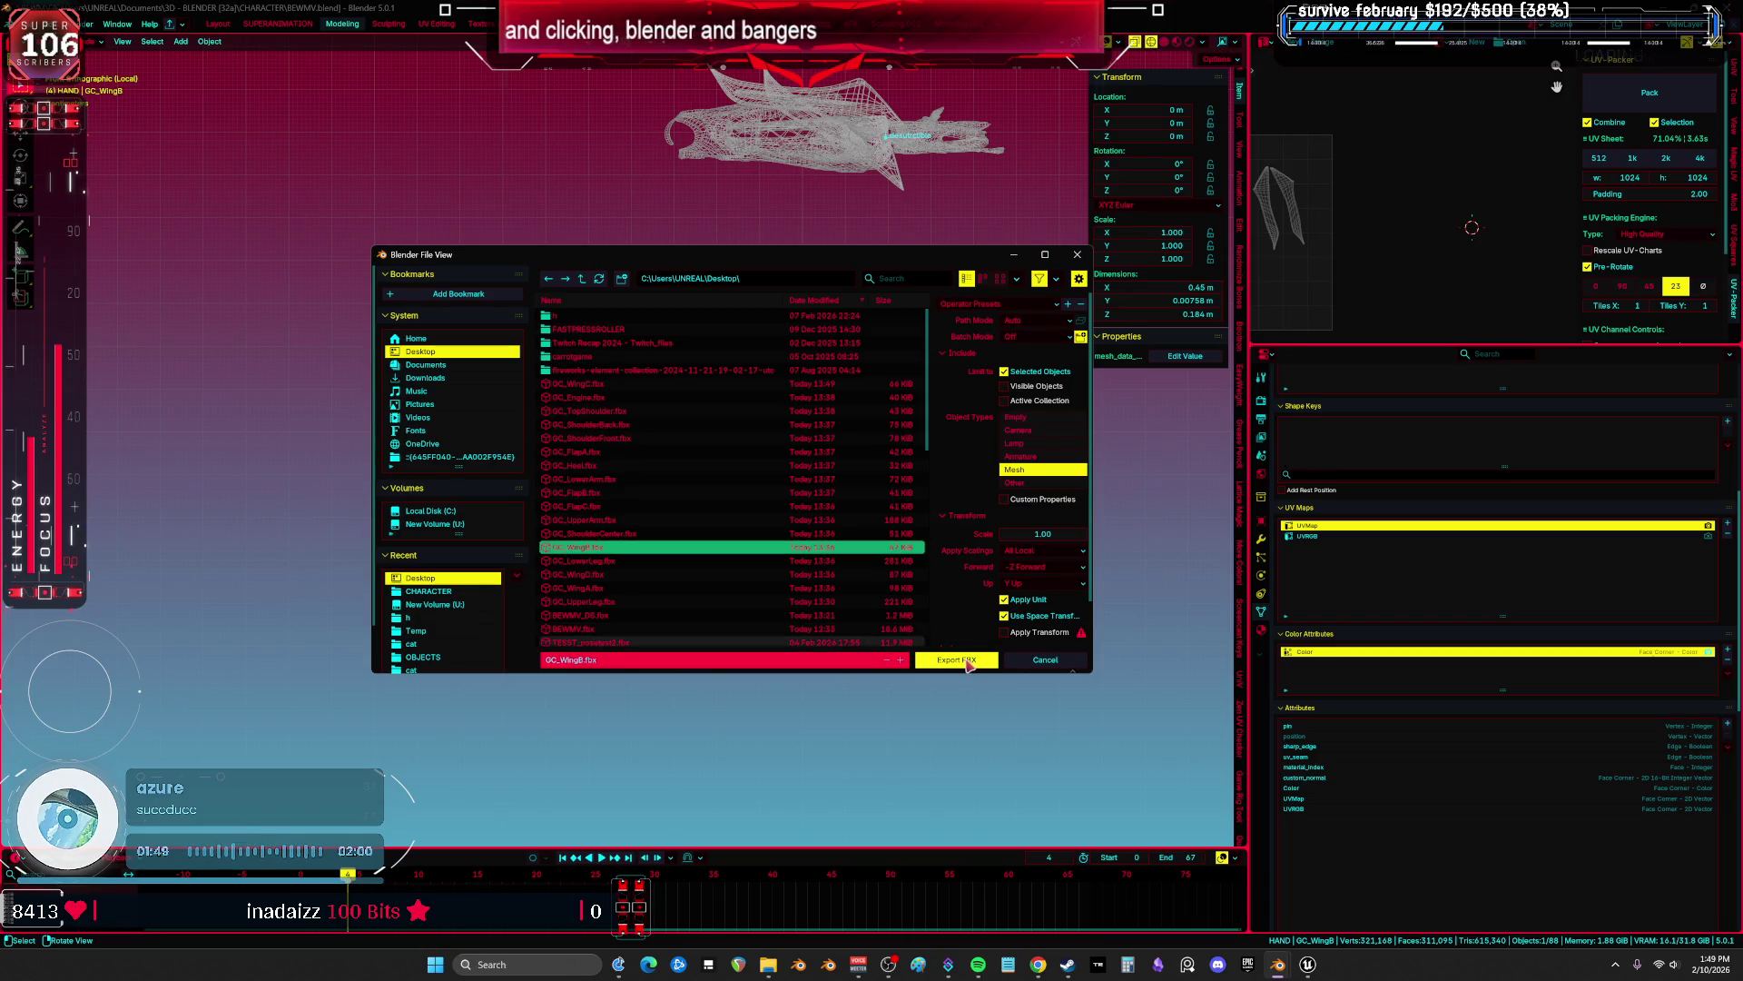
pyautogui.click(825, 172)
pyautogui.press('F2')
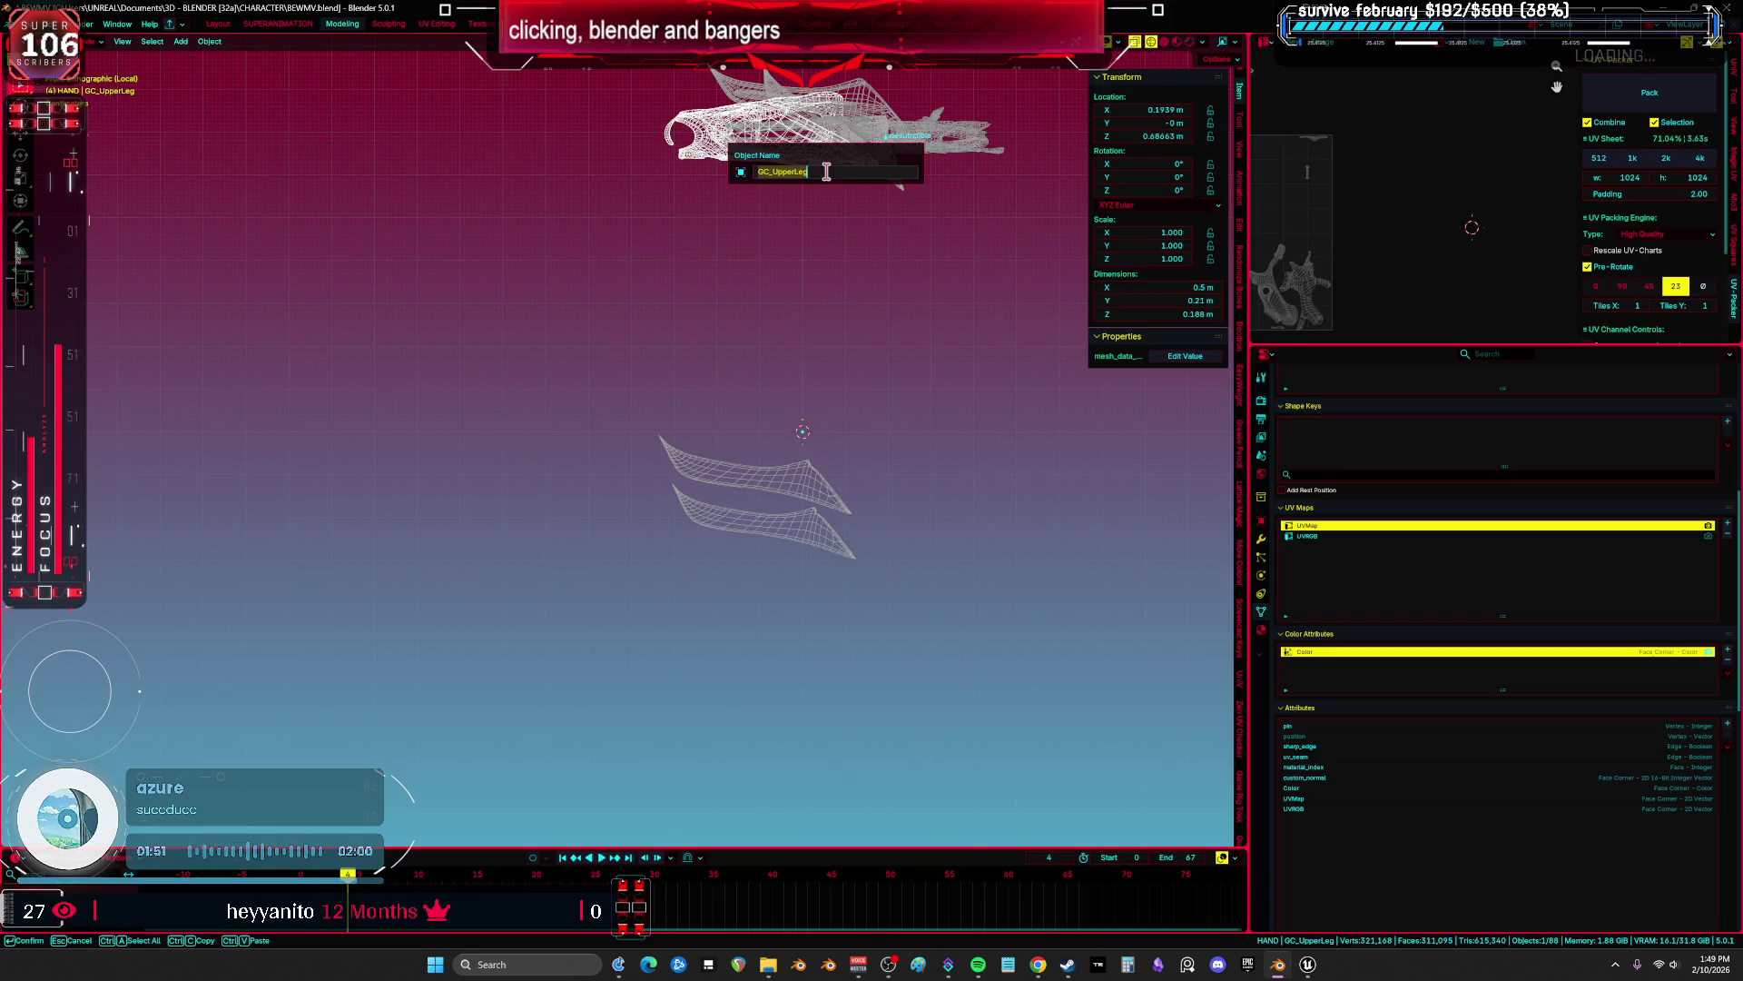
# Move GC_UpperLeg to the origin and export it as an FBX file.
pyautogui.press('Return')
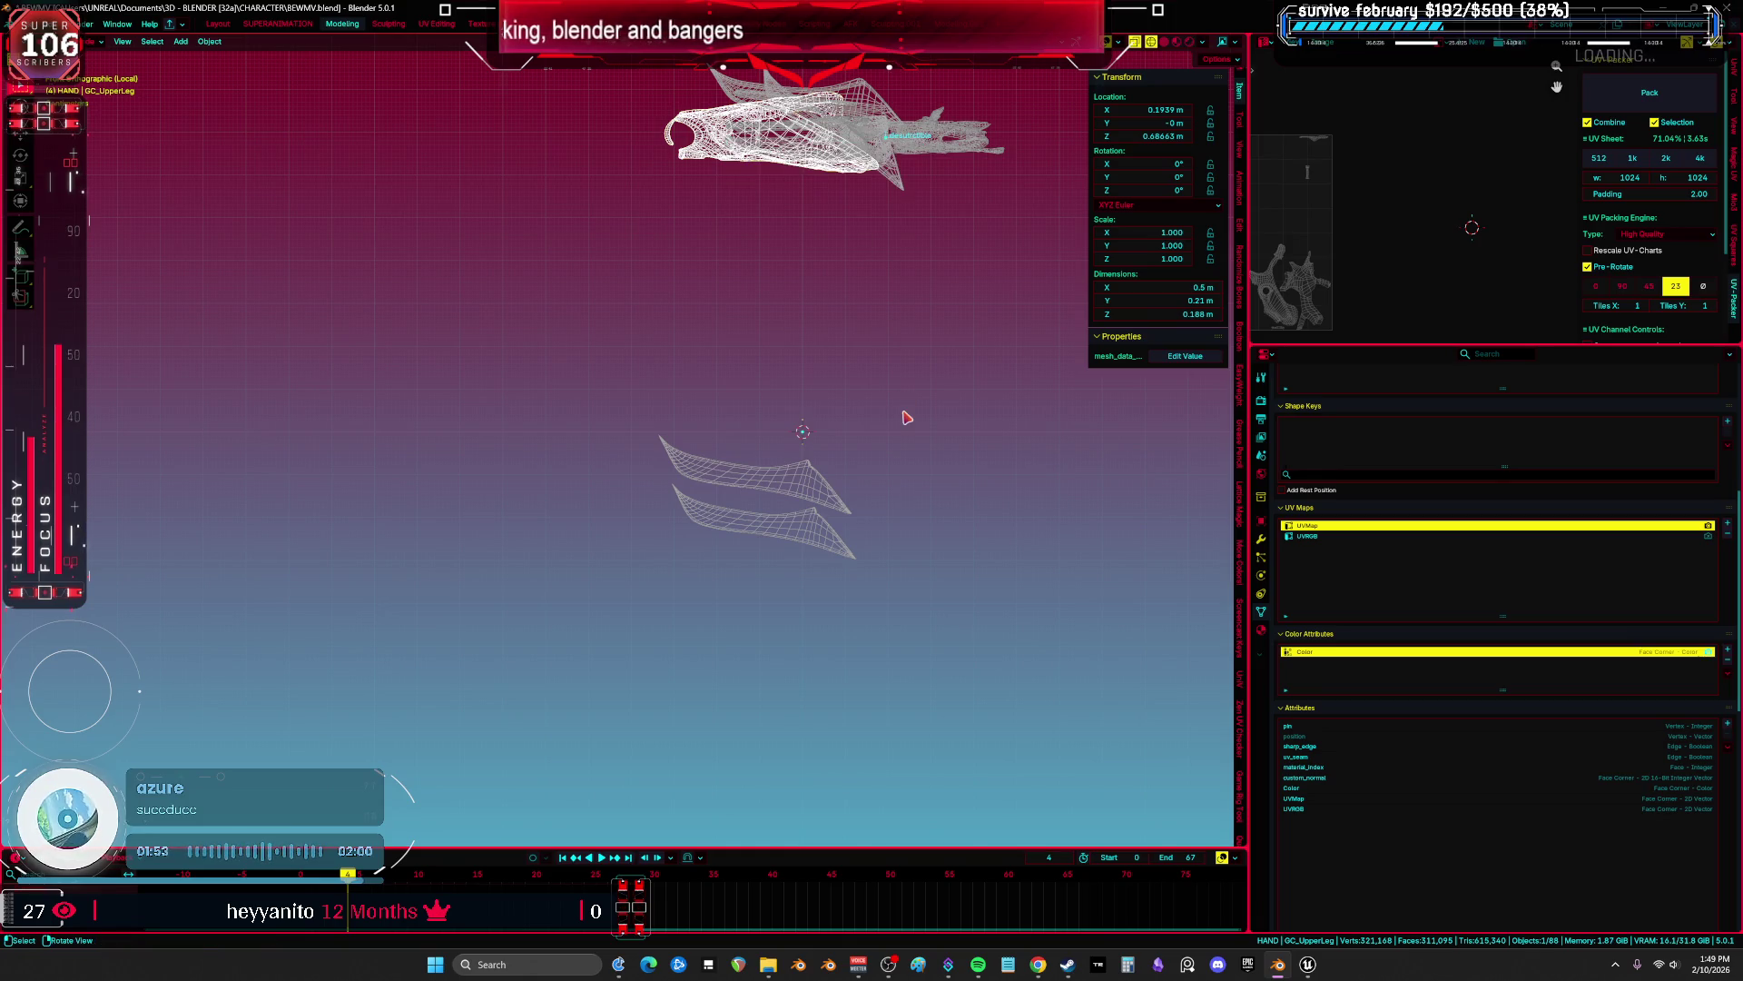
pyautogui.hotkey('alt', 'g')
pyautogui.click(18, 24)
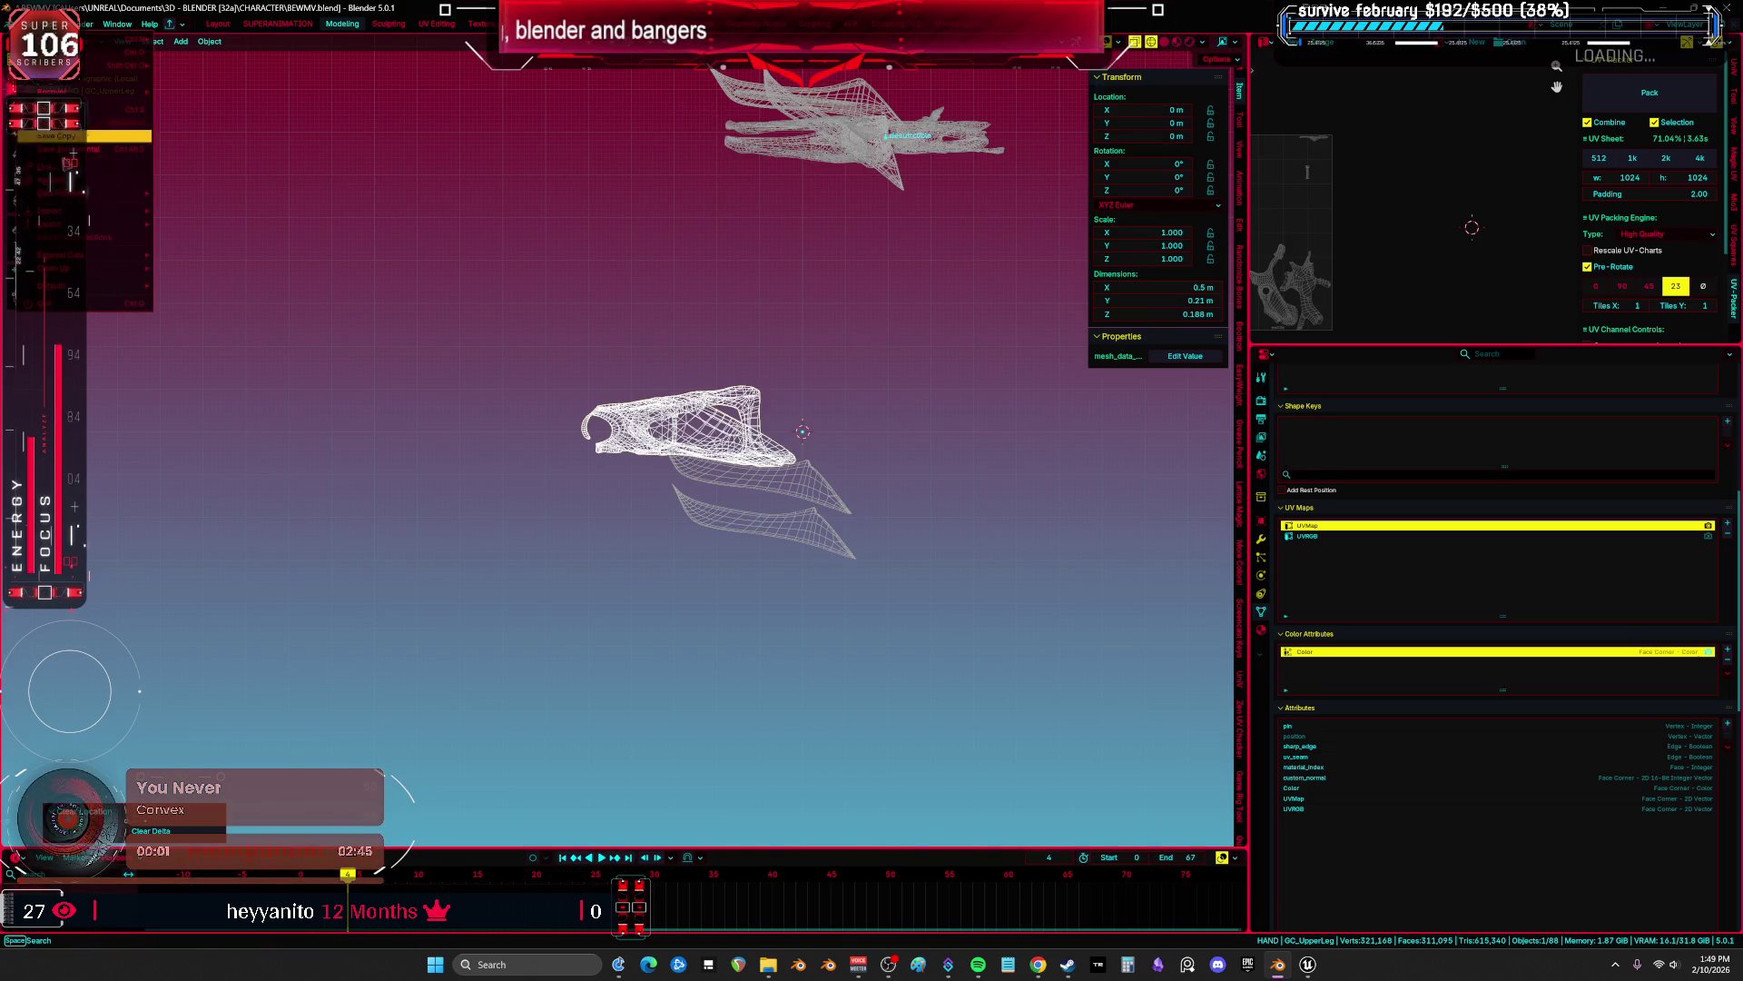
pyautogui.moveTo(55, 224)
pyautogui.click(230, 329)
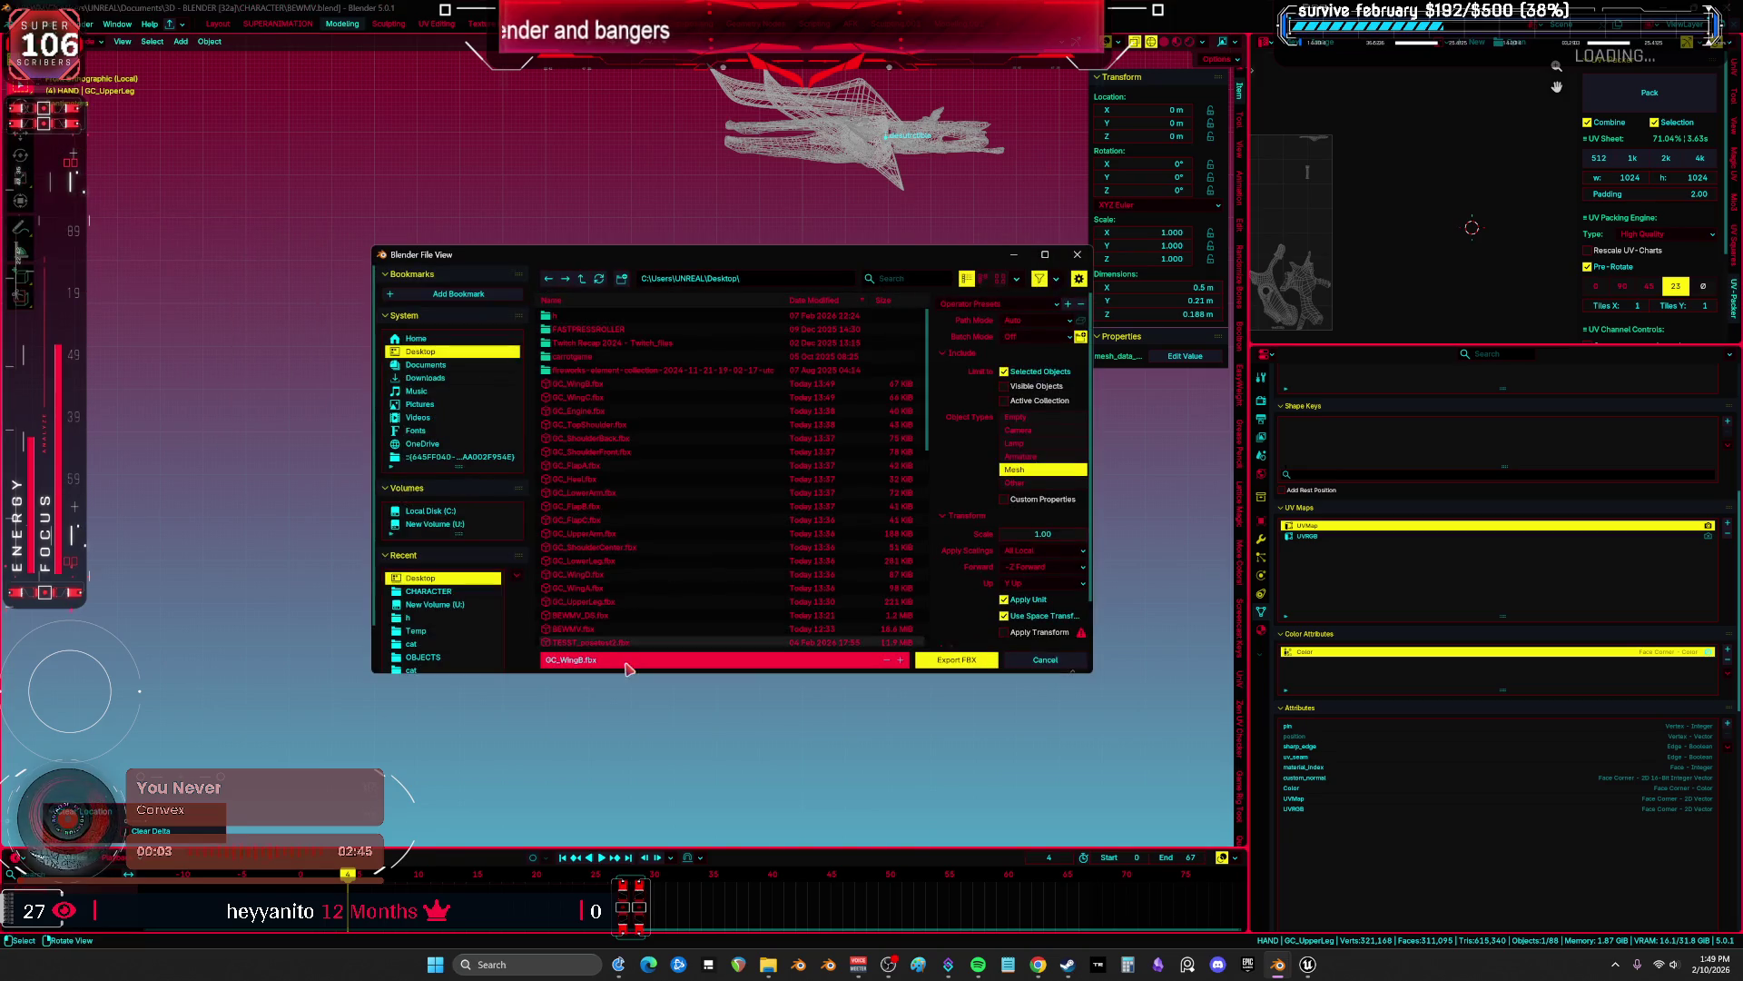
pyautogui.click(961, 665)
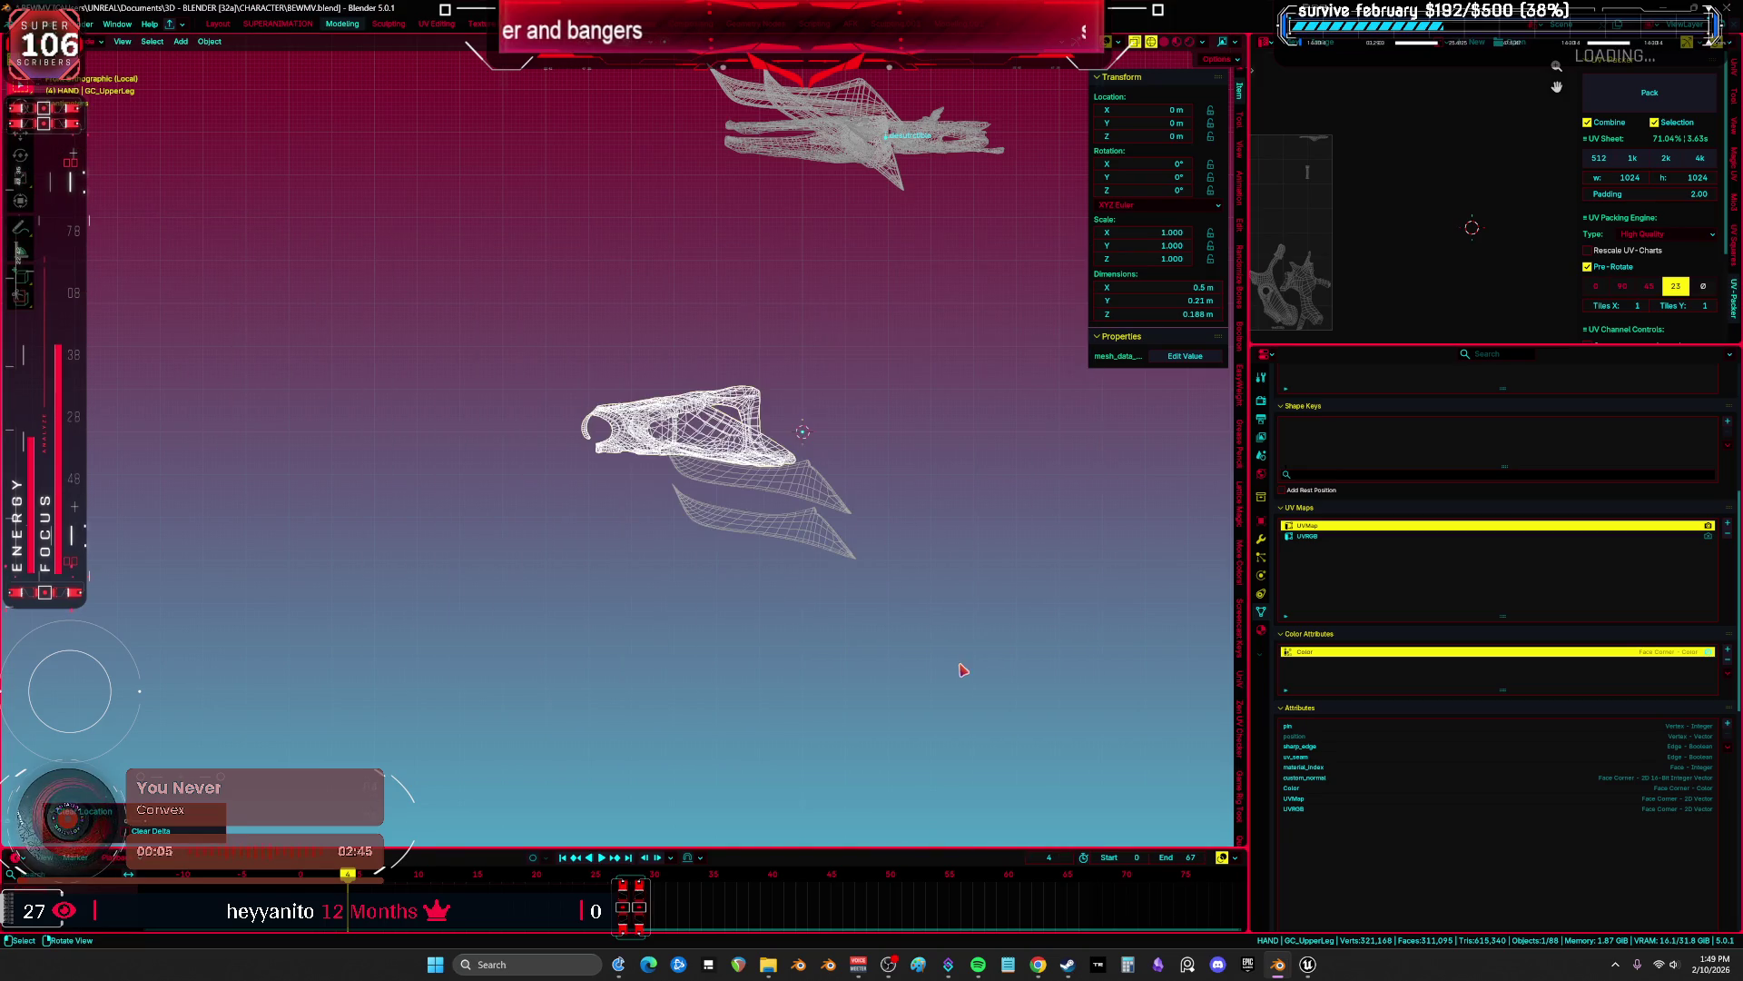
# Move GC_LowerLeg to the origin and export it as an FBX file.
pyautogui.click(811, 154)
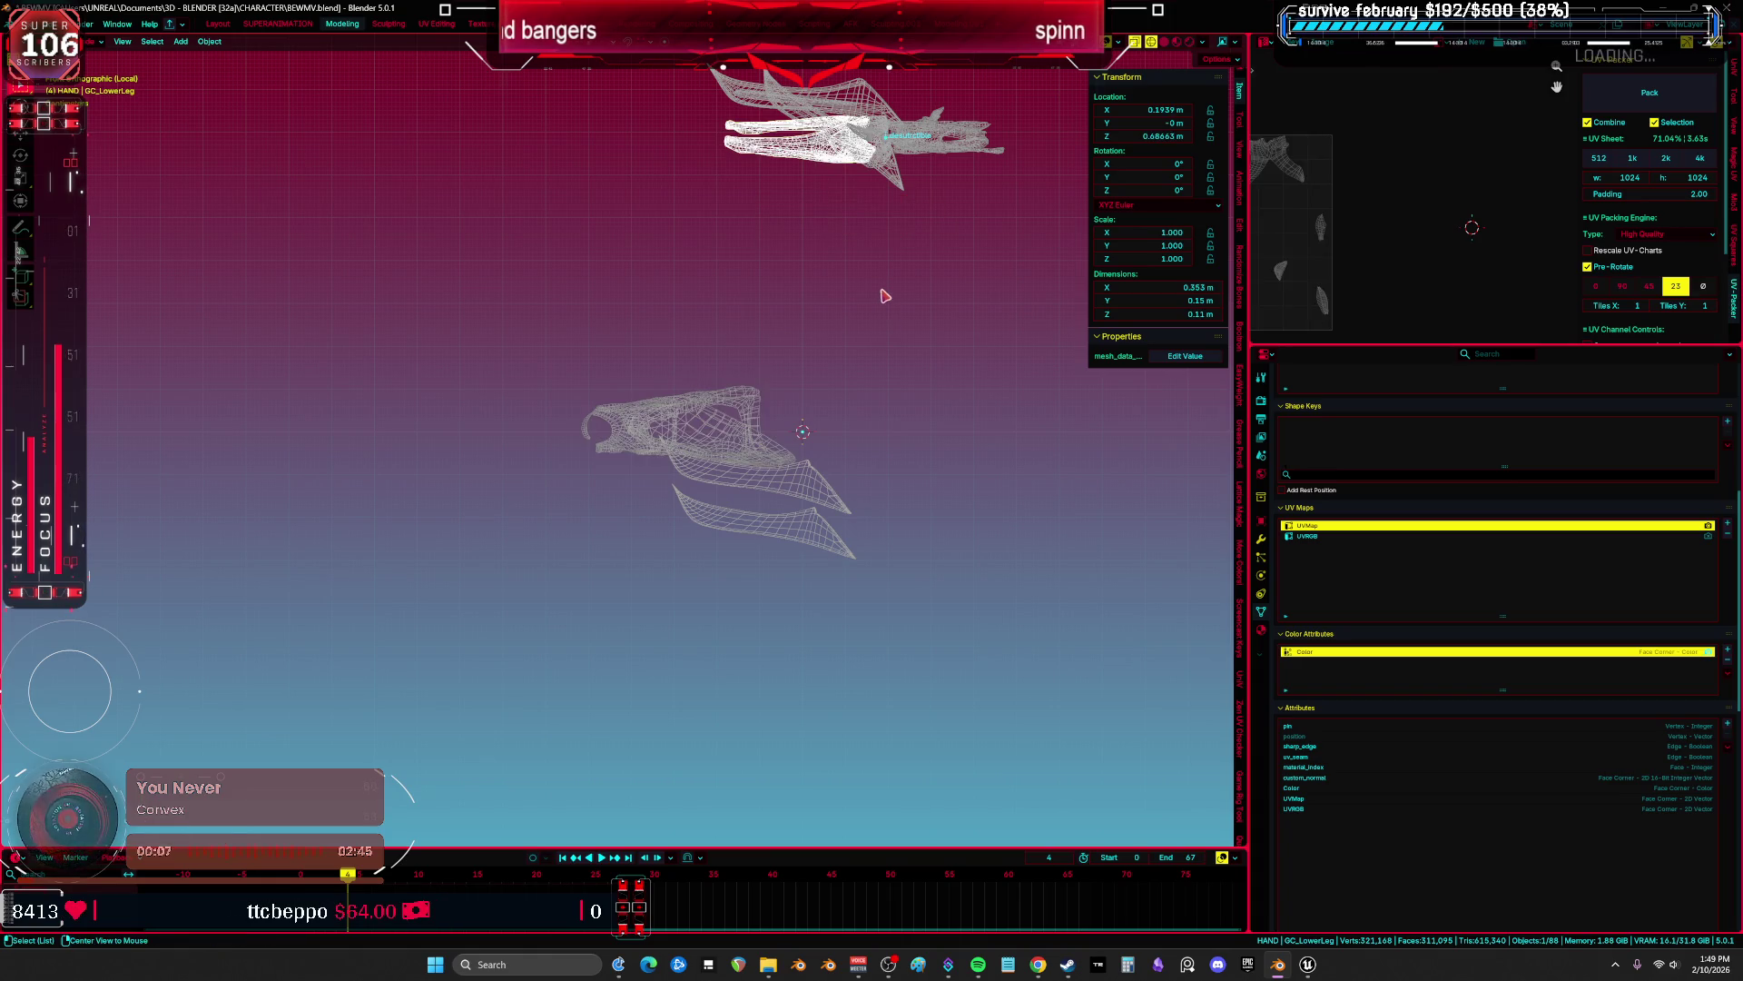
pyautogui.hotkey('alt', 'g')
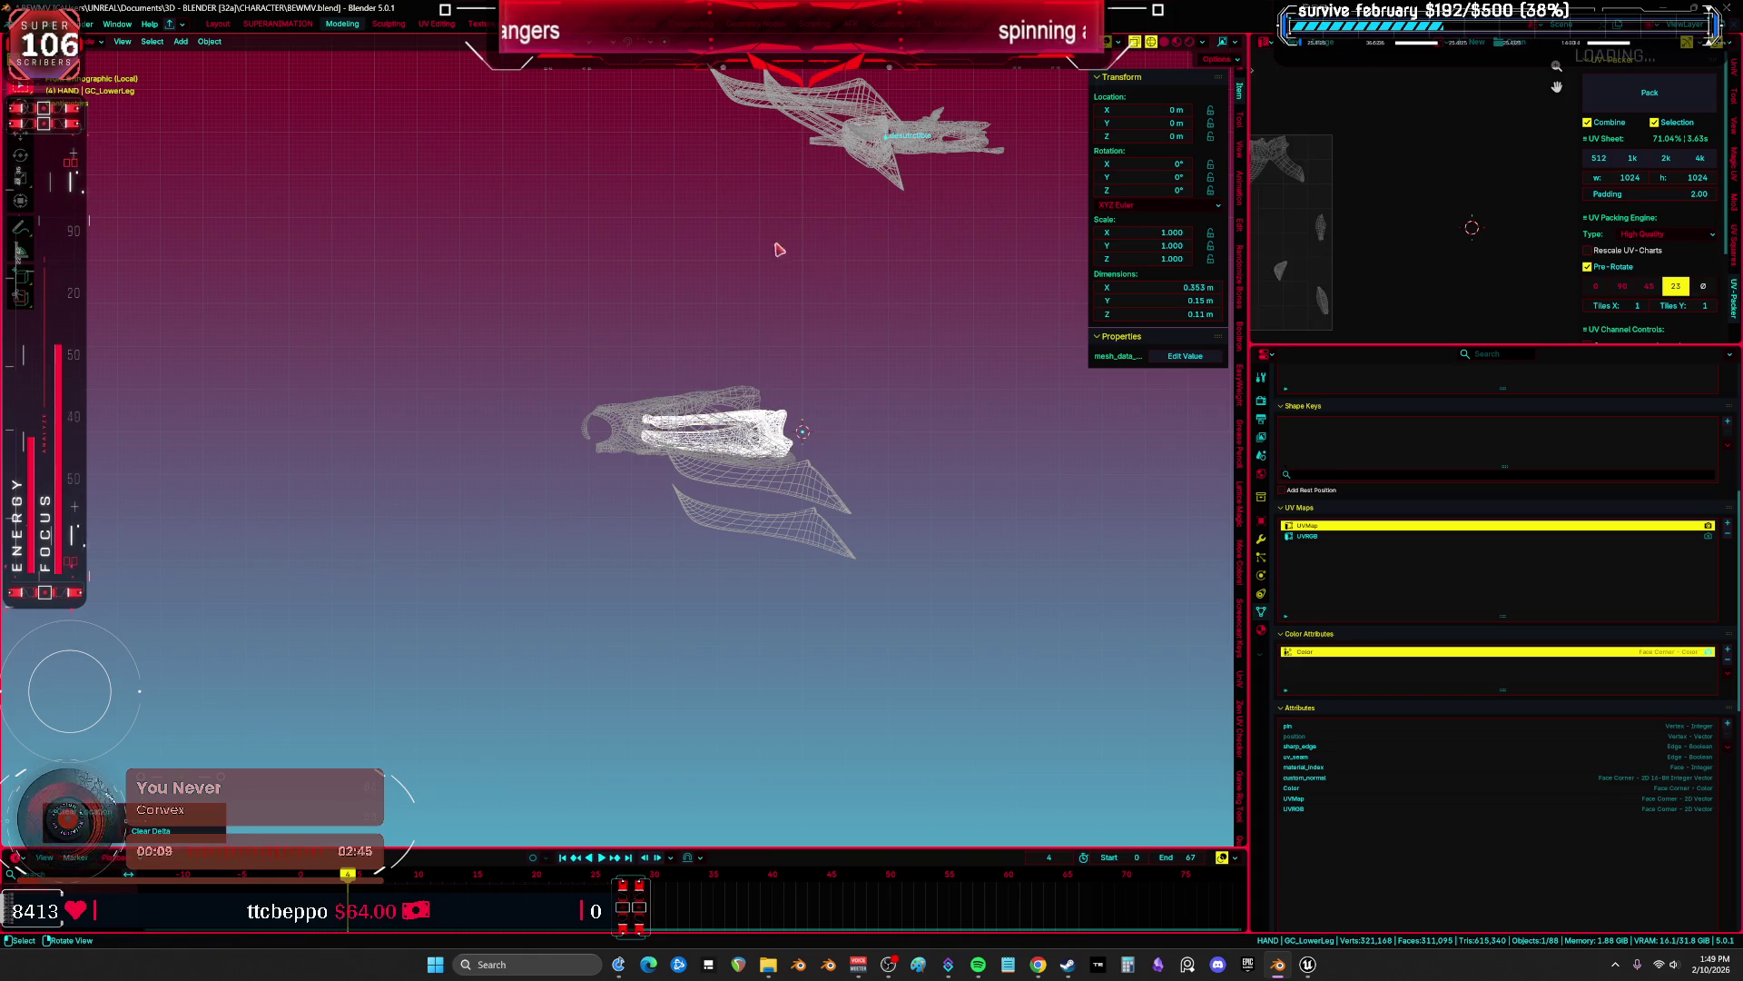
pyautogui.click(35, 24)
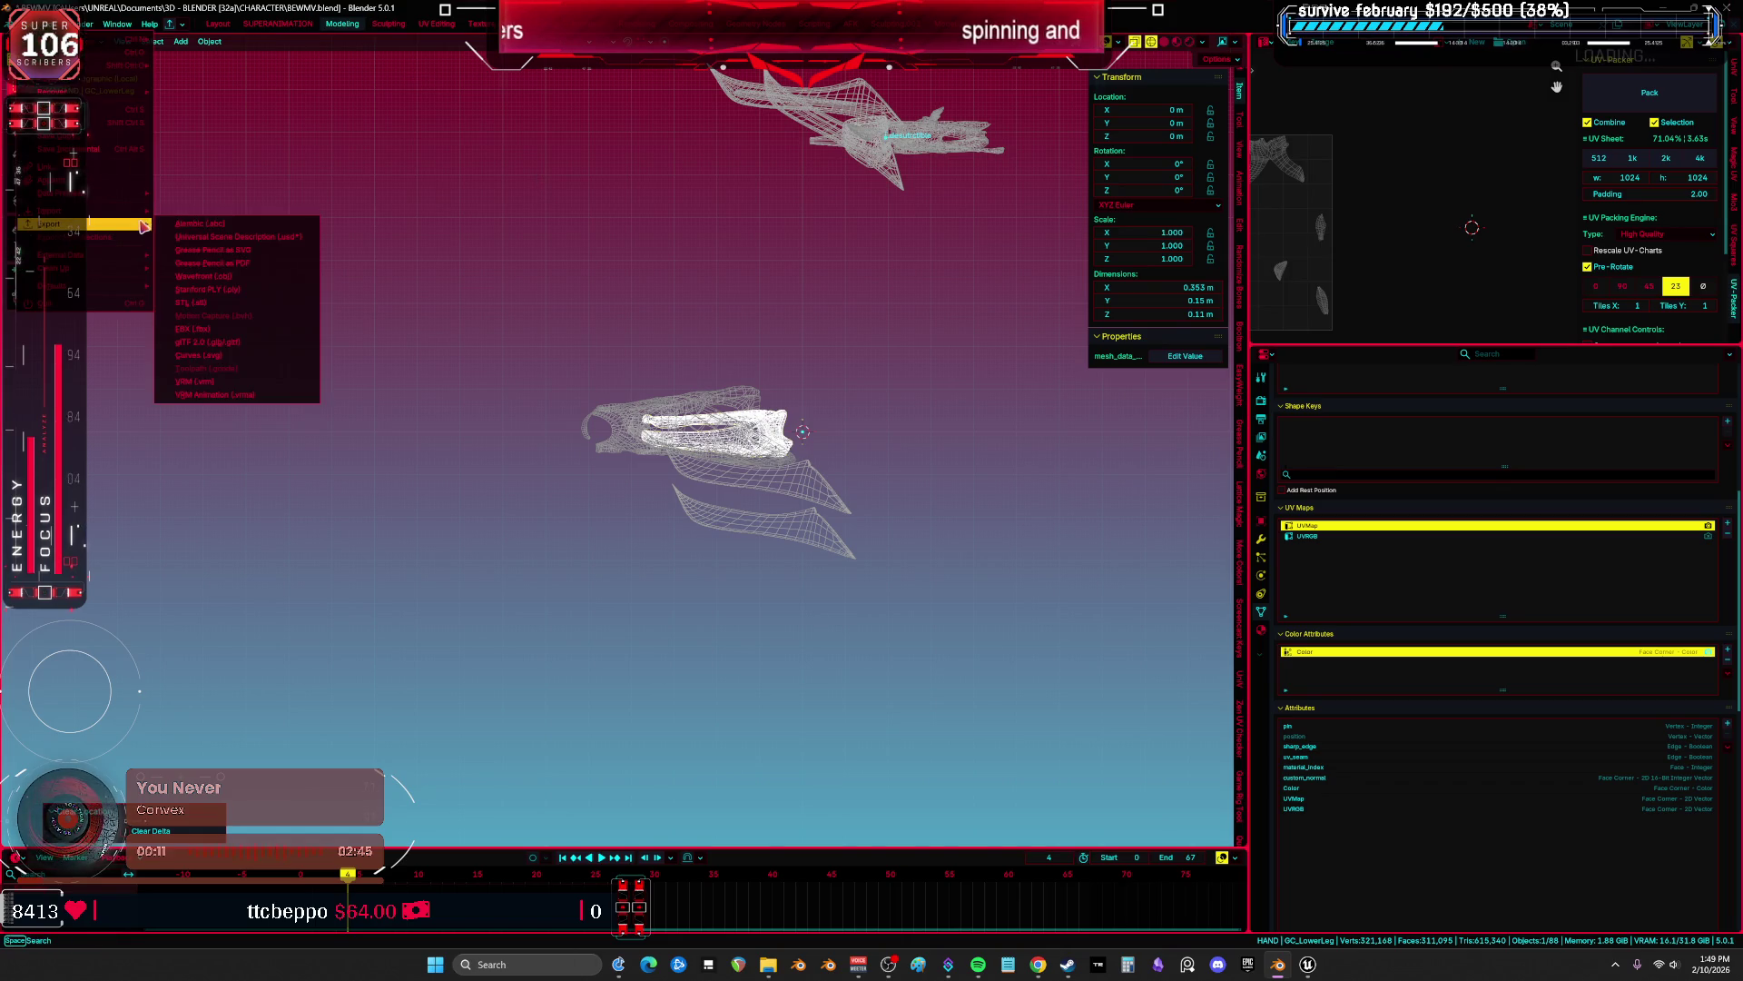
pyautogui.moveTo(143, 225)
pyautogui.click(264, 337)
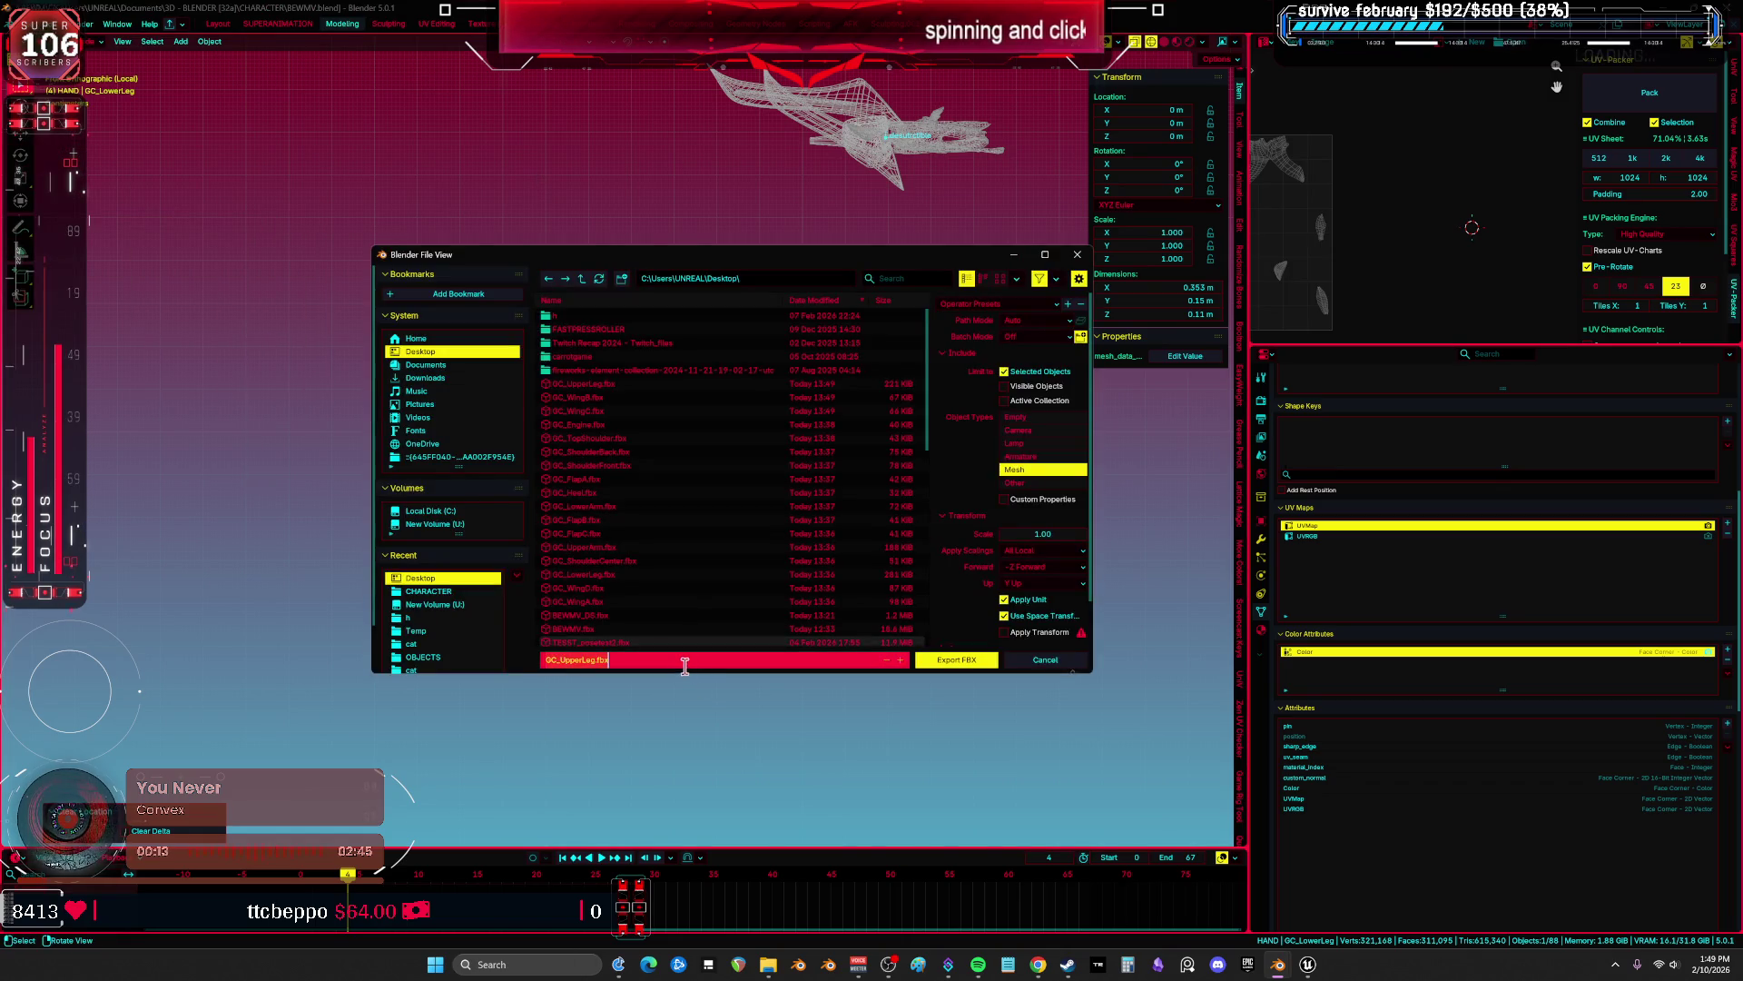
pyautogui.click(988, 663)
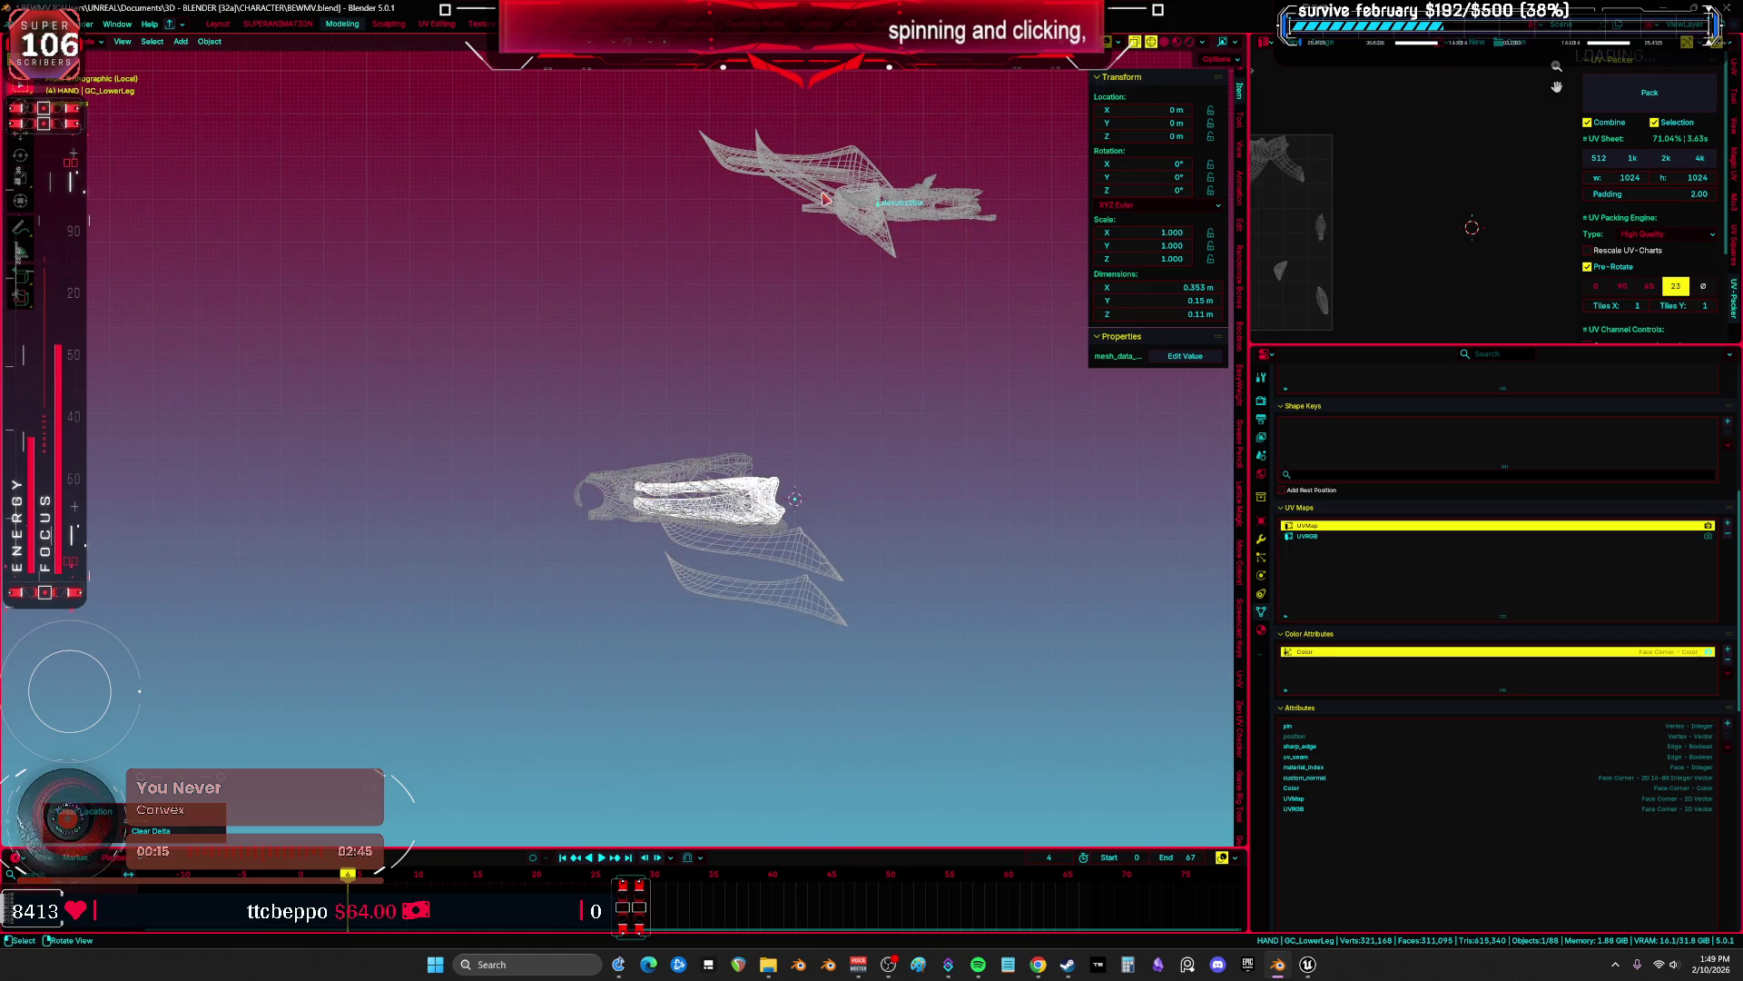
# Move GC_WingD to the origin and export it as GC_WingD.fbx.
pyautogui.click(824, 197)
pyautogui.press('F2')
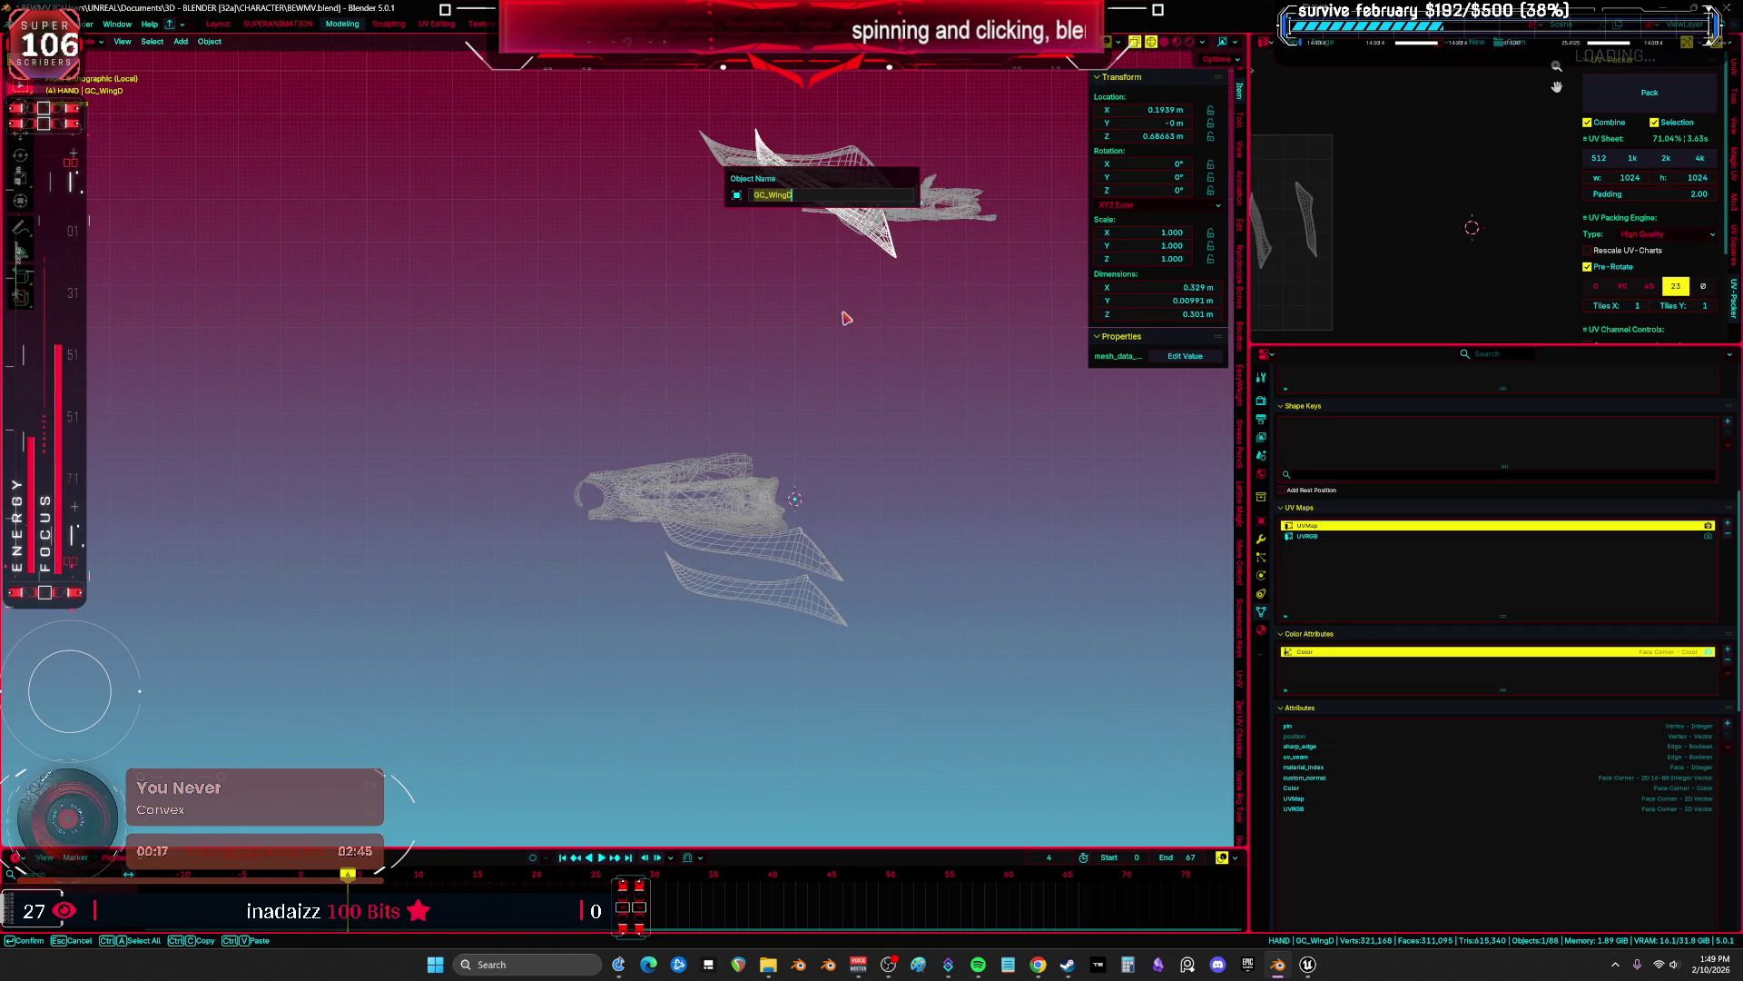
pyautogui.press('Return')
pyautogui.hotkey('alt', 'g')
pyautogui.click(23, 24)
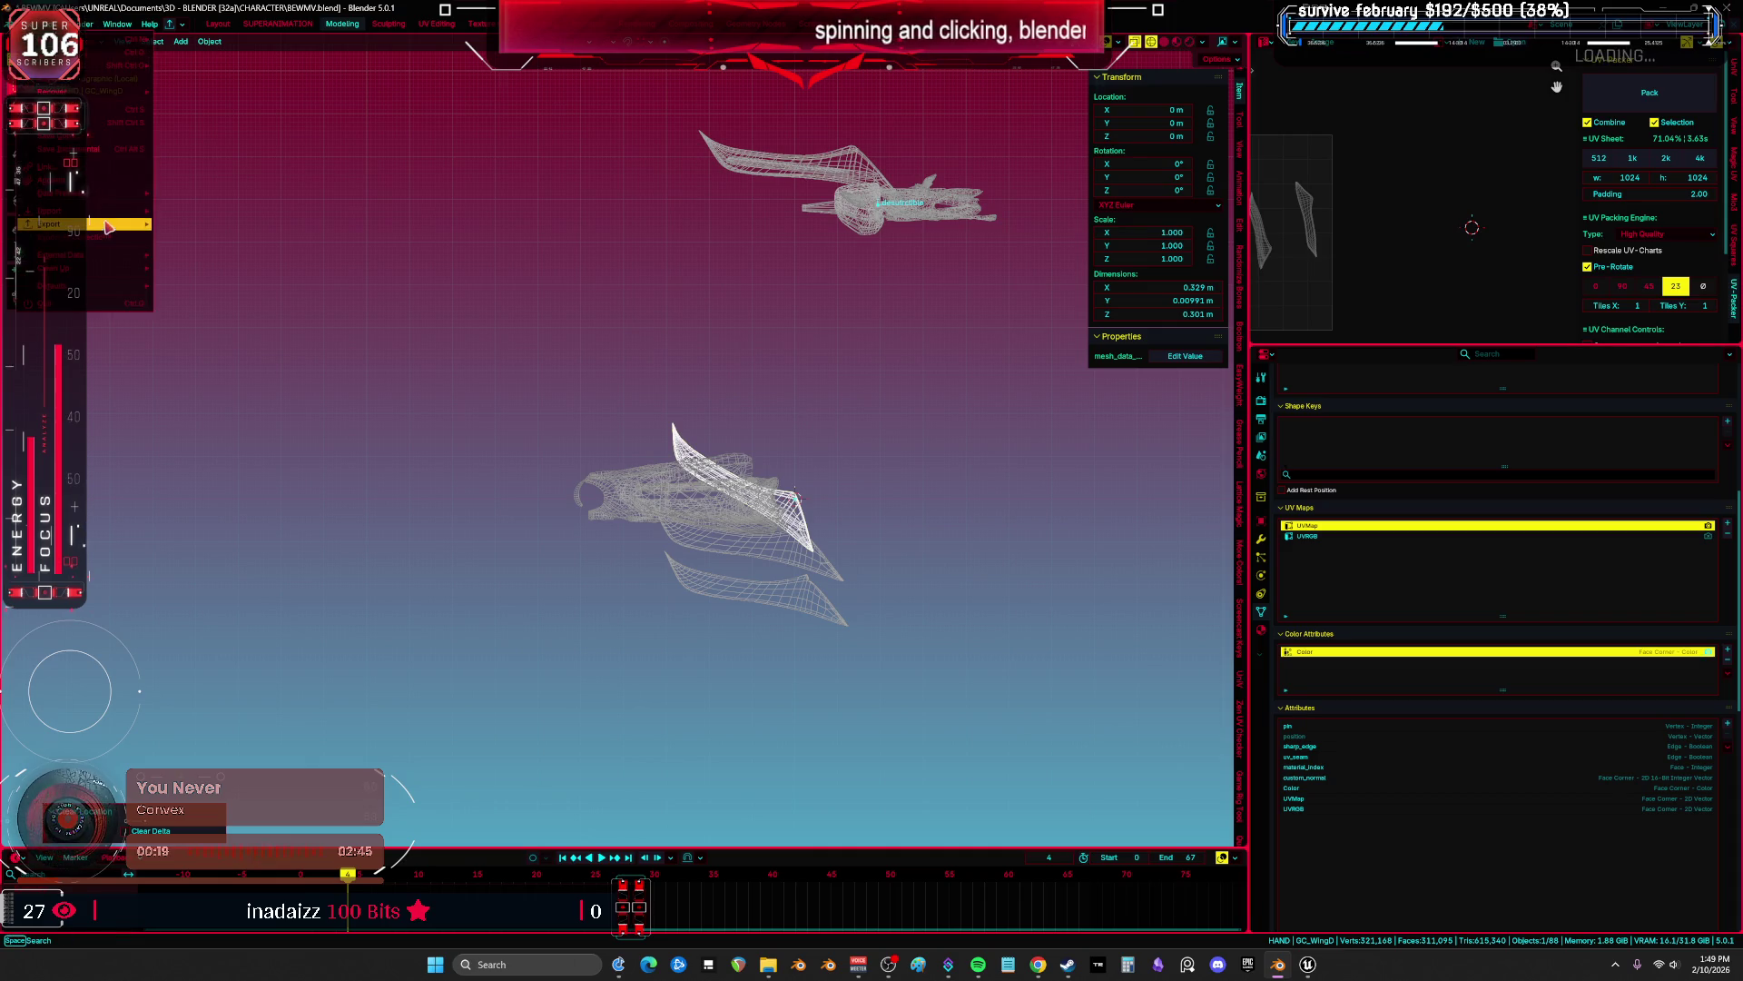
pyautogui.moveTo(118, 229)
pyautogui.click(236, 328)
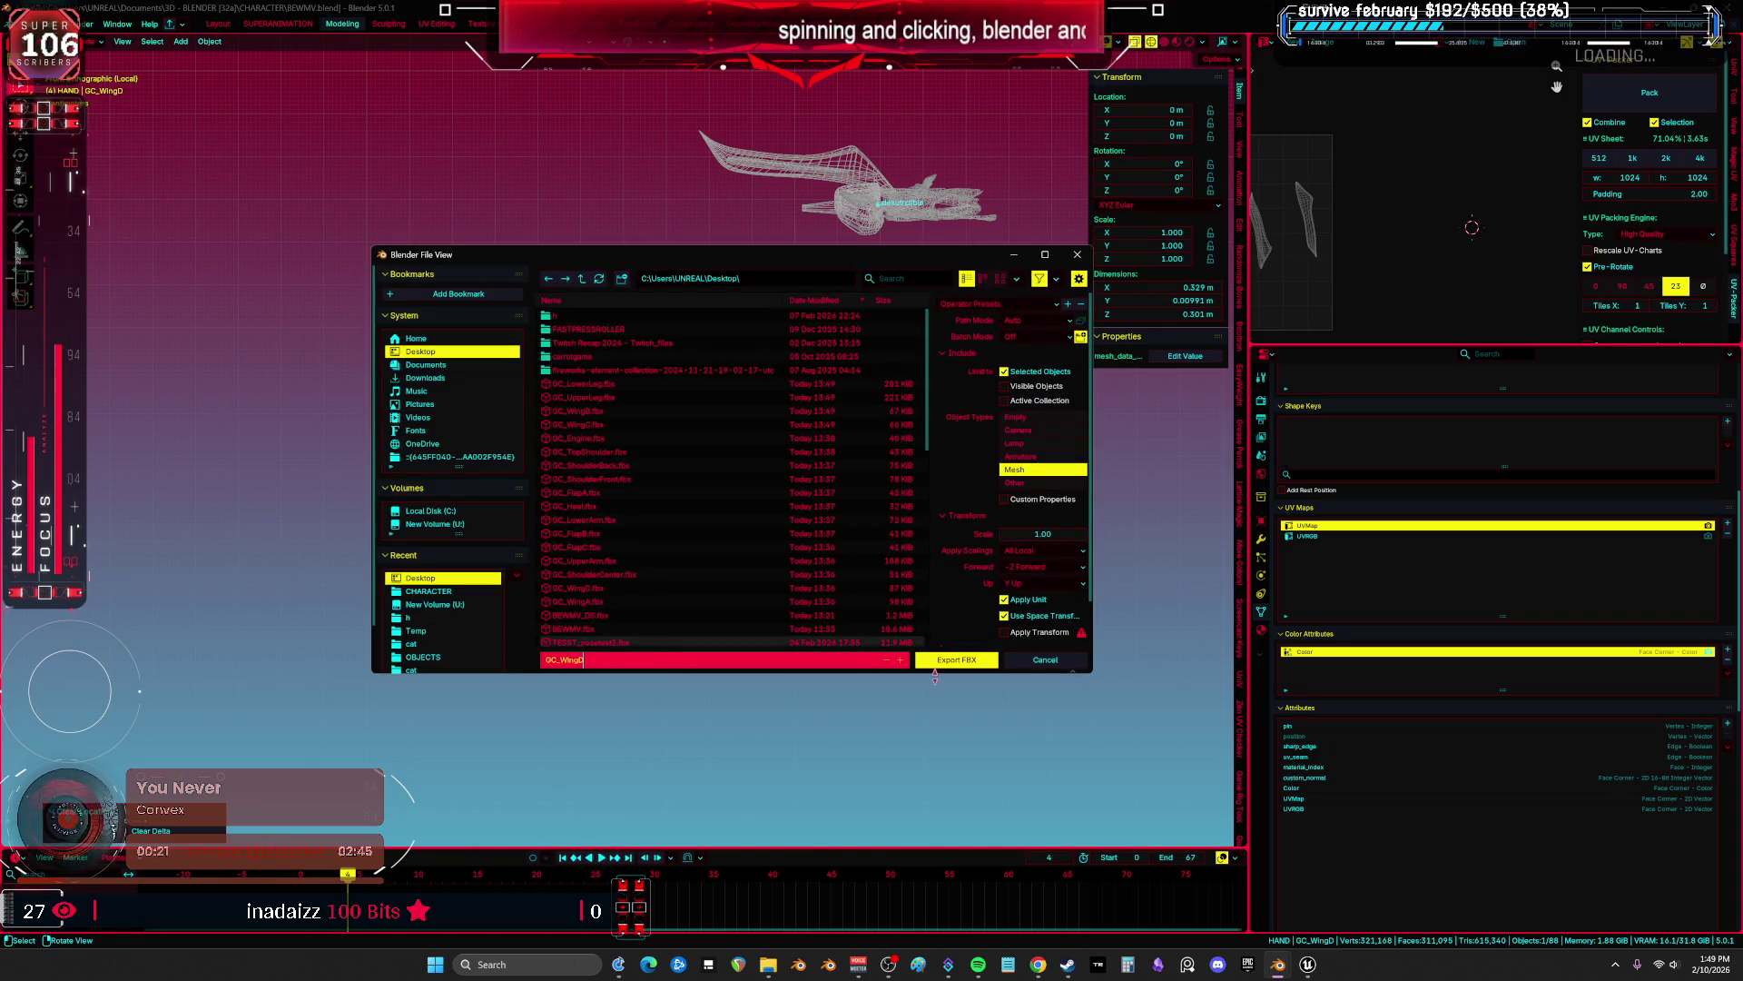
pyautogui.click(940, 660)
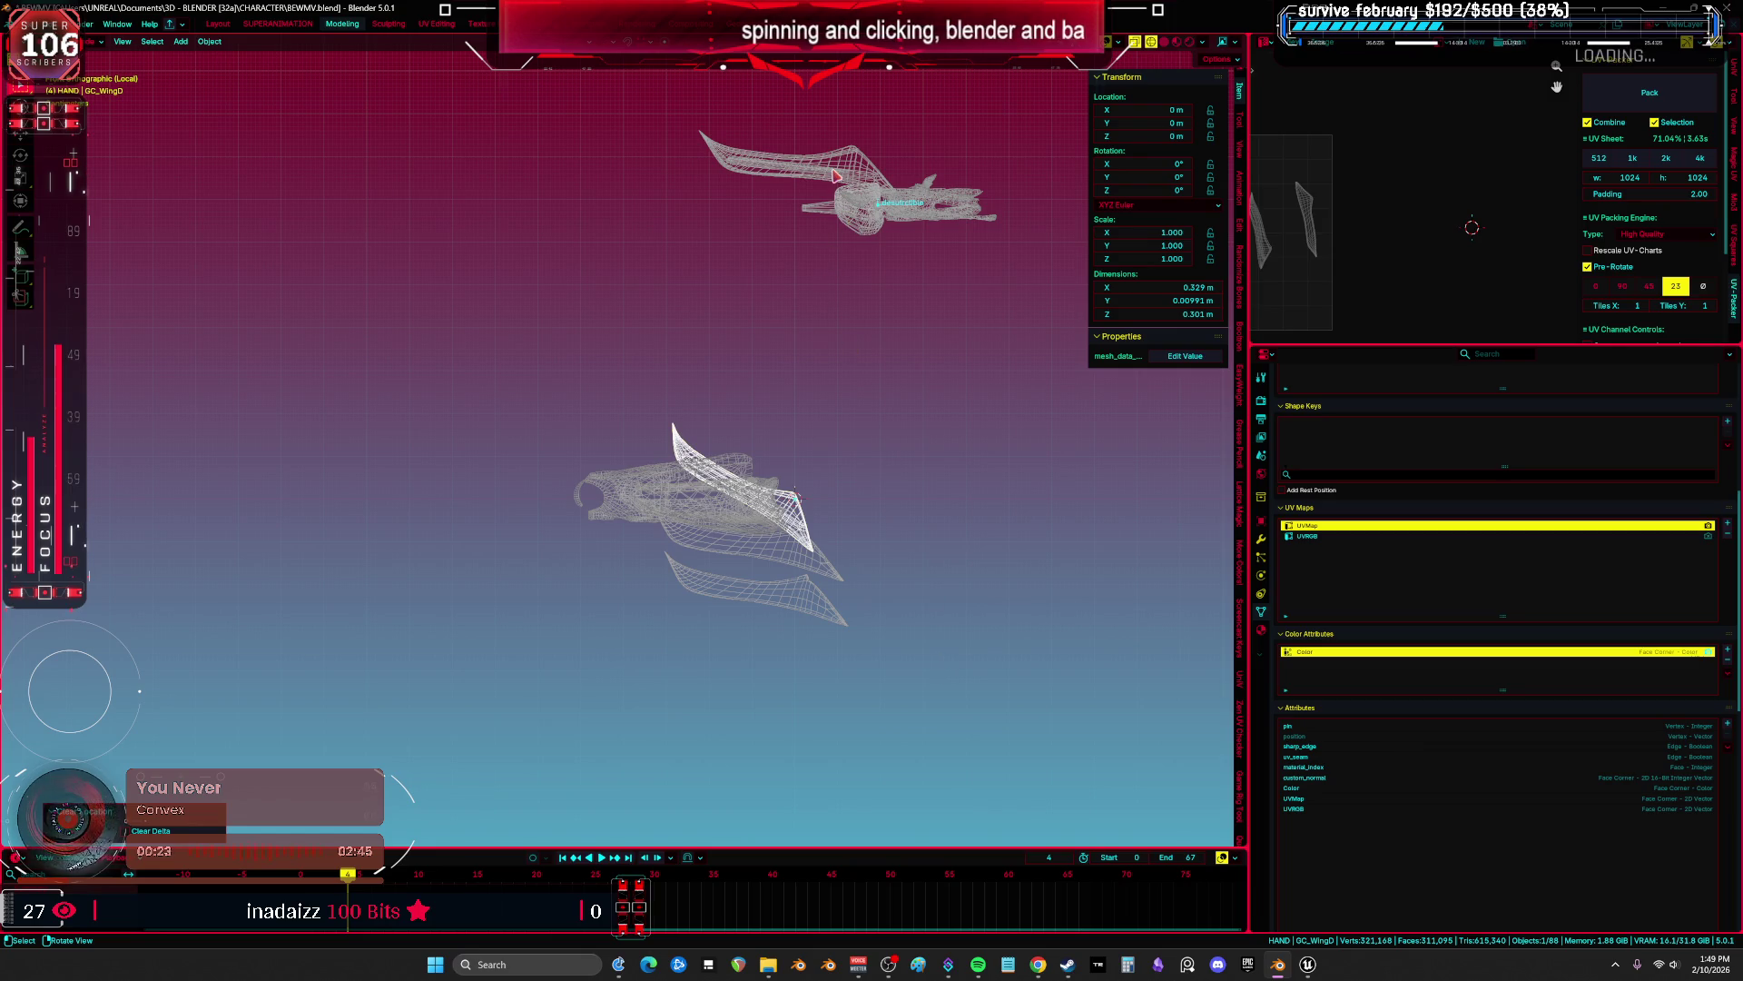
# Move the upper wing GC_WingA to the origin and start its FBX export.
pyautogui.click(835, 176)
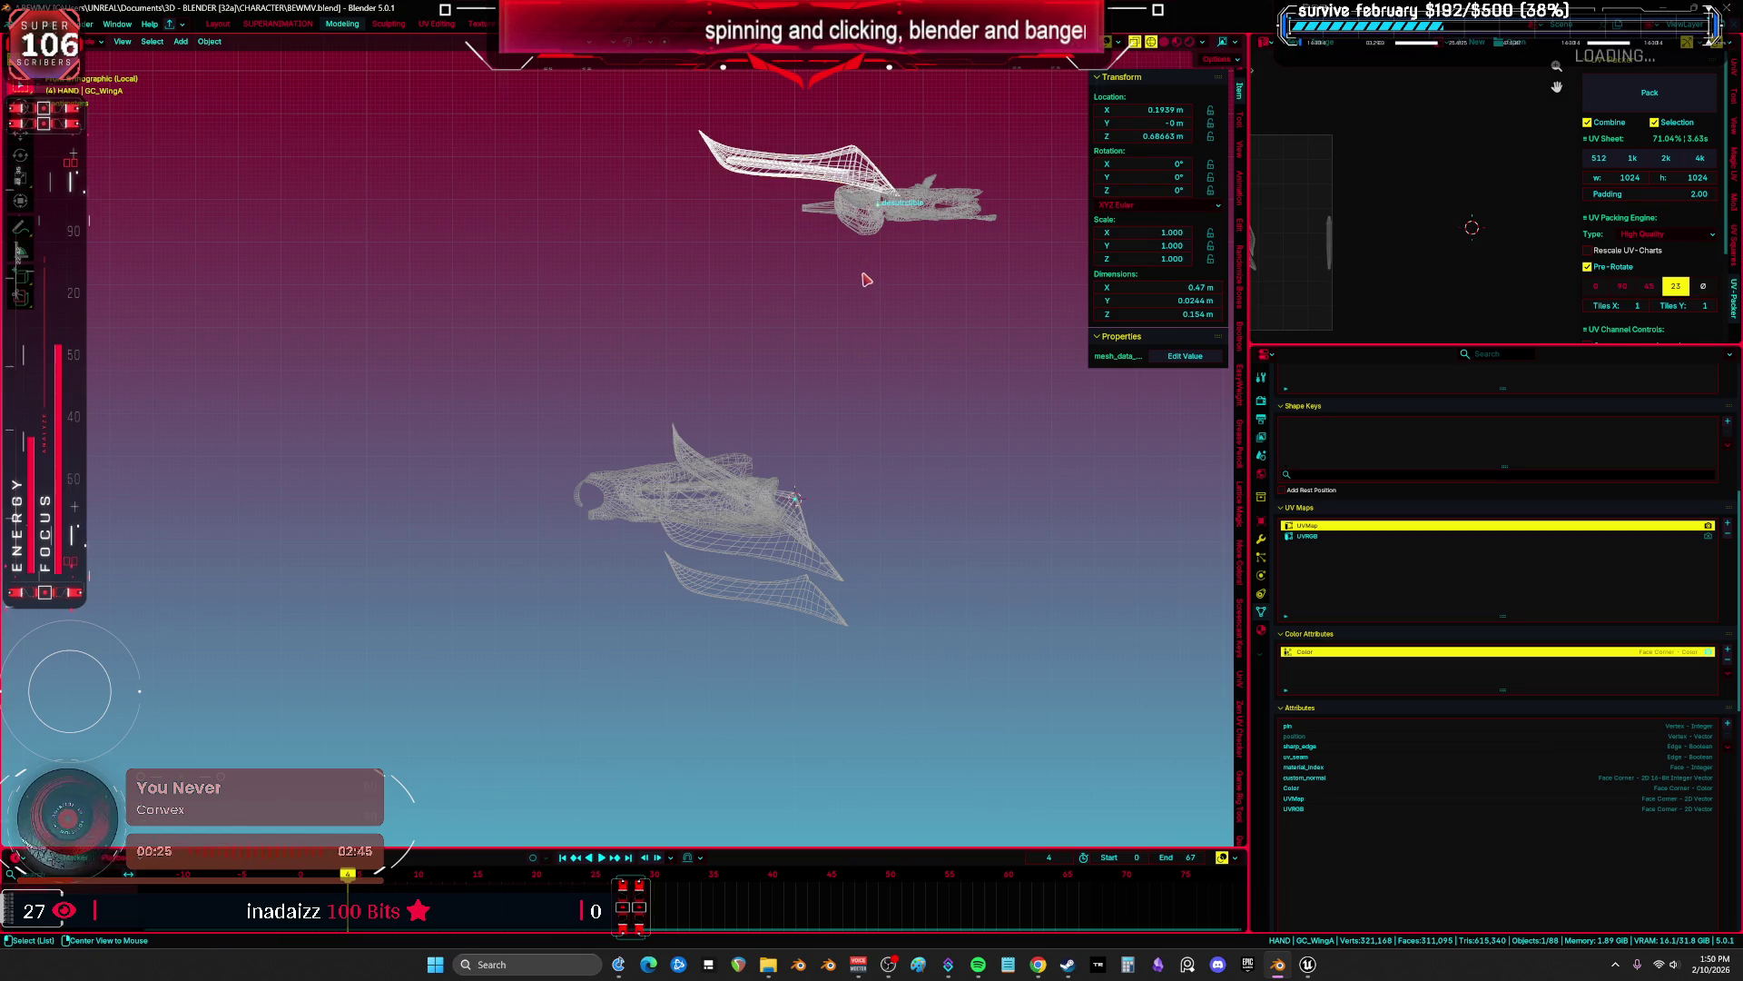
pyautogui.hotkey('alt', 'g')
pyautogui.click(22, 23)
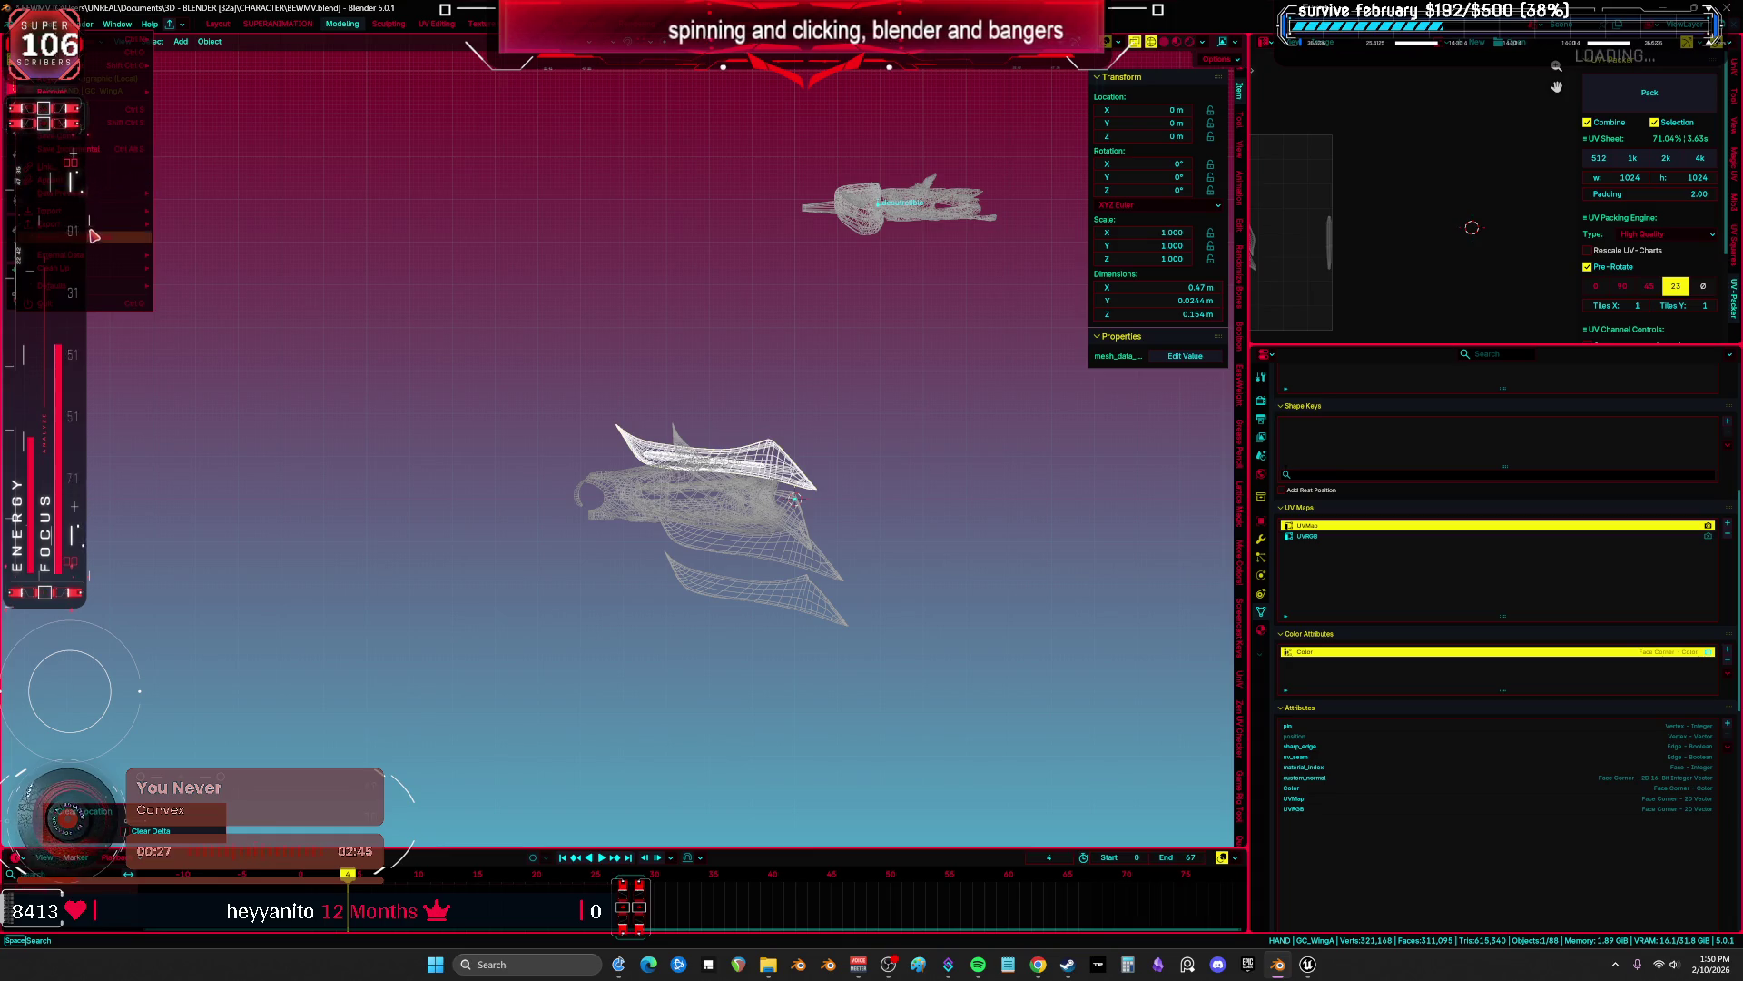
pyautogui.moveTo(95, 236)
pyautogui.click(272, 331)
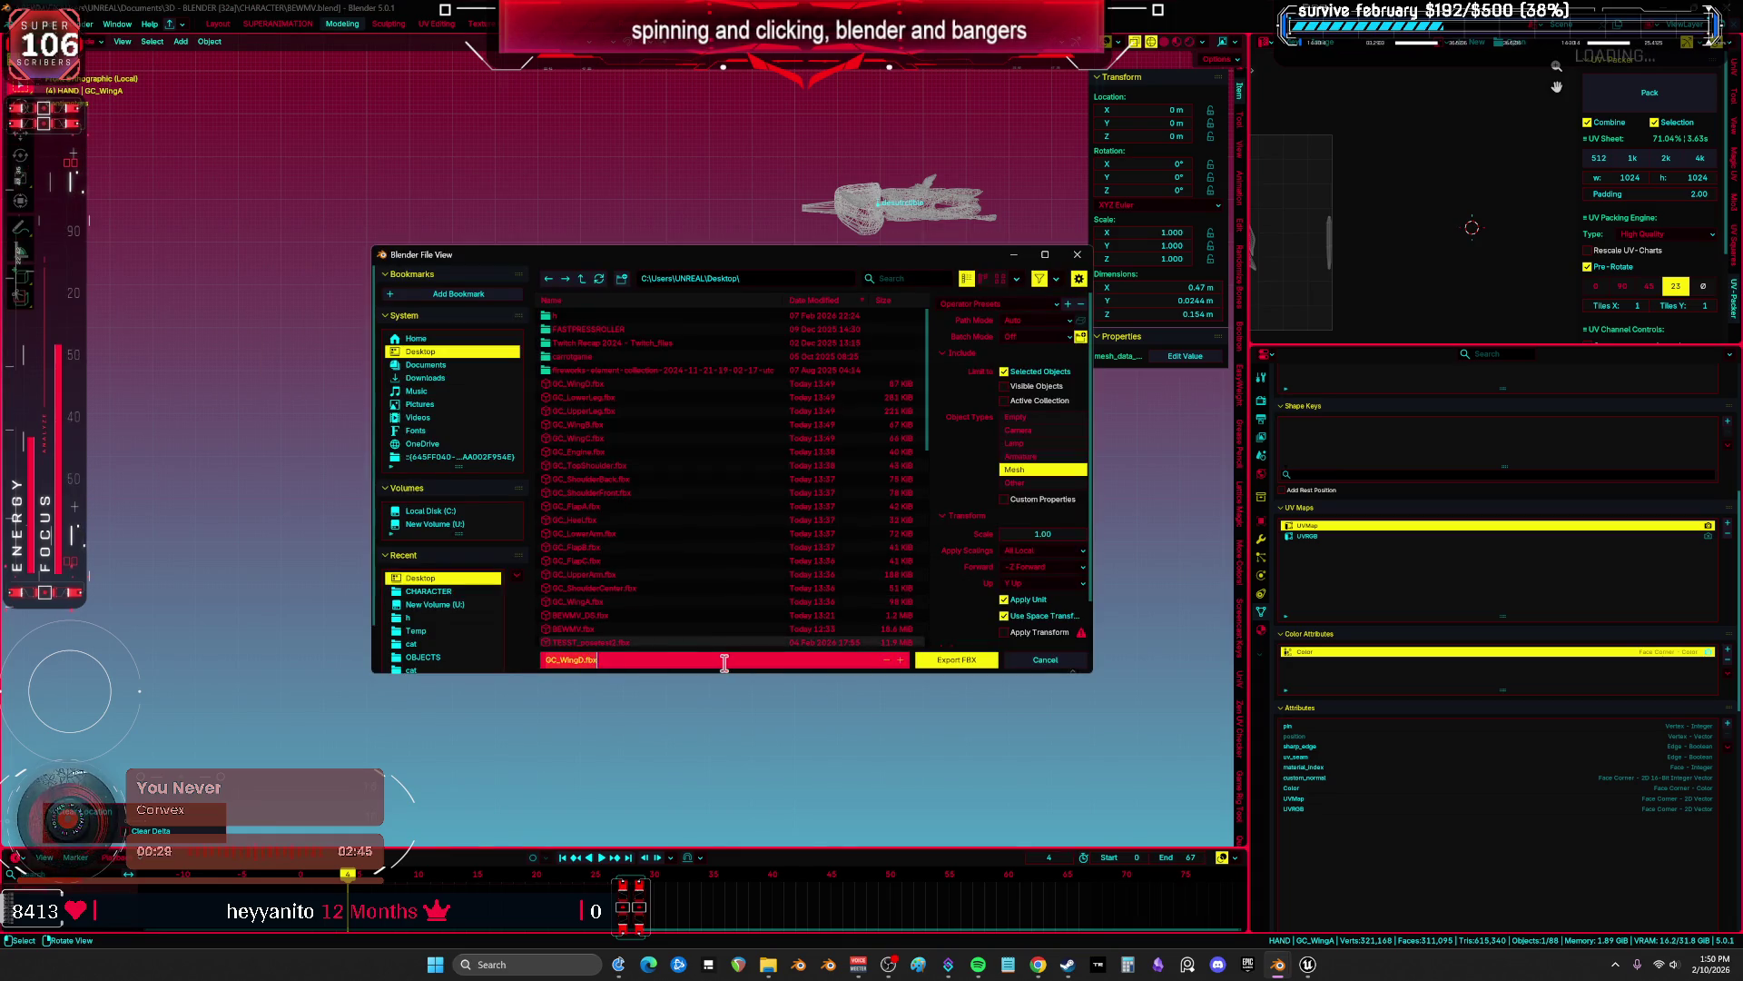
# Finish exporting GC_WingA, then export GC_FlapC at the origin as GC_FlapC.fbx.
pyautogui.click(958, 660)
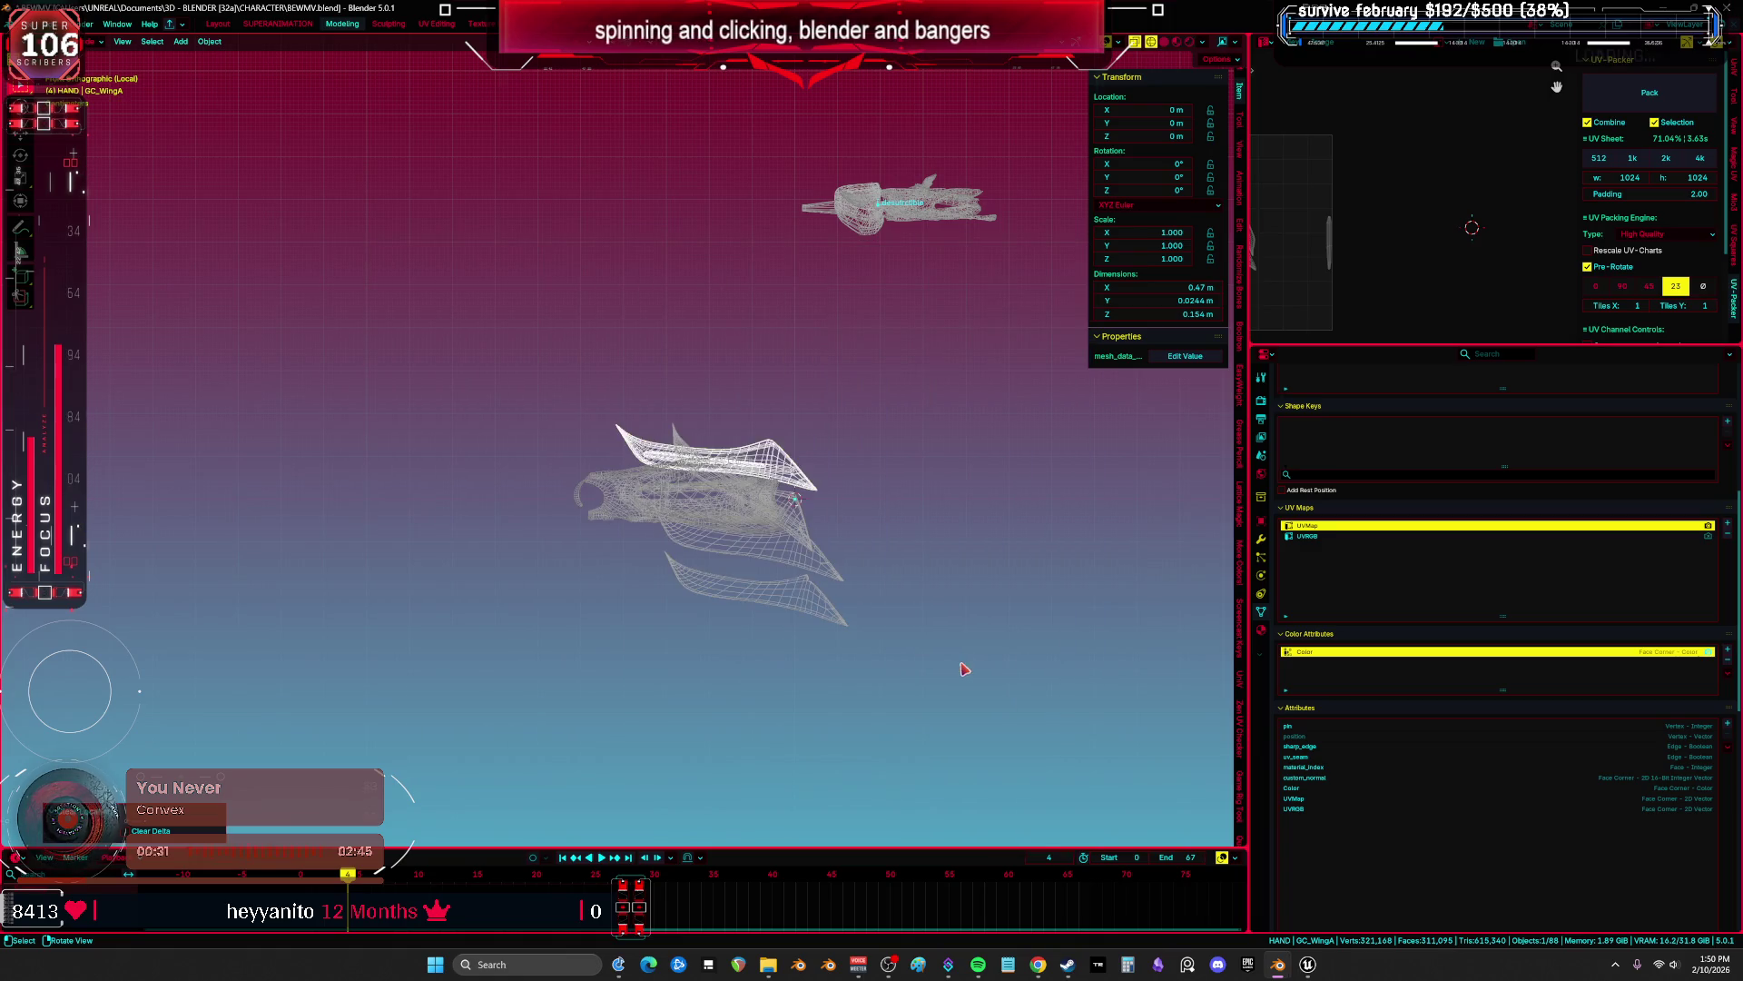
pyautogui.click(879, 238)
pyautogui.press('F2')
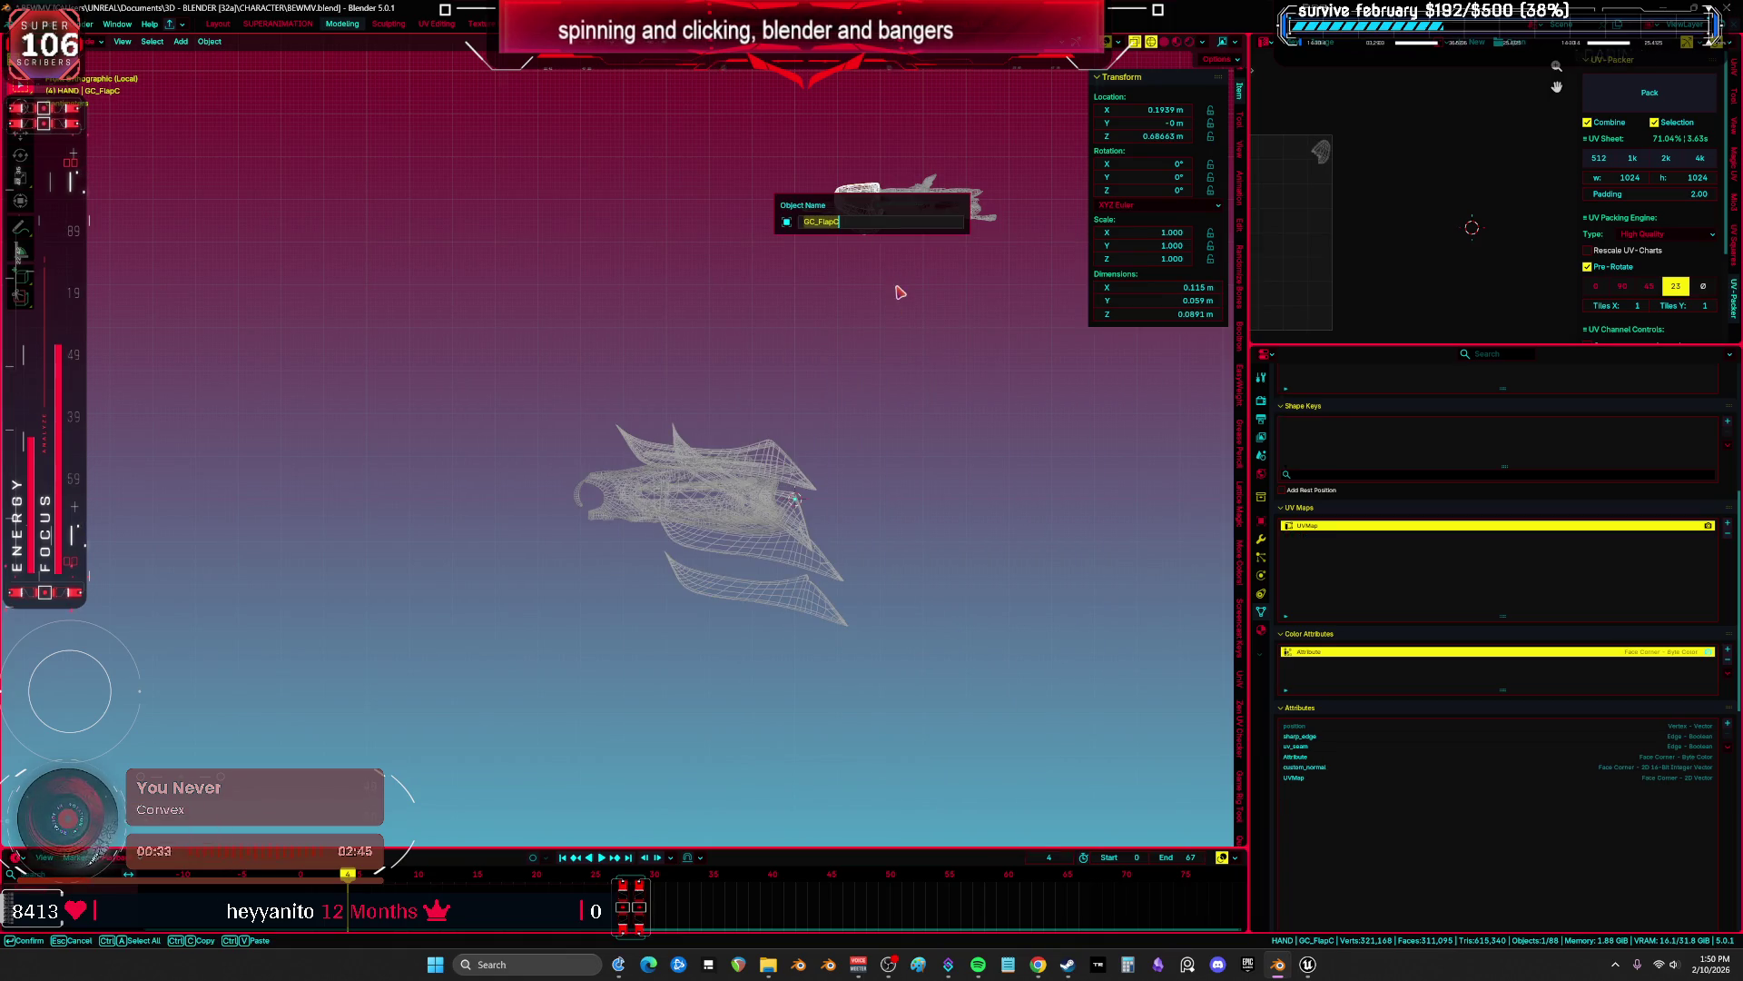
pyautogui.press('Return')
pyautogui.hotkey('alt', 'g')
pyautogui.click(32, 24)
pyautogui.moveTo(91, 229)
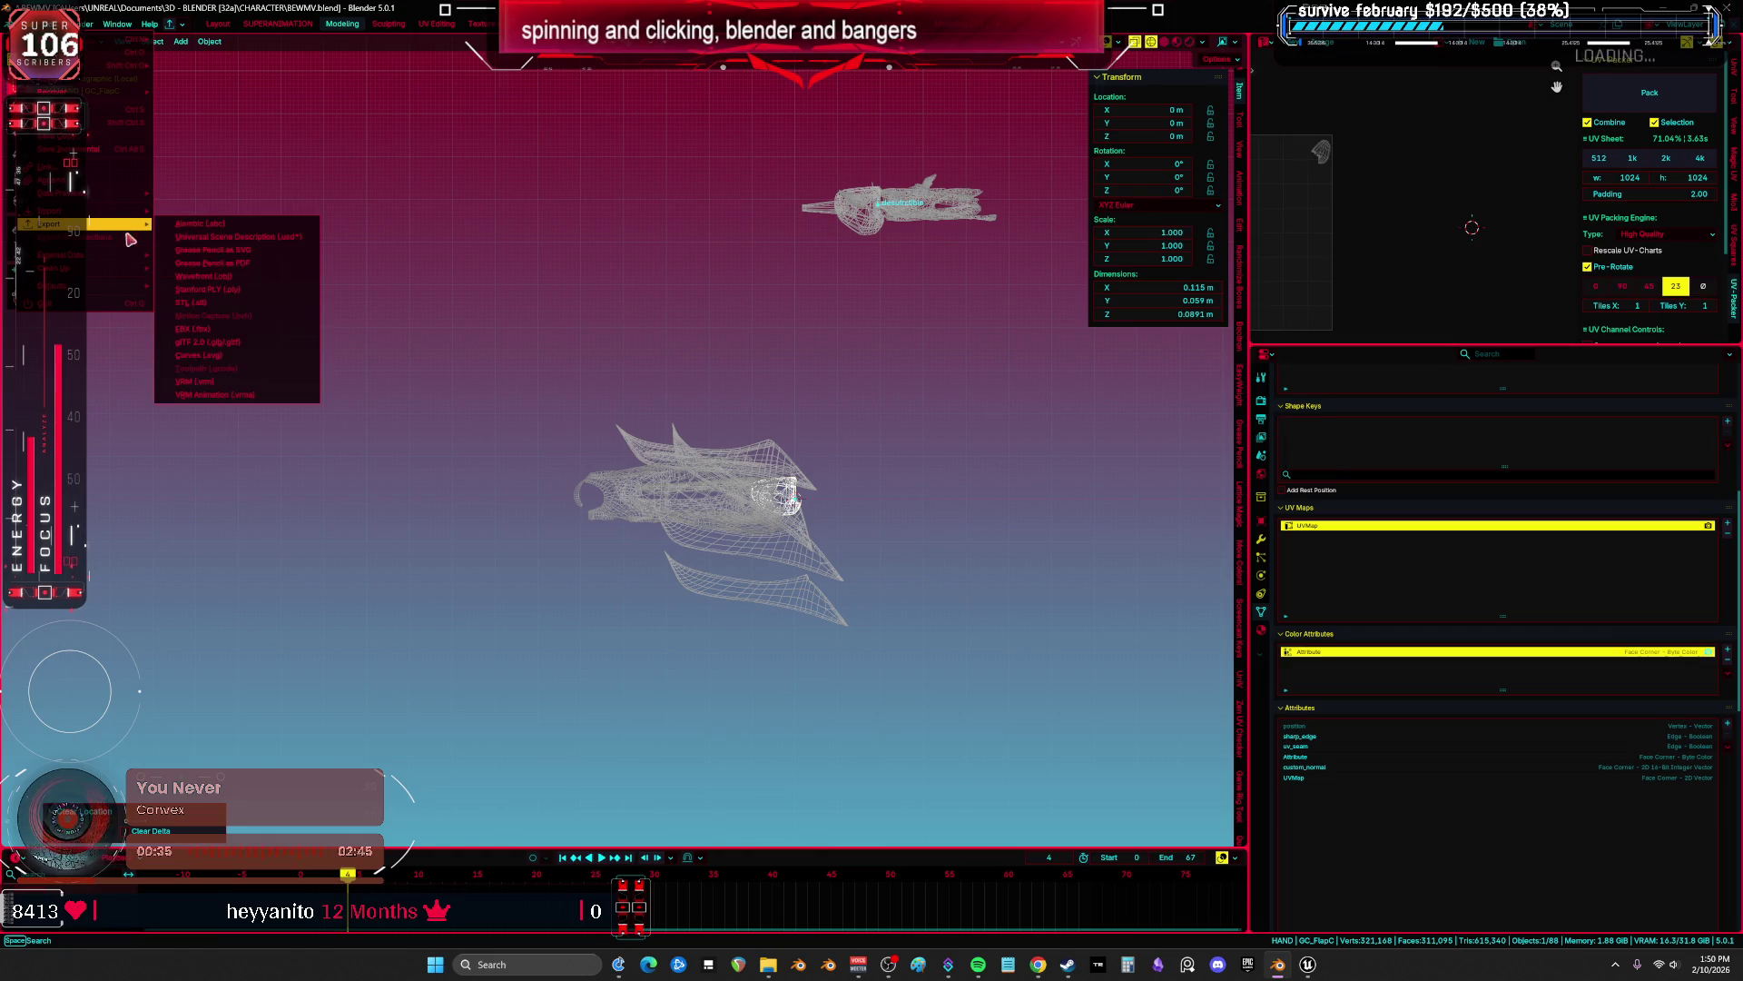
pyautogui.click(236, 322)
pyautogui.click(623, 660)
pyautogui.write('GC_FlapC')
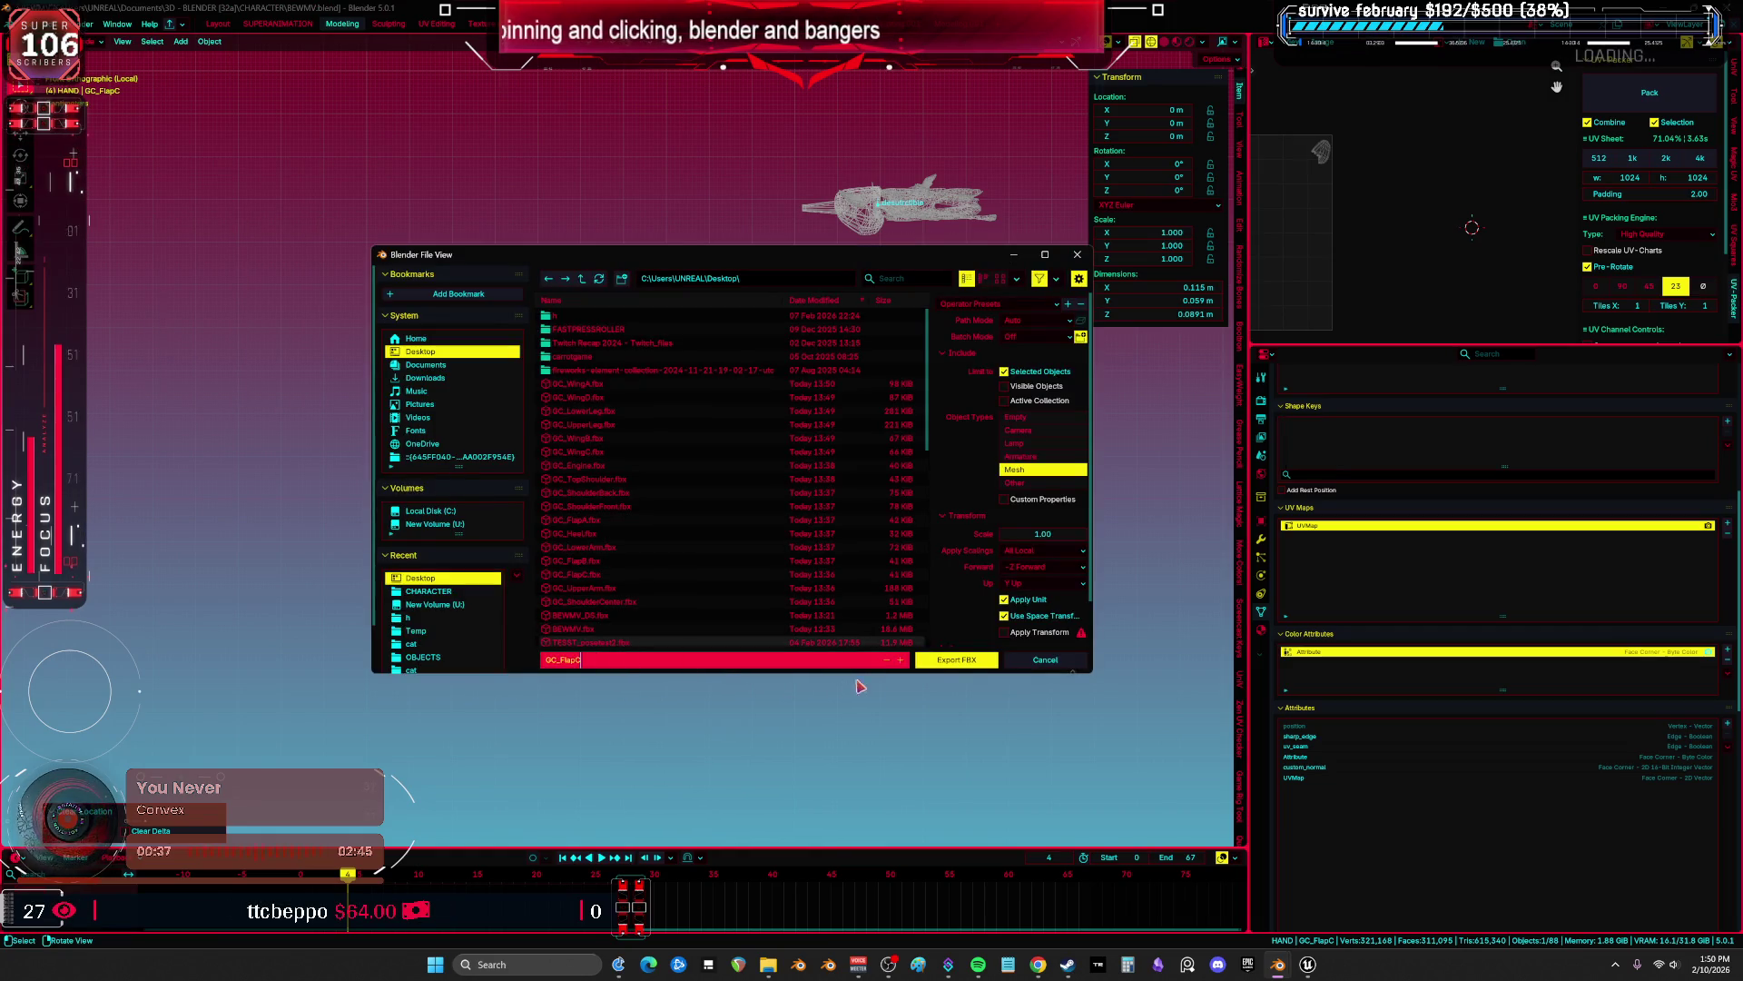
pyautogui.press('Return')
# Move GC_FlapA to the origin and export it as GC_FlapA.fbx.
pyautogui.click(869, 243)
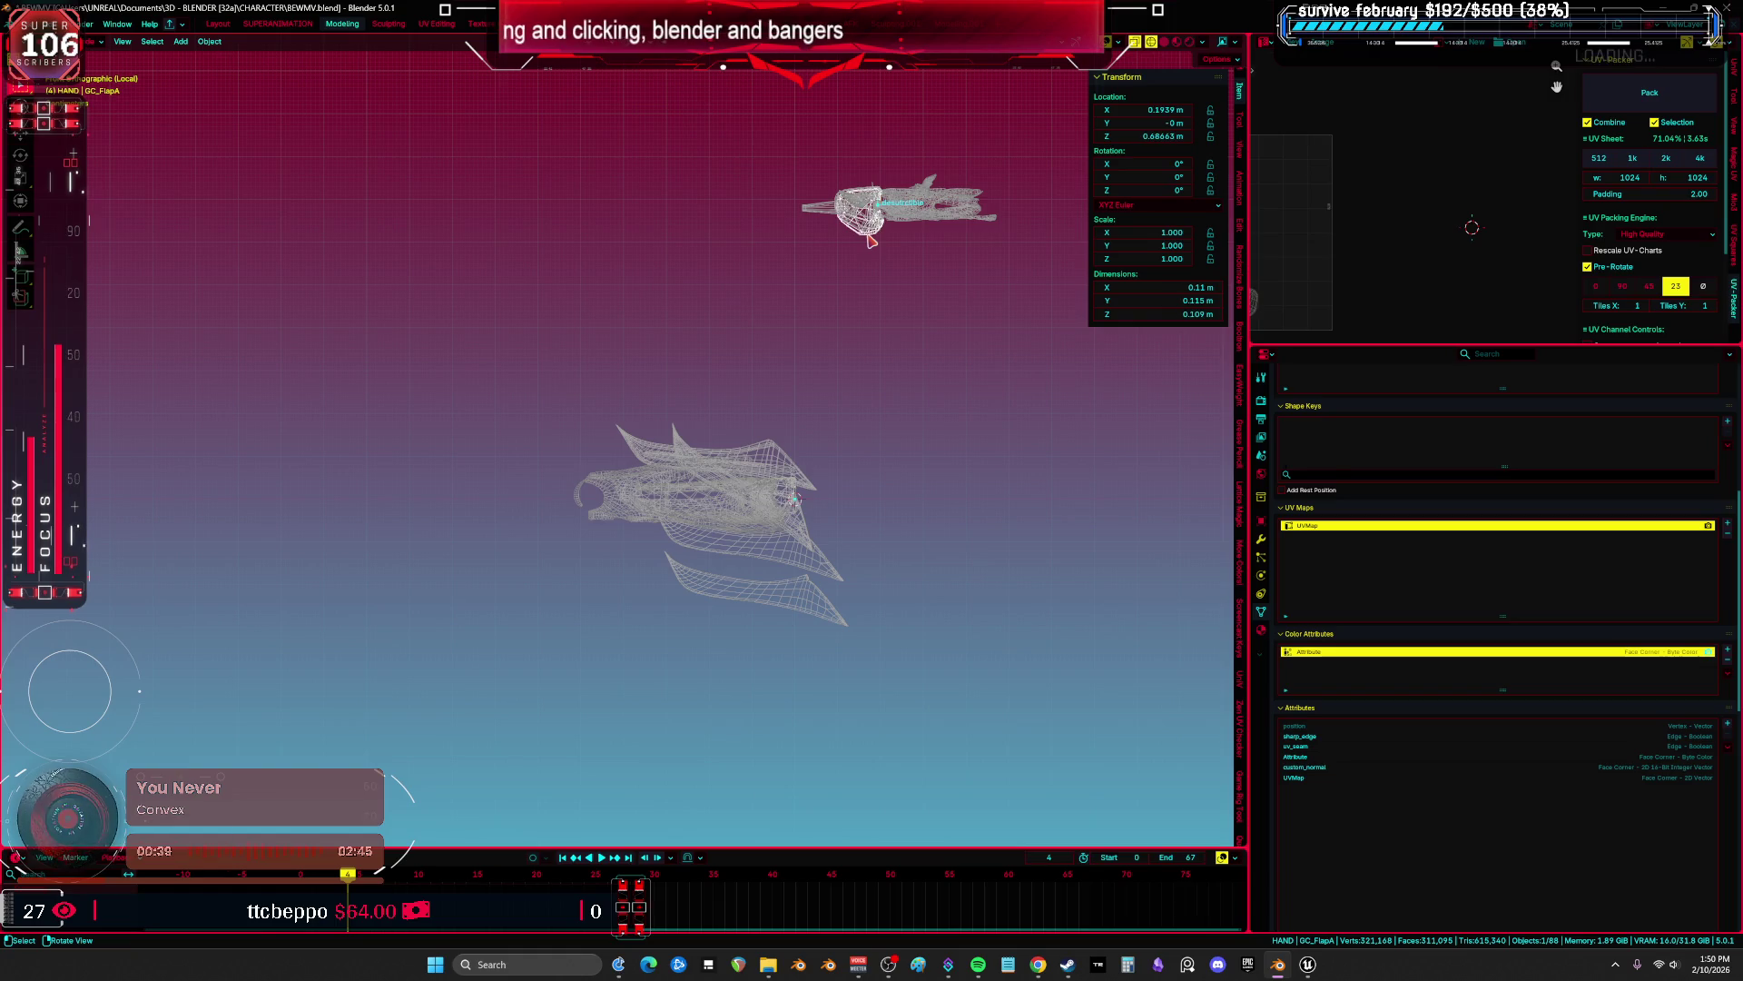
pyautogui.press('F2')
pyautogui.press('Return')
pyautogui.hotkey('alt', 'g')
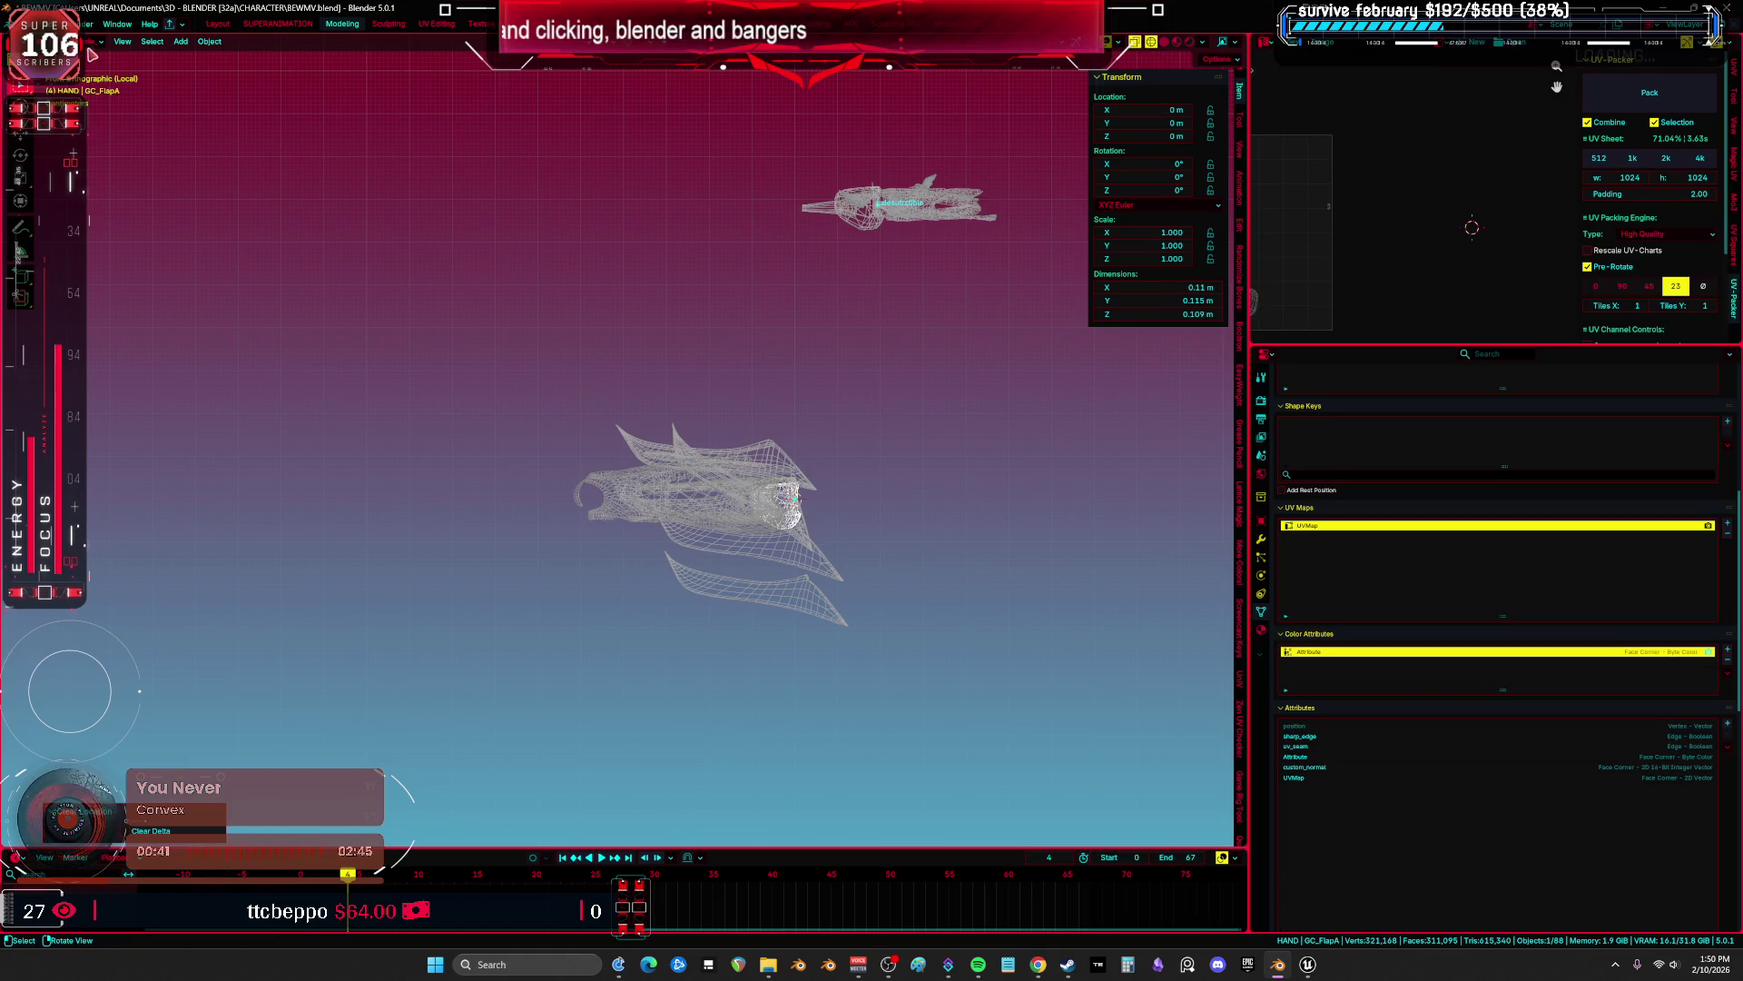
pyautogui.click(37, 24)
pyautogui.moveTo(82, 223)
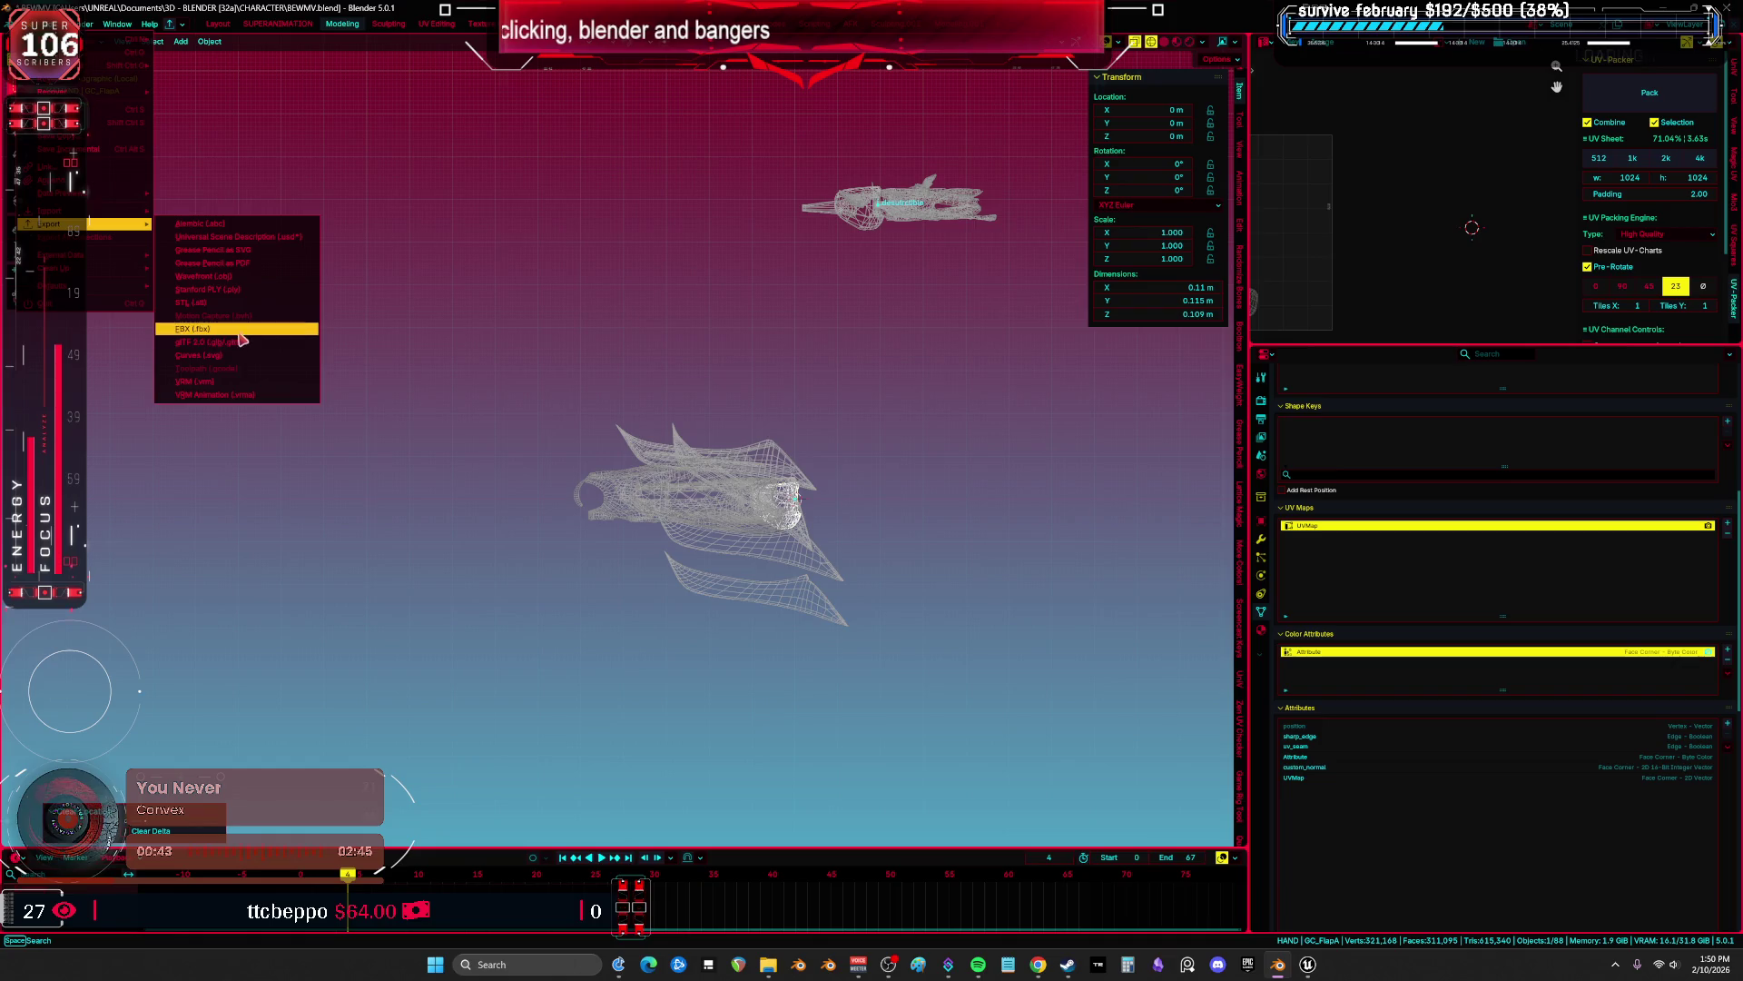
pyautogui.click(240, 336)
pyautogui.click(633, 656)
pyautogui.press('Return')
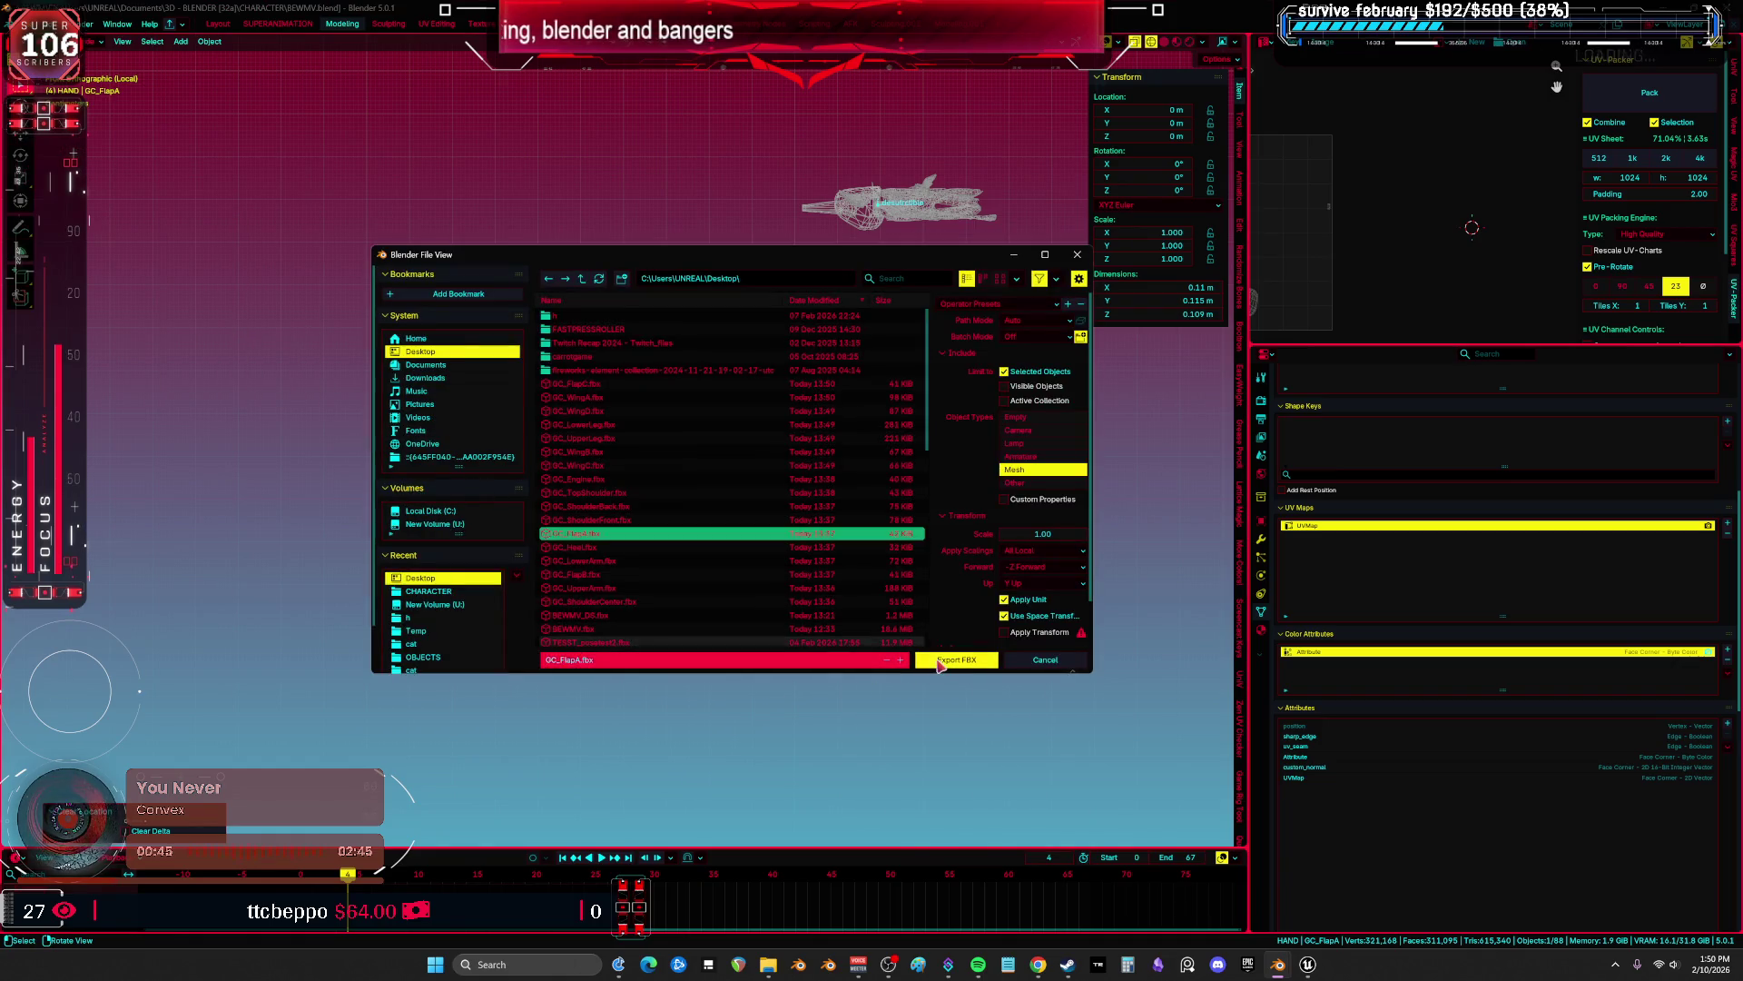
# Move GC_FlapB to the origin and export it as an FBX file.
pyautogui.click(863, 207)
pyautogui.press('F2')
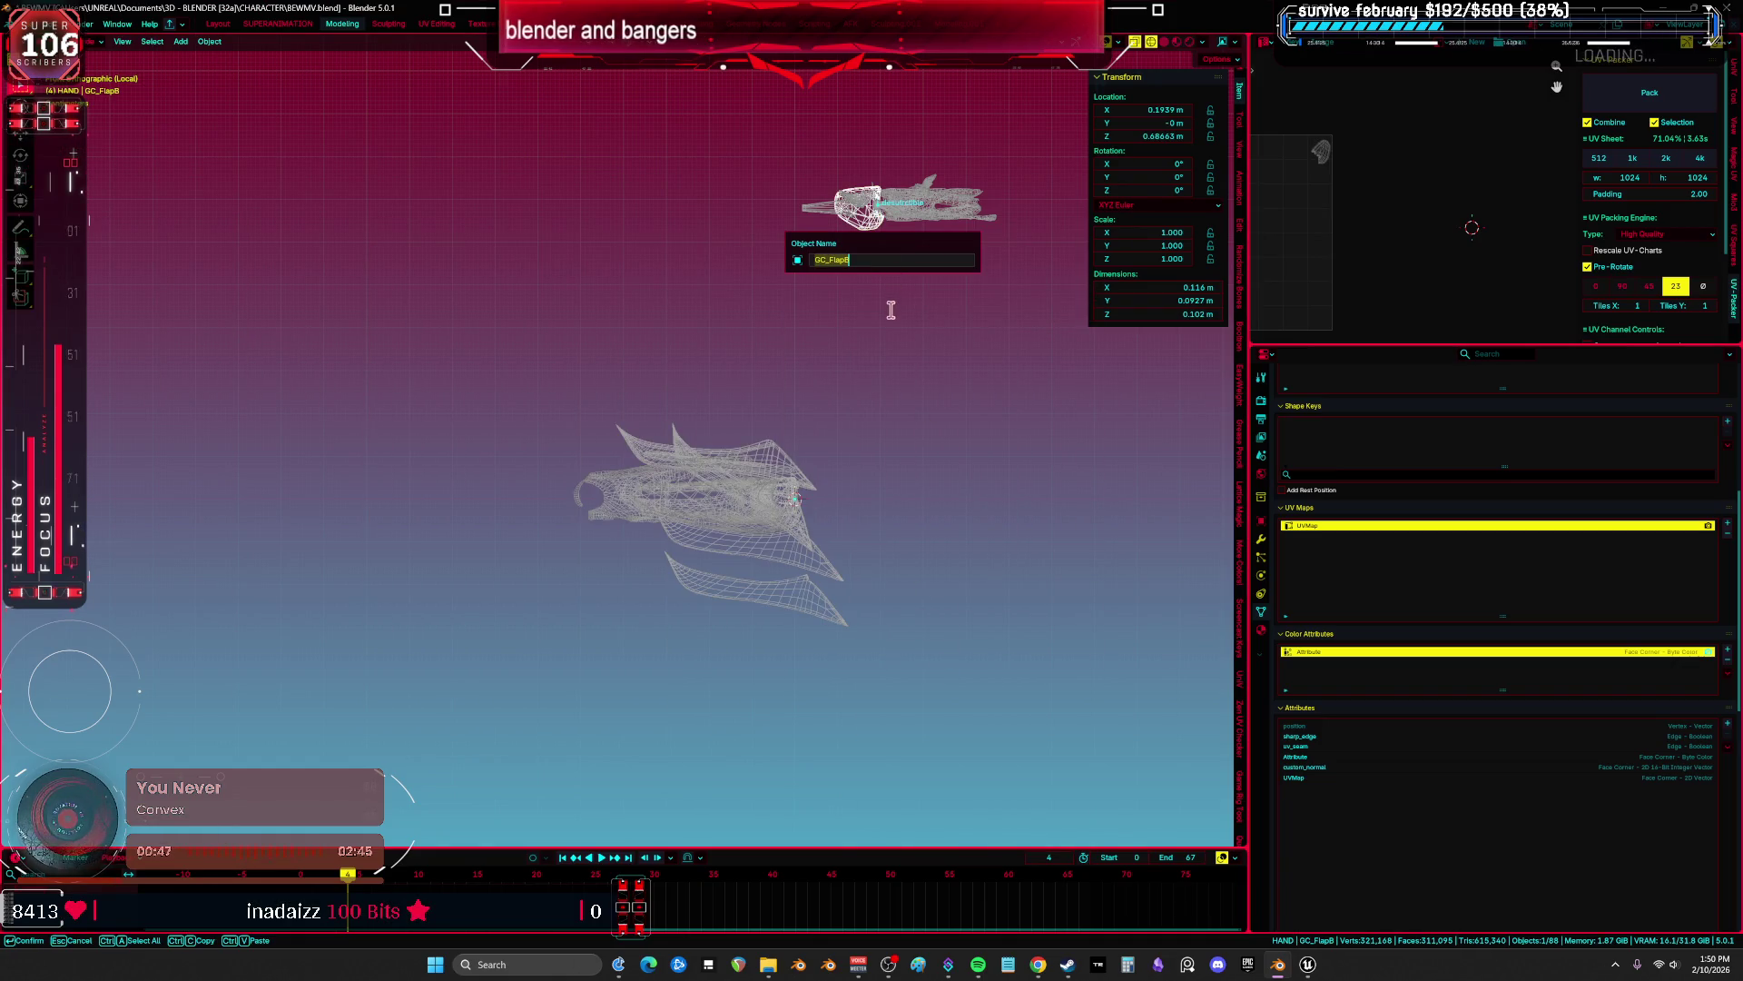
pyautogui.press('Return')
pyautogui.hotkey('alt', 'g')
pyautogui.click(22, 23)
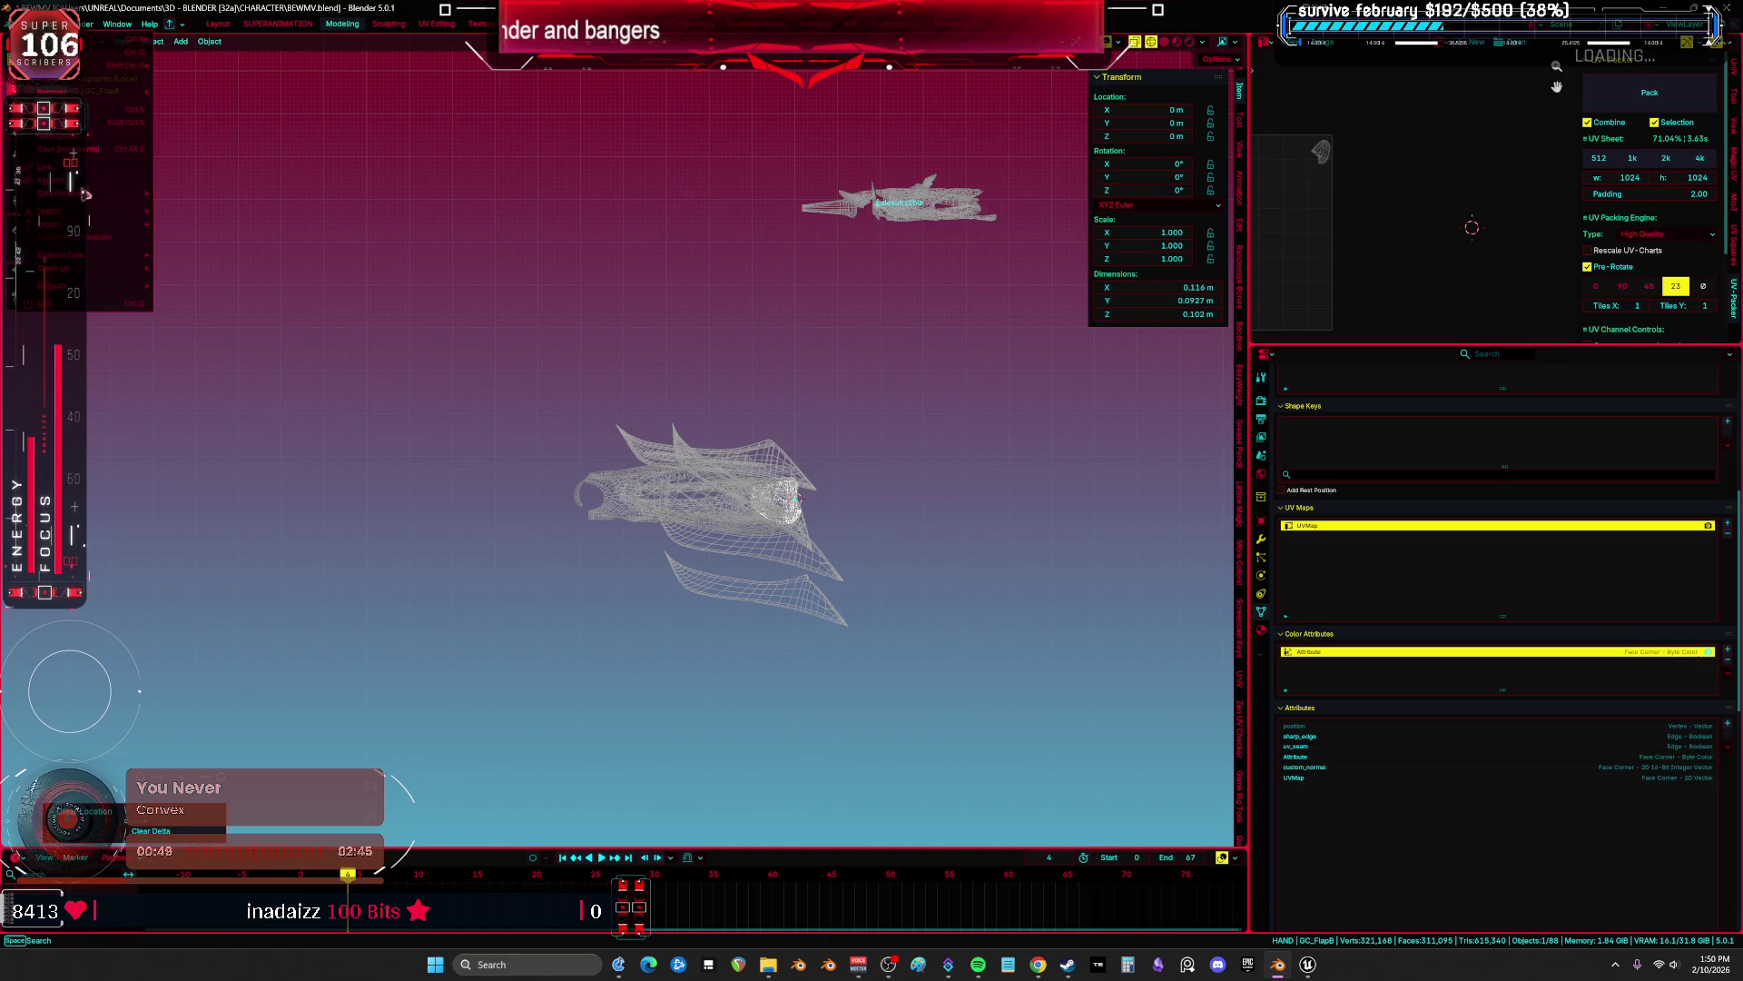
pyautogui.moveTo(82, 223)
pyautogui.click(221, 335)
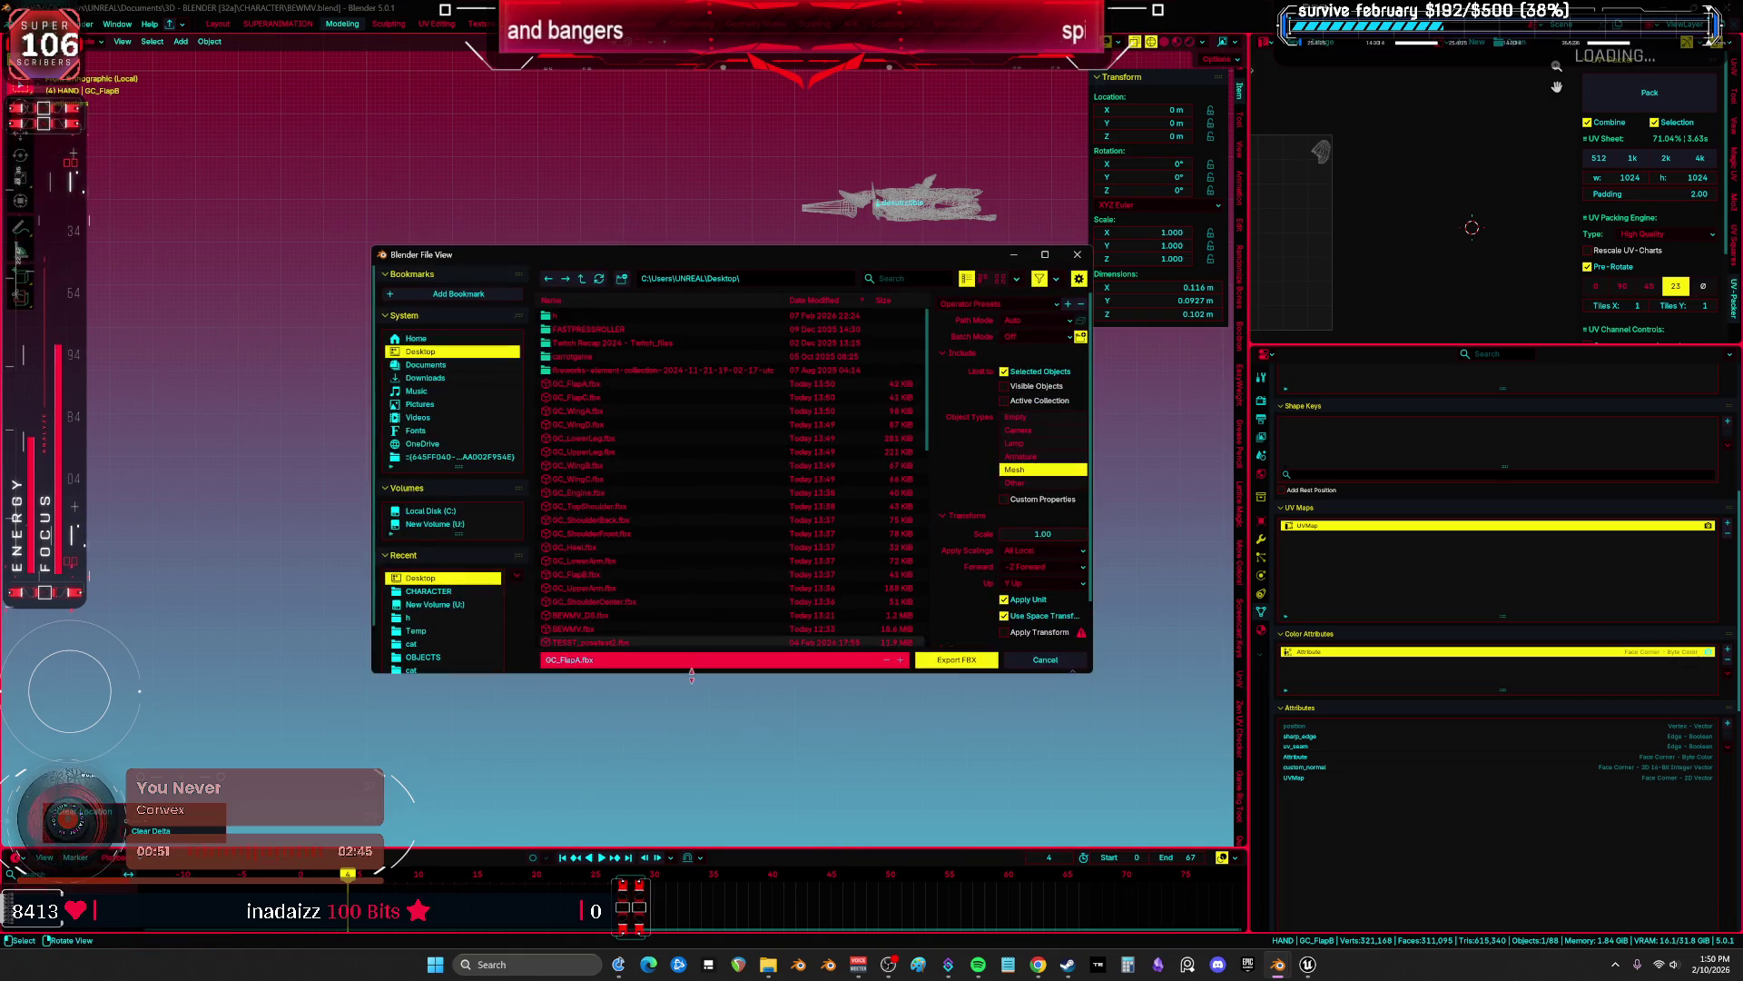
pyautogui.click(946, 664)
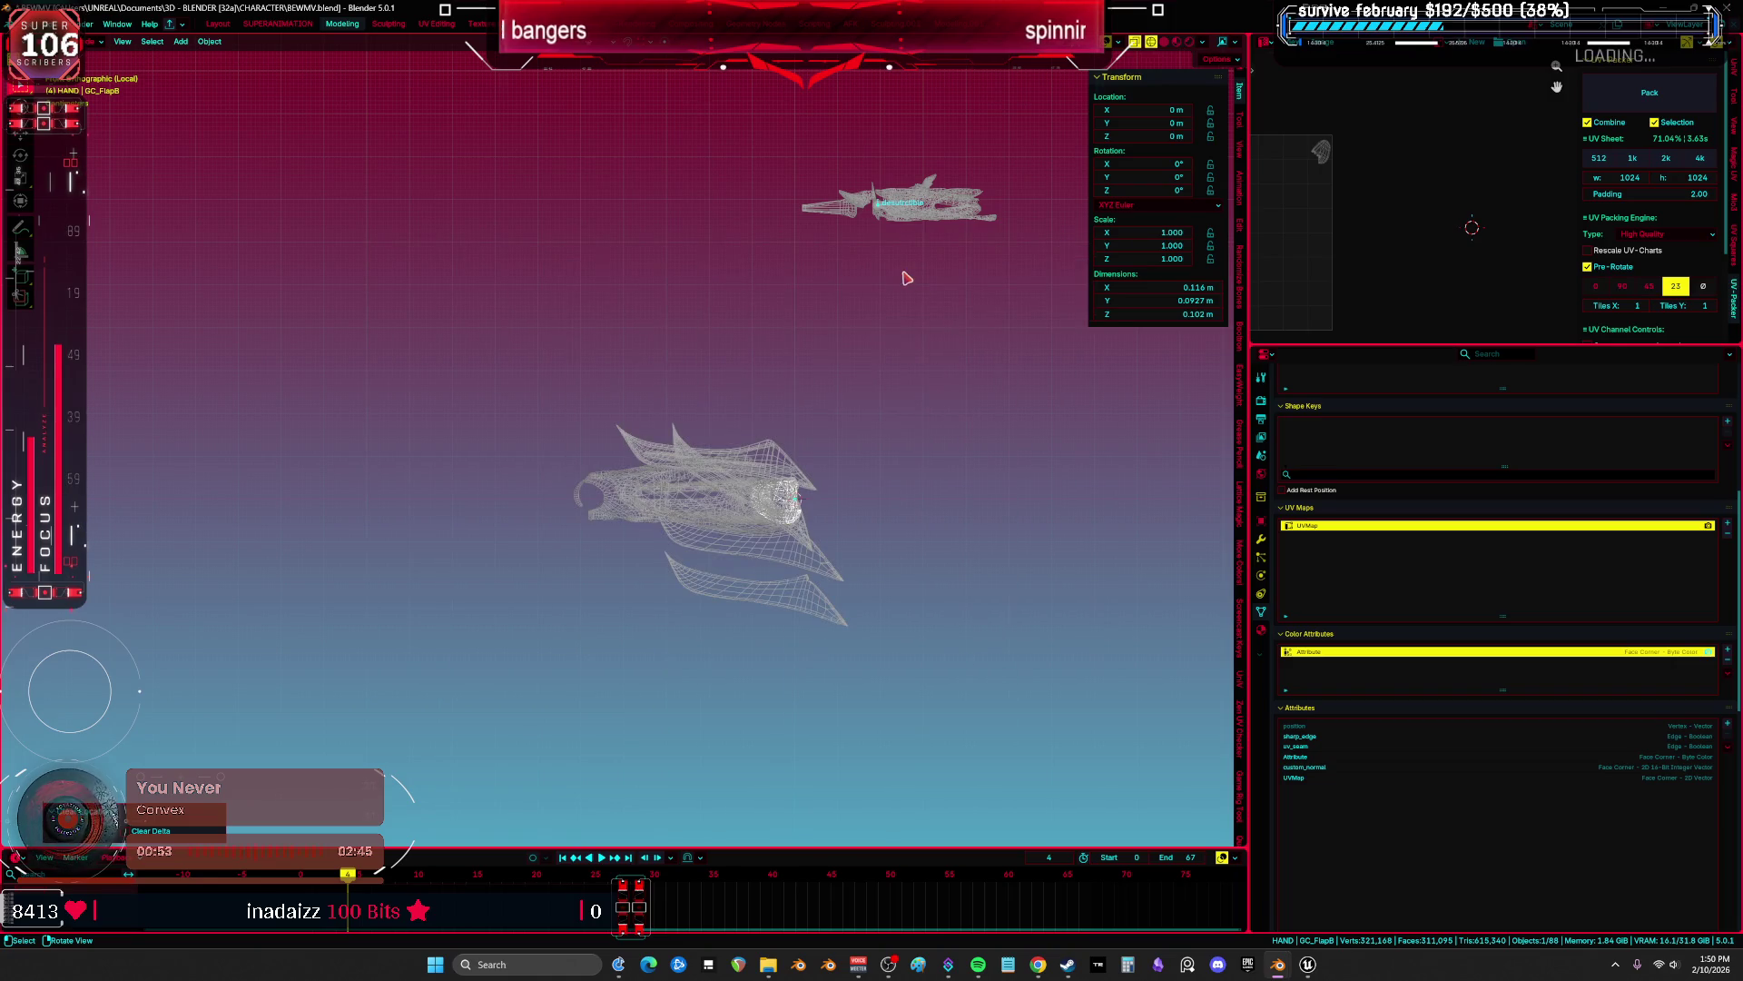
# Move GC_LowerArm to the origin and export it as an FBX file.
pyautogui.click(888, 227)
pyautogui.press('F2')
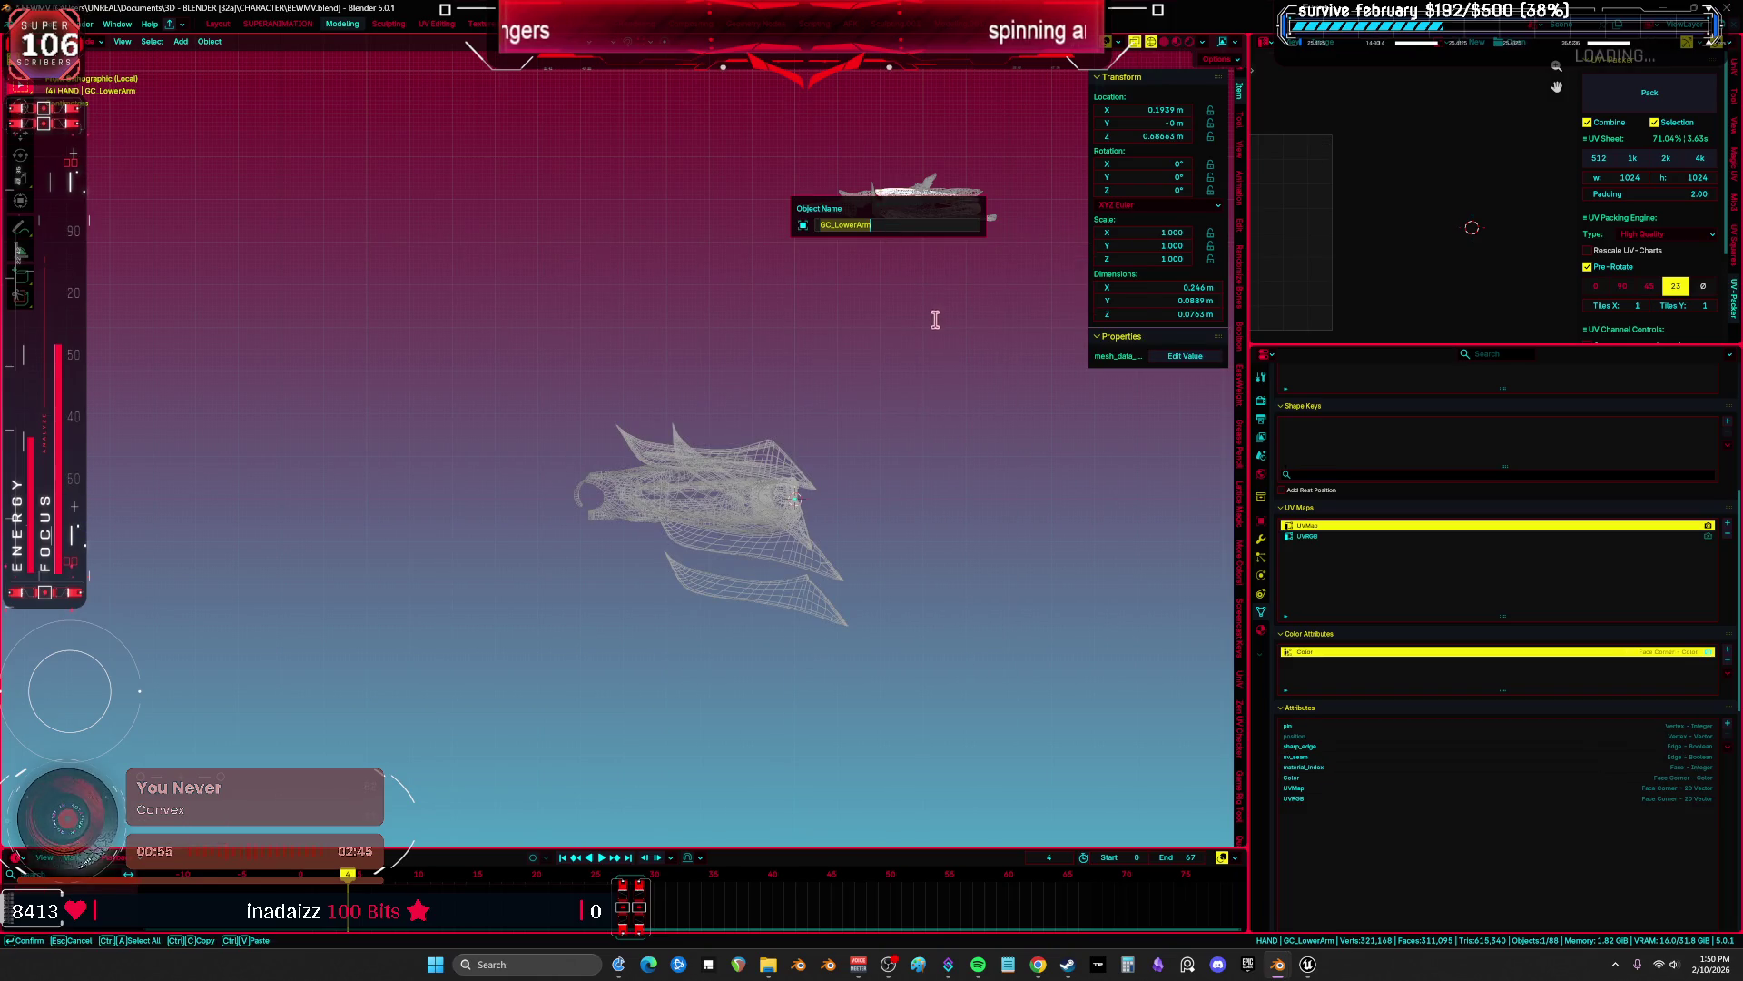
pyautogui.hotkey('alt', 'g')
pyautogui.click(35, 28)
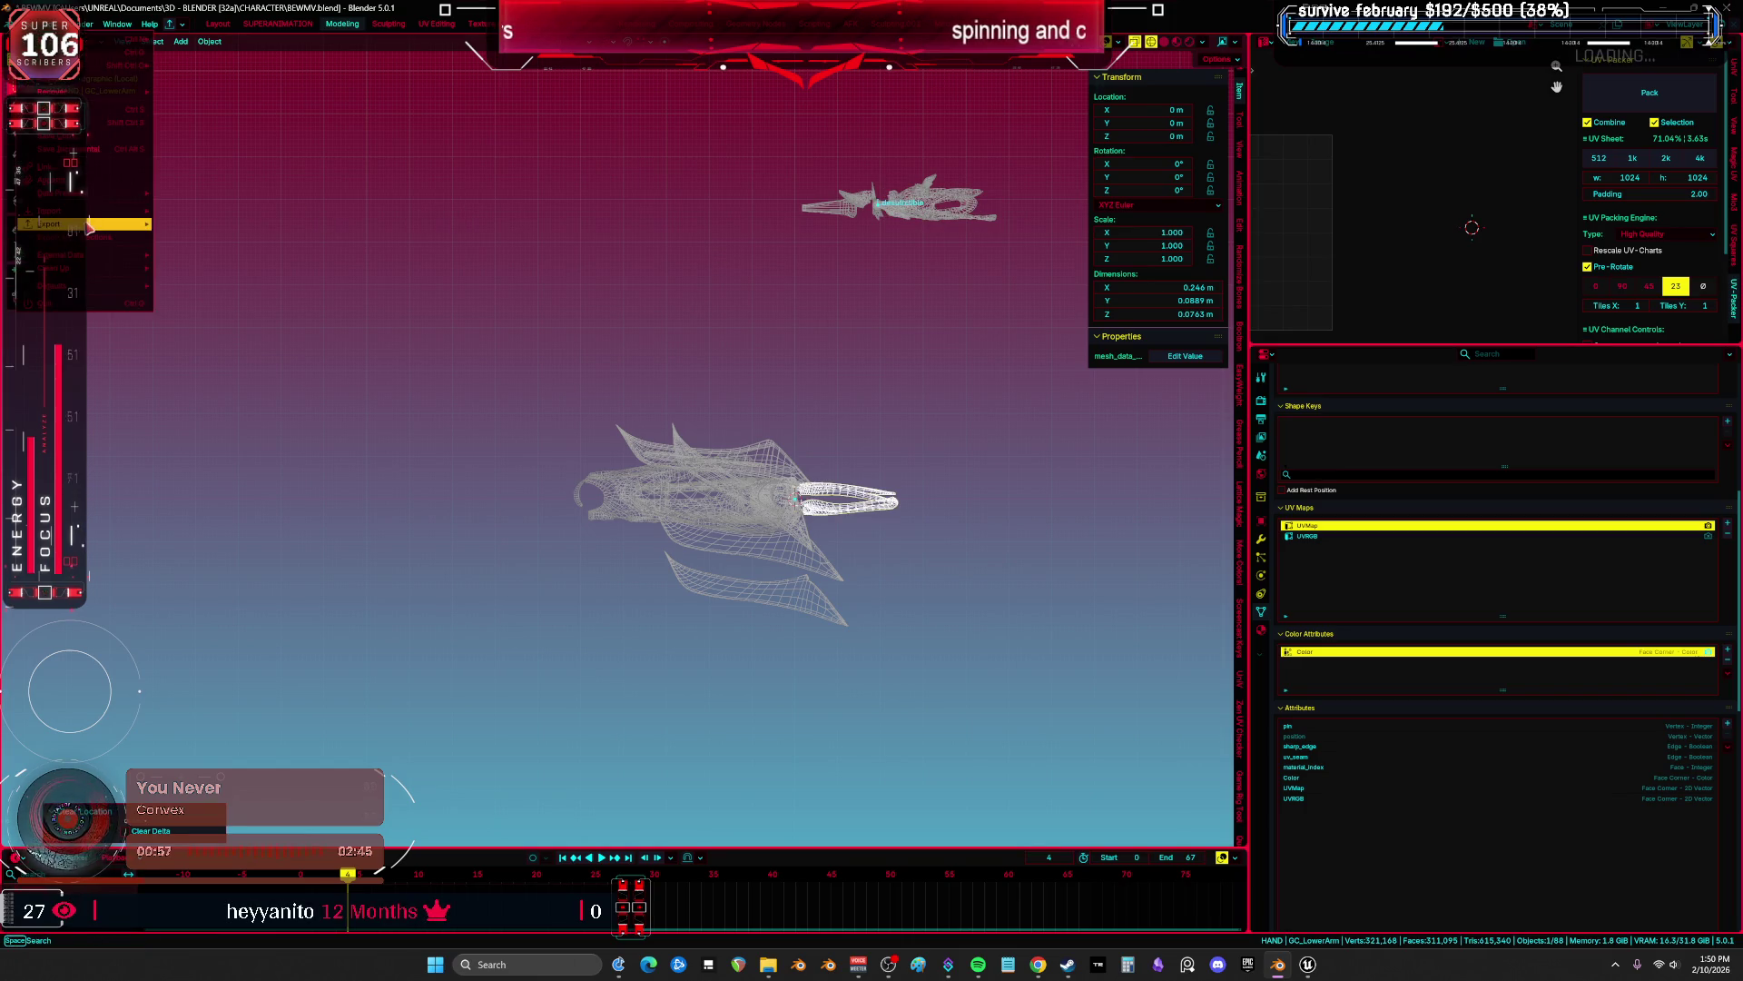
pyautogui.moveTo(89, 226)
pyautogui.click(247, 337)
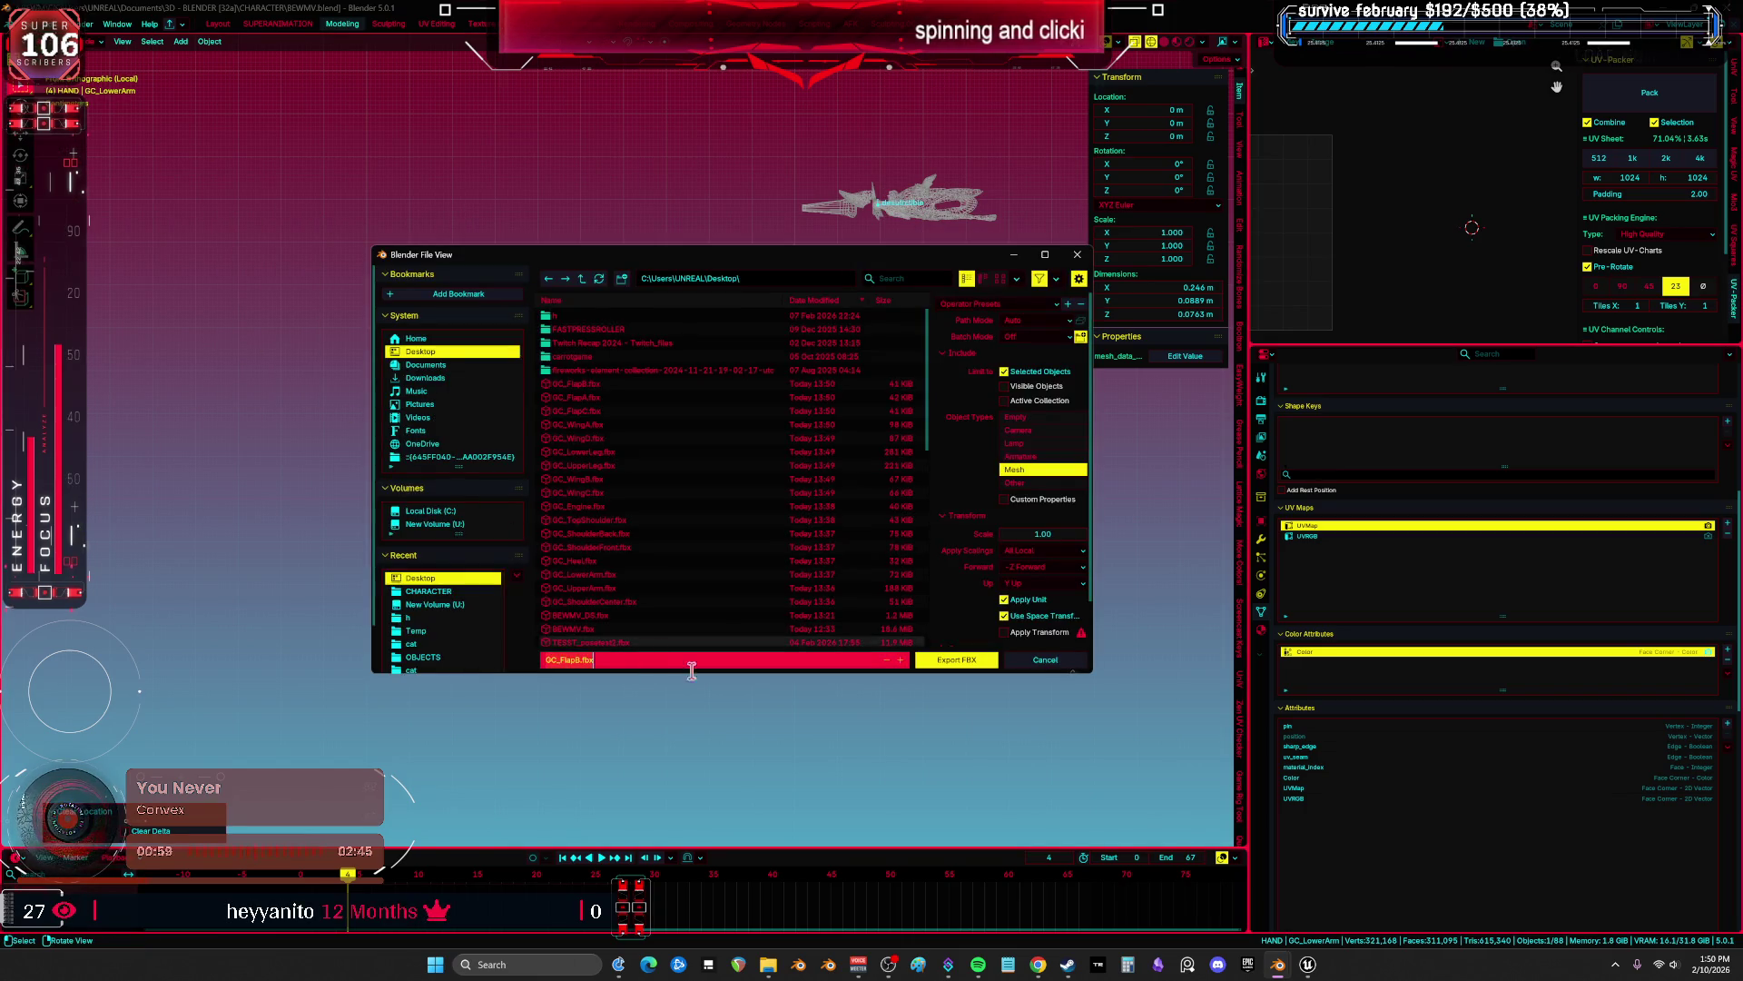
pyautogui.click(947, 660)
# Move GC_UpperArm to the origin and export it as an FBX file.
pyautogui.click(913, 220)
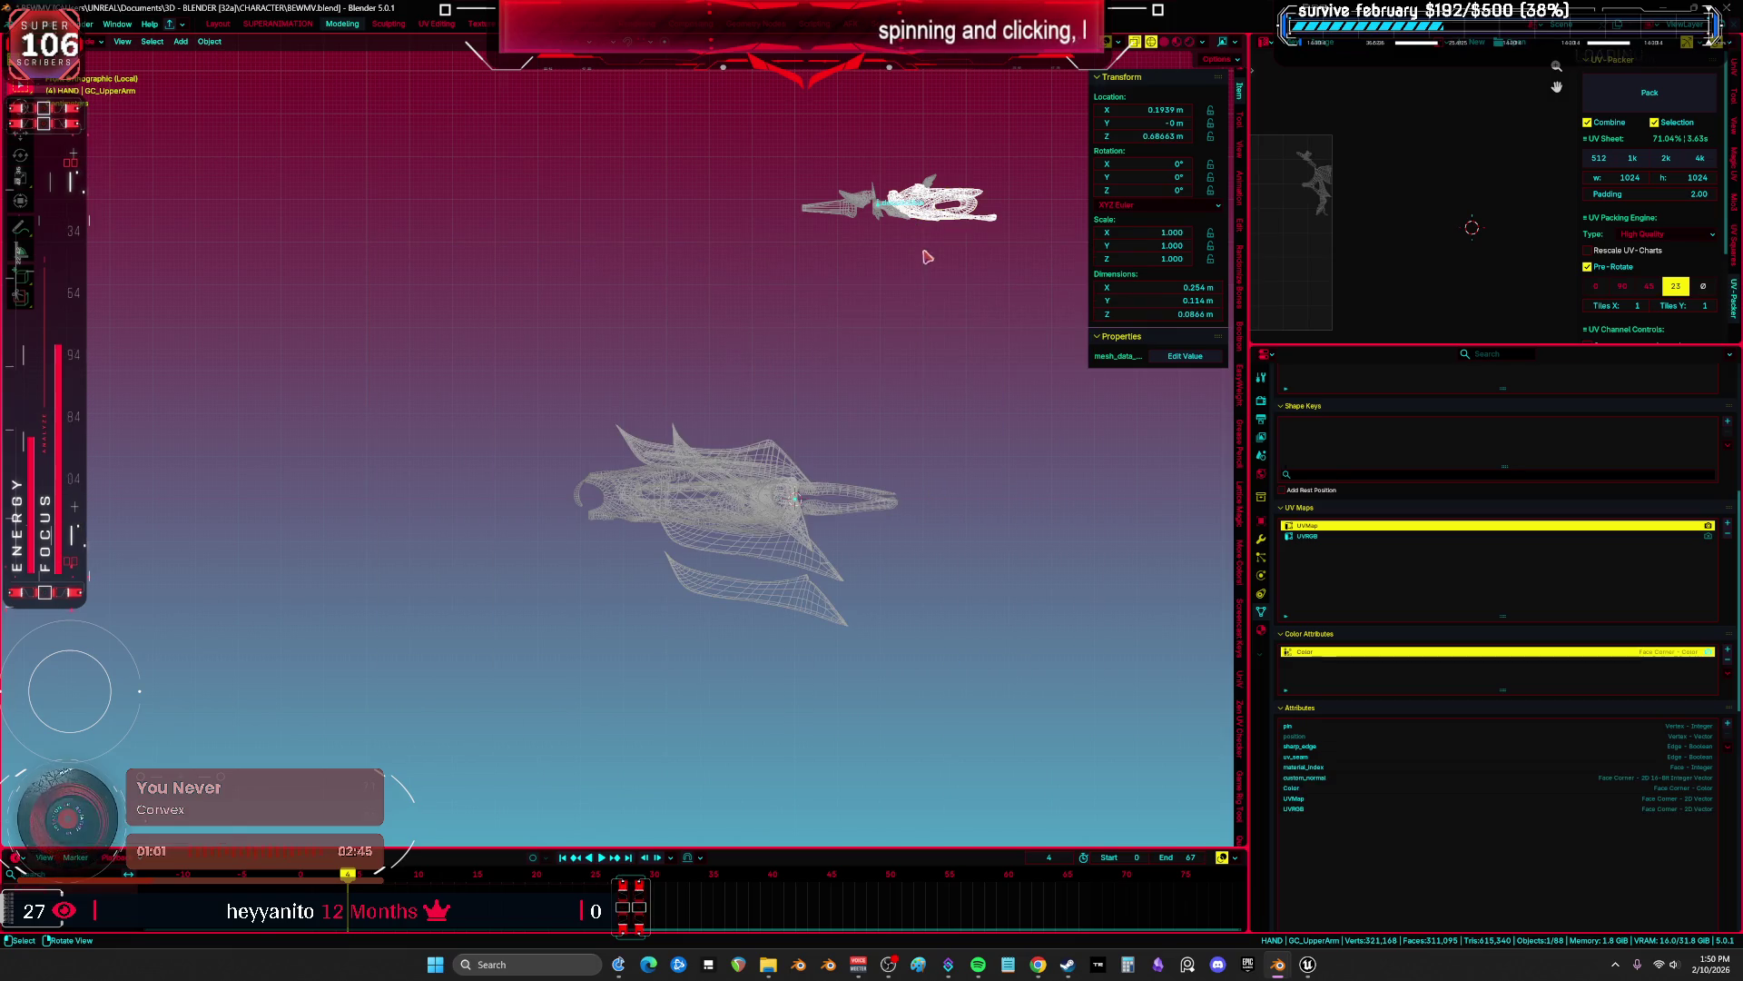
pyautogui.press('F2')
pyautogui.press('Return')
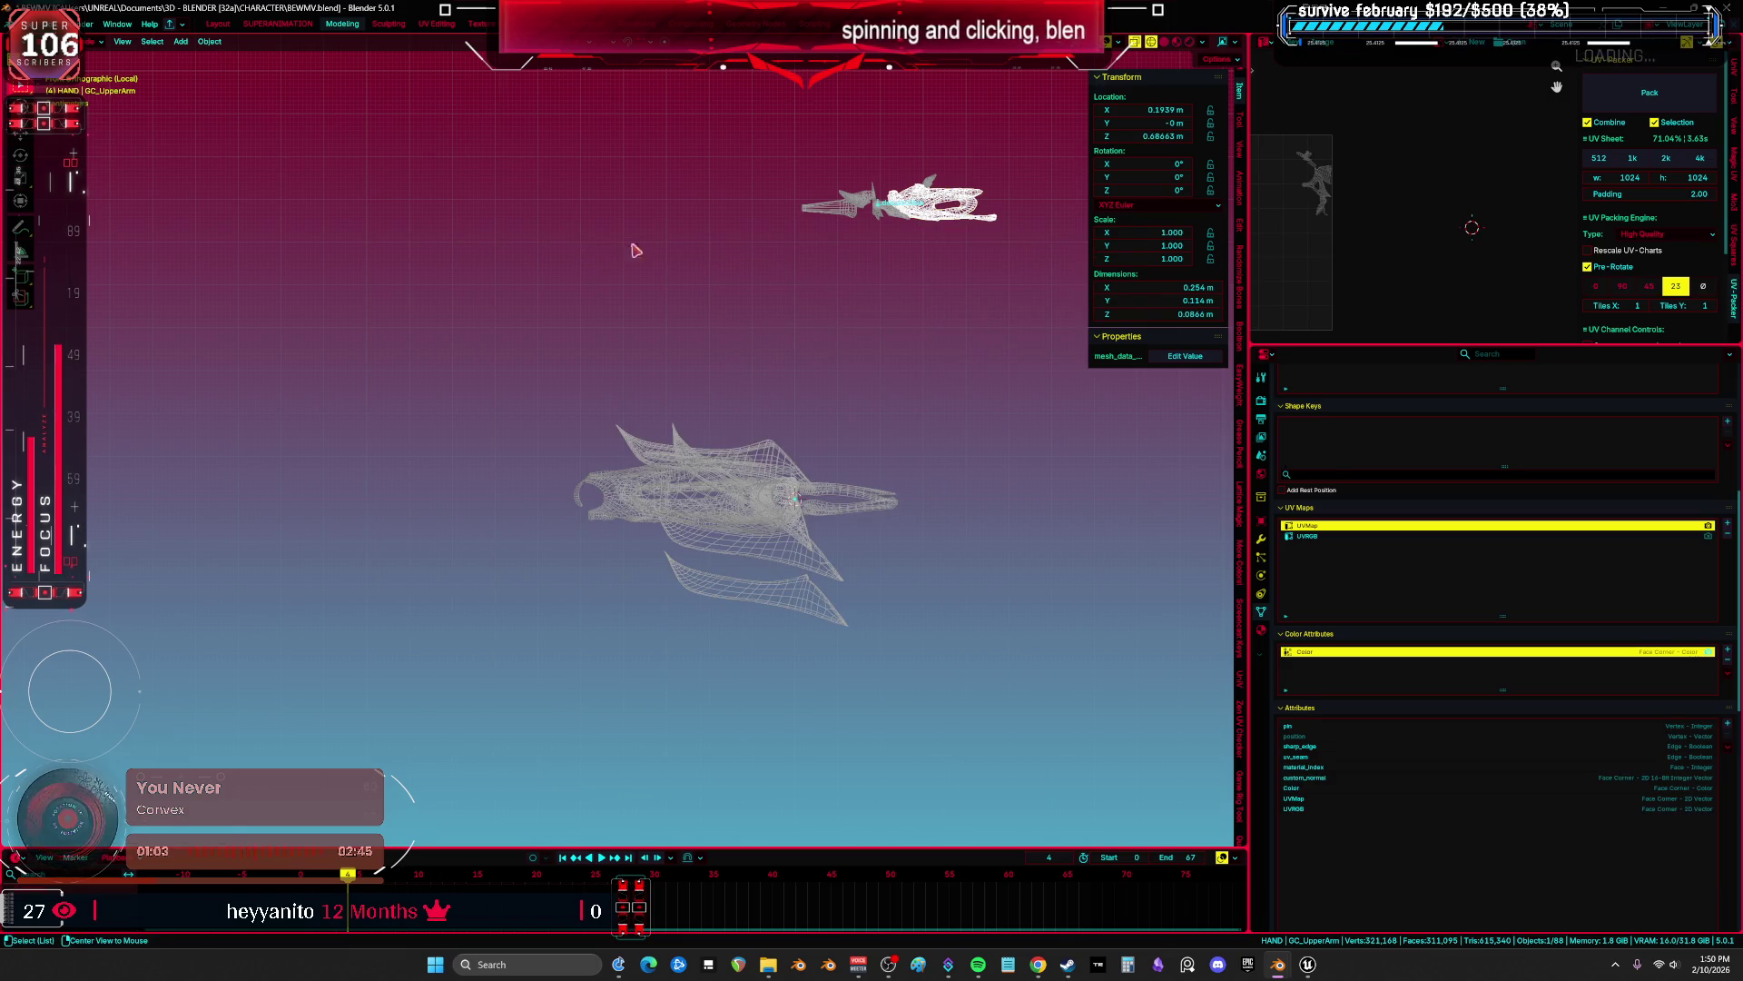
pyautogui.hotkey('alt', 'g')
pyautogui.click(68, 24)
pyautogui.moveTo(79, 225)
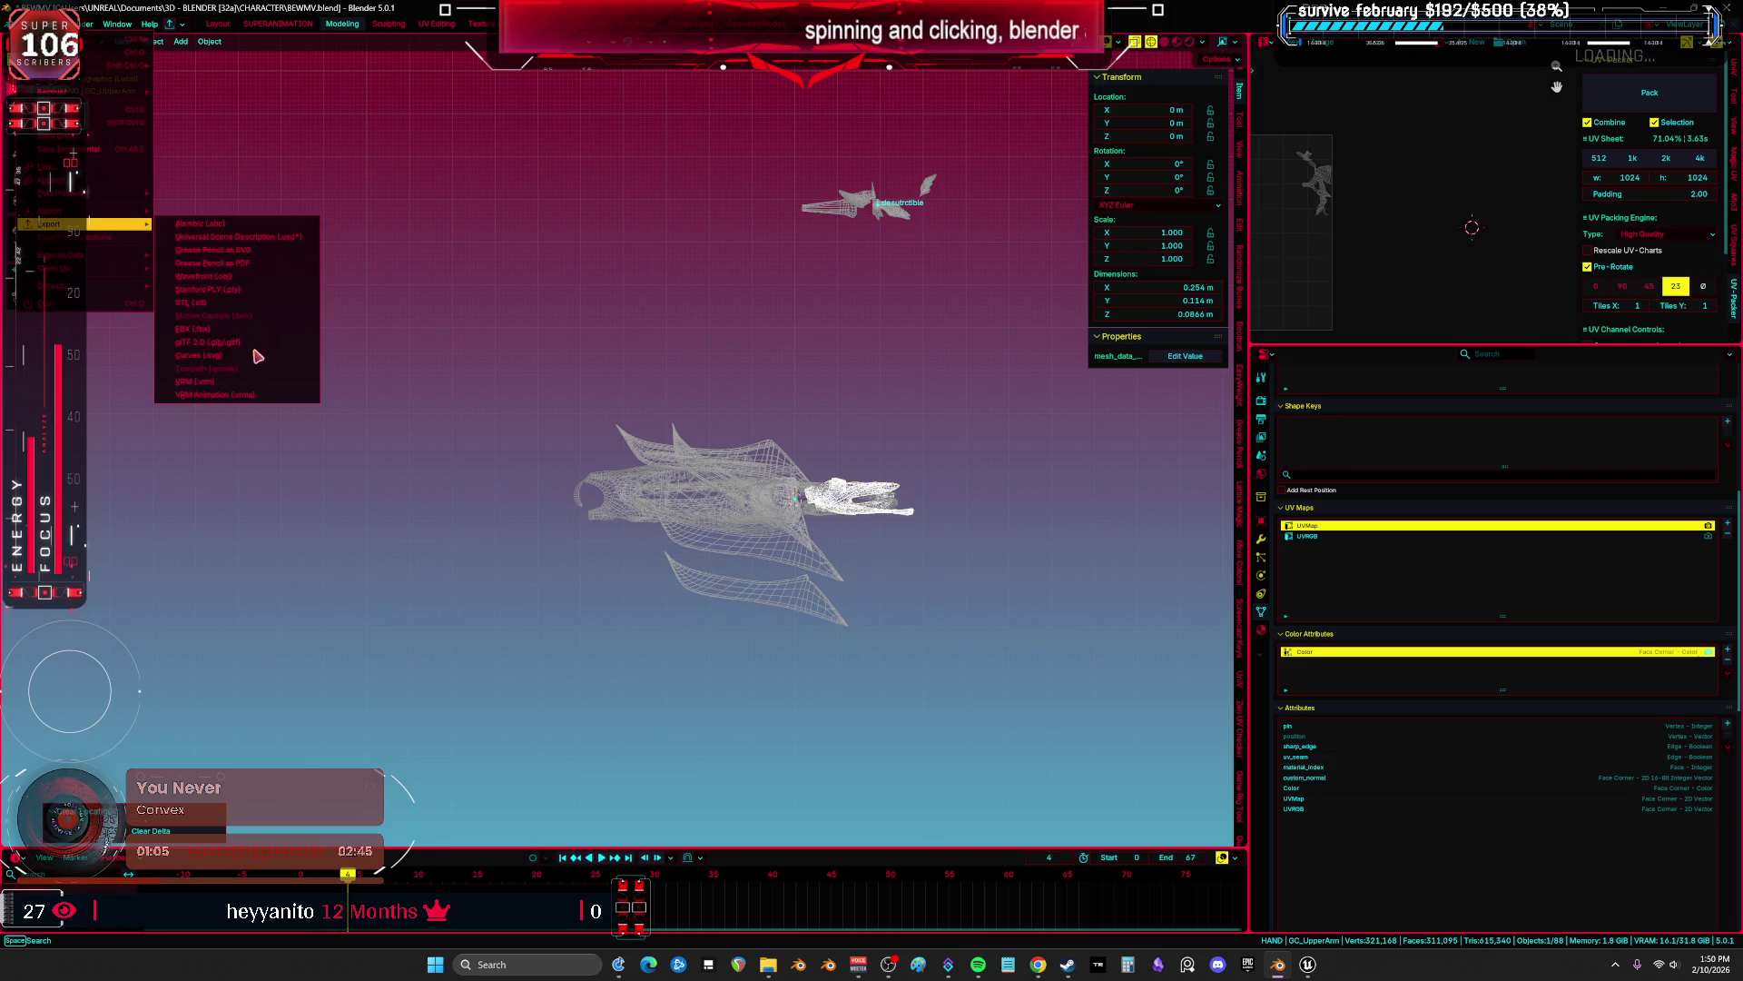
pyautogui.click(252, 338)
pyautogui.write('GC_UpperArm')
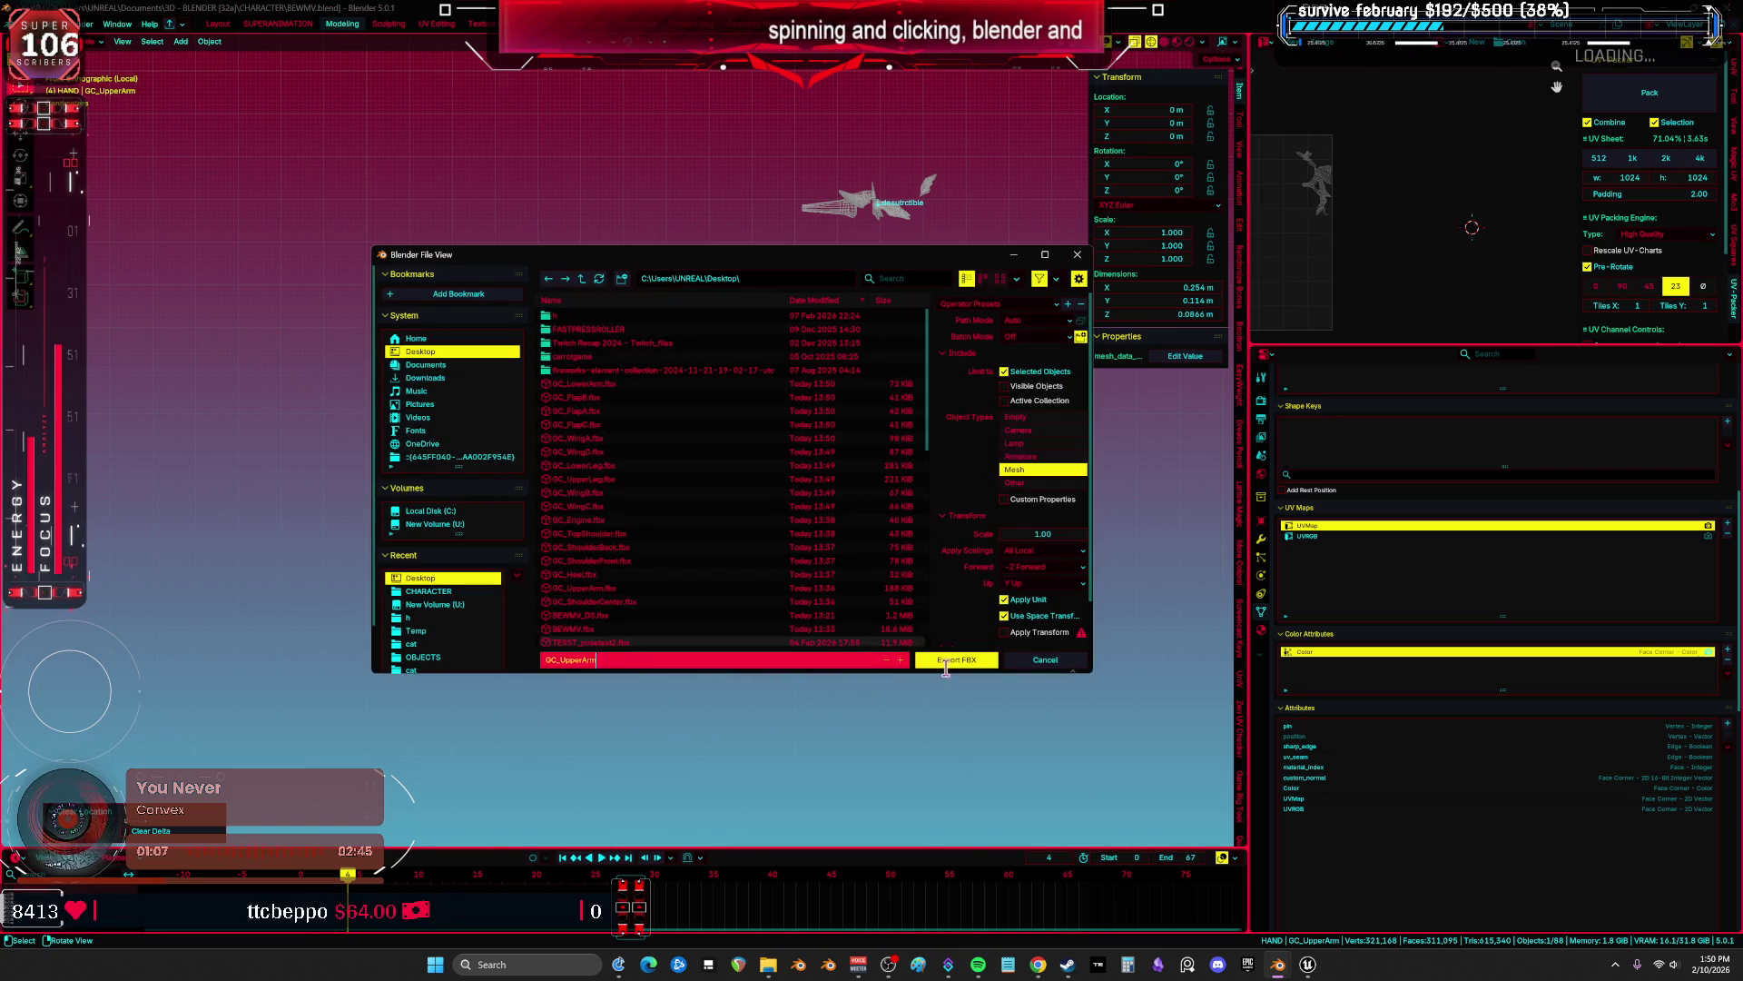
pyautogui.click(946, 662)
# Move the small GC_Engine part to the origin and export it as an FBX file.
pyautogui.click(877, 215)
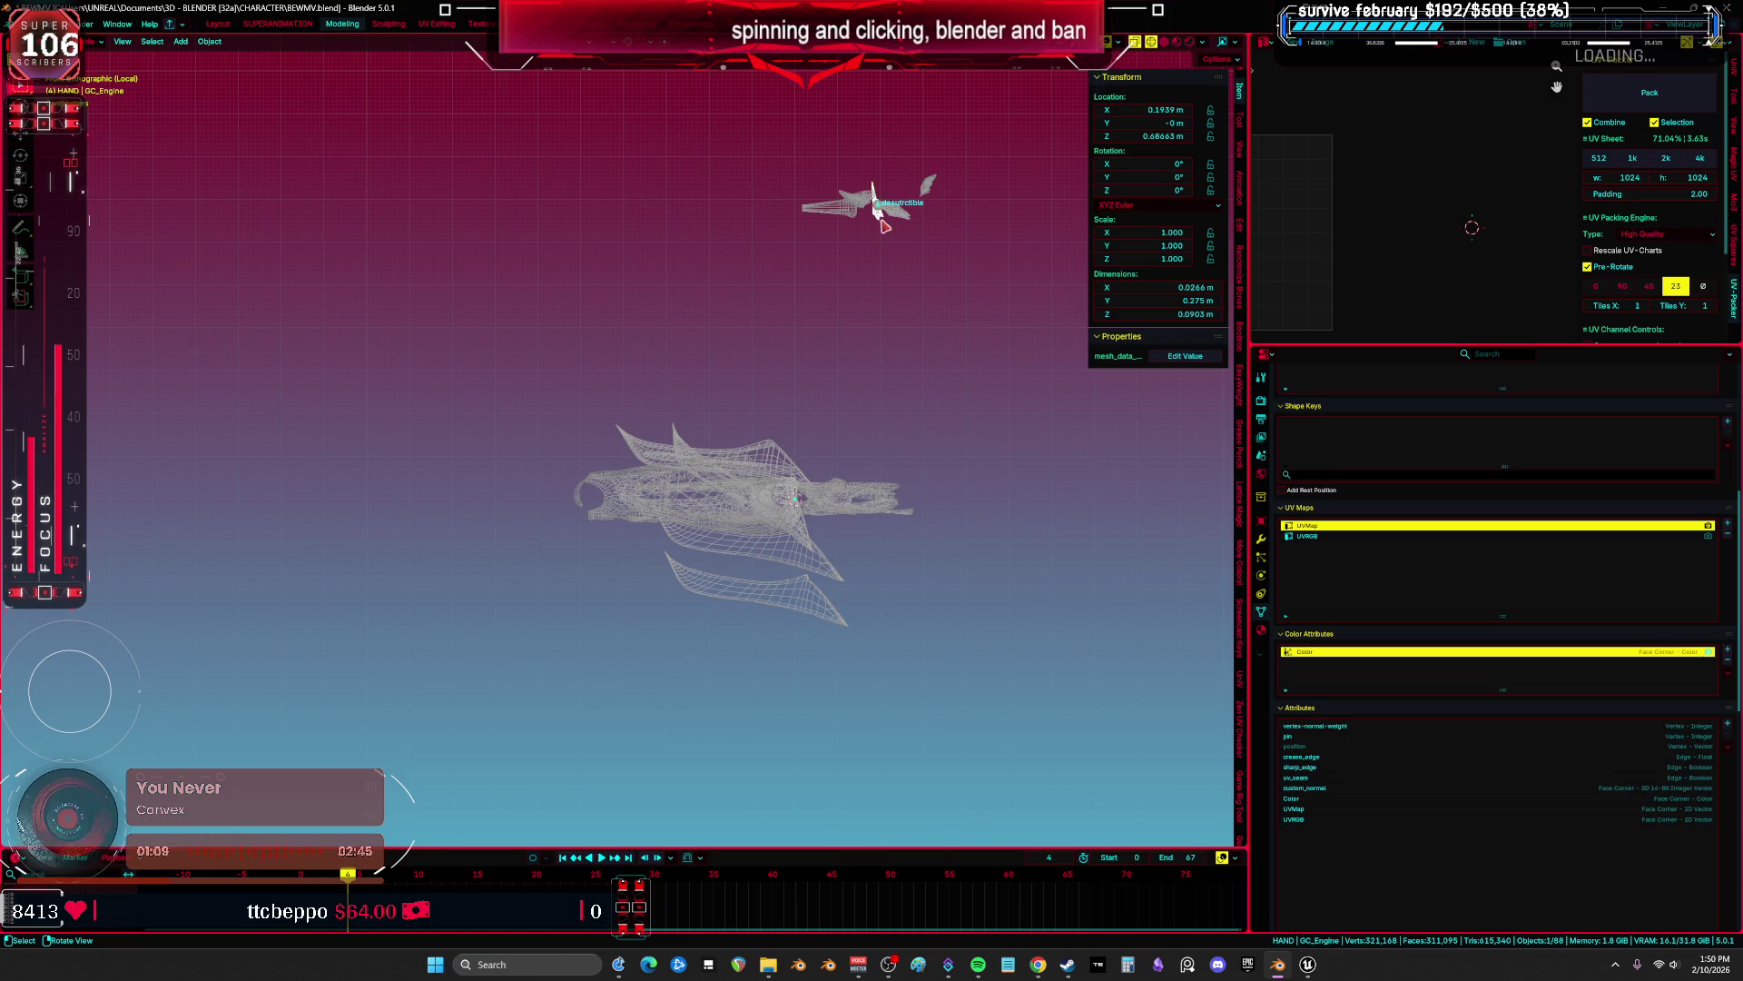
pyautogui.press('F2')
pyautogui.hotkey('alt', 'g')
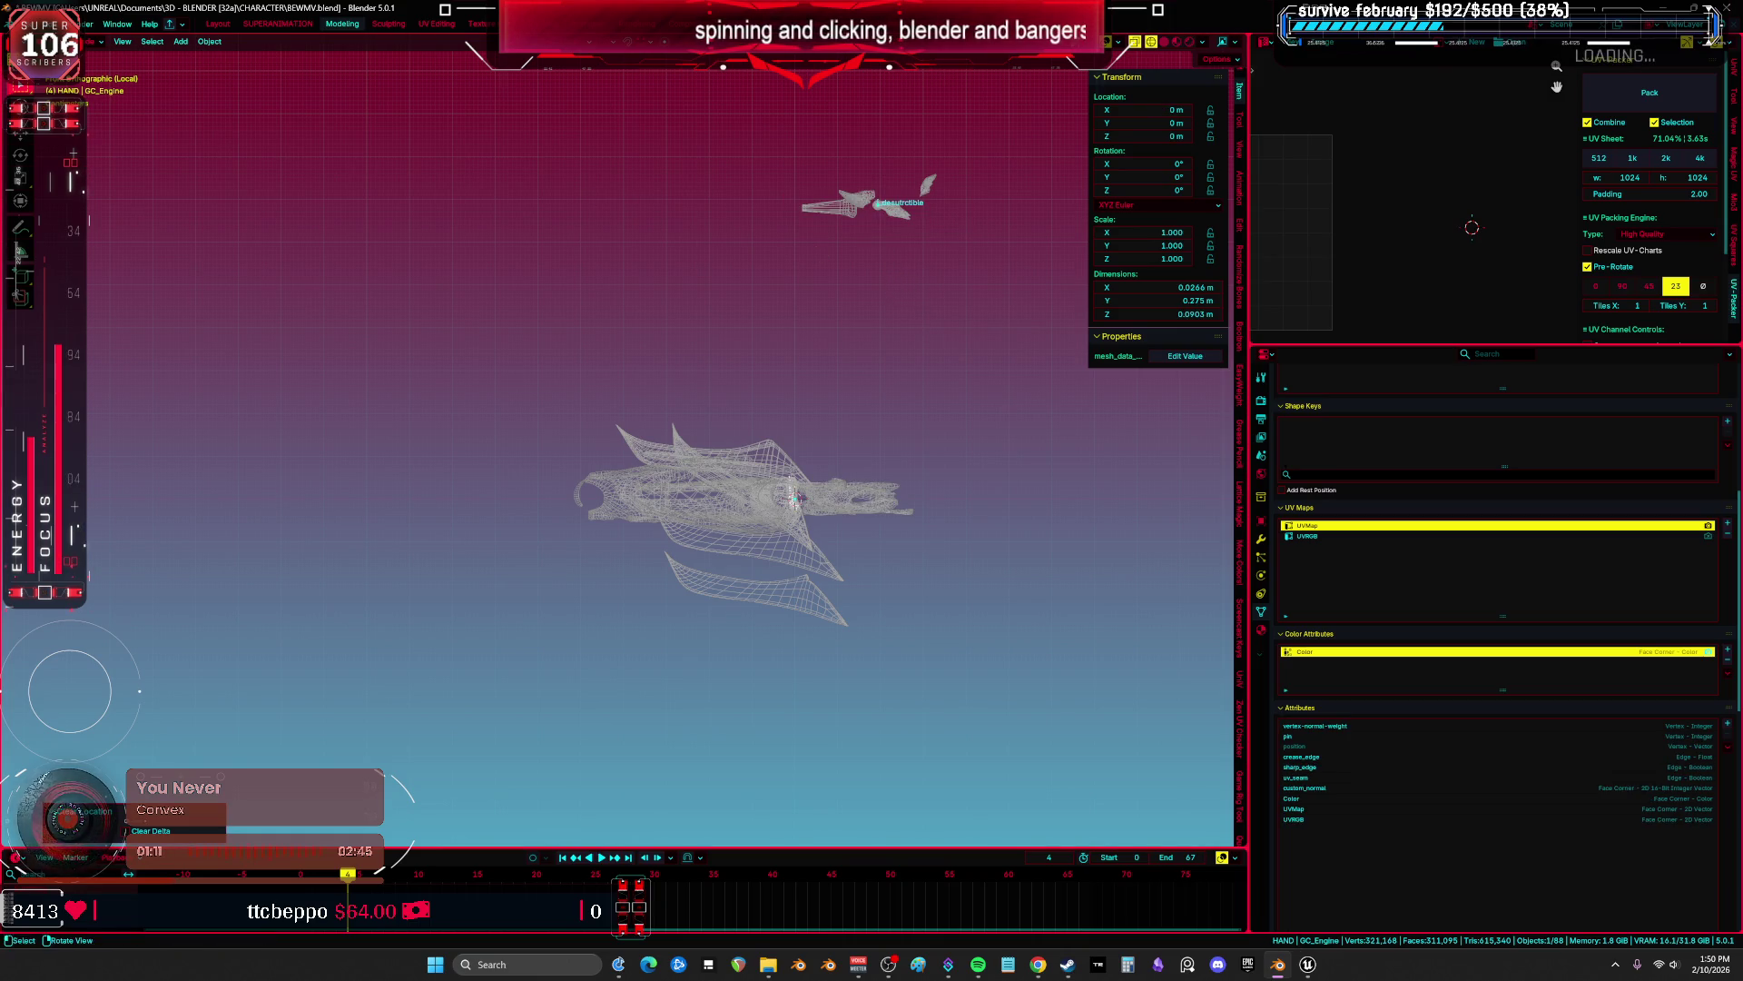
pyautogui.click(29, 24)
pyautogui.moveTo(86, 229)
pyautogui.click(236, 333)
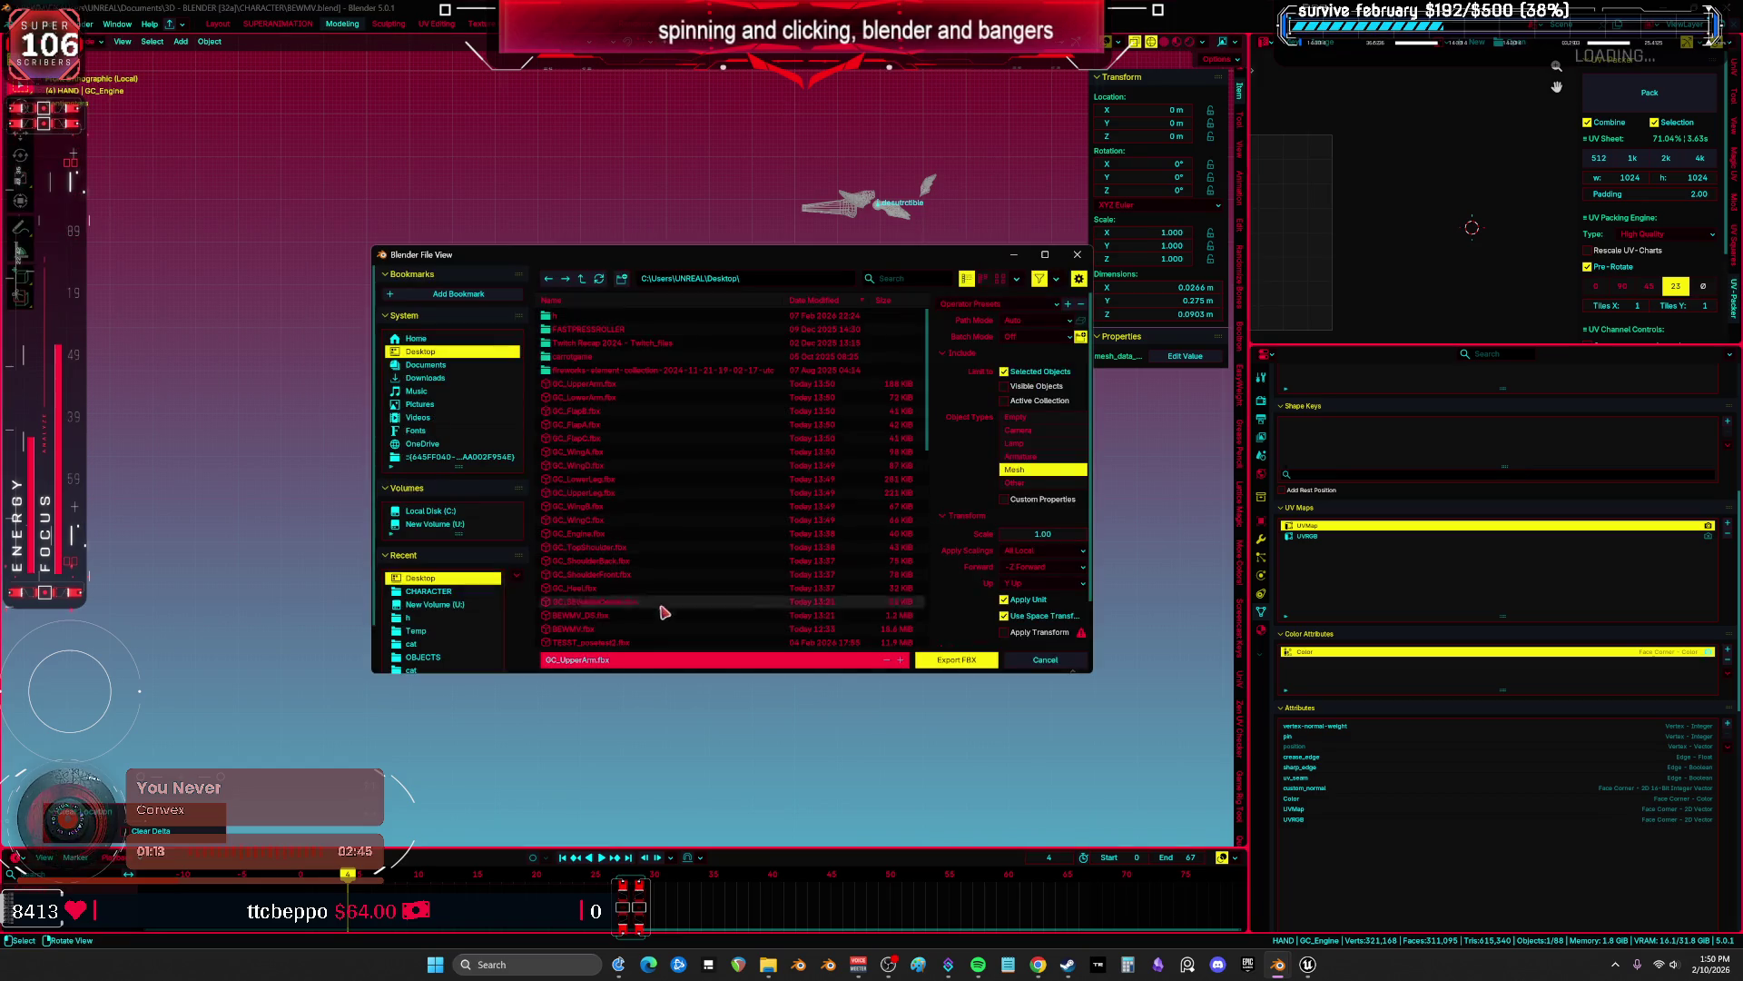
pyautogui.click(687, 661)
pyautogui.click(957, 664)
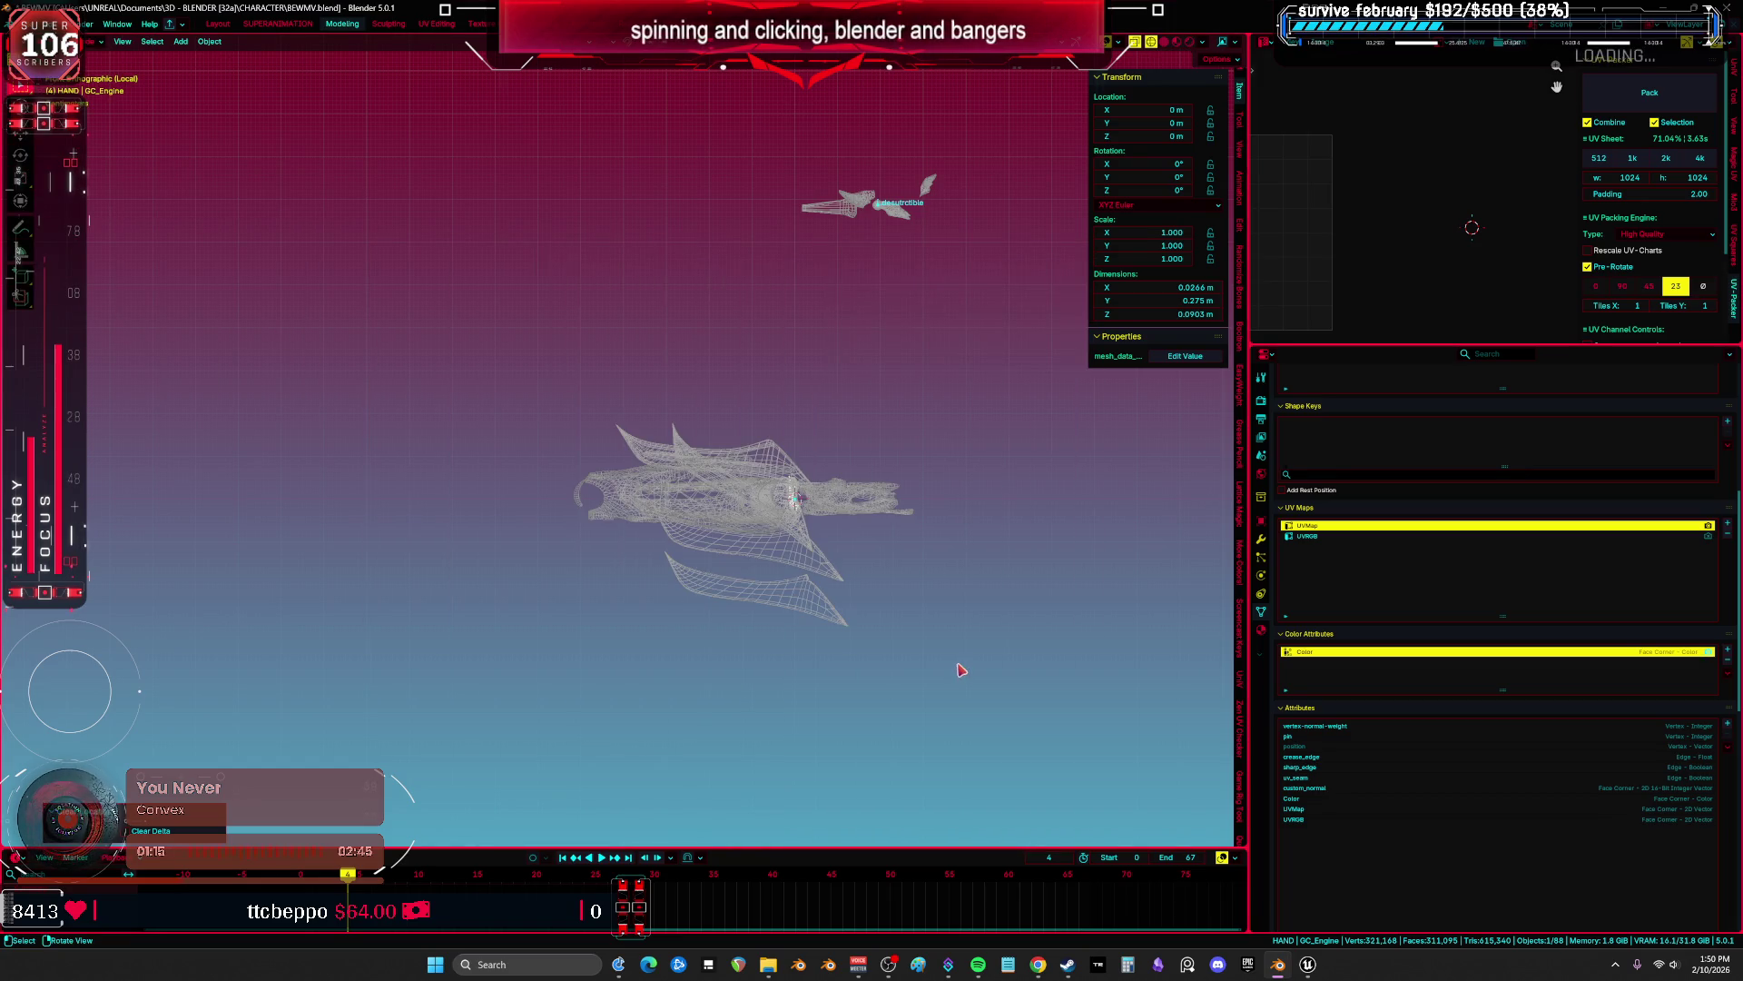
# Pick GC_Heel from the overlapping parts, move it to the origin and export it as FBX.
pyautogui.keyDown('alt'); pyautogui.click(885, 253); pyautogui.keyUp('alt')
pyautogui.click(799, 226)
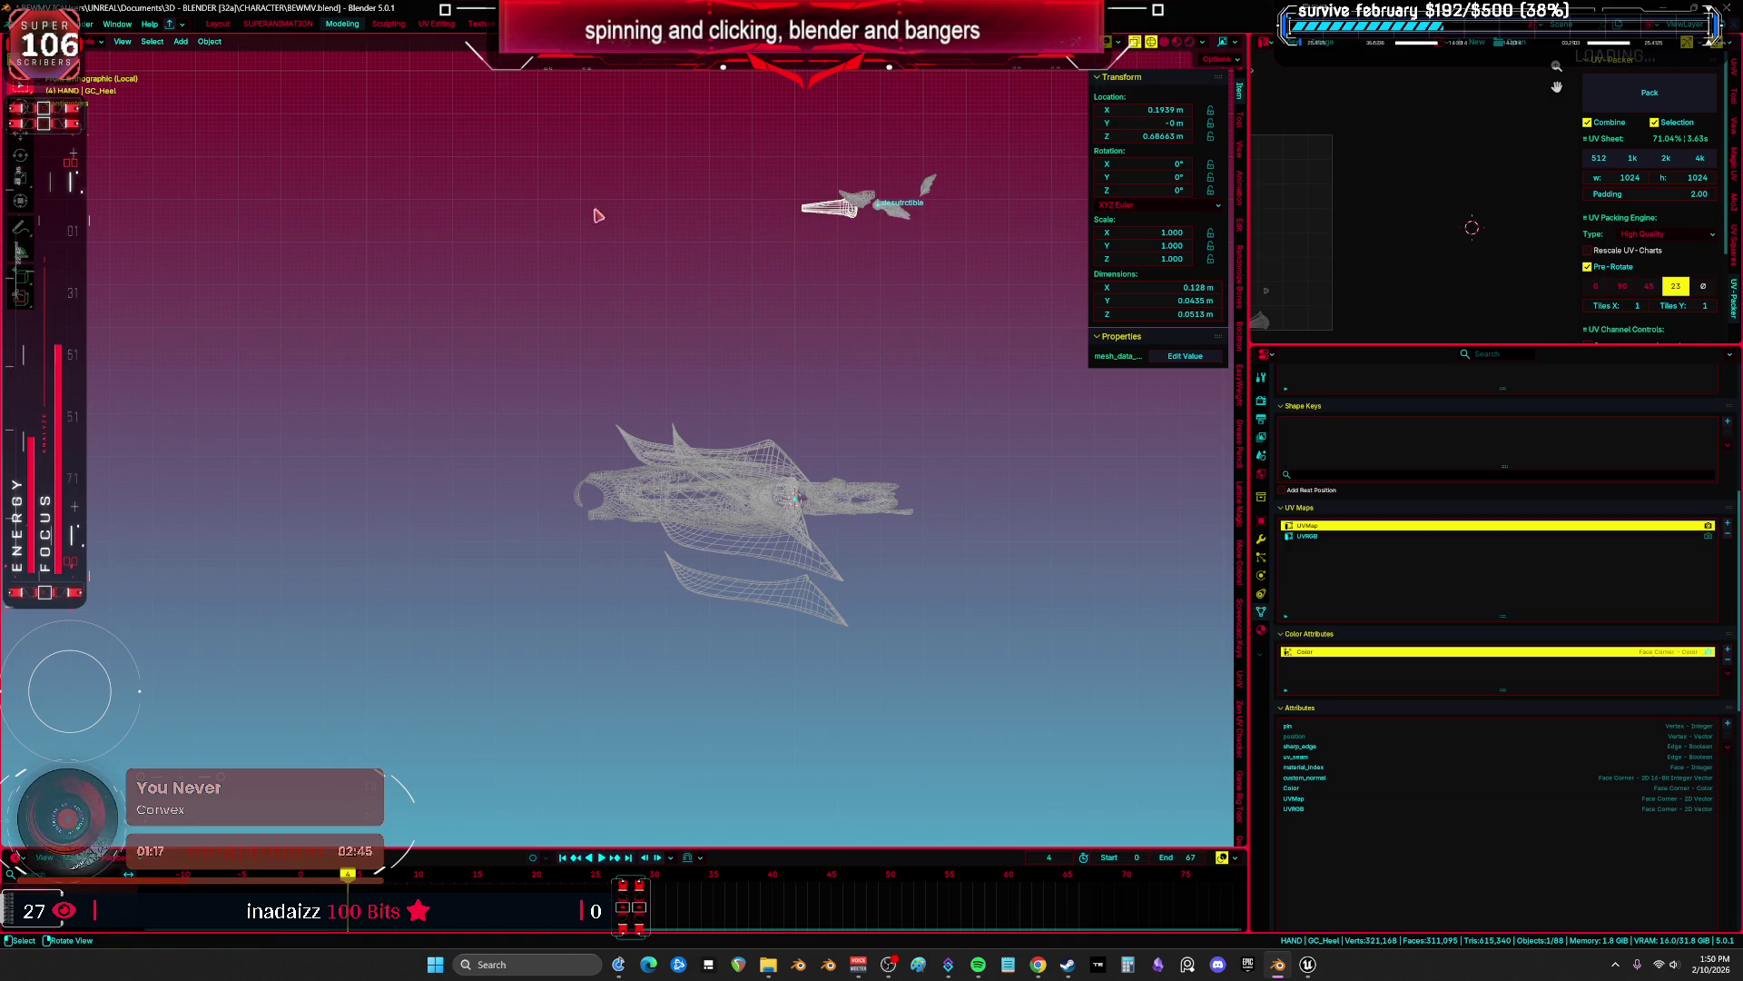
pyautogui.hotkey('alt', 'g')
pyautogui.click(23, 23)
pyautogui.moveTo(118, 237)
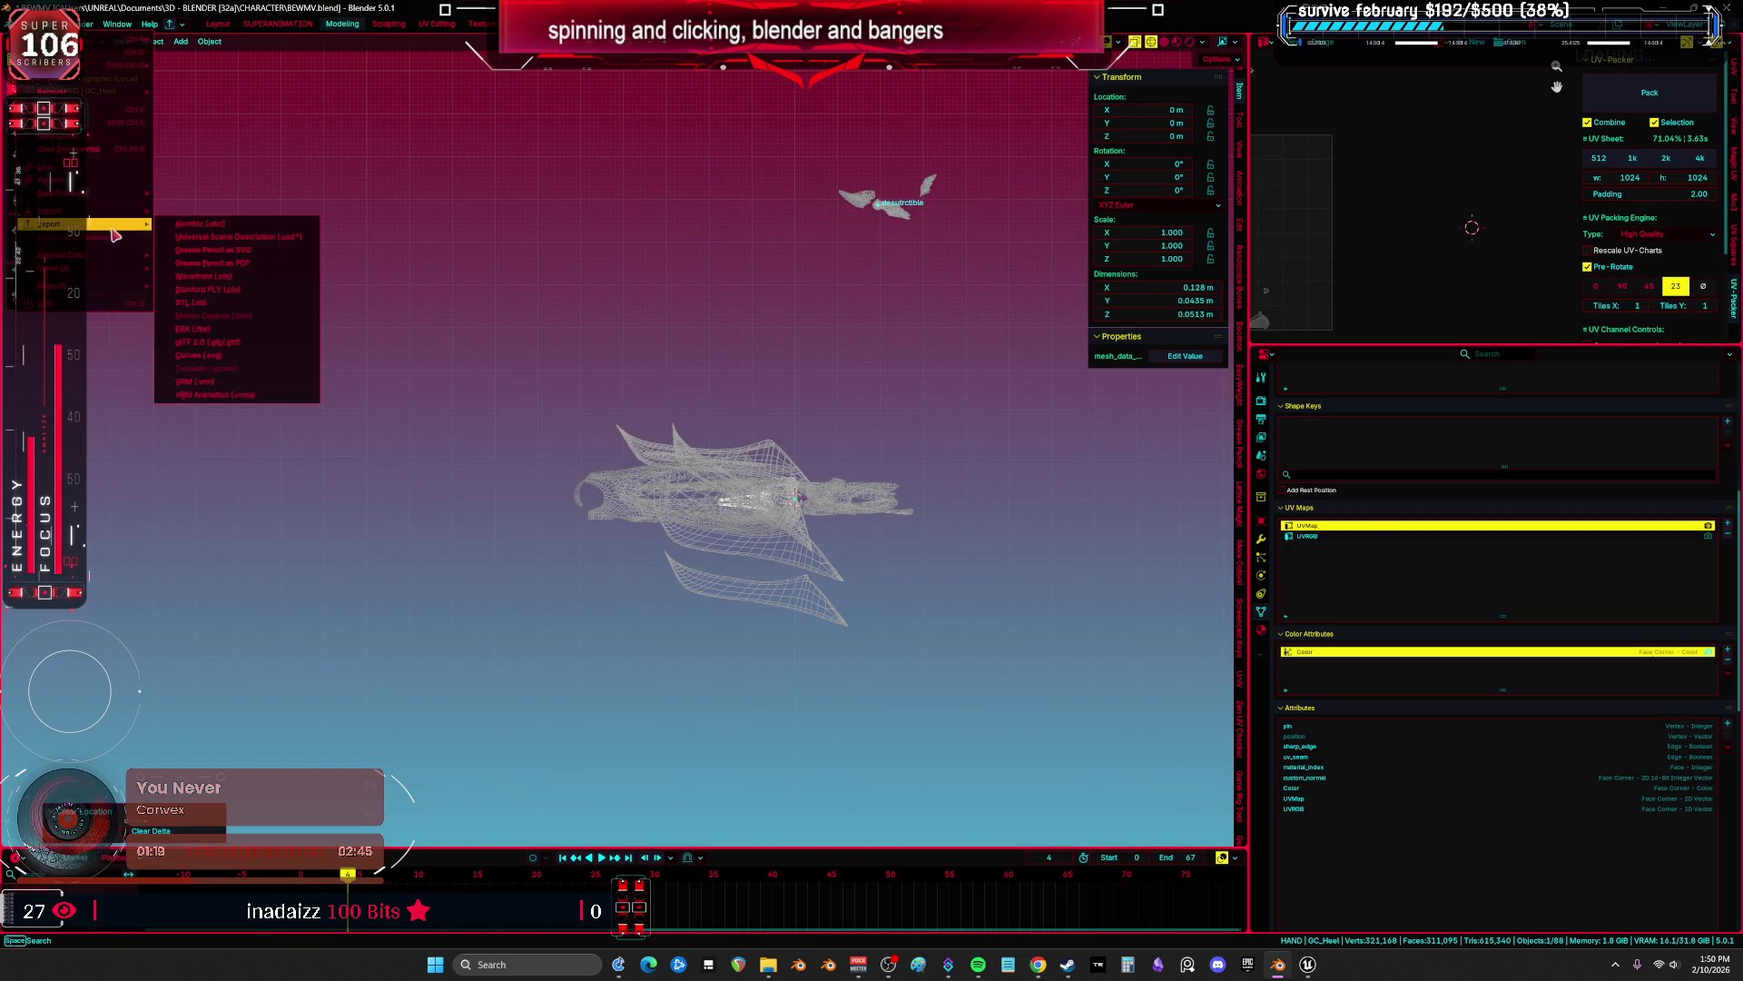
pyautogui.click(236, 324)
pyautogui.doubleClick(636, 587)
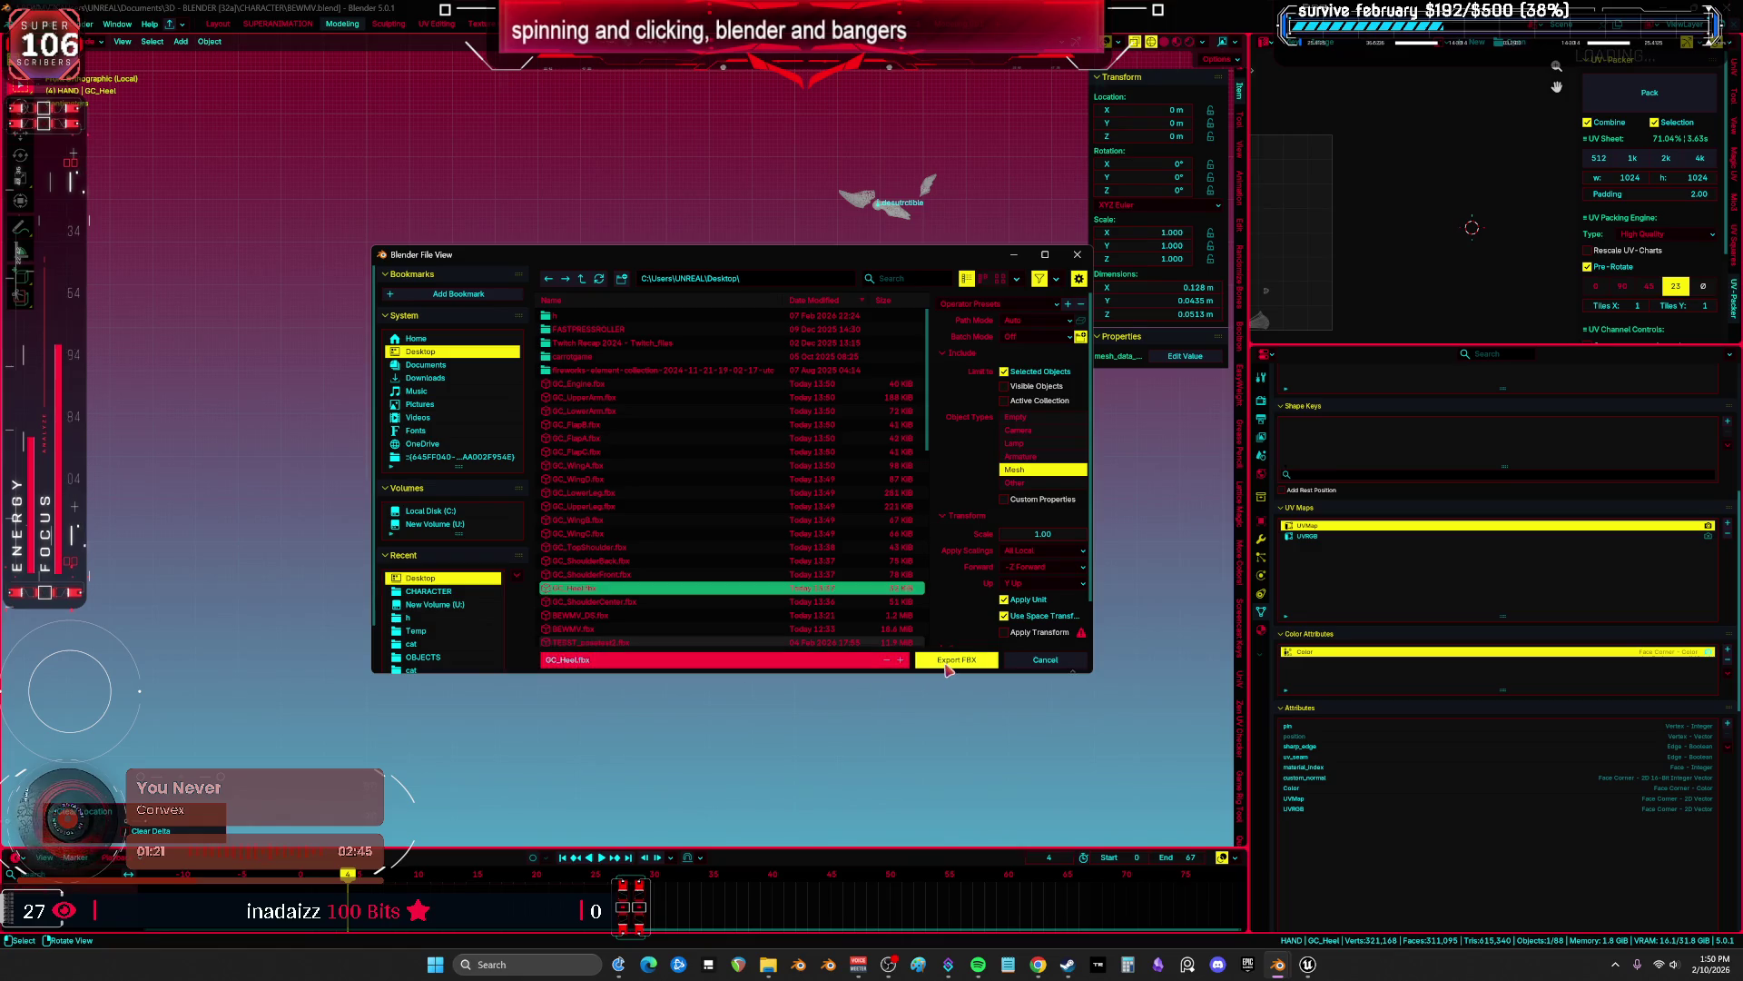
# Move GC_ShoulderCenter to the origin and export it as an FBX file.
pyautogui.click(861, 214)
pyautogui.press('F2')
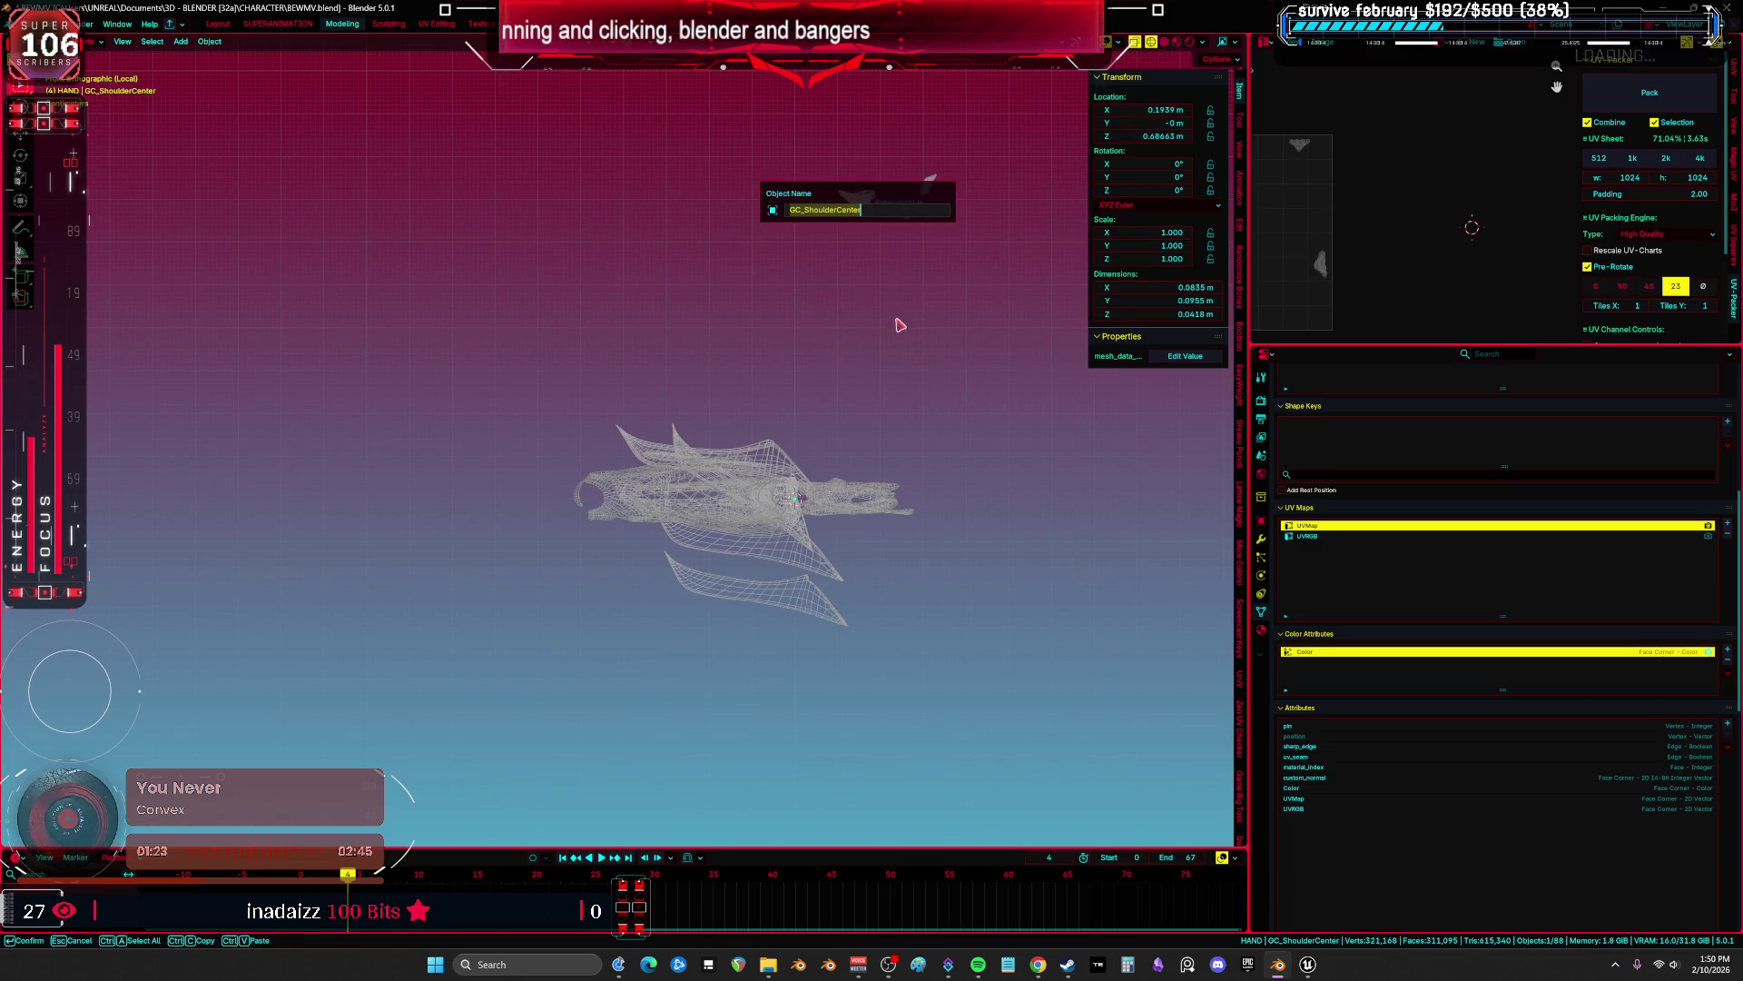
pyautogui.hotkey('alt', 'g')
pyautogui.click(18, 23)
pyautogui.moveTo(91, 224)
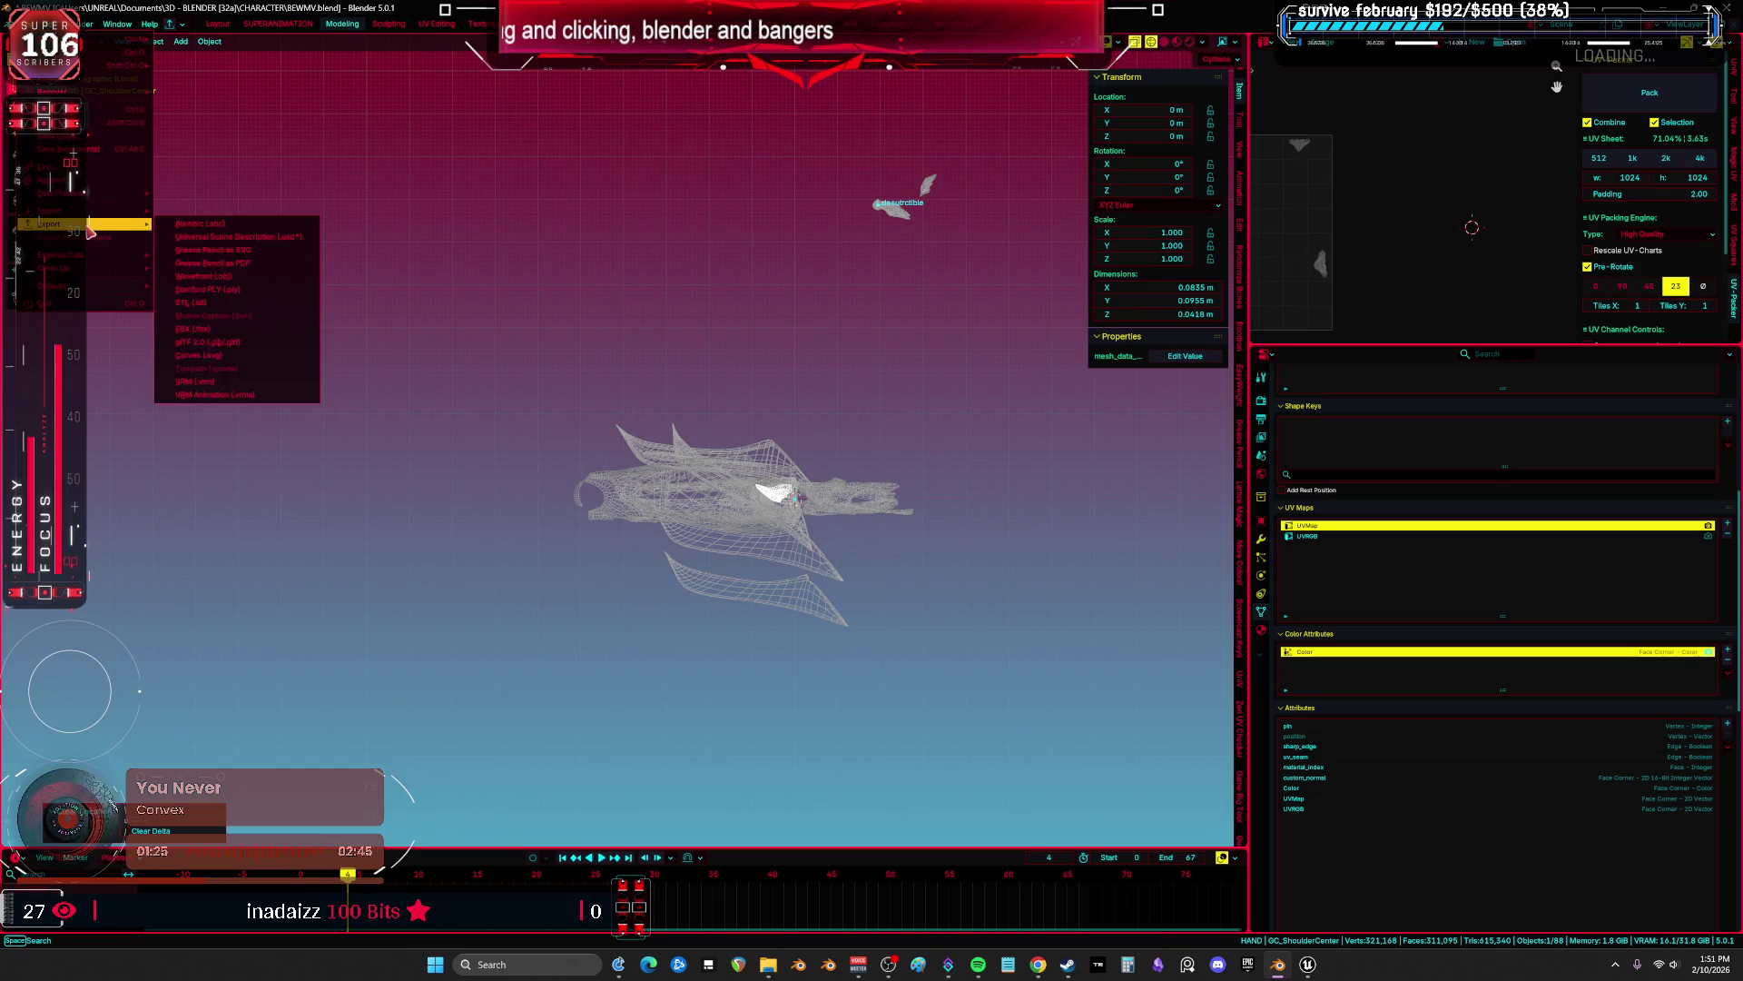
pyautogui.click(228, 329)
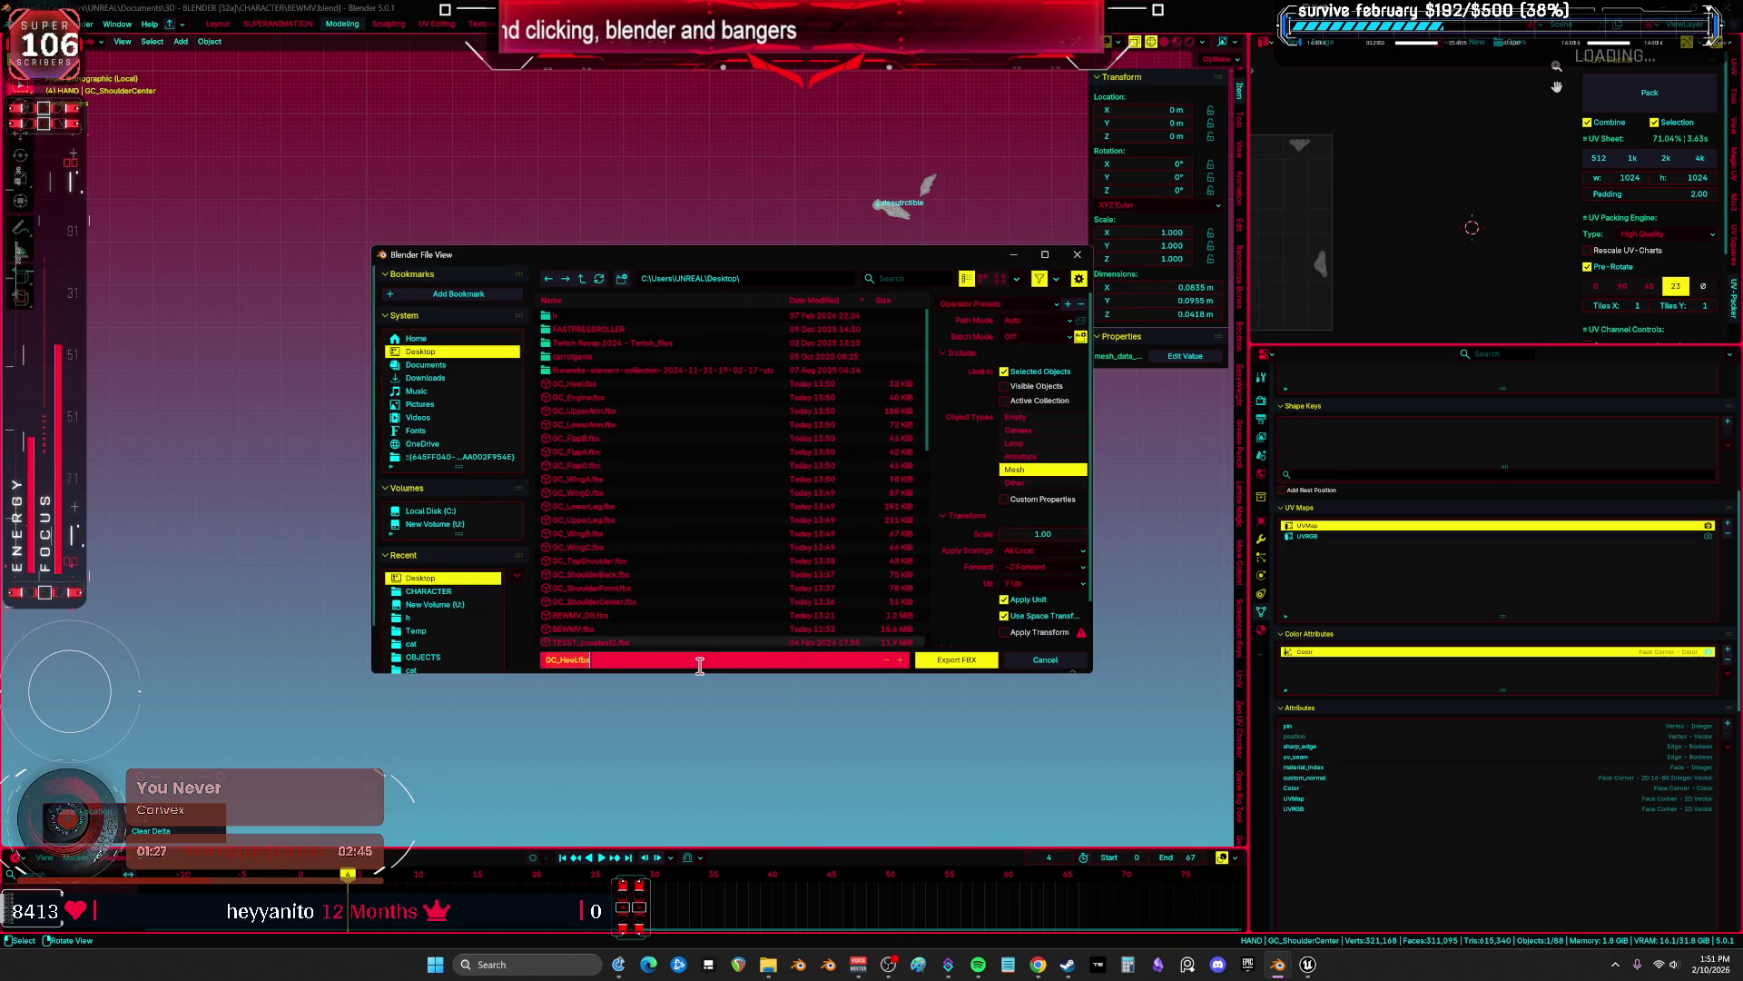
pyautogui.click(972, 660)
# Move GC_ShoulderFront to the origin and export it over GC_ShoulderFront.fbx.
pyautogui.click(897, 216)
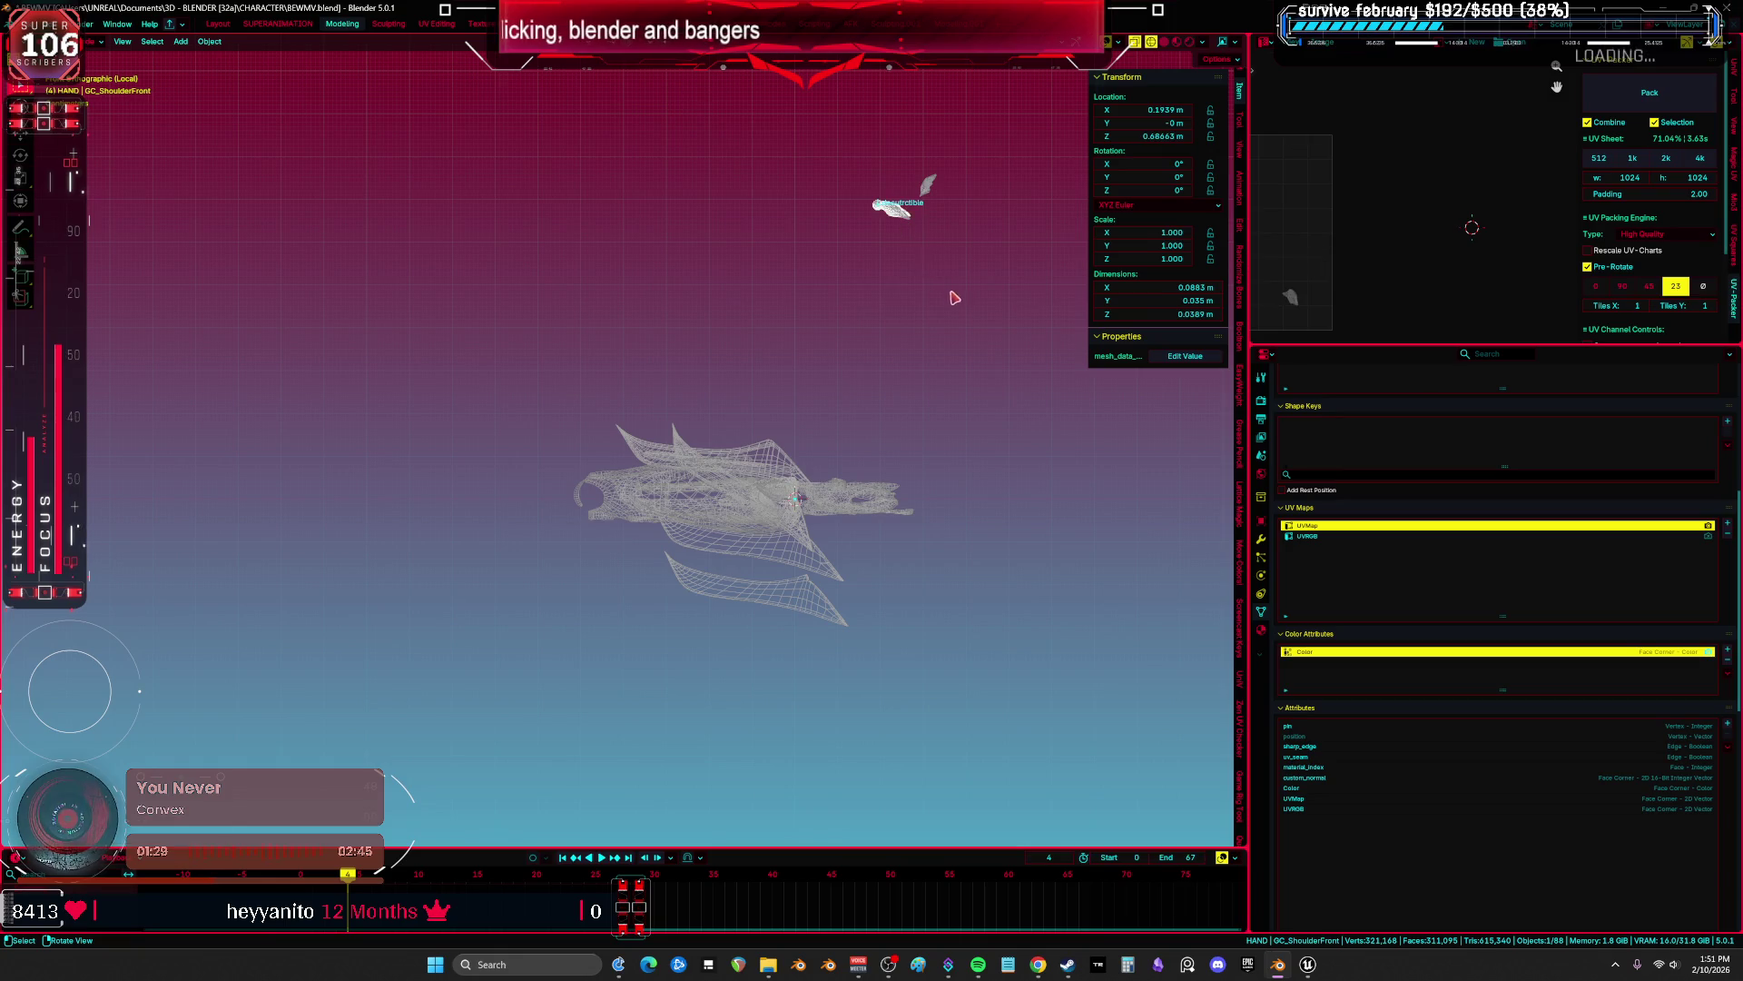
pyautogui.press('F2')
pyautogui.press('Return')
pyautogui.hotkey('alt', 'g')
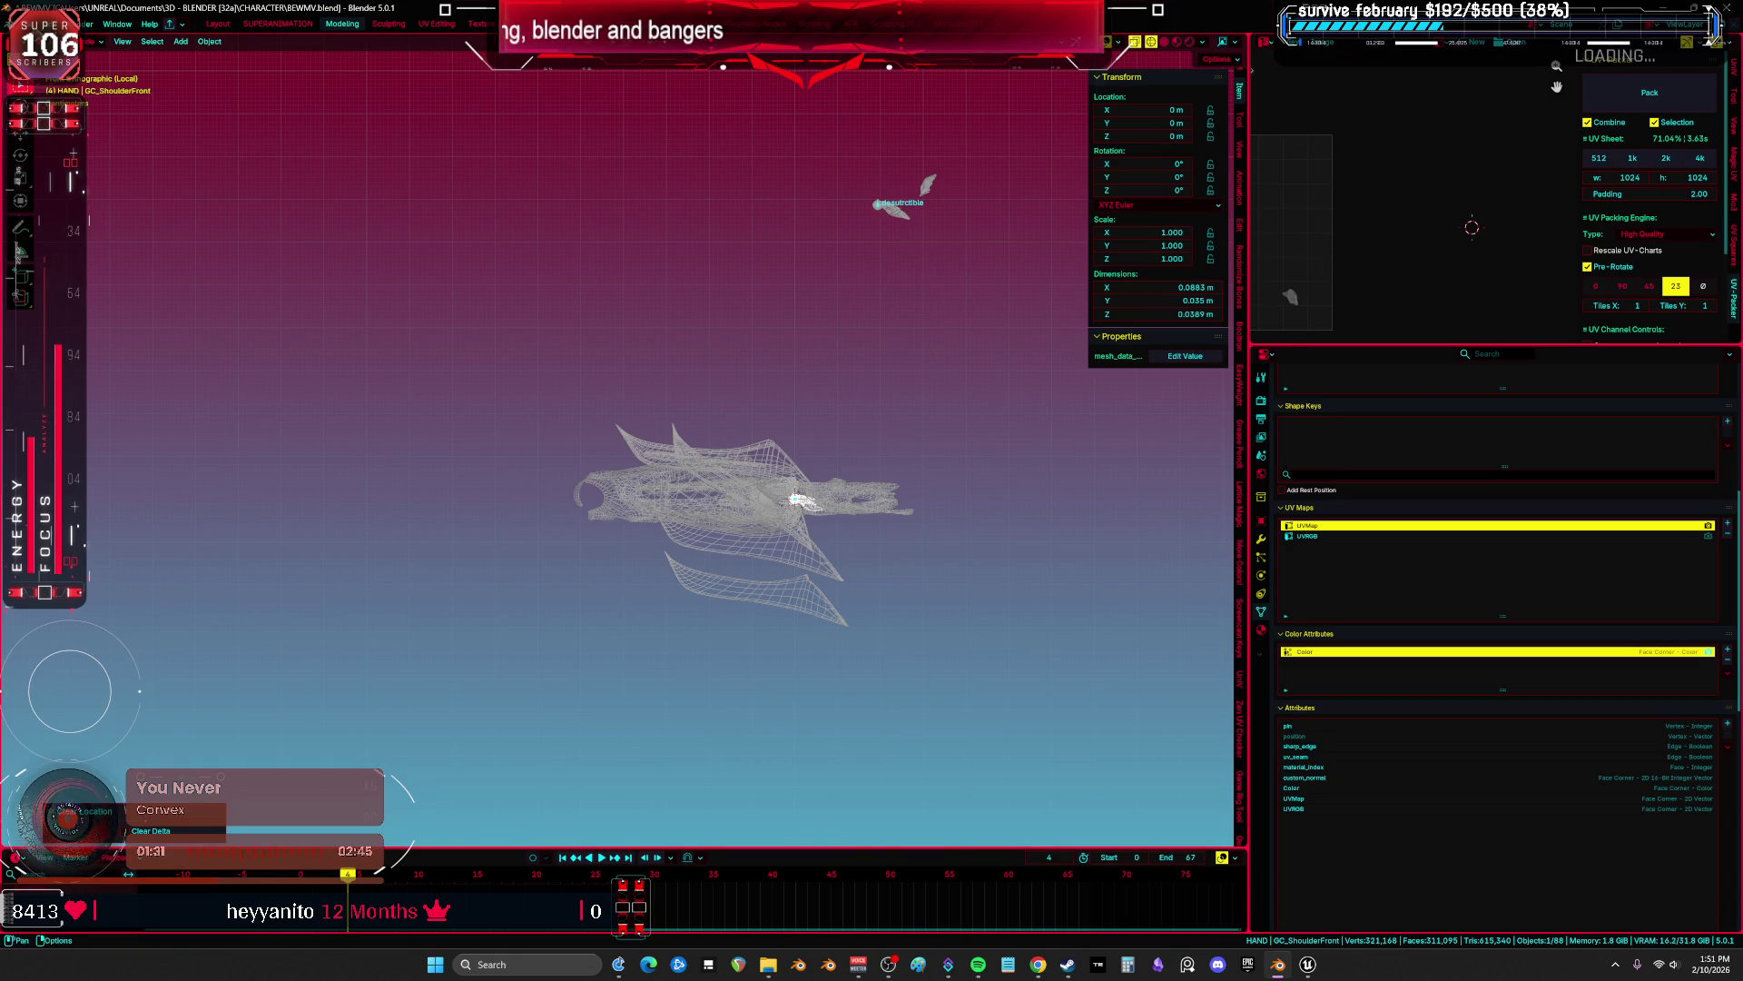
pyautogui.click(29, 24)
pyautogui.moveTo(81, 213)
pyautogui.click(238, 341)
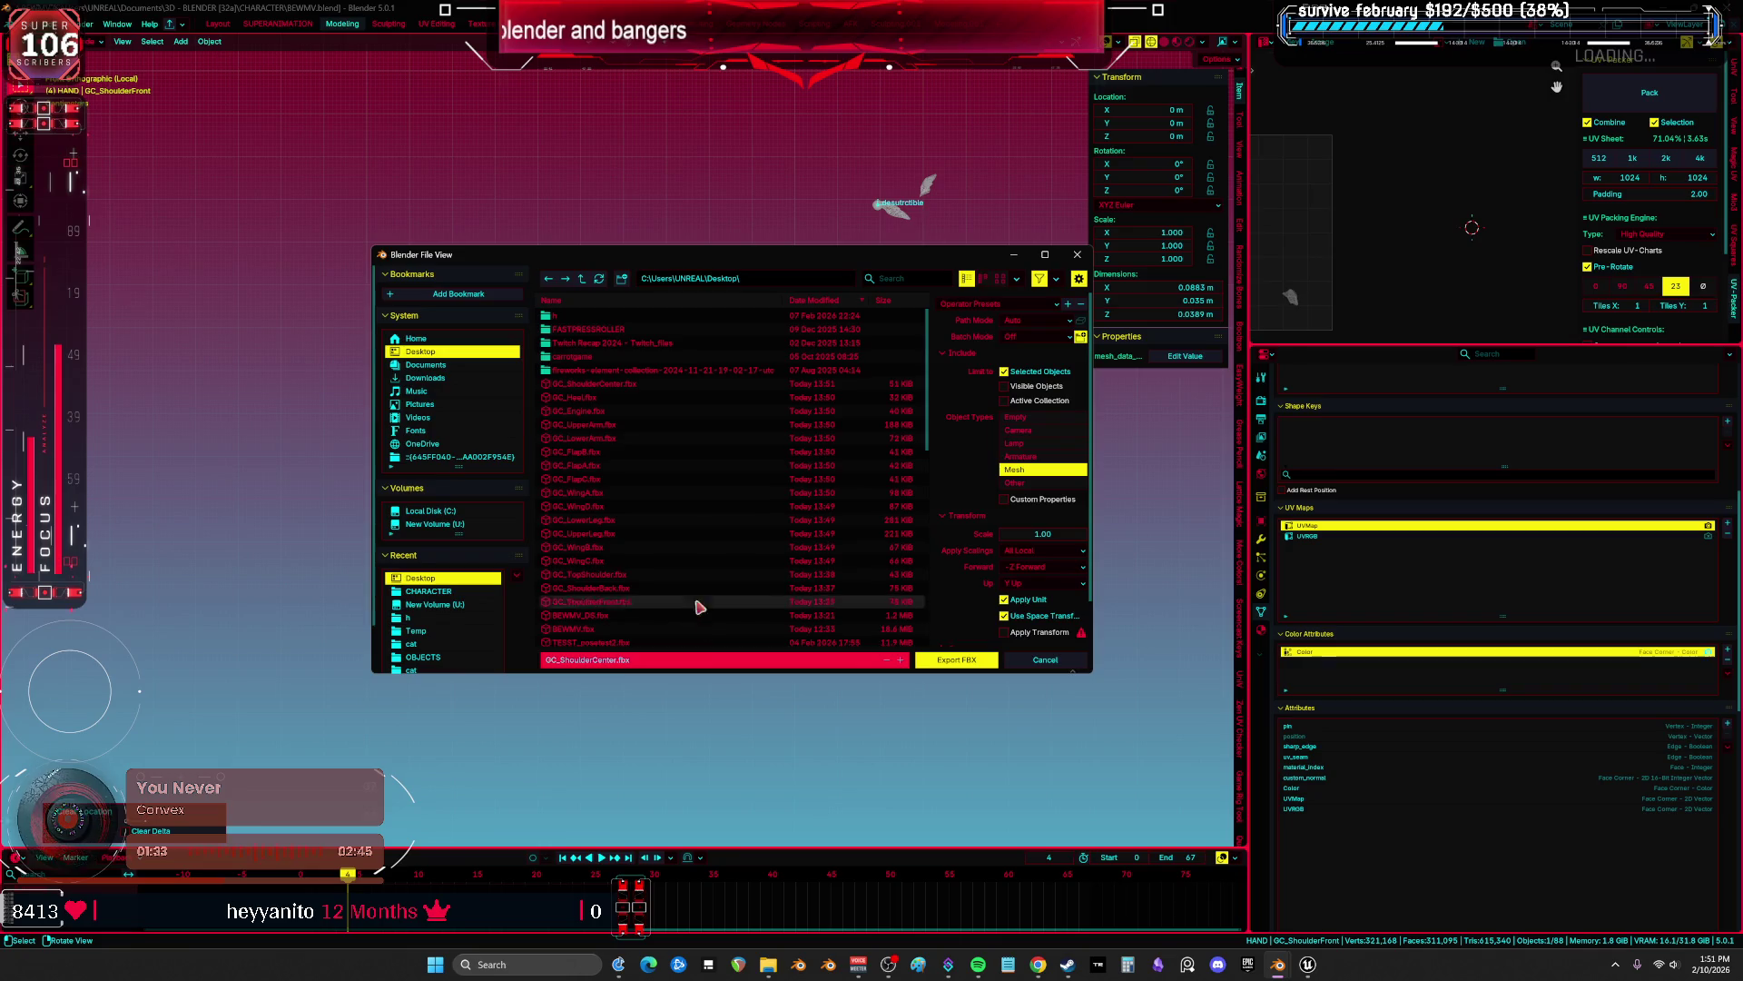
pyautogui.click(699, 607)
pyautogui.click(956, 660)
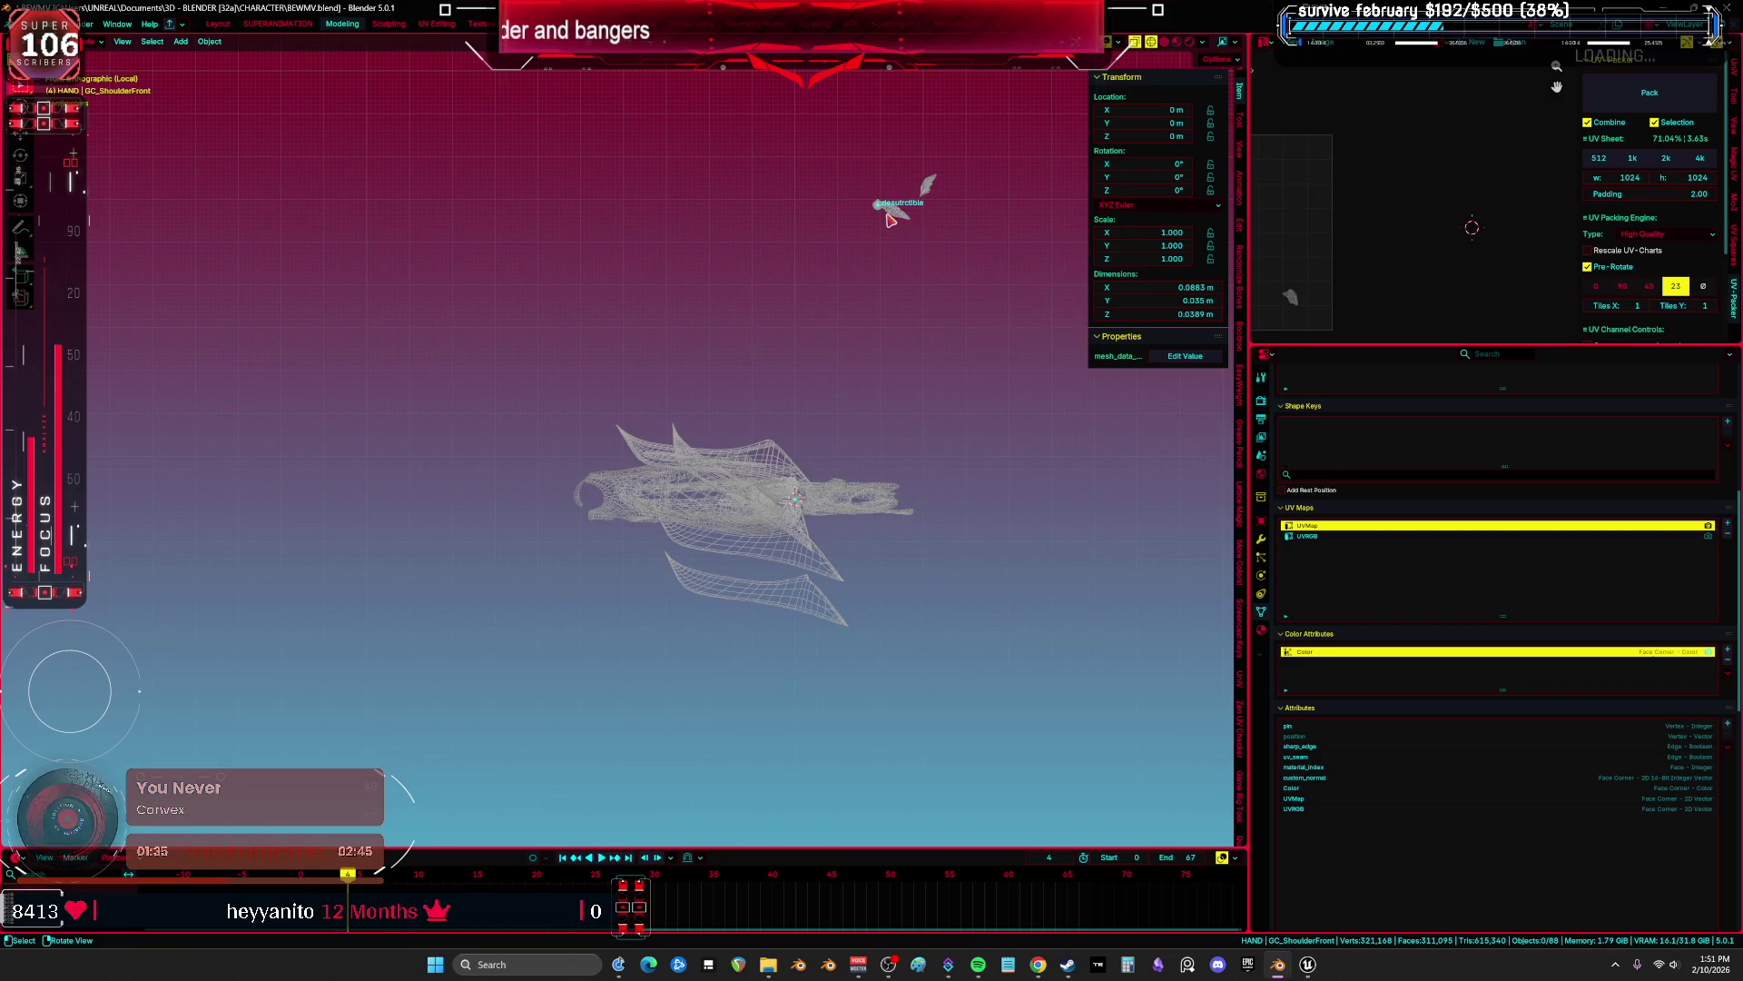
# Move GC_ShoulderBack to the origin and export it as FBX.
pyautogui.press('F2')
pyautogui.press('Return')
pyautogui.hotkey('alt', 'g')
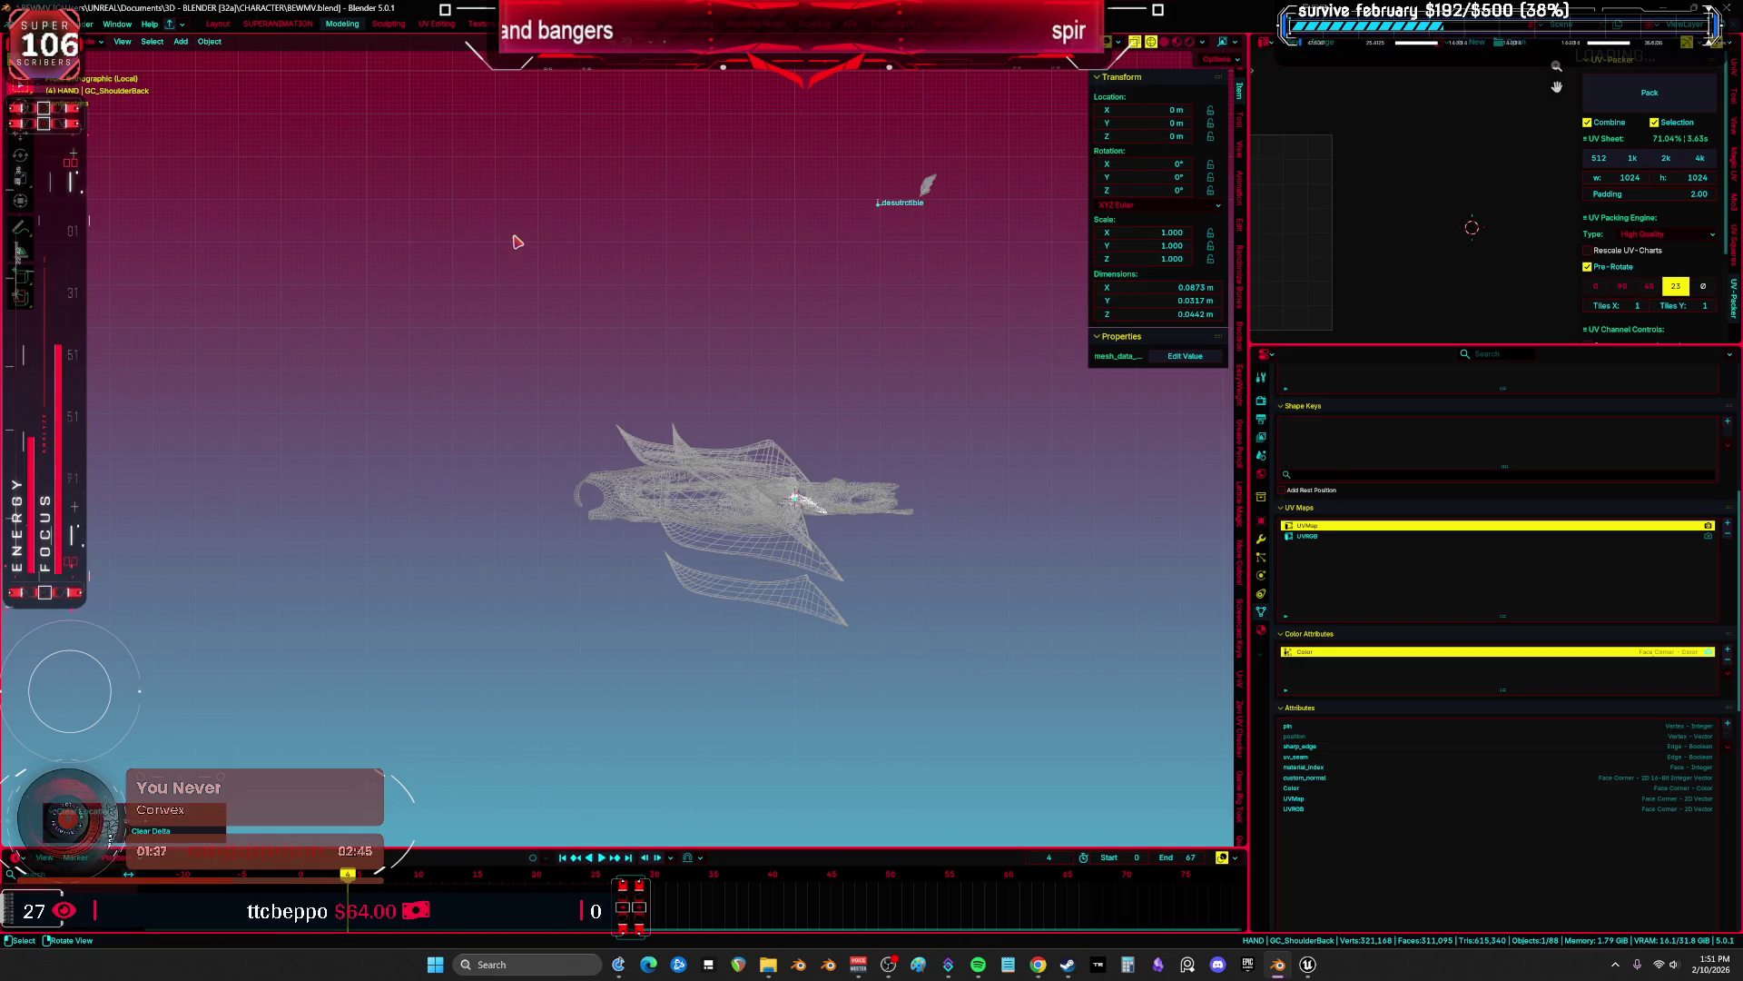
pyautogui.click(30, 24)
pyautogui.moveTo(82, 238)
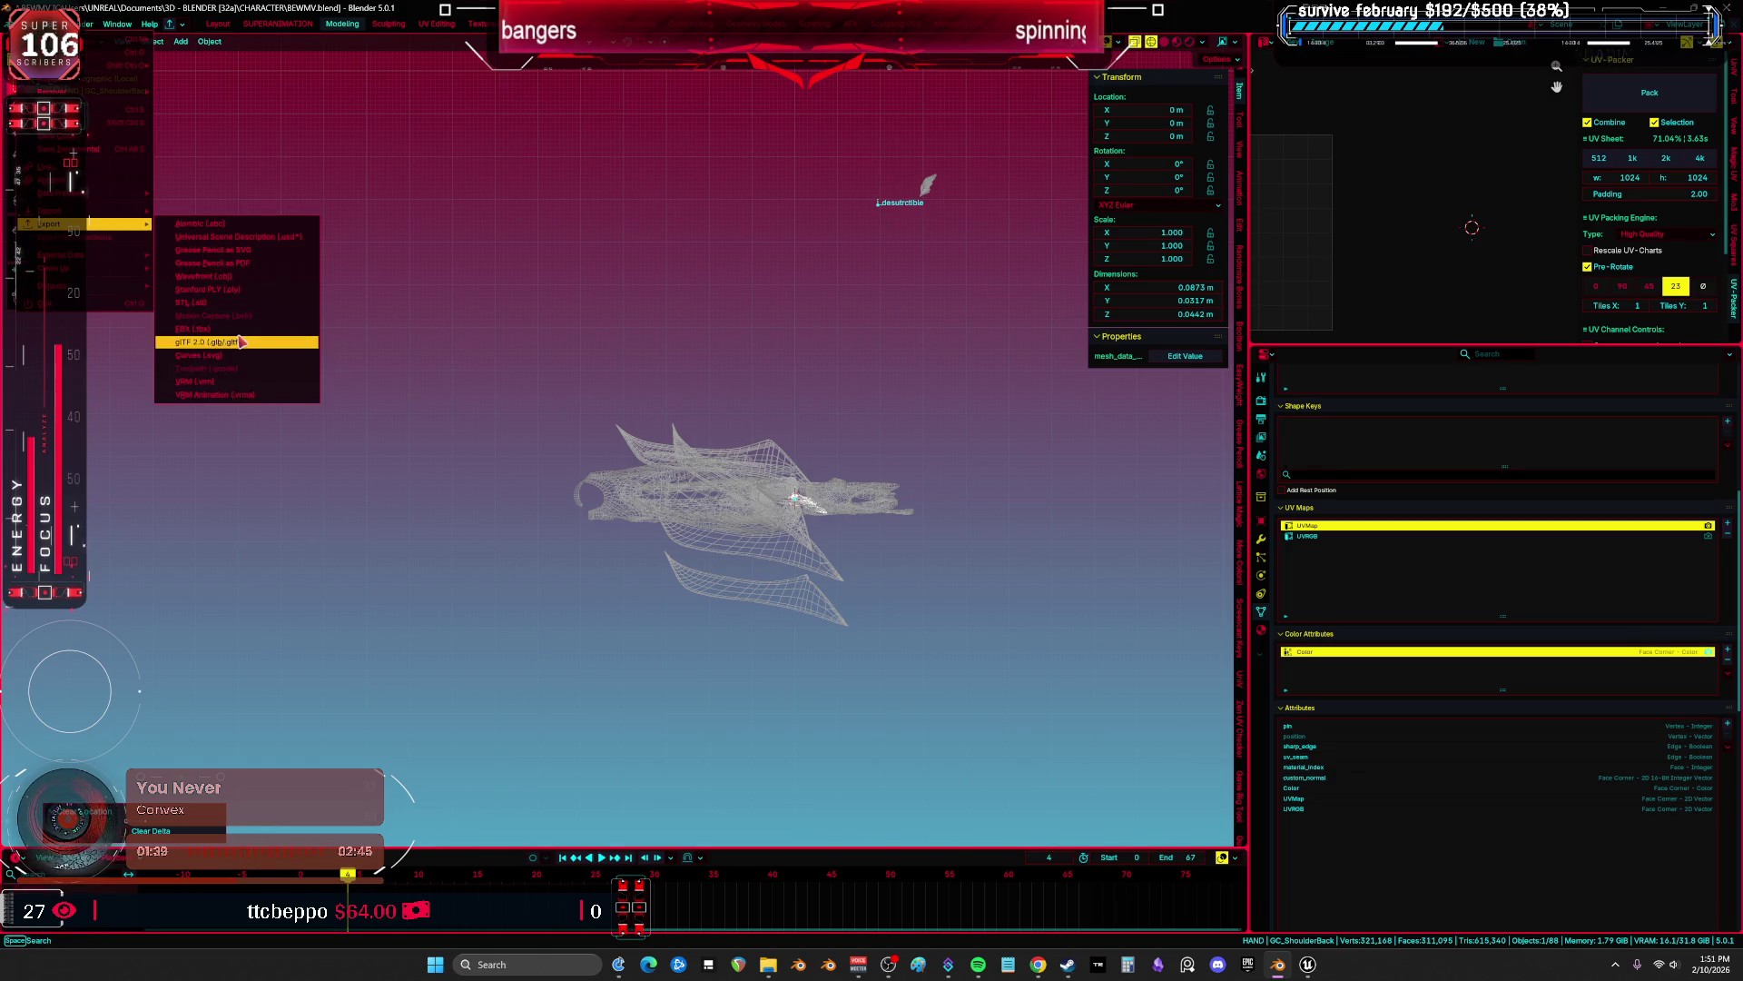
pyautogui.click(264, 343)
pyautogui.press('Return')
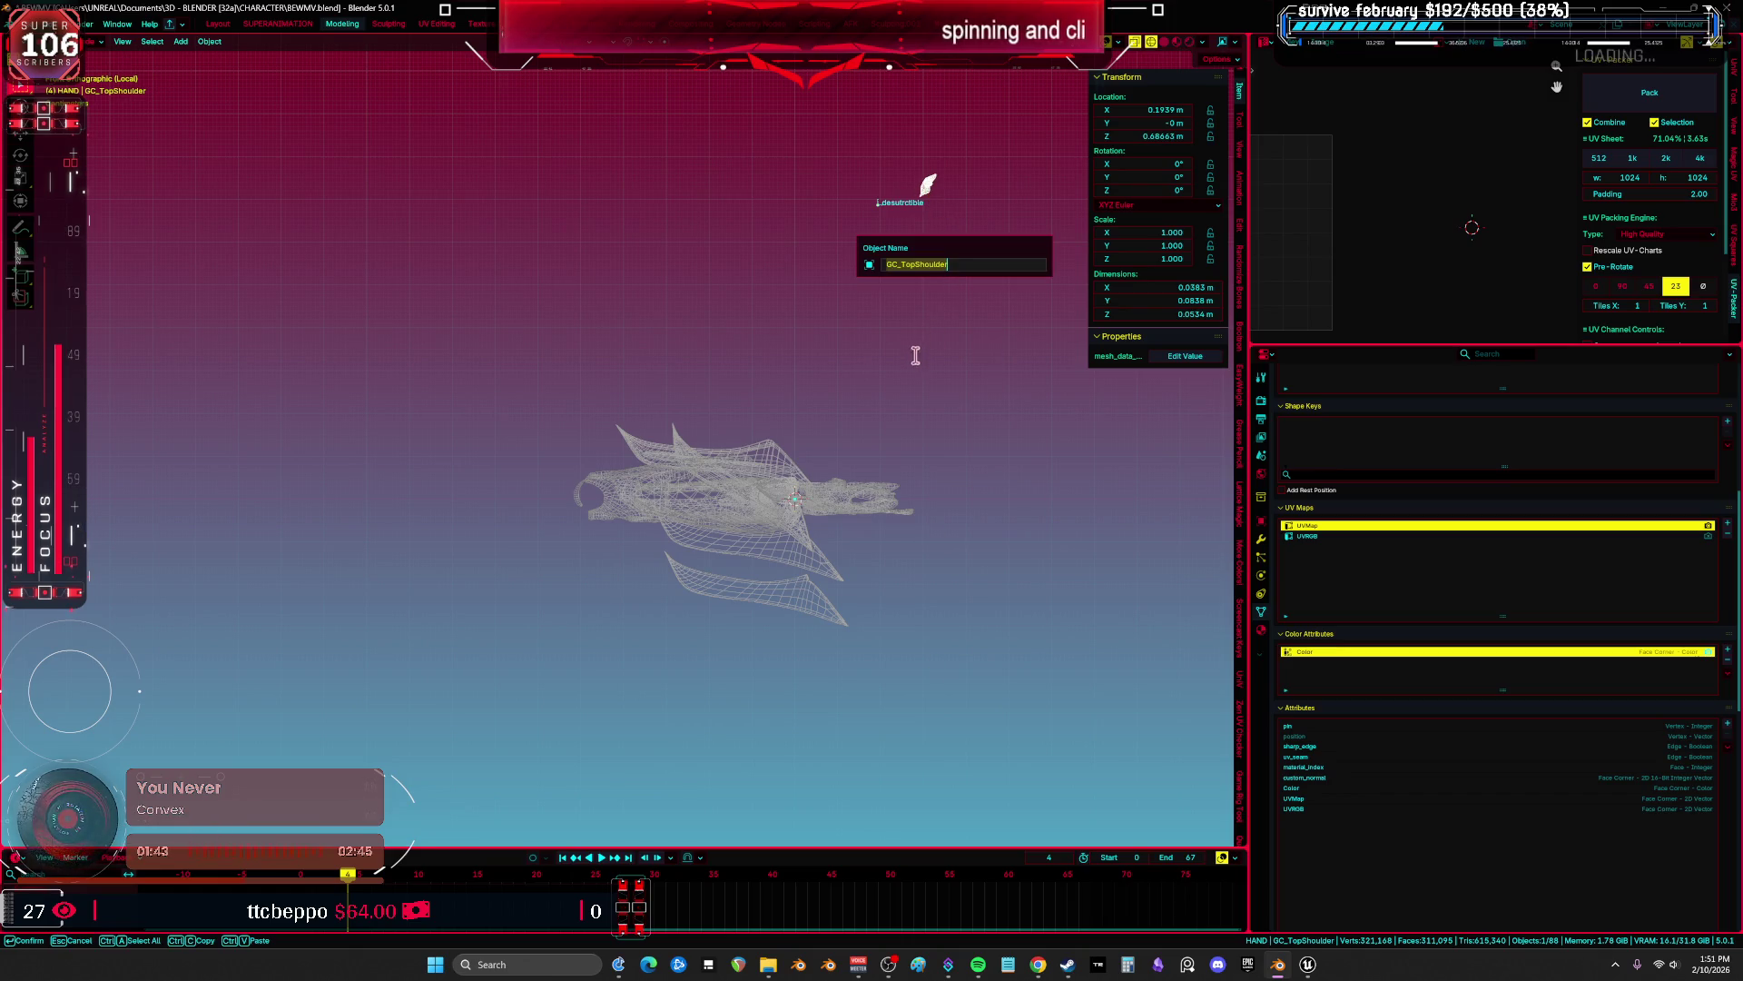
# Move GC_TopShoulder to the origin and export it over GC_TopShoulder.fbx.
pyautogui.hotkey('alt', 'g')
pyautogui.click(30, 23)
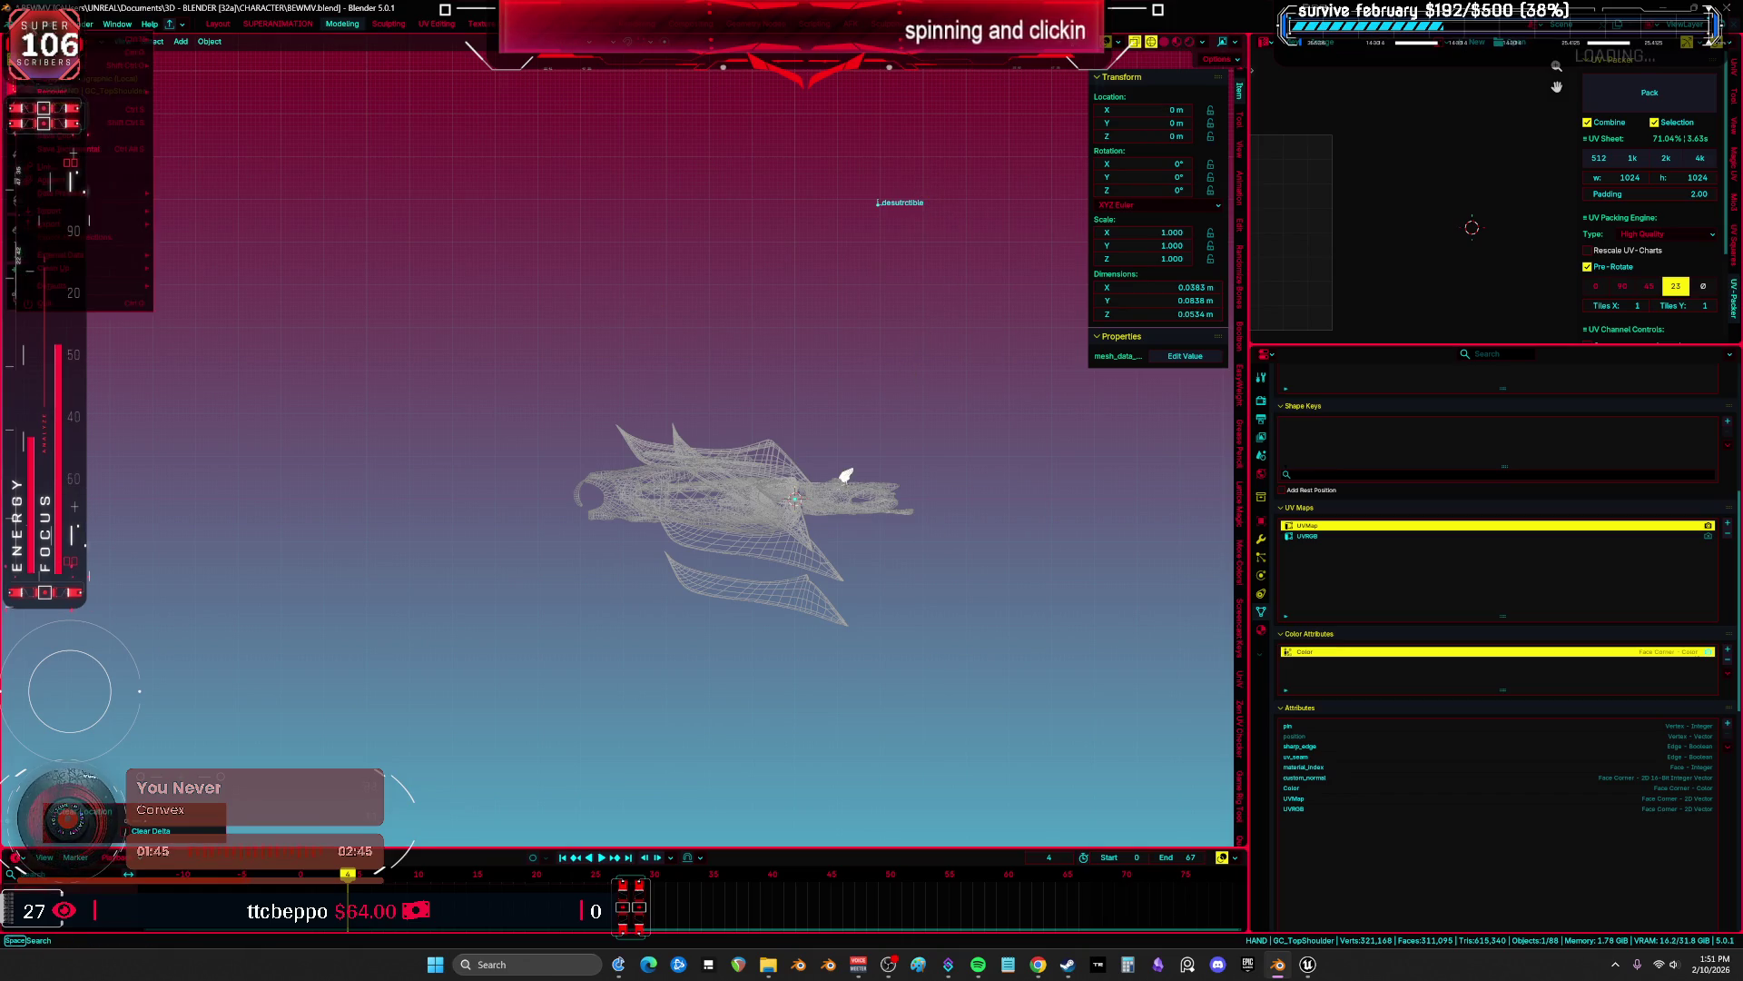
pyautogui.moveTo(118, 238)
pyautogui.click(227, 333)
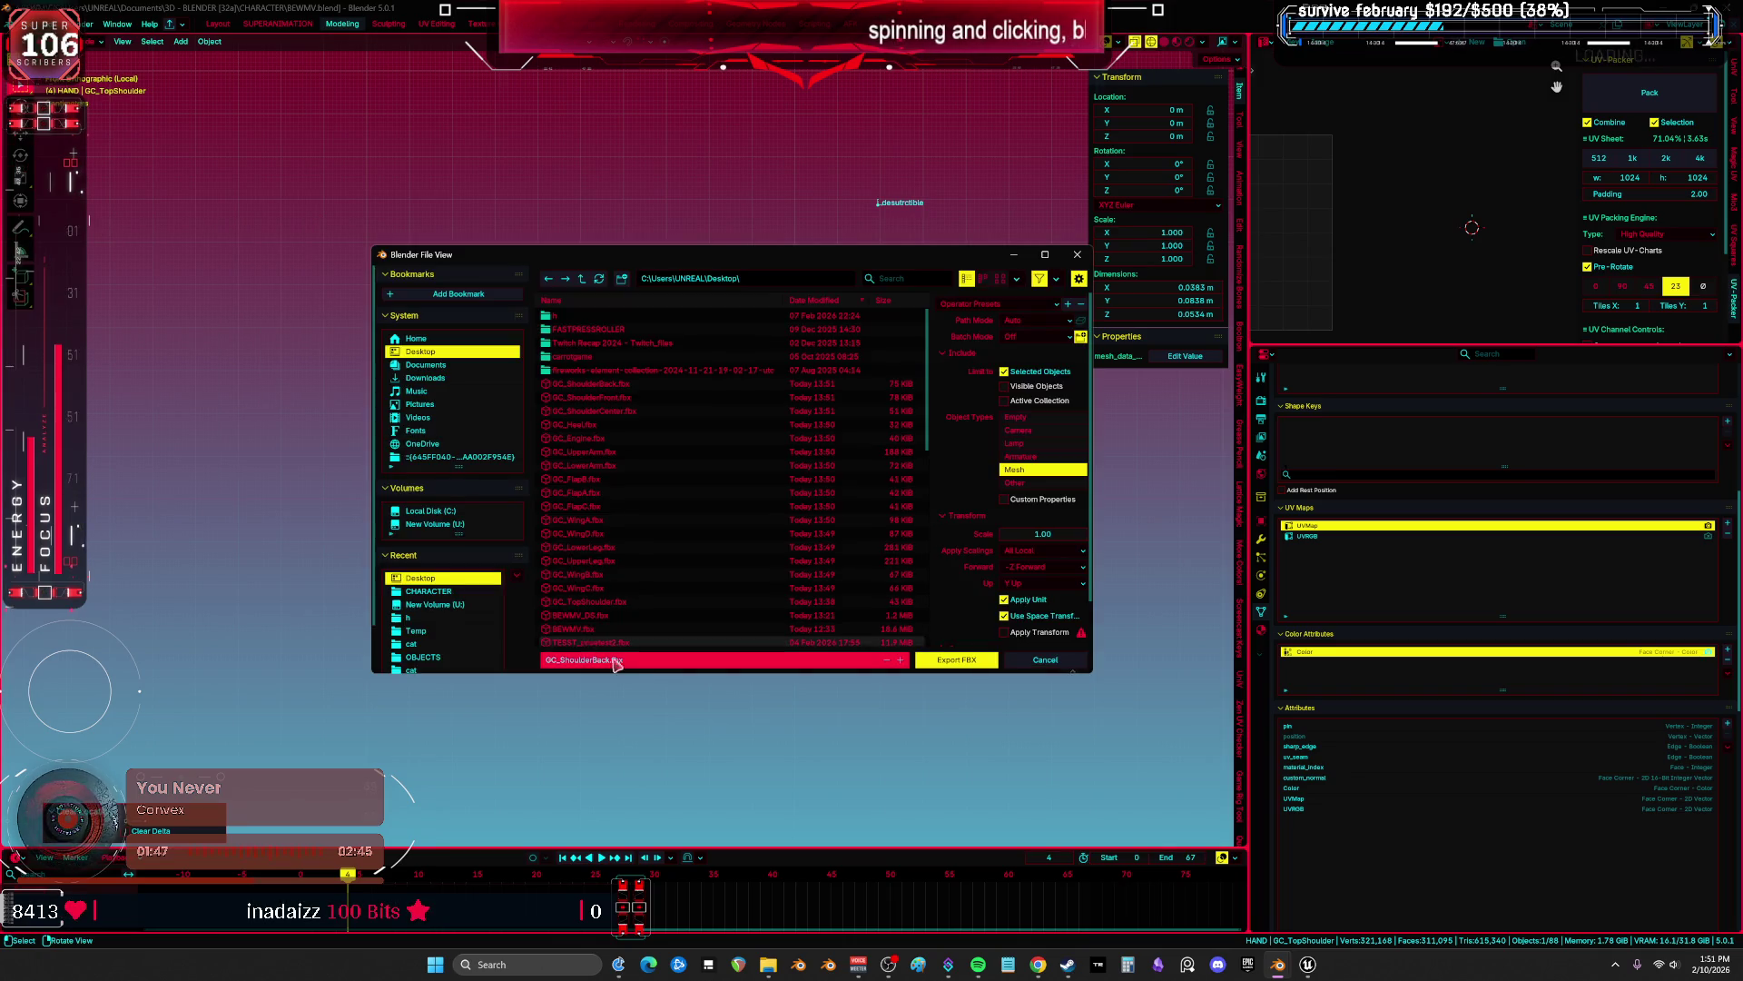
pyautogui.click(972, 666)
pyautogui.click(972, 665)
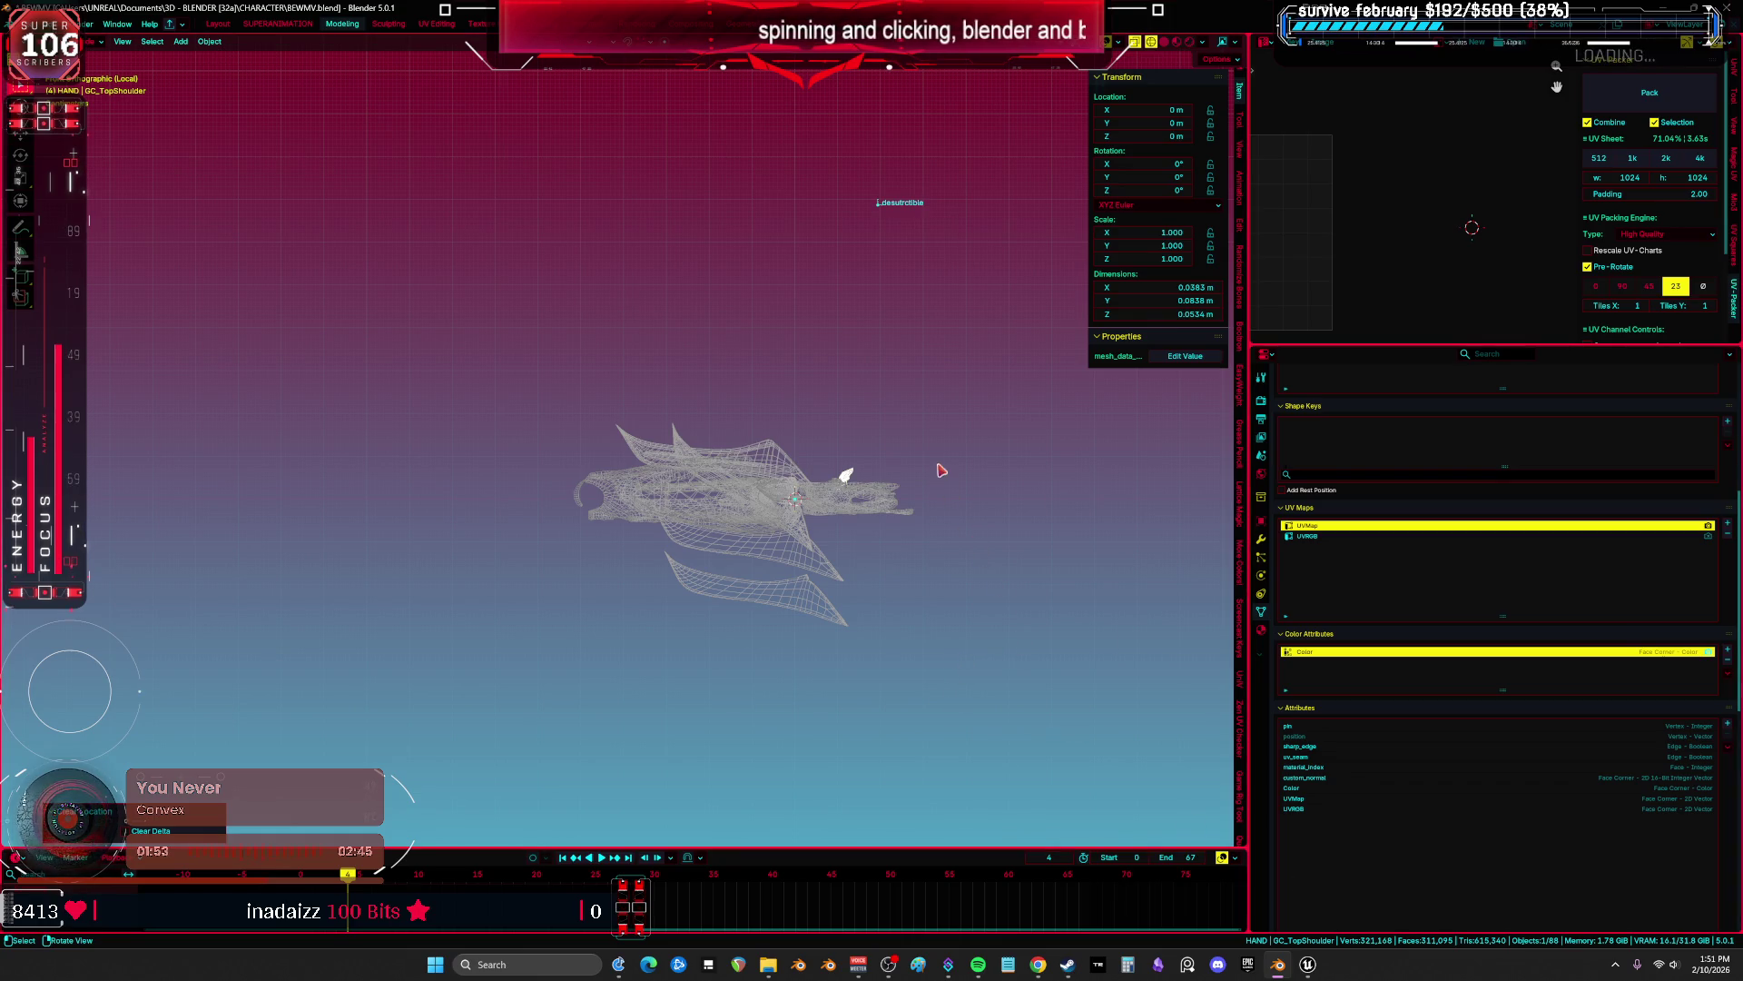
# Select GC_WingD and save BEWMV.blend, then return to Unreal.
pyautogui.moveTo(983, 454); pyautogui.dragTo(938, 545)
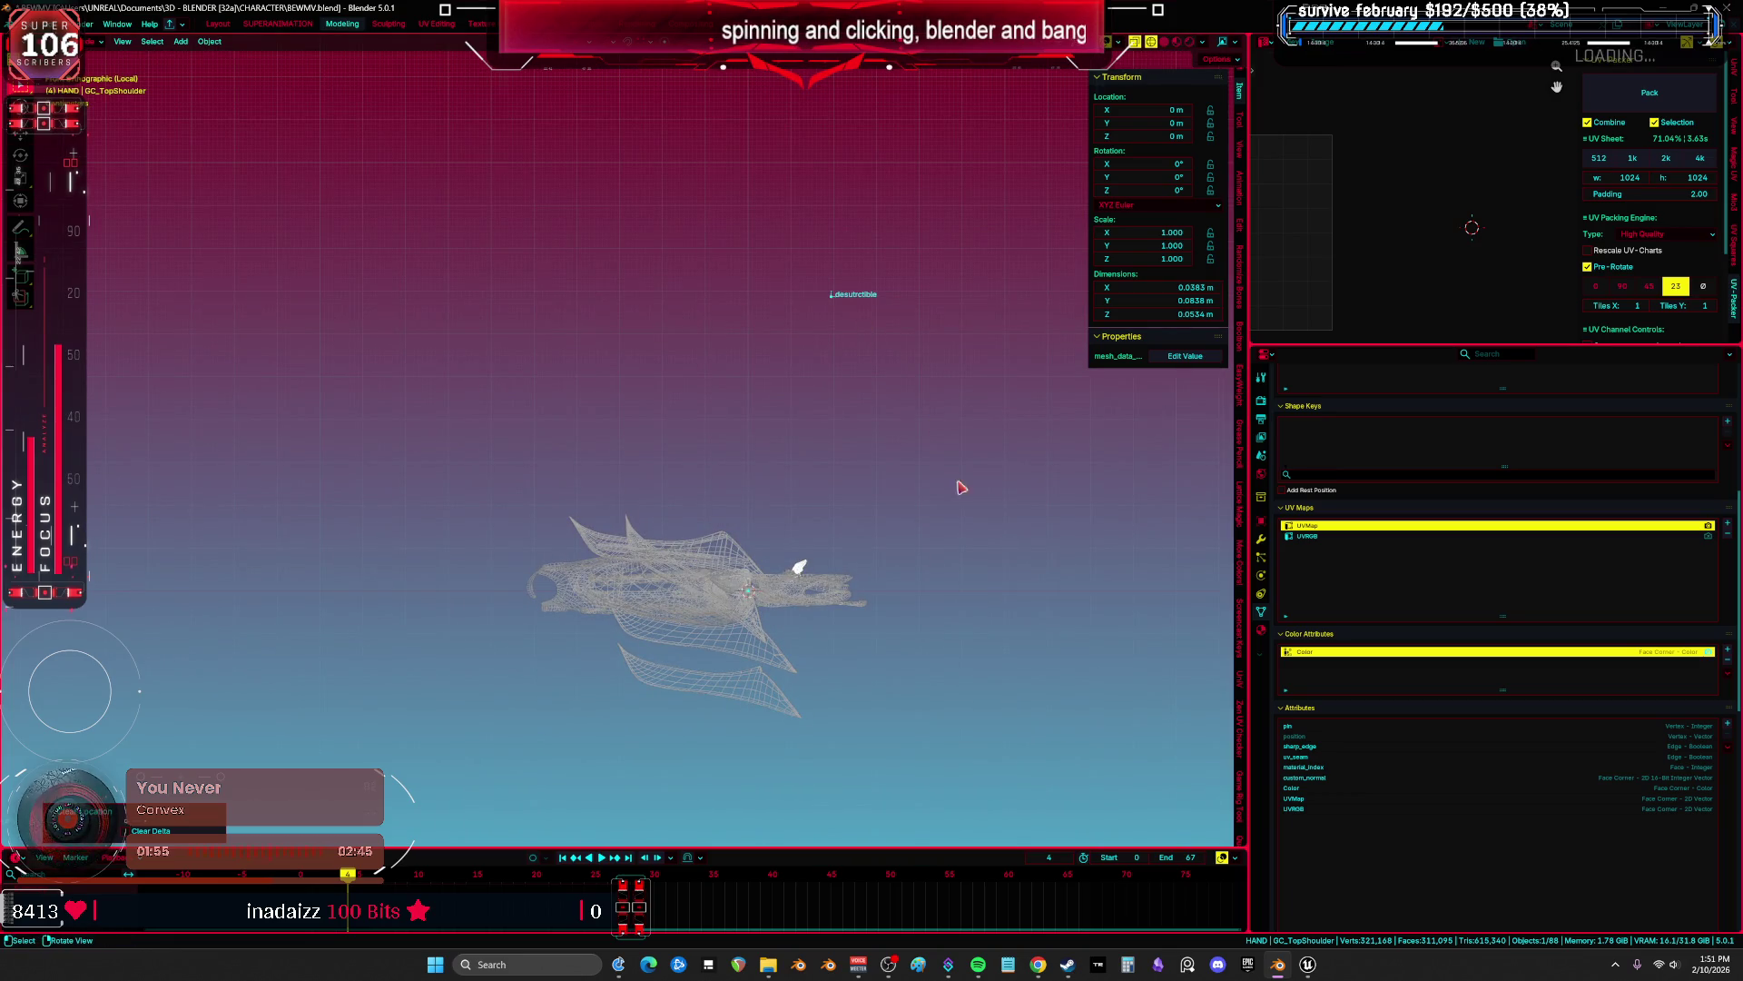
pyautogui.hotkey('ctrl', 'Tab')
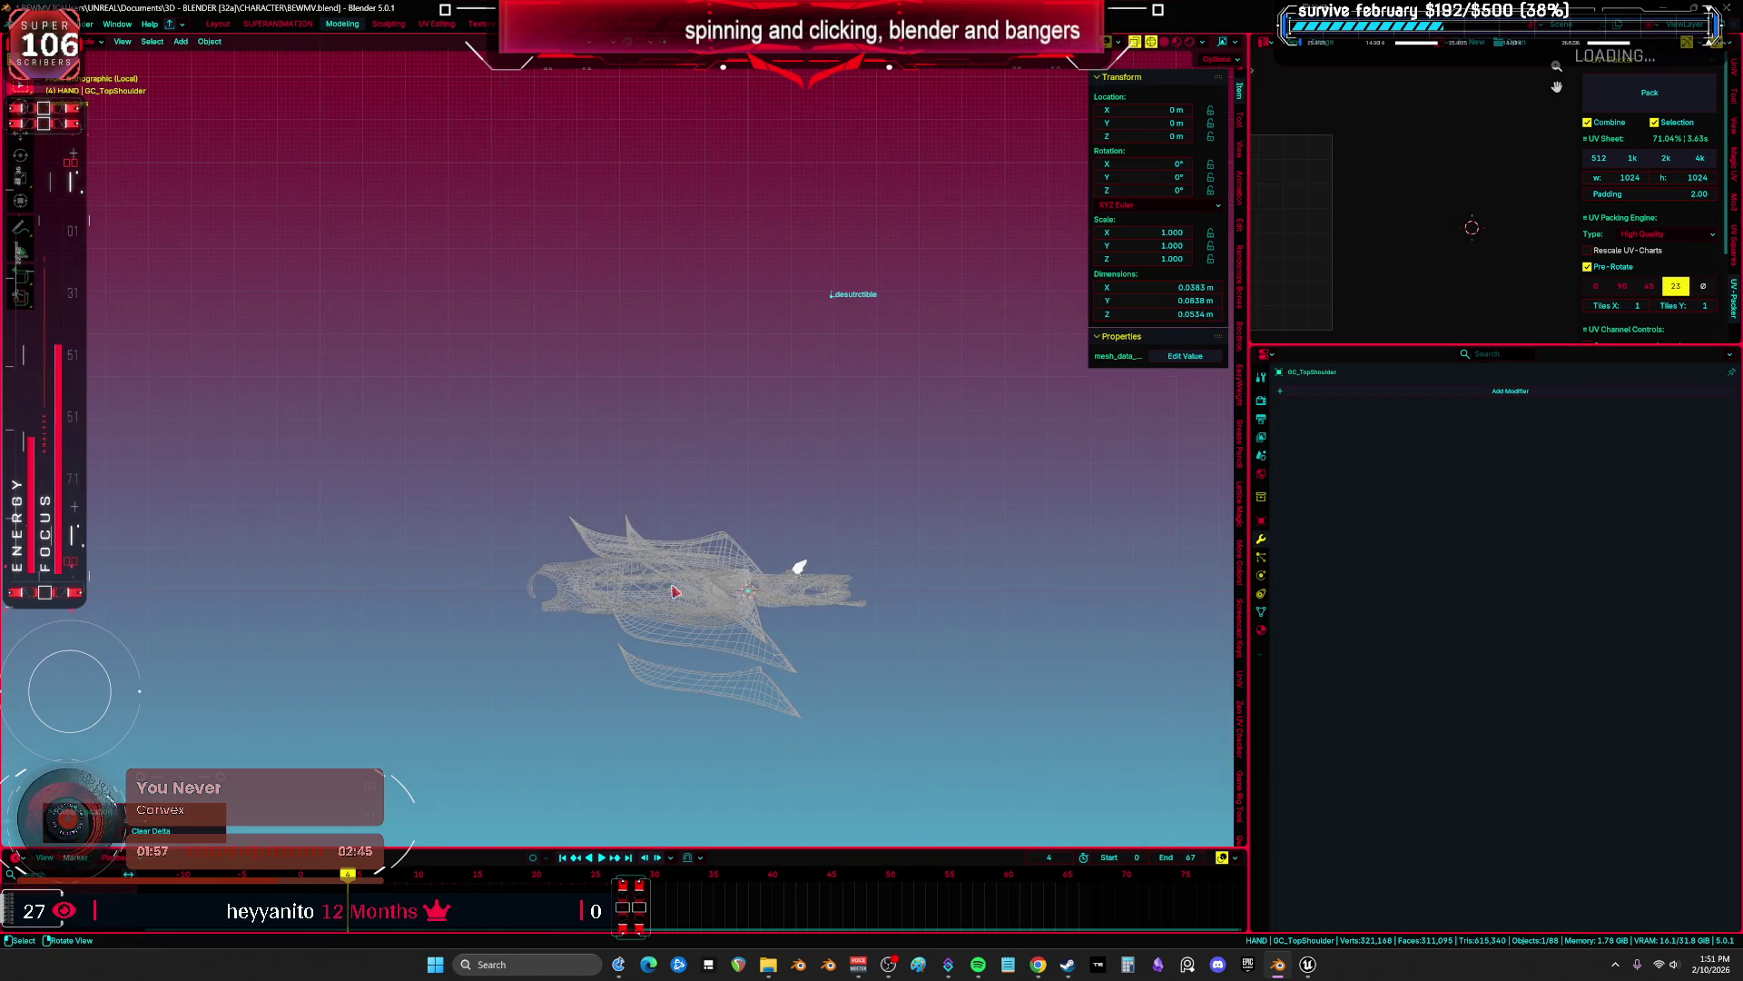
pyautogui.click(739, 585)
pyautogui.click(743, 595)
pyautogui.click(744, 596)
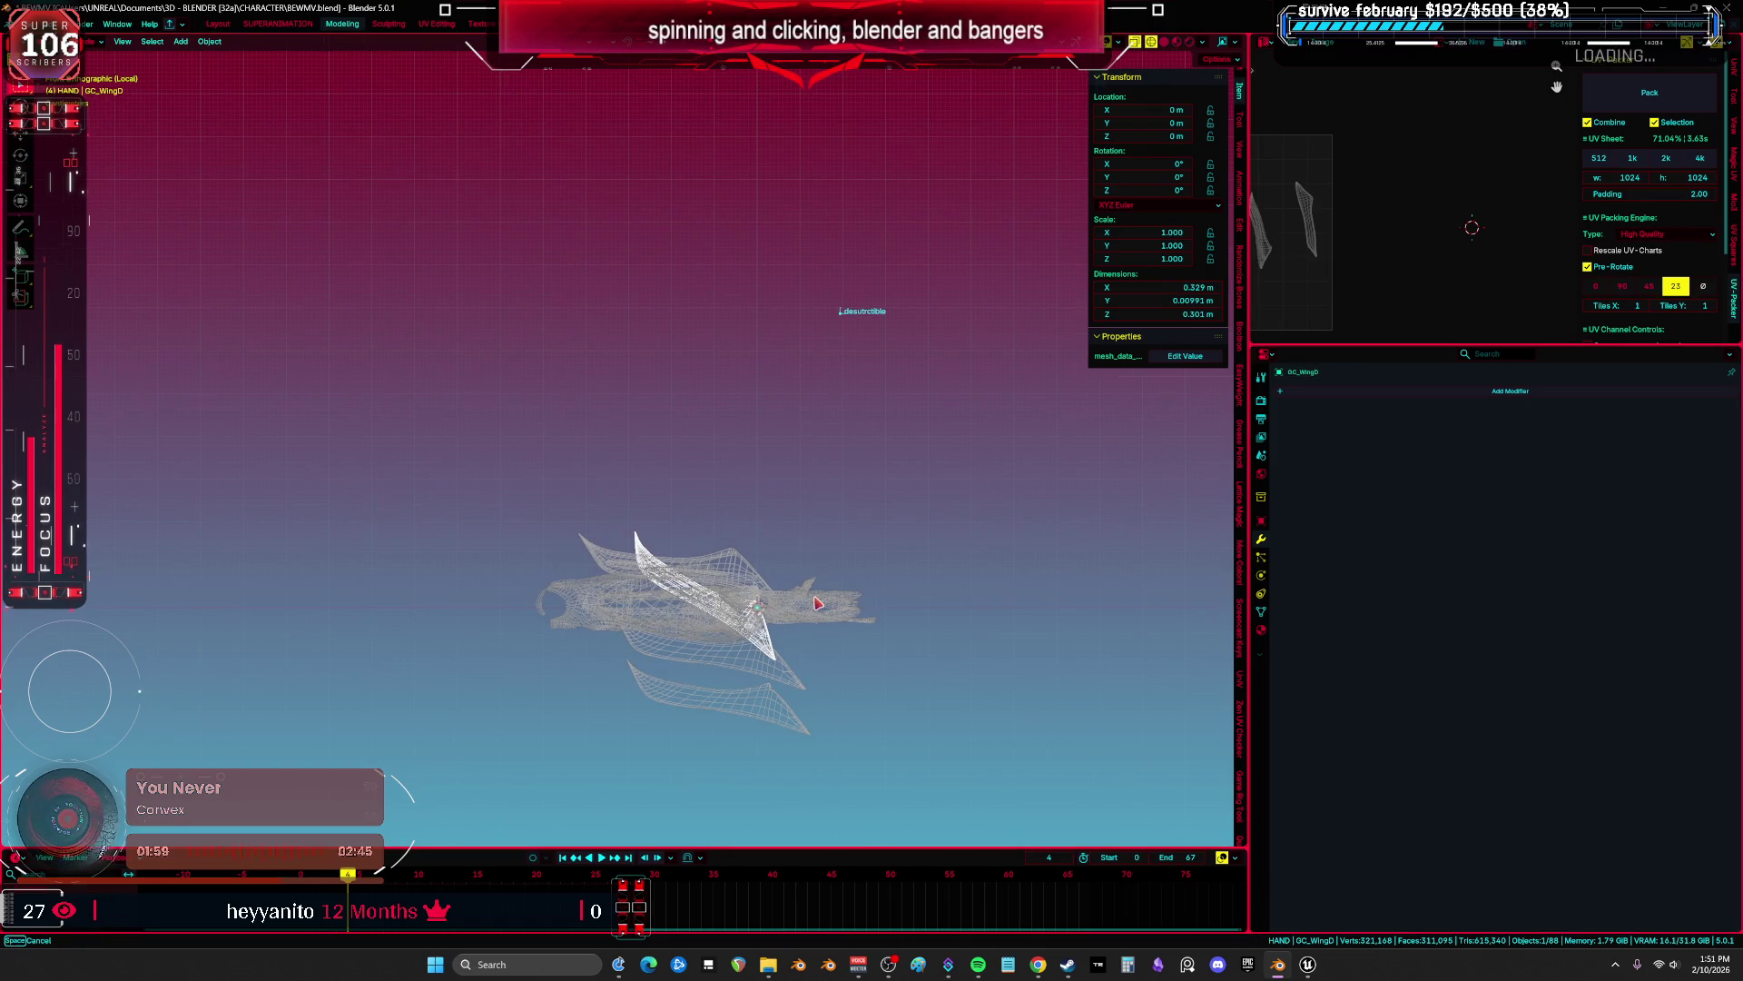
pyautogui.hotkey('ctrl', 's')
pyautogui.moveTo(1307, 965)
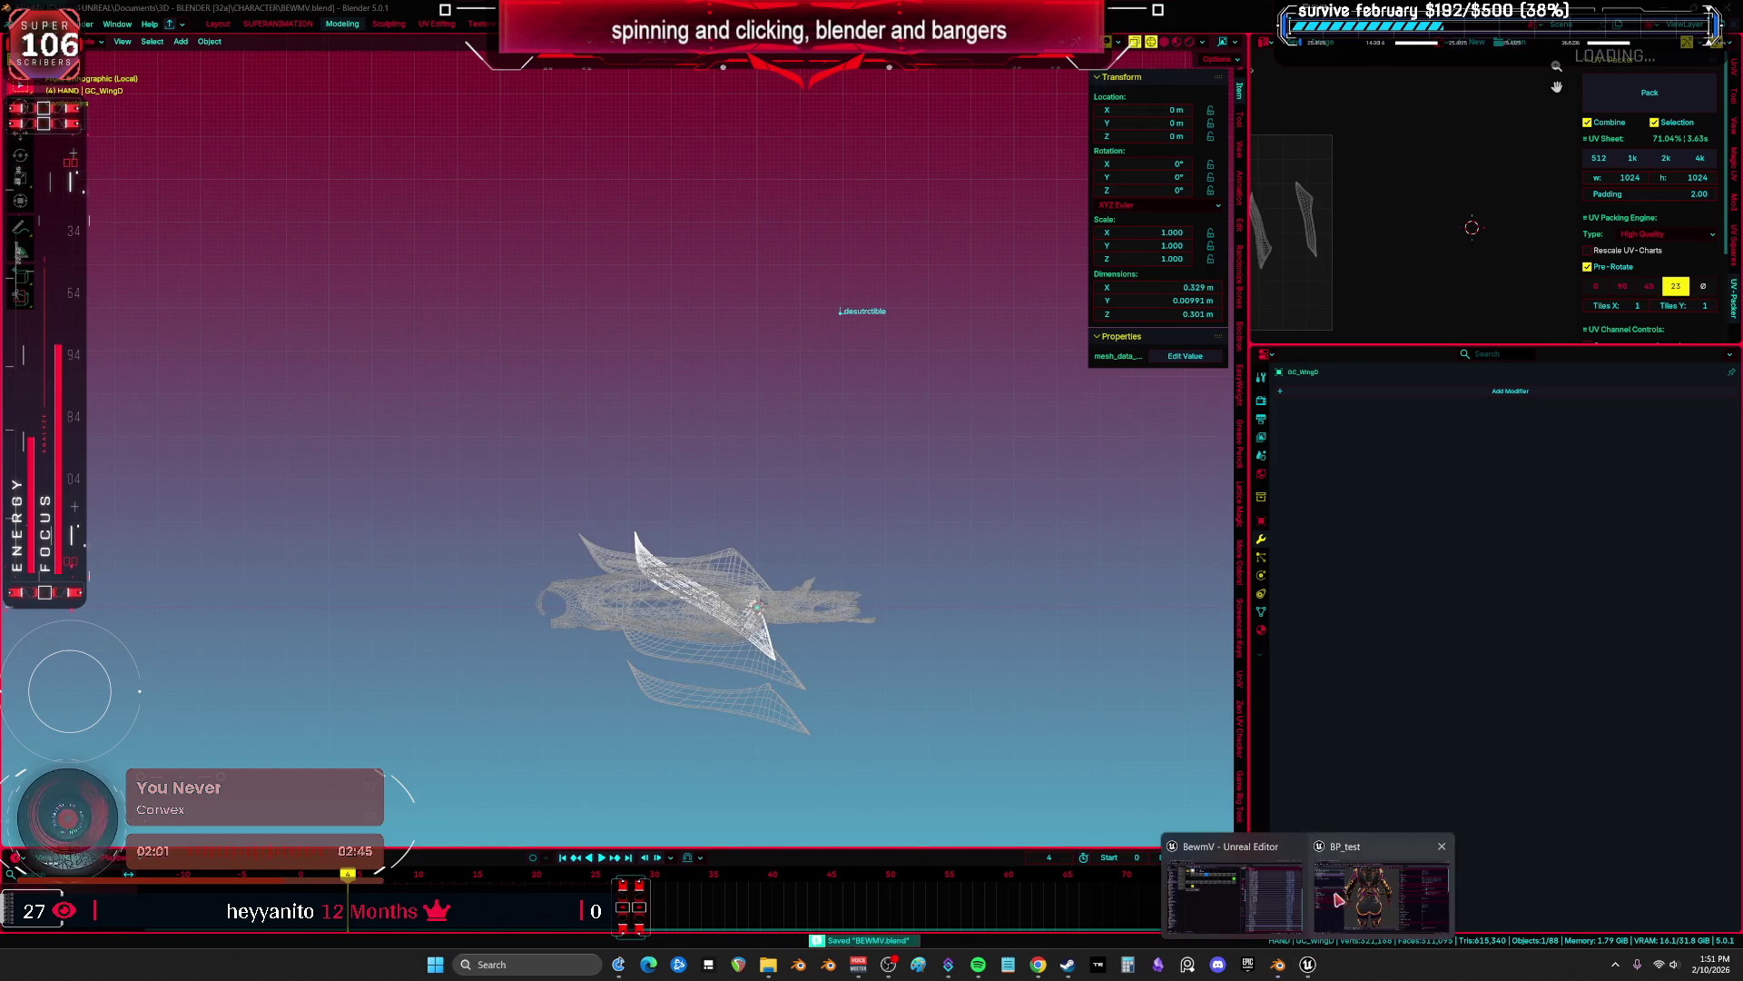
pyautogui.click(1339, 899)
# Save BP_test, then open GC_Engine from the DS folder in the Static Mesh Editor.
pyautogui.hotkey('ctrl', 's')
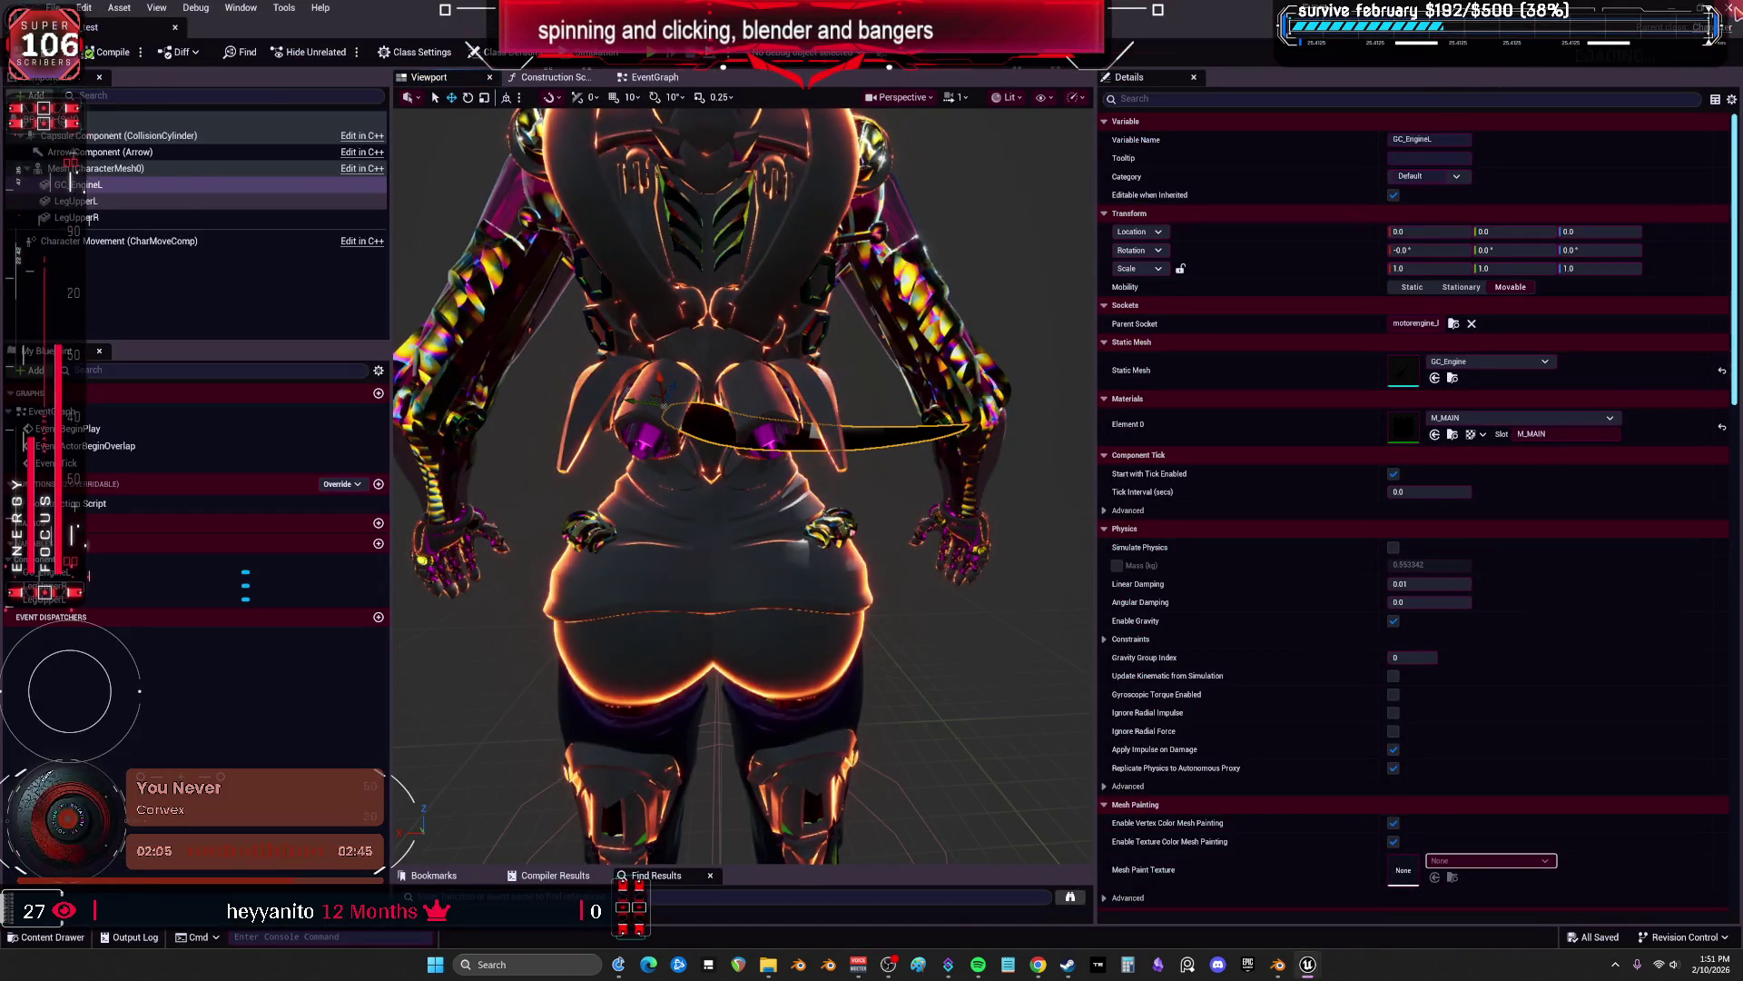
pyautogui.hotkey('alt', 'Tab')
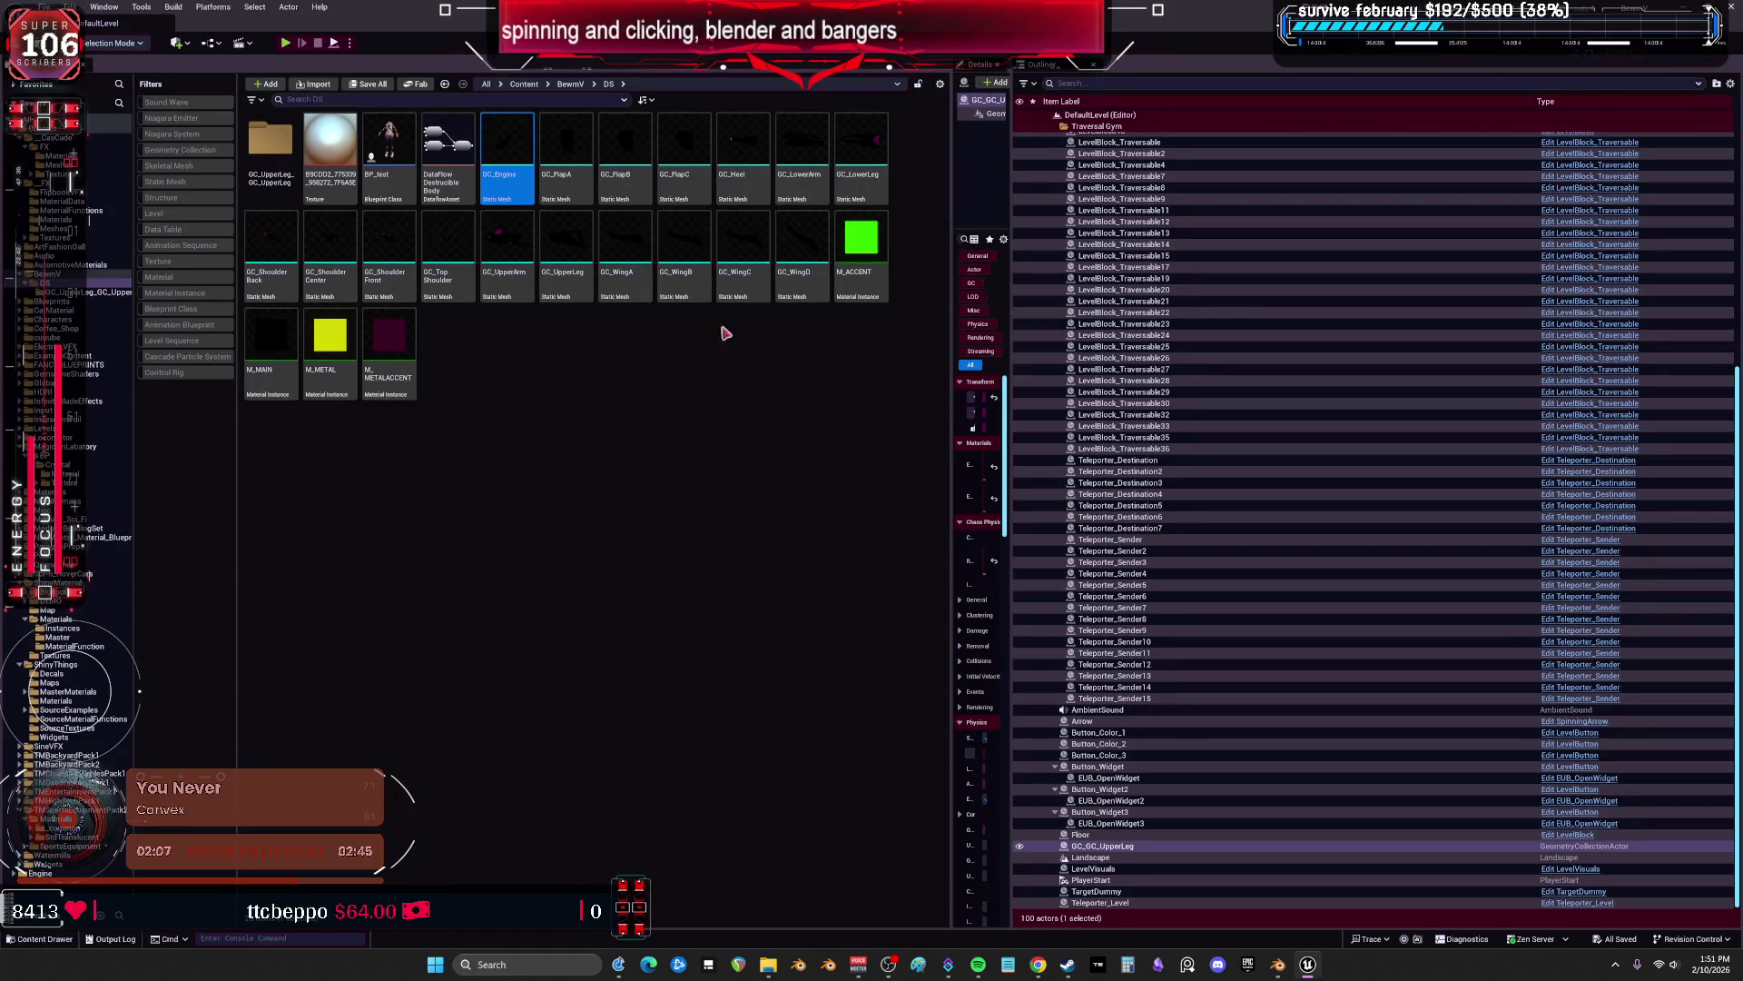
pyautogui.keyDown('shift'); pyautogui.click(797, 249); pyautogui.keyUp('shift')
pyautogui.rightClick(795, 245)
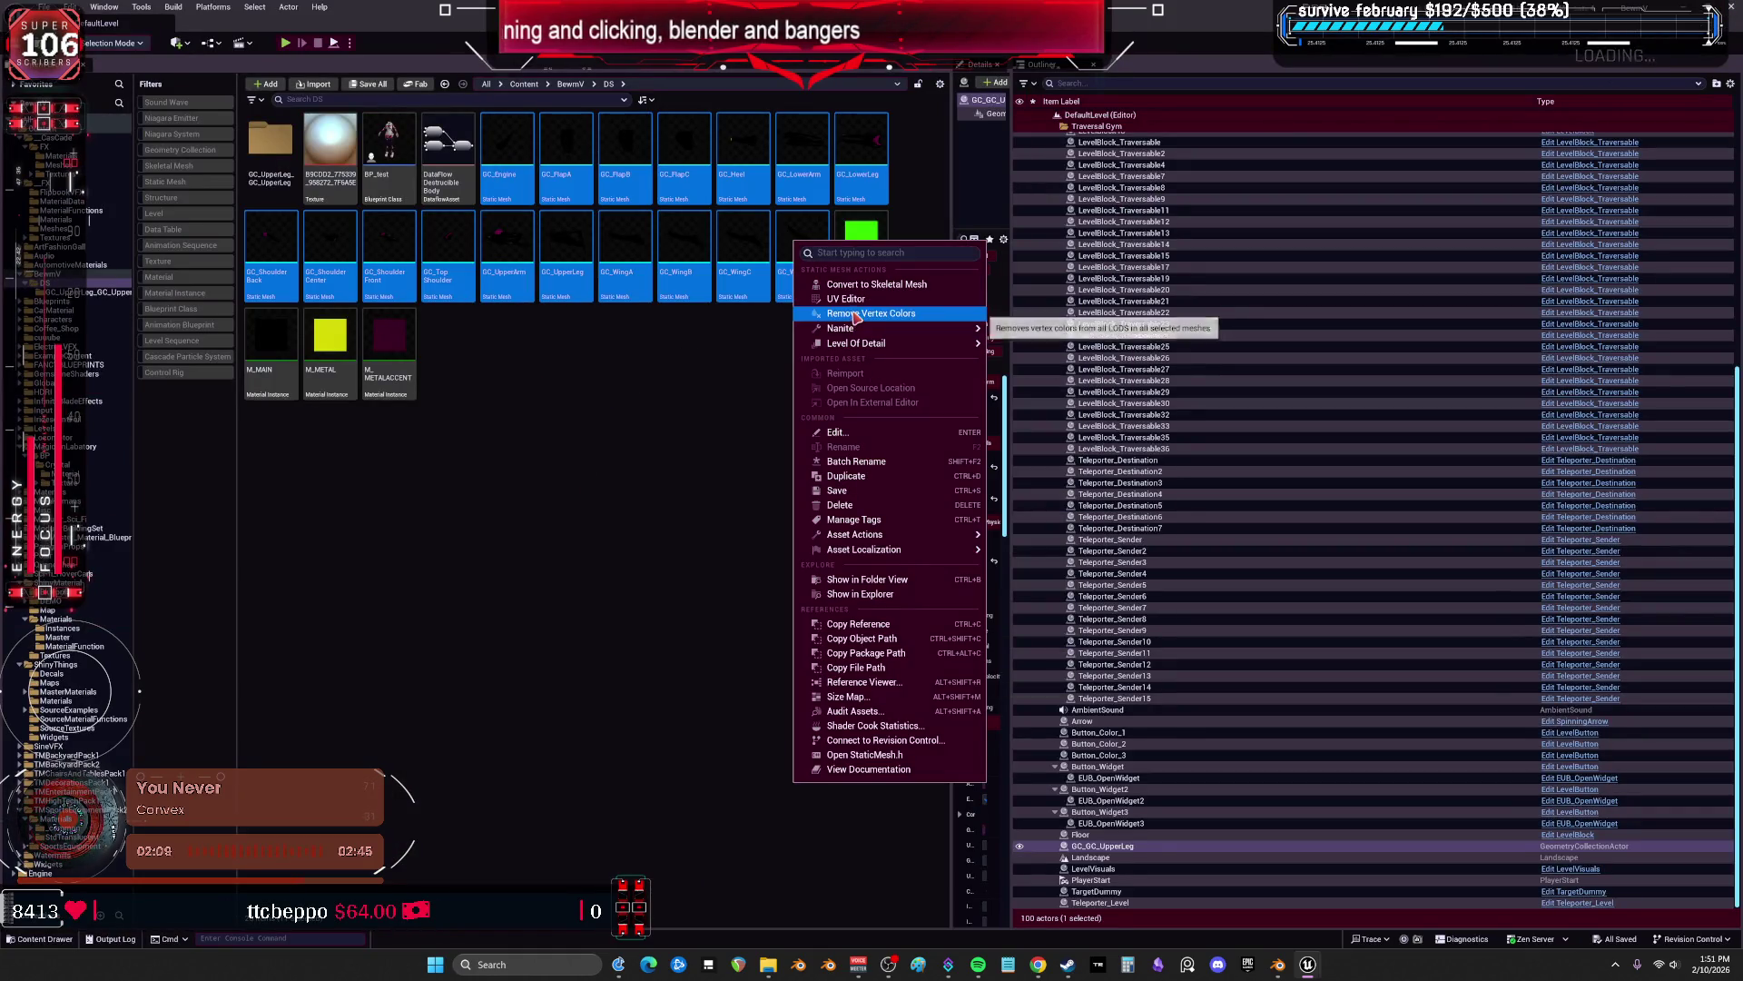
pyautogui.moveTo(908, 550)
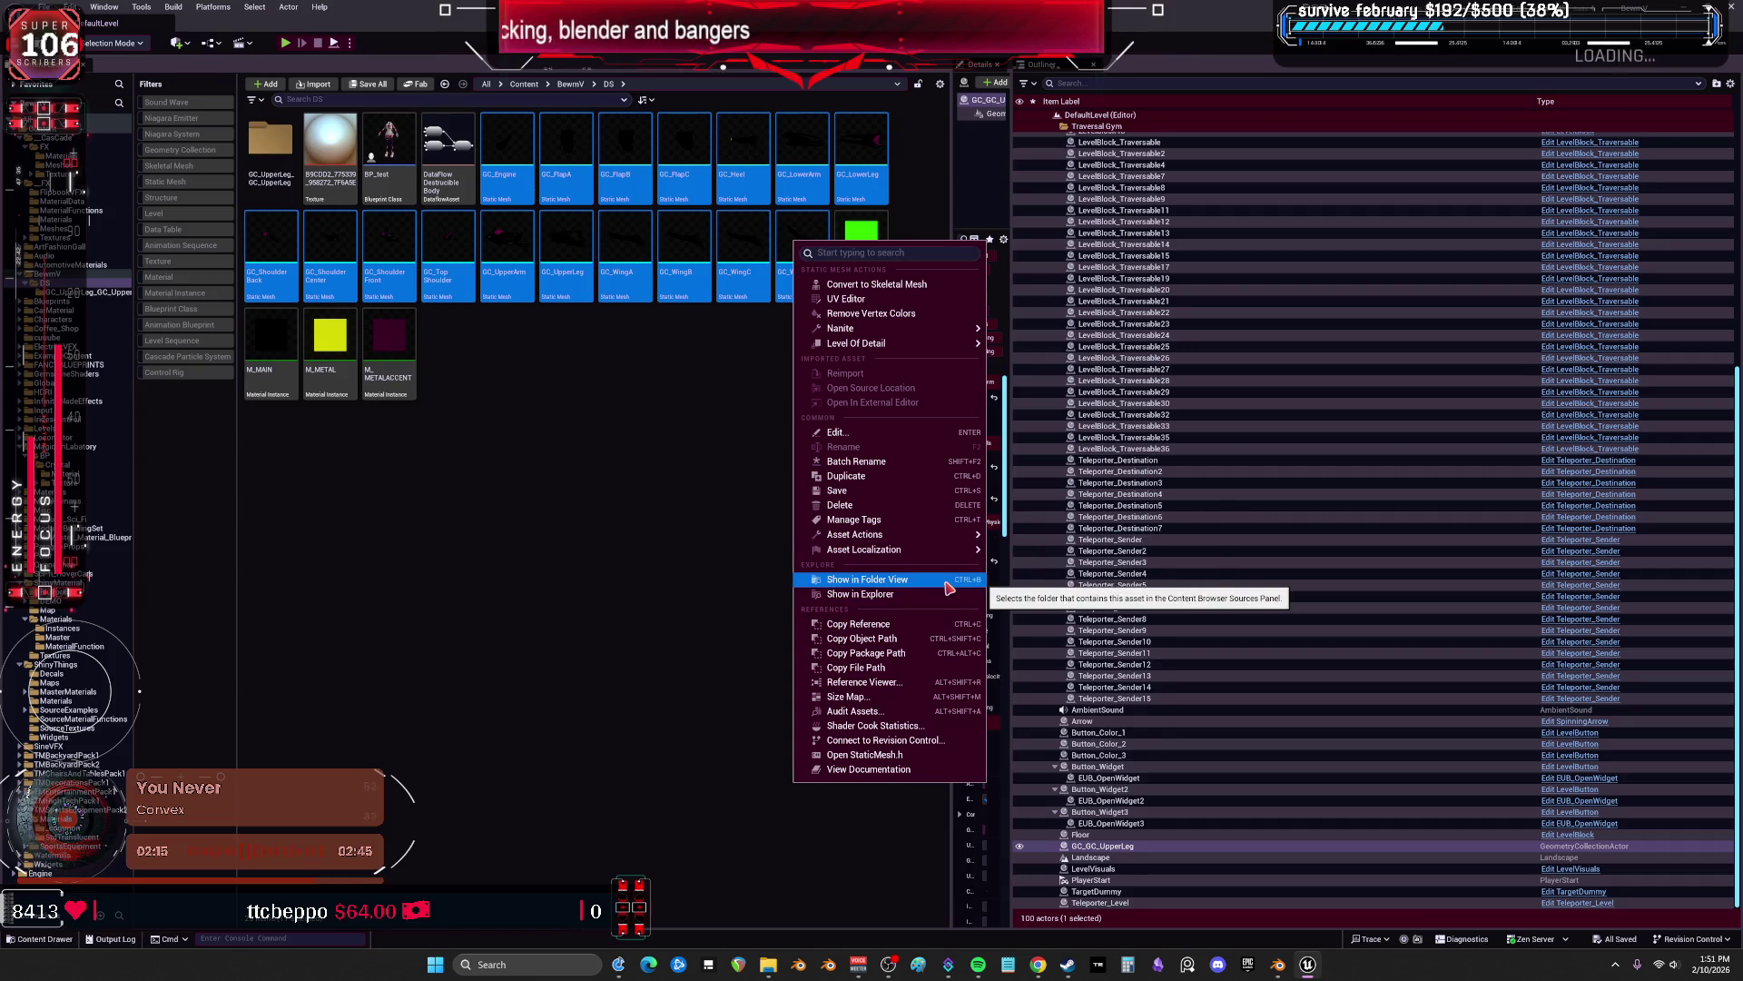
pyautogui.rightClick(506, 147)
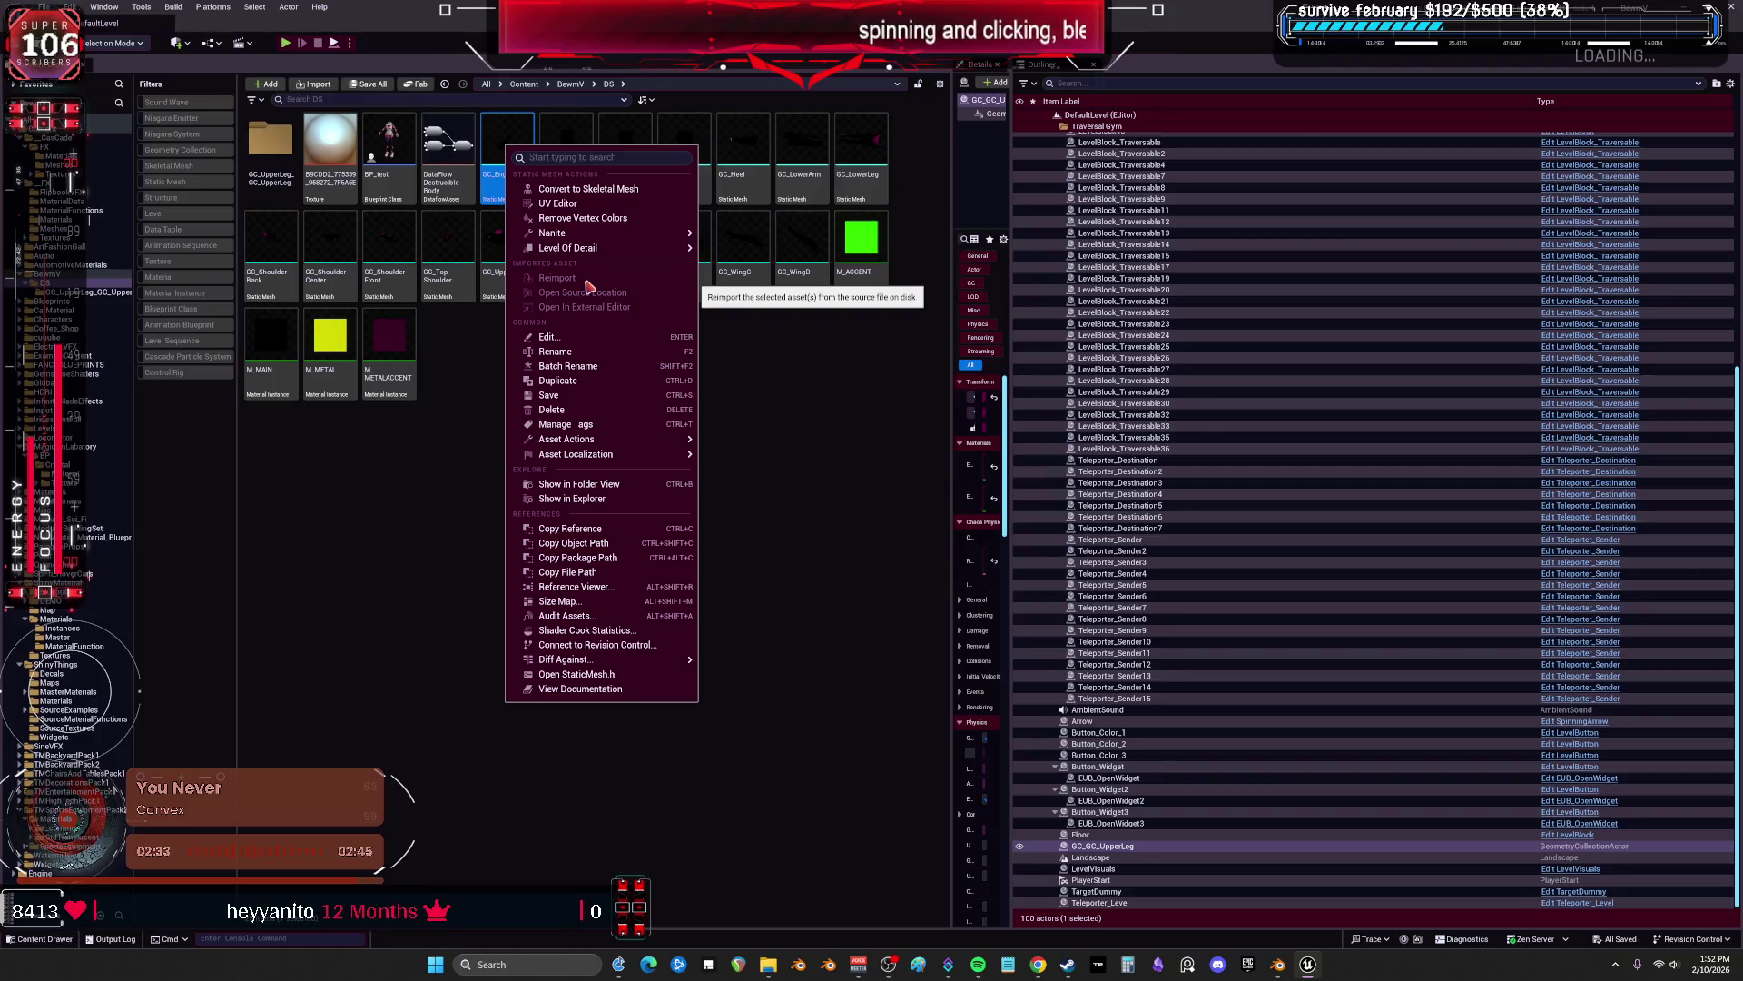
pyautogui.click(806, 350)
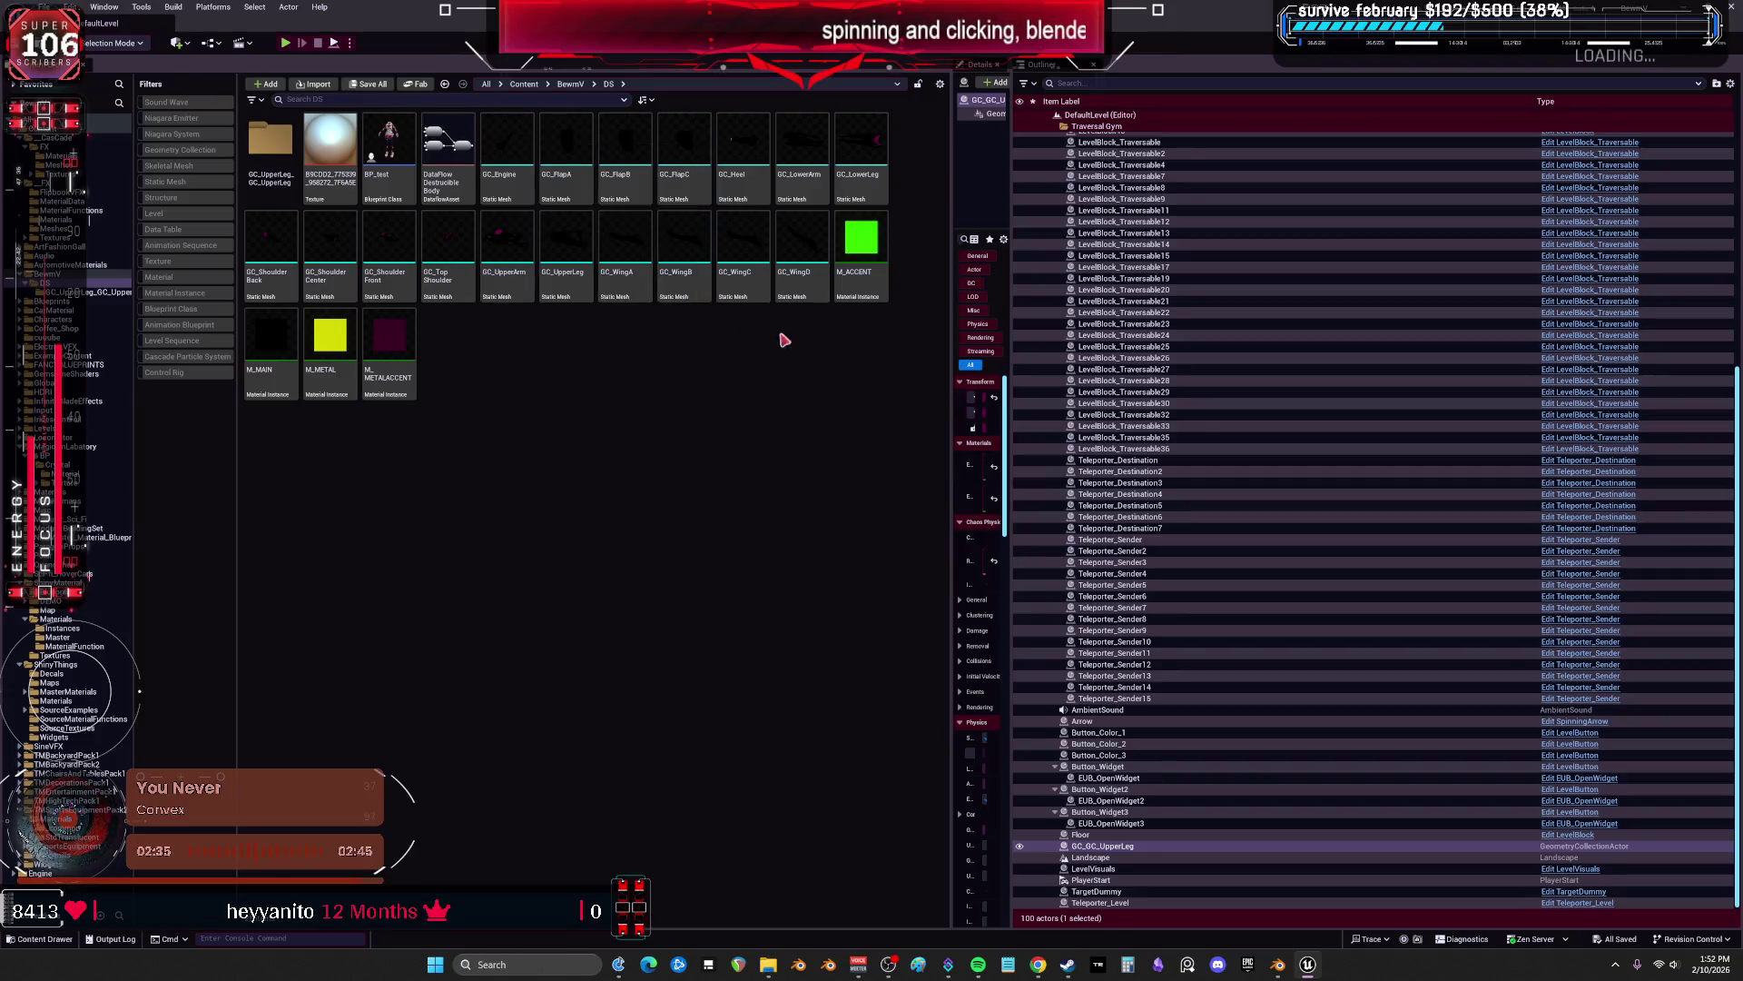
pyautogui.doubleClick(506, 150)
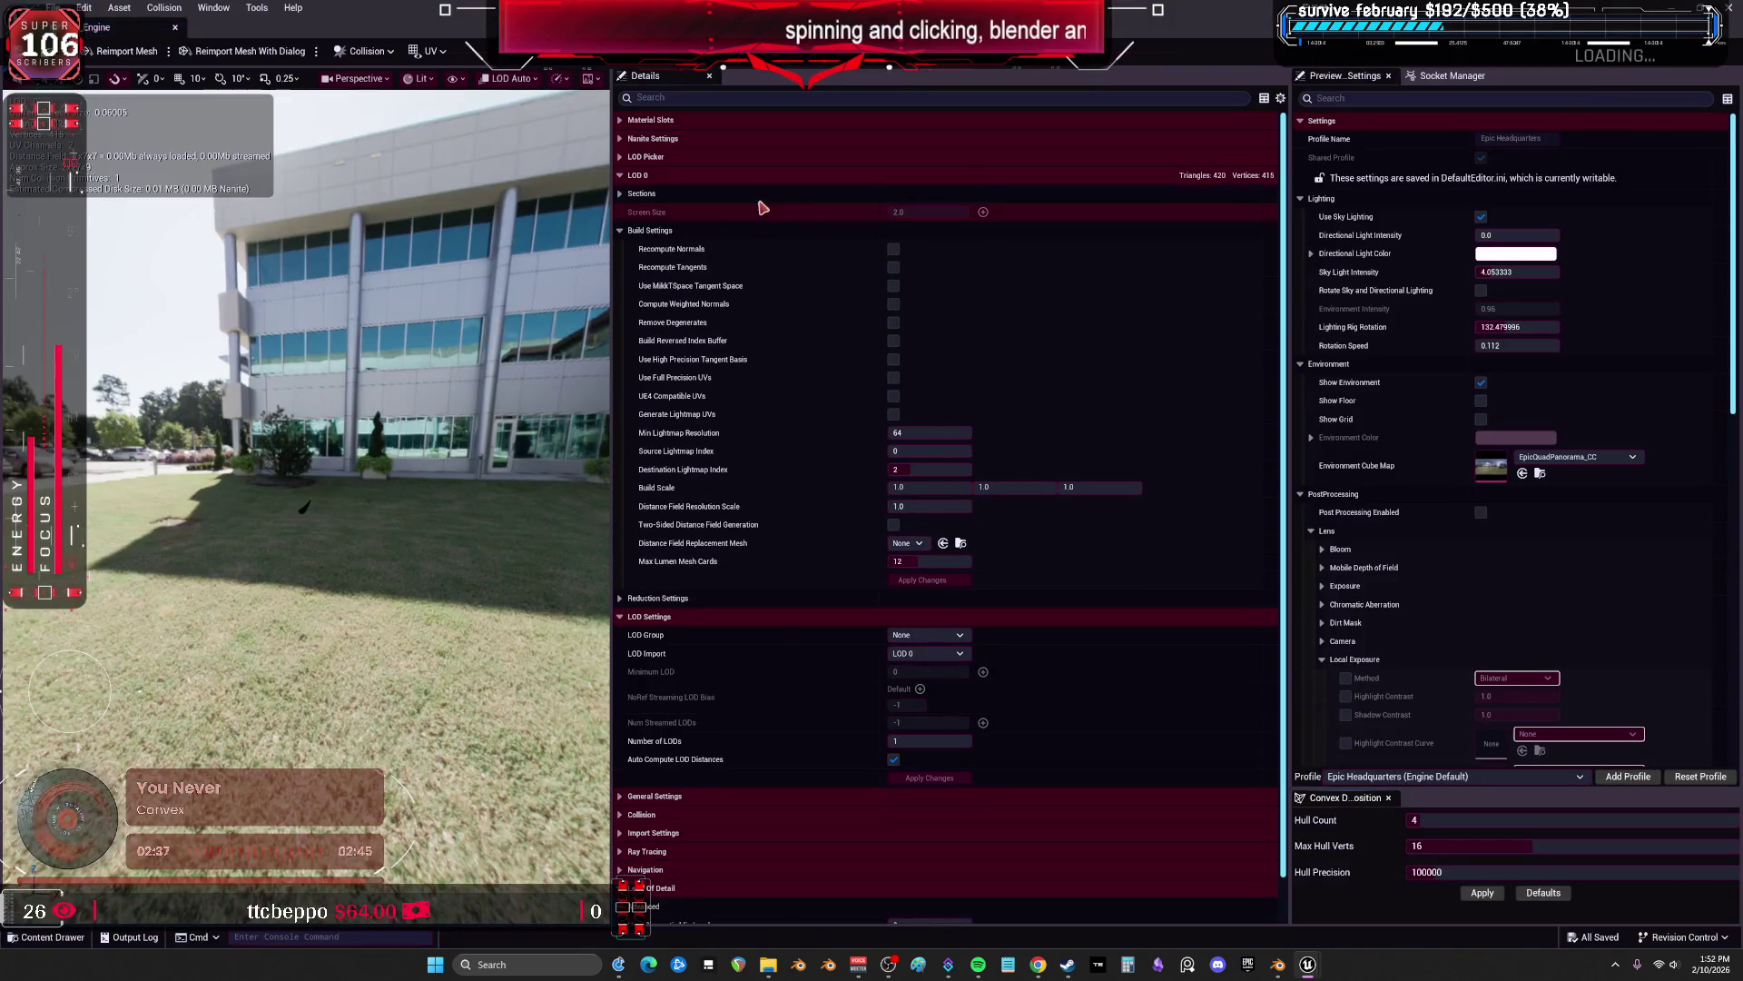
# Cancel a plain reimport, then Reimport With Dialog and pick the Desktop's GC_Engine.fbx.
pyautogui.click(128, 58)
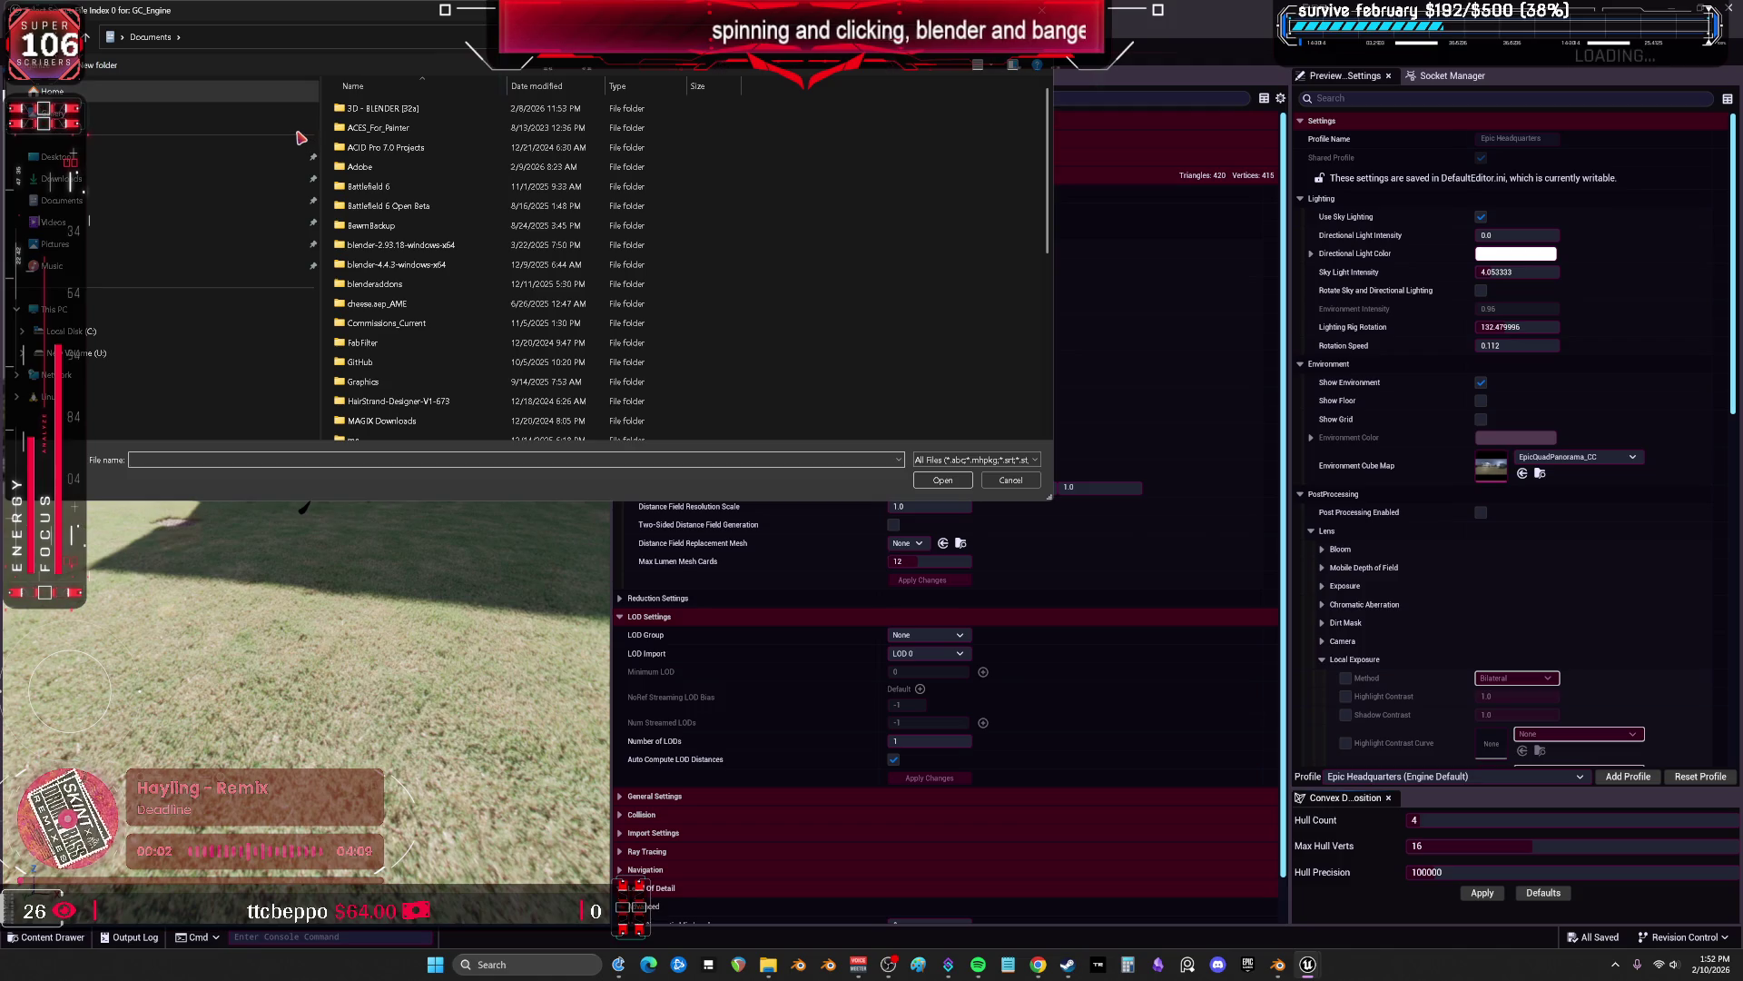
pyautogui.press('Escape')
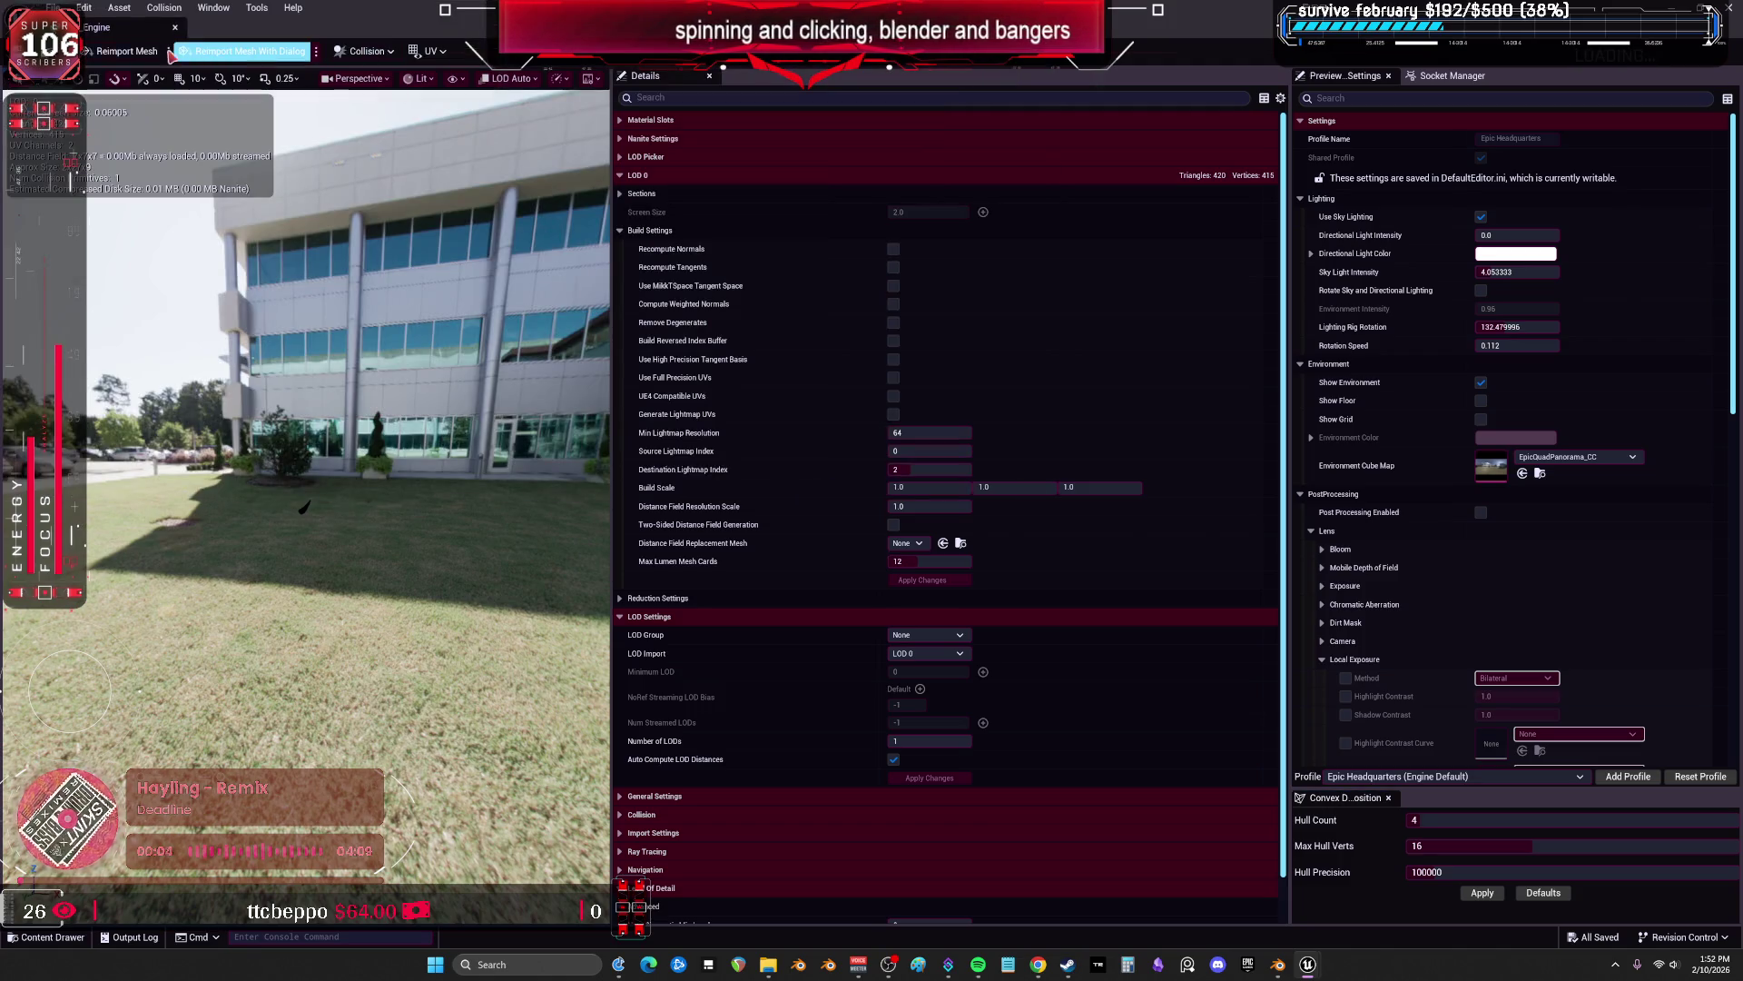
pyautogui.click(231, 67)
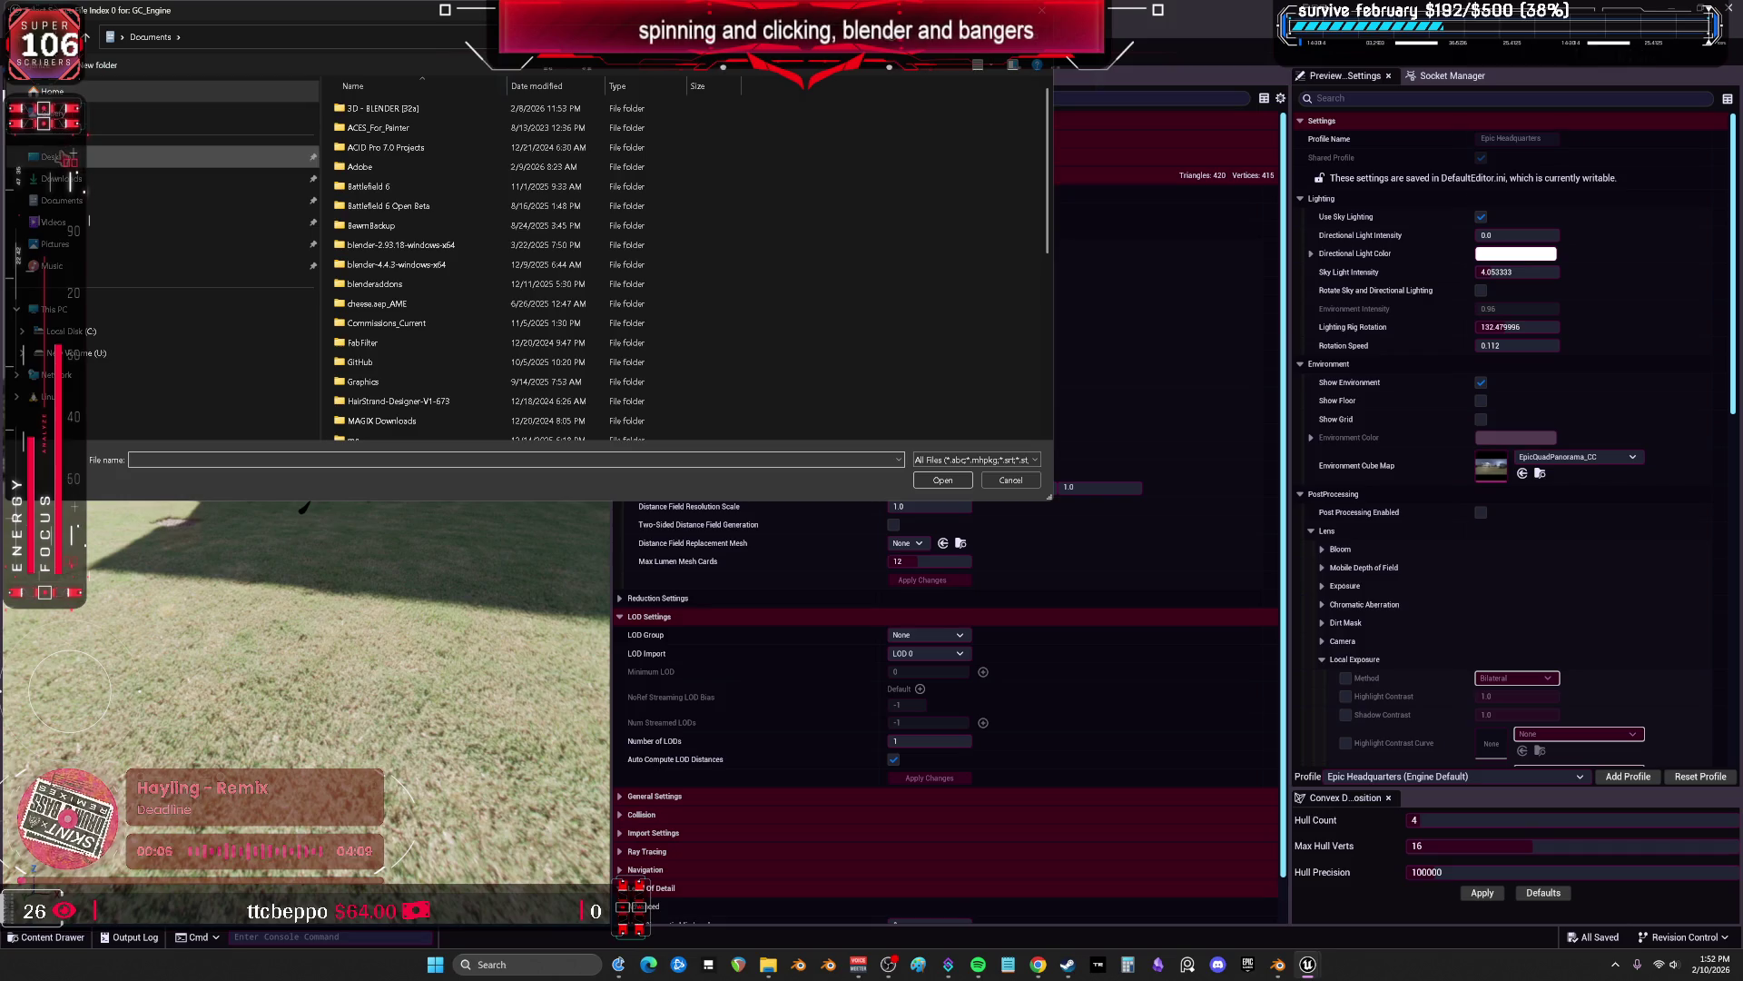
pyautogui.scroll(-3, 741, 236)
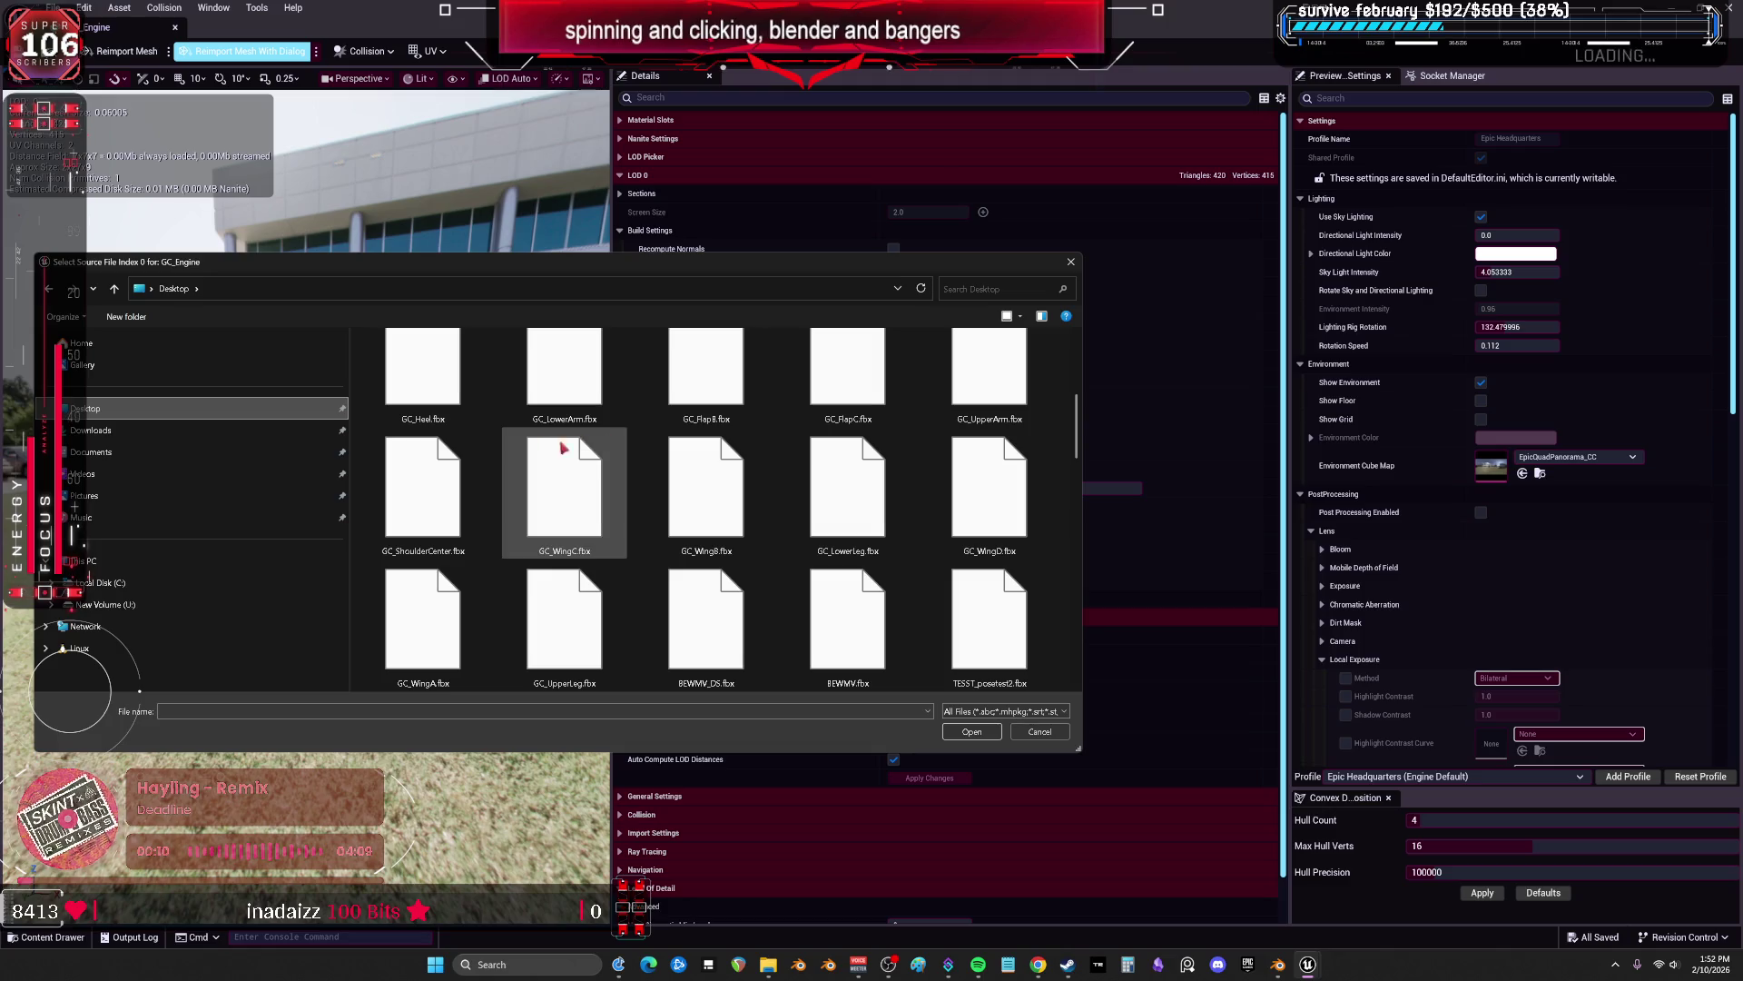
pyautogui.scroll(1, 856, 448)
pyautogui.scroll(1, 704, 448)
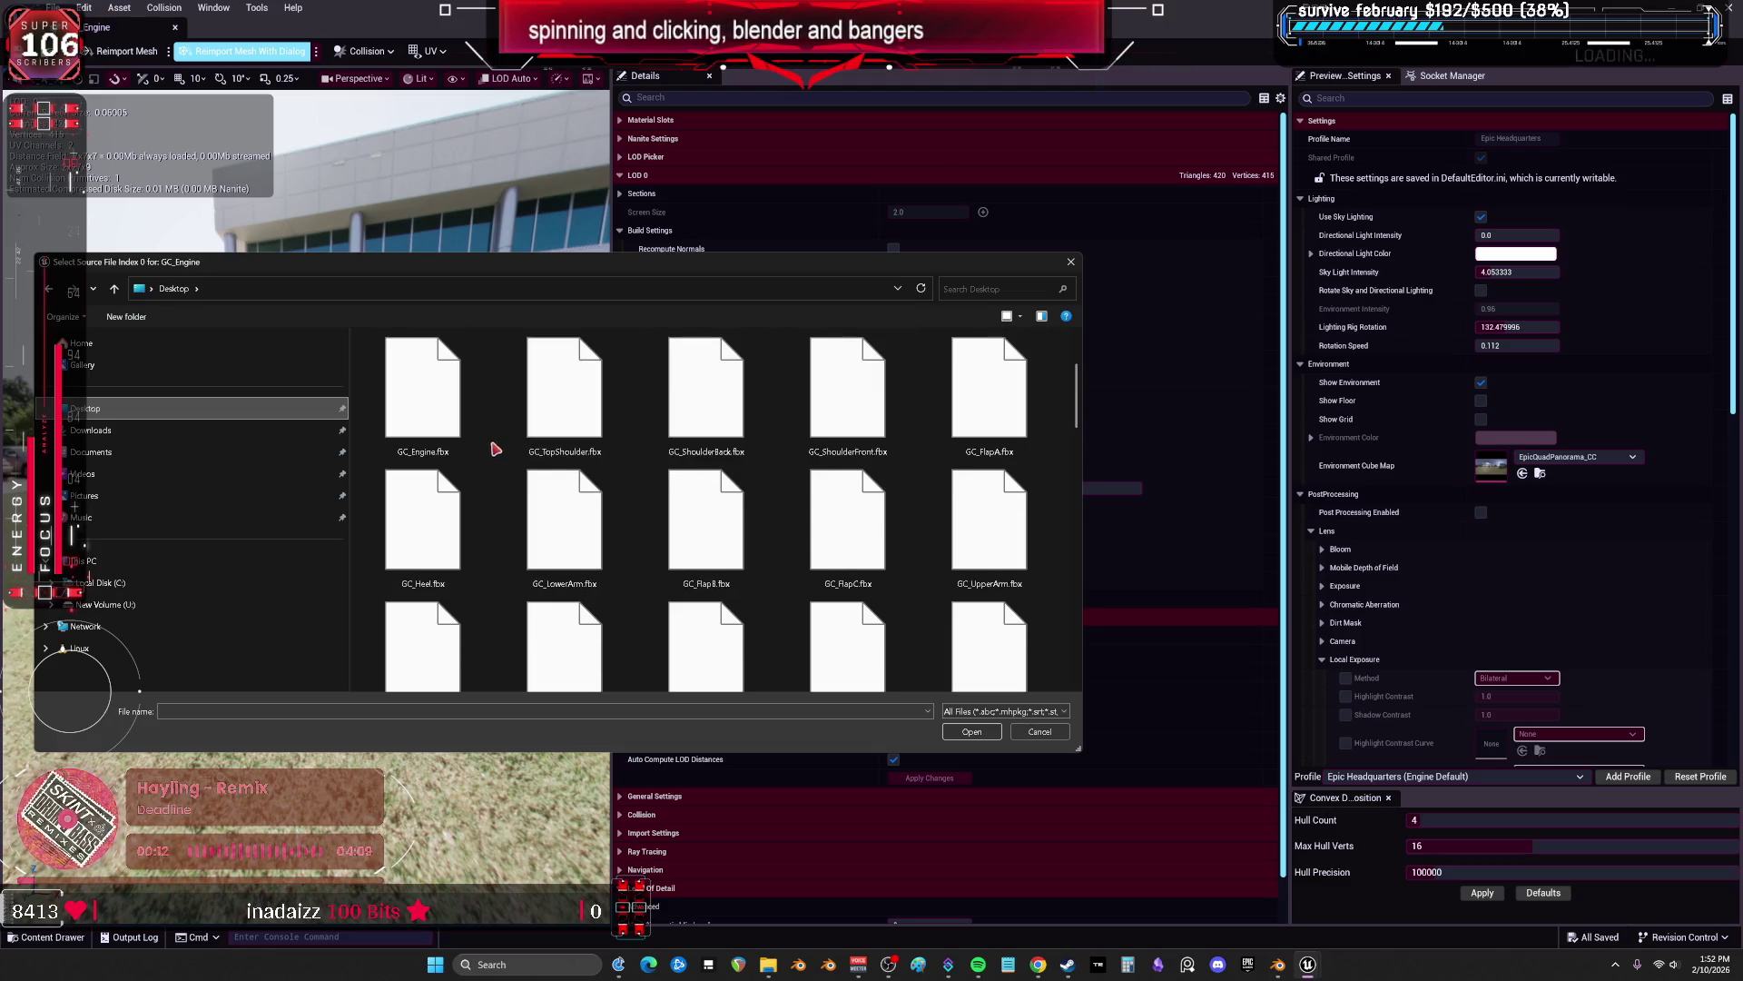
pyautogui.click(423, 390)
# Reimport GC_Engine from the Desktop's GC_Engine.fbx and expand its Nanite Settings.
pyautogui.click(969, 732)
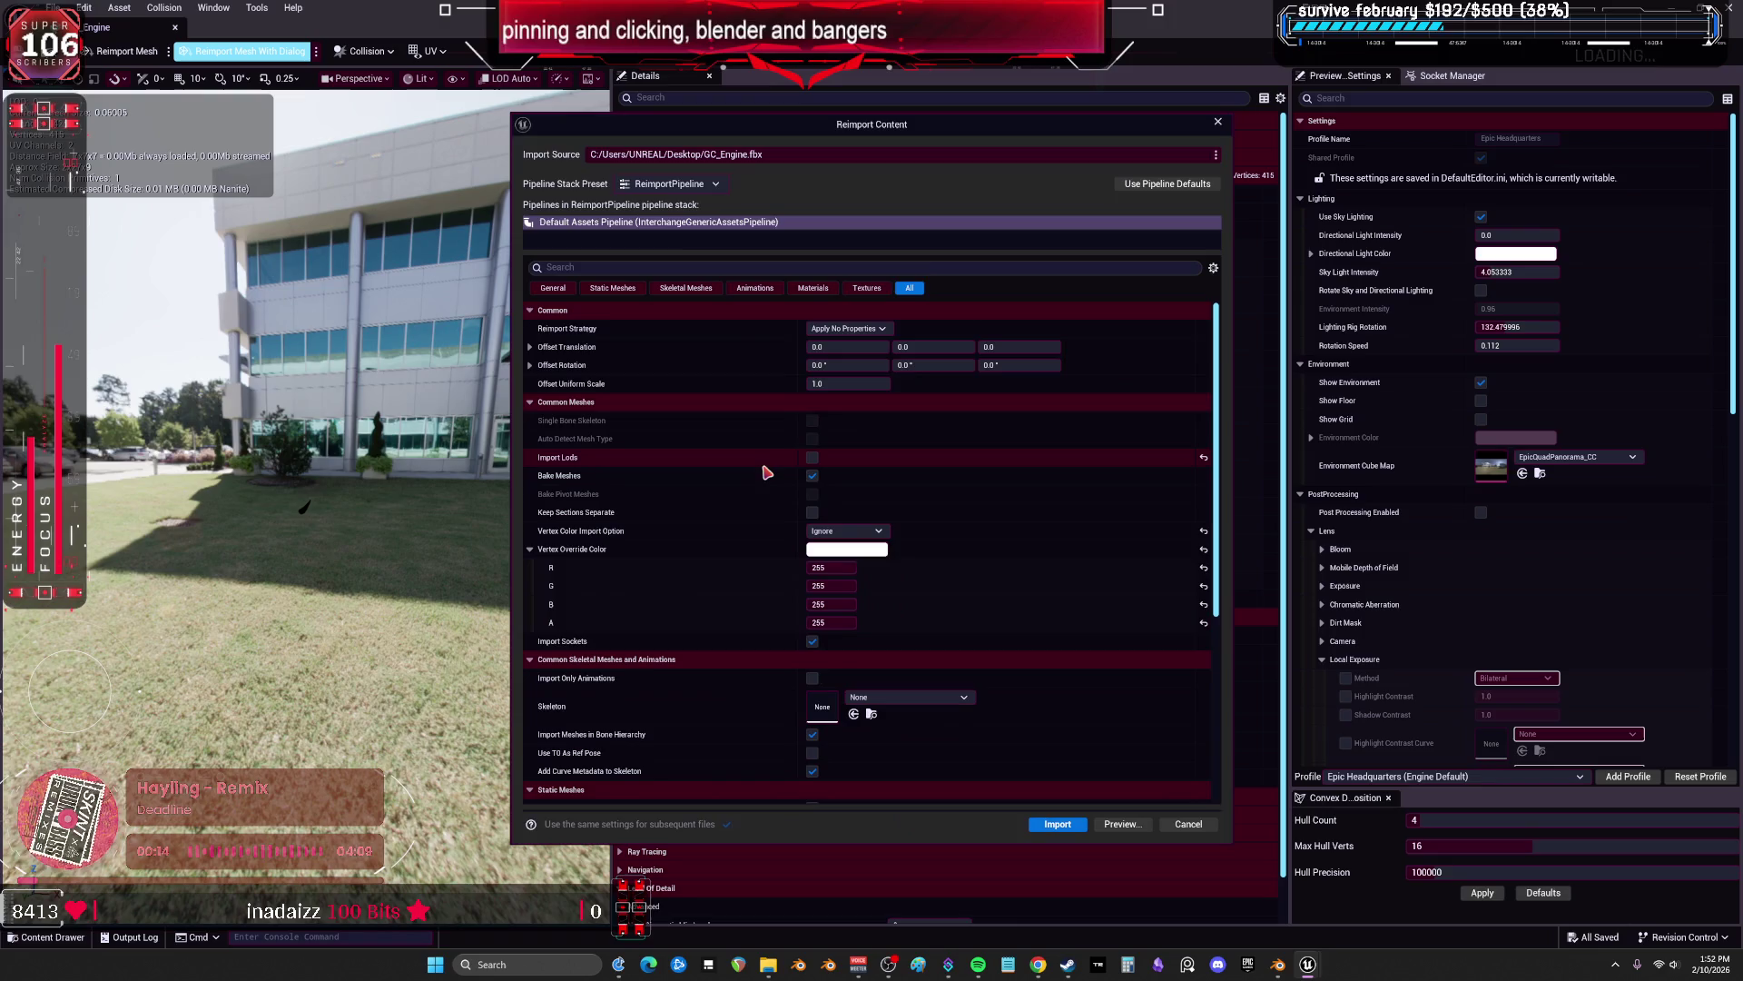
pyautogui.scroll(-5, 1003, 495)
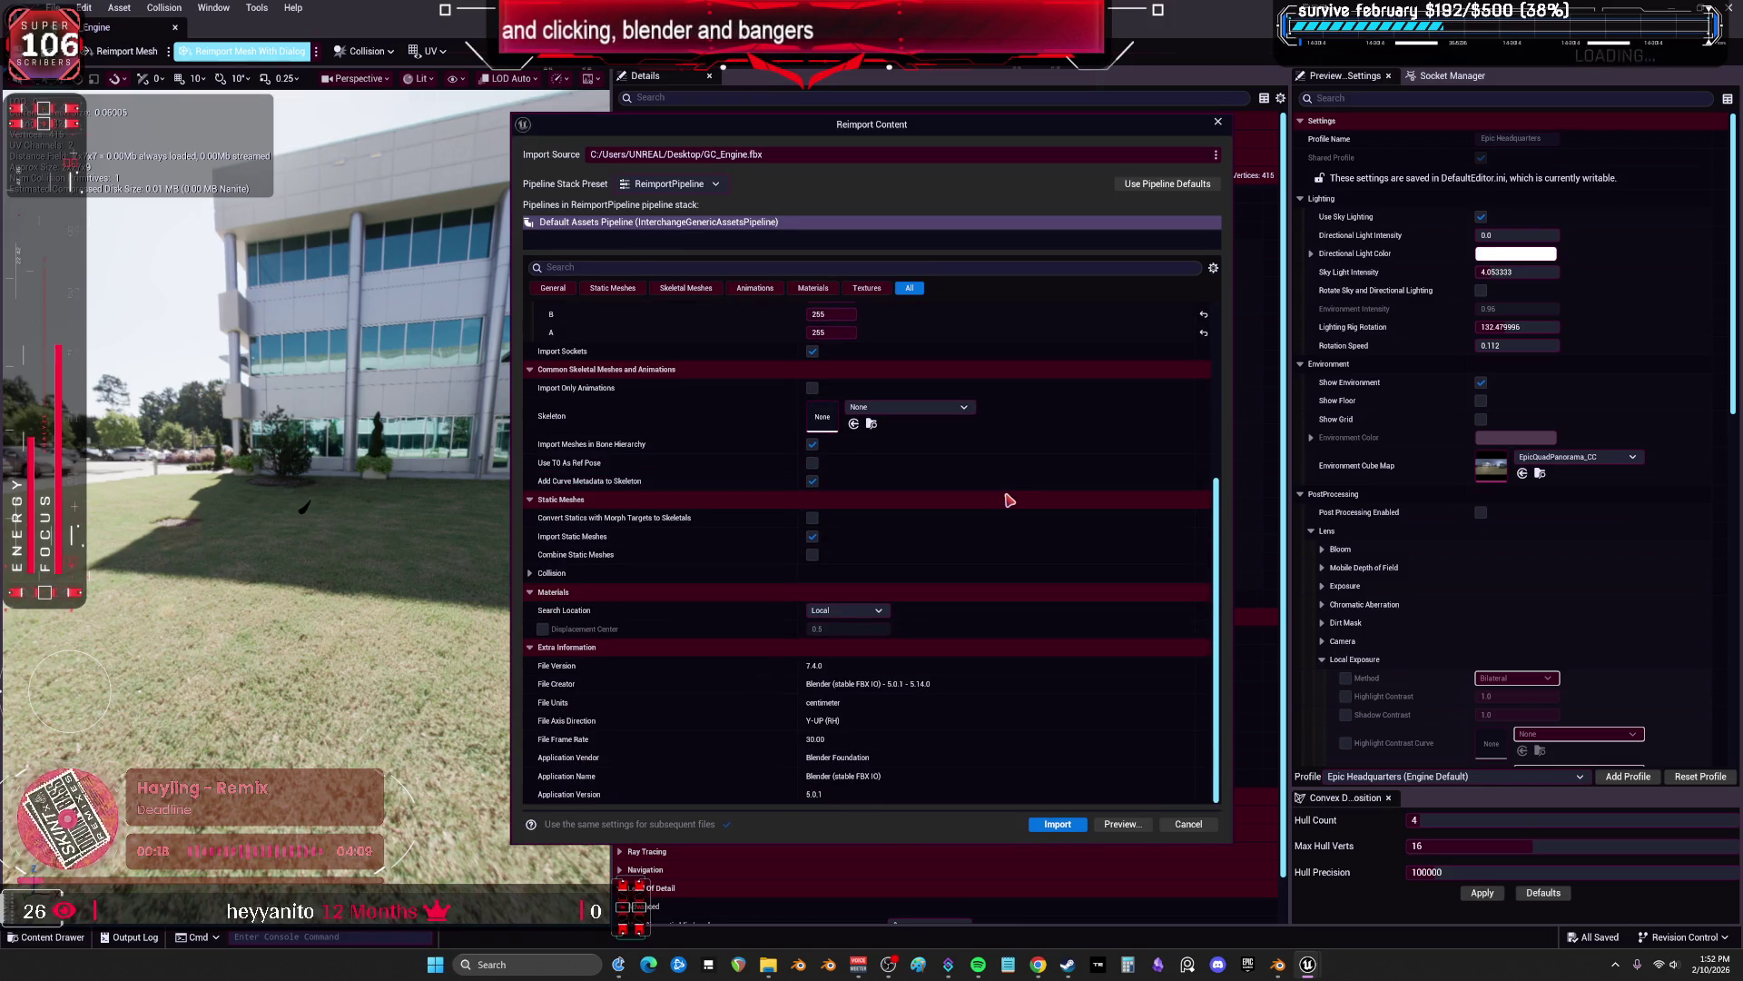
pyautogui.scroll(5, 1003, 500)
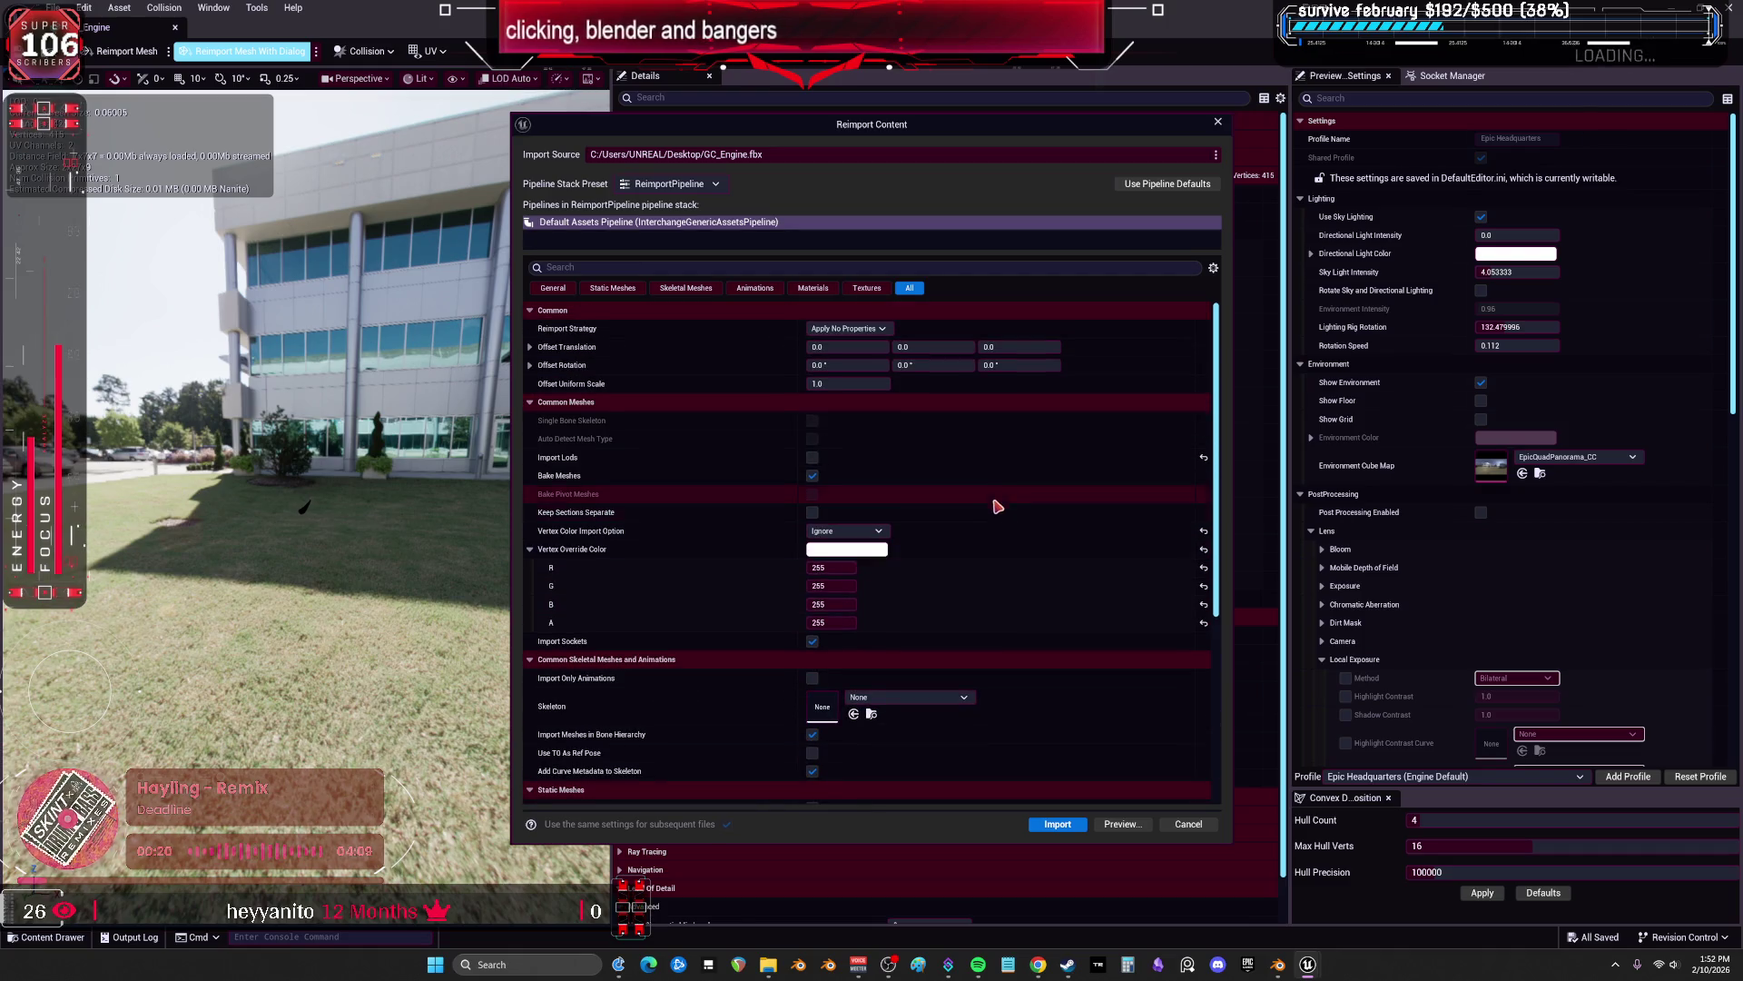
pyautogui.click(1058, 823)
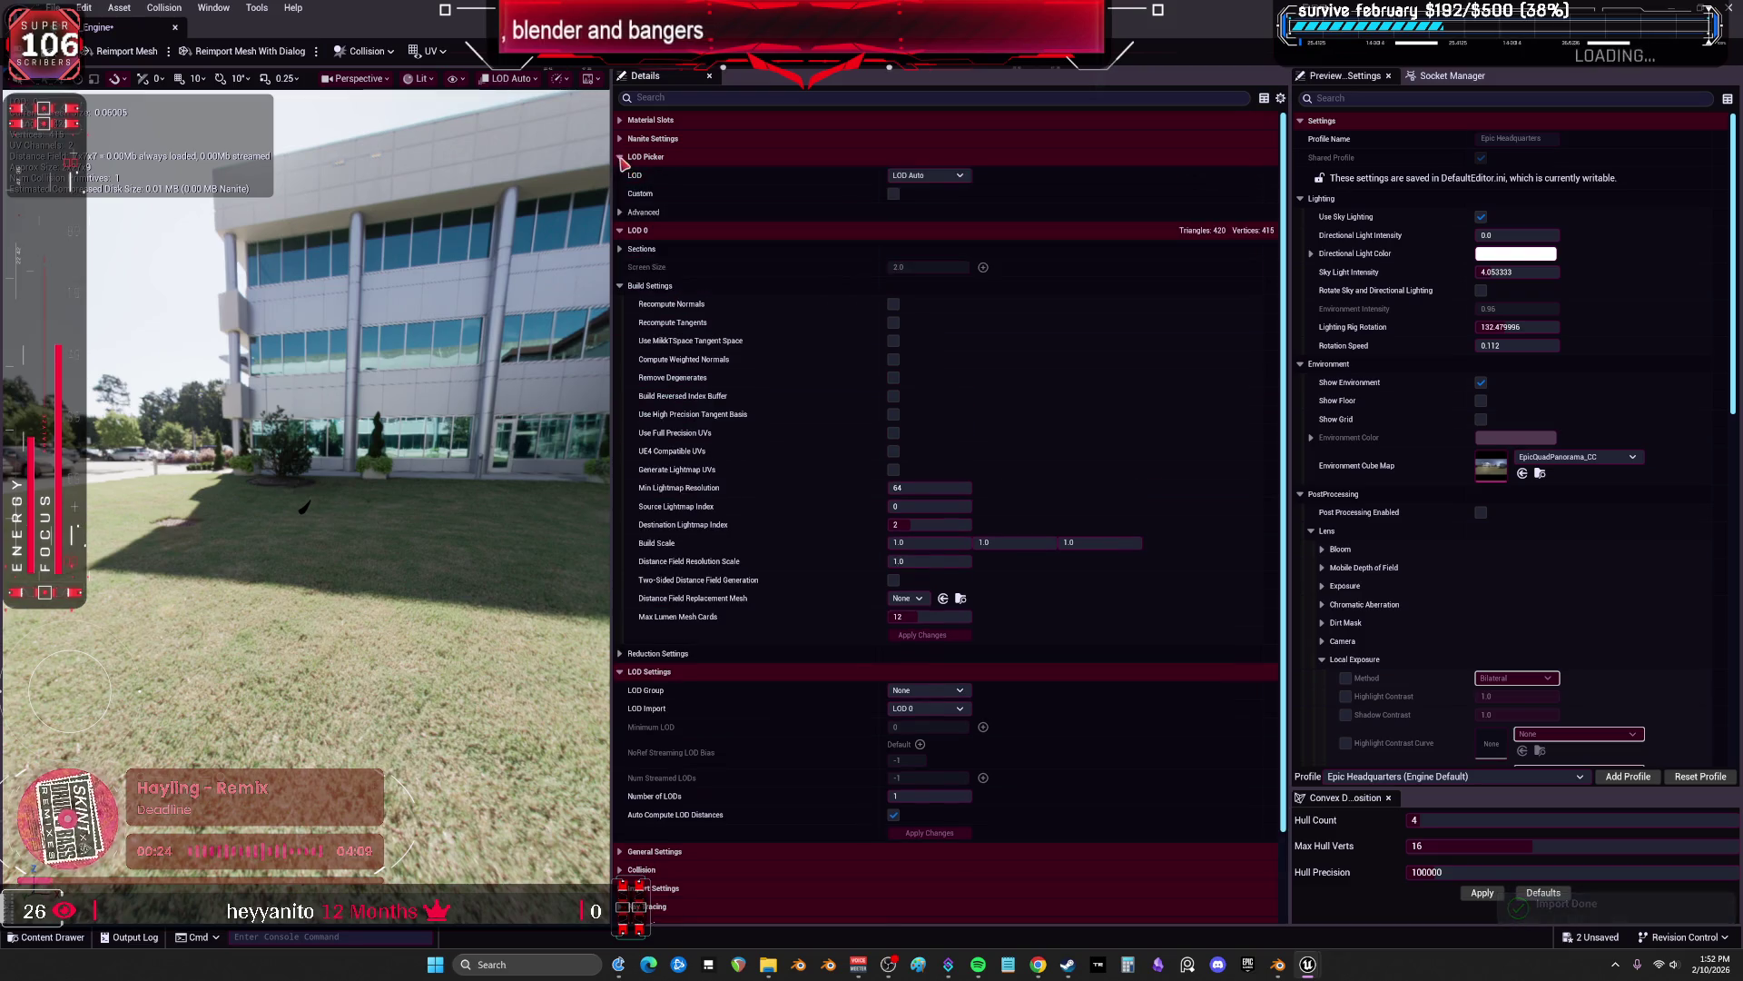
pyautogui.click(621, 139)
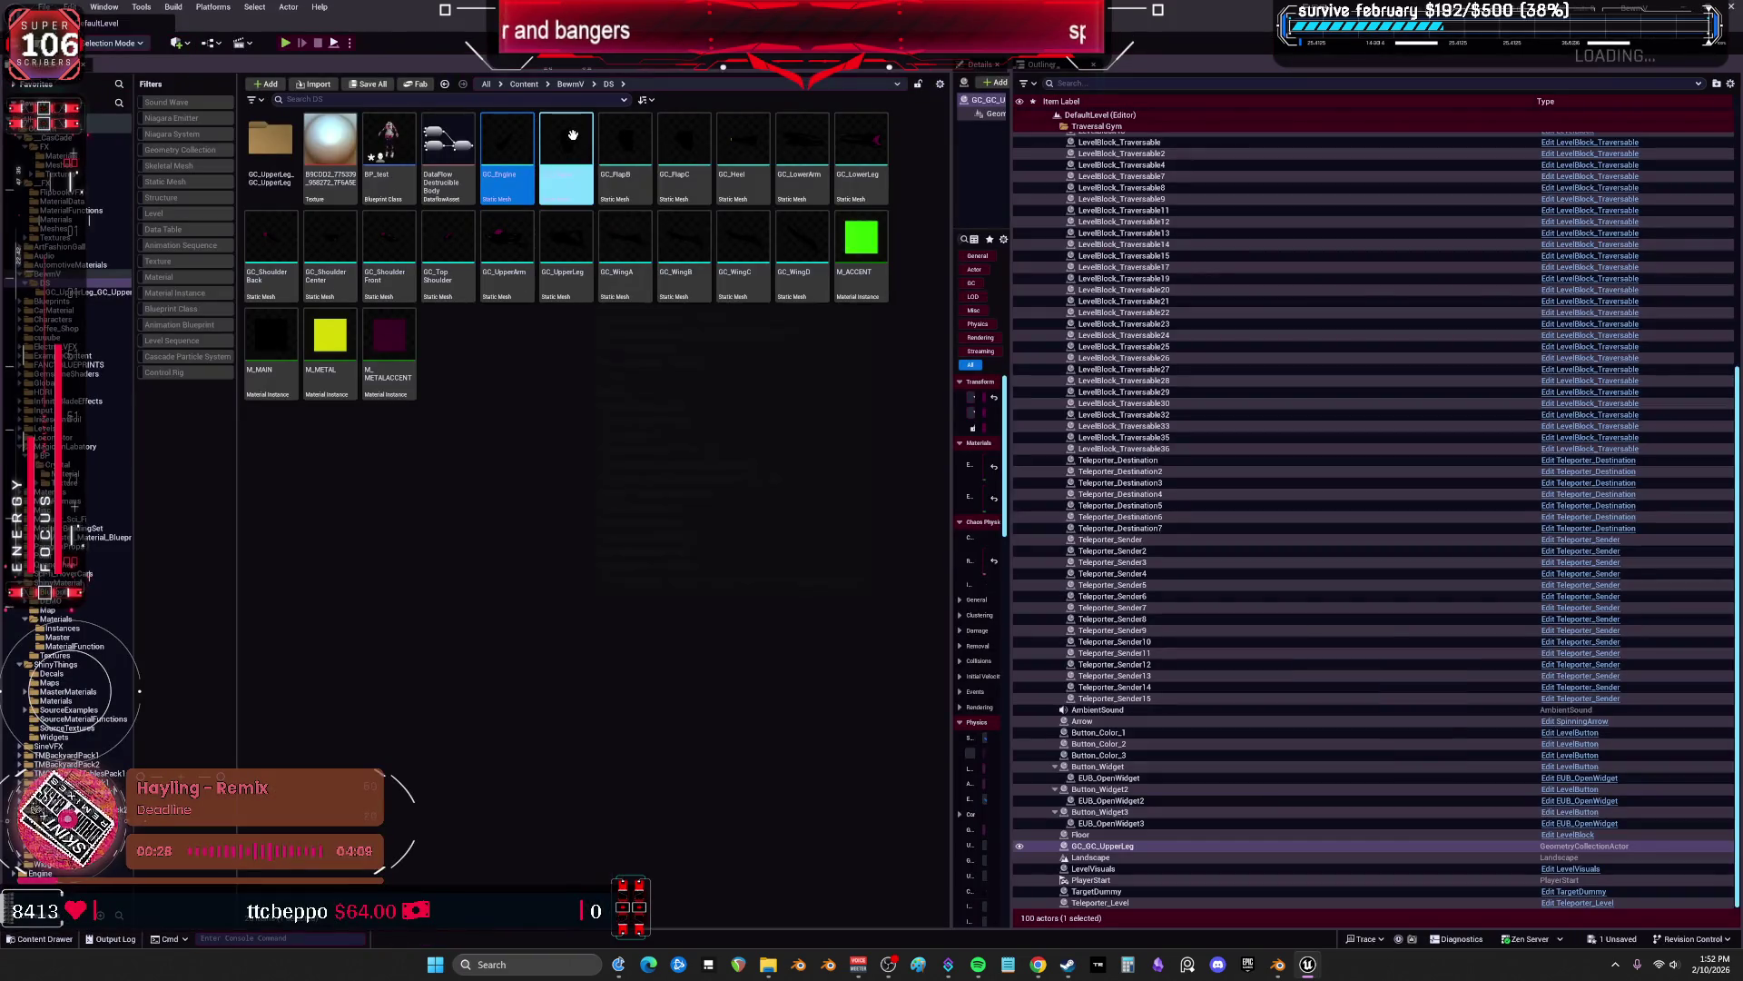
# Open the BP_test character Blueprint from the Content Browser.
pyautogui.click(571, 138)
pyautogui.rightClick(572, 145)
pyautogui.click(579, 385)
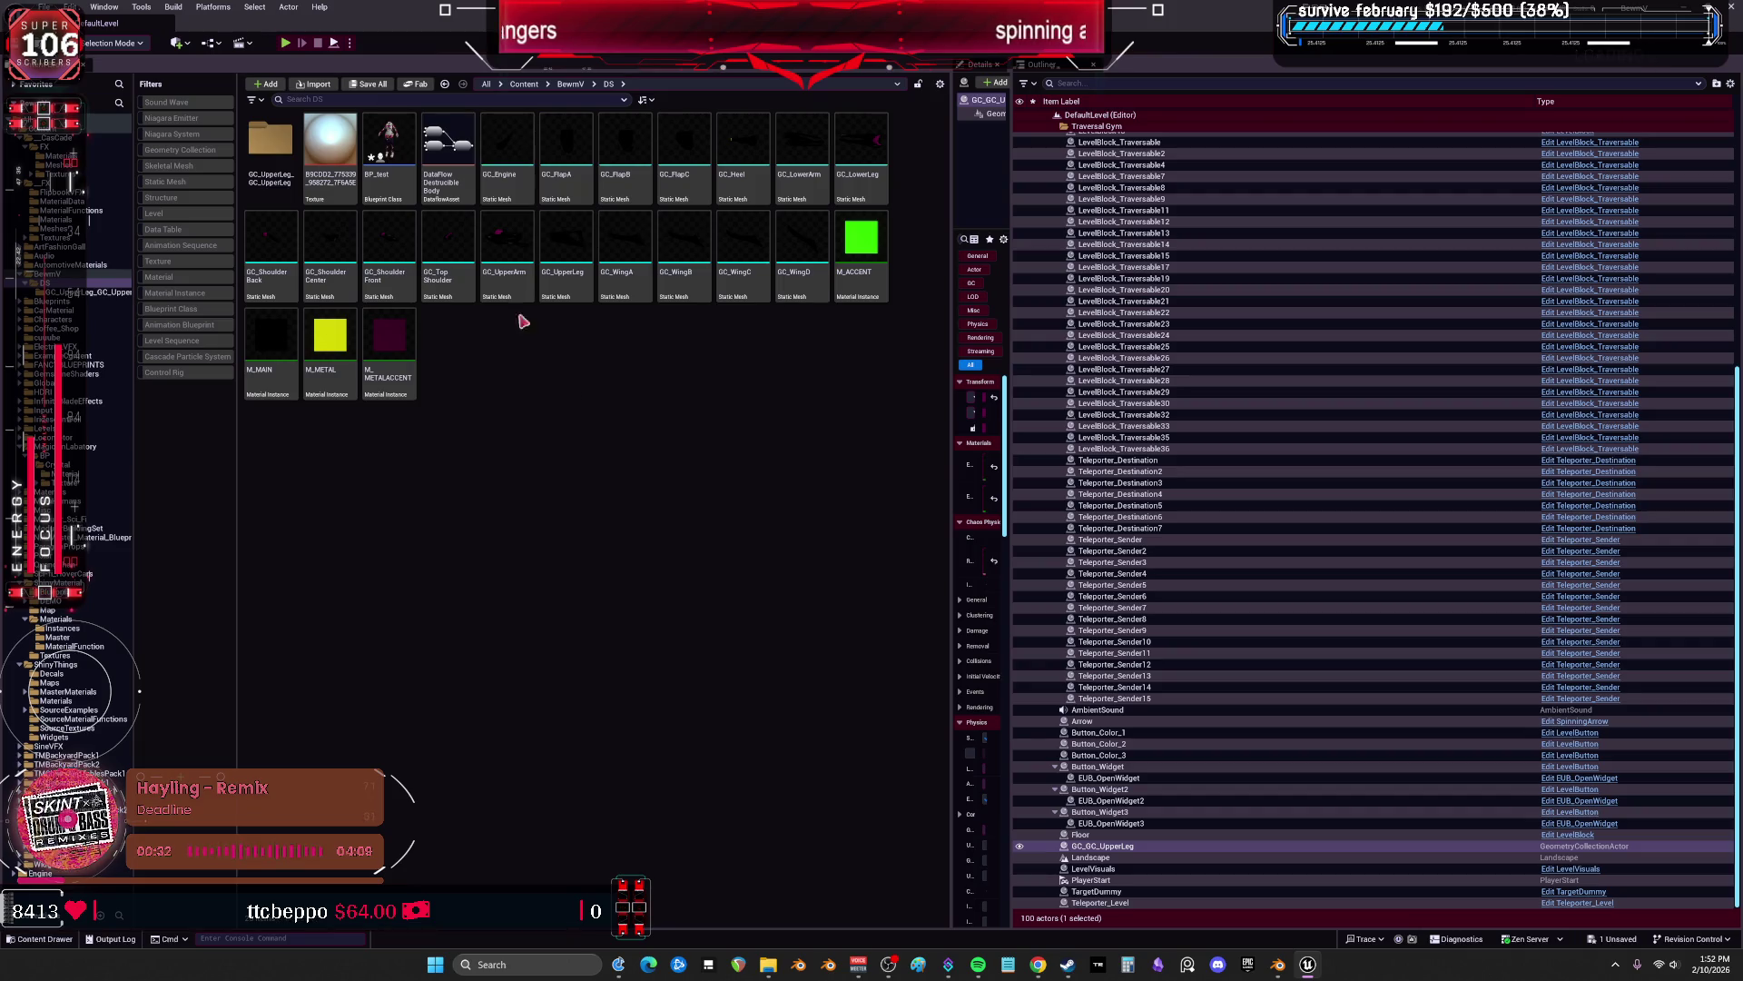
pyautogui.doubleClick(396, 134)
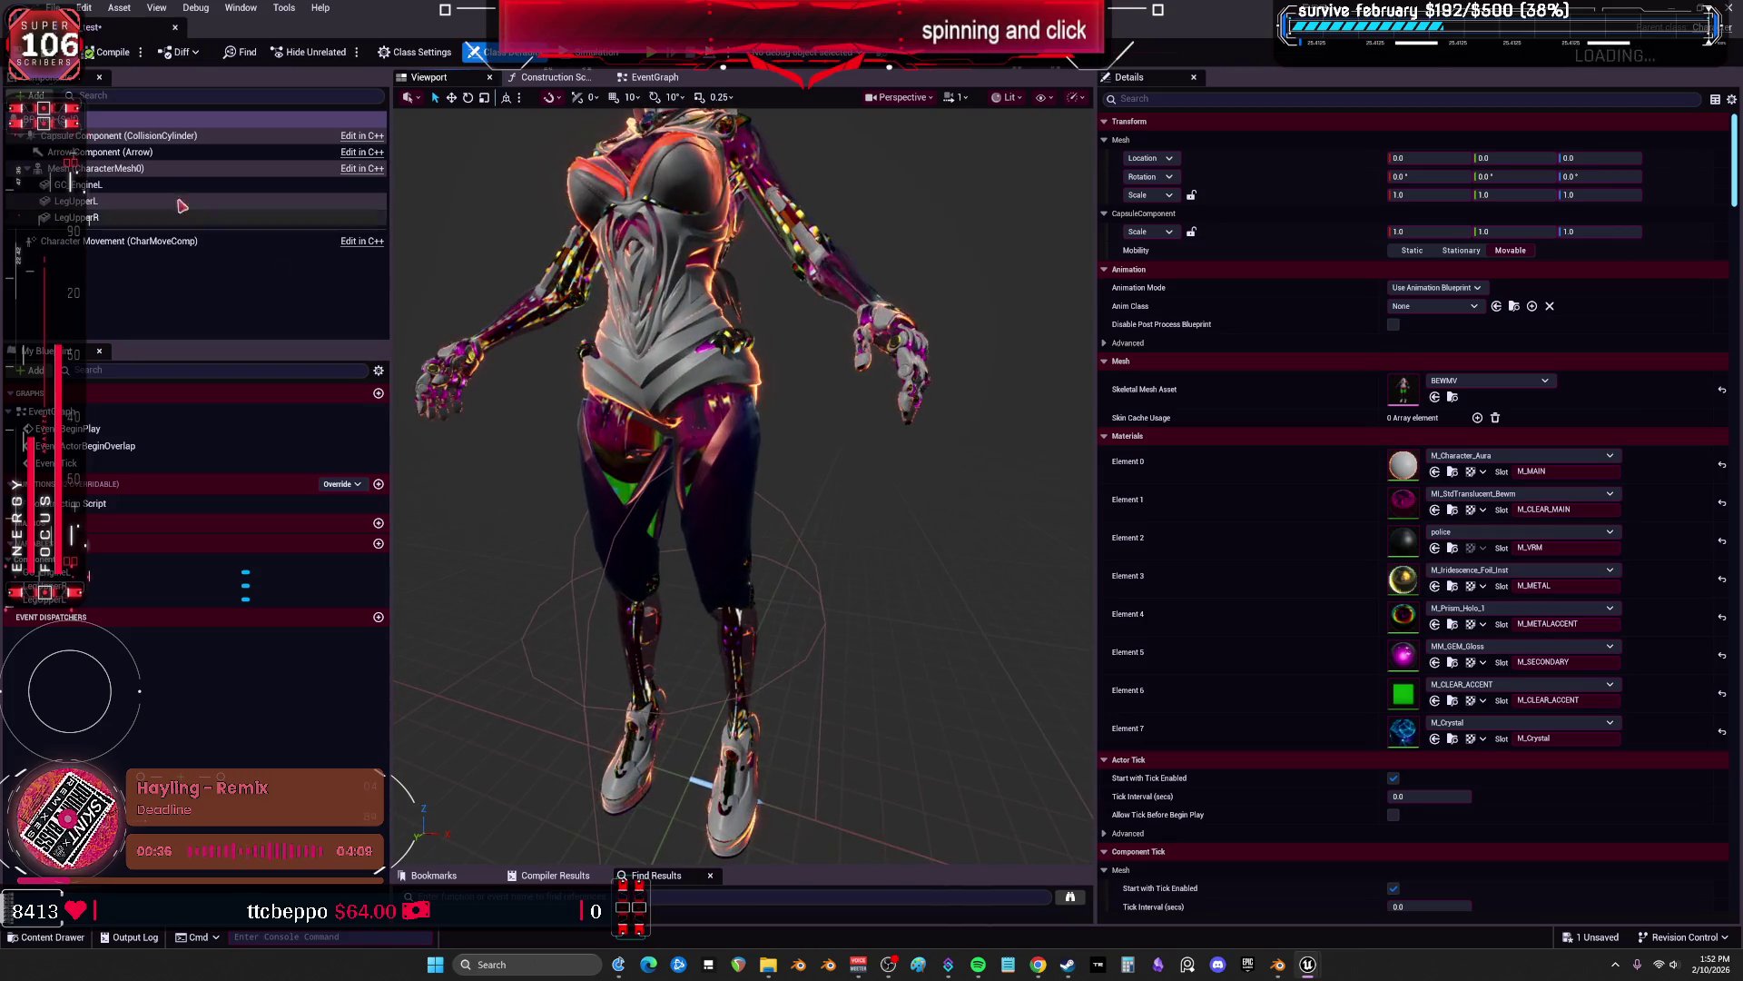
# Select GC_EngineL and browse its Parent Socket list, then switch to Blender.
pyautogui.click(79, 184)
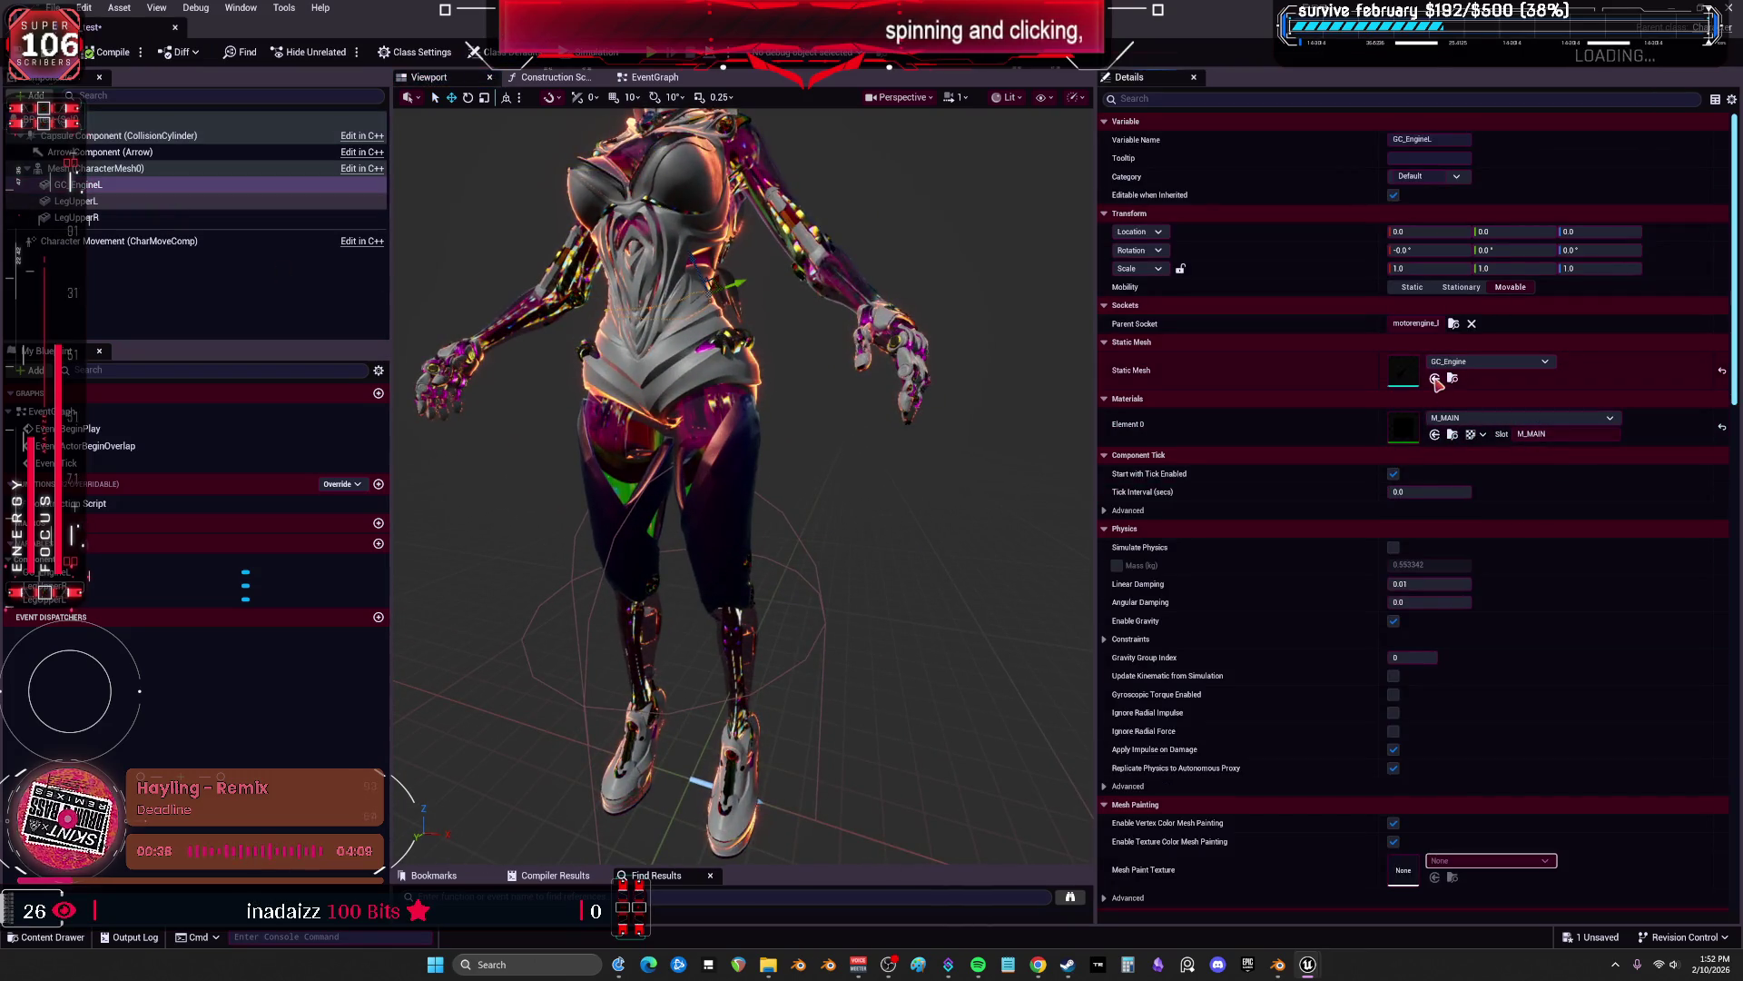
pyautogui.moveTo(765, 487)
pyautogui.mouseDown()
pyautogui.moveTo(983, 486)
pyautogui.moveTo(983, 378)
pyautogui.moveTo(1016, 378)
pyautogui.mouseUp()
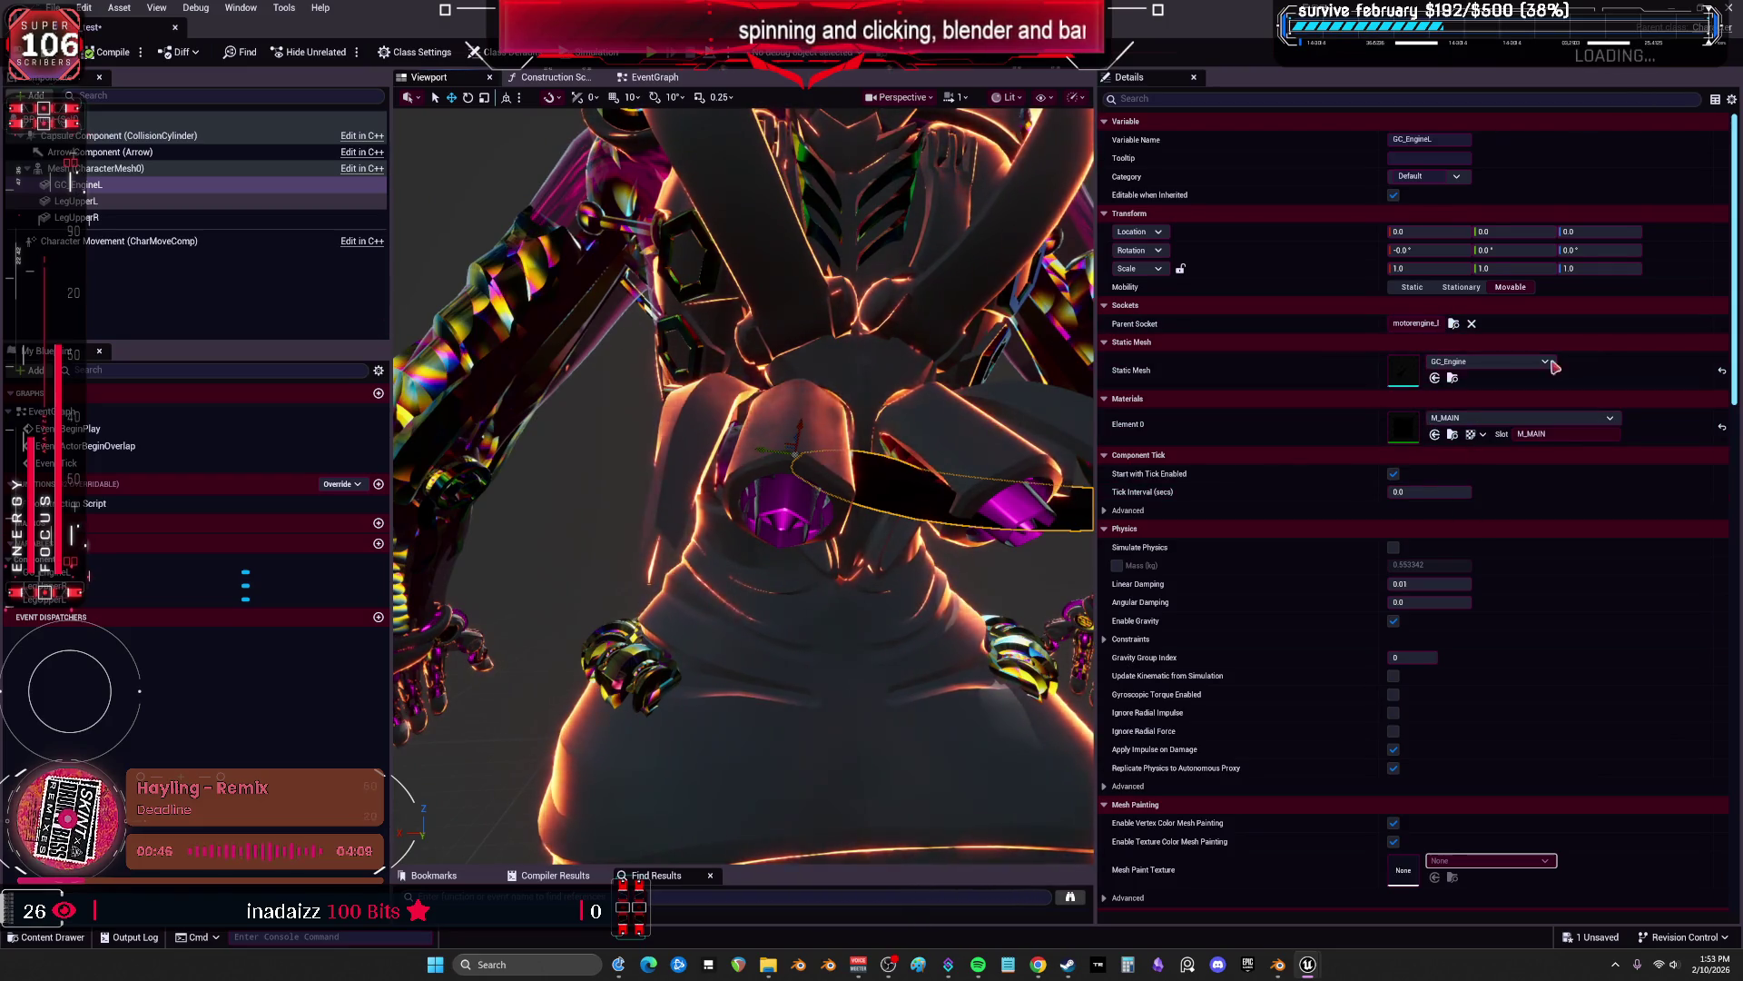
pyautogui.click(1473, 370)
pyautogui.click(1452, 323)
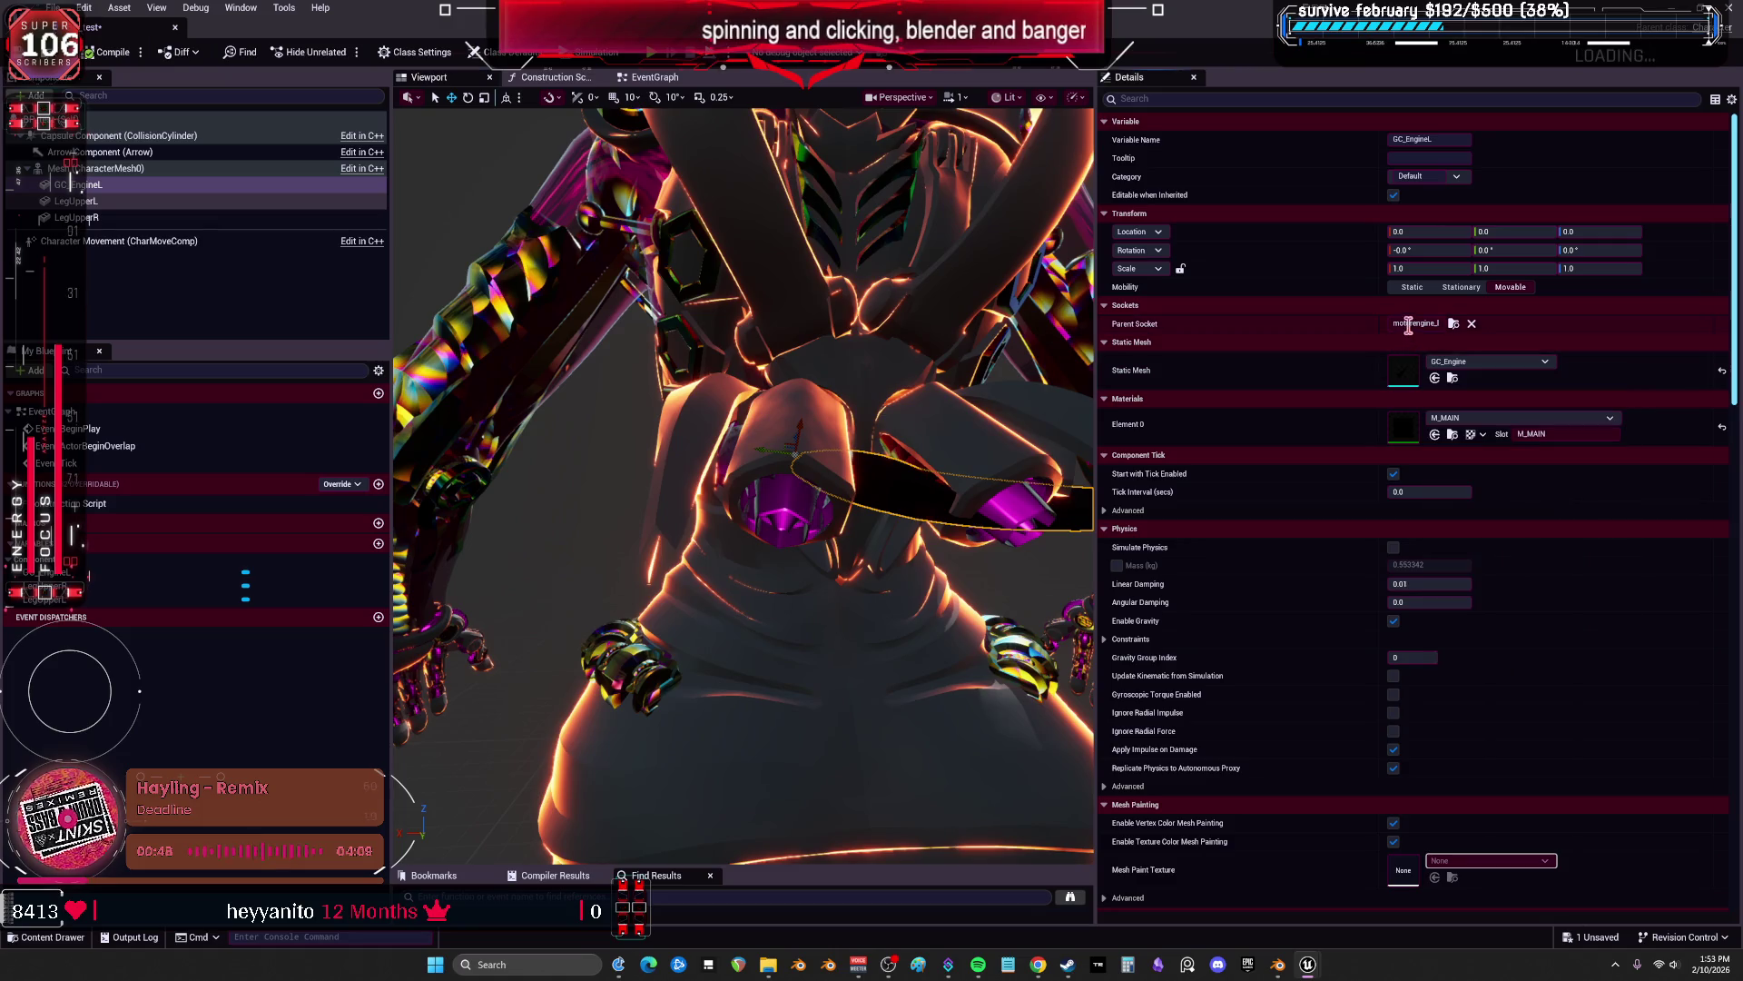
pyautogui.click(1453, 323)
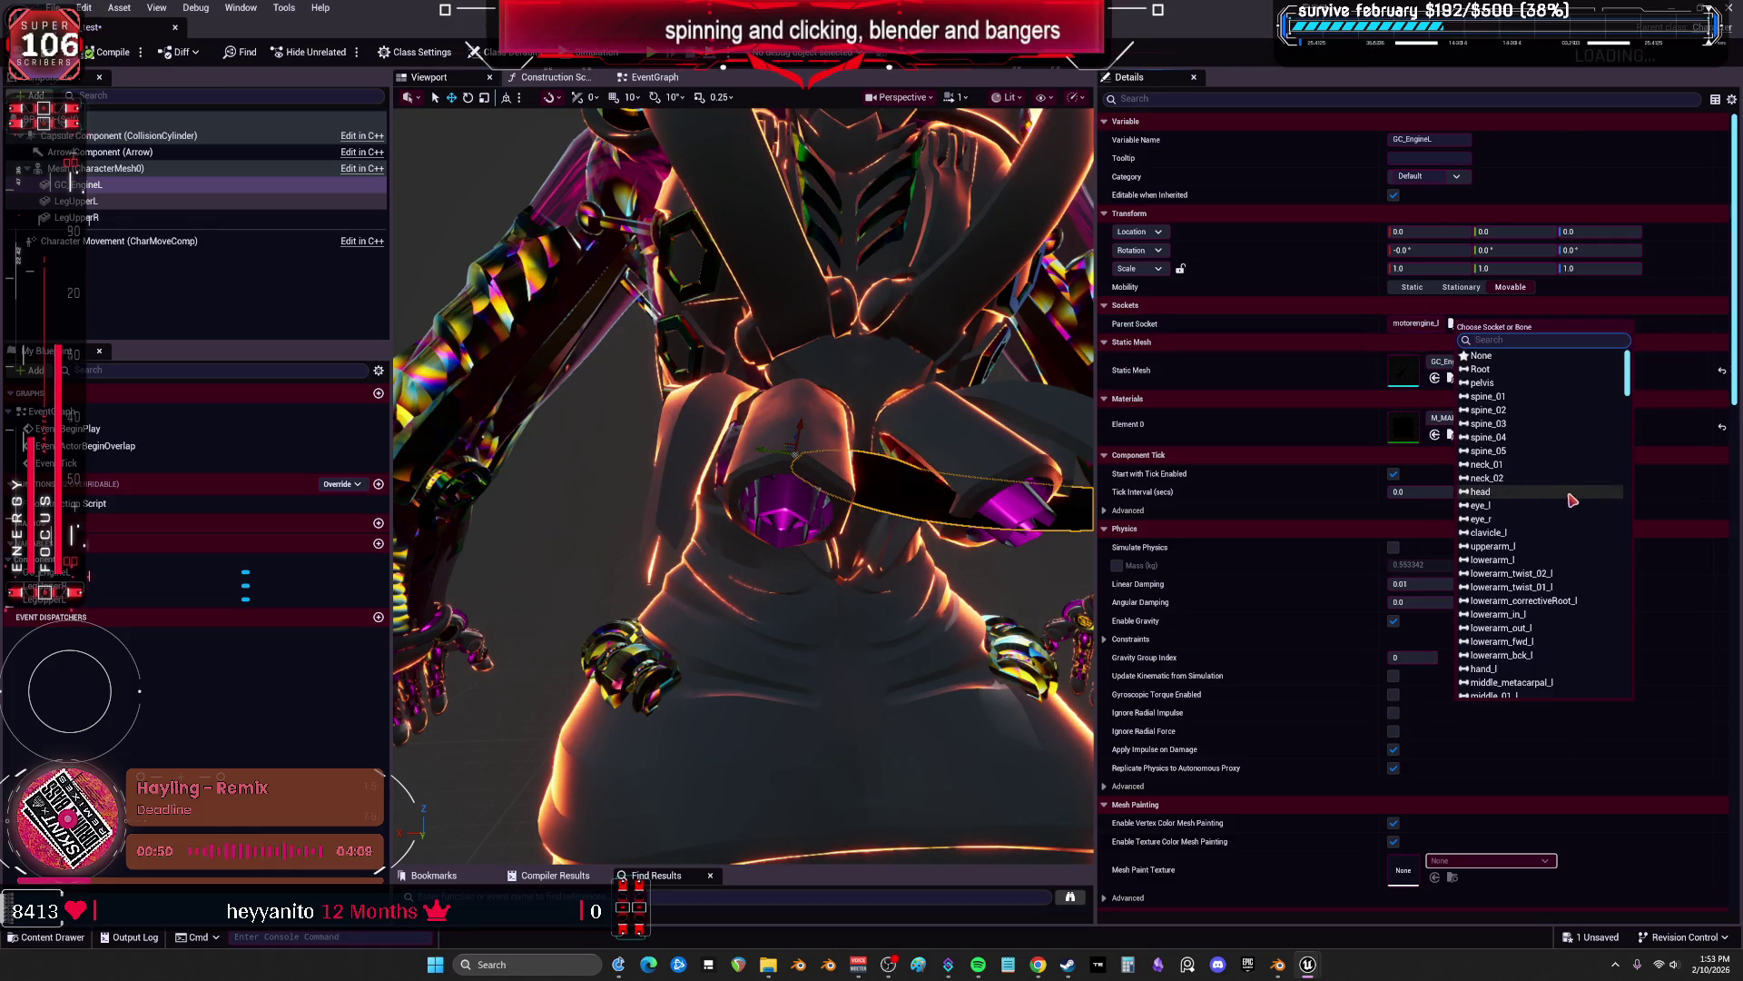
pyautogui.scroll(-10, 1572, 500)
pyautogui.scroll(-10, 1572, 500)
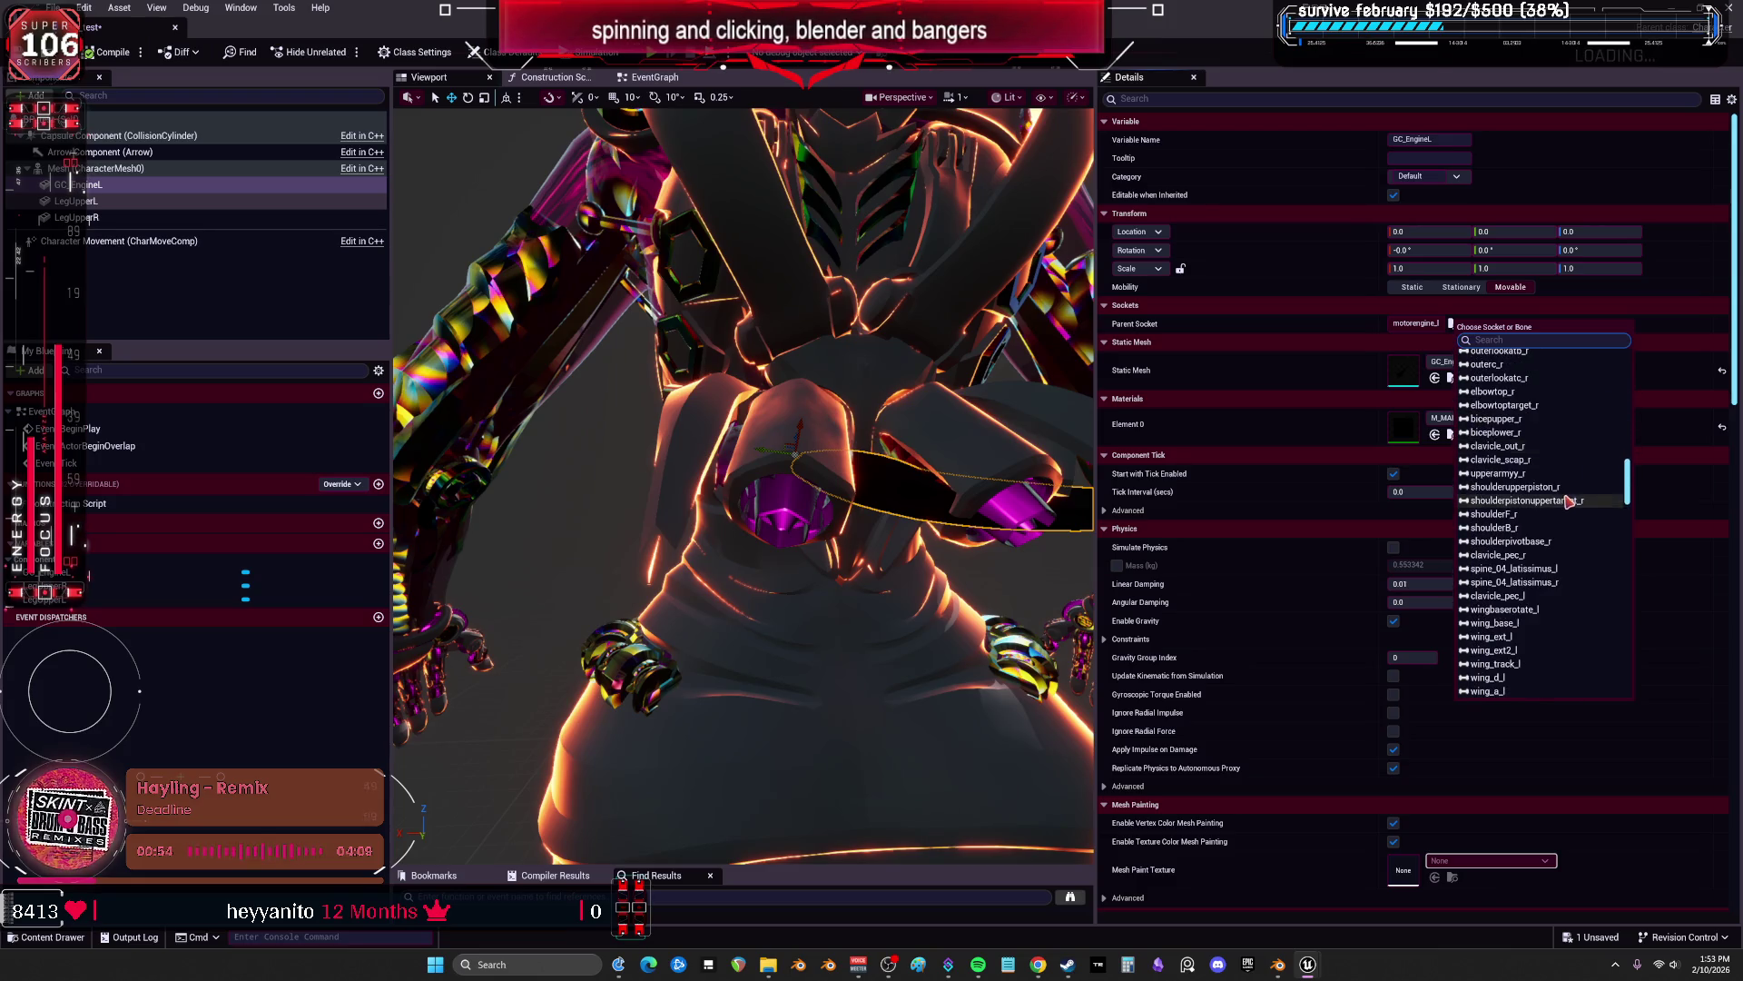
pyautogui.click(1279, 965)
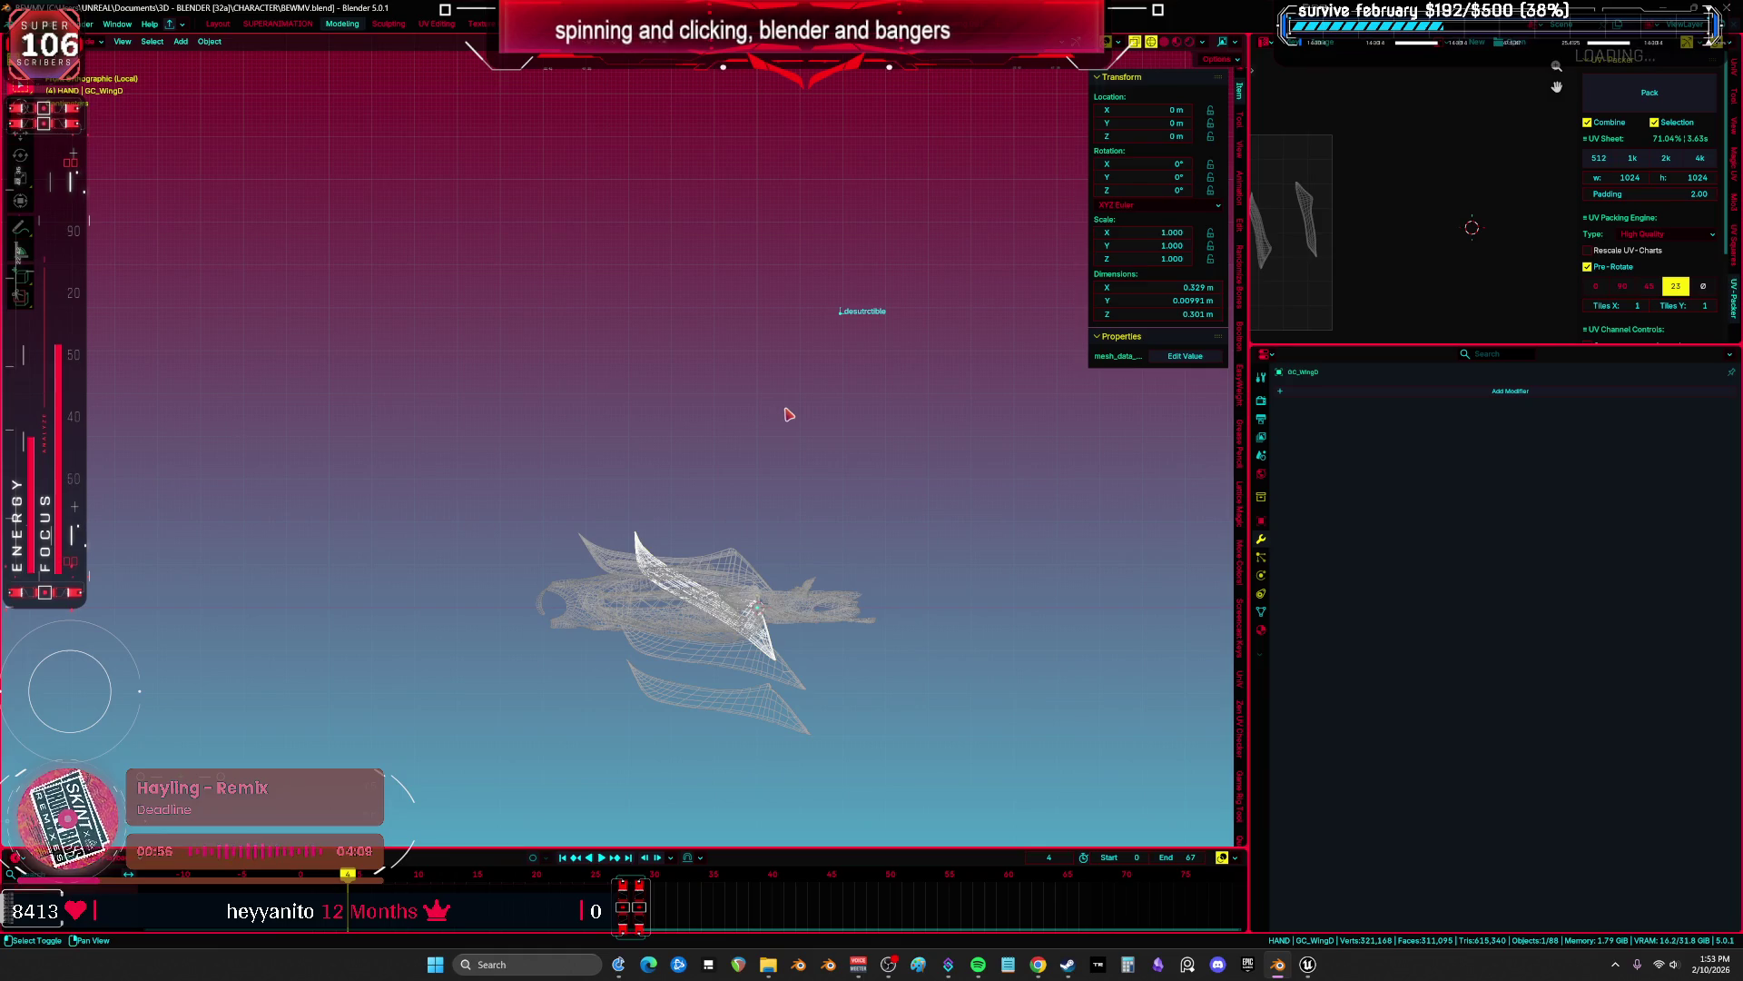
# Exit local view and reset the Root armature's location to the origin.
pyautogui.press('KP_Divide')
pyautogui.scroll(5, 788, 414)
pyautogui.moveTo(631, 385)
pyautogui.mouseDown()
pyautogui.moveTo(755, 385)
pyautogui.moveTo(689, 451)
pyautogui.moveTo(669, 421)
pyautogui.moveTo(848, 393)
pyautogui.moveTo(663, 230)
pyautogui.moveTo(669, 342)
pyautogui.mouseUp()
pyautogui.scroll(10, 690, 451)
pyautogui.scroll(-10, 692, 406)
pyautogui.scroll(-3, 666, 230)
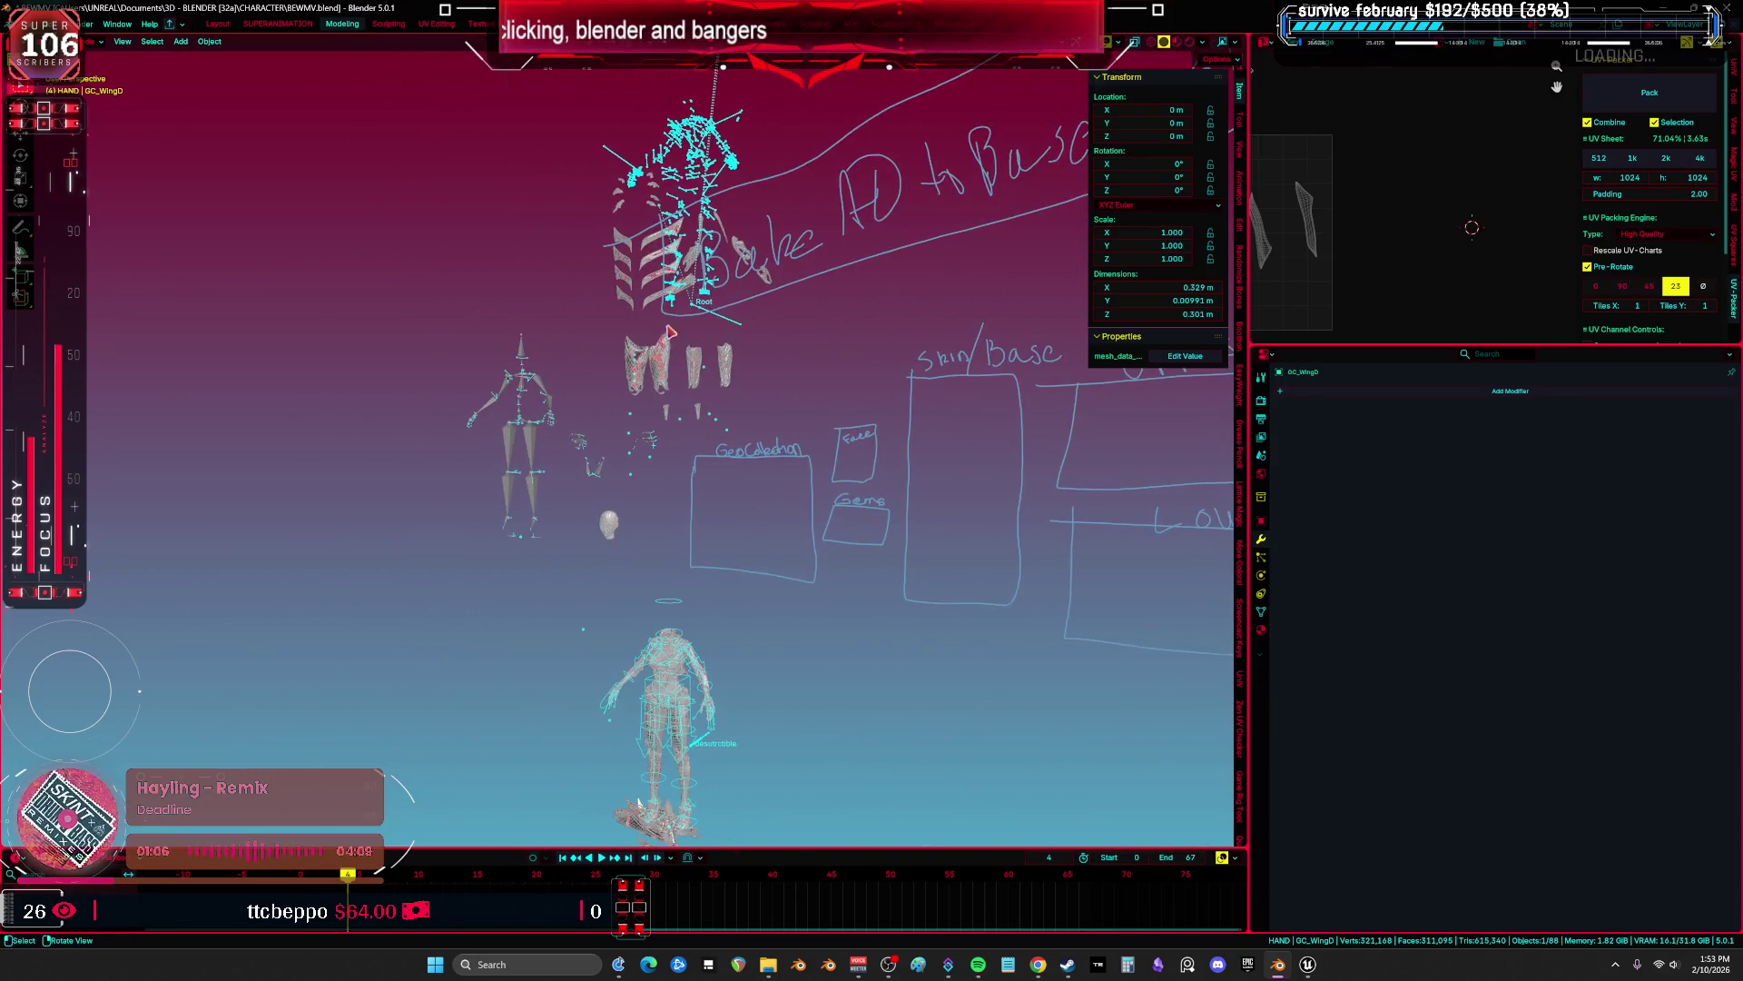
pyautogui.moveTo(651, 252); pyautogui.dragTo(690, 272)
pyautogui.click(726, 300)
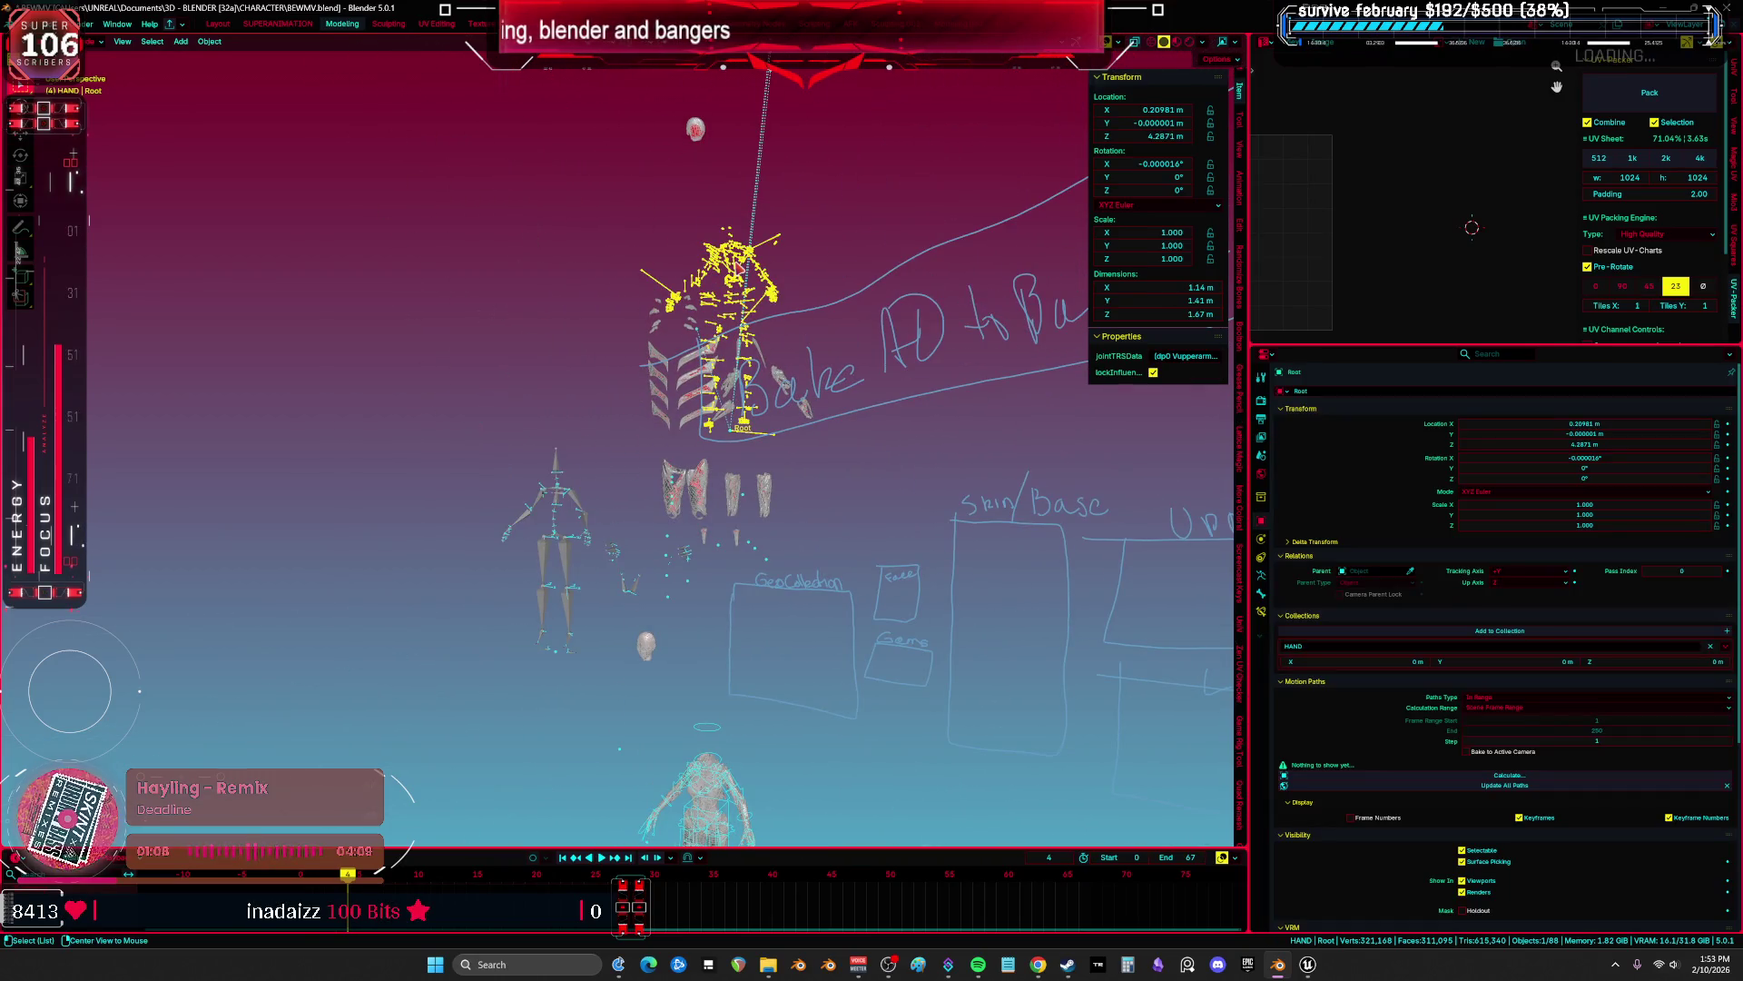
pyautogui.hotkey('alt', 'g')
# Isolate the forearm flap together with the Root armature.
pyautogui.scroll(2, 750, 367)
pyautogui.keyDown('shift'); pyautogui.click(736, 325); pyautogui.keyUp('shift')
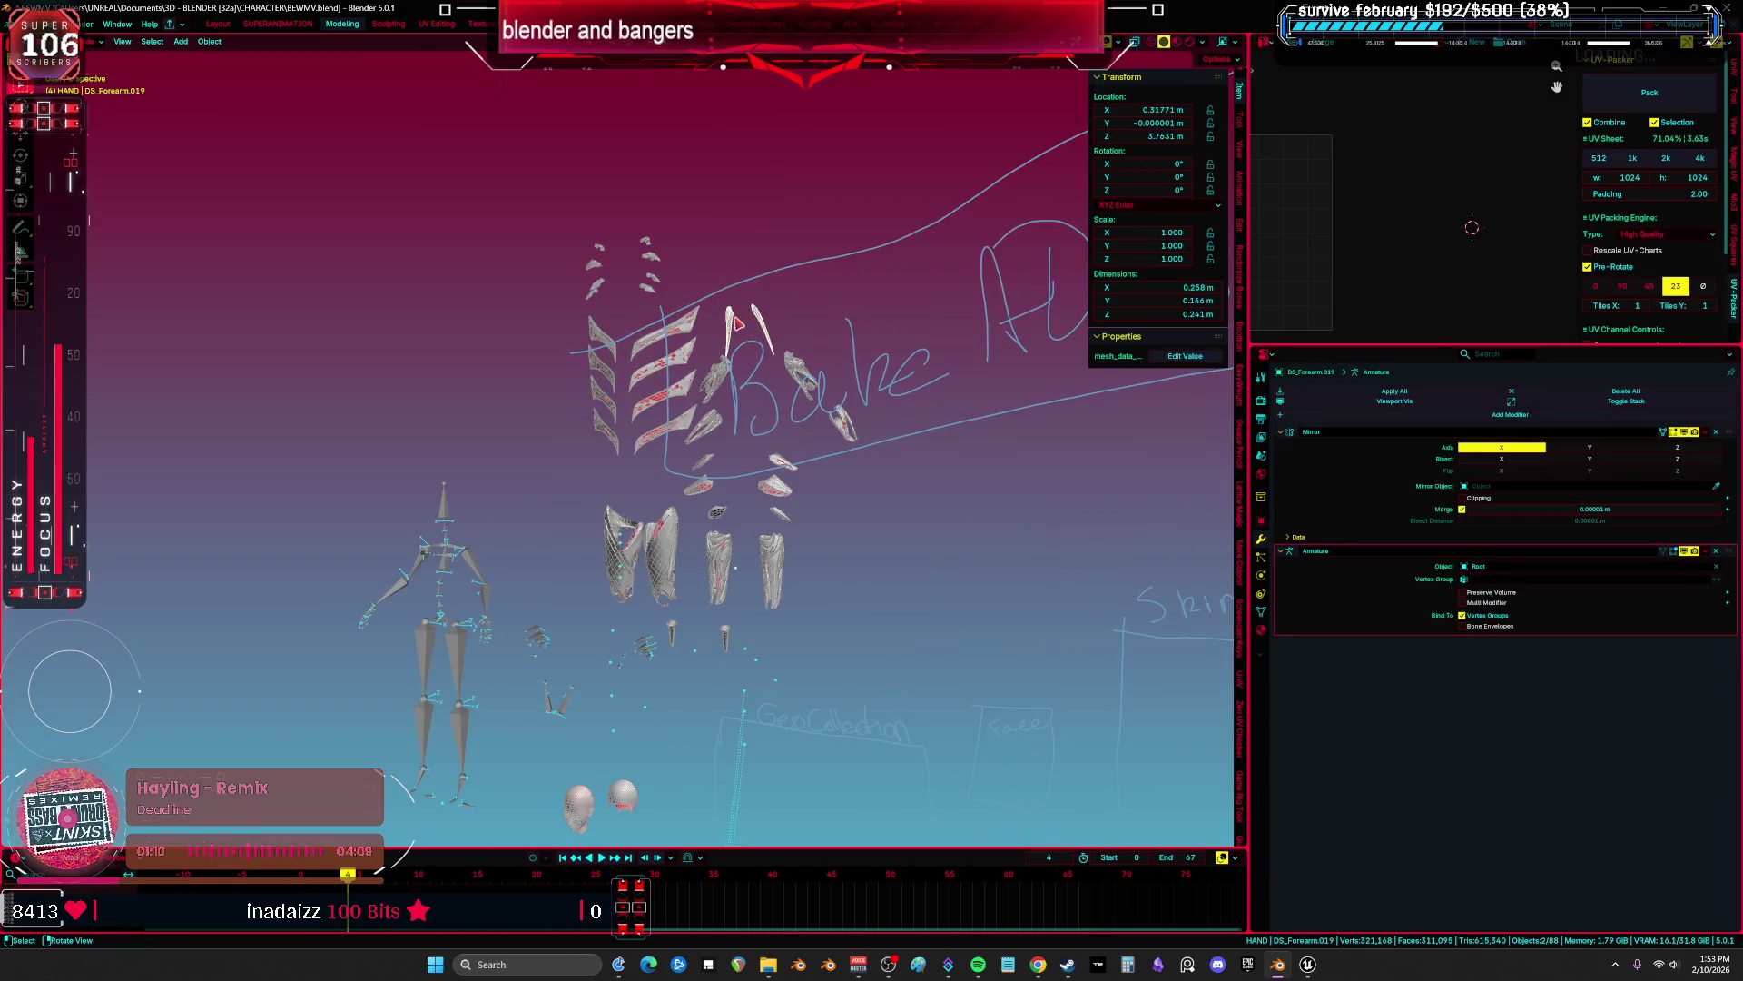
pyautogui.press('KP_Divide')
pyautogui.scroll(8, 732, 327)
pyautogui.scroll(-5, 685, 472)
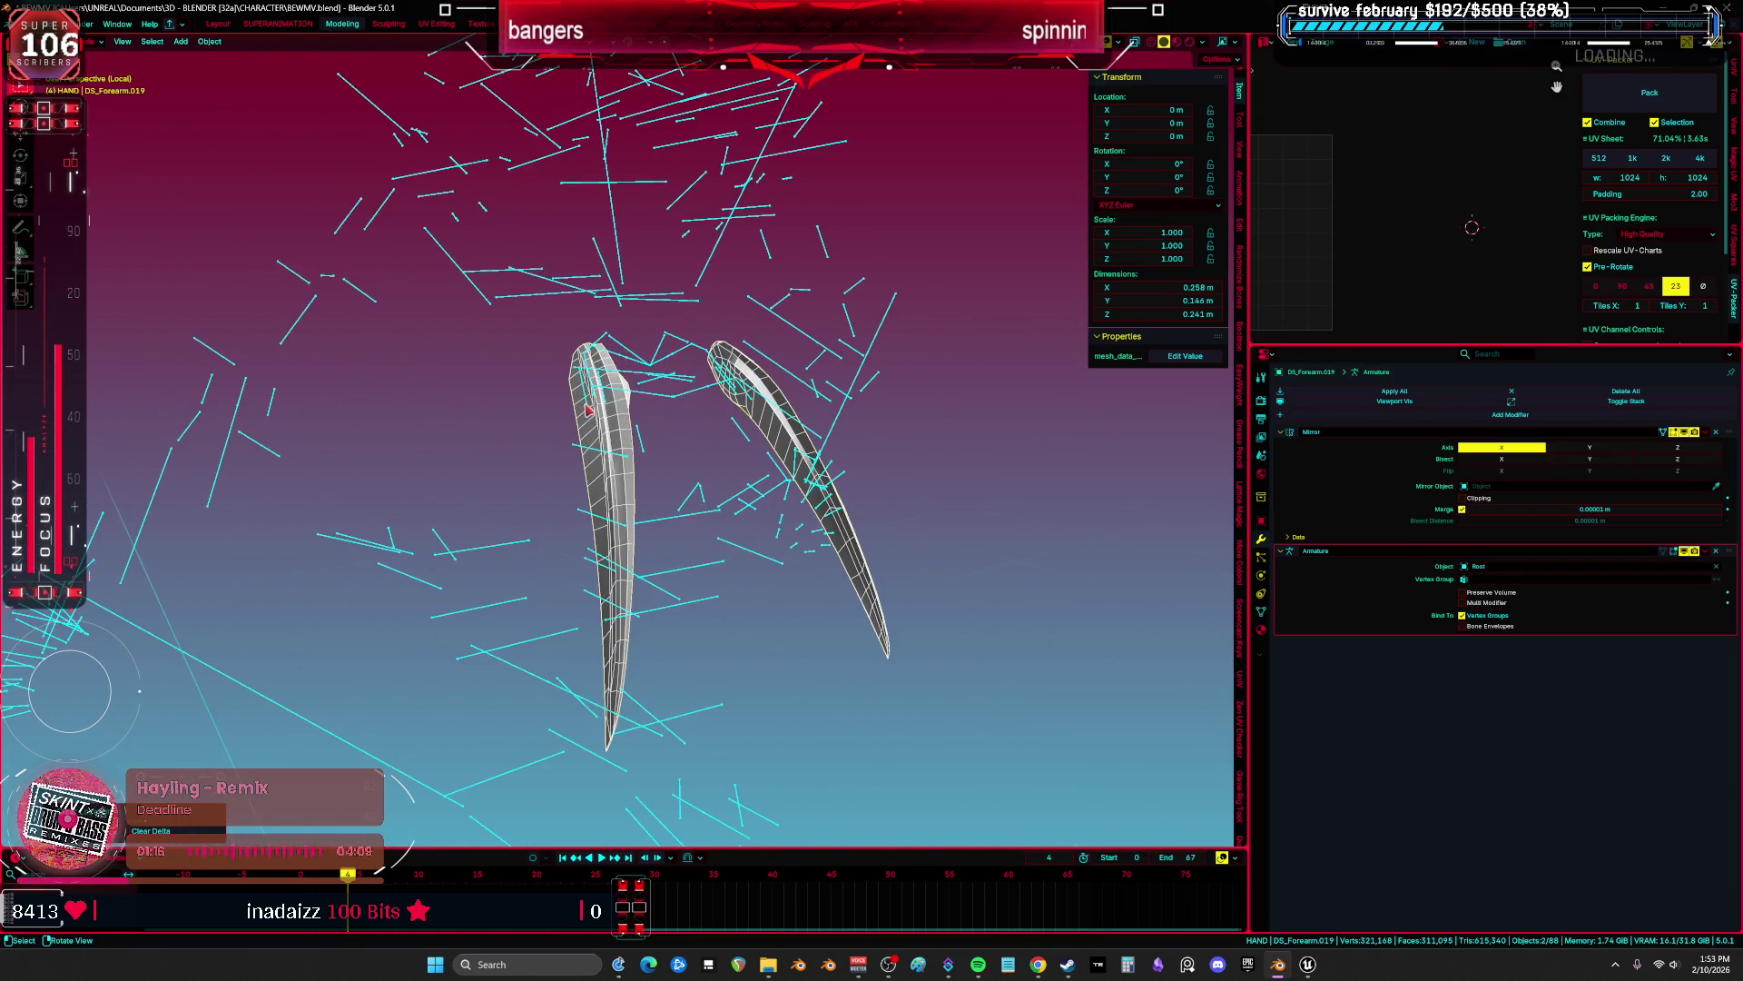
# Confirm in Weight Paint that the flap is weighted to tipmain.l, then return to Object mode.
pyautogui.click(608, 422)
pyautogui.keyDown('shift'); pyautogui.click(620, 427); pyautogui.keyUp('shift')
pyautogui.hotkey('ctrl', 'Tab')
pyautogui.click(601, 396)
pyautogui.scroll(2, 595, 400)
pyautogui.keyDown('ctrl'); pyautogui.click(604, 390); pyautogui.keyUp('ctrl')
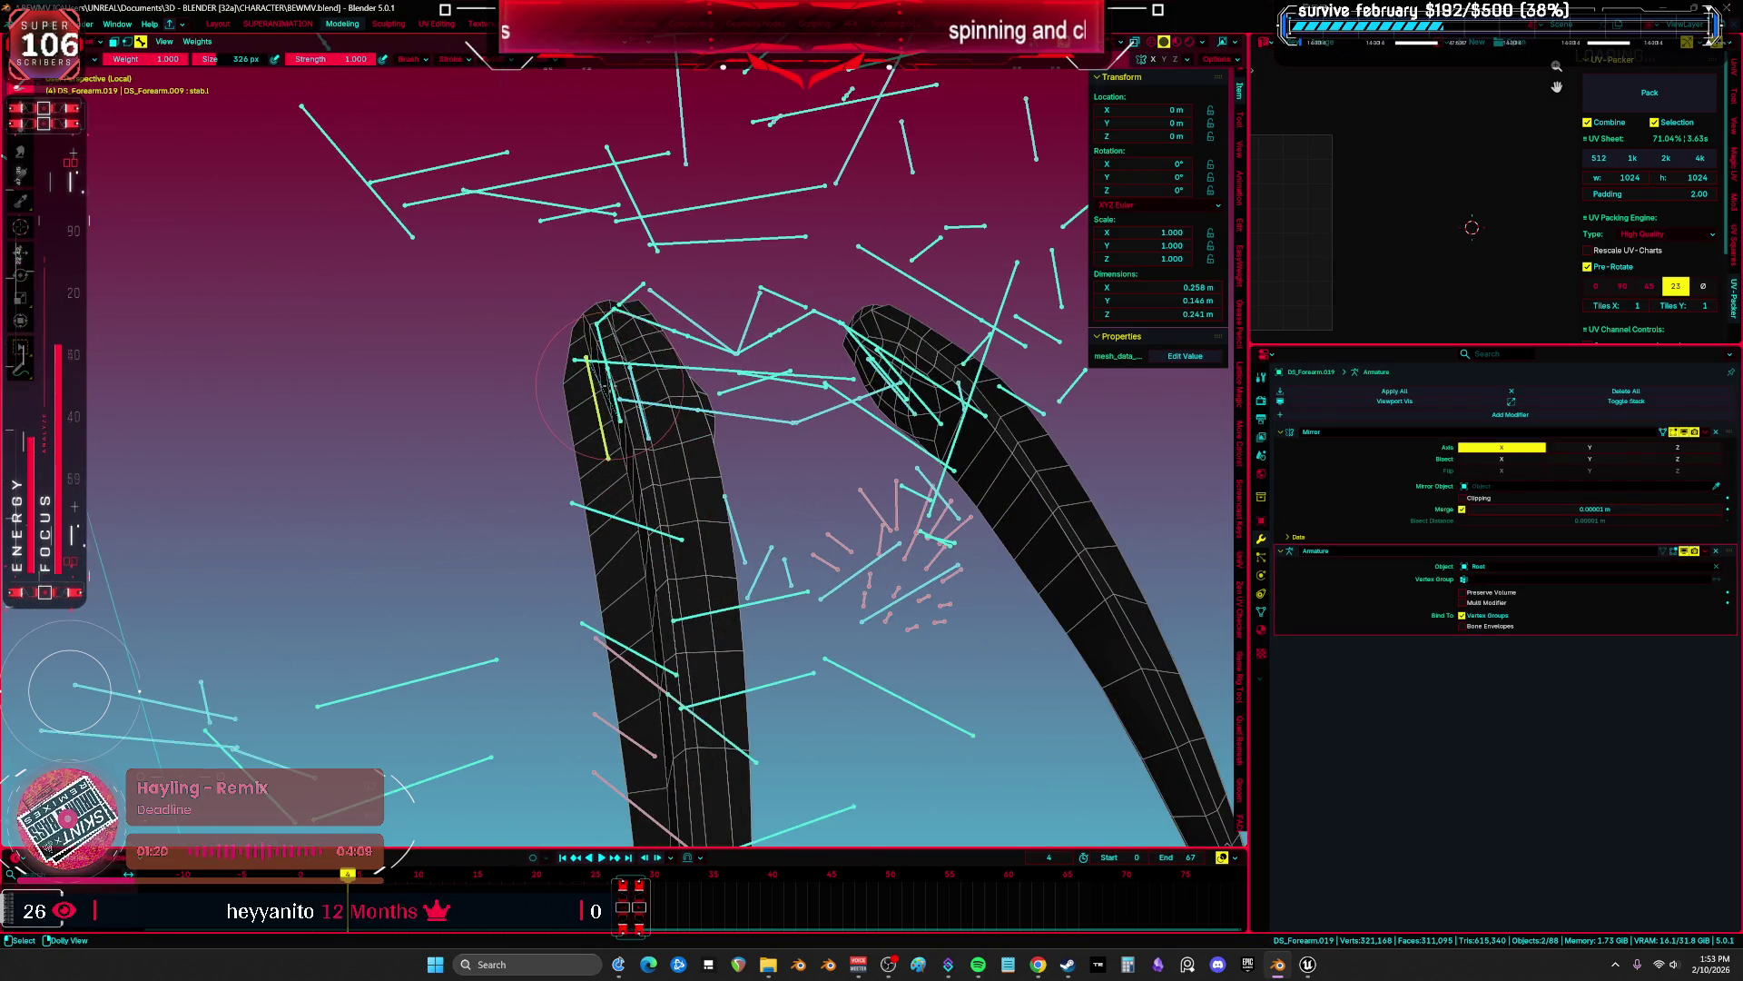
pyautogui.keyDown('ctrl'); pyautogui.click(611, 390); pyautogui.keyUp('ctrl')
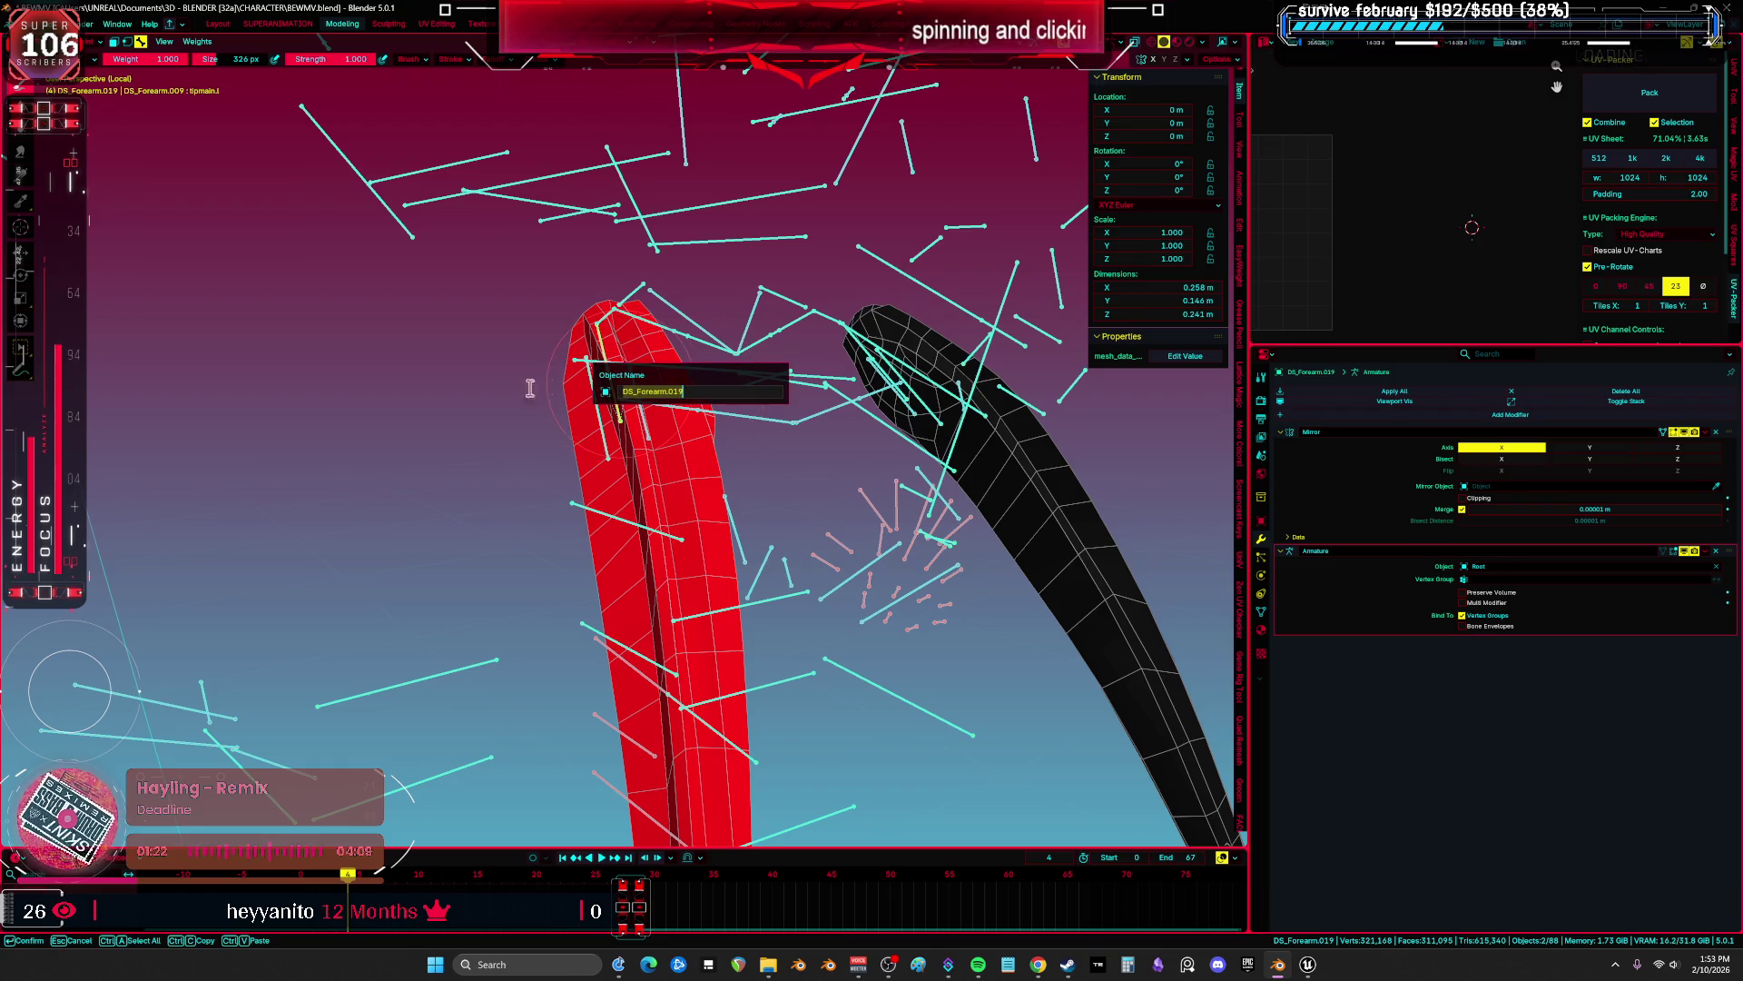
pyautogui.hotkey('ctrl', 'Tab')
pyautogui.click(617, 399)
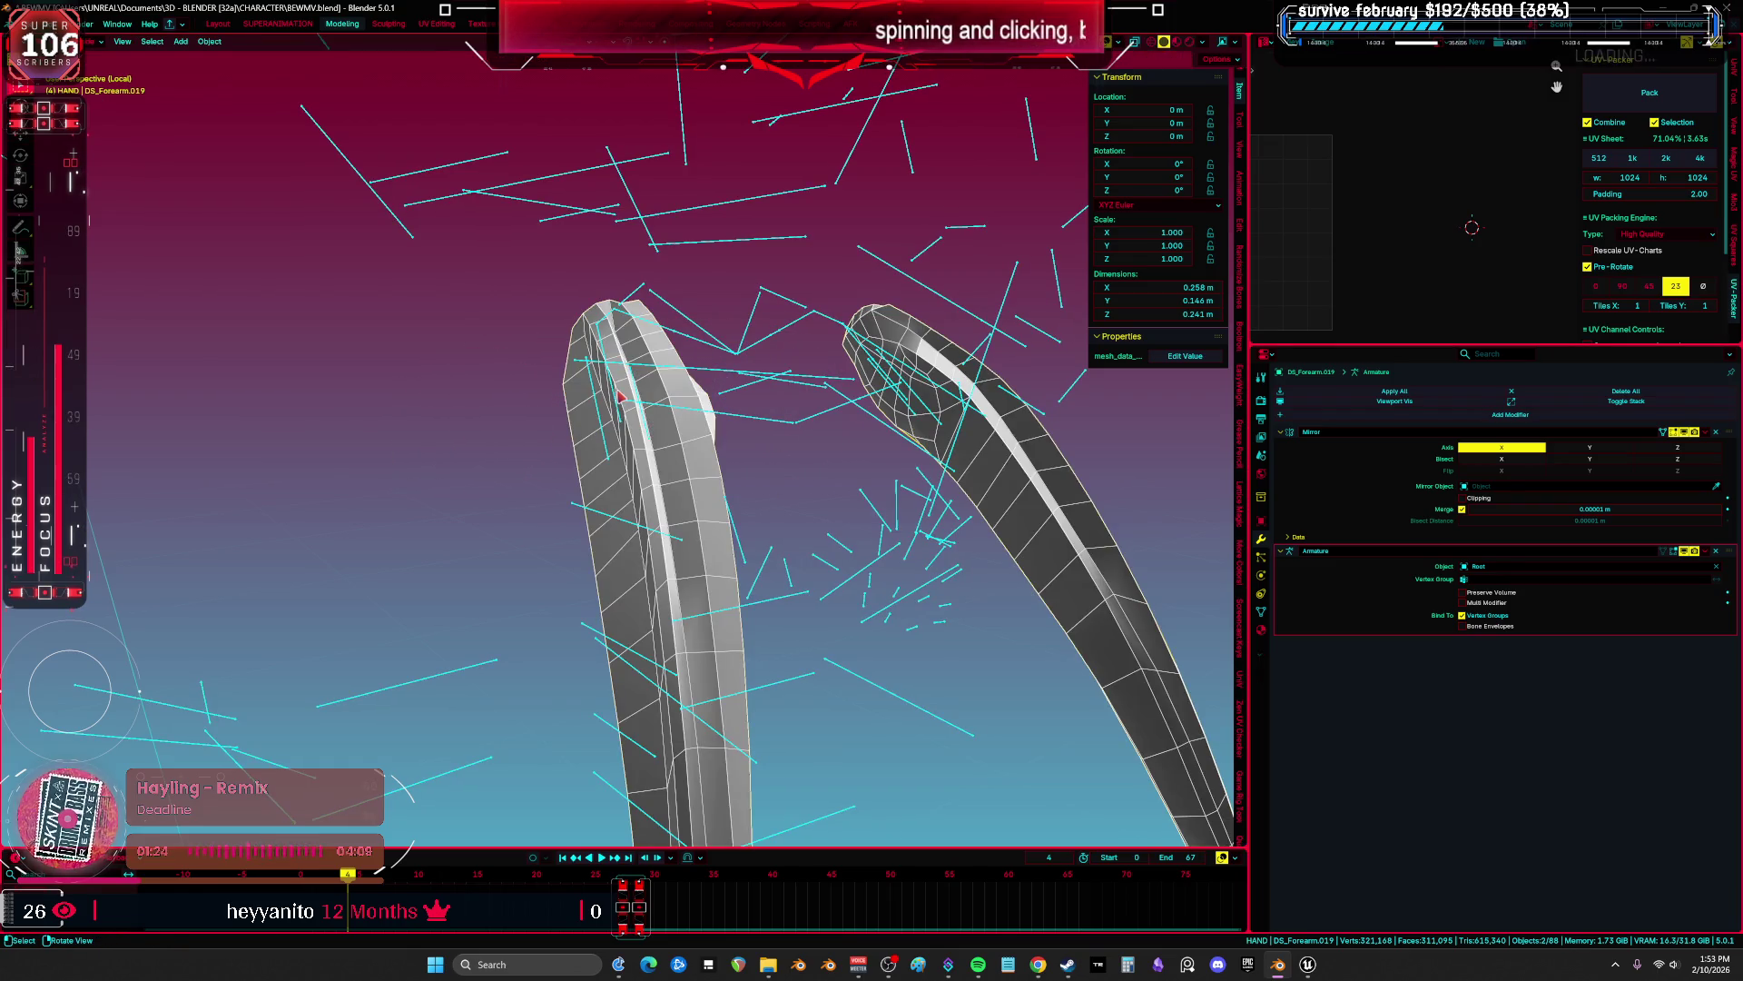
# Copy the active bone's name from the Root armature in Edit mode, then switch to Unreal.
pyautogui.click(612, 392)
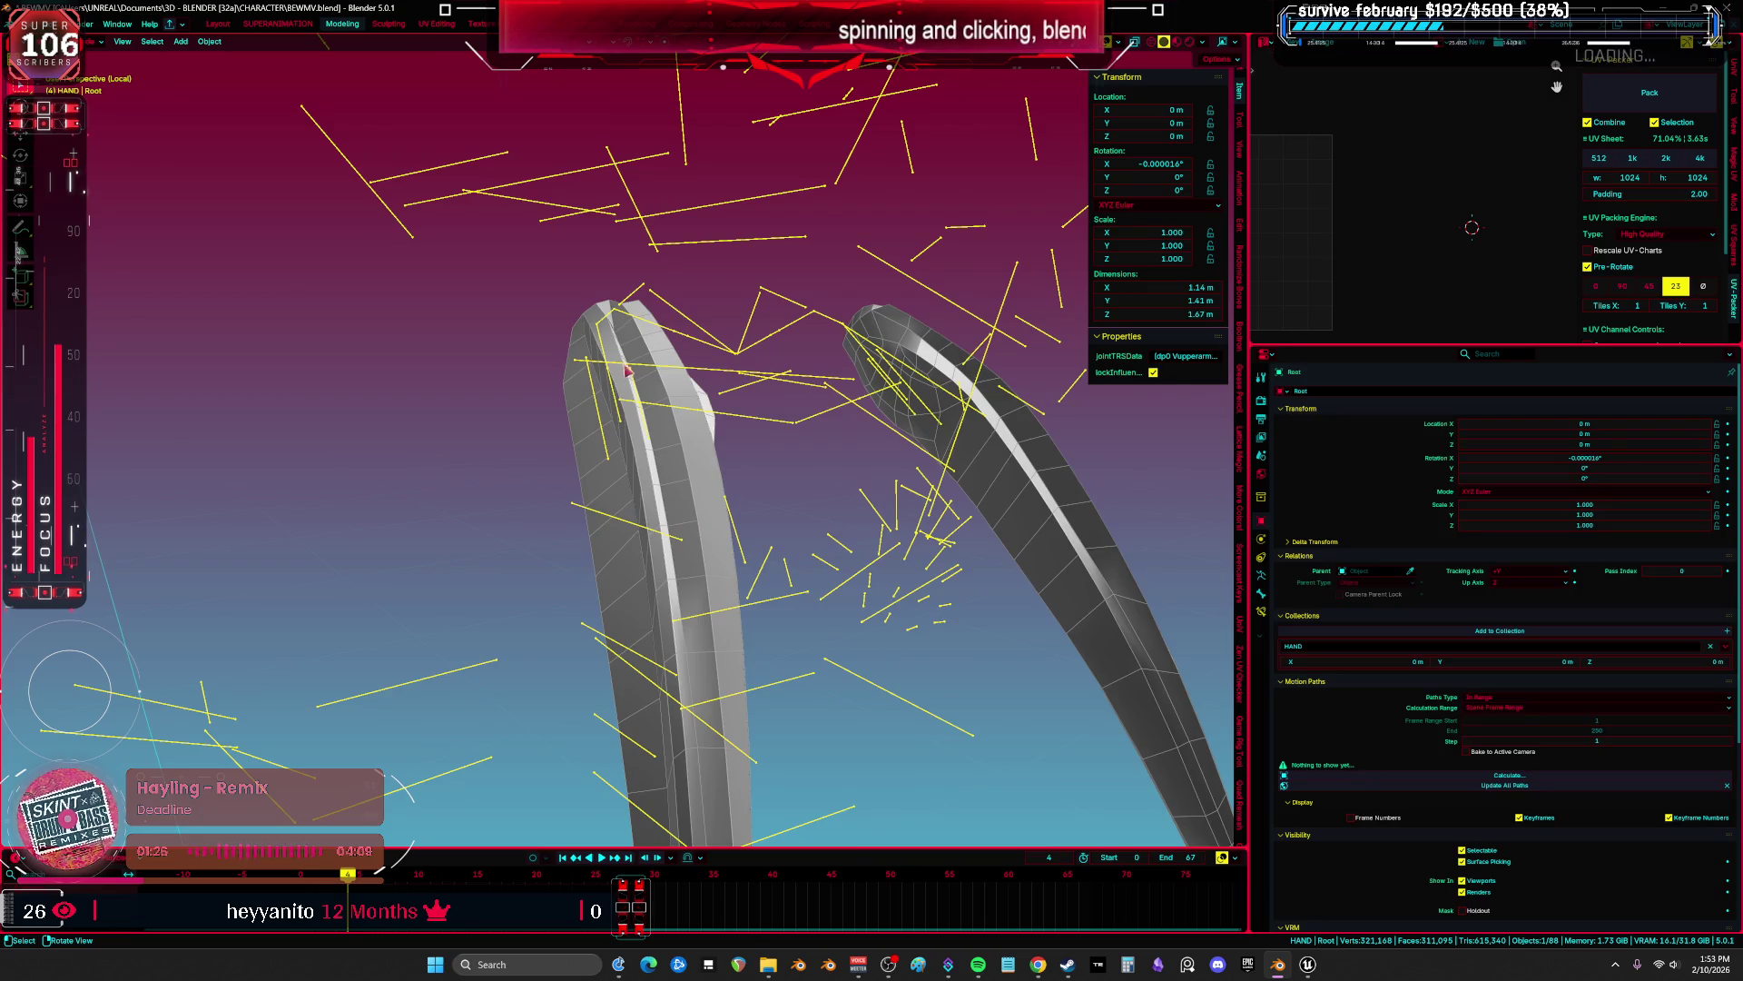
pyautogui.press('Tab')
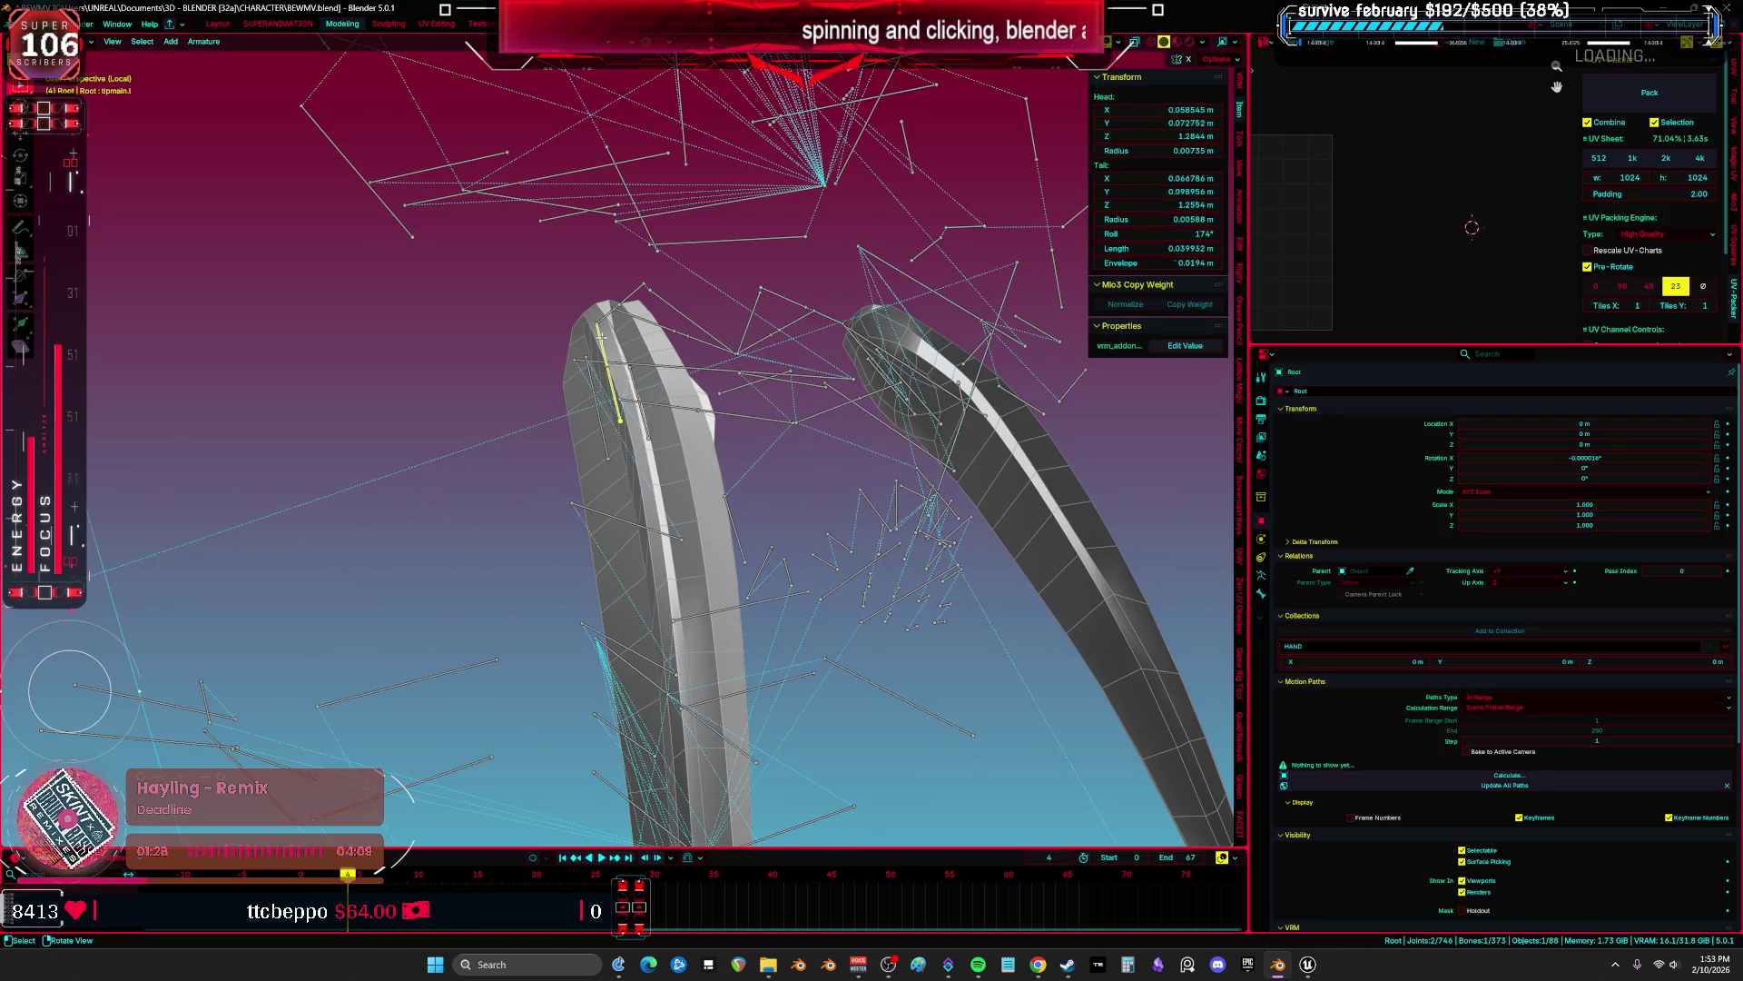
pyautogui.press('F2')
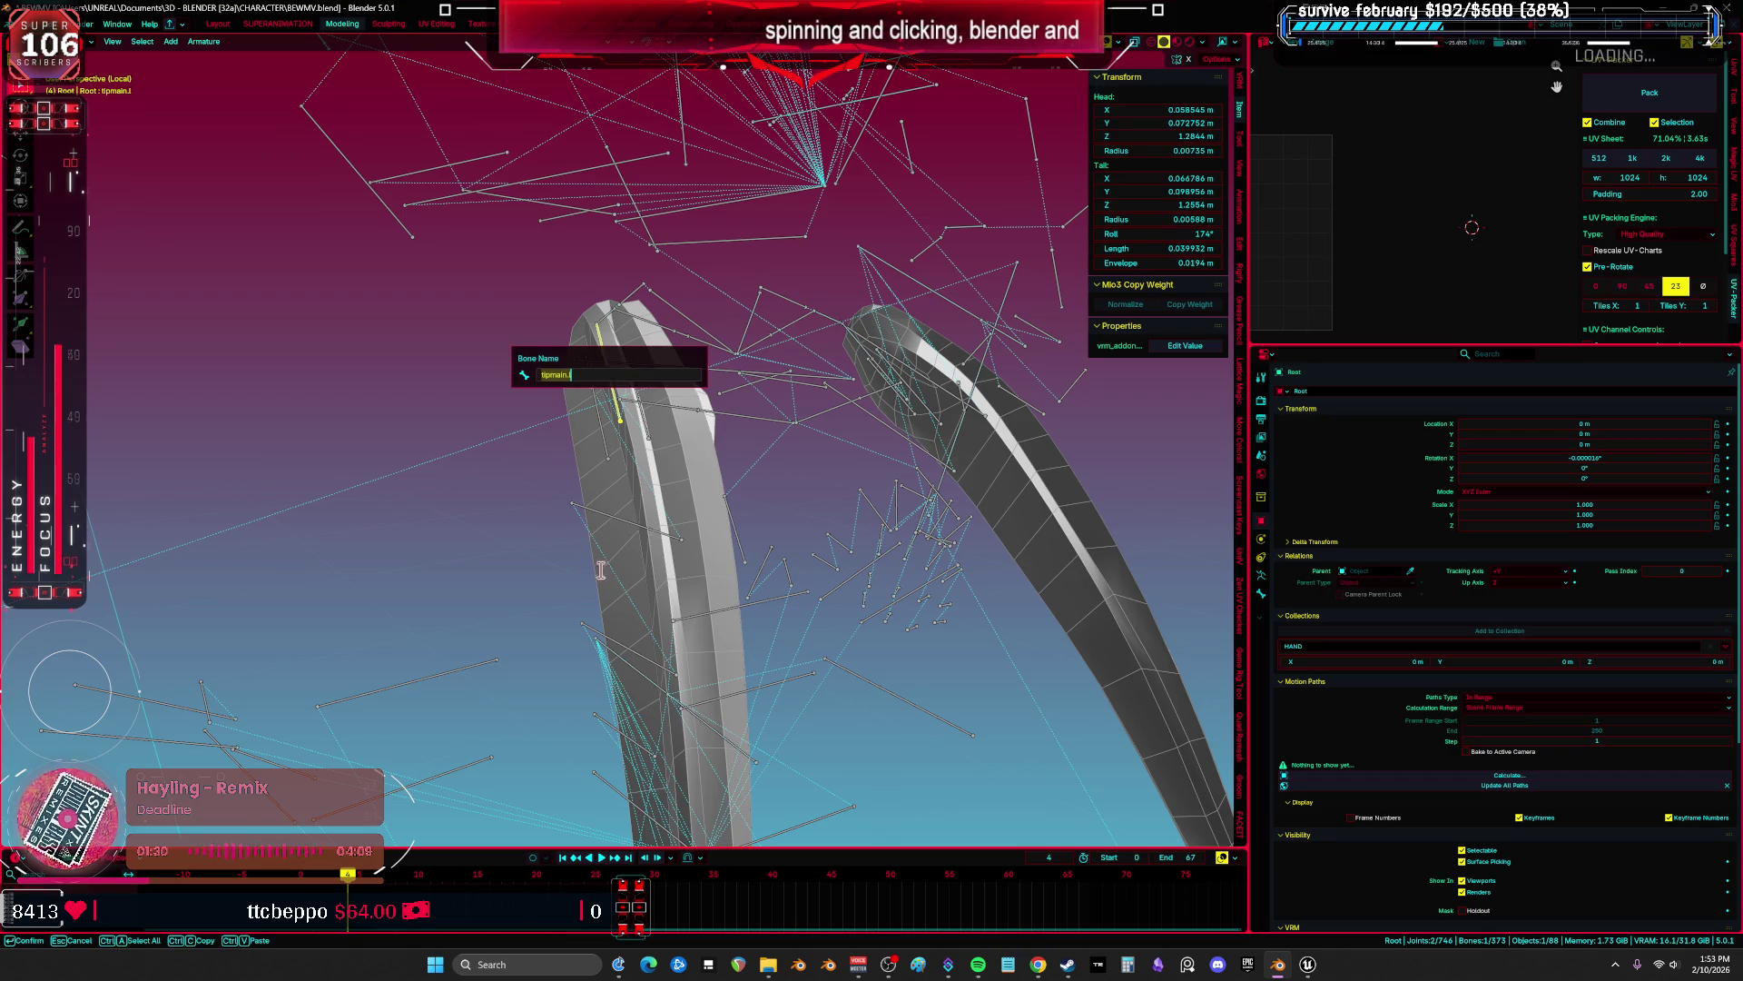
pyautogui.press('Return')
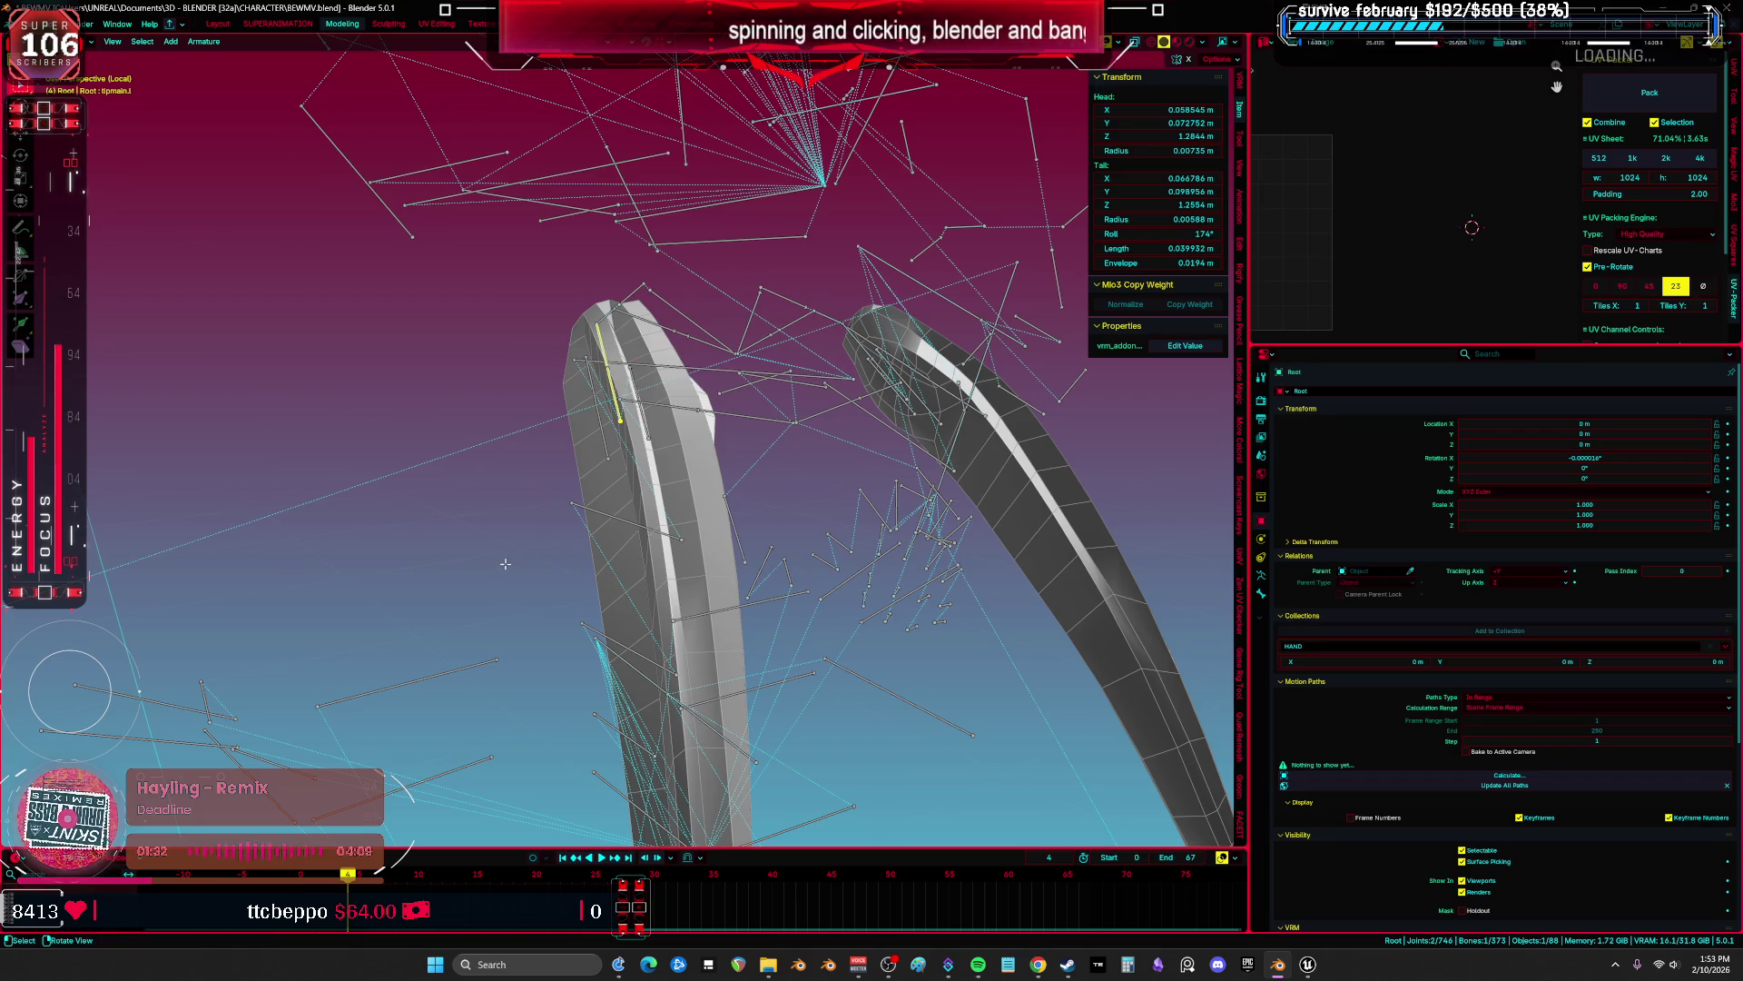
pyautogui.click(1308, 963)
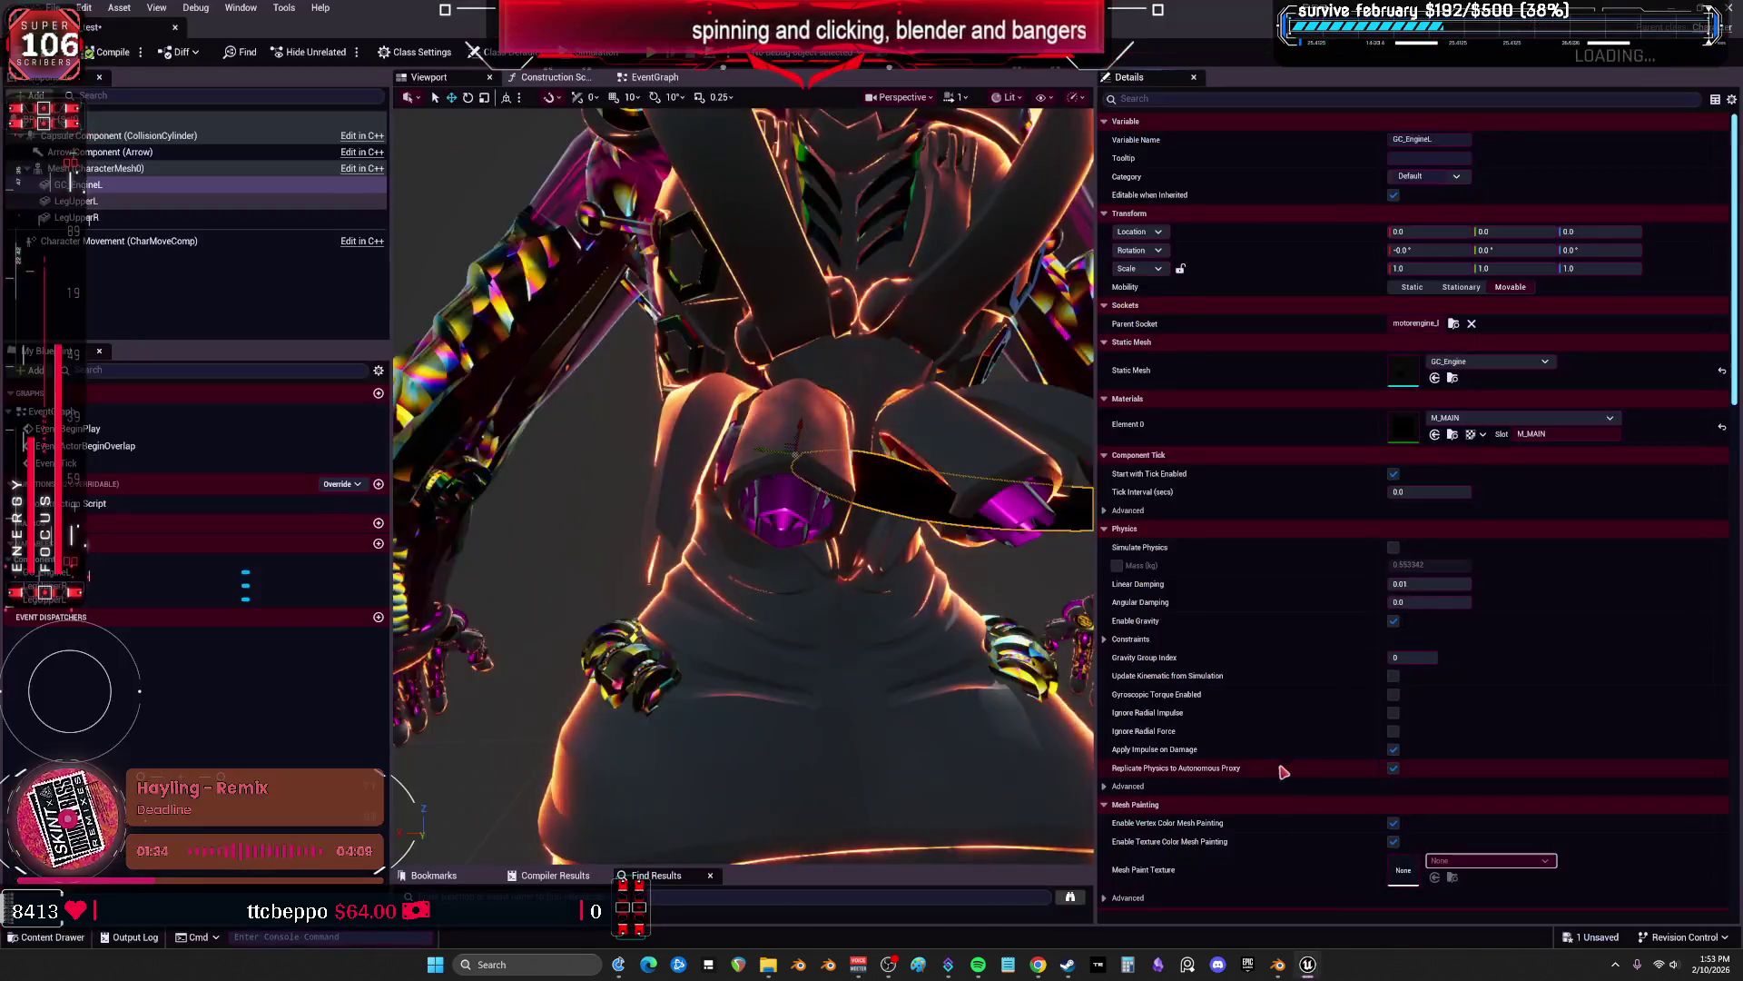
# Attach GC_EngineL to the tipmain_l socket.
pyautogui.click(1453, 323)
pyautogui.hotkey('ctrl', 'v')
pyautogui.press('BackSpace')
pyautogui.press('BackSpace')
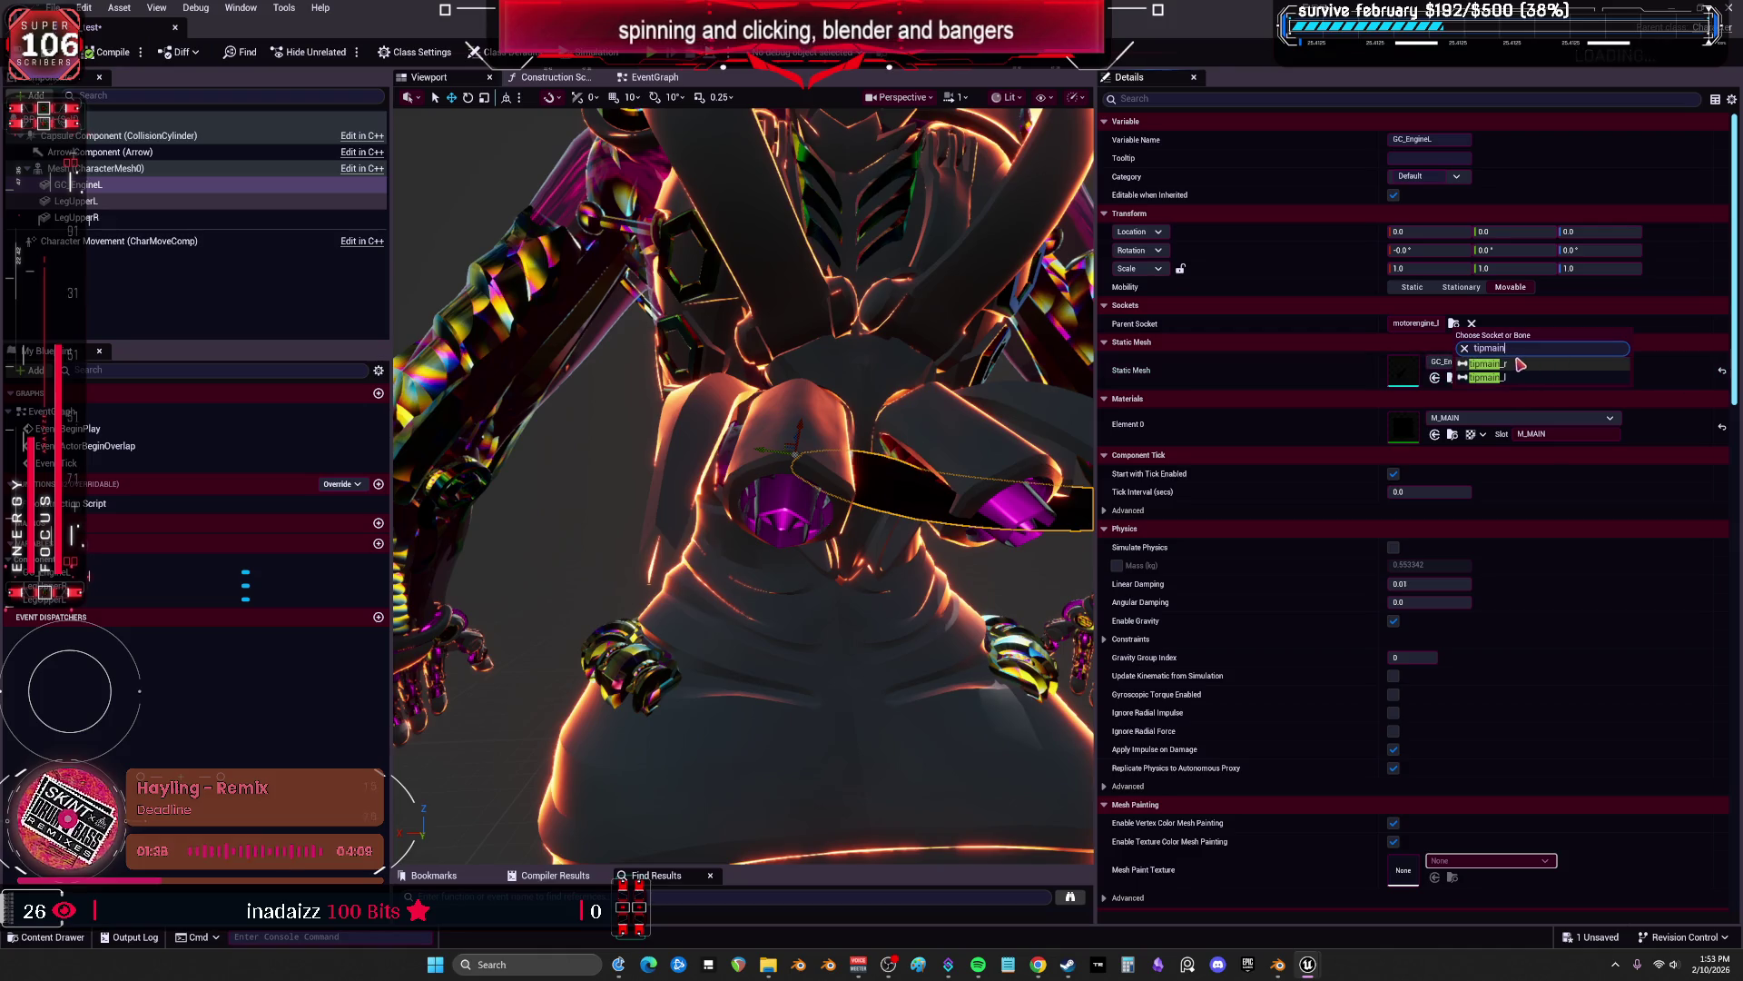
pyautogui.click(1489, 377)
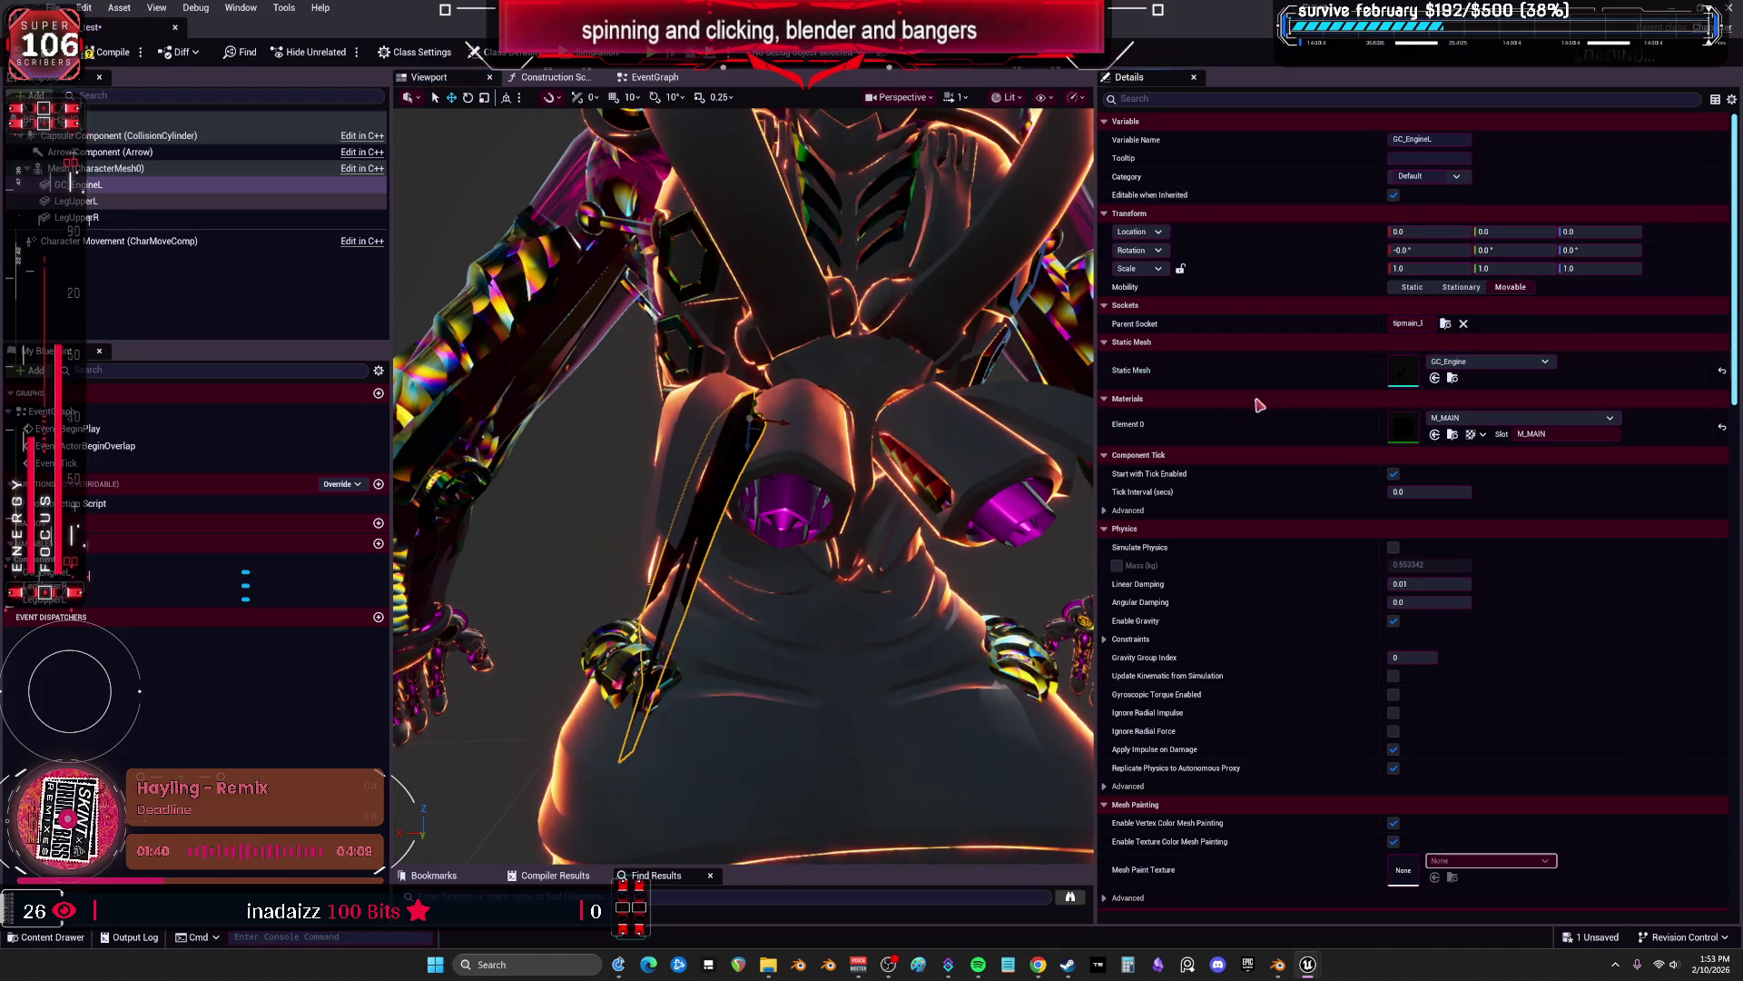
pyautogui.moveTo(602, 454); pyautogui.dragTo(935, 463)
# Duplicate GC_EngineL and rename the copy GC_EngineR.
pyautogui.hotkey('ctrl', 'd')
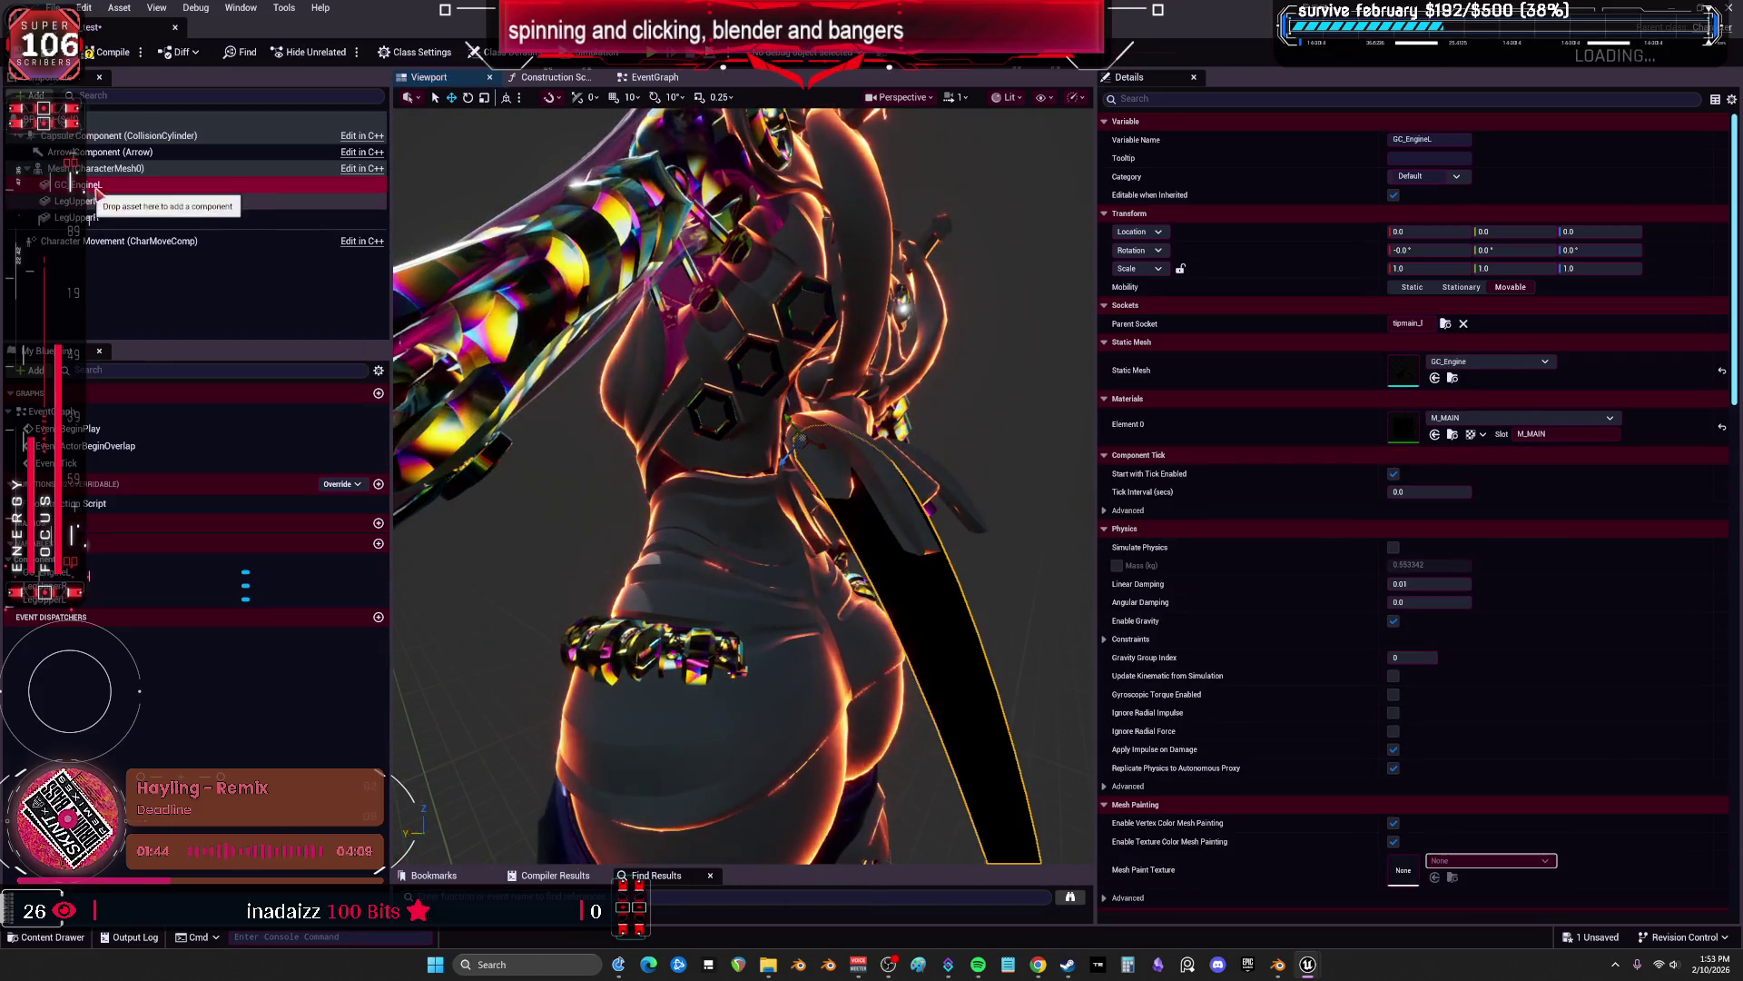
pyautogui.press('F2')
pyautogui.write('GC_EngineR')
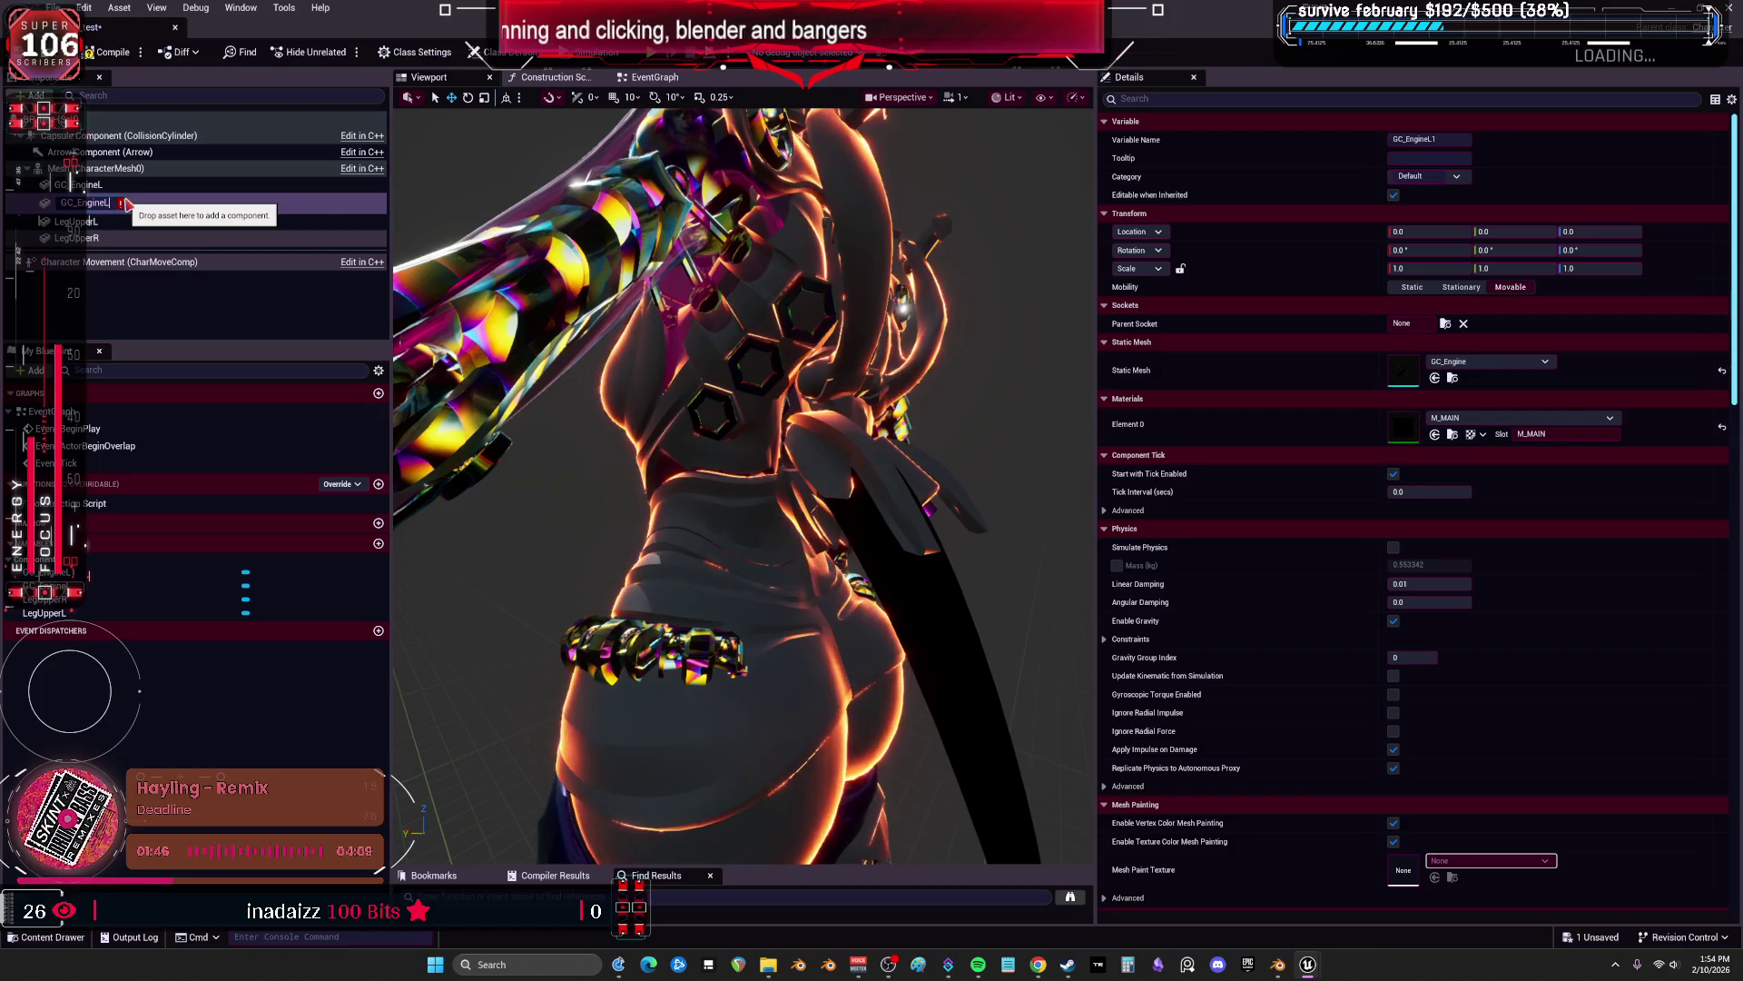
pyautogui.press('Return')
pyautogui.click(127, 202)
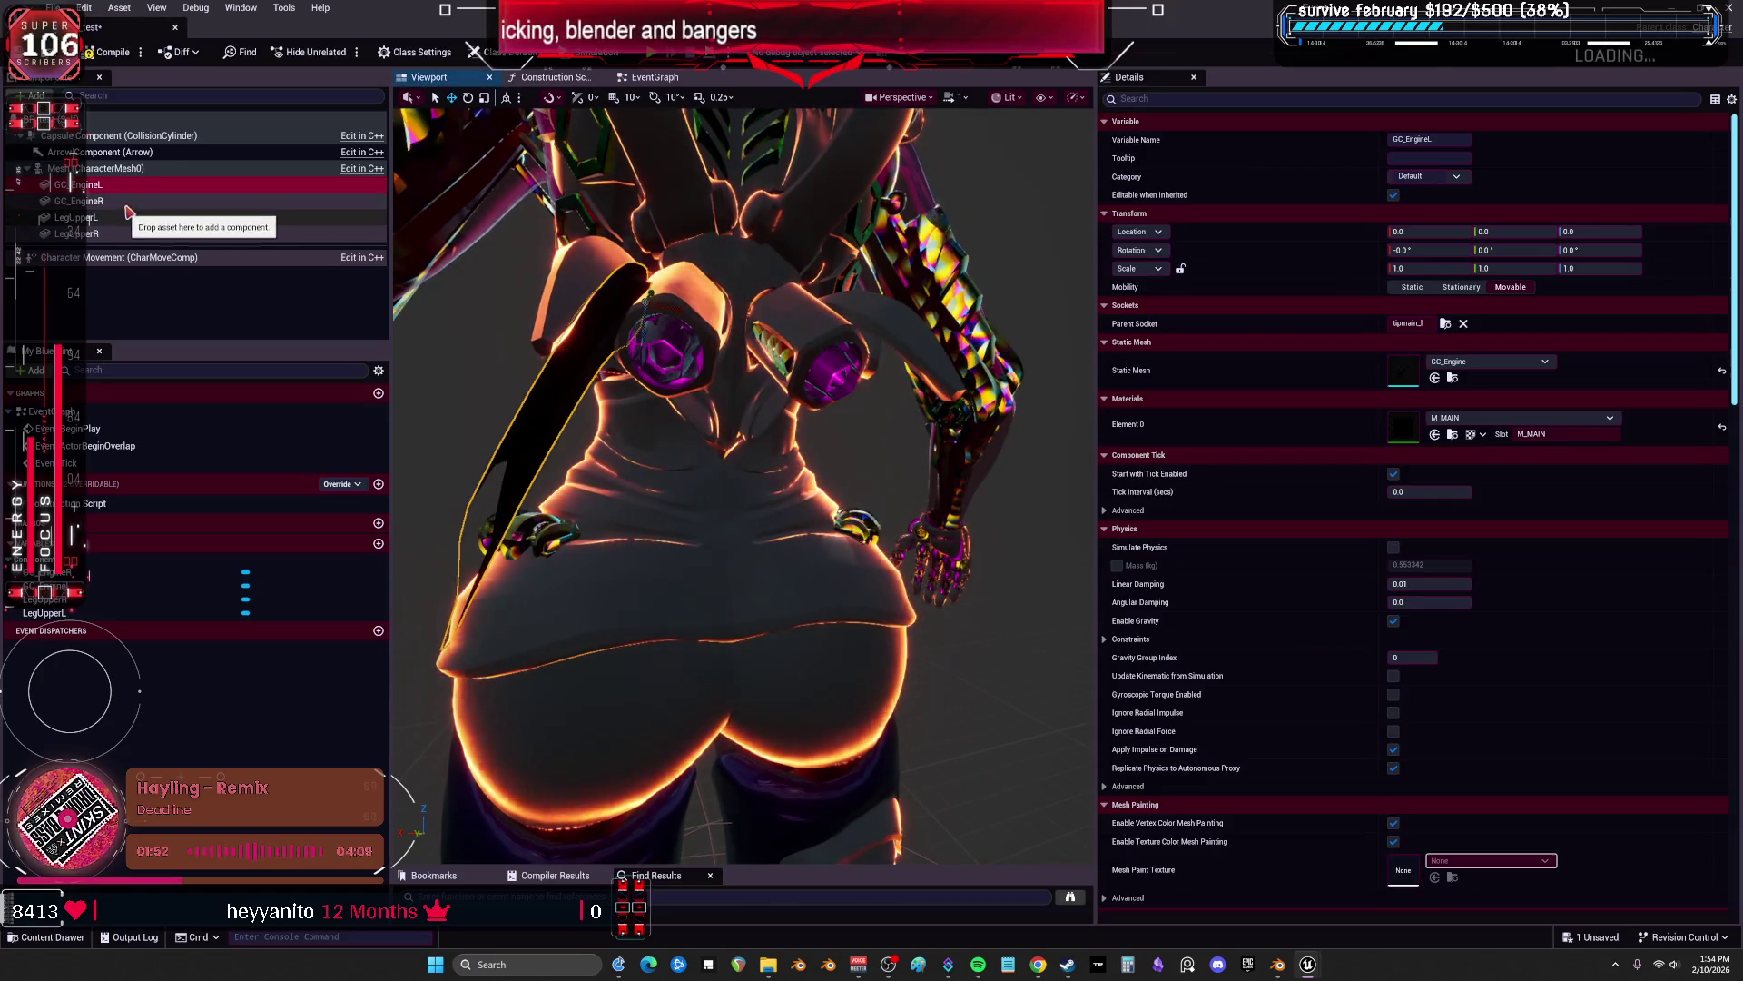
# Attach GC_EngineR to the tipmain_r socket.
pyautogui.click(1446, 323)
pyautogui.hotkey('ctrl', 'v')
pyautogui.hotkey('ctrl', 'a')
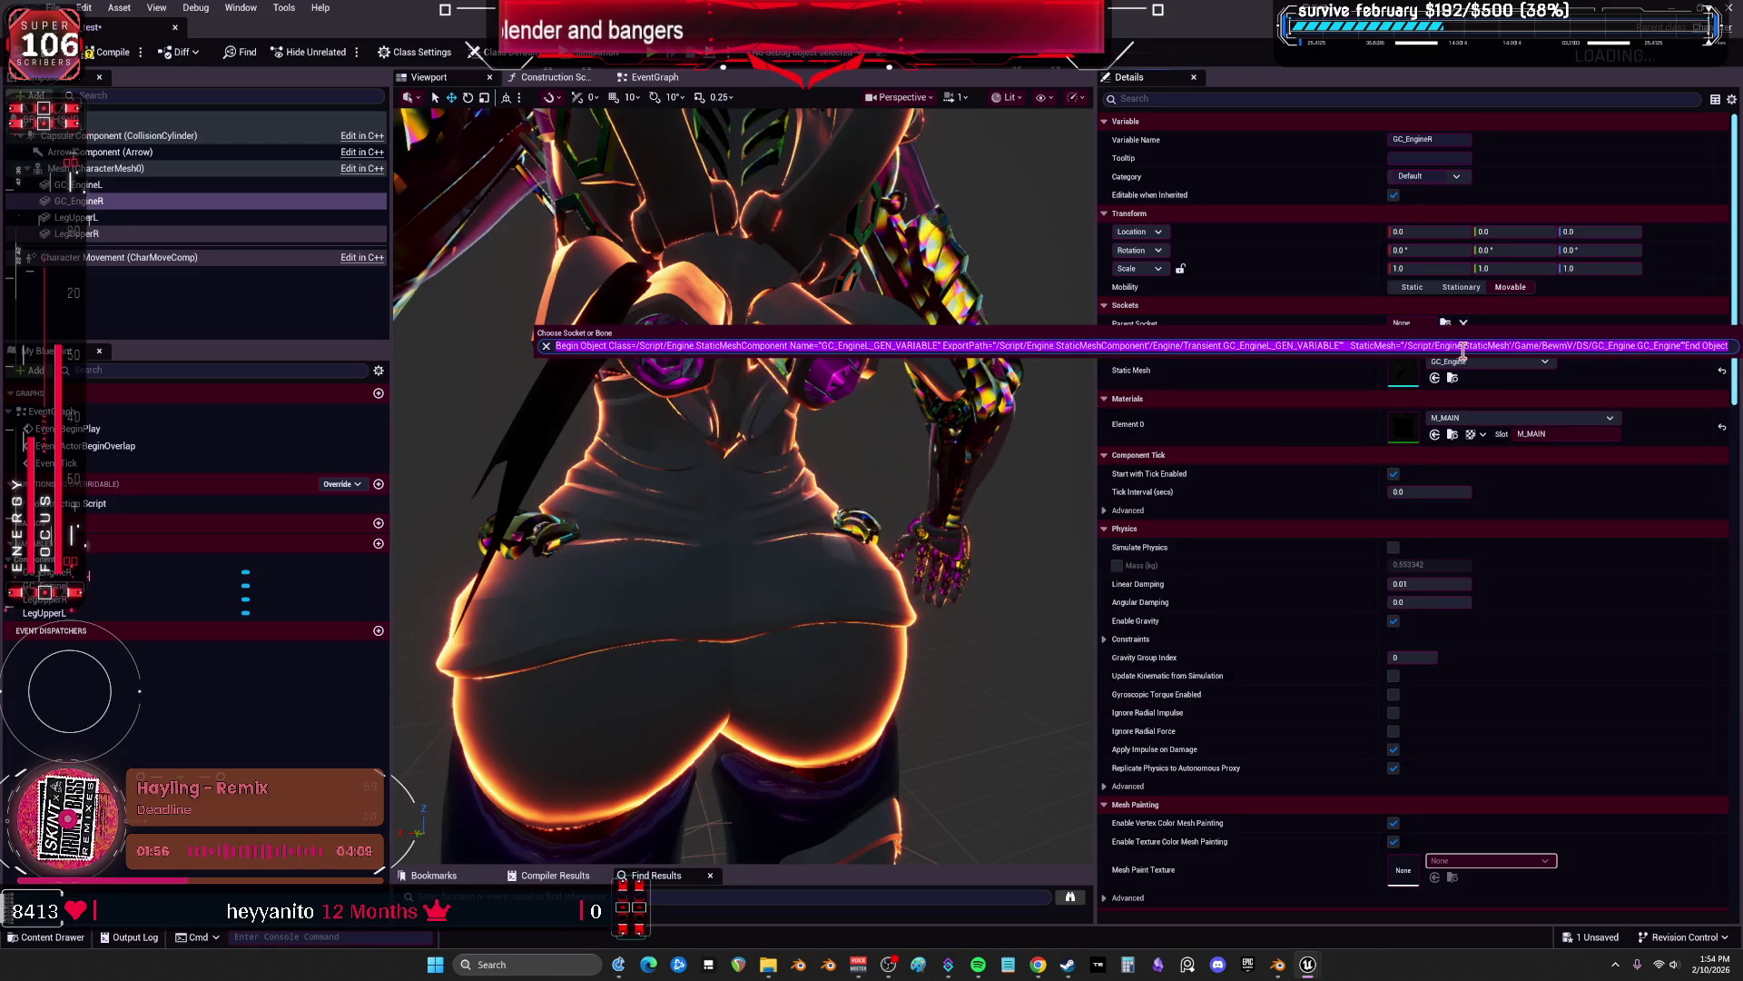
pyautogui.write('tipmai')
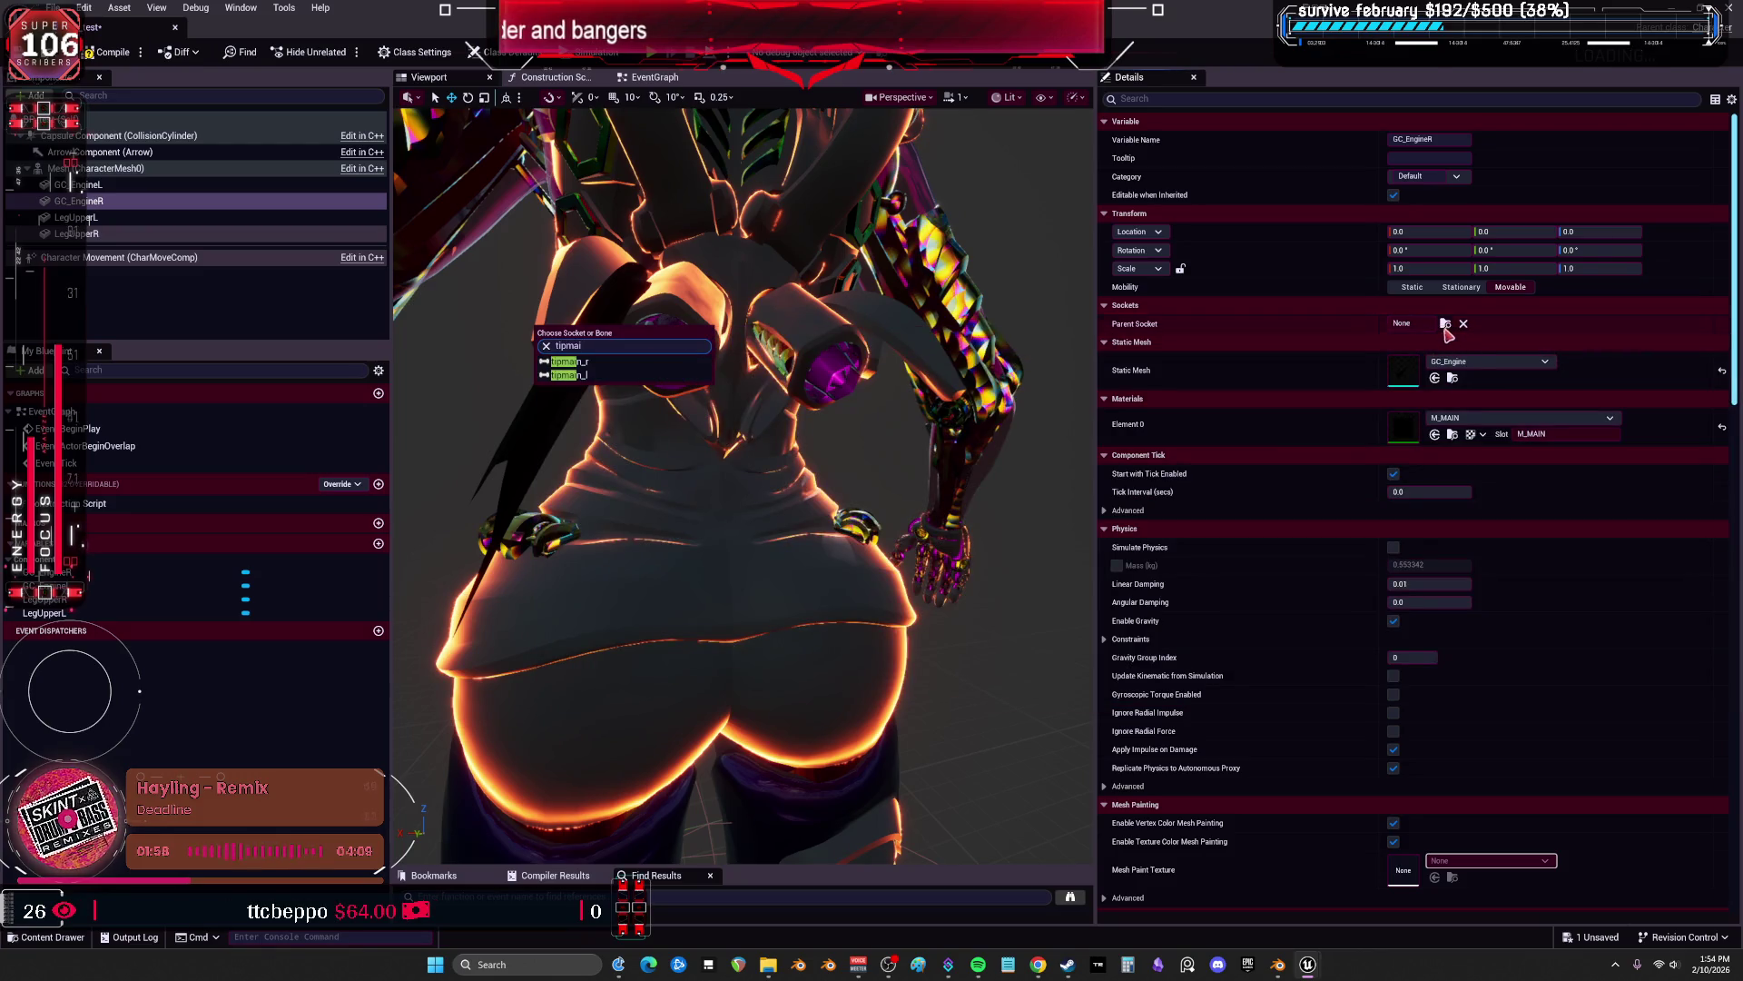
pyautogui.press('Return')
pyautogui.scroll(-5, 917, 321)
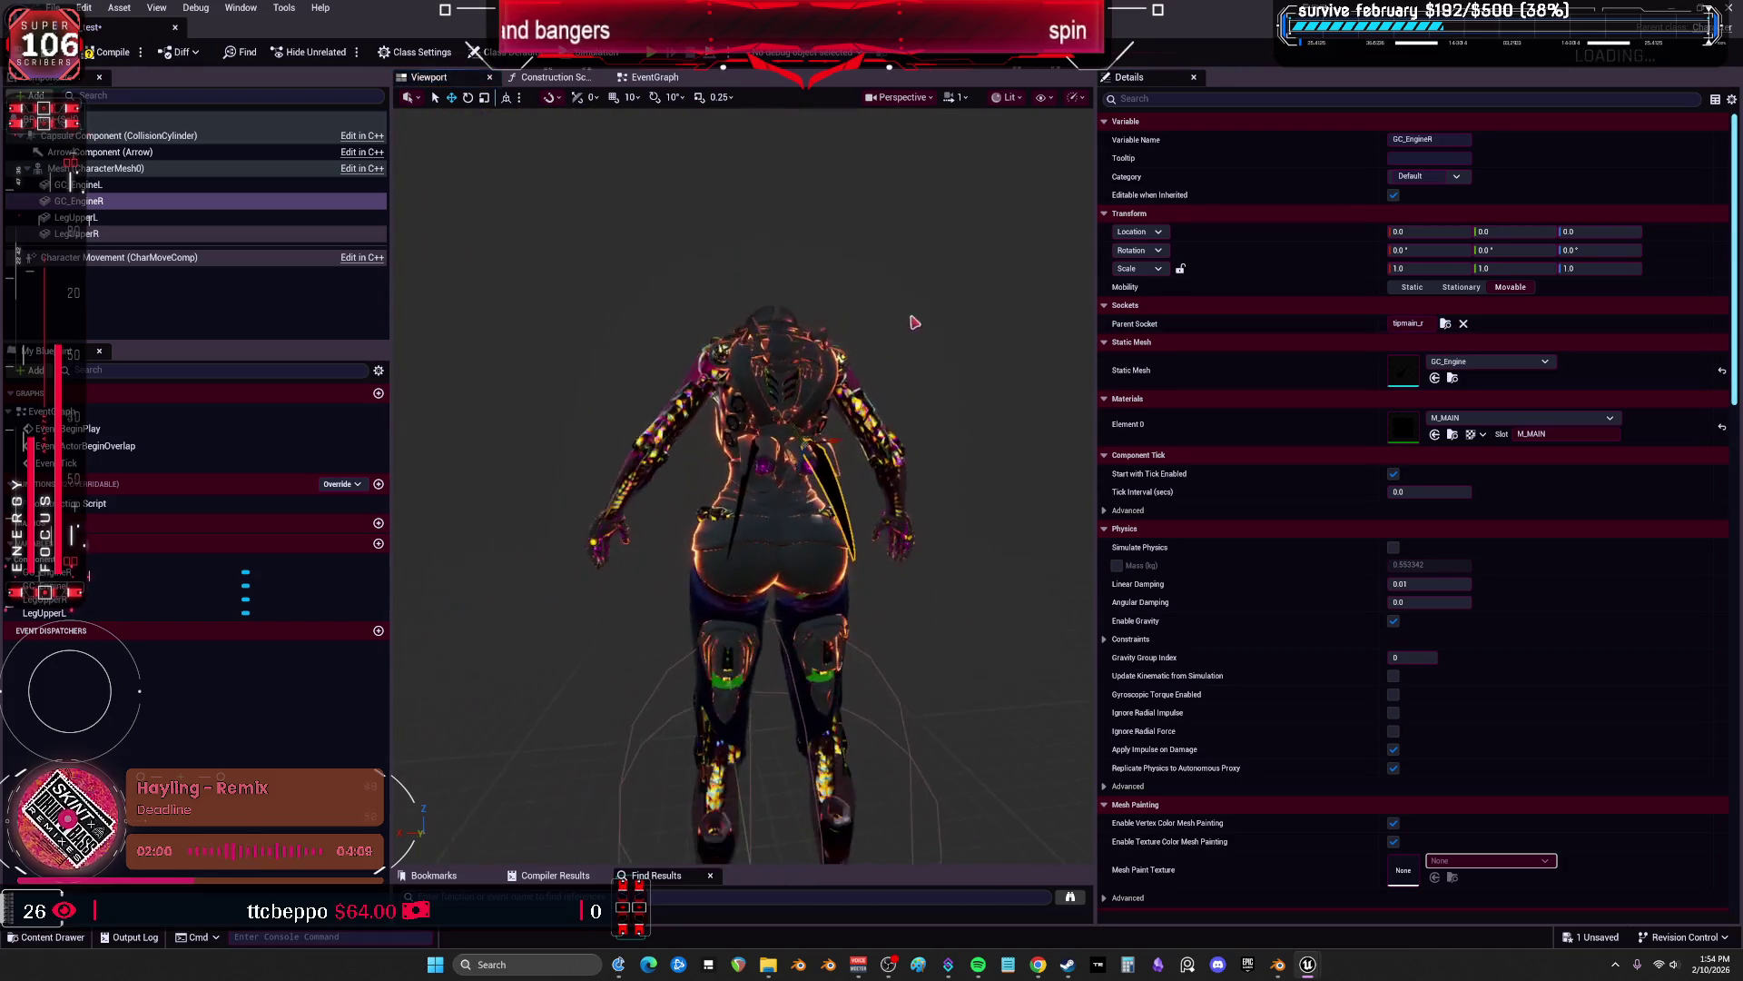
pyautogui.scroll(6, 917, 320)
# Inspect the LegUpperR and LegUpperL components and frame the left upper leg.
pyautogui.moveTo(917, 321); pyautogui.dragTo(914, 313)
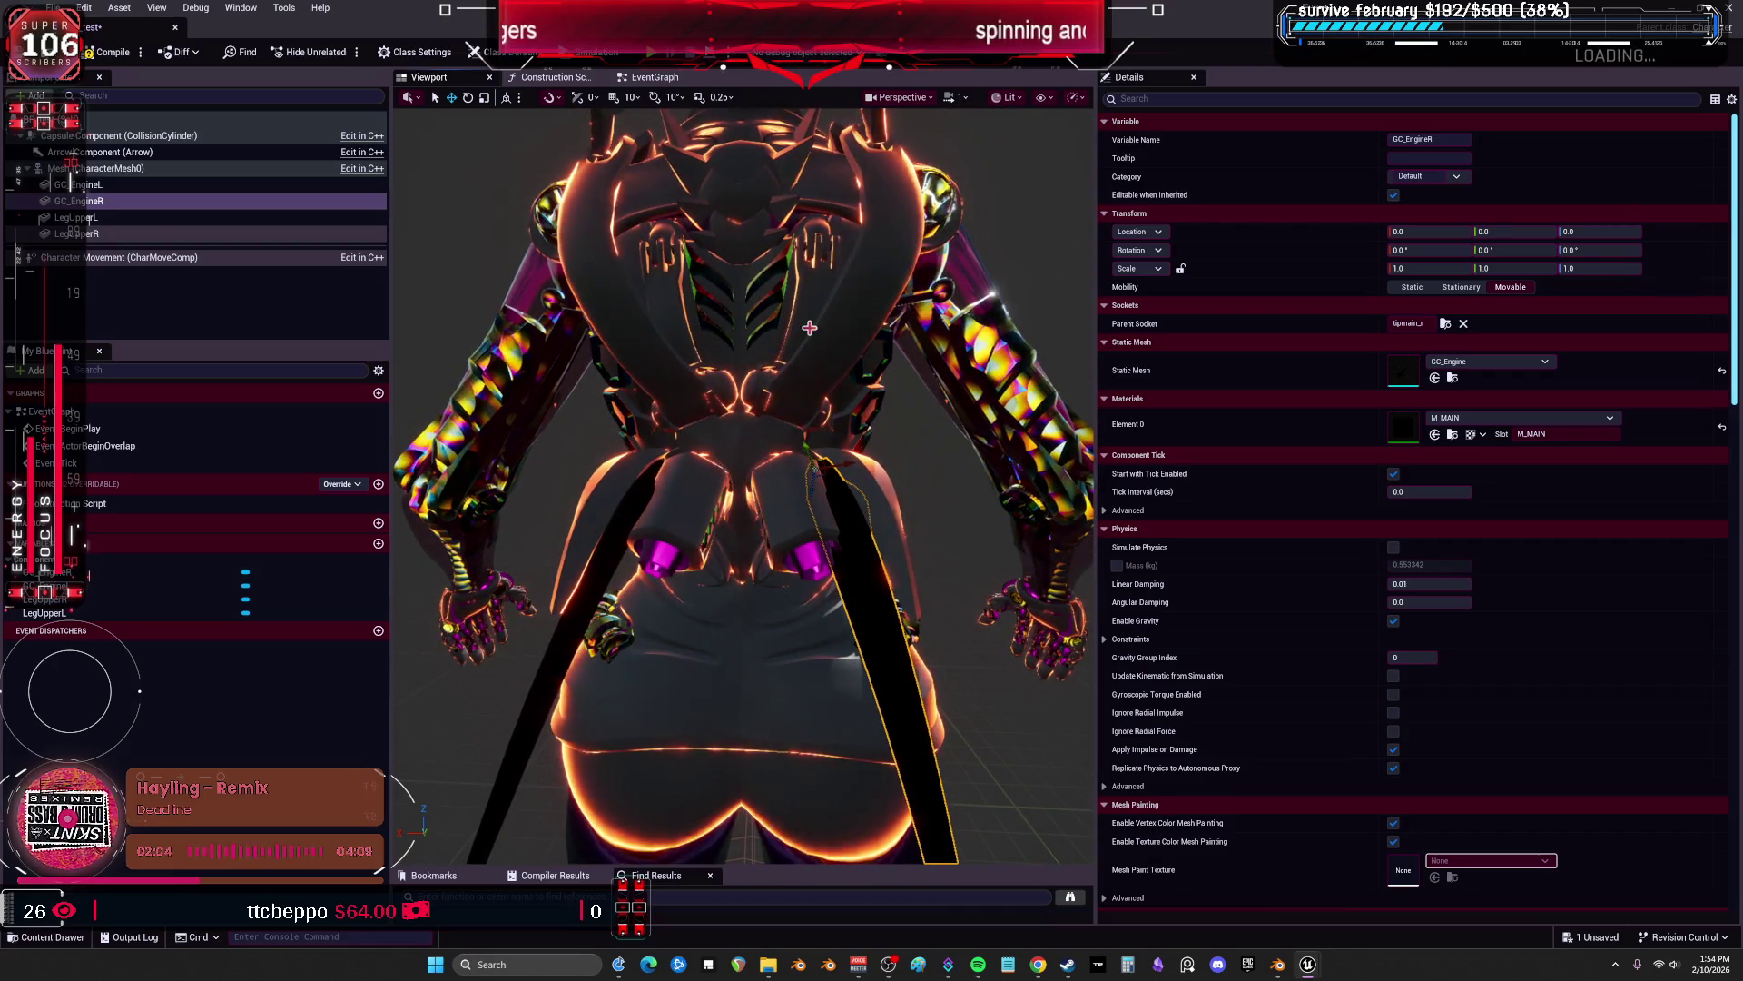
pyautogui.click(118, 234)
pyautogui.click(128, 225)
pyautogui.press('f')
pyautogui.scroll(3, 744, 491)
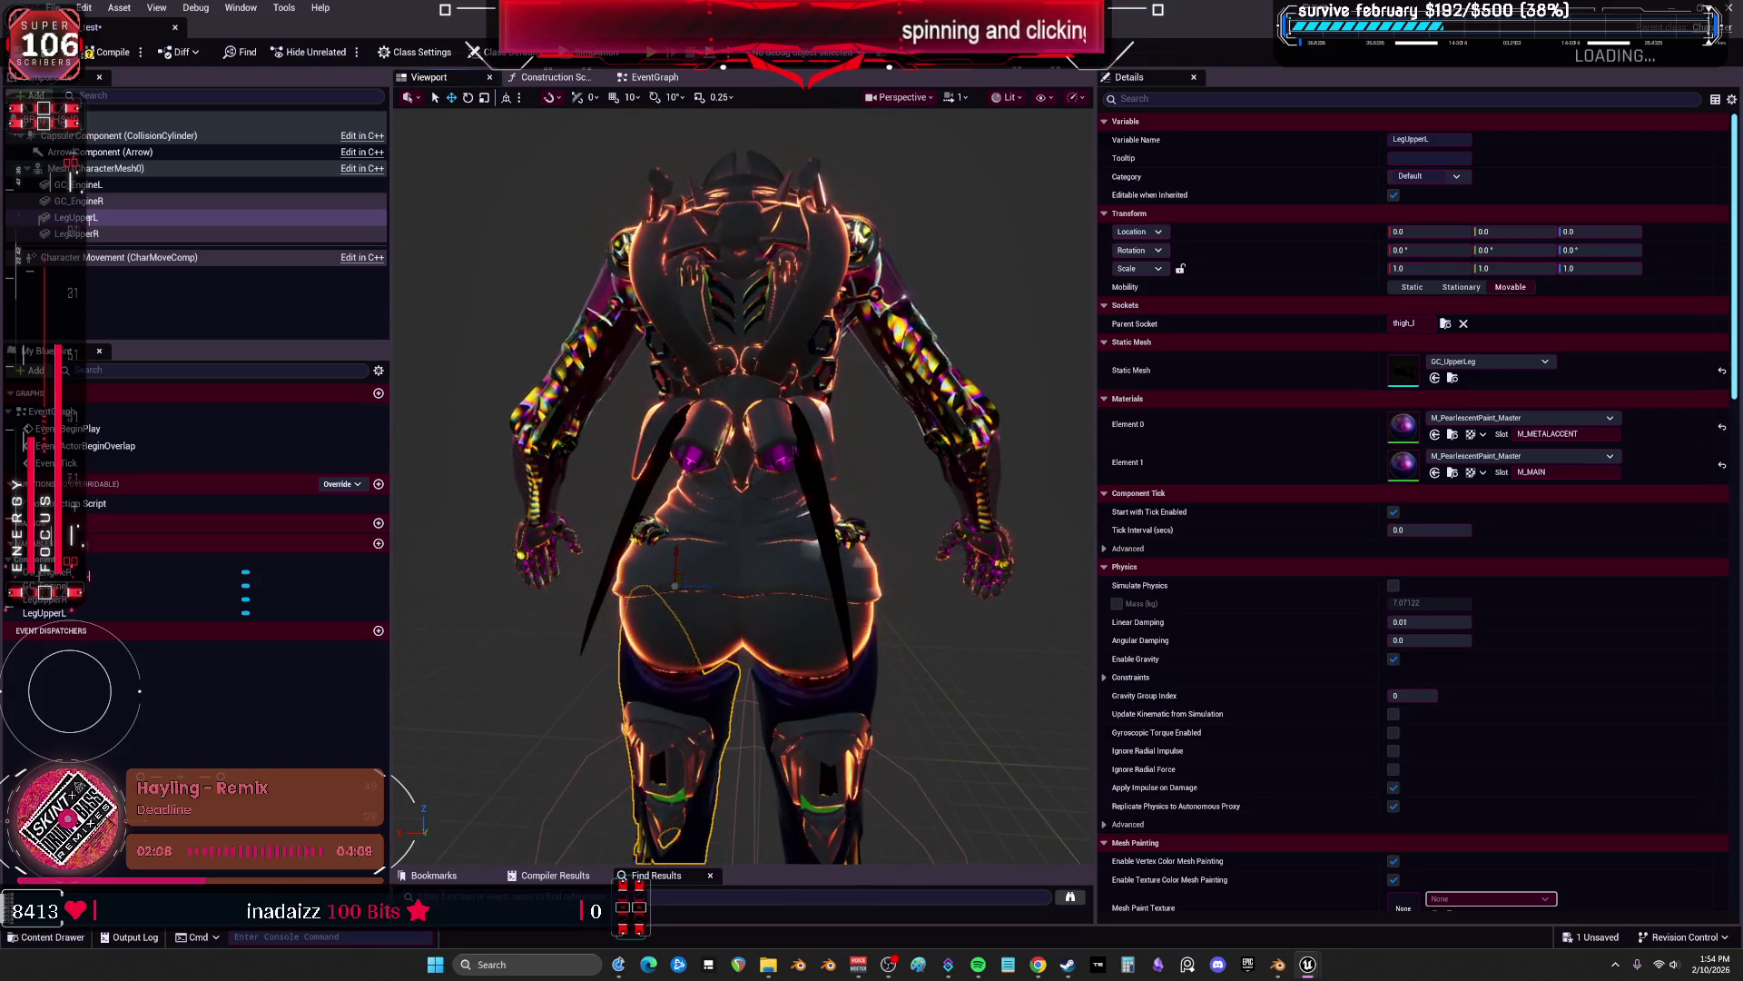
# Mirror GC_EngineR with Y rotation 0 and X scale -1.0.
pyautogui.moveTo(118, 235); pyautogui.dragTo(123, 205)
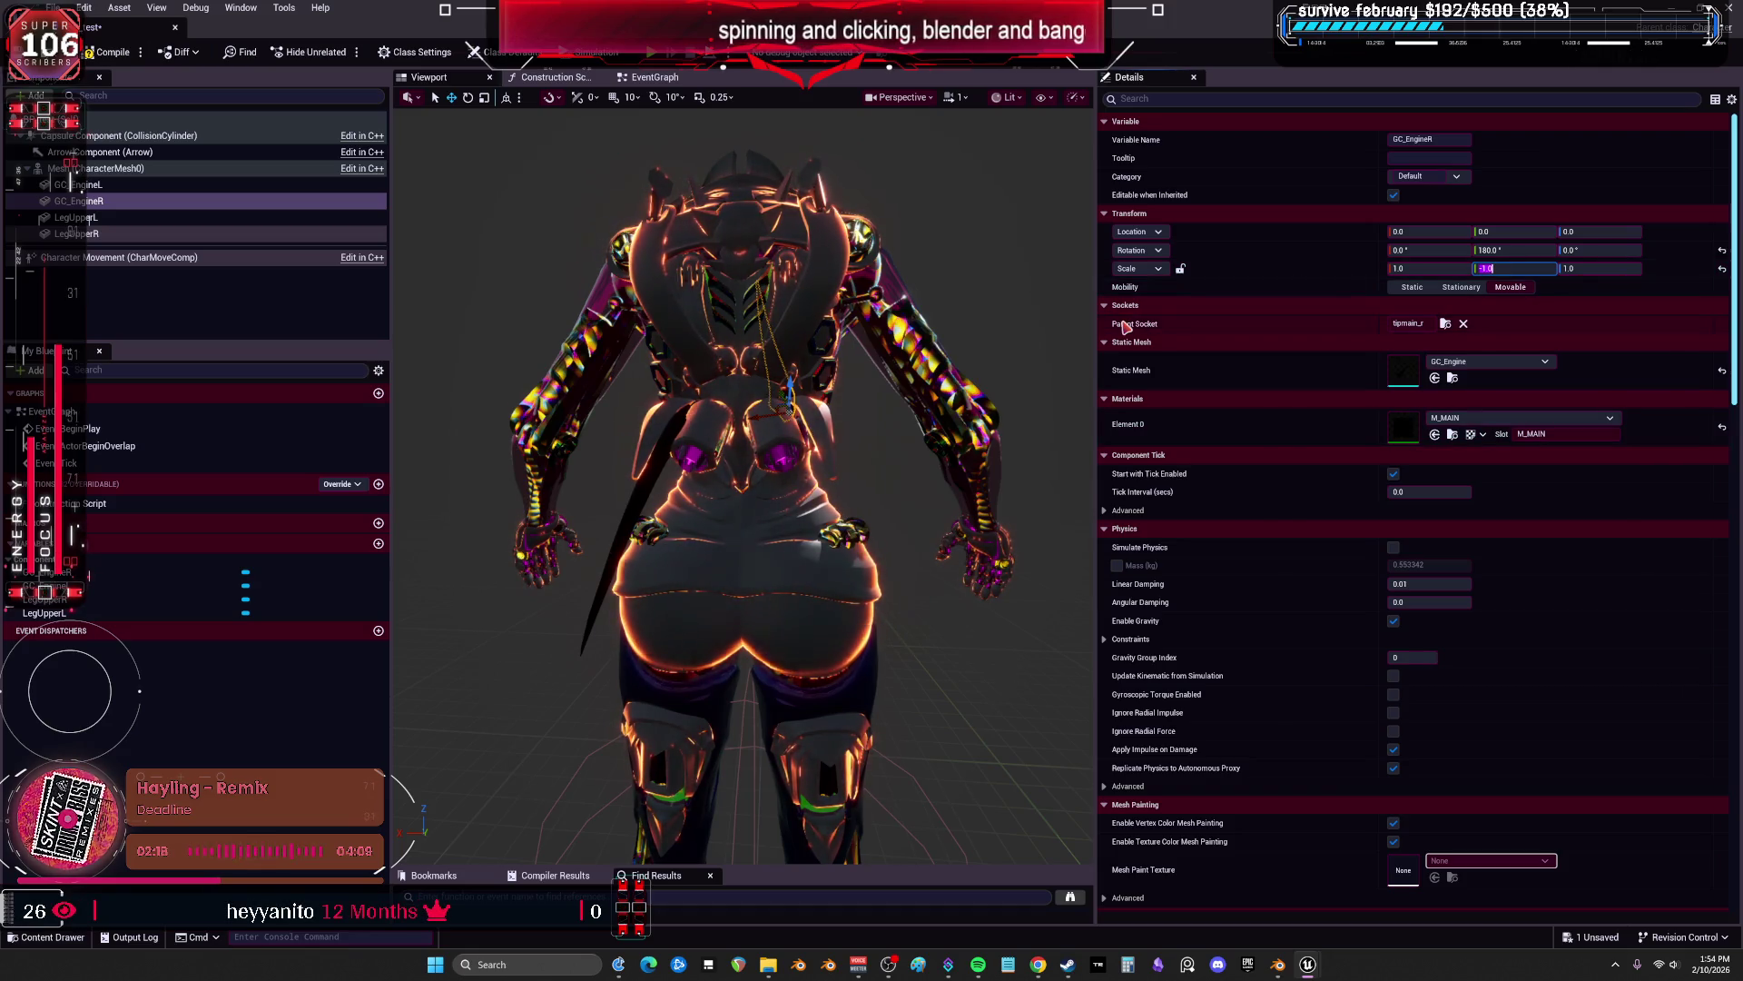
pyautogui.click(1517, 268)
pyautogui.write('0')
pyautogui.press('Return')
pyautogui.click(1518, 253)
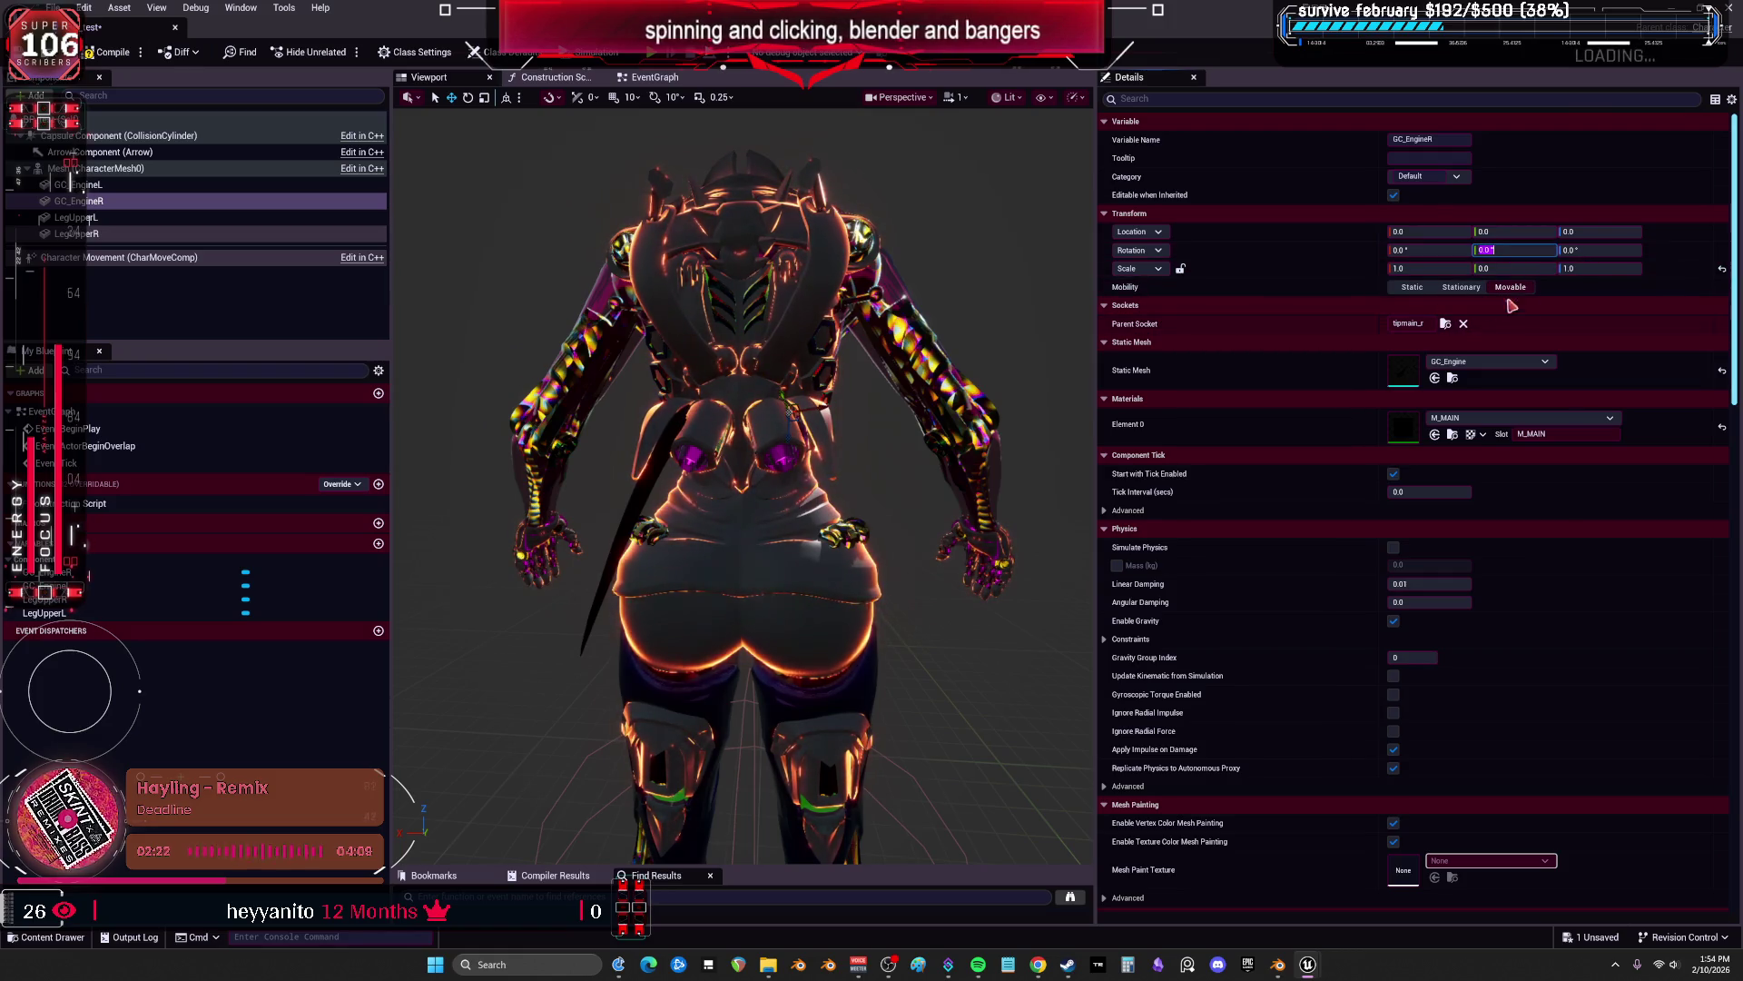
pyautogui.click(1509, 268)
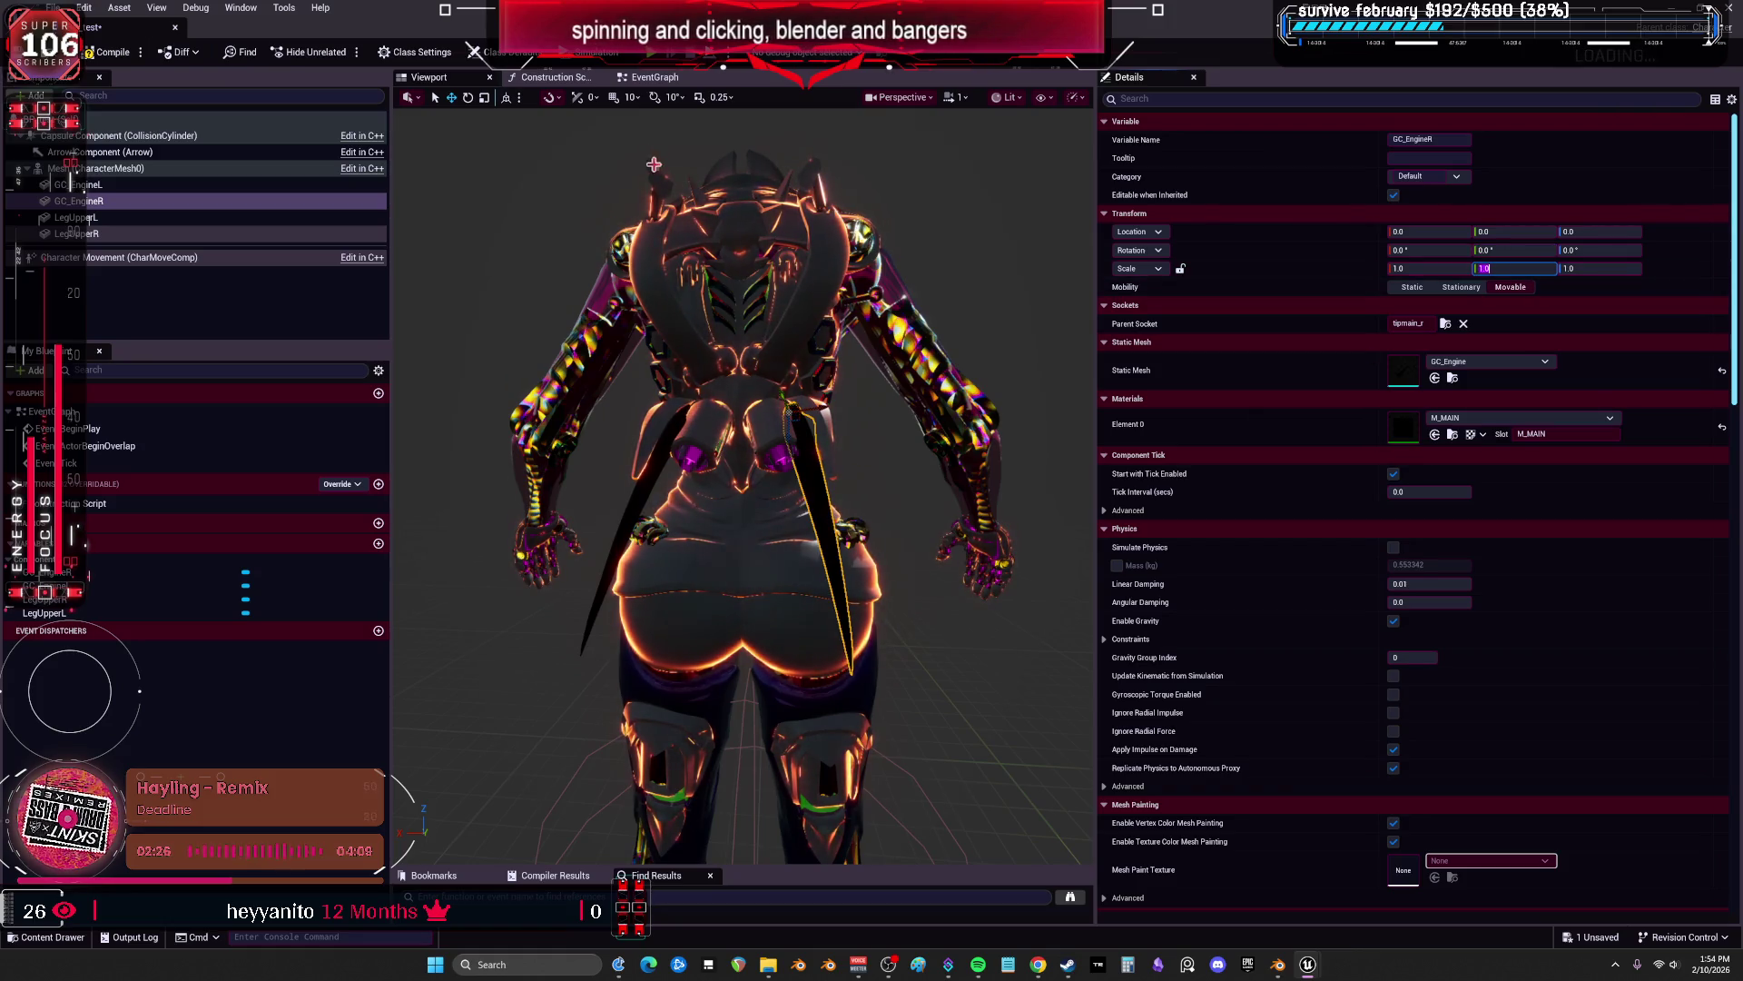
# Switch the viewport to Unlit shading and restore the blueprint editor to a smaller window.
pyautogui.click(914, 100)
pyautogui.click(1008, 97)
pyautogui.click(1017, 156)
pyautogui.write('-1')
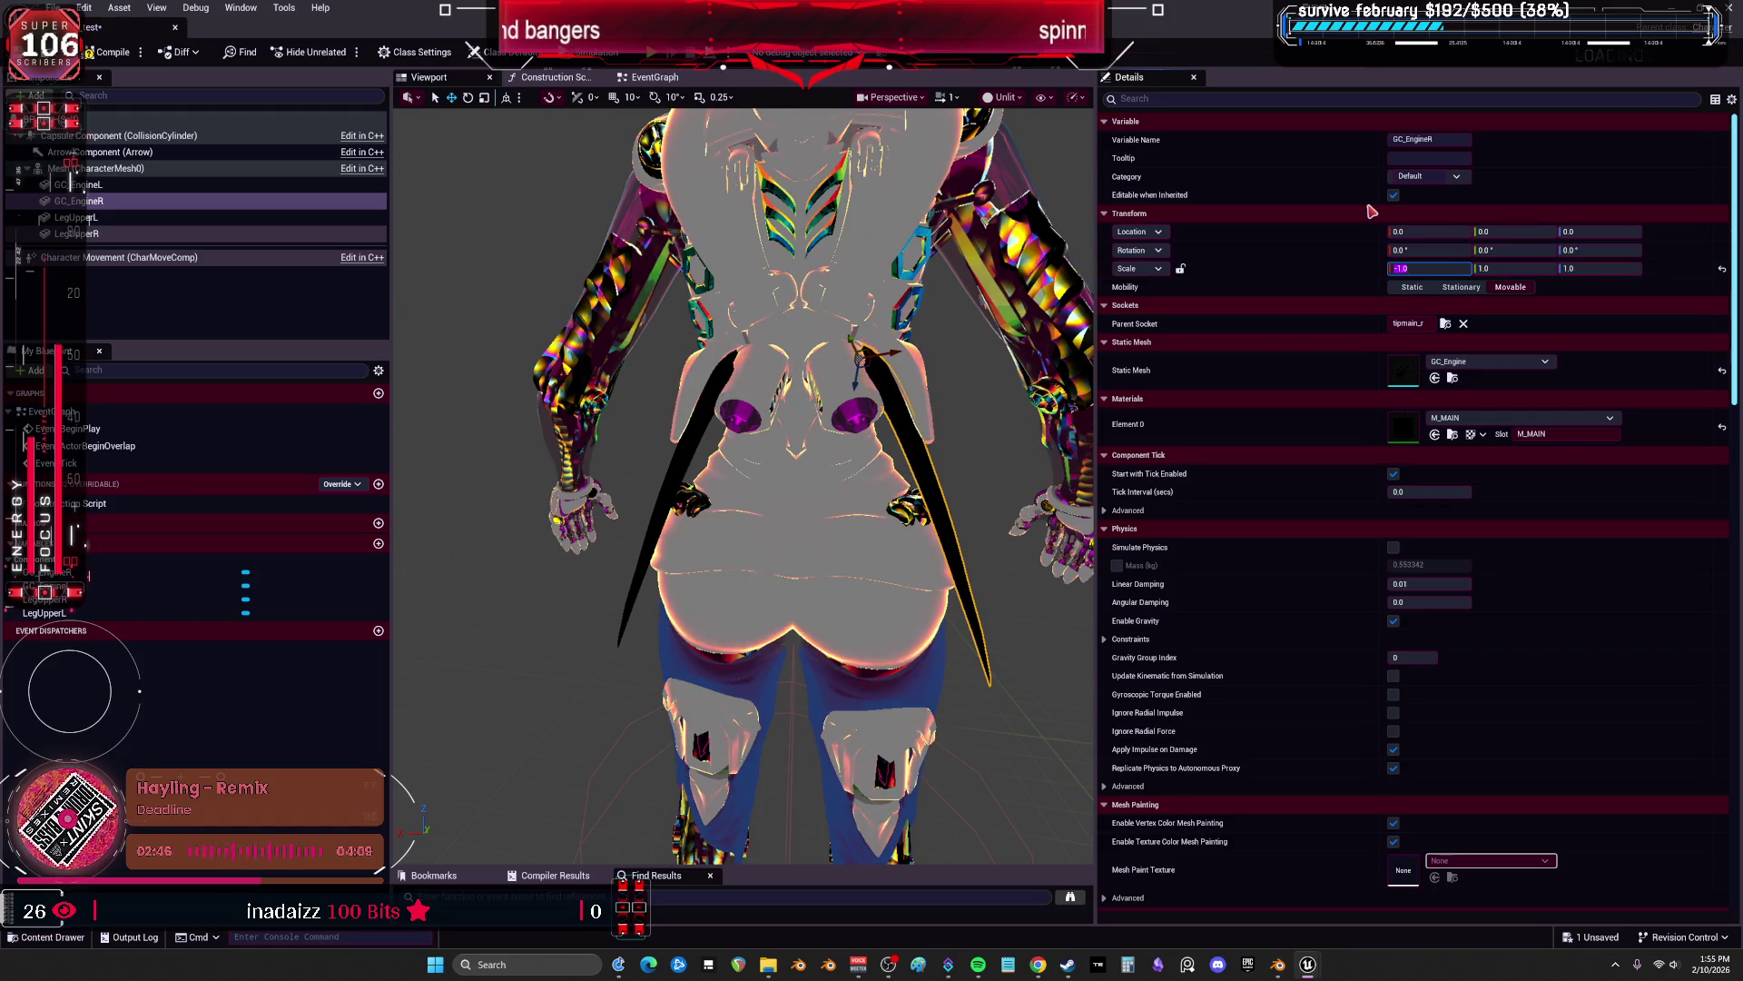
pyautogui.moveTo(1018, 354)
pyautogui.mouseDown()
pyautogui.moveTo(790, 369)
pyautogui.moveTo(790, 408)
pyautogui.mouseUp()
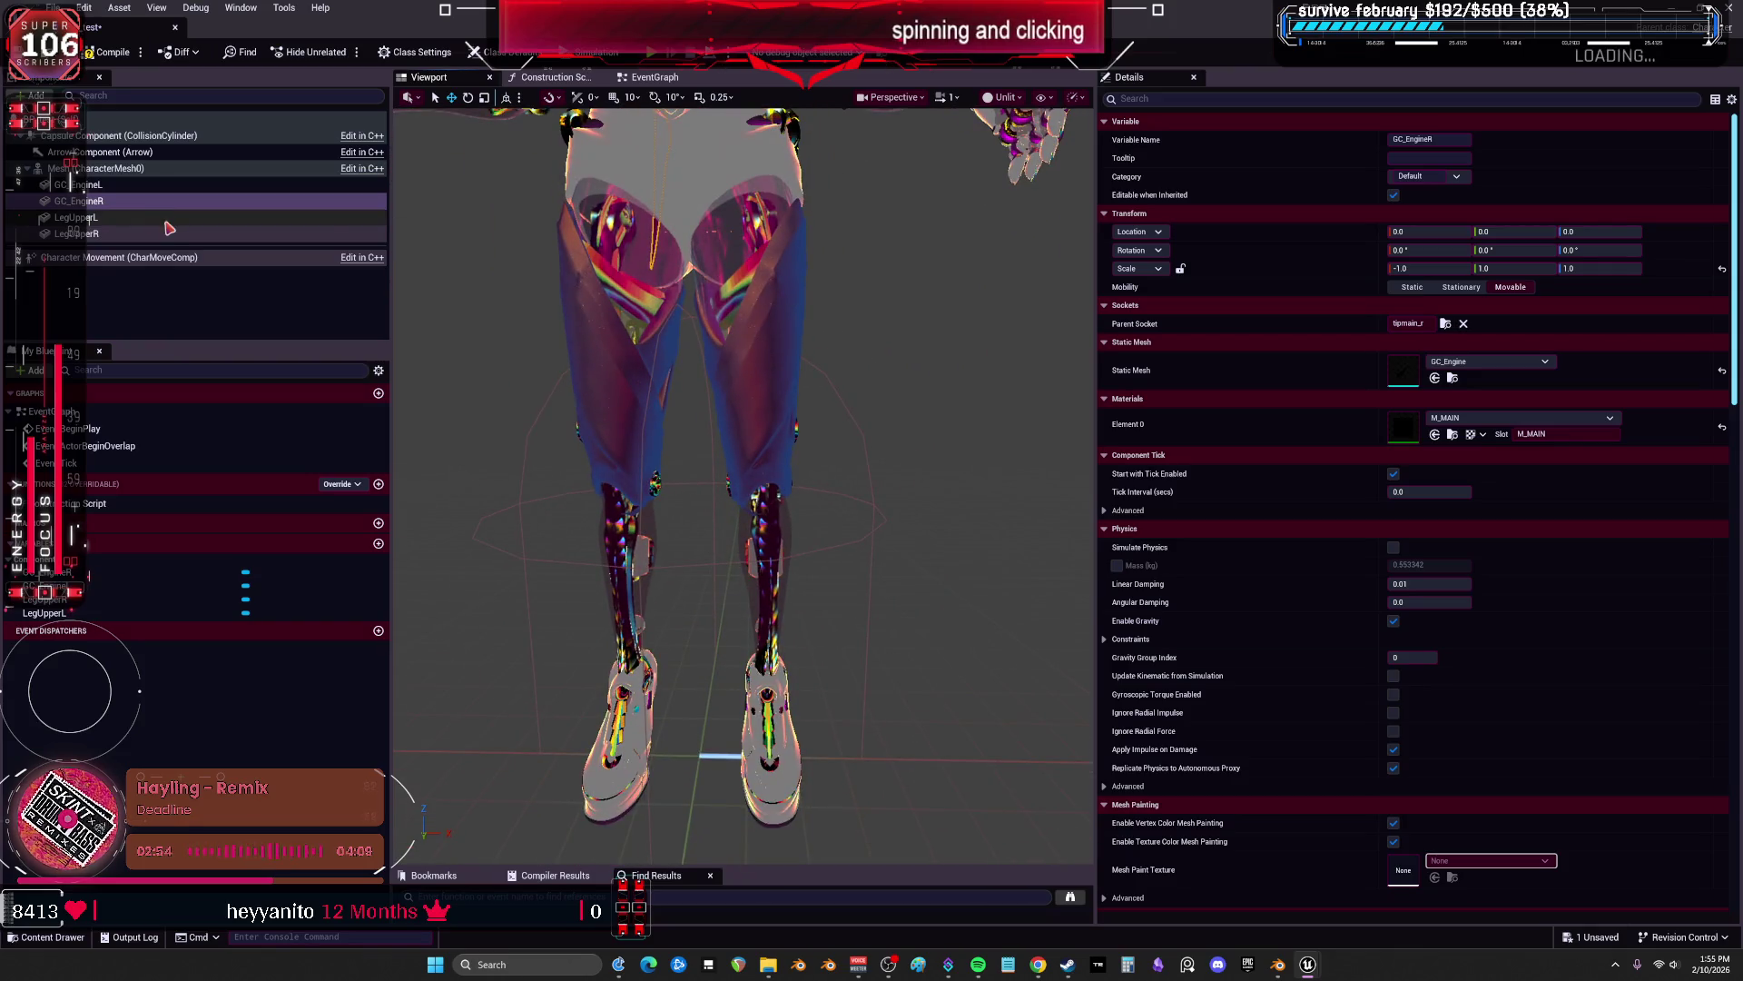
pyautogui.moveTo(190, 205); pyautogui.dragTo(145, 136)
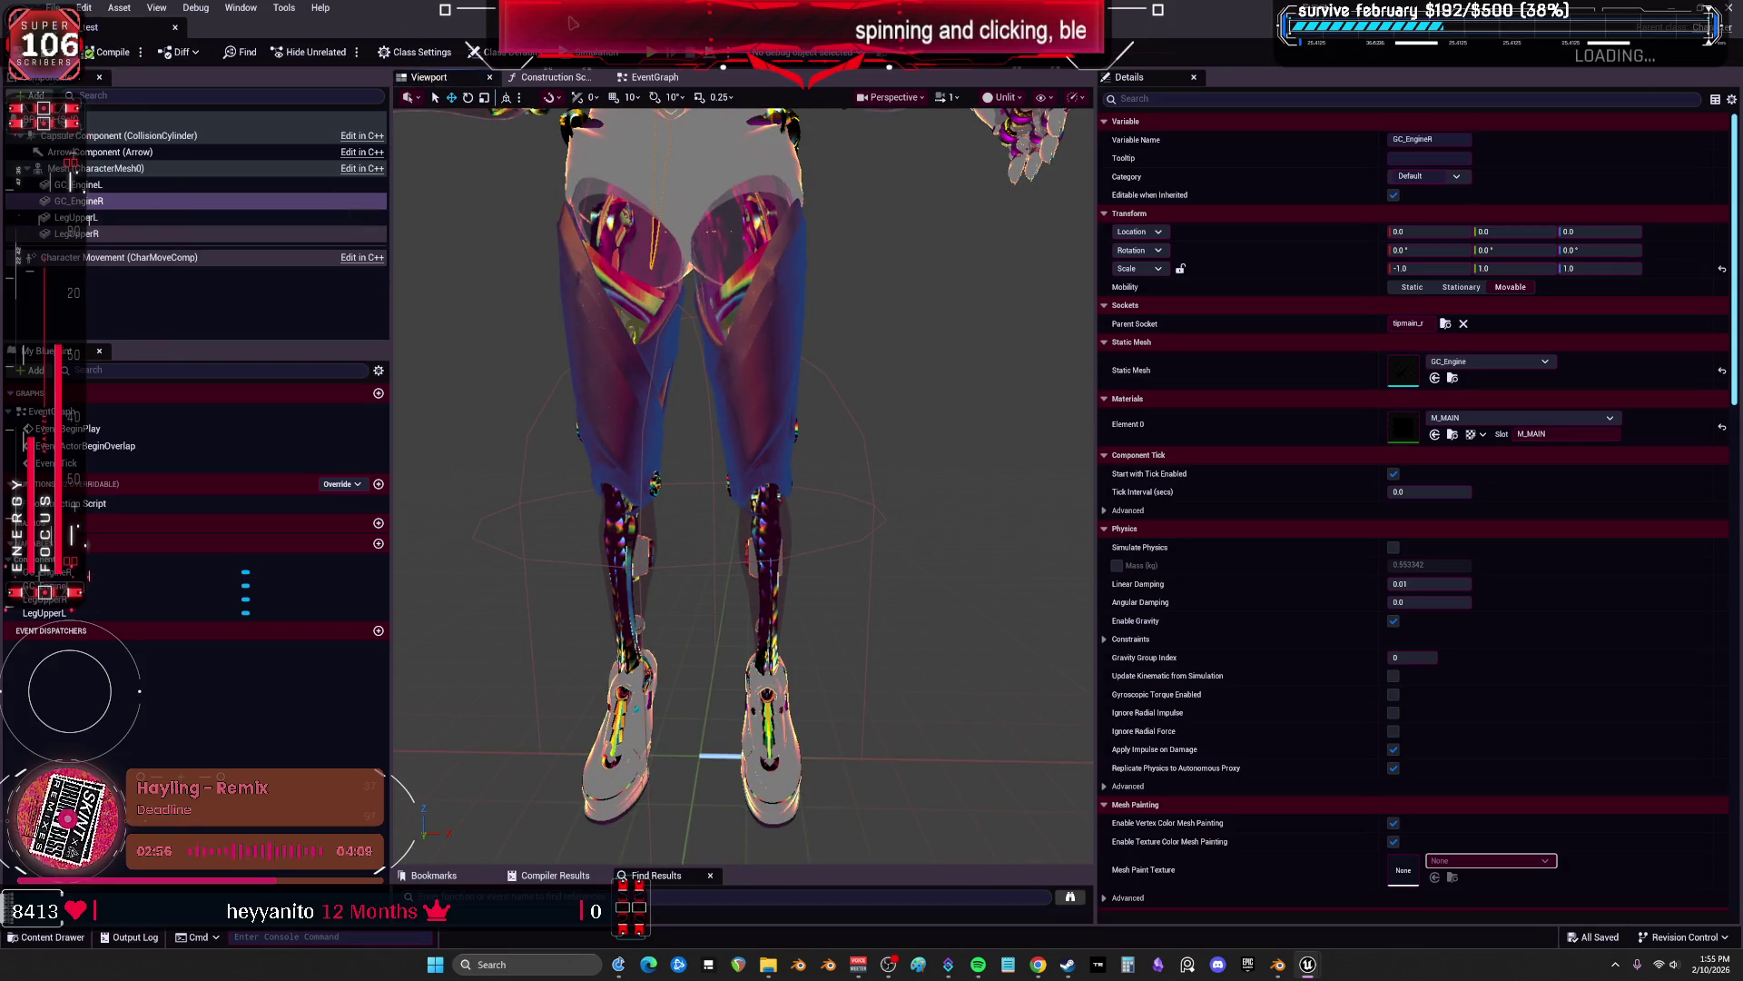
pyautogui.moveTo(532, 20); pyautogui.dragTo(779, 392)
pyautogui.click(567, 154)
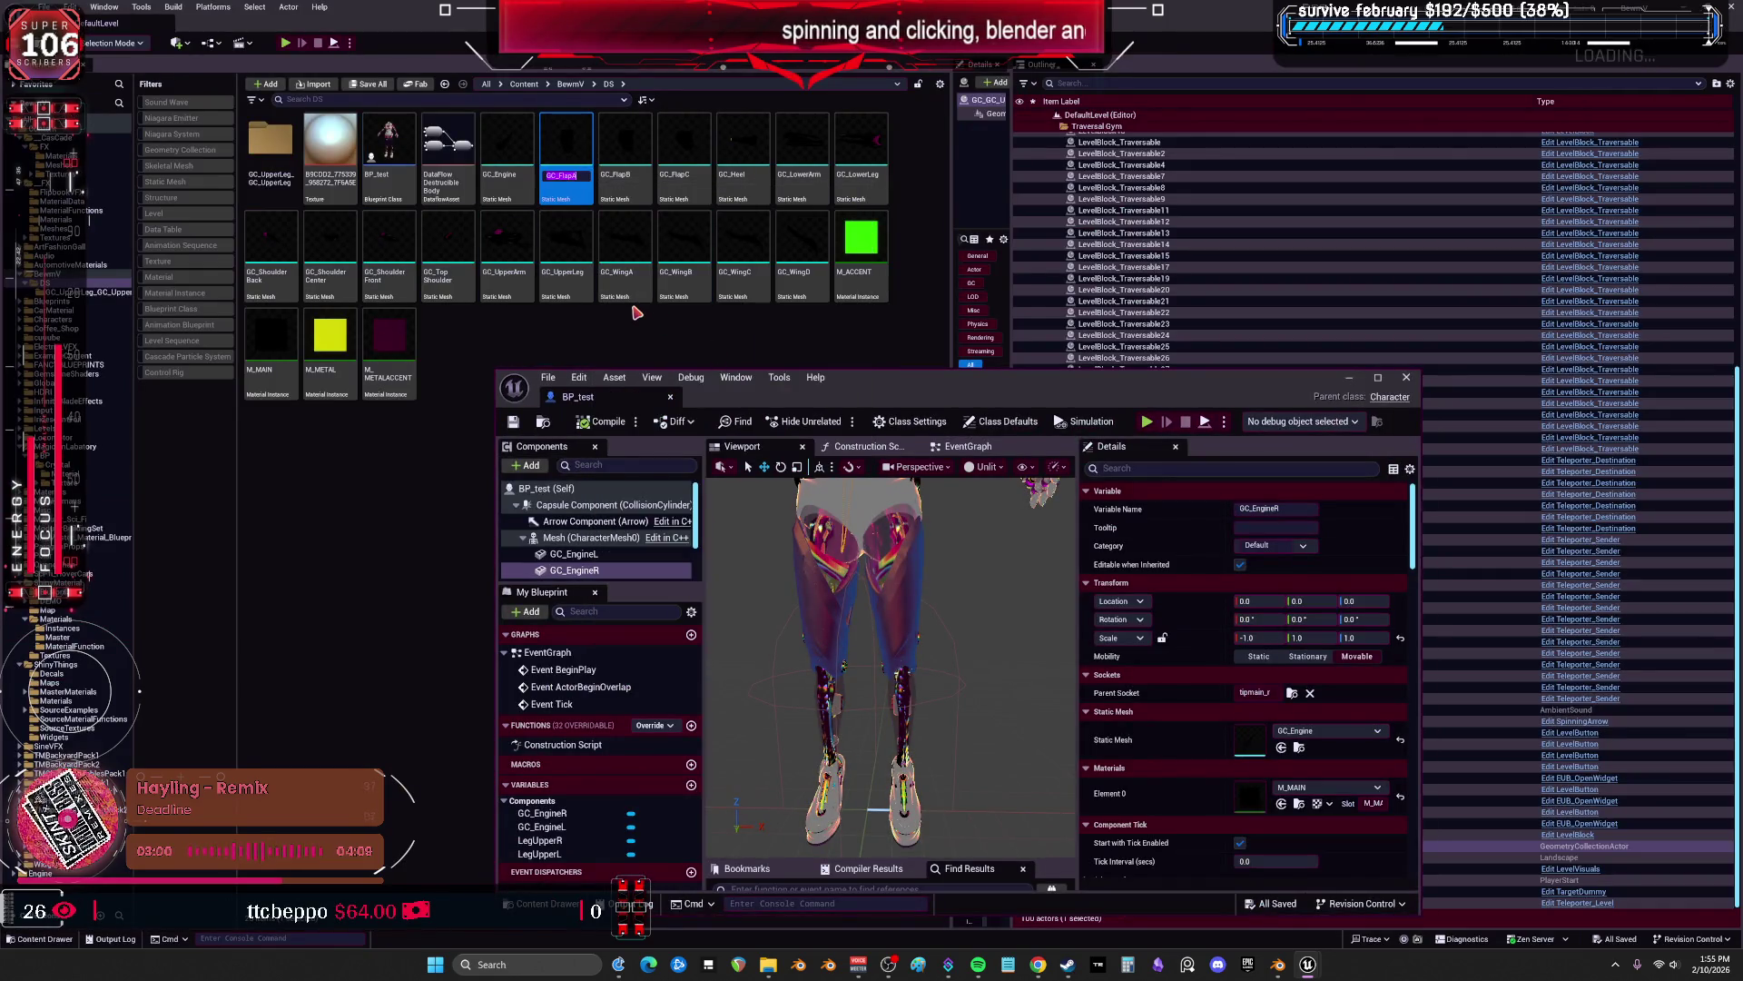
# Add GC_FlapA as a new mesh component in BP_test.
pyautogui.moveTo(826, 382); pyautogui.dragTo(330, 0)
pyautogui.click(34, 95)
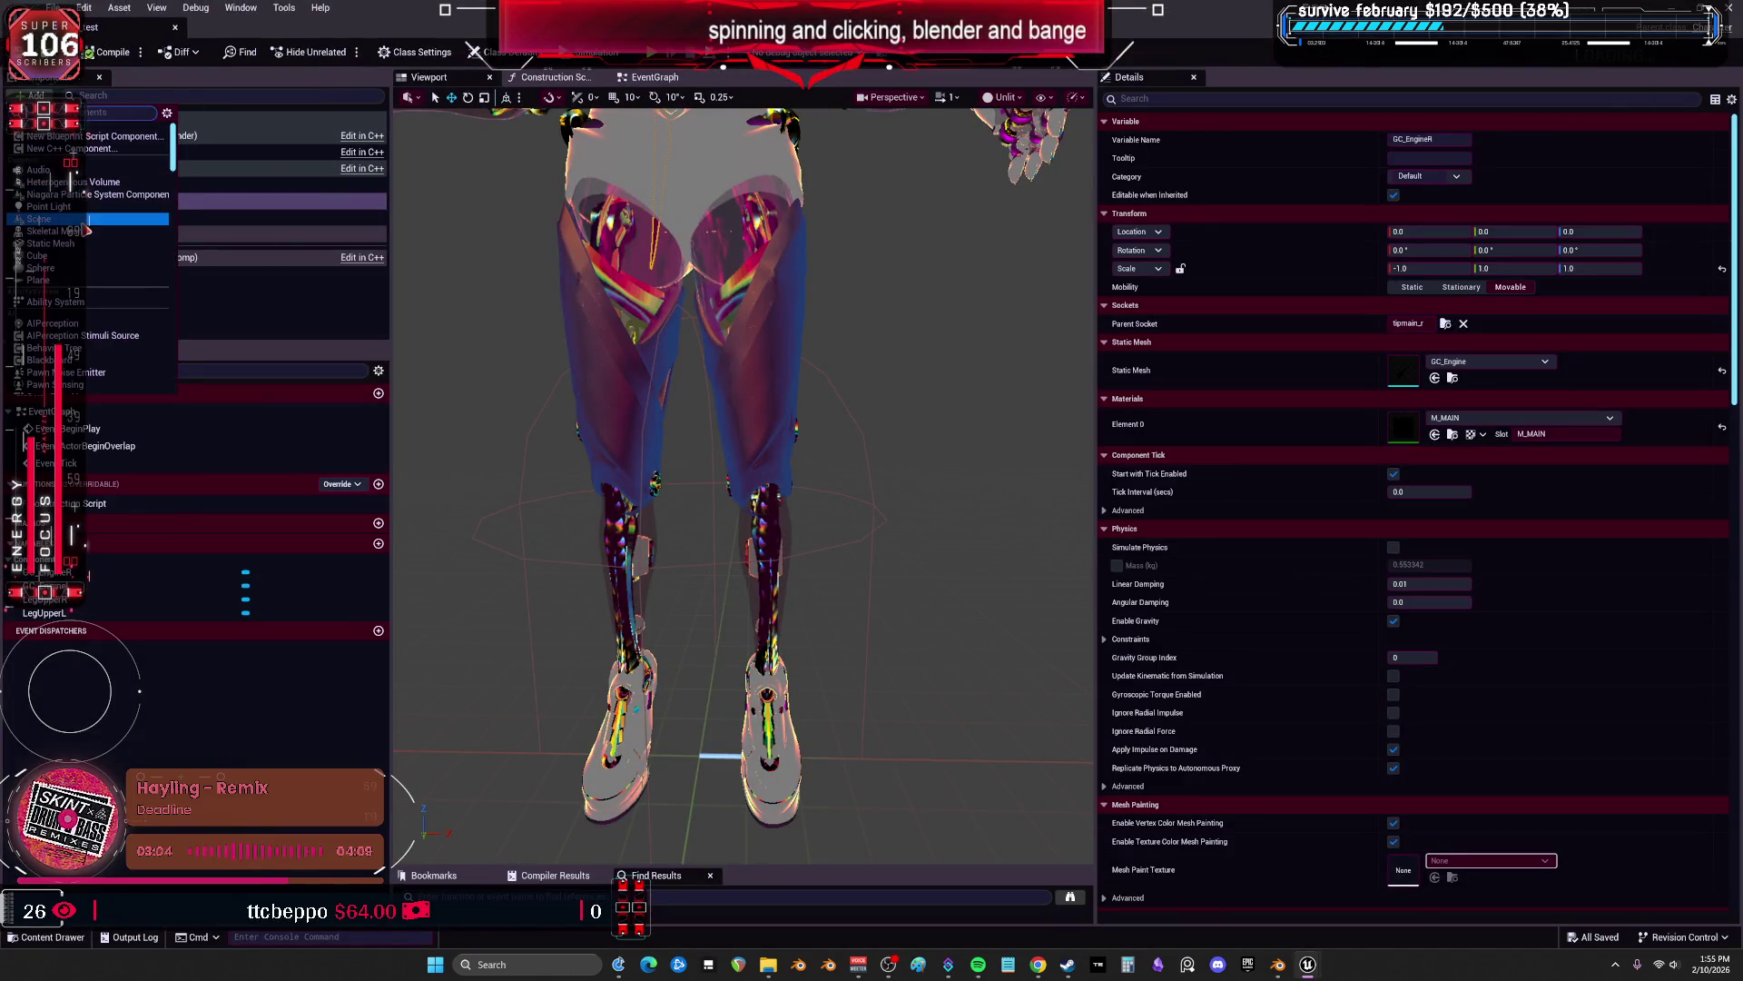
pyautogui.click(303, 299)
pyautogui.click(76, 233)
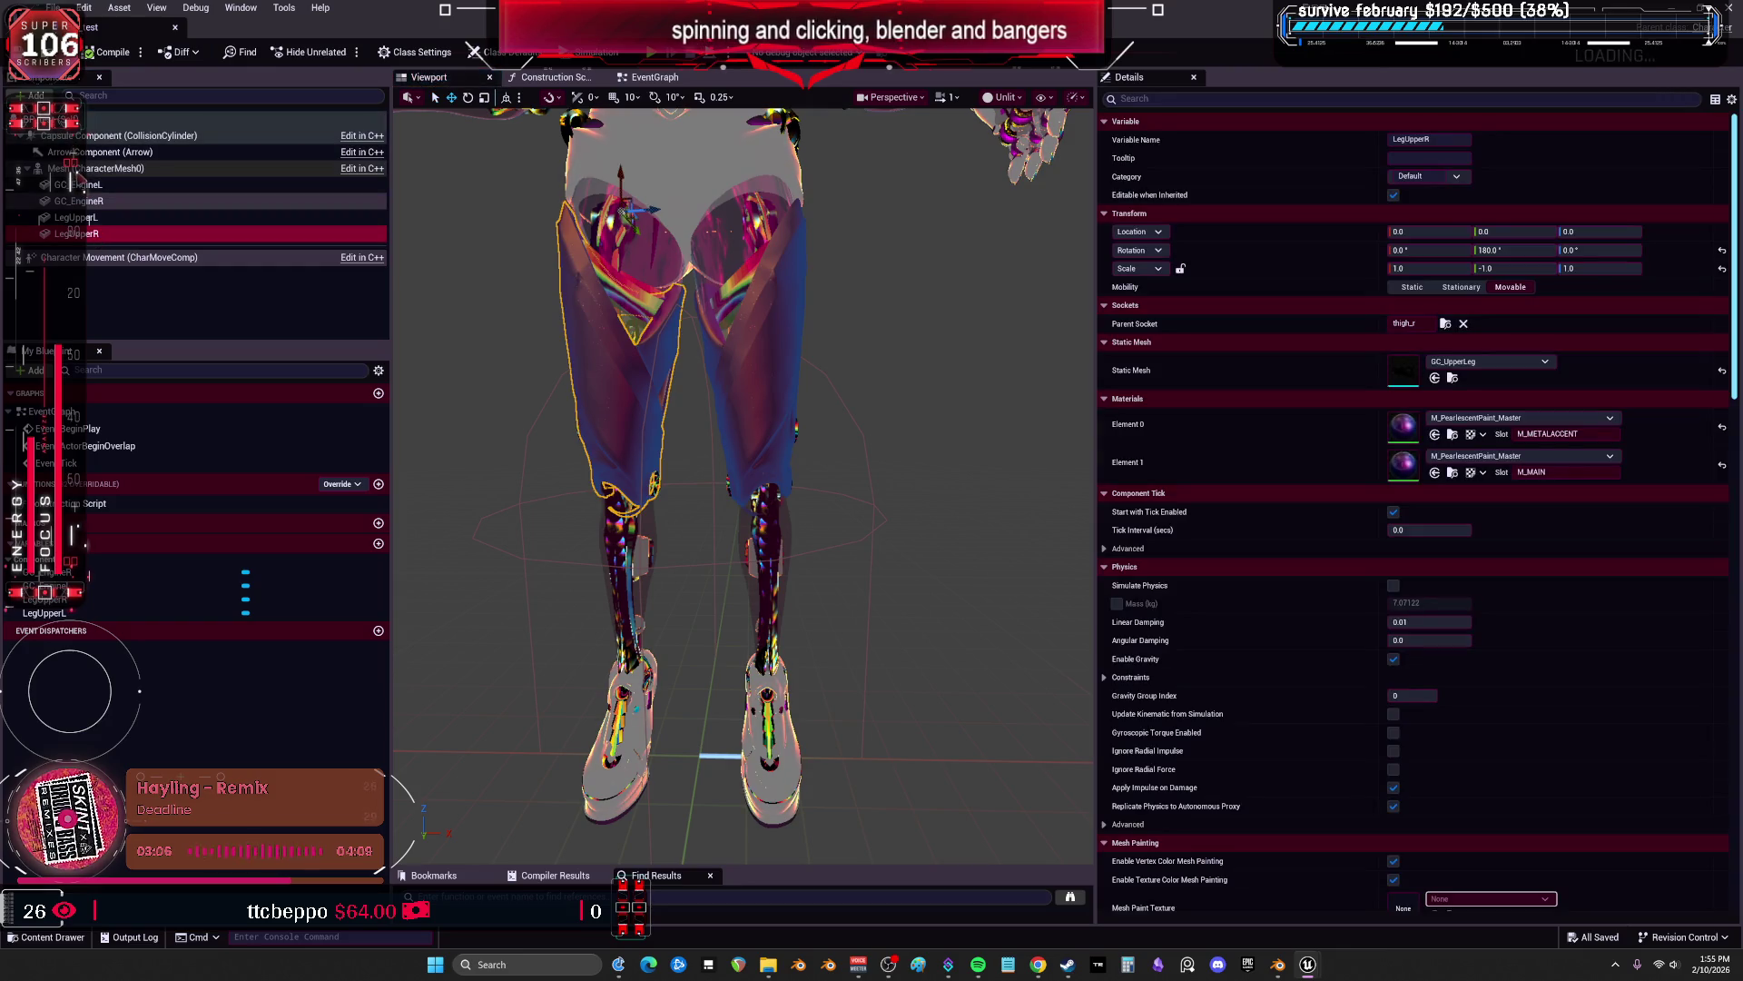
pyautogui.click(95, 168)
pyautogui.click(35, 96)
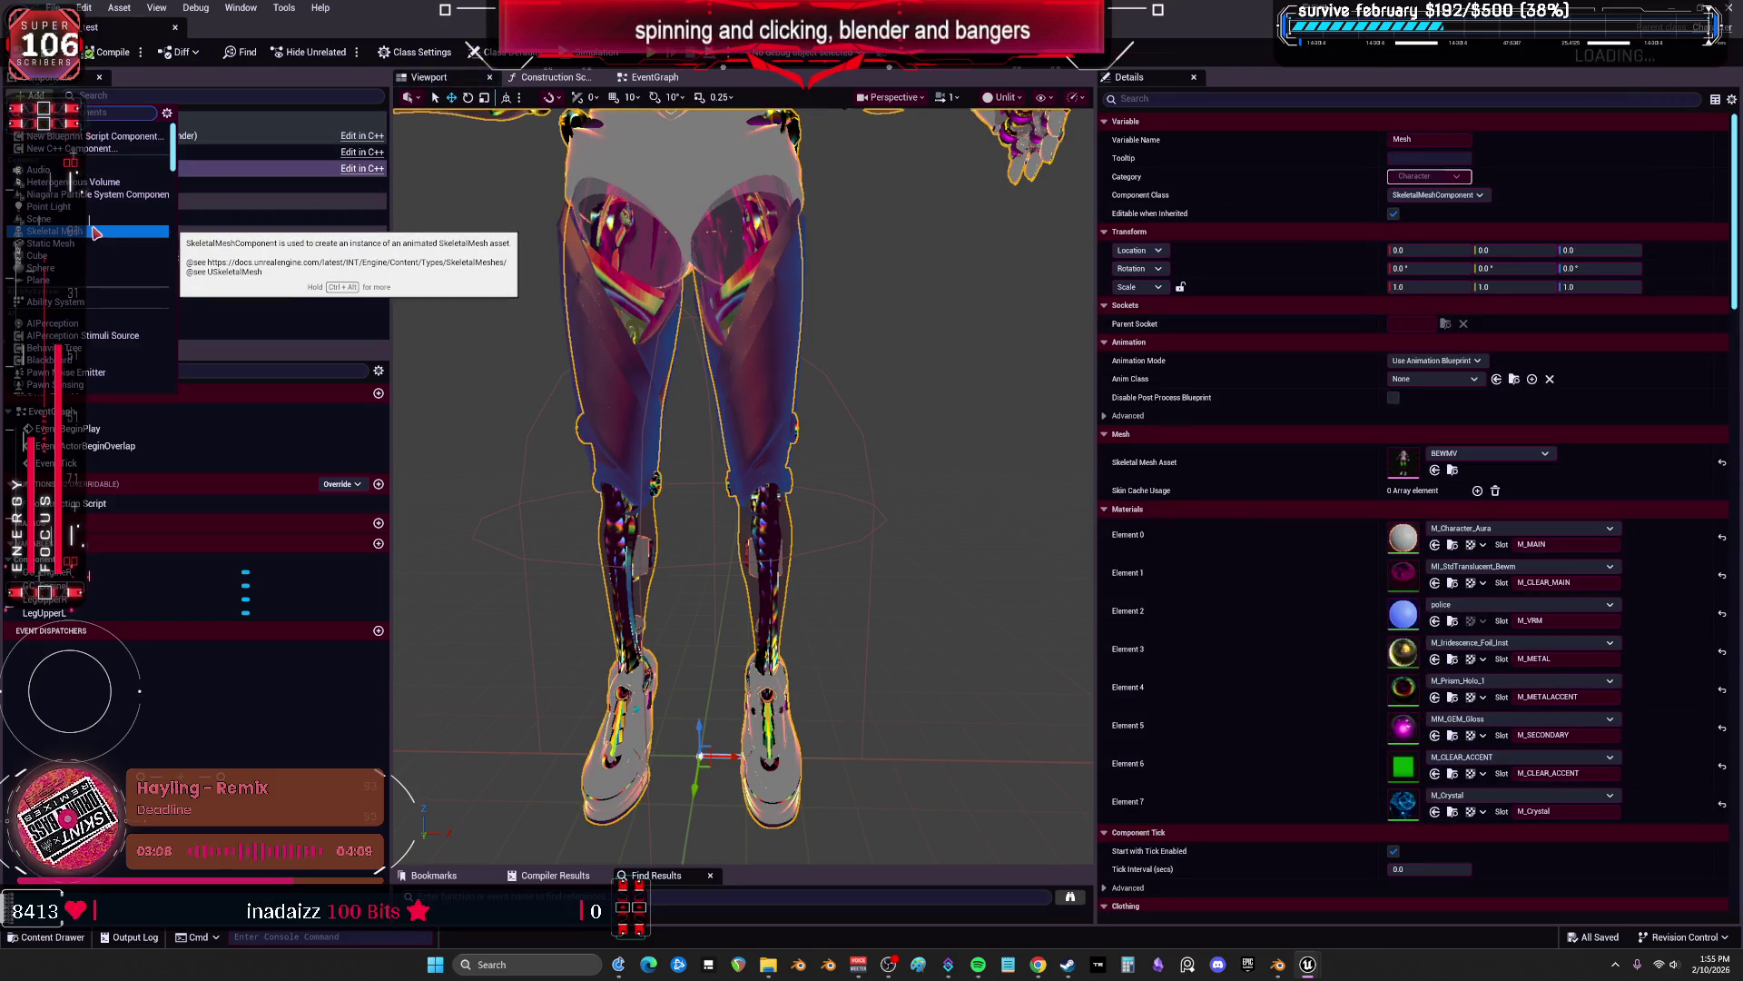
pyautogui.doubleClick(427, 7)
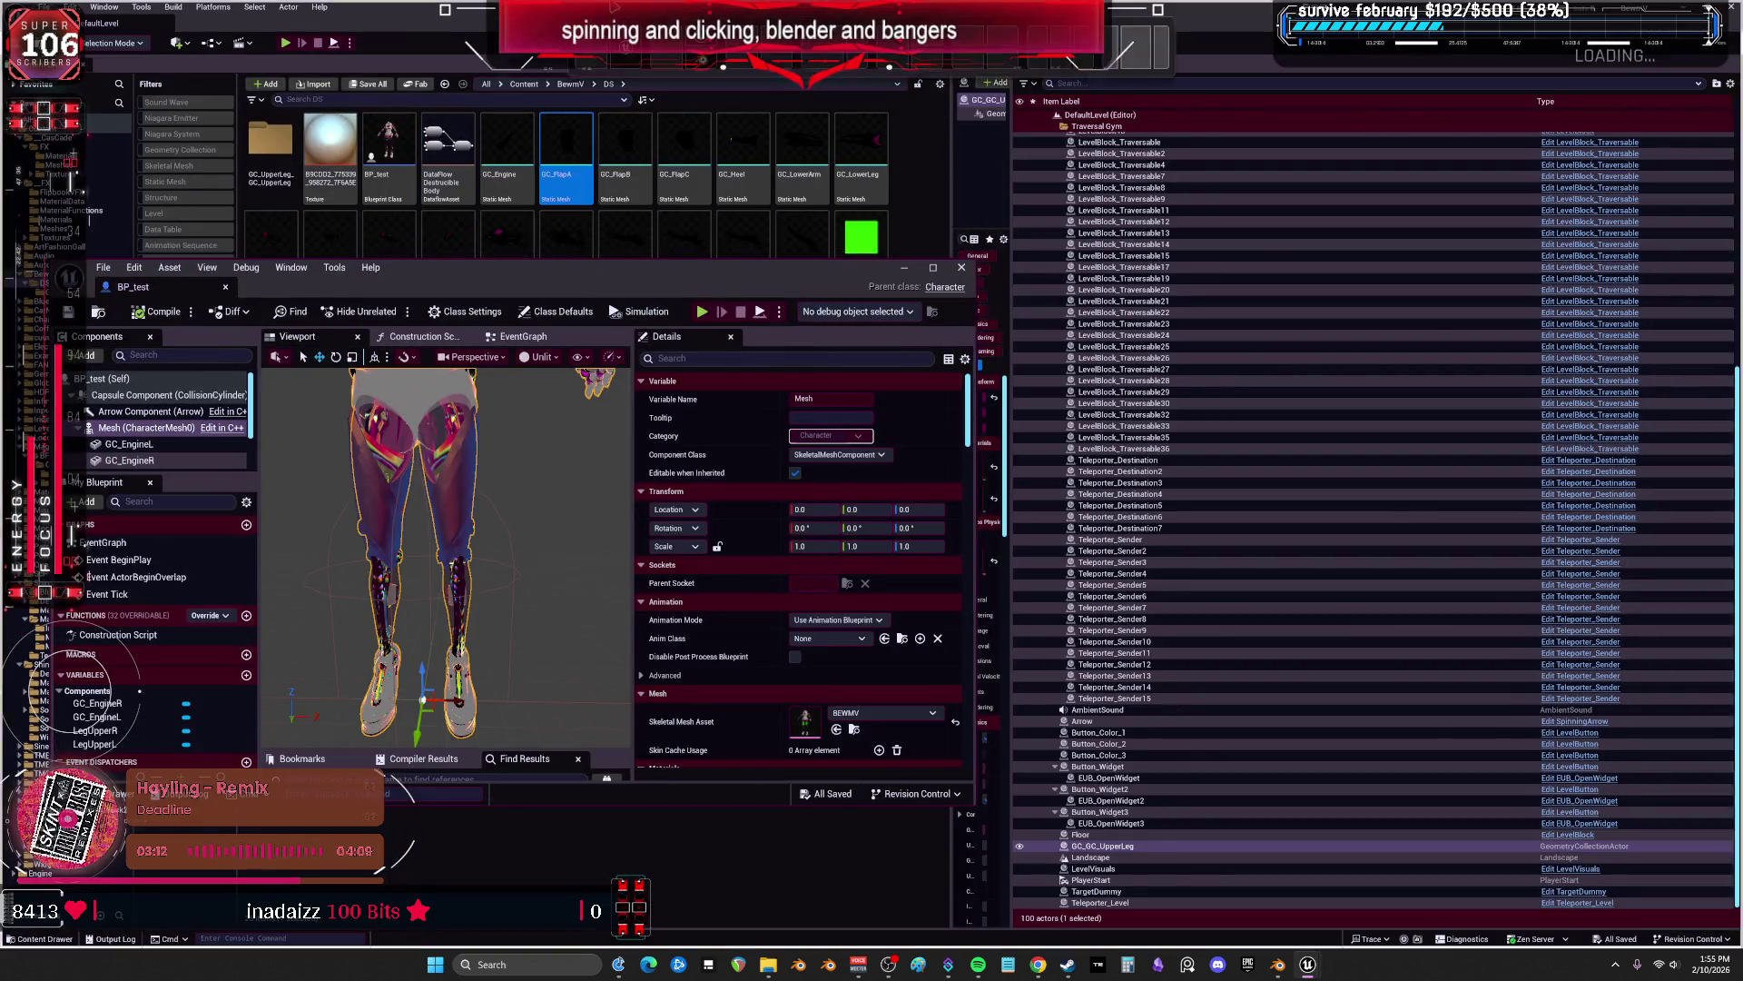
pyautogui.doubleClick(581, 267)
pyautogui.click(36, 95)
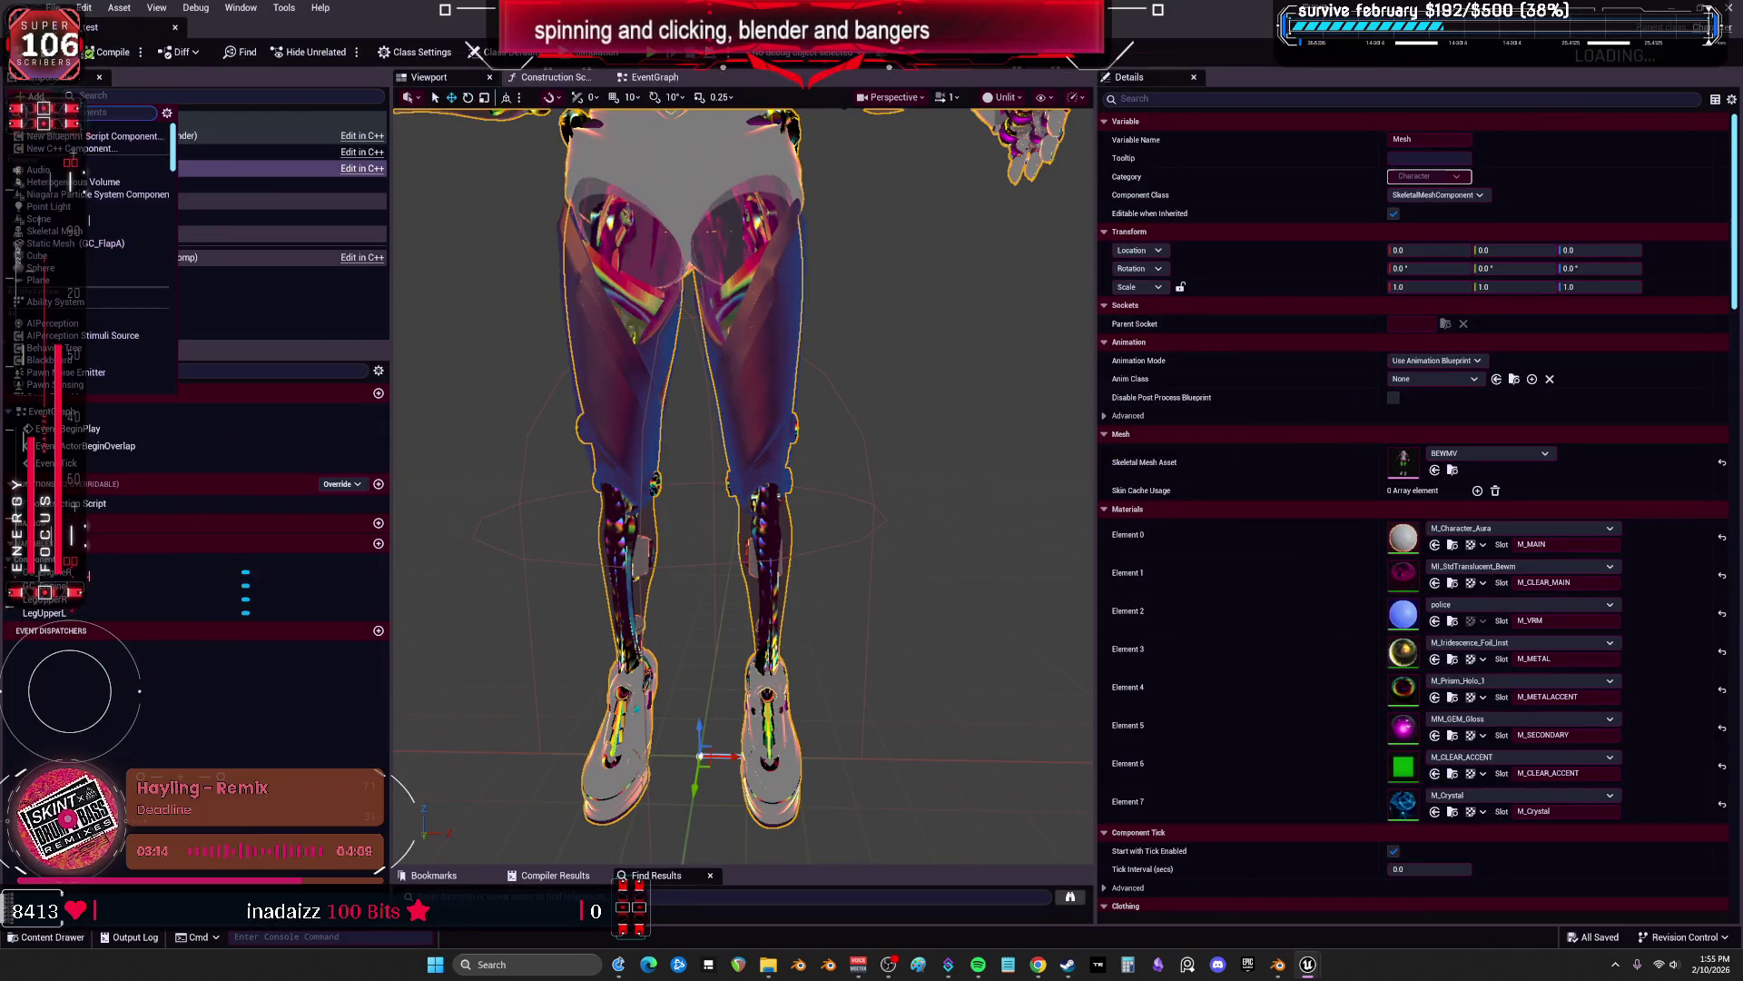
pyautogui.click(116, 242)
# Attach the flap to the petalrotatea_l bone, name it GC_FlapAL, and duplicate it.
pyautogui.click(1444, 325)
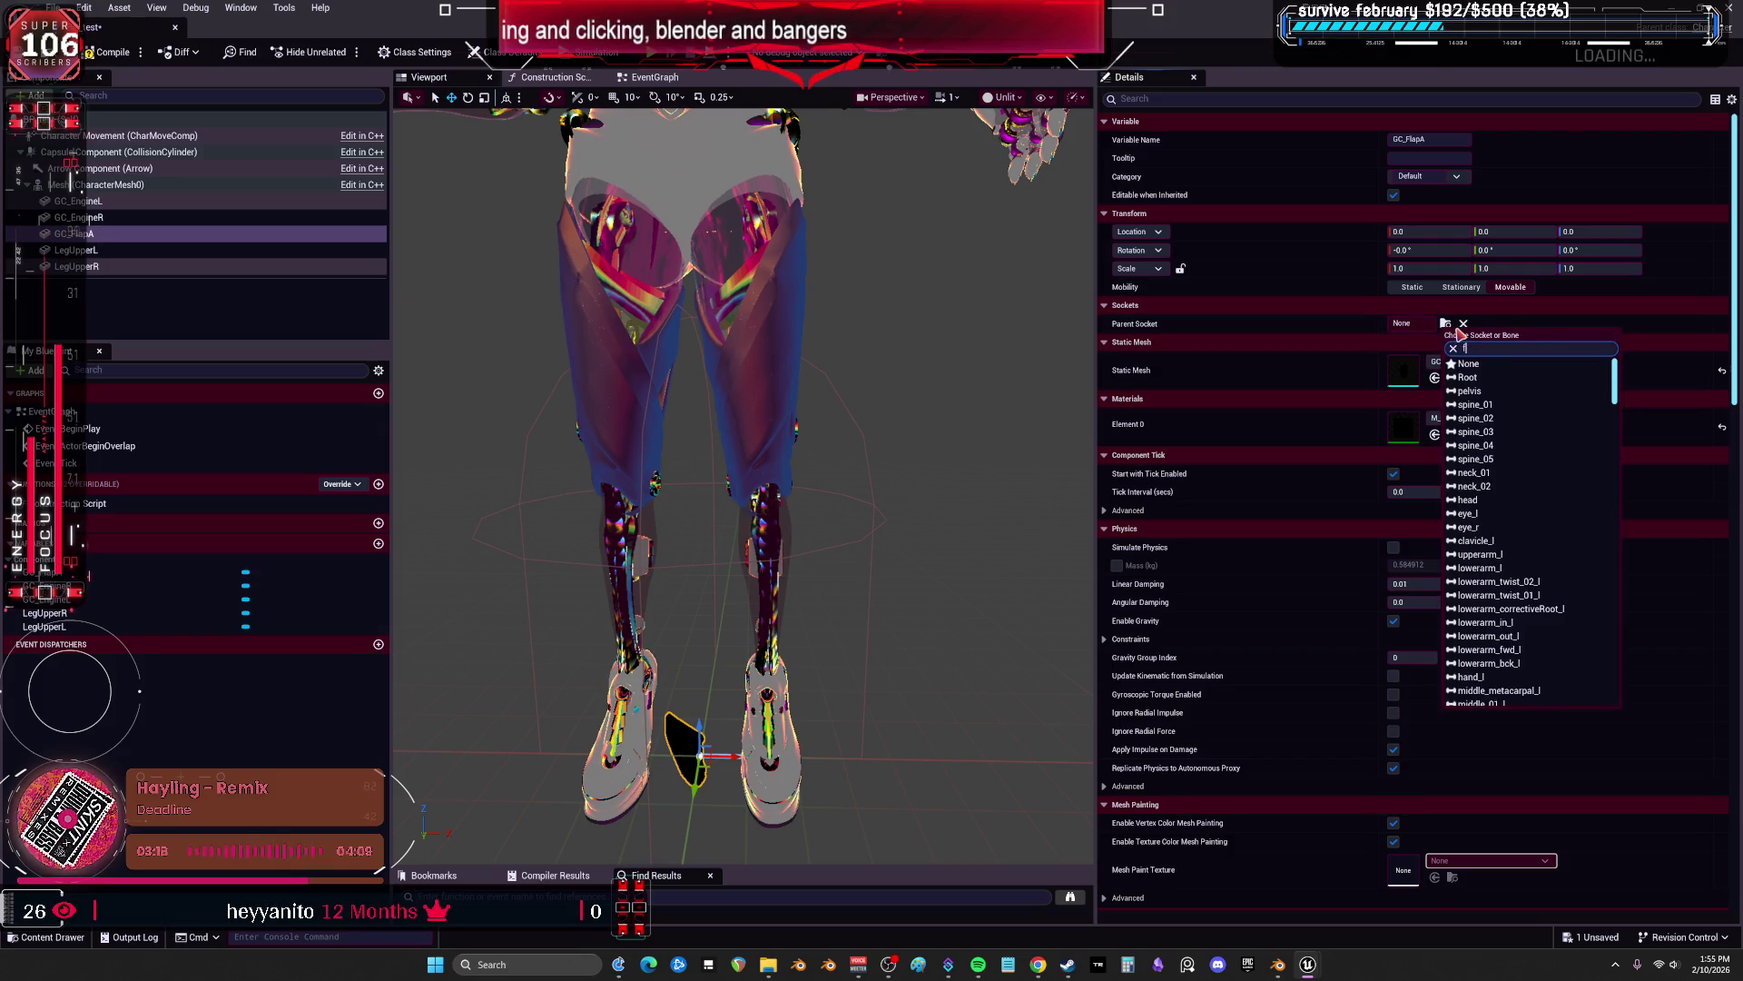
pyautogui.write('pa')
pyautogui.press('BackSpace')
pyautogui.write('et')
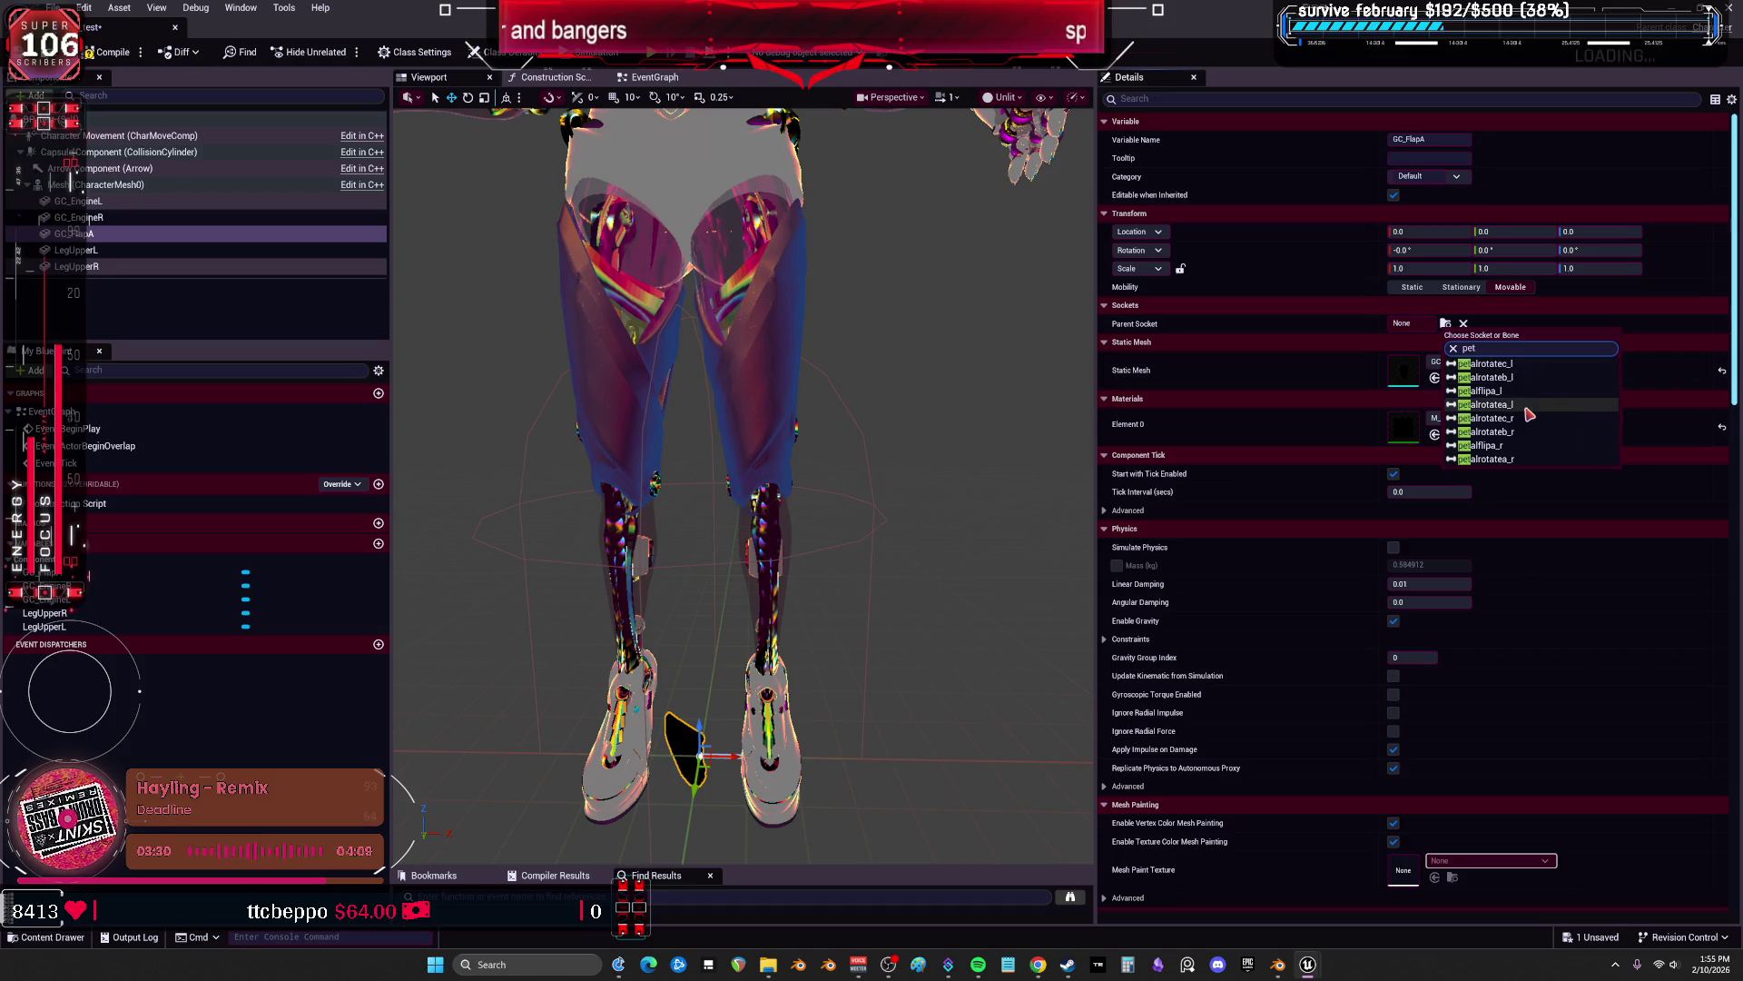
pyautogui.click(1489, 405)
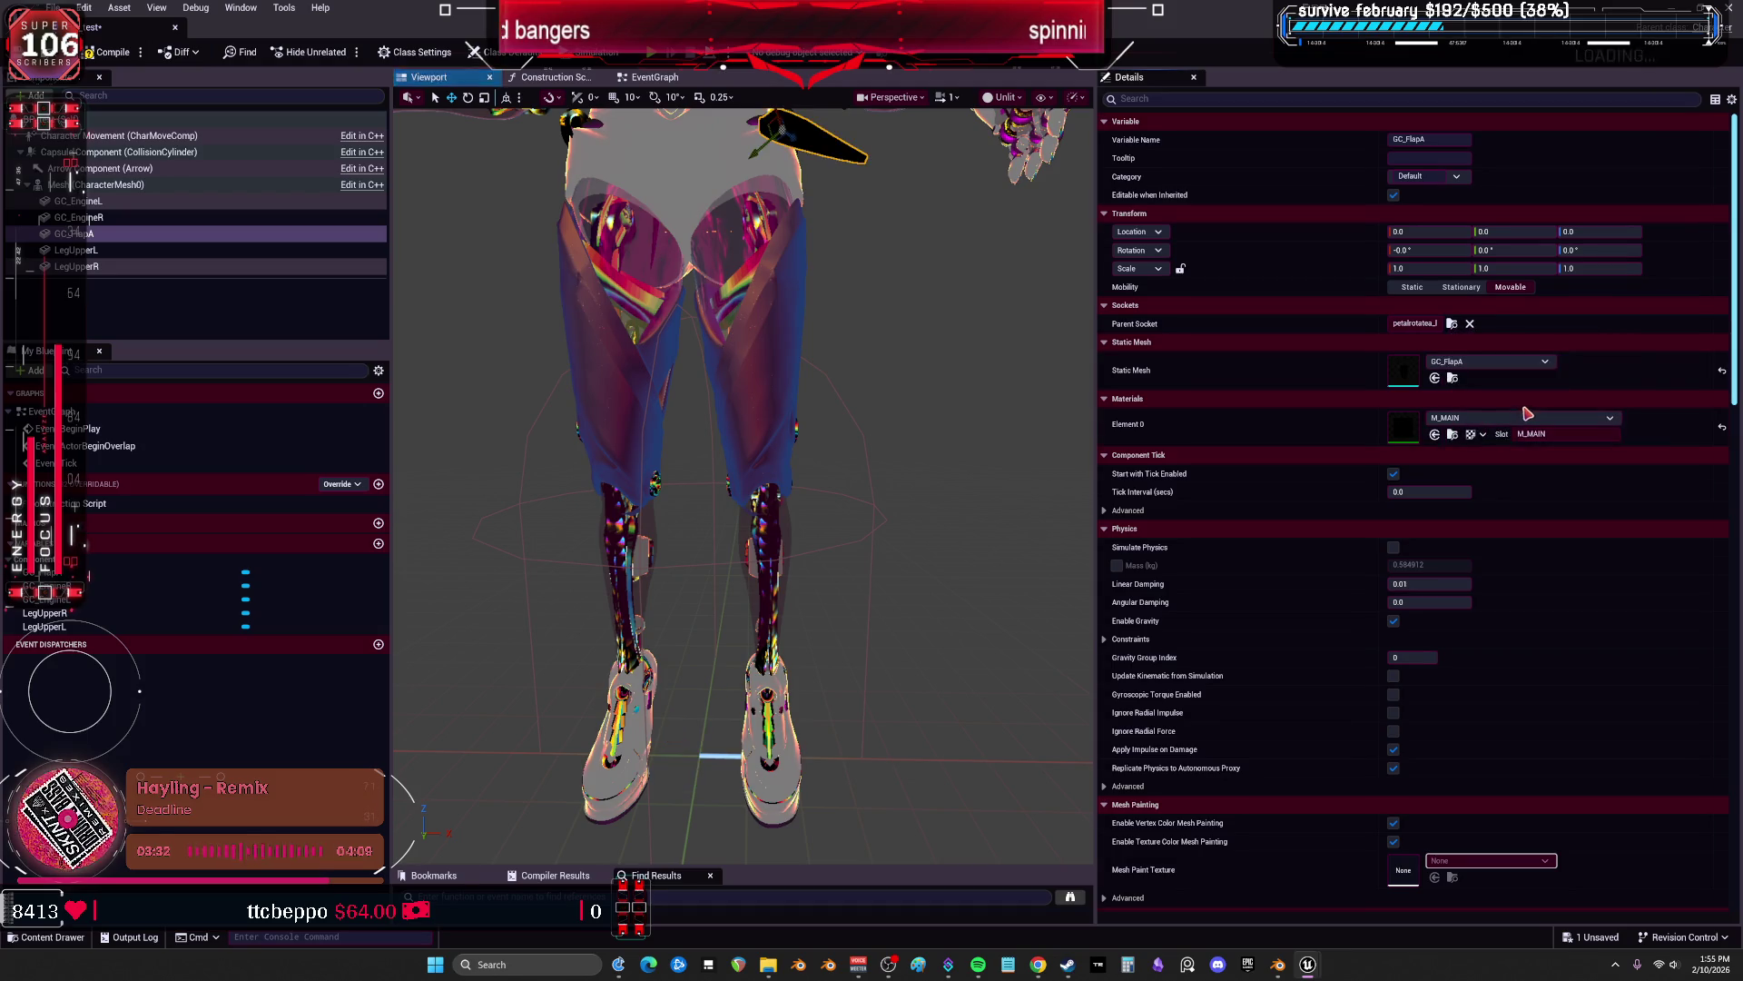
pyautogui.scroll(-4, 890, 467)
pyautogui.scroll(6, 907, 472)
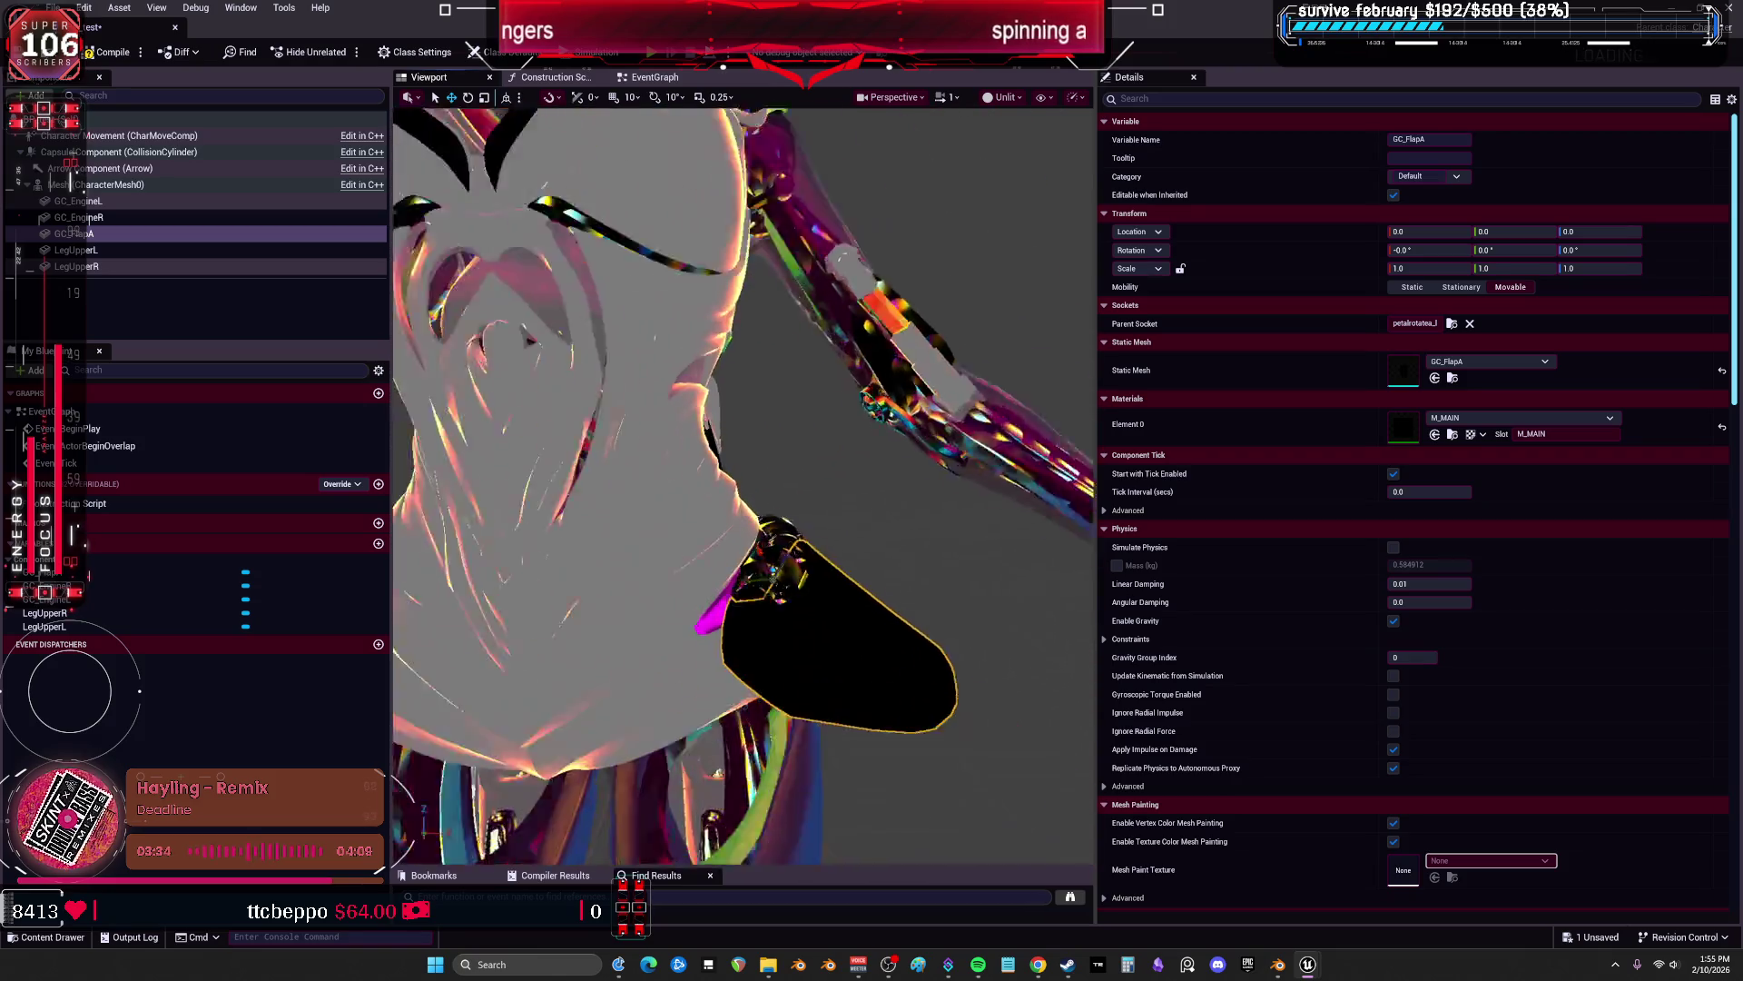
pyautogui.scroll(-2, 926, 481)
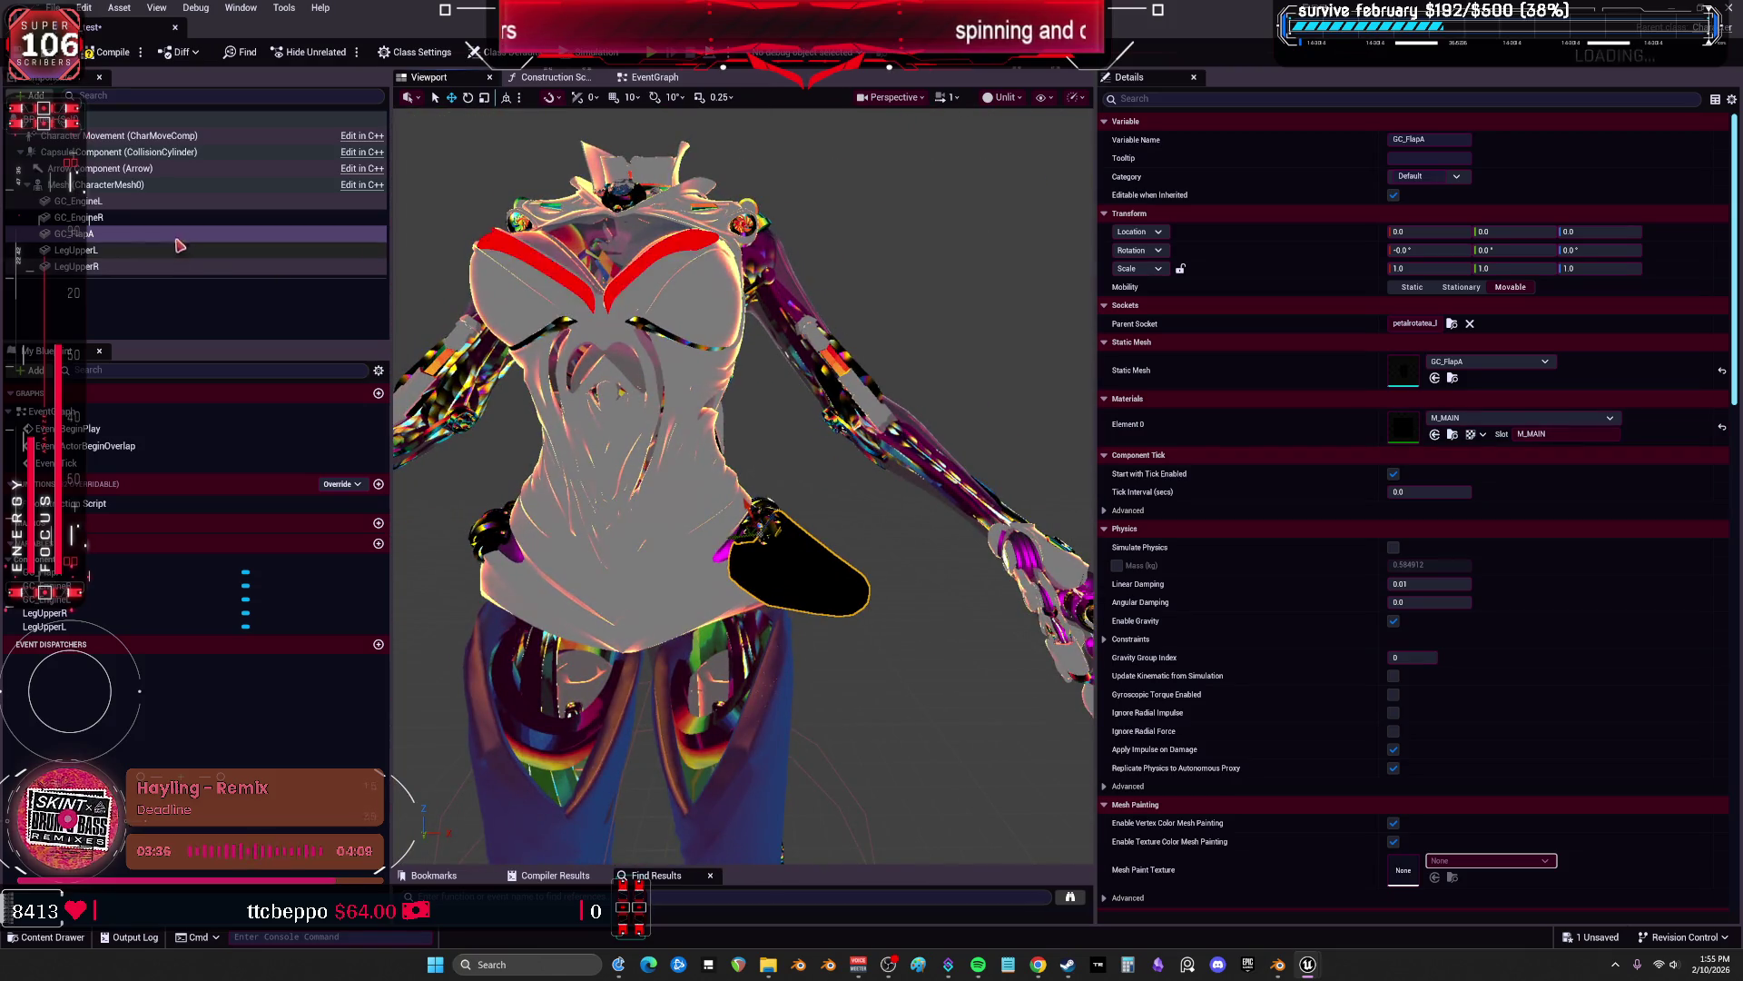
pyautogui.hotkey('ctrl', 'd')
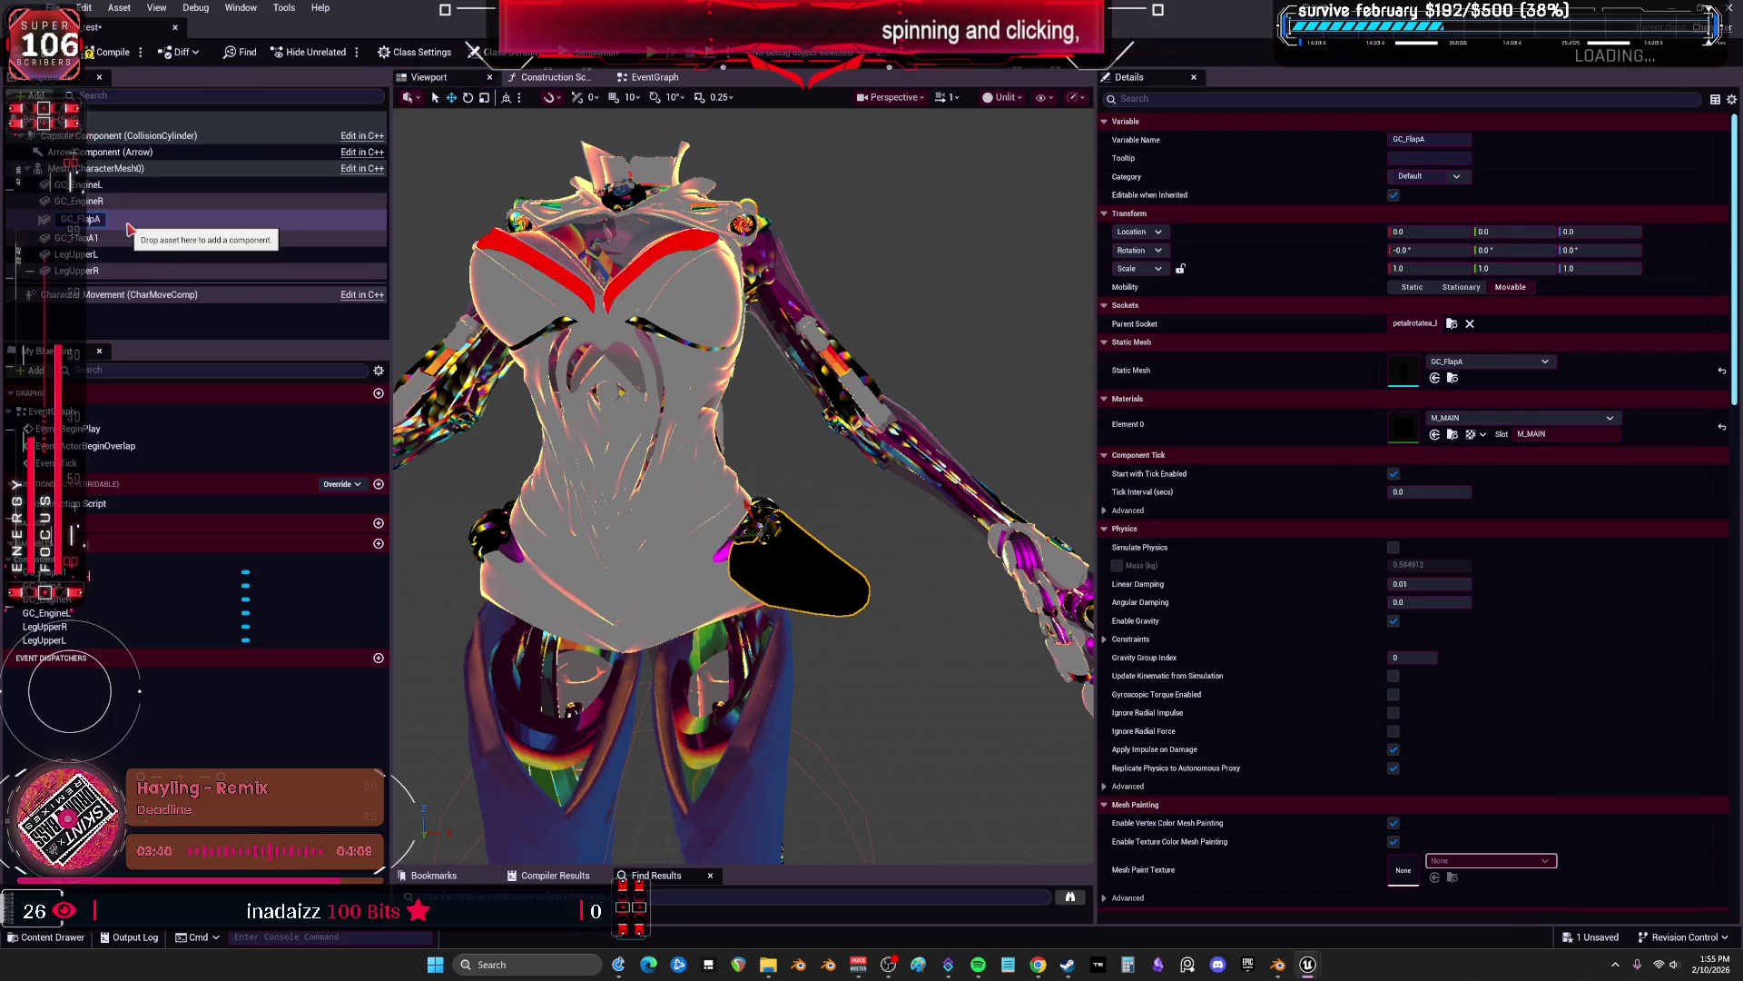
pyautogui.write('L')
pyautogui.press('Return')
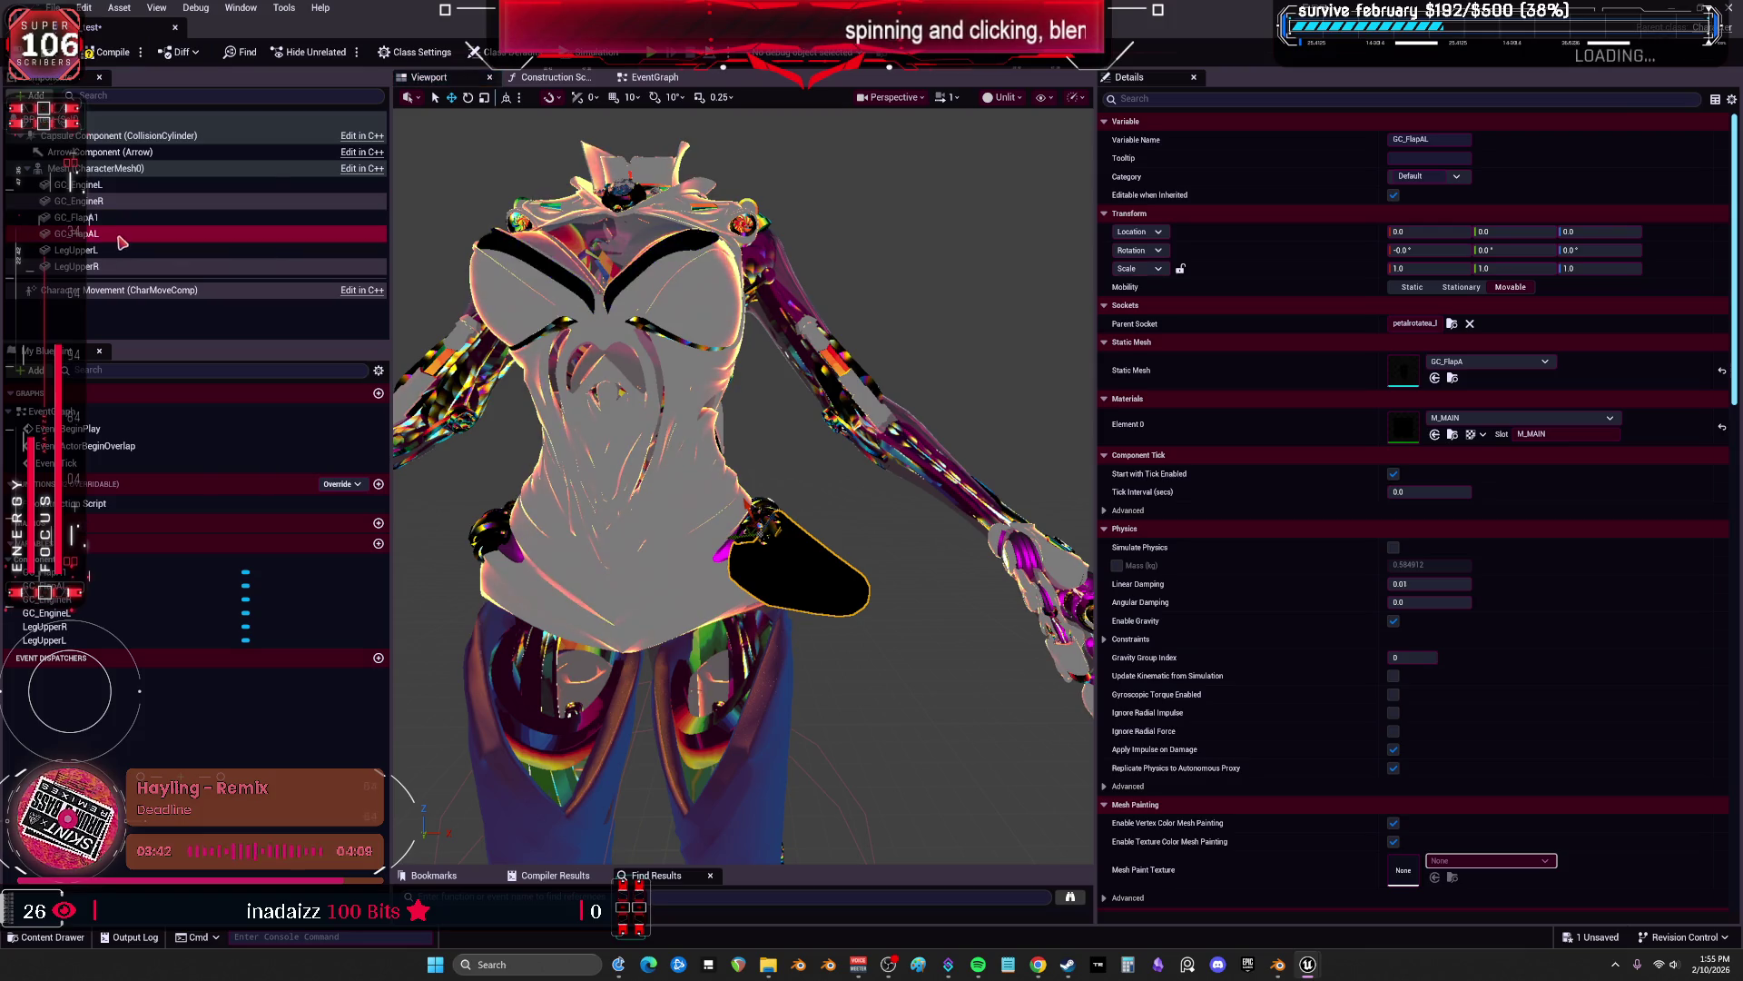
# Rename the duplicated flap GC_FlapA1 to GC_FlapAR.
pyautogui.click(91, 218)
pyautogui.press('F2')
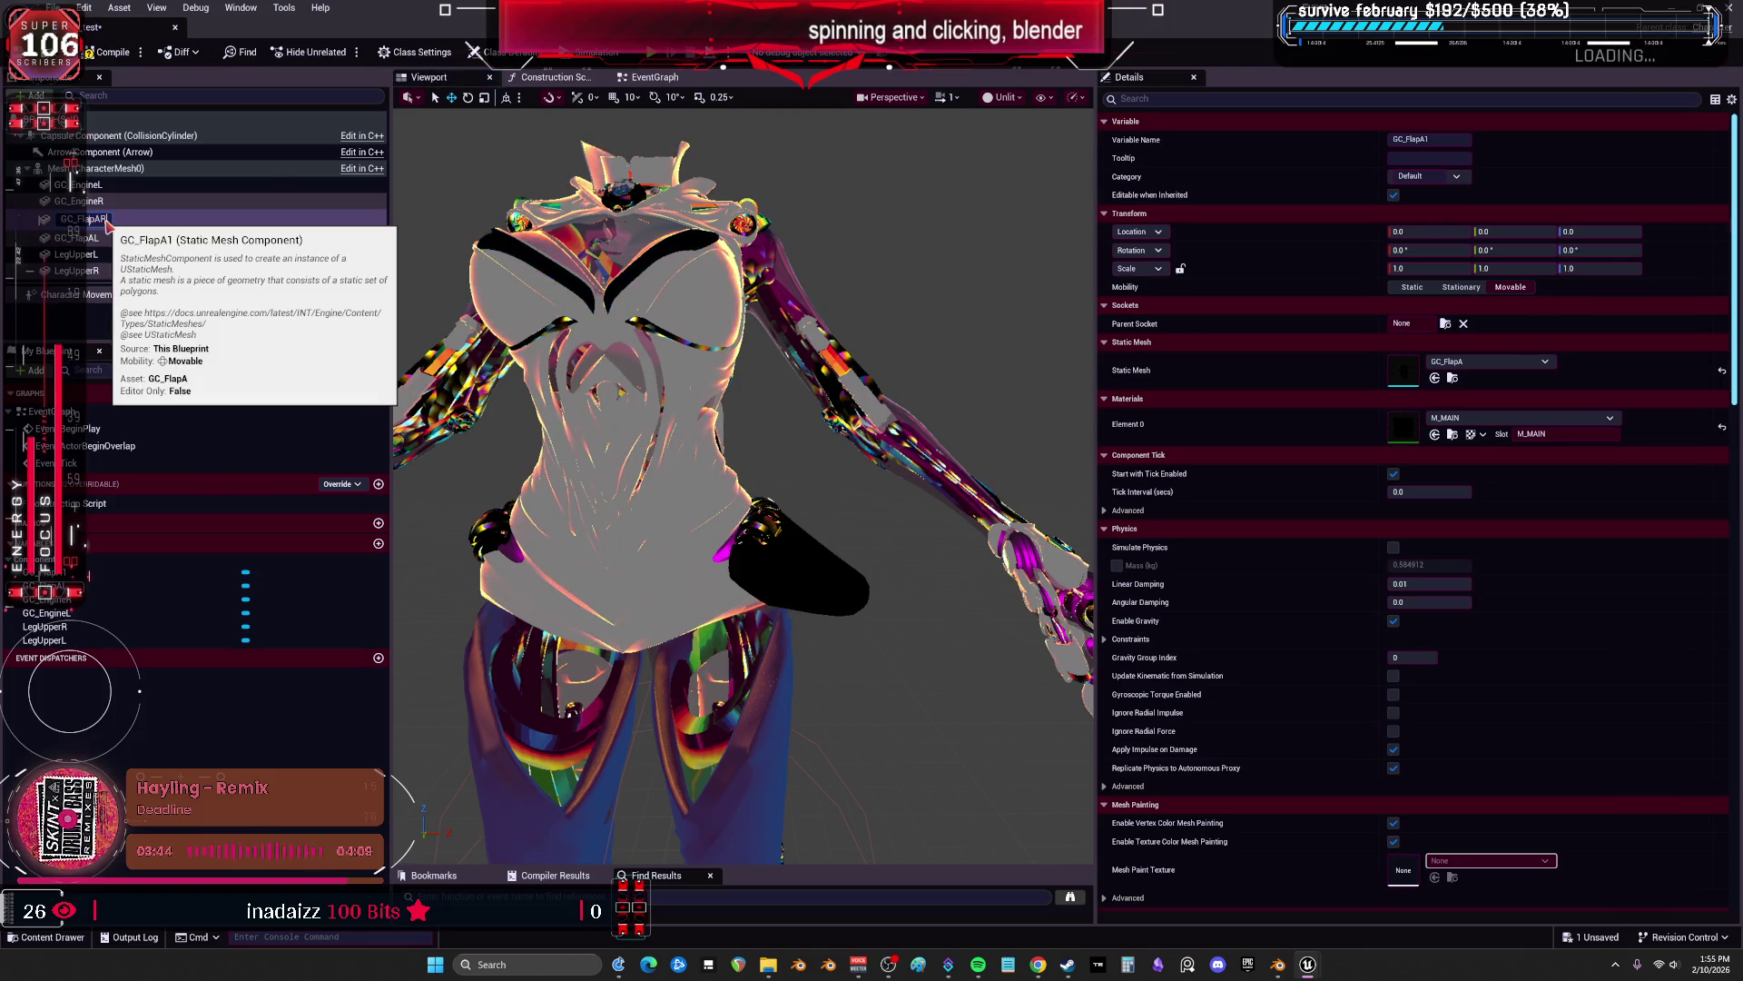
pyautogui.press('Return')
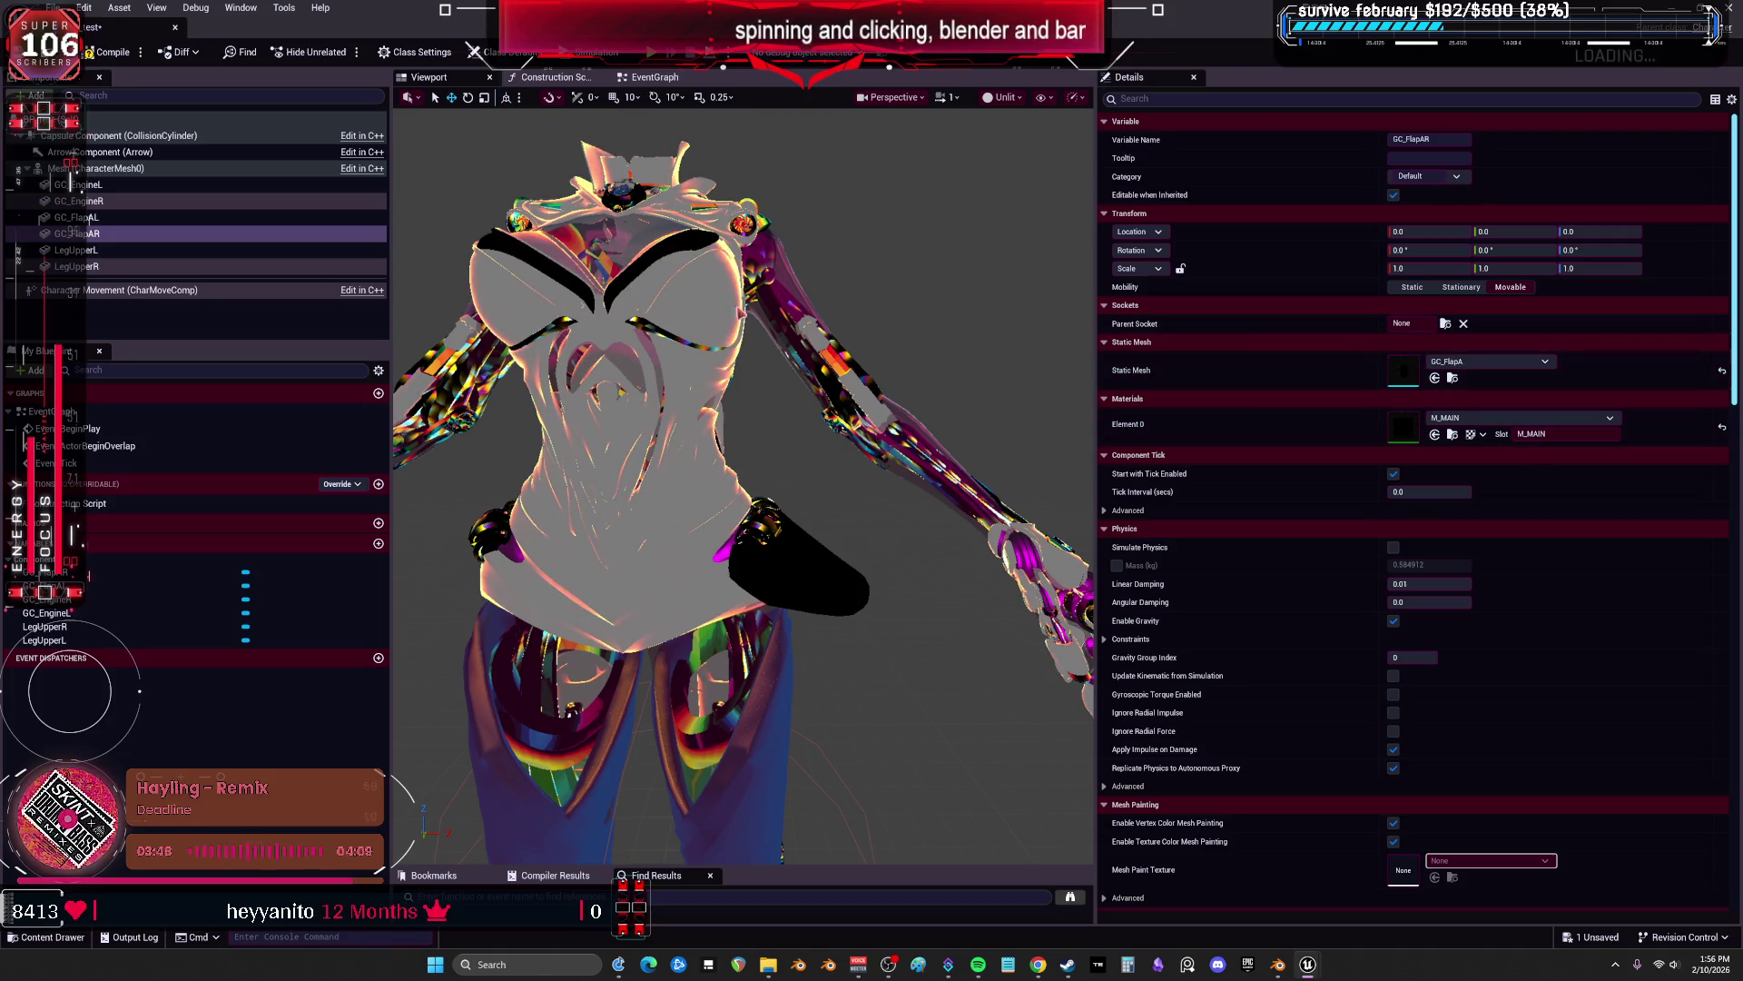
pyautogui.click(96, 218)
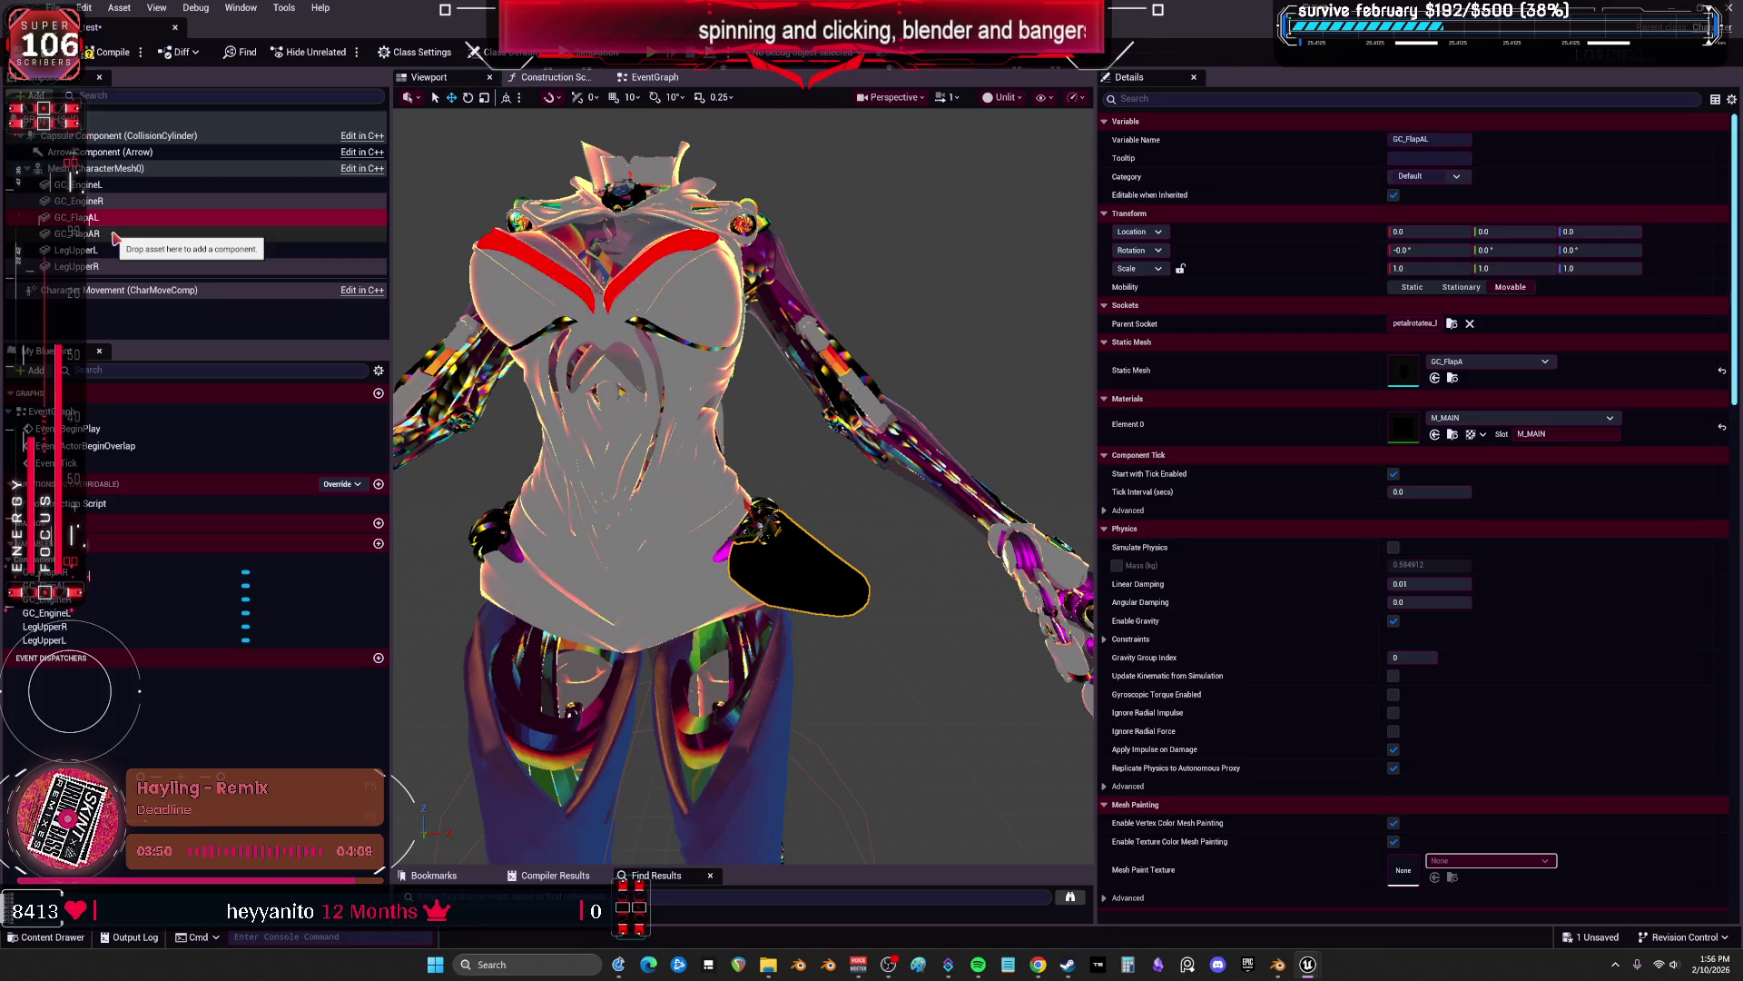
pyautogui.click(115, 238)
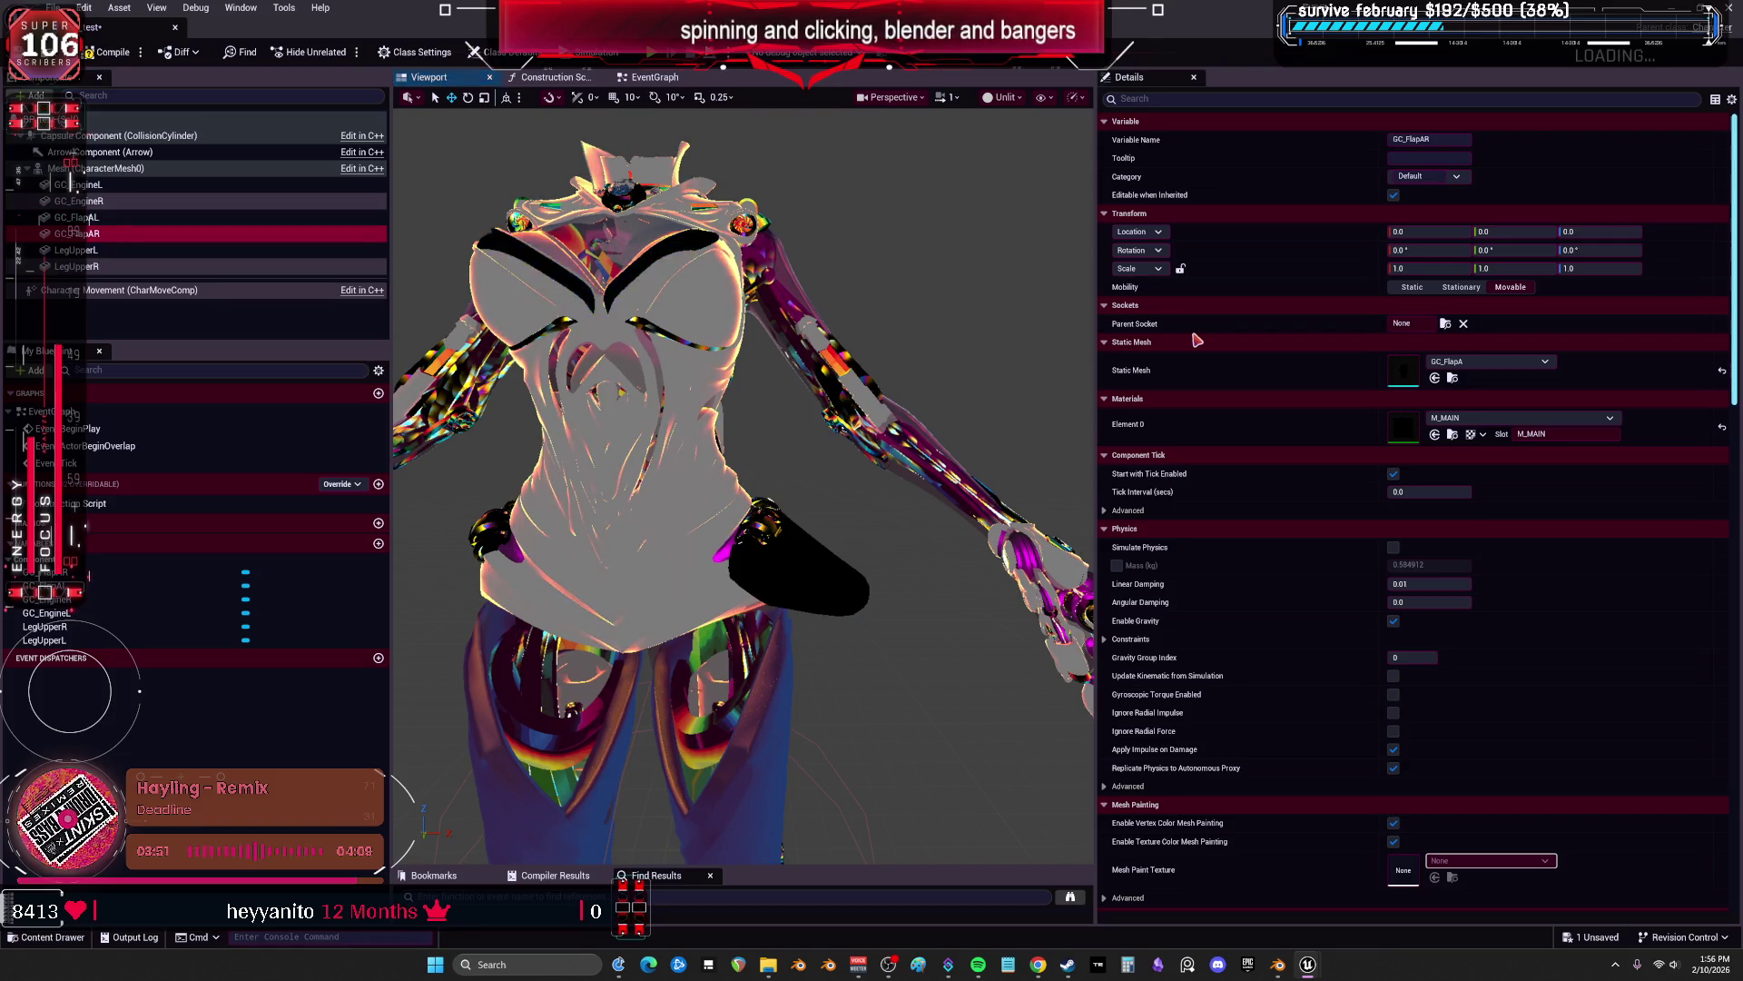
# Re-parent GC_FlapAR to the petalrotatea_r bone and save the blueprint.
pyautogui.click(1444, 323)
pyautogui.write('lr')
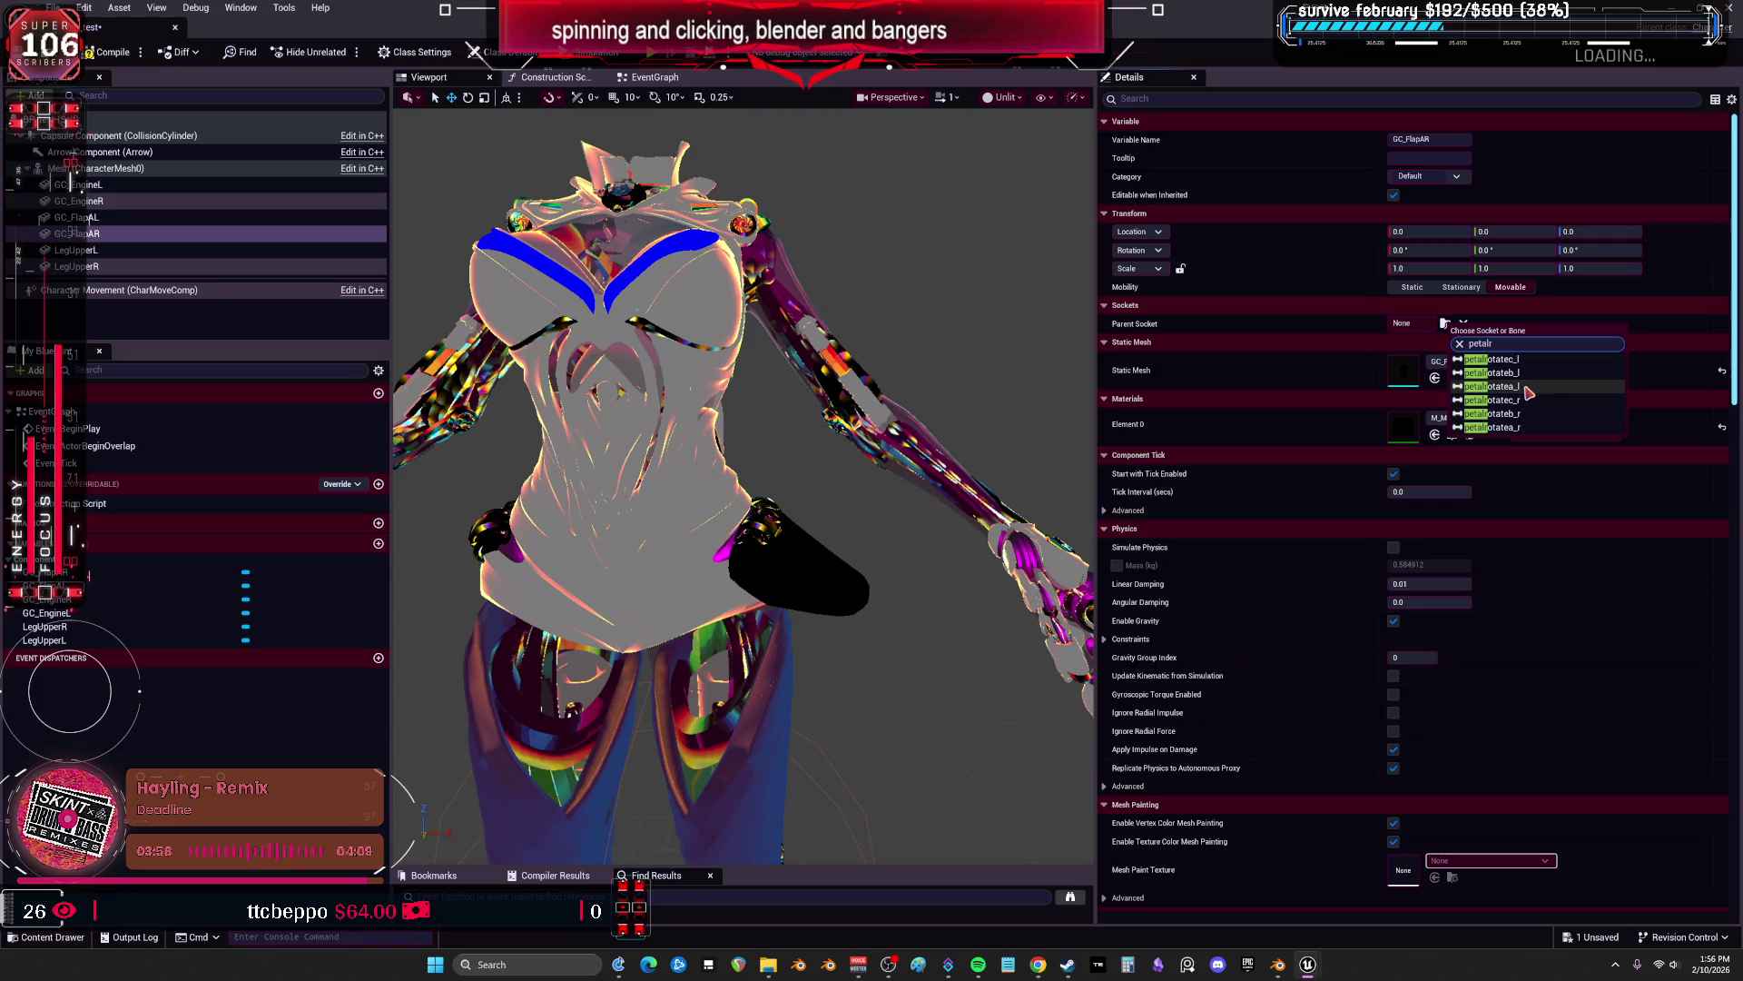
pyautogui.click(1531, 427)
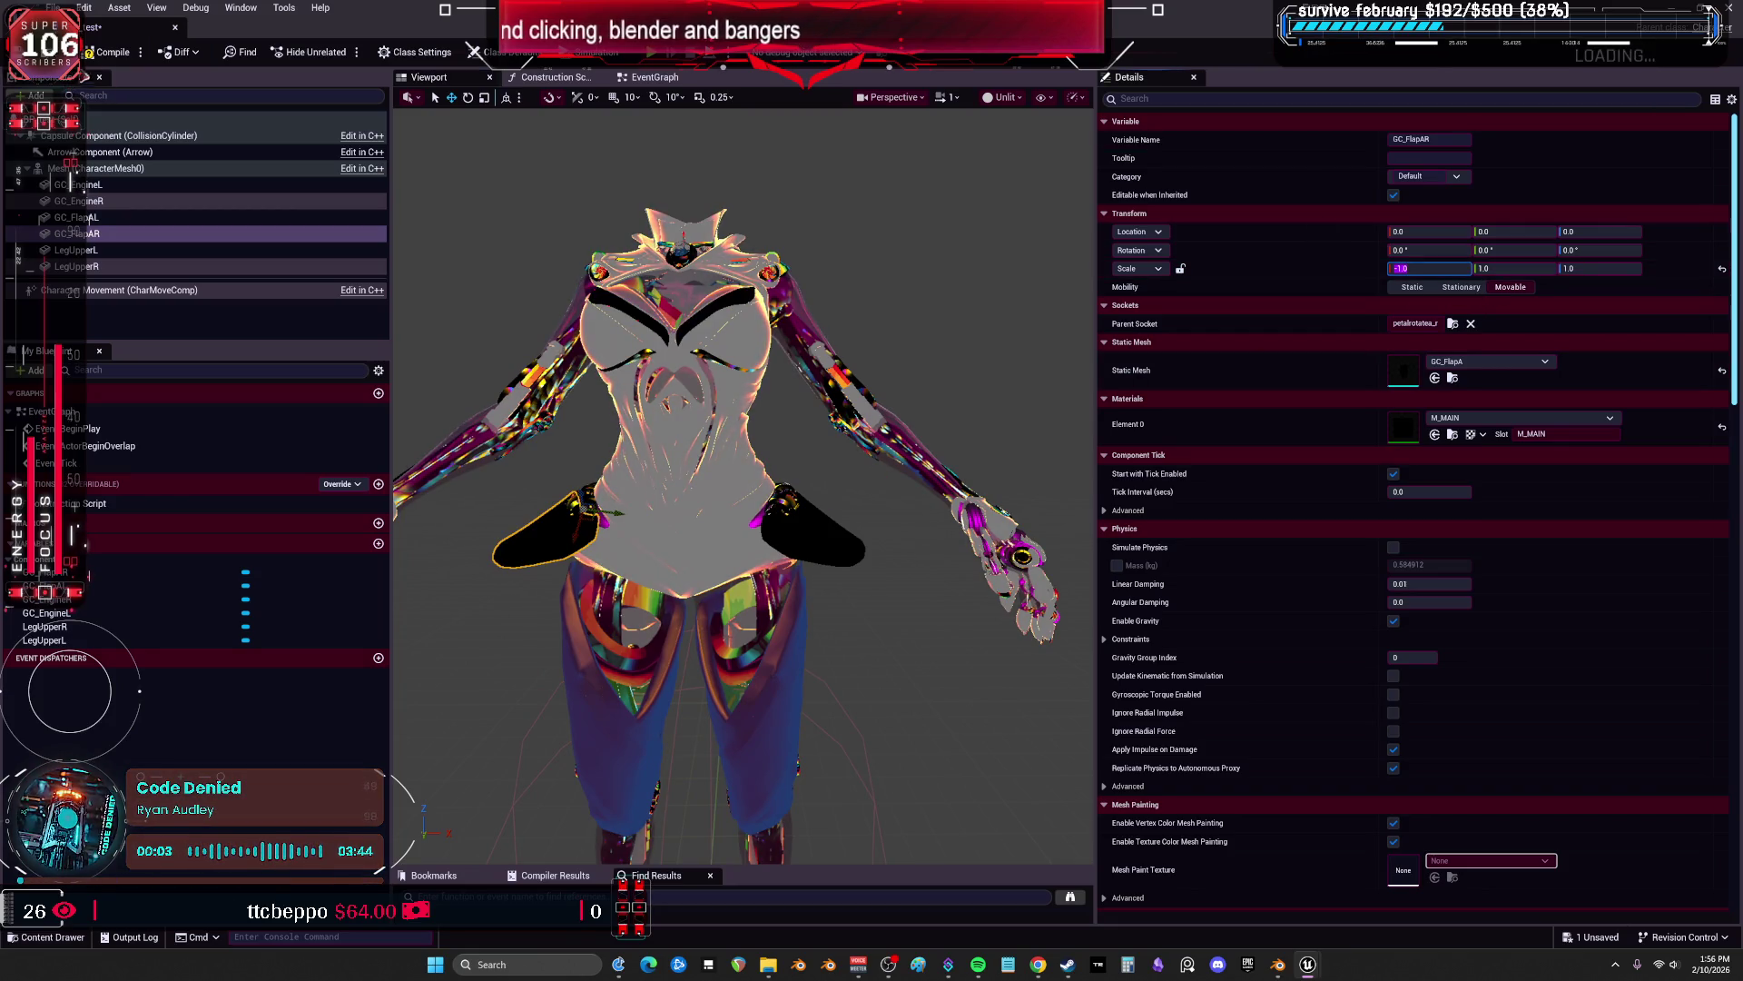
pyautogui.hotkey('ctrl', 's')
pyautogui.click(100, 218)
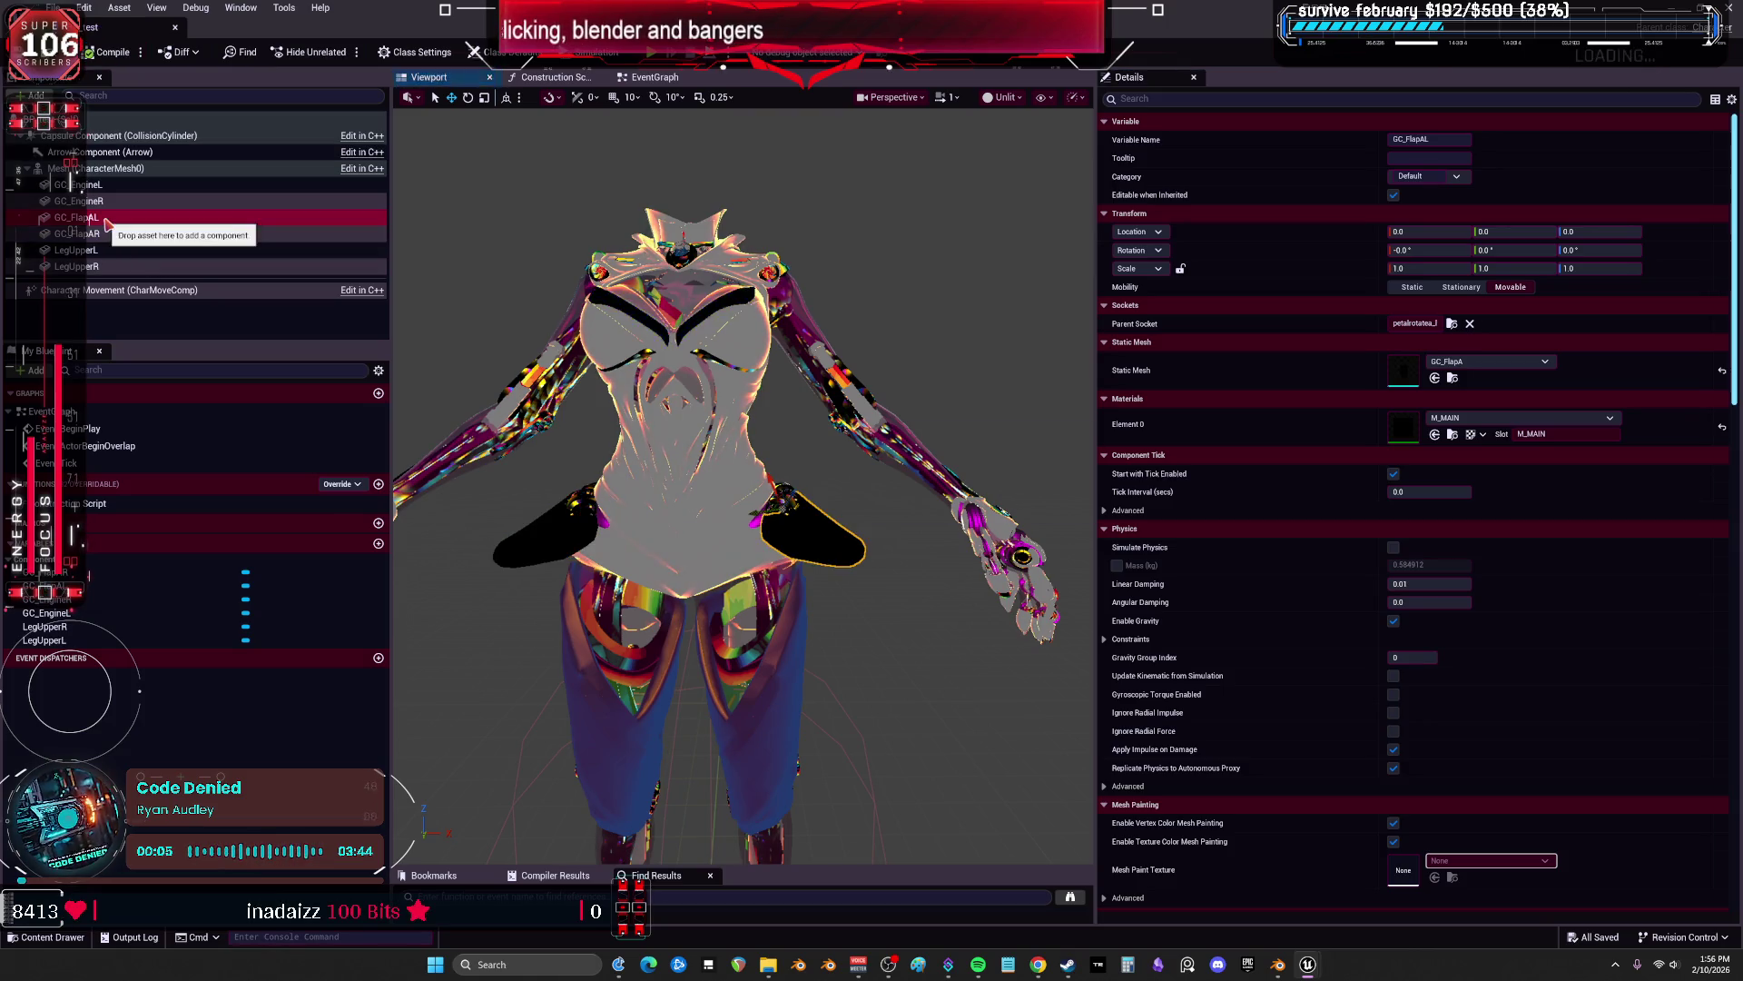
pyautogui.scroll(-10, 687, 382)
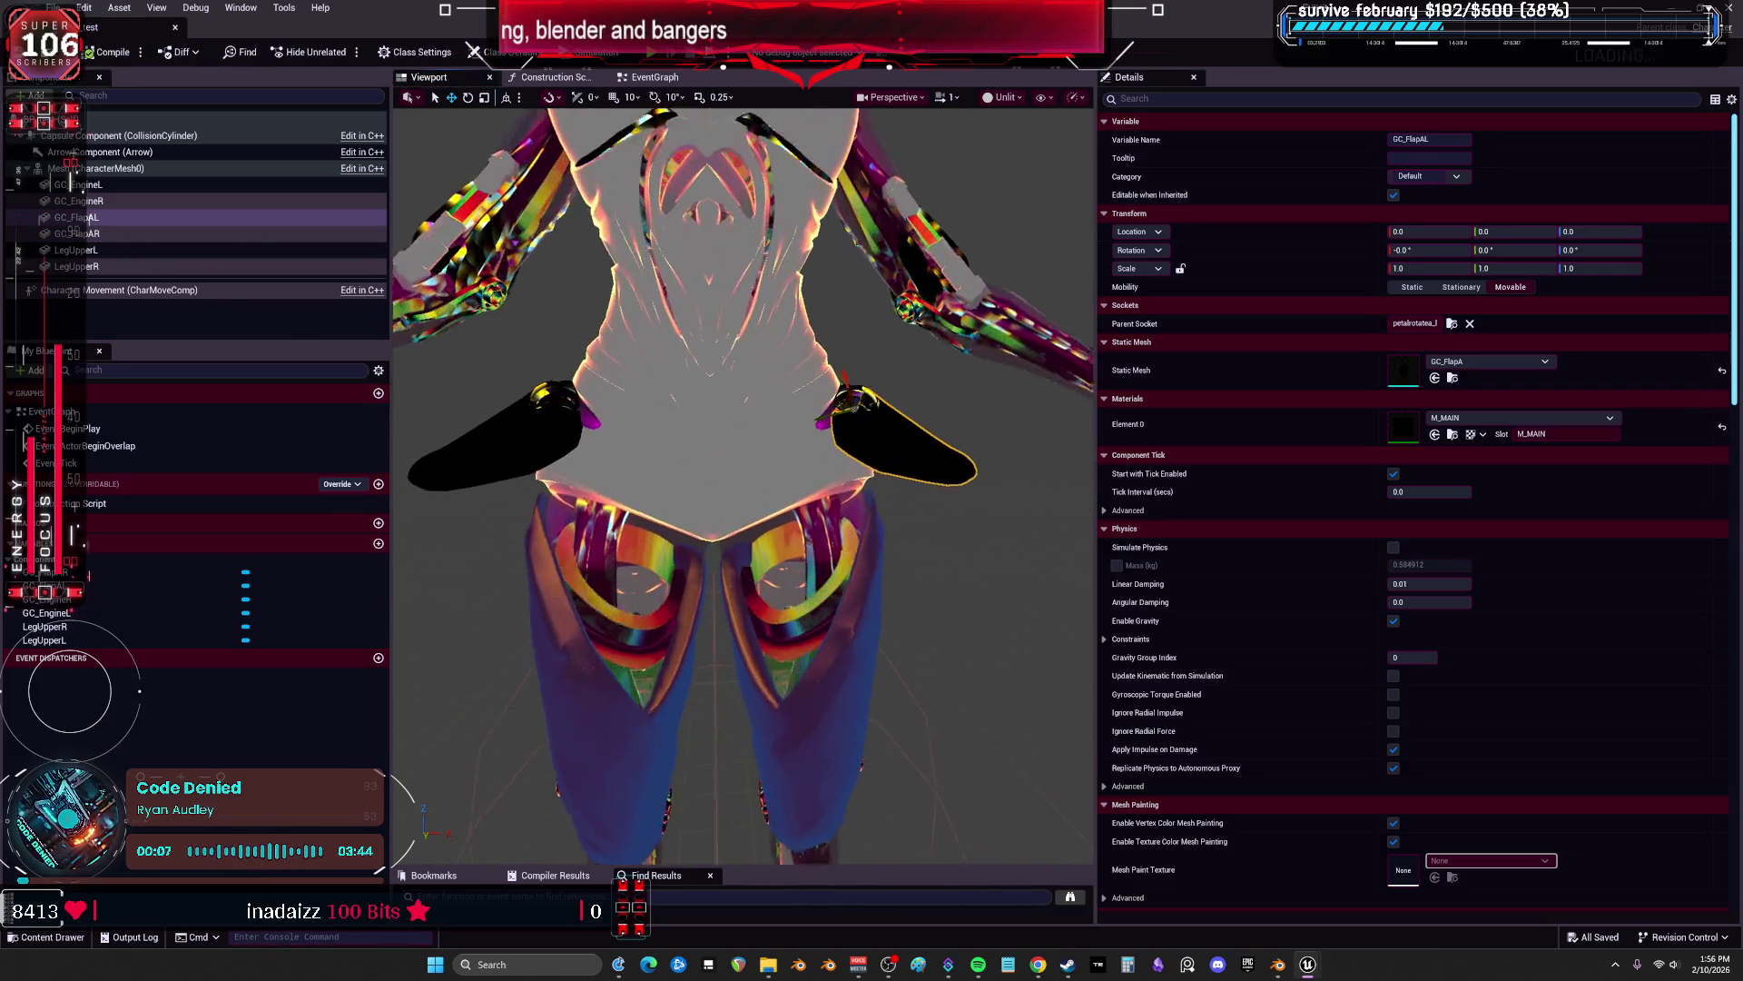
# Select all the mesh part components and set Element 1 to M_Substrate_DecalIntroB.
pyautogui.click(78, 184)
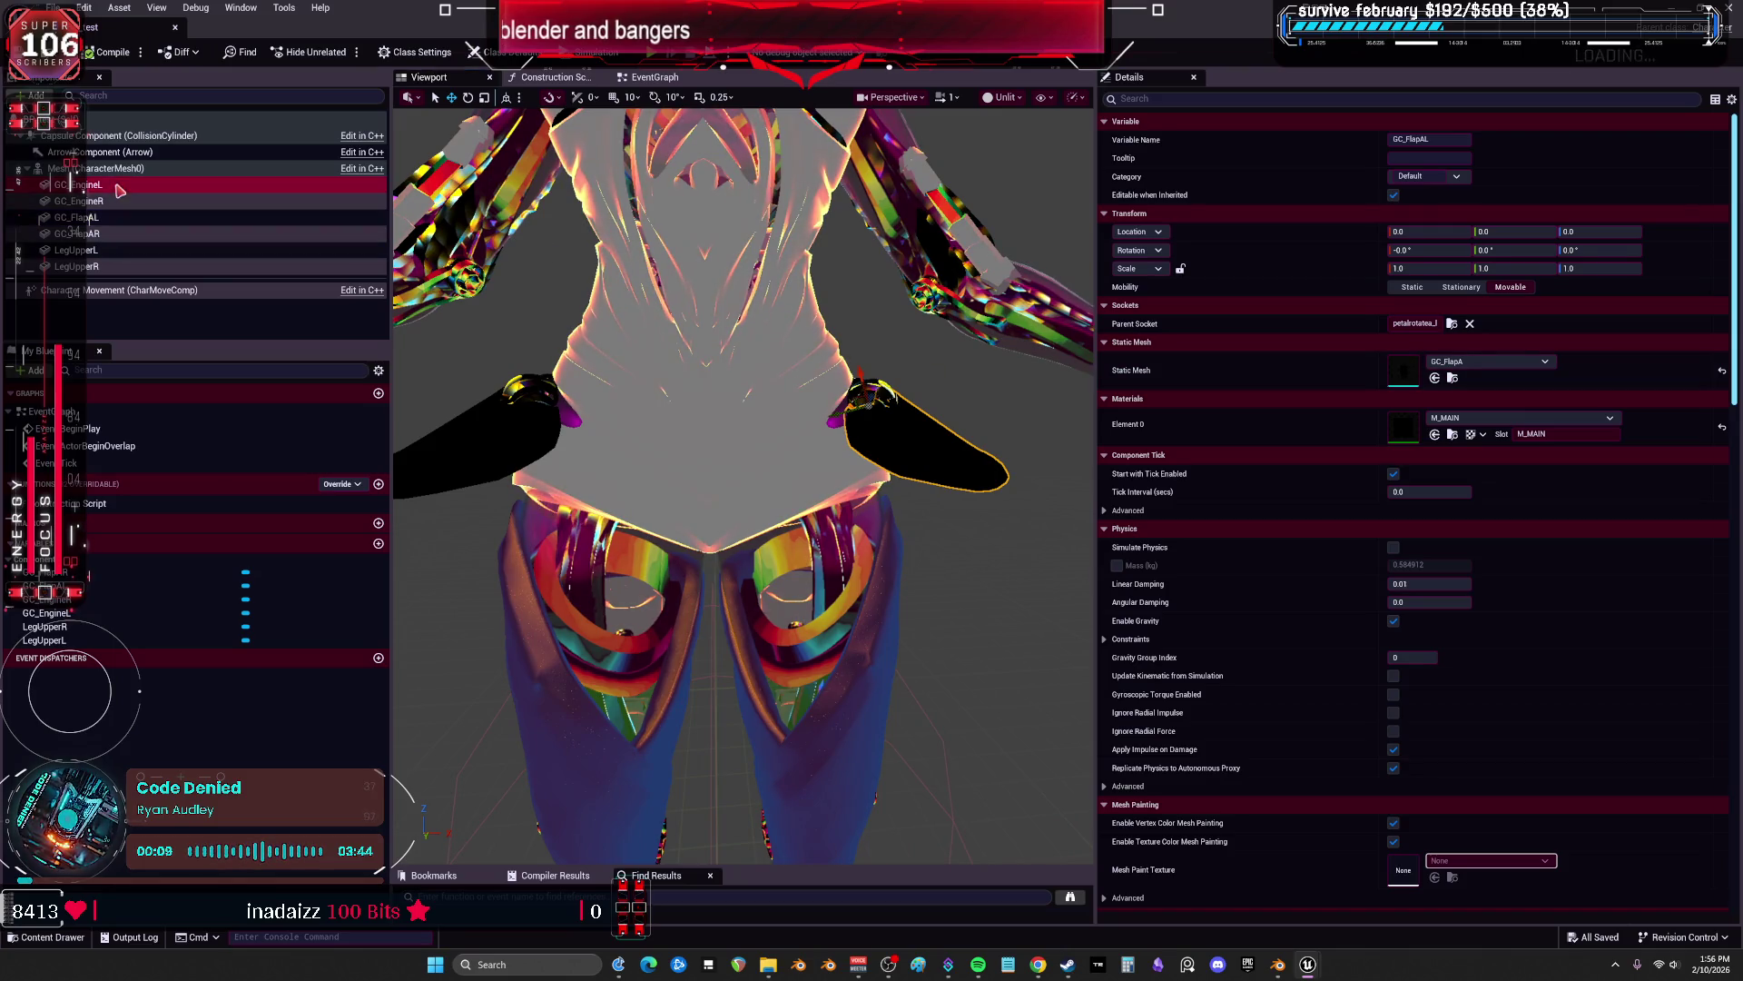
pyautogui.keyDown('shift'); pyautogui.click(76, 266); pyautogui.keyUp('shift')
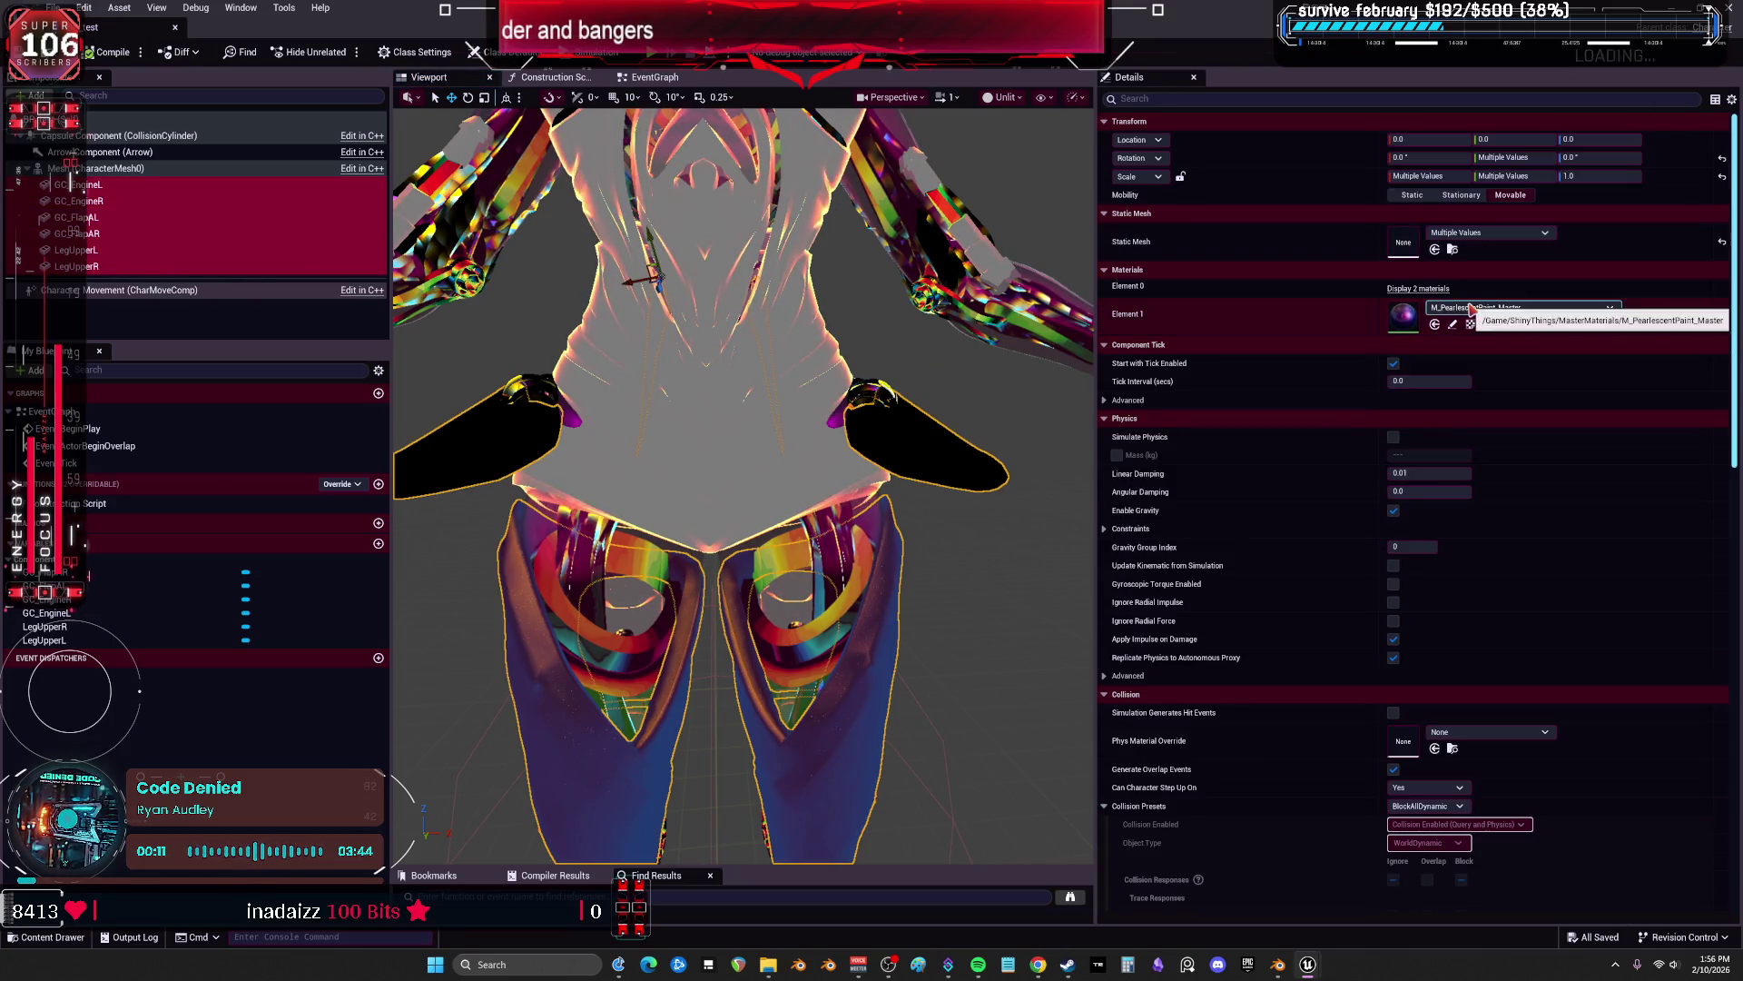
pyautogui.click(1722, 322)
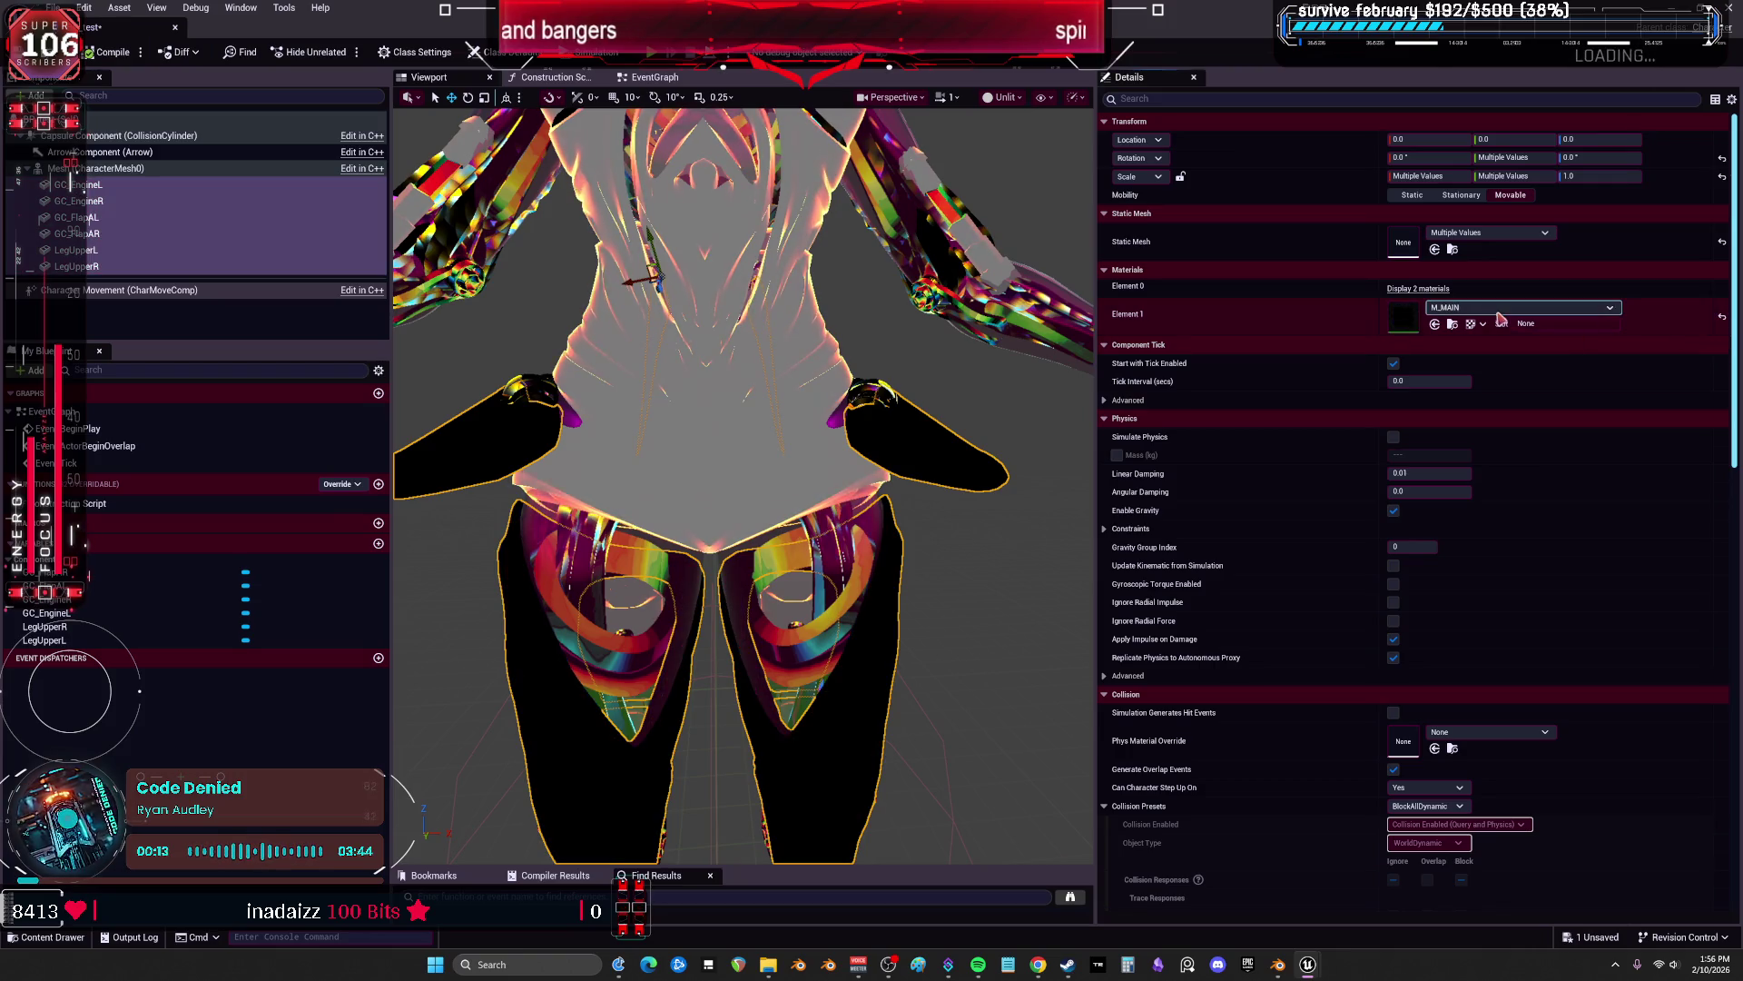
pyautogui.click(1544, 307)
pyautogui.scroll(-8, 1543, 461)
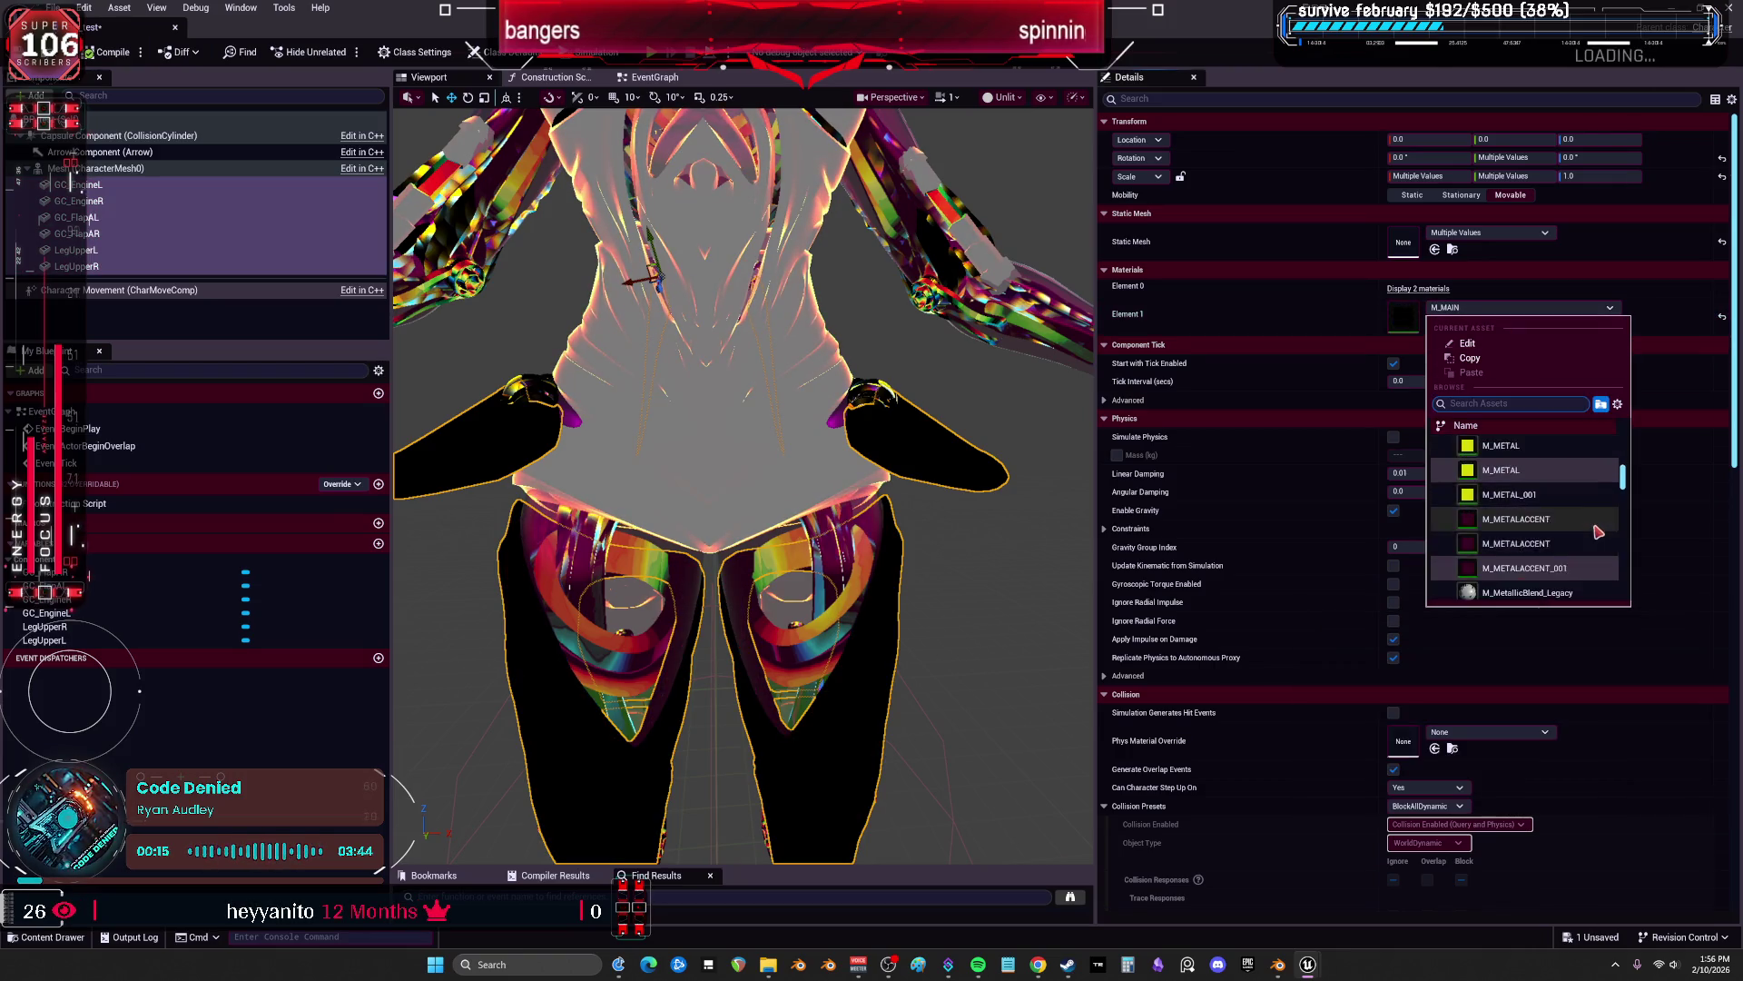
pyautogui.scroll(-5, 1535, 502)
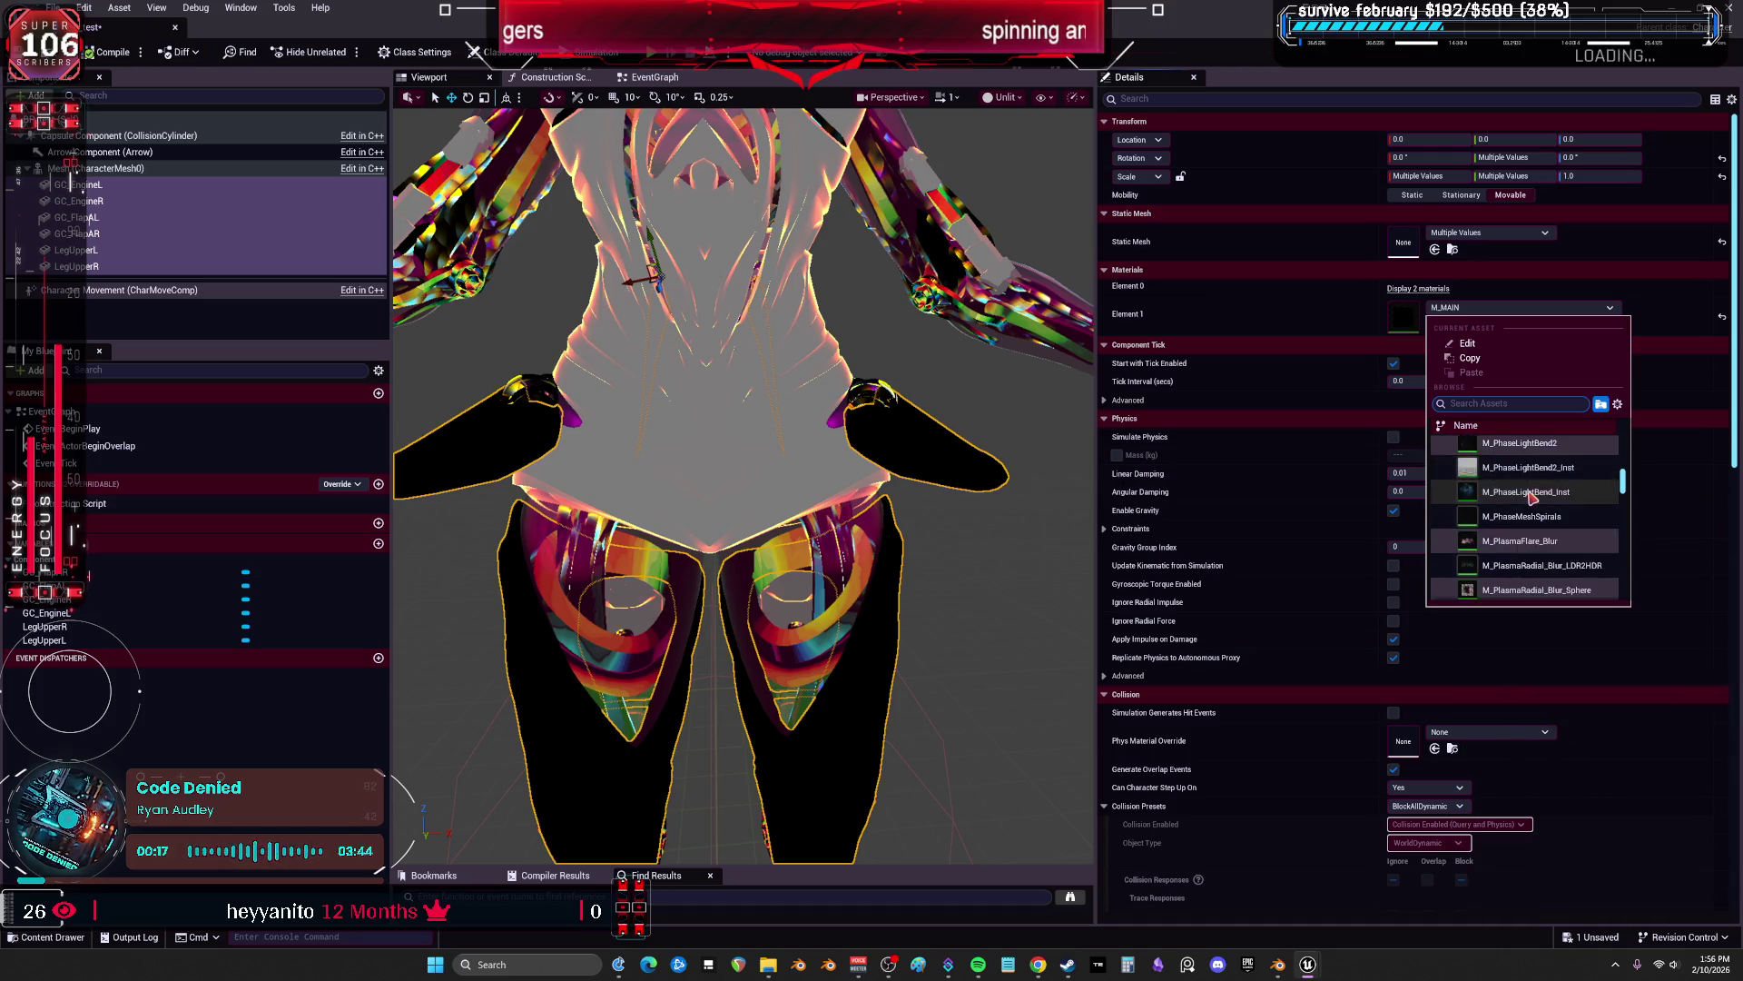
pyautogui.scroll(-5, 1534, 502)
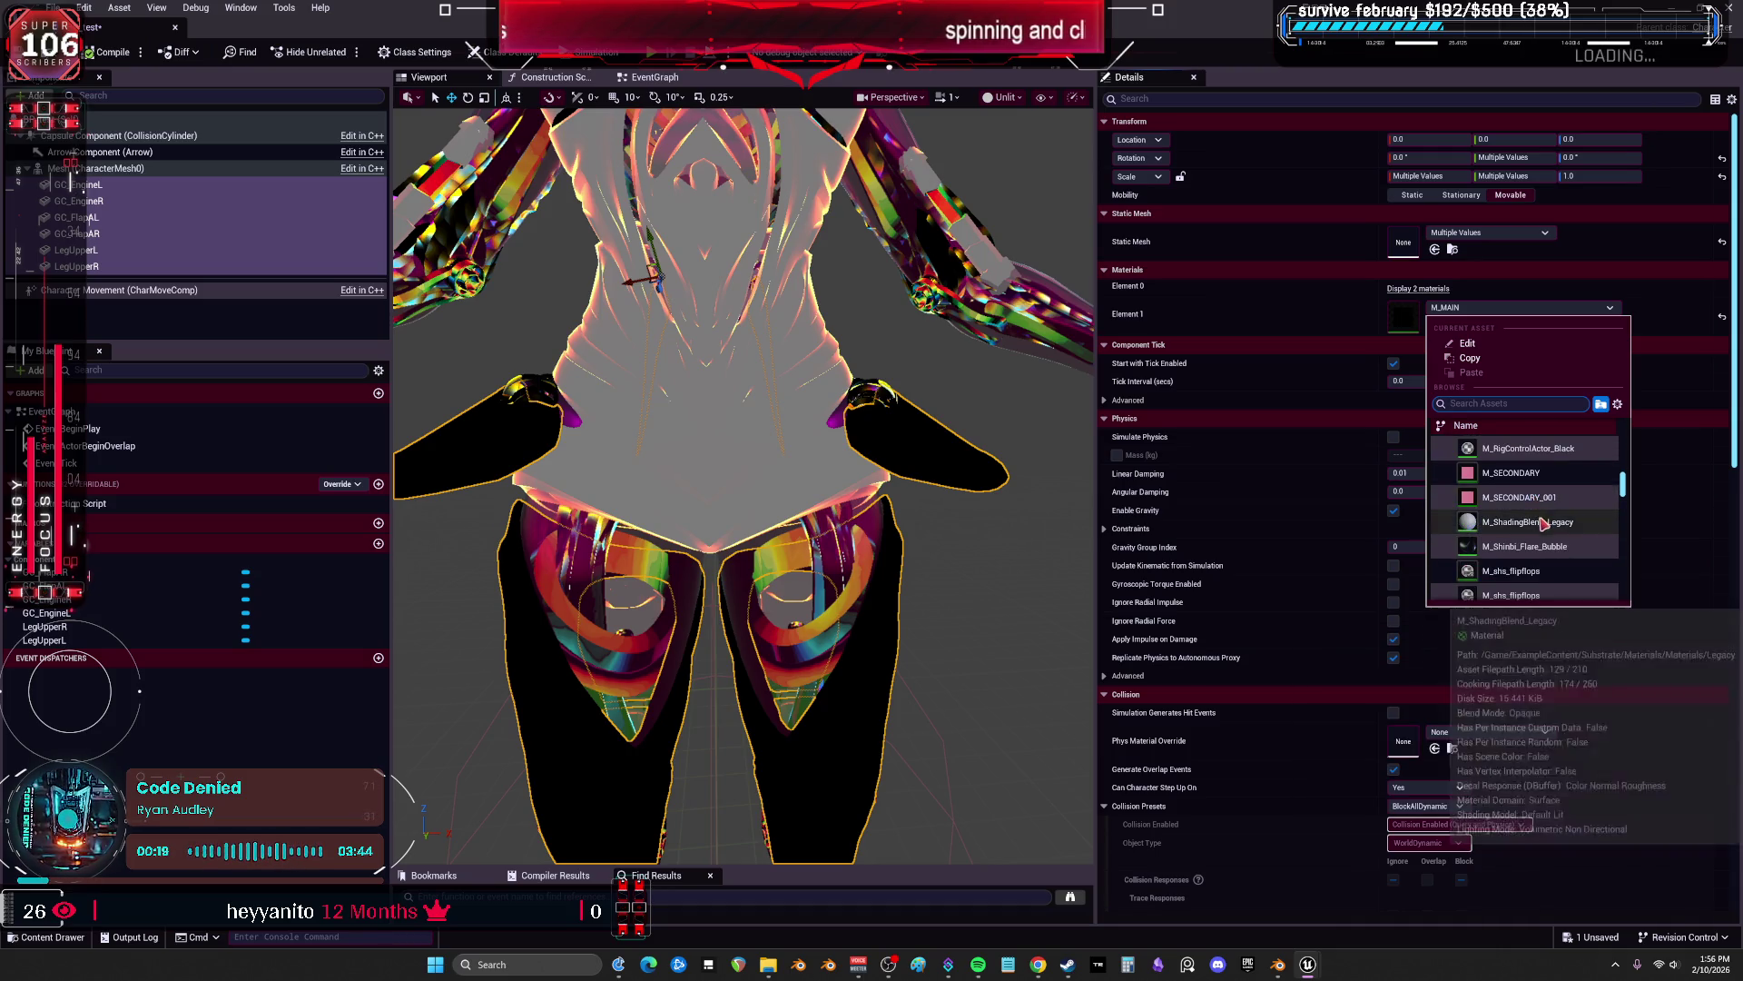
pyautogui.scroll(-2, 1525, 540)
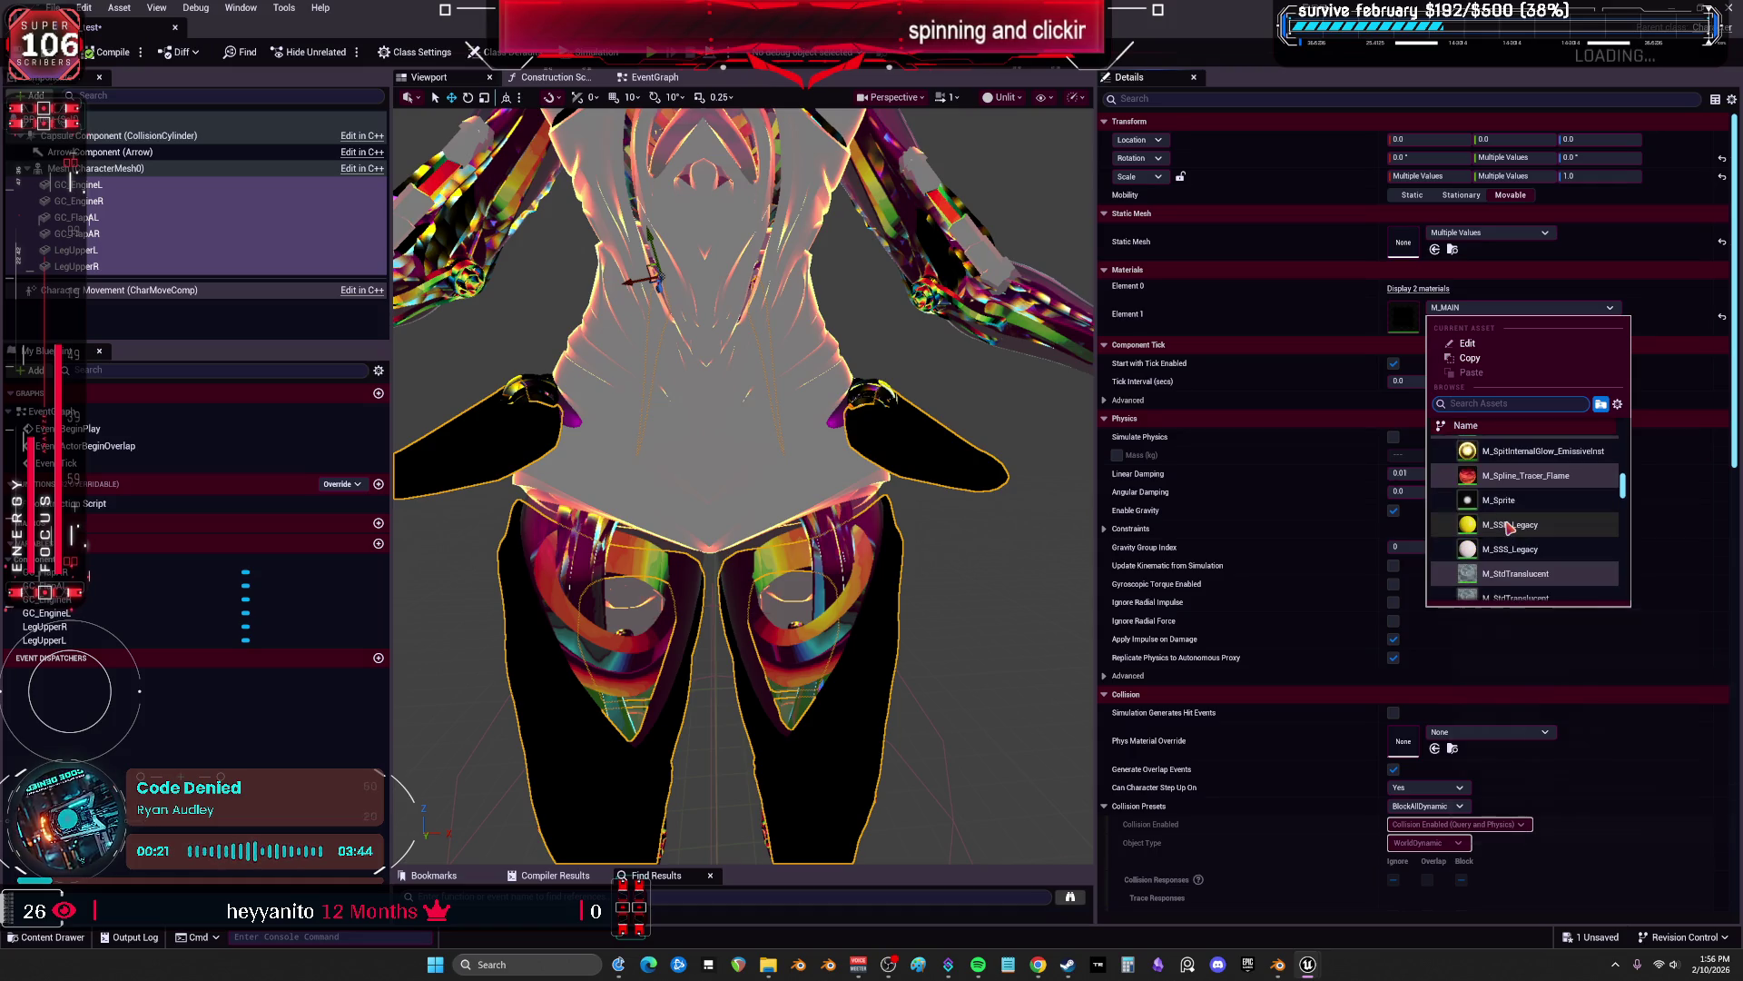
pyautogui.scroll(-4, 1516, 540)
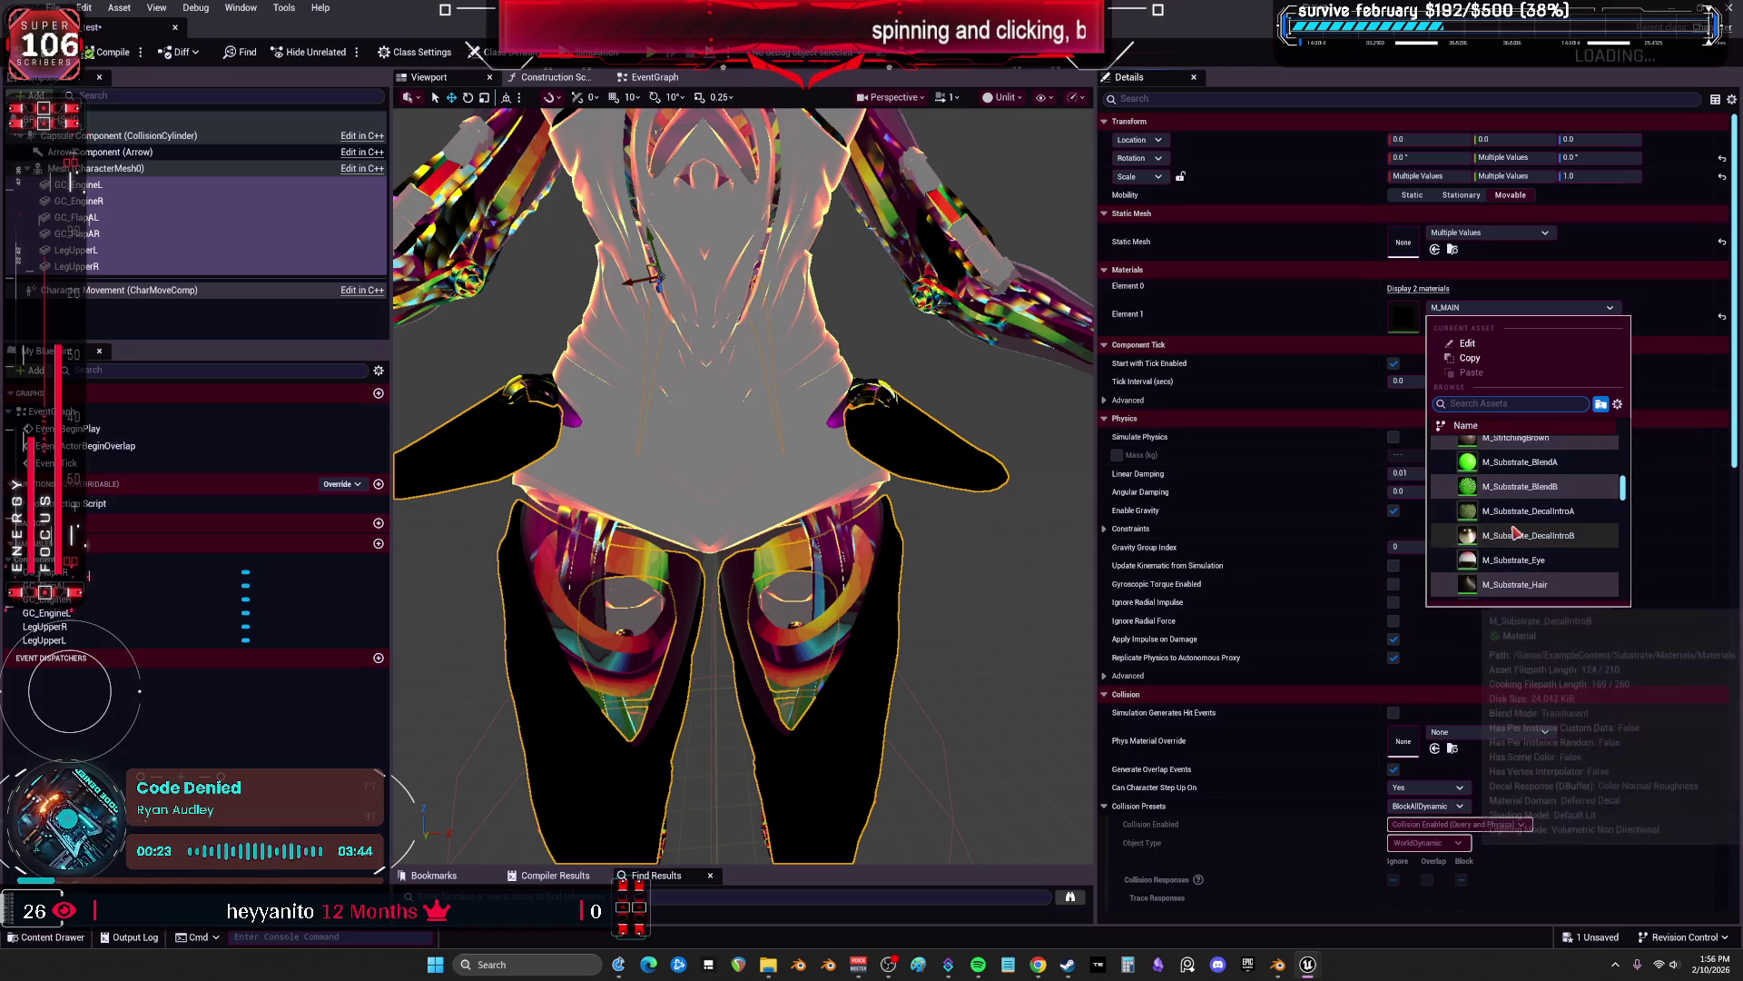
pyautogui.click(1516, 535)
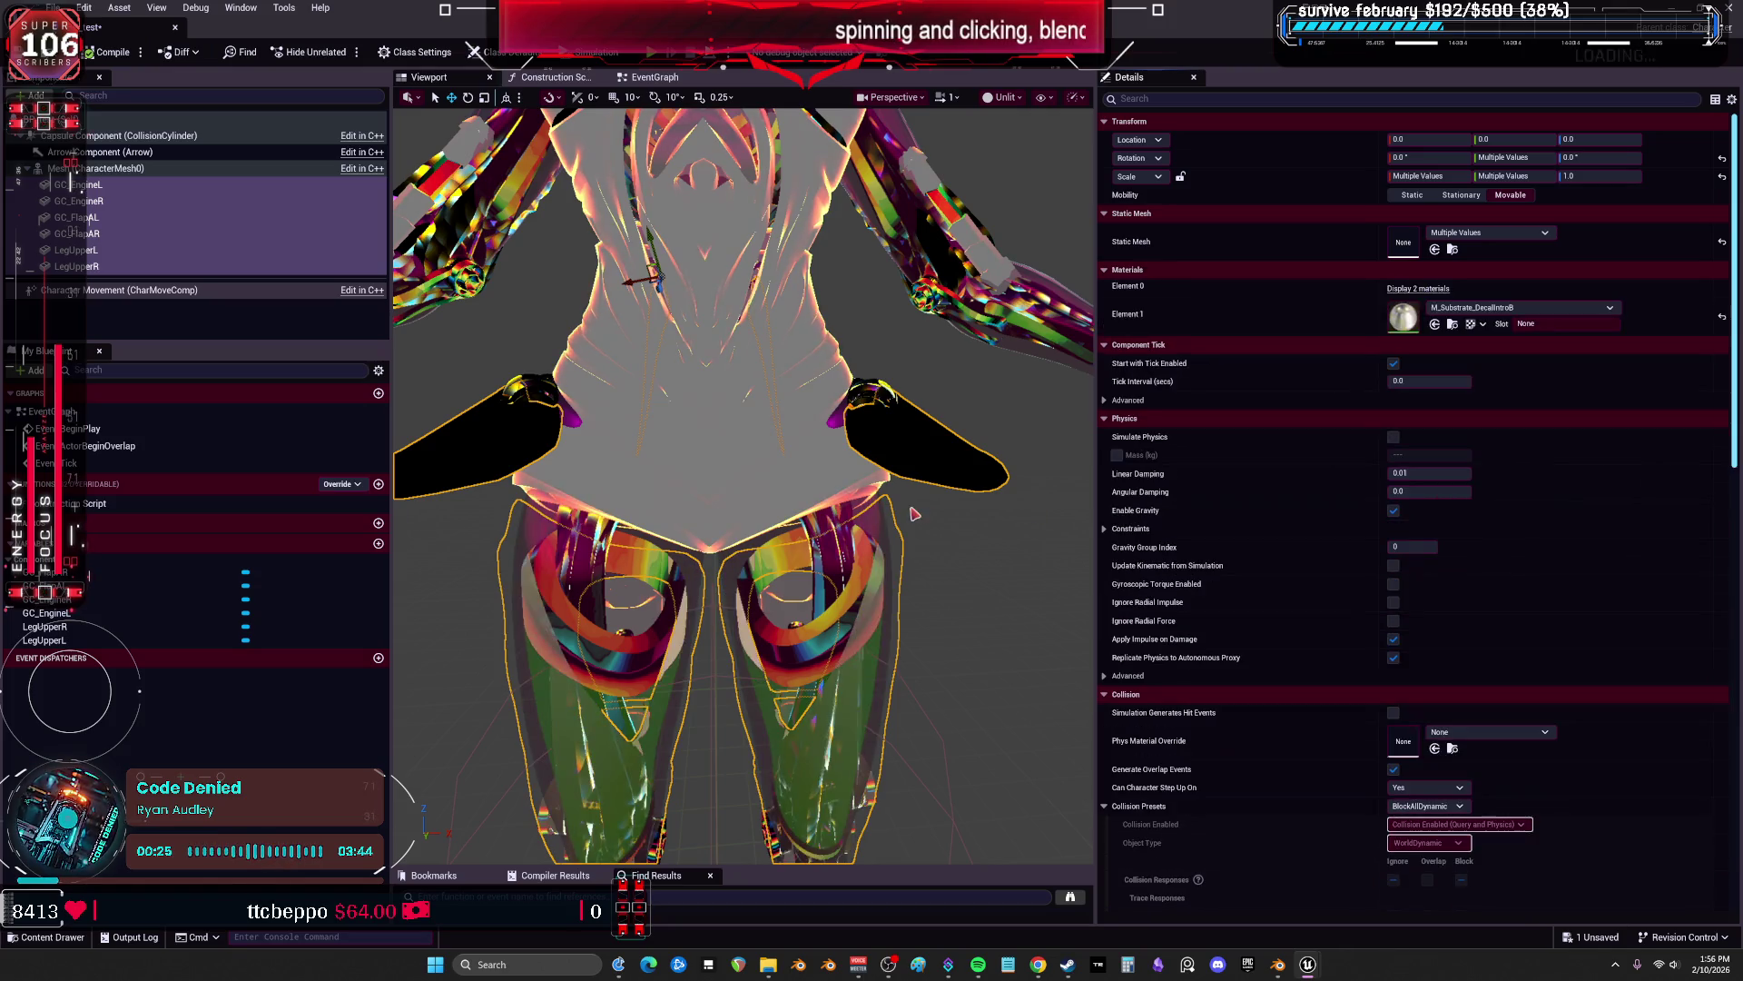
# Set Element 0 of the parts to M_Substrate_DecalIntroB as well.
pyautogui.scroll(-3, 744, 485)
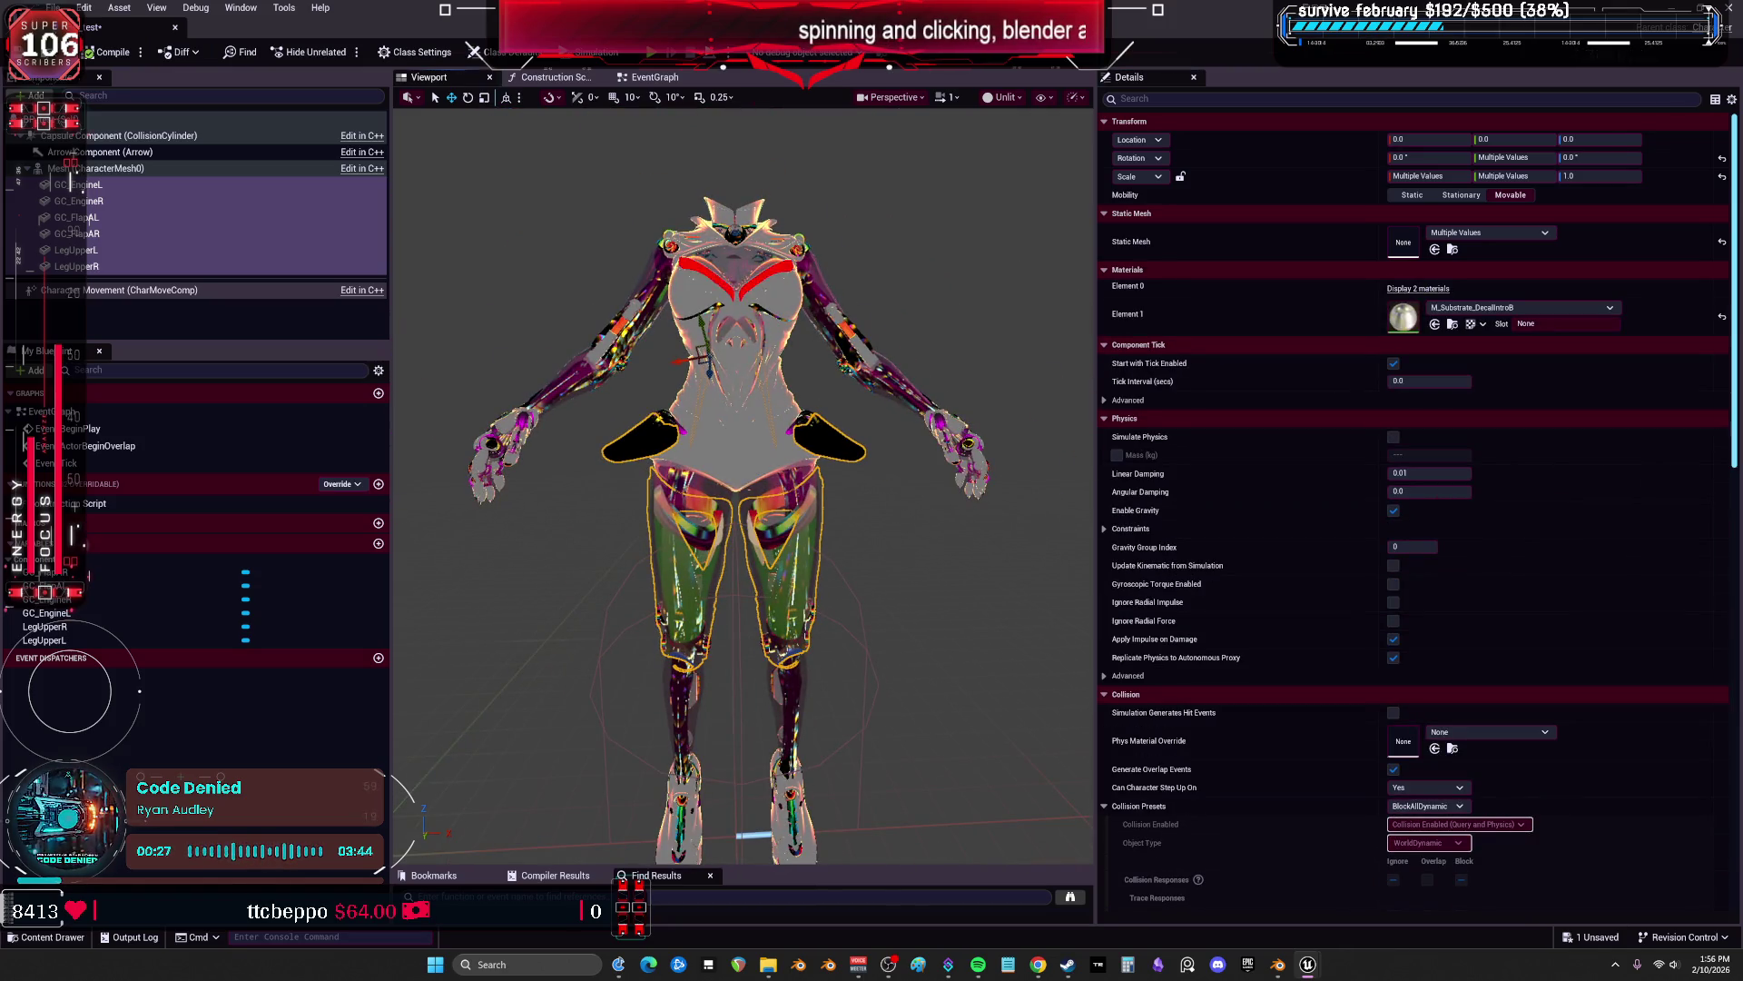
pyautogui.scroll(3, 744, 485)
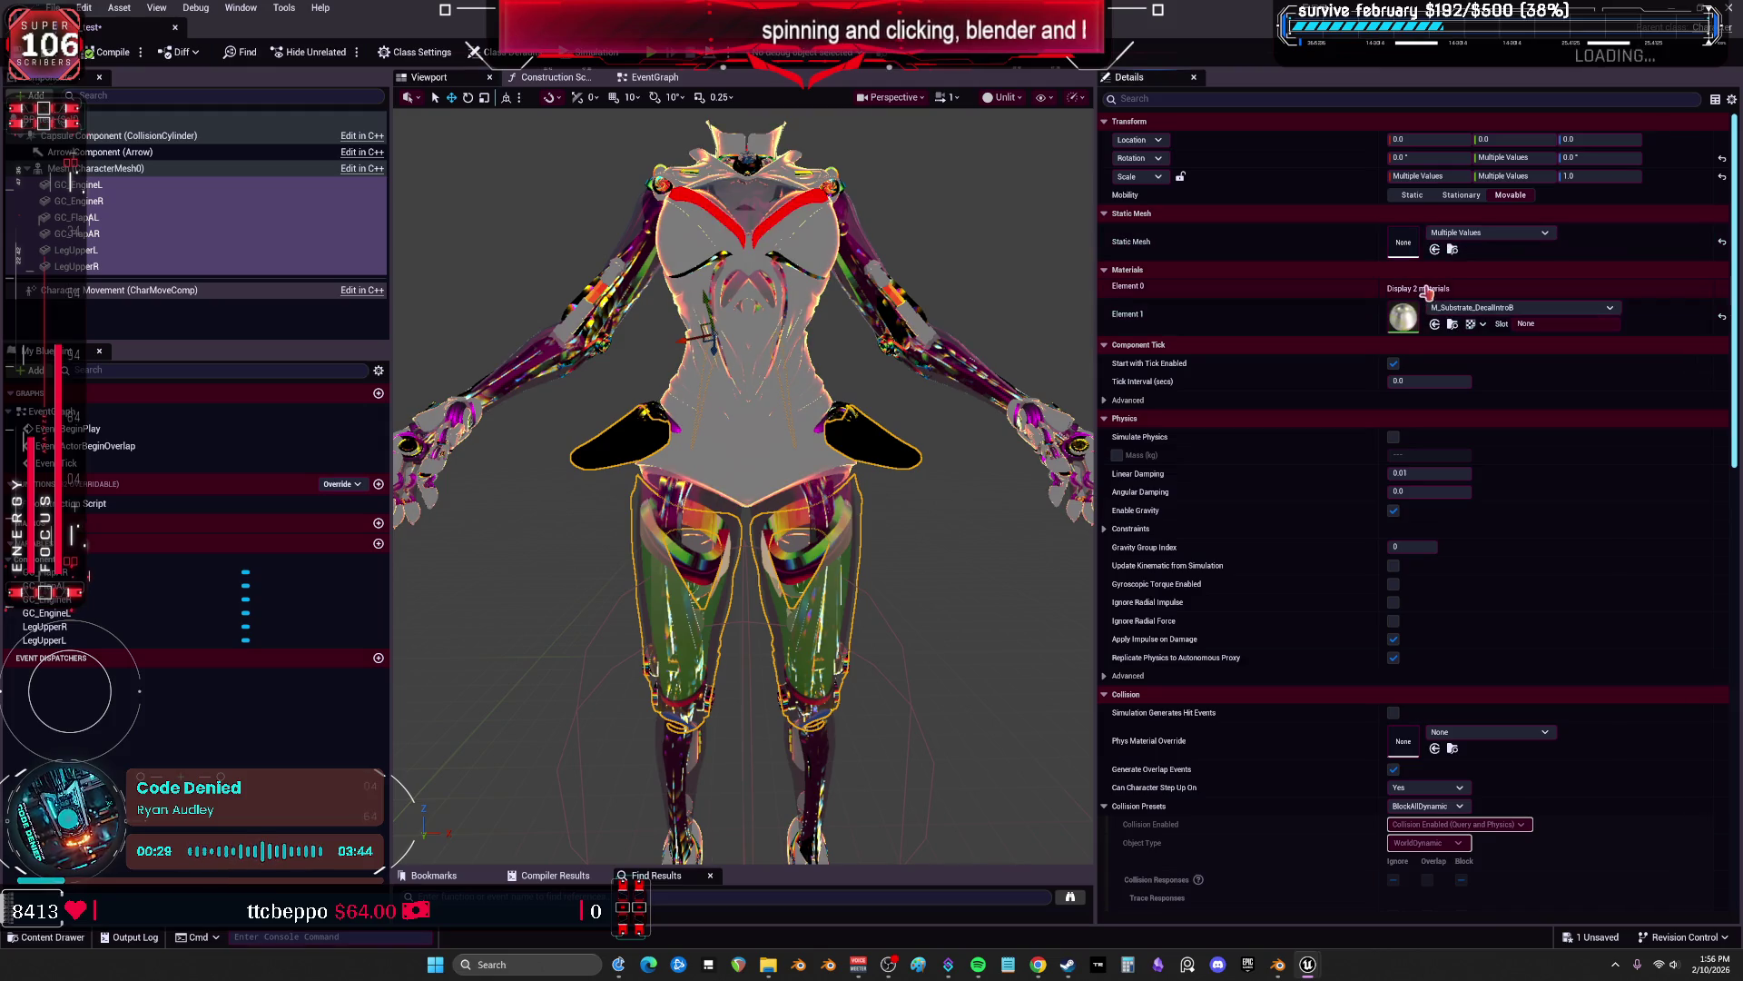
pyautogui.click(1426, 289)
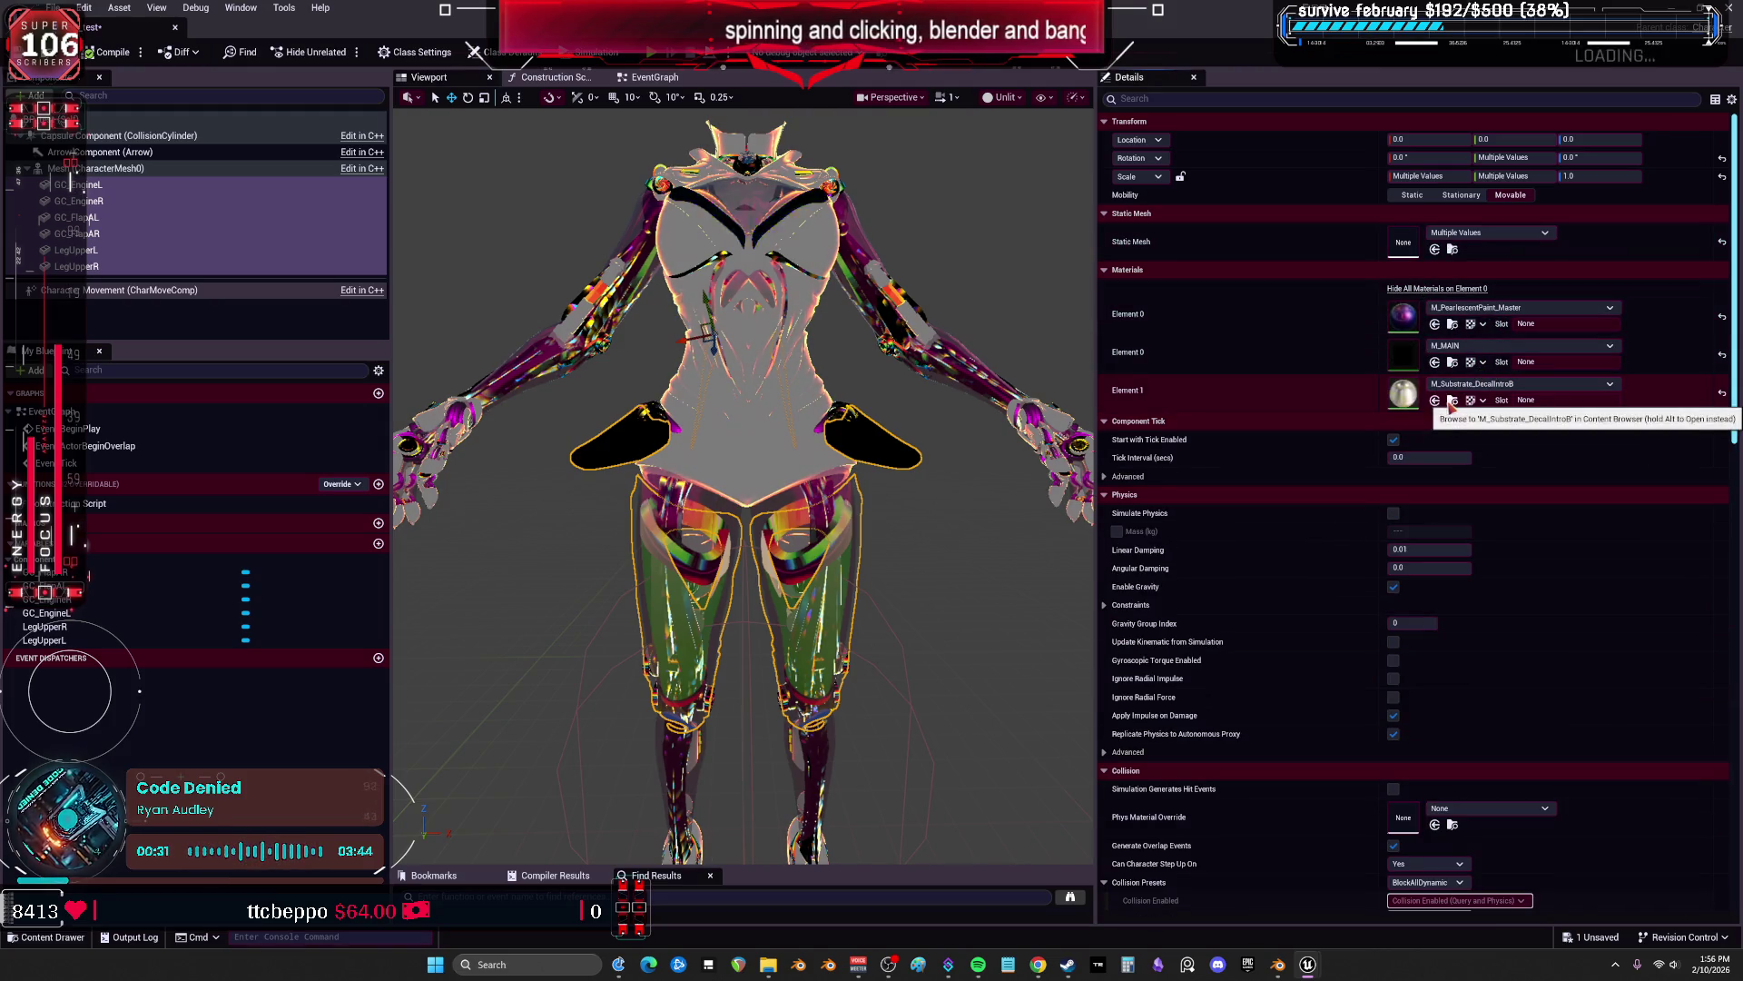
pyautogui.click(1436, 325)
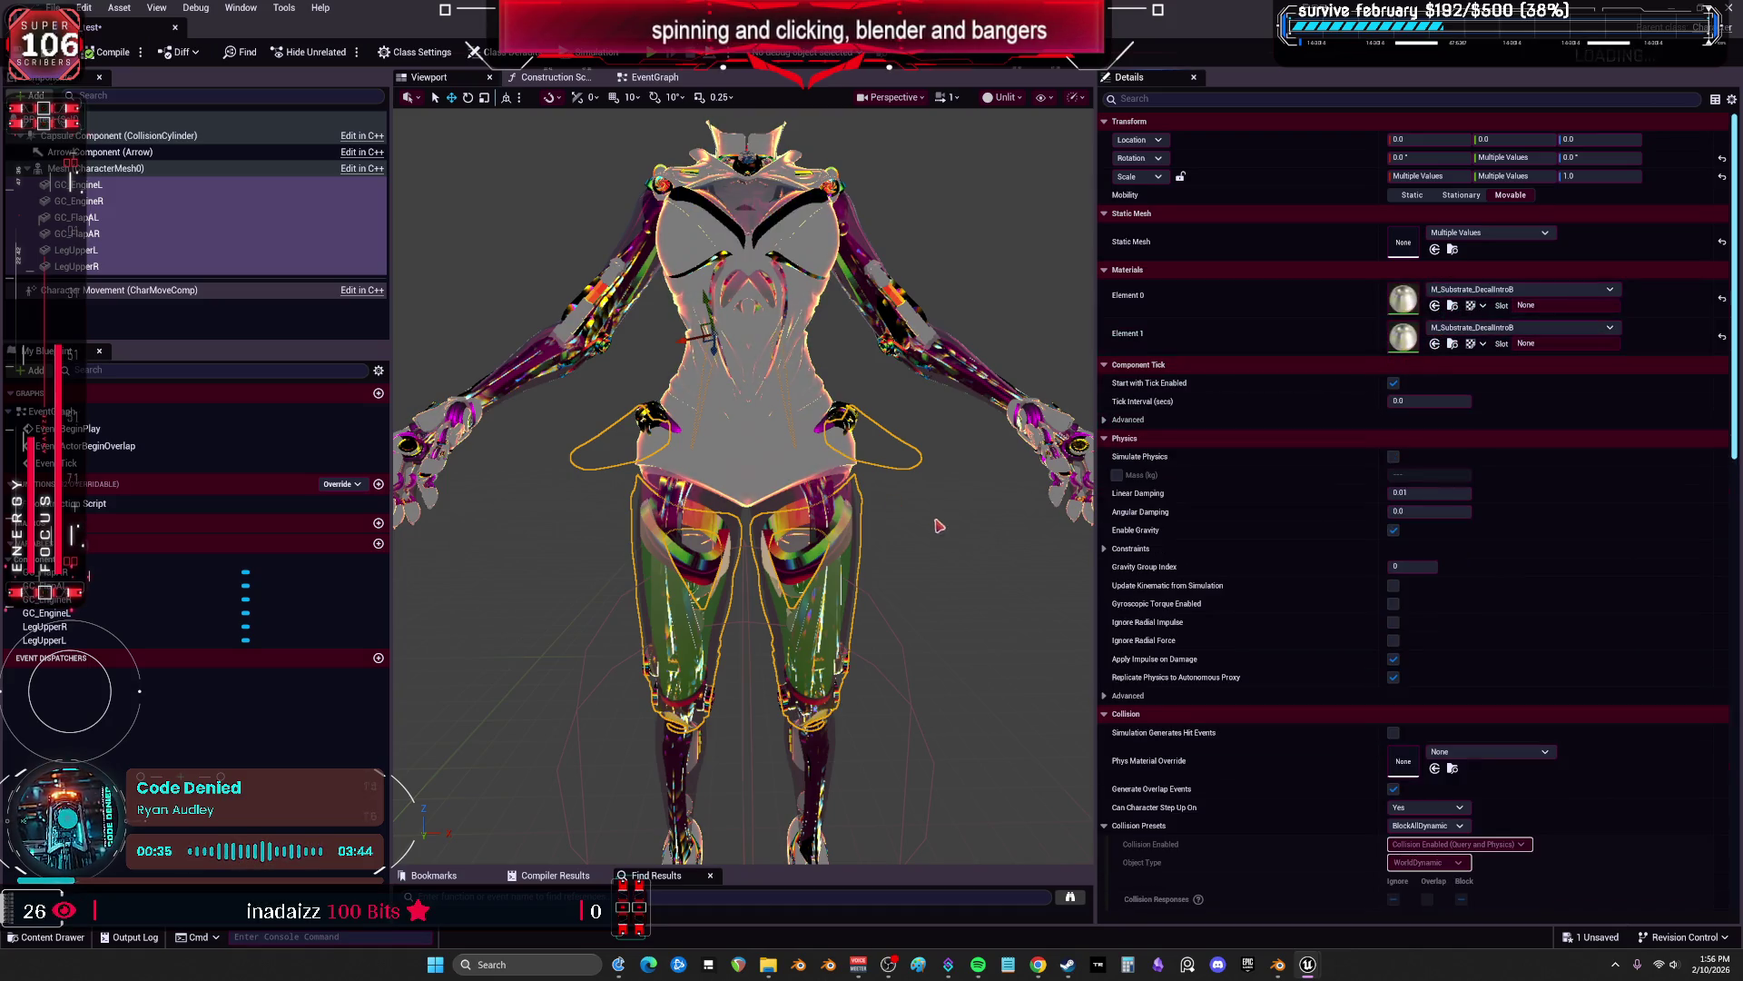
# Try MI_Adv_Shine_Pearl_5 as the Element 0 material on the parts.
pyautogui.scroll(5, 933, 518)
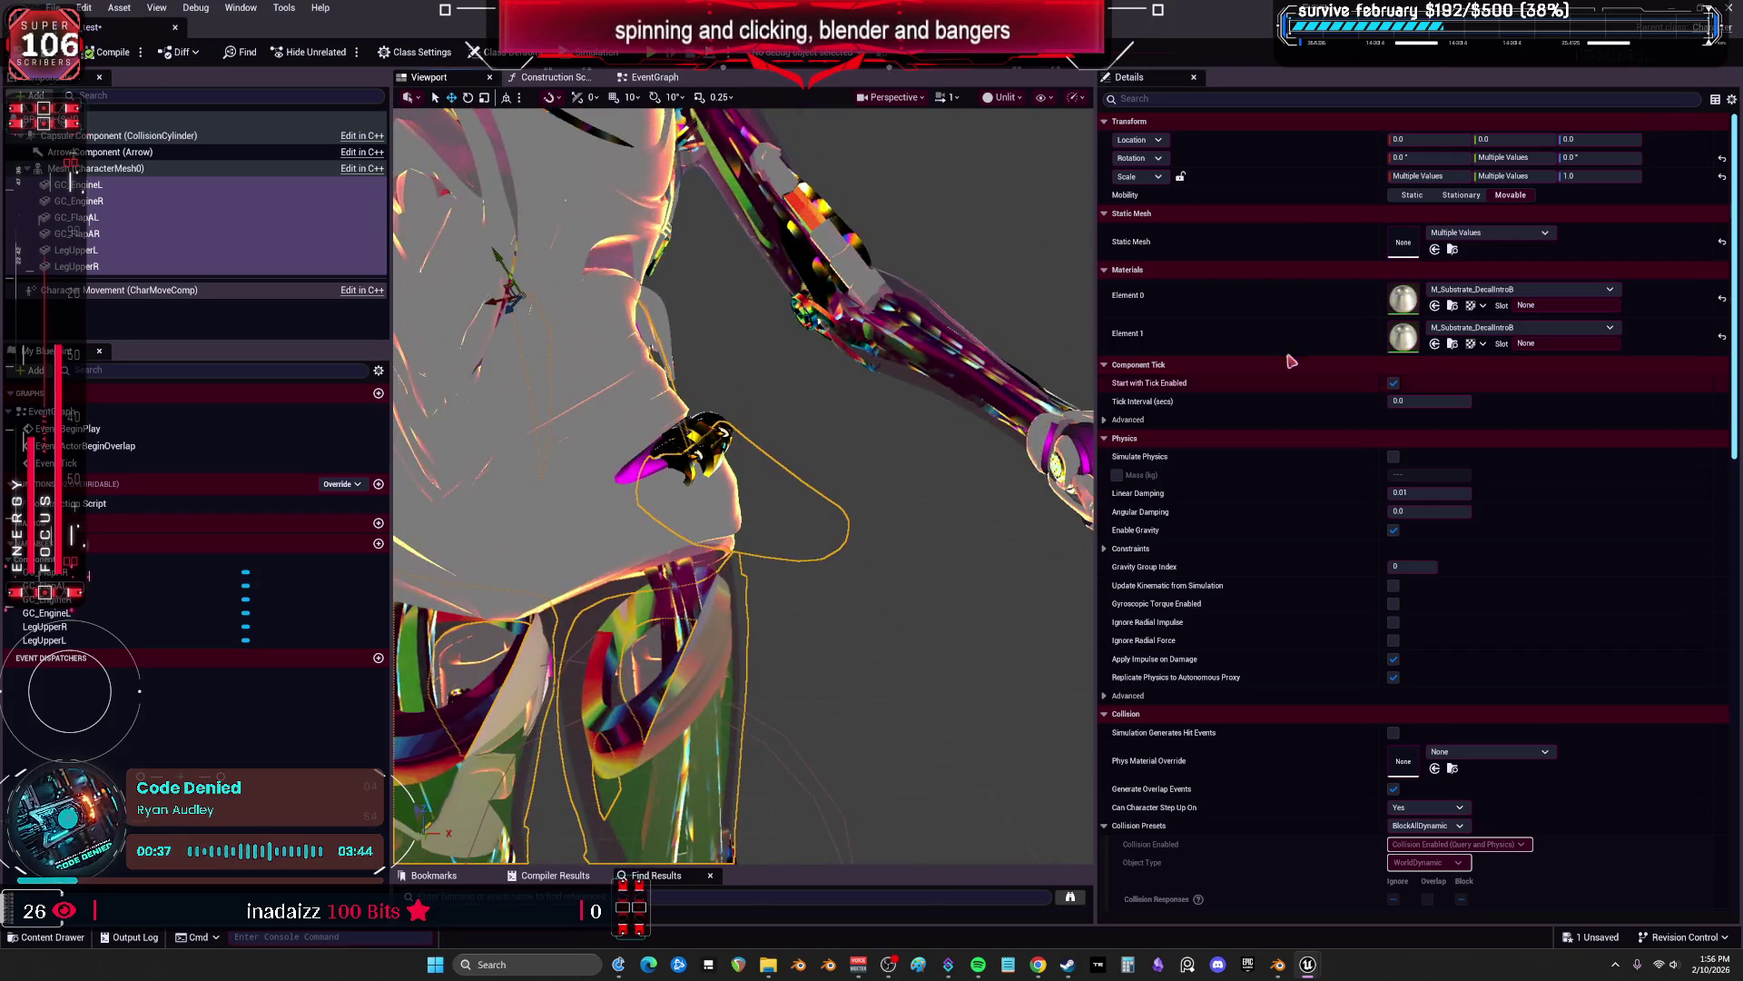
pyautogui.click(1520, 288)
pyautogui.scroll(-3, 1559, 516)
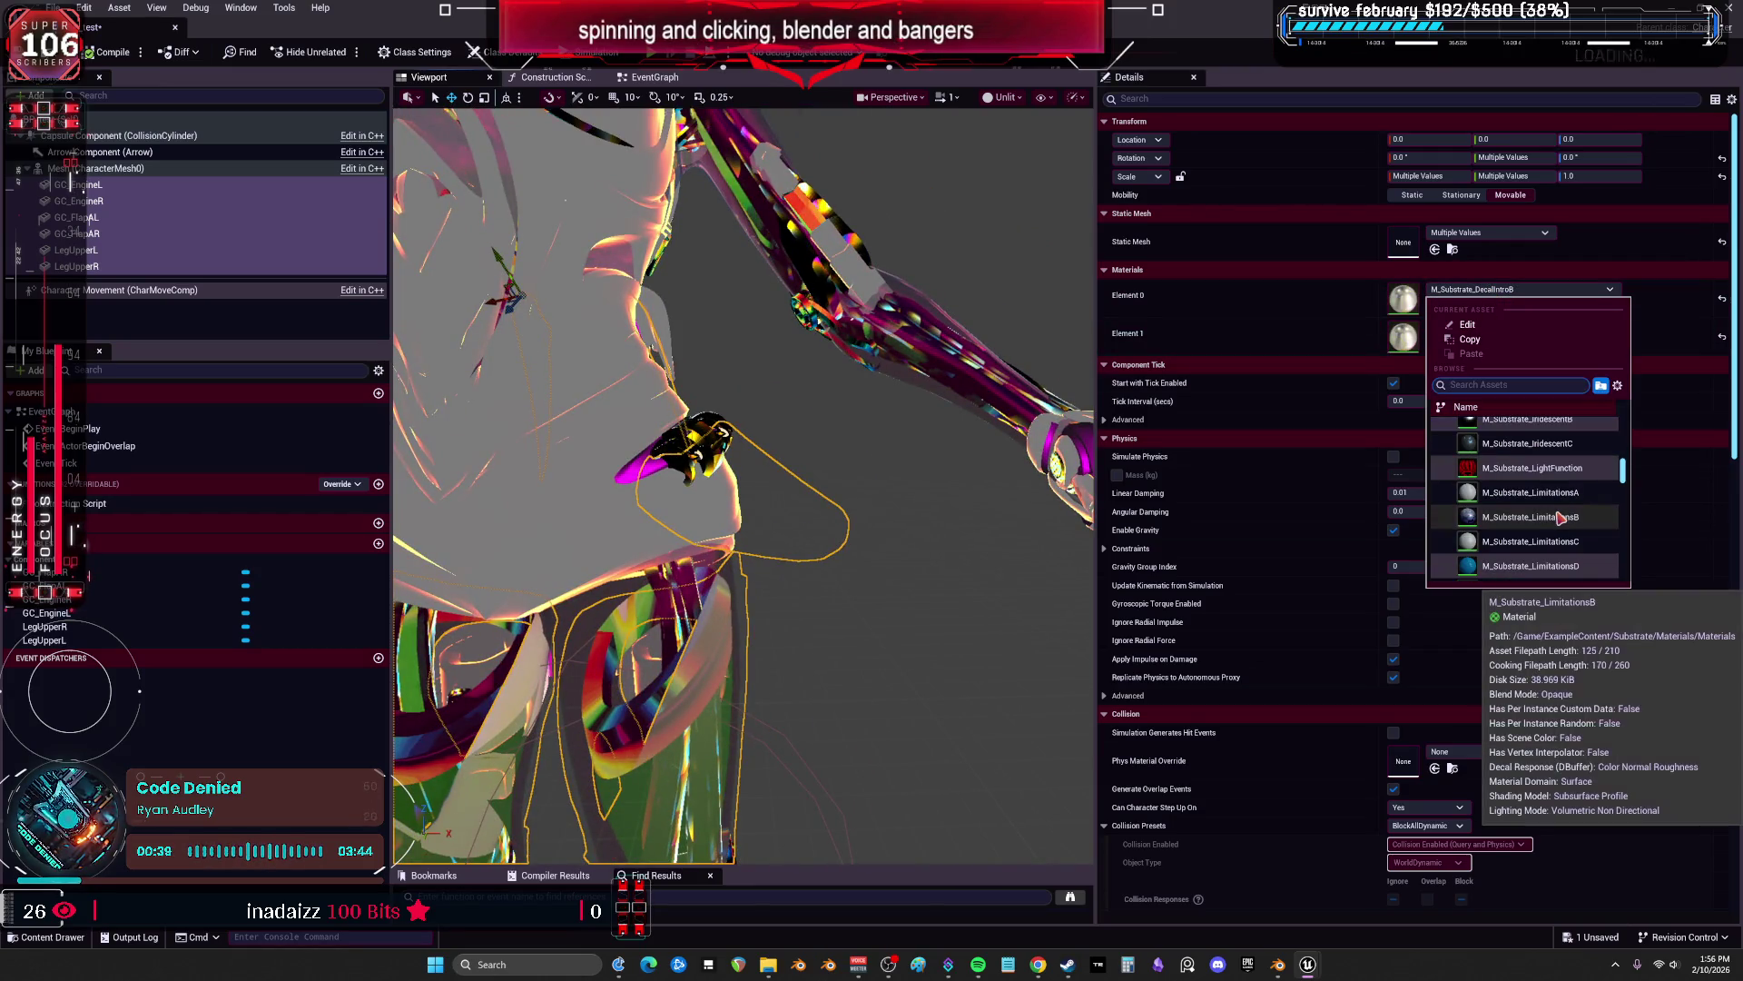
pyautogui.scroll(-5, 1558, 525)
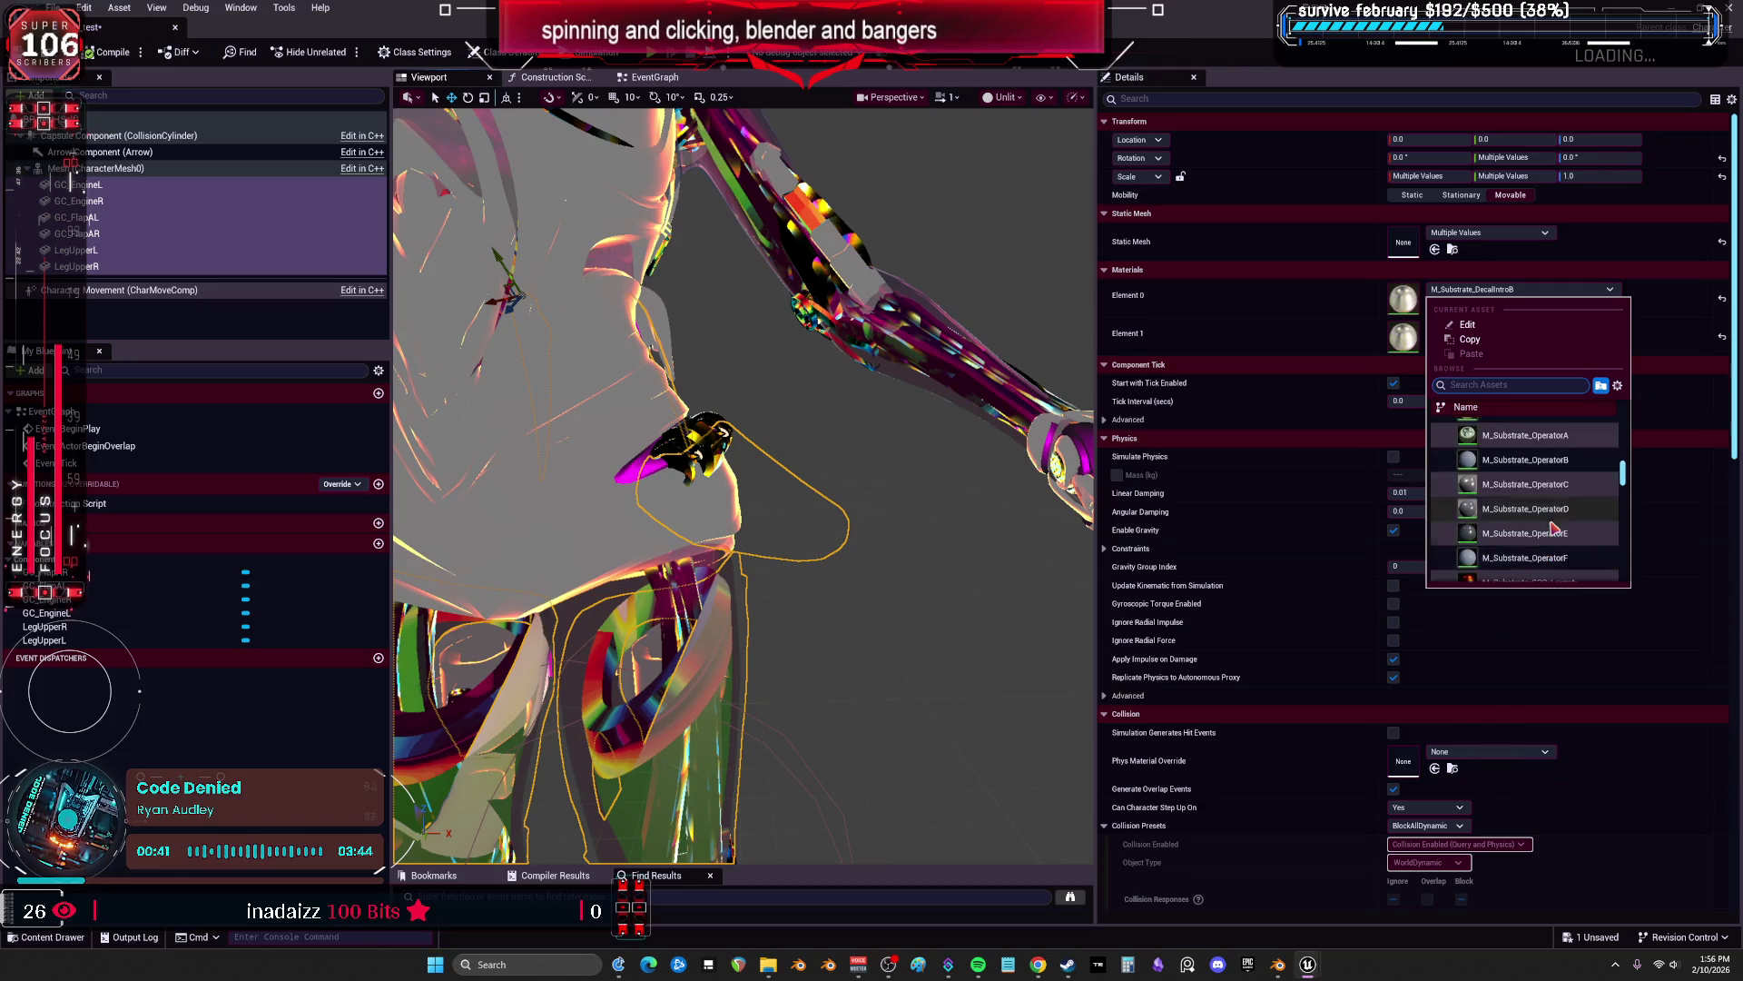
pyautogui.scroll(-3, 1555, 527)
pyautogui.scroll(-3, 1548, 509)
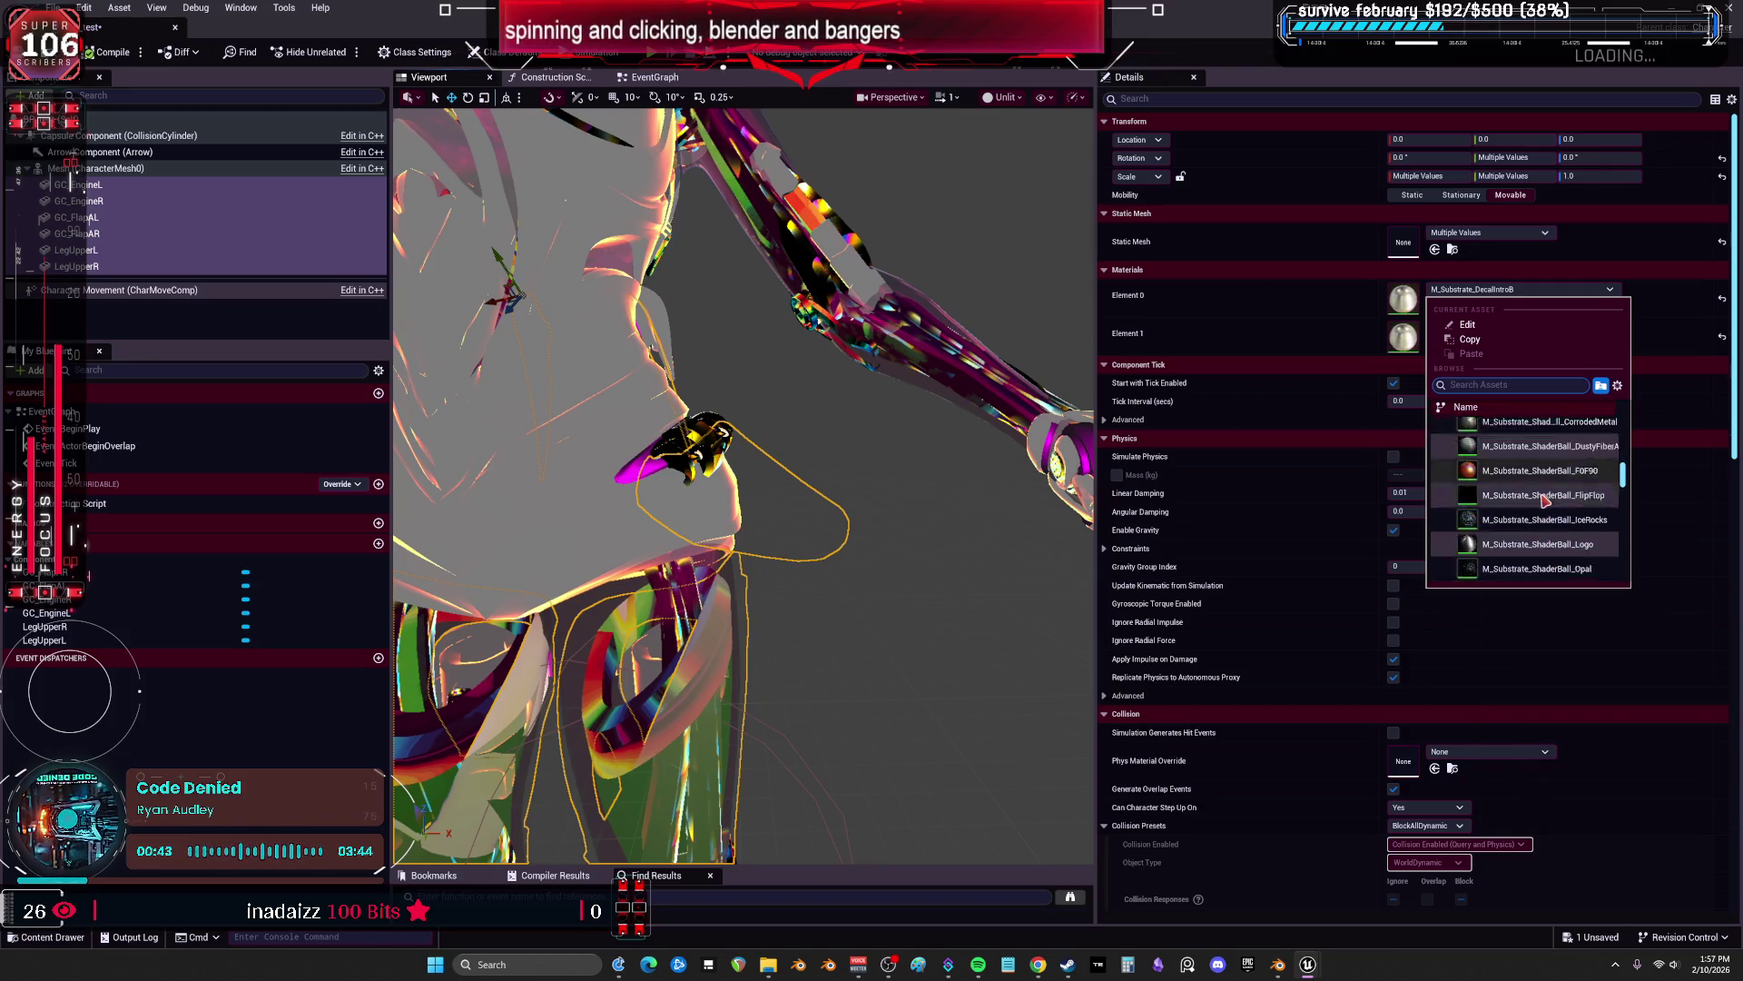
pyautogui.scroll(-8, 1545, 500)
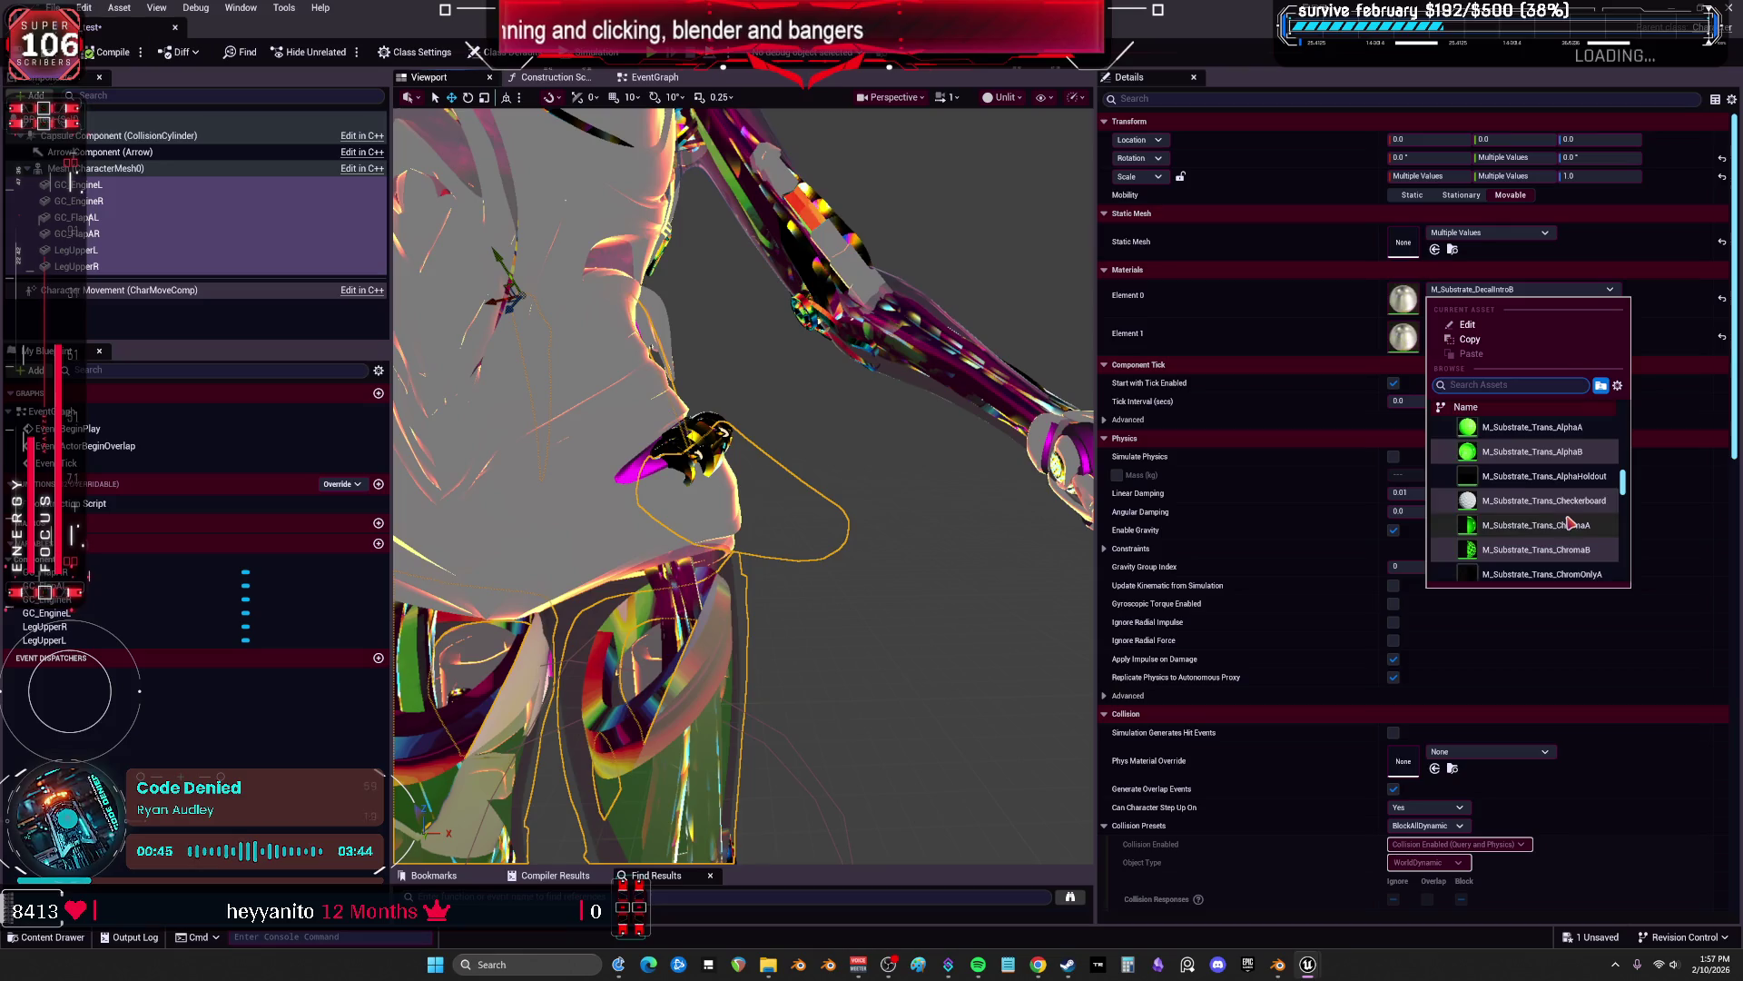
pyautogui.scroll(-3, 1572, 520)
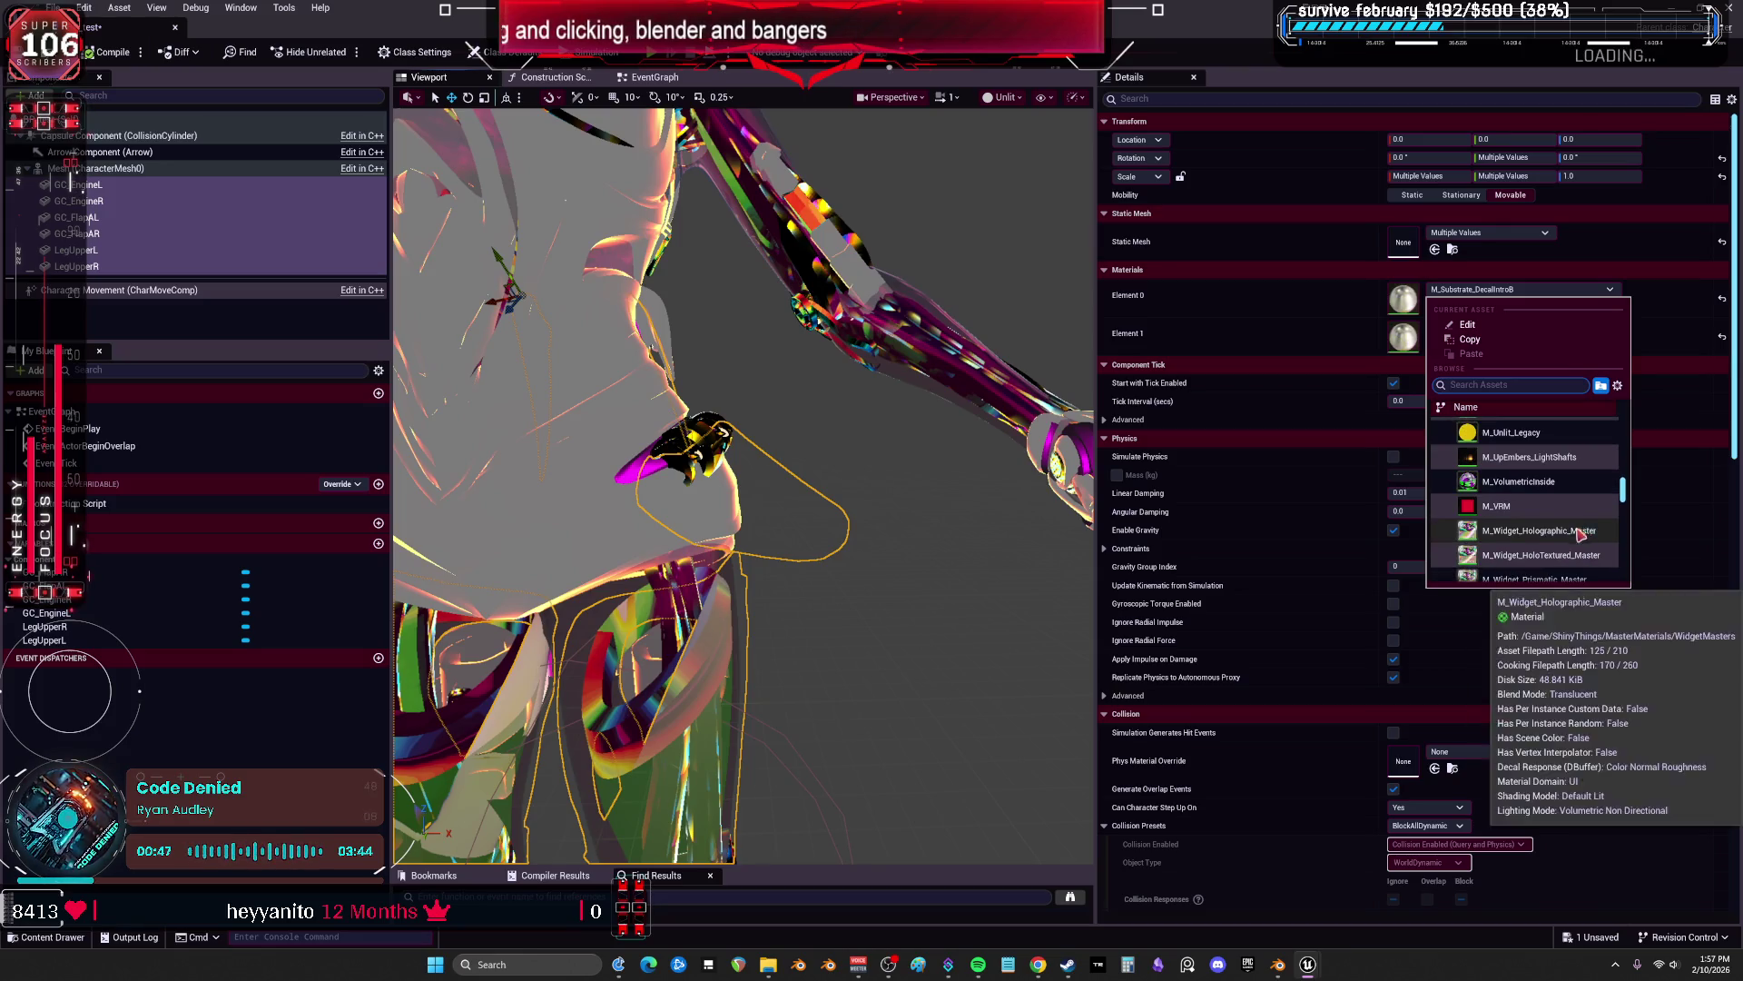
pyautogui.scroll(-3, 1561, 524)
pyautogui.scroll(-3, 1555, 527)
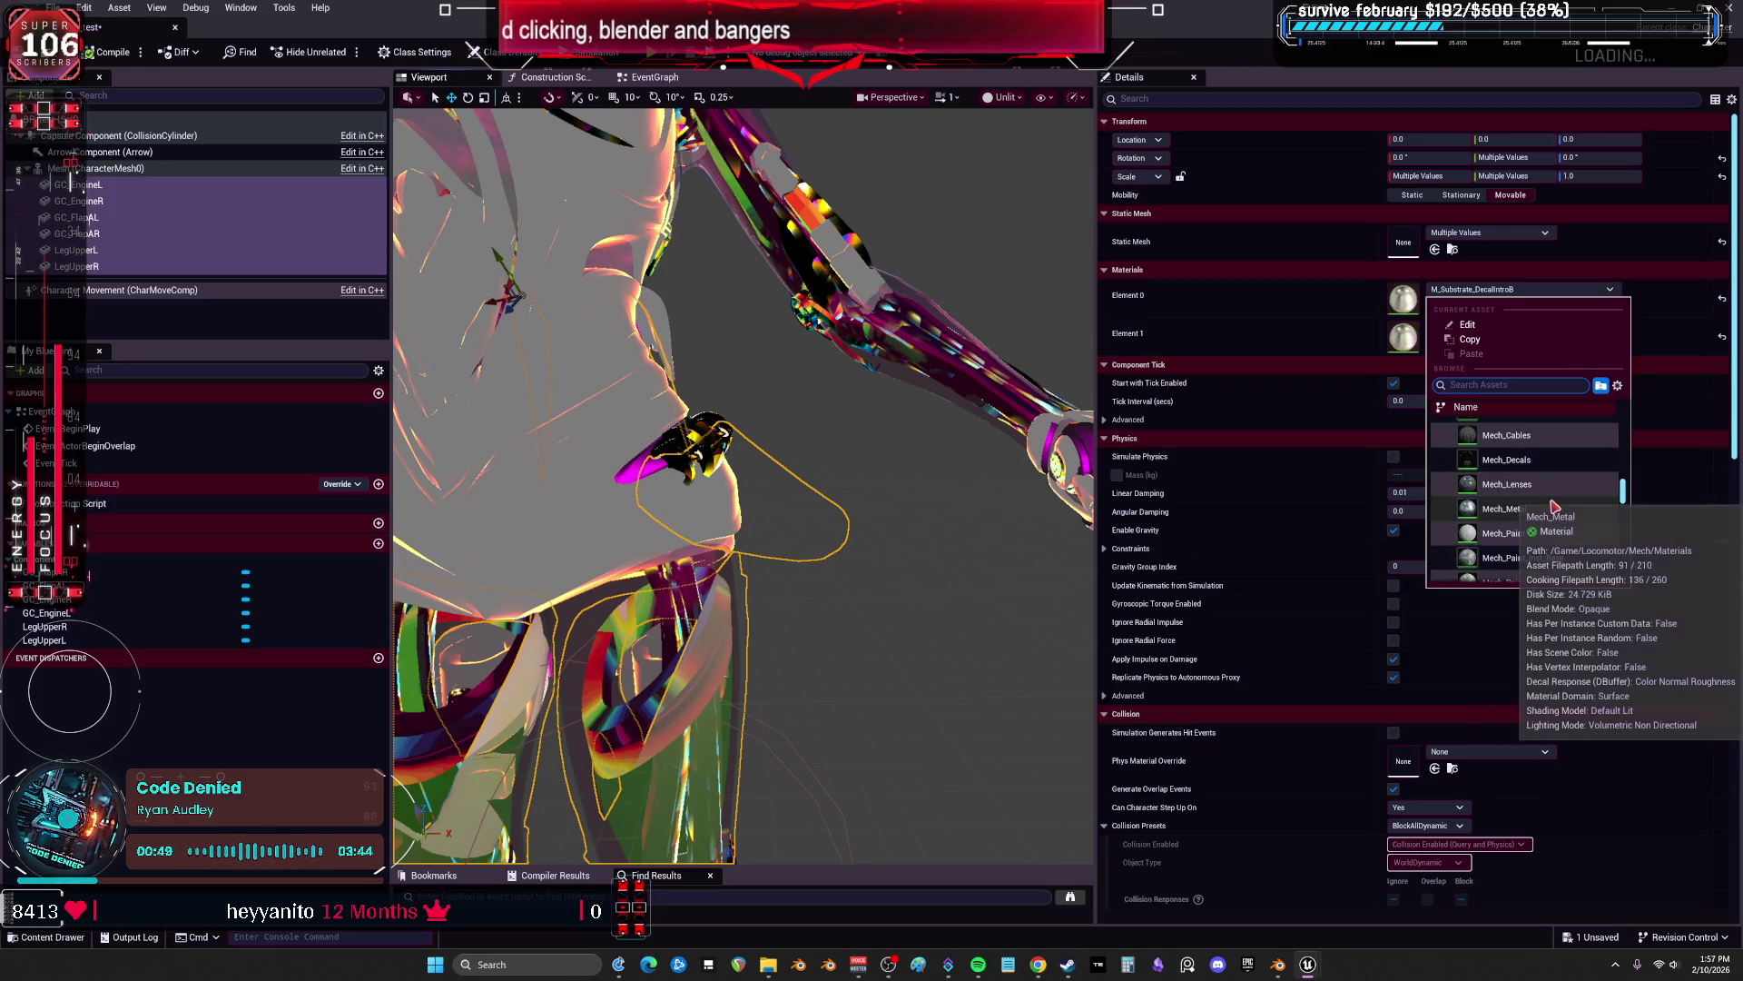
pyautogui.scroll(-3, 1557, 523)
pyautogui.scroll(1, 1554, 522)
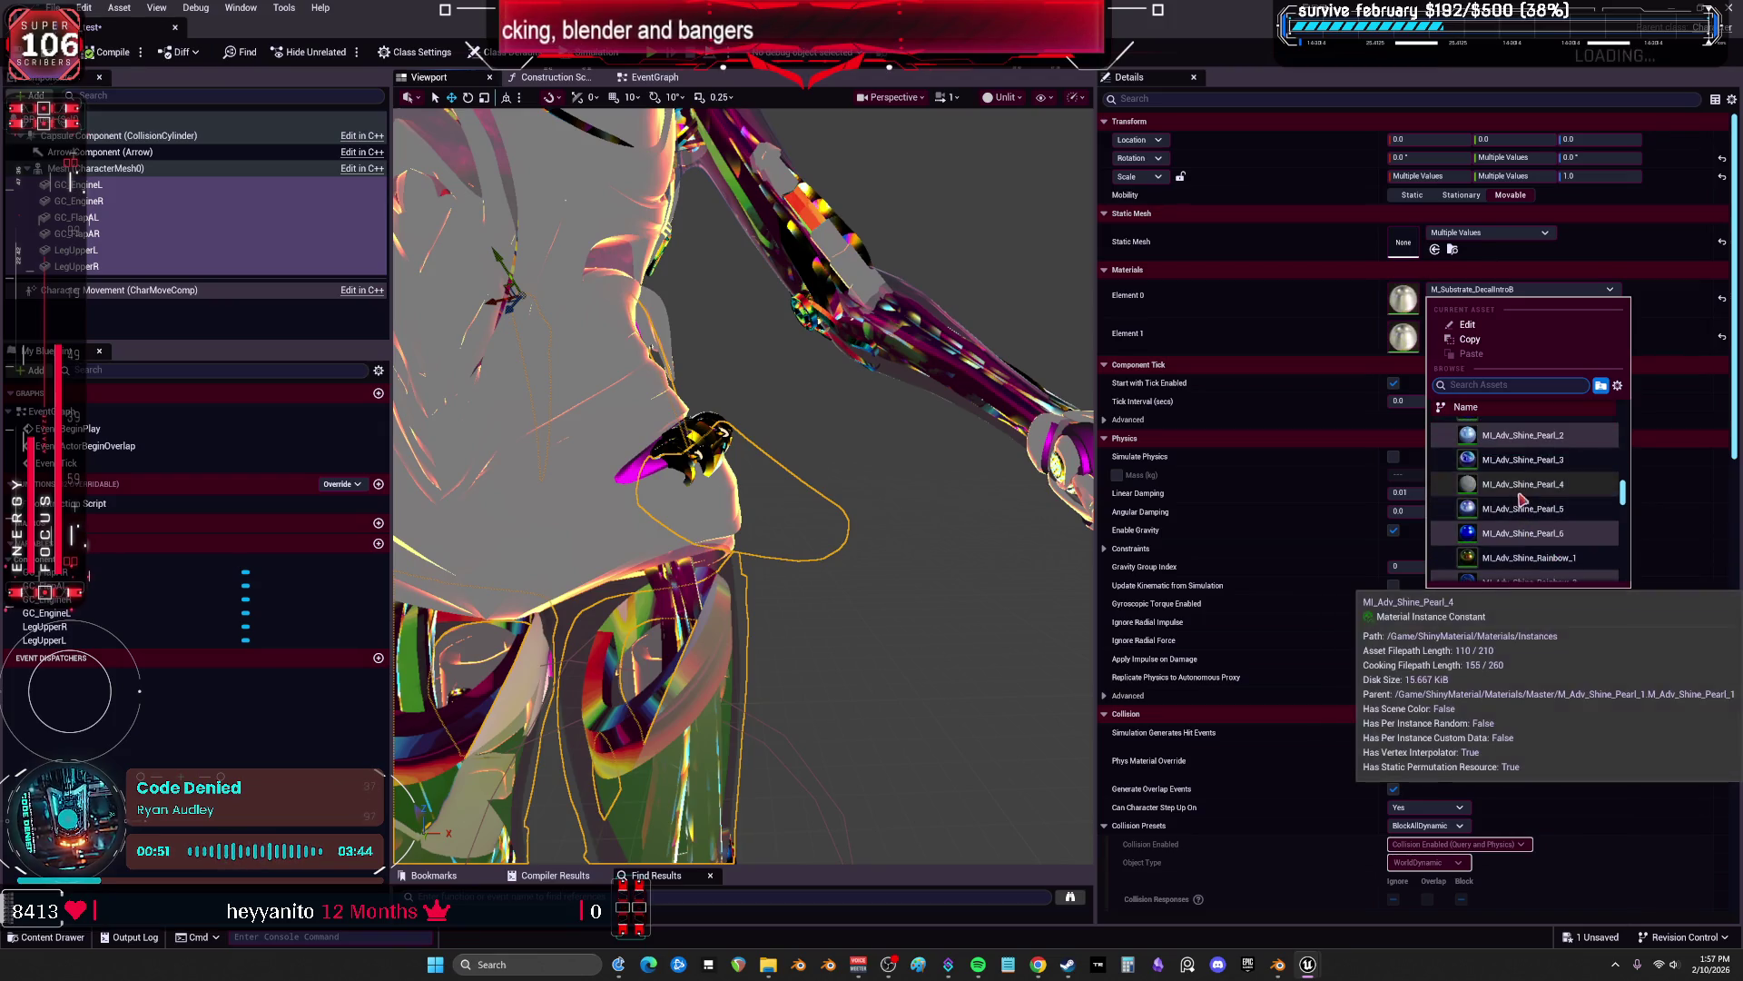
pyautogui.click(1534, 495)
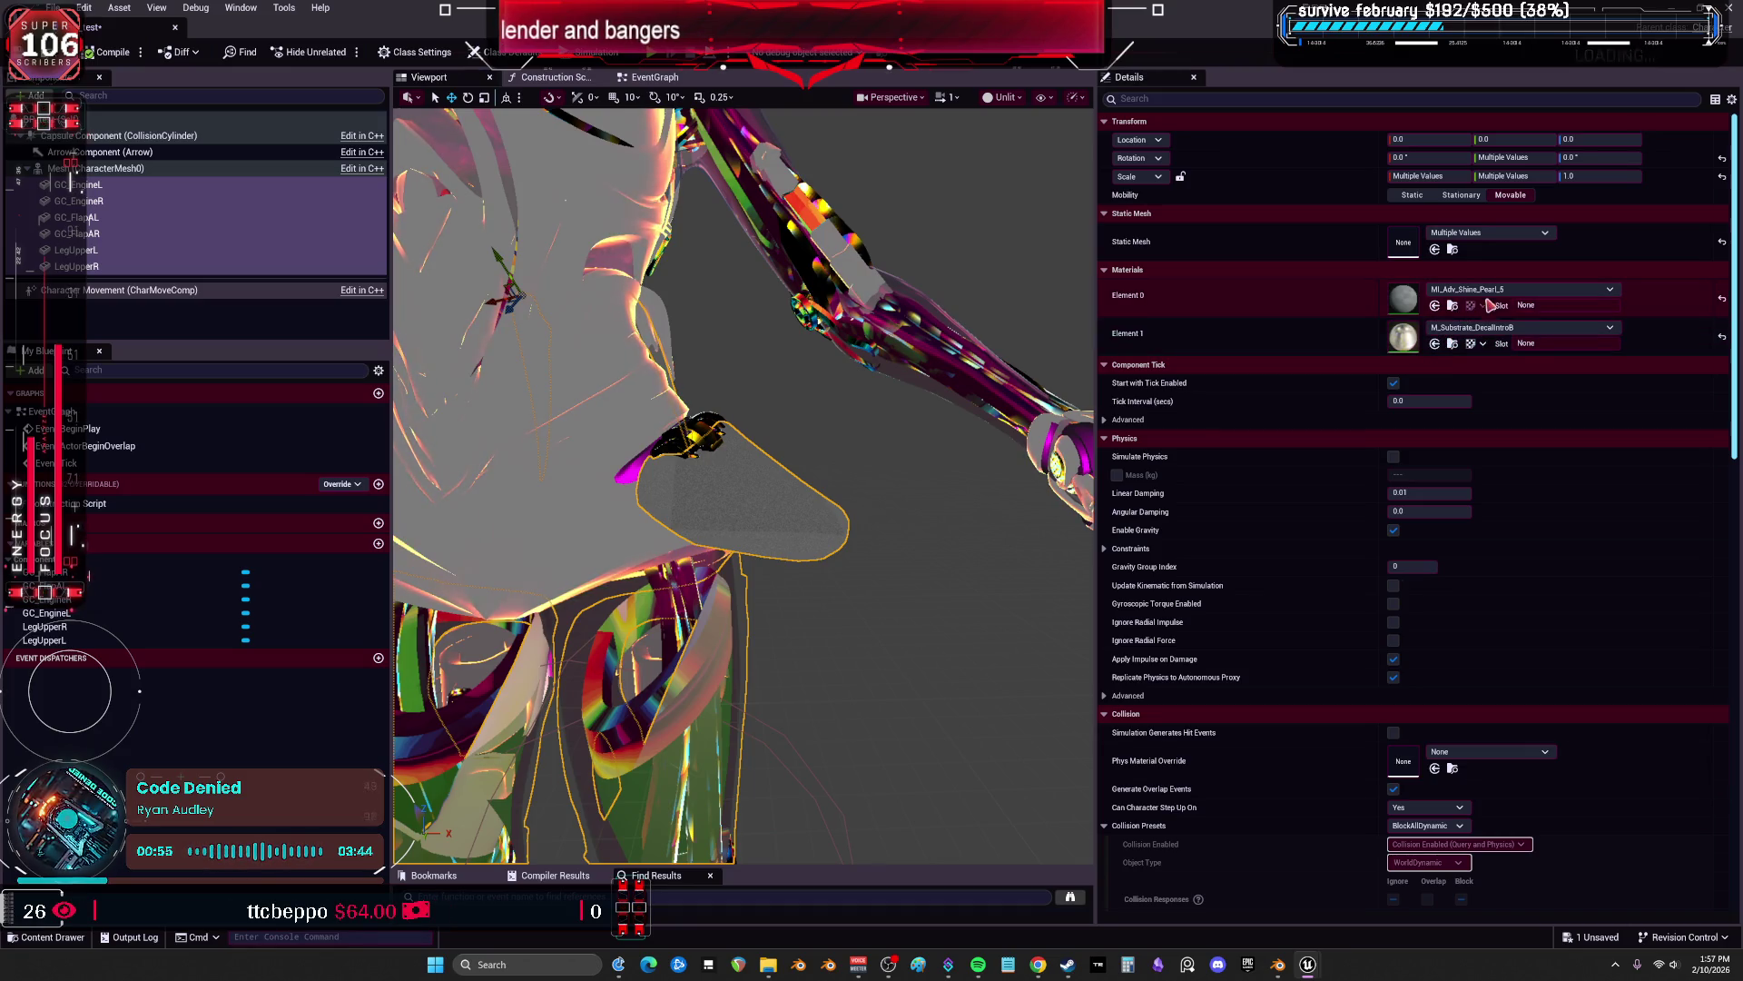
# Replace it with MI_OpaliteSmooth02 for the parts' material.
pyautogui.click(1554, 289)
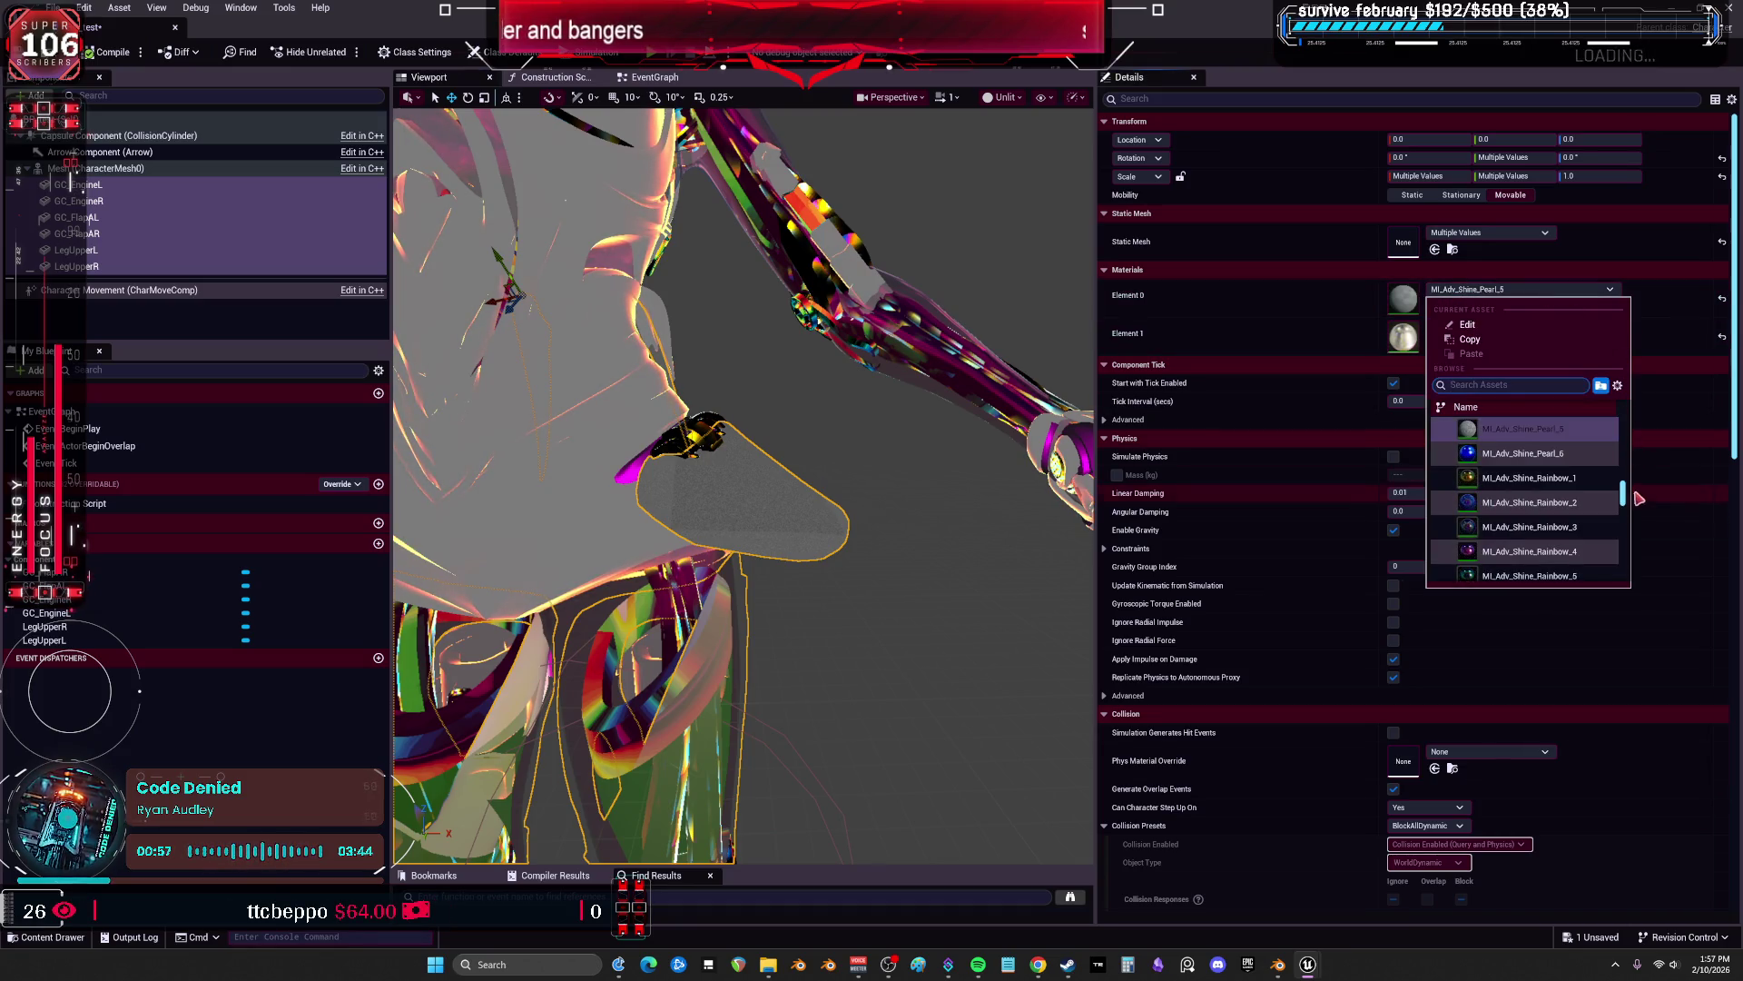
pyautogui.scroll(-10, 1511, 516)
pyautogui.scroll(-10, 1511, 516)
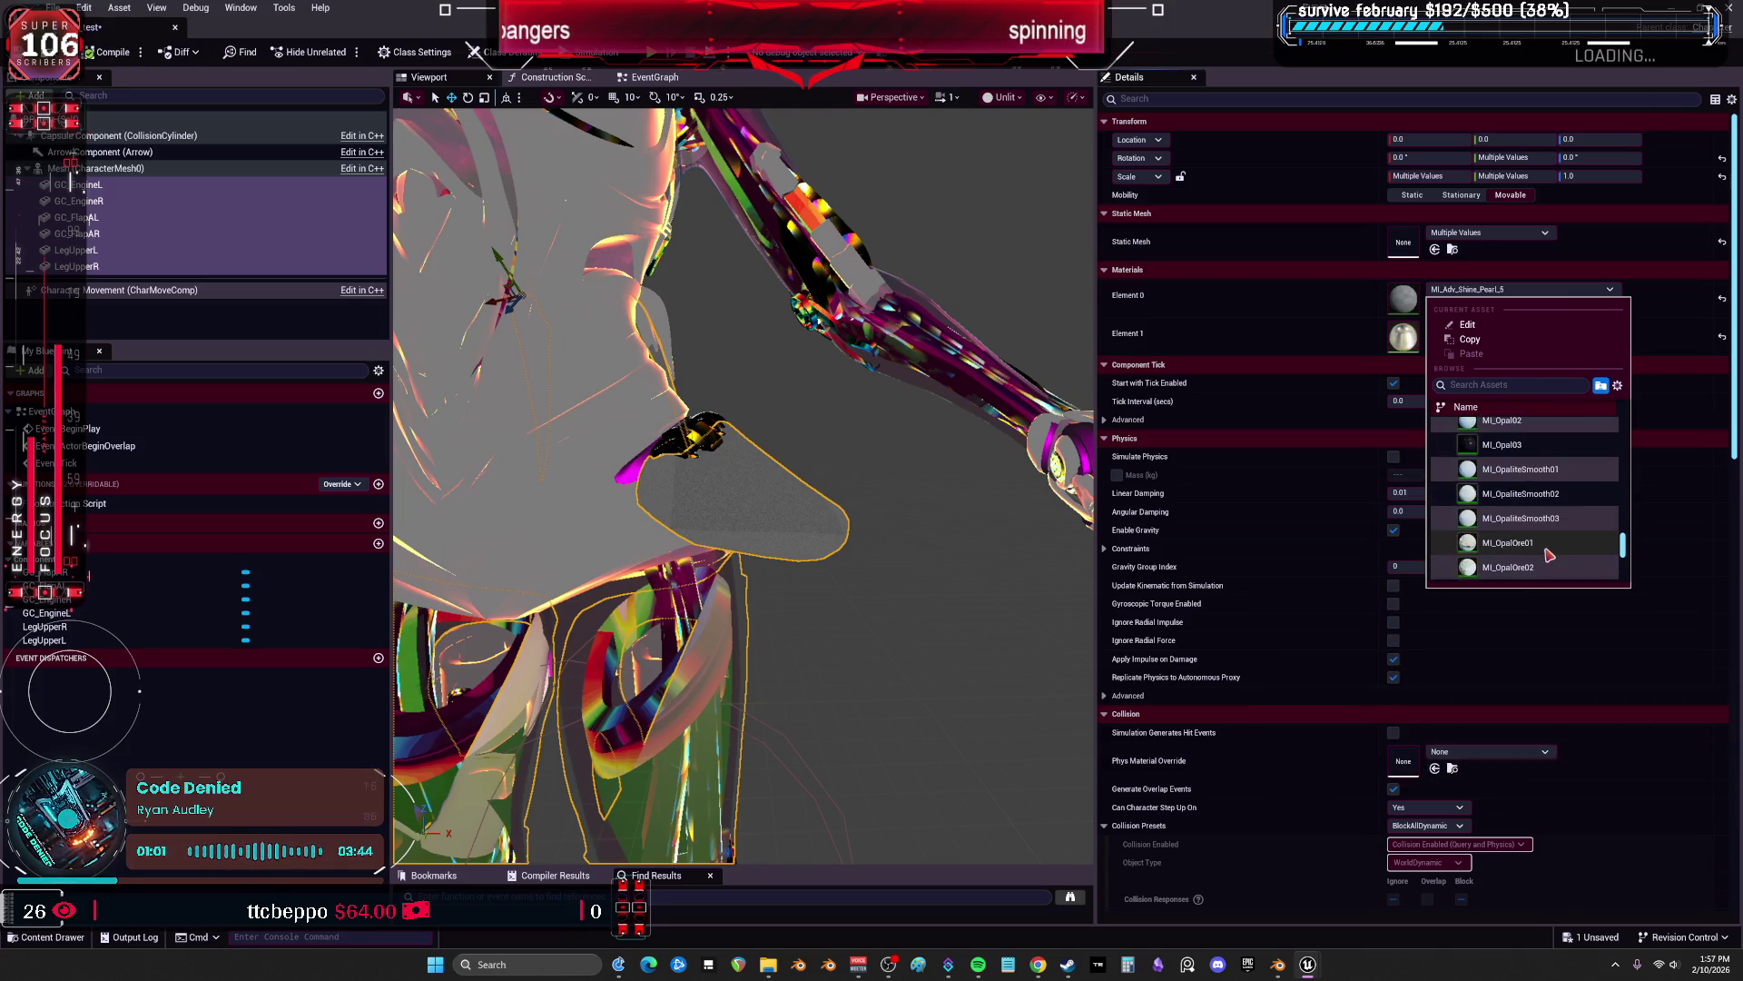
pyautogui.click(1514, 499)
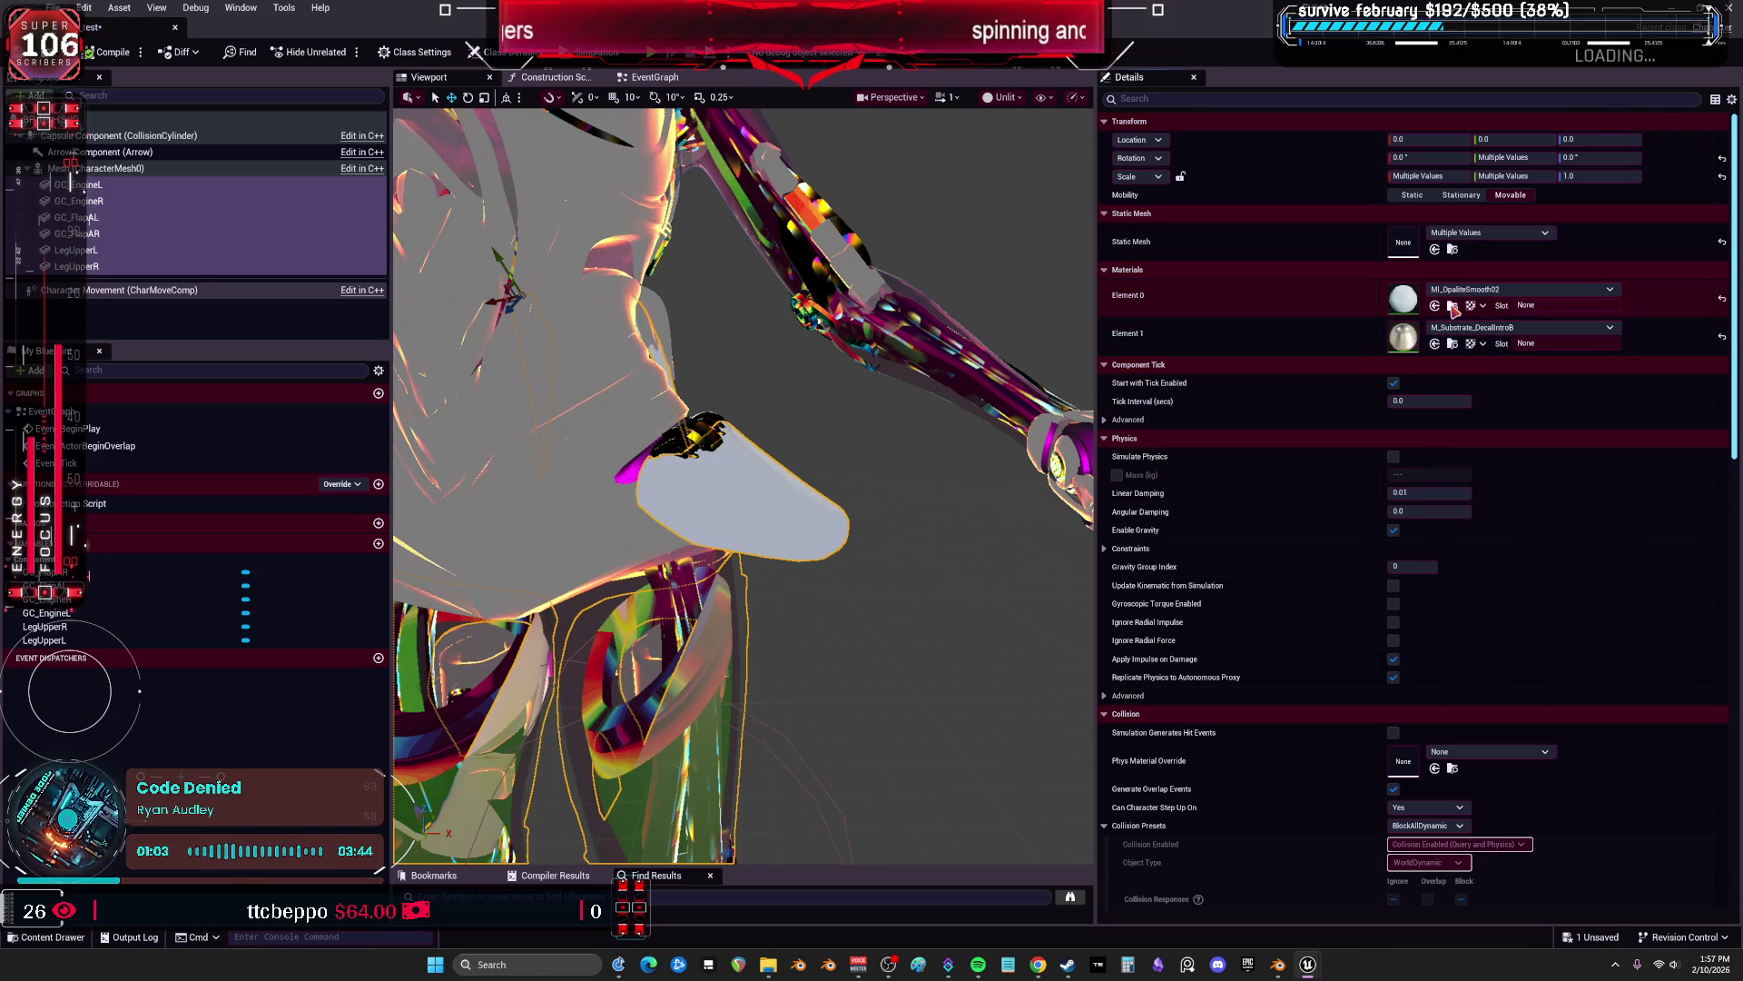
pyautogui.scroll(-10, 927, 484)
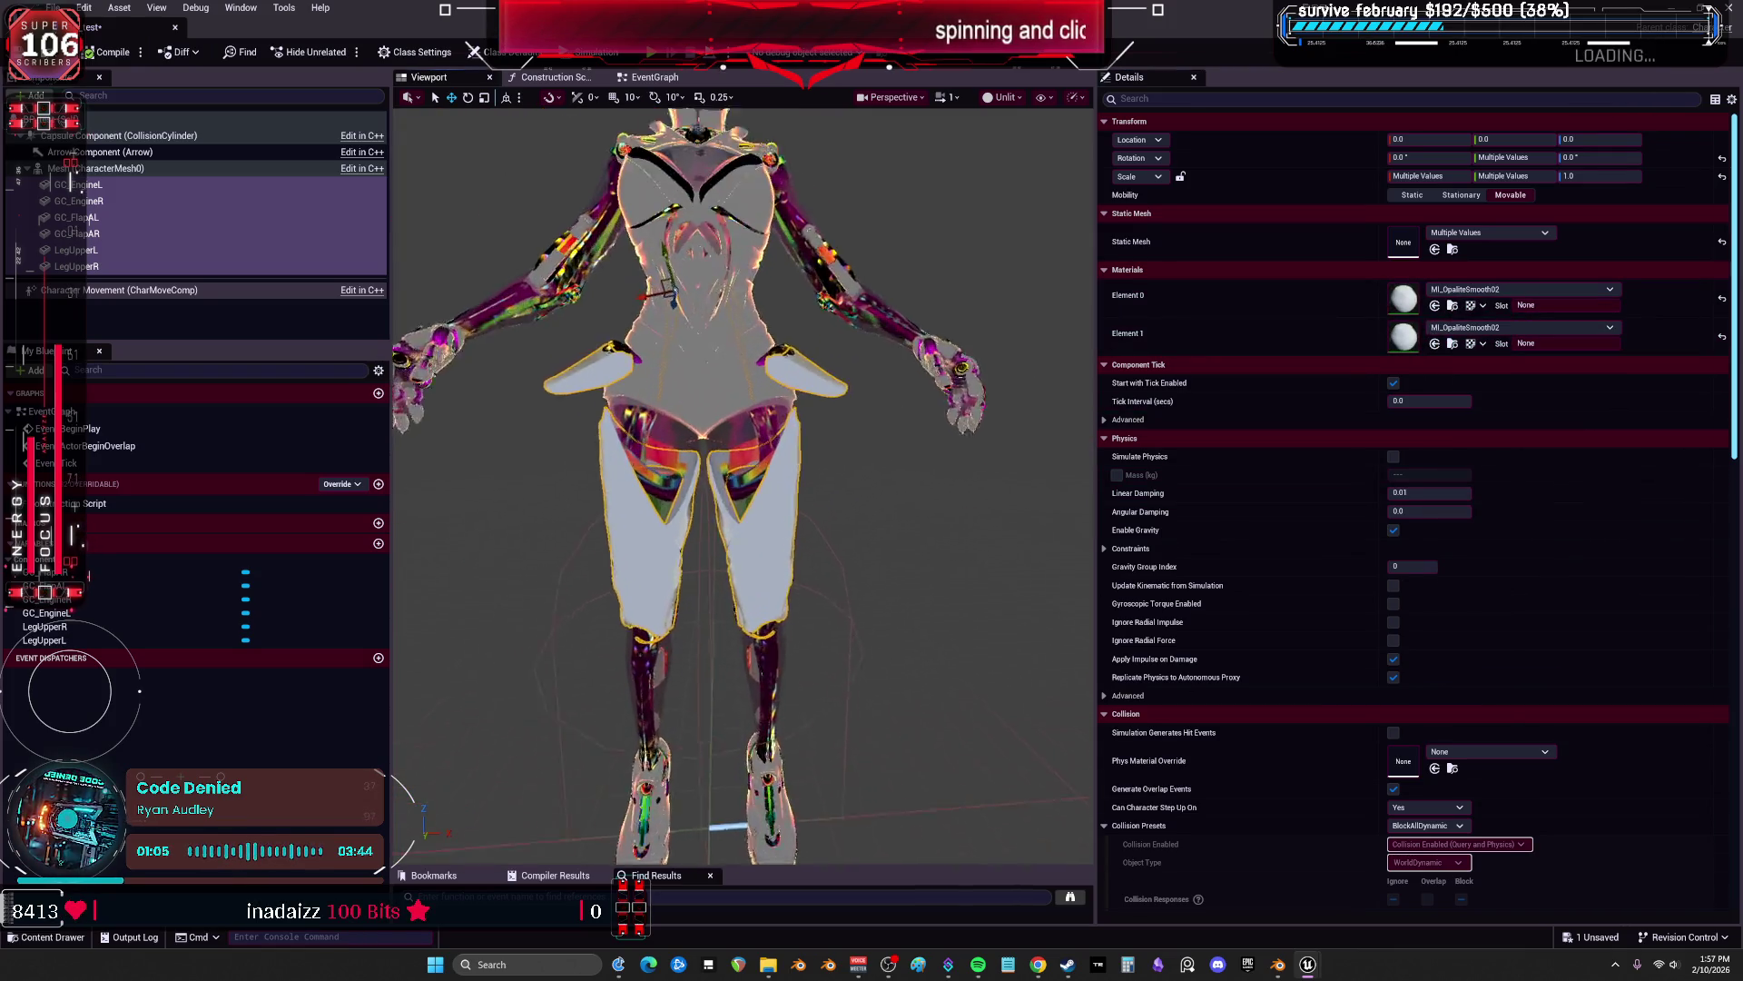
# Check the body mesh's material, then give parts GC_EngineL through LegUpperR M_Character_Aura.
pyautogui.scroll(5, 928, 485)
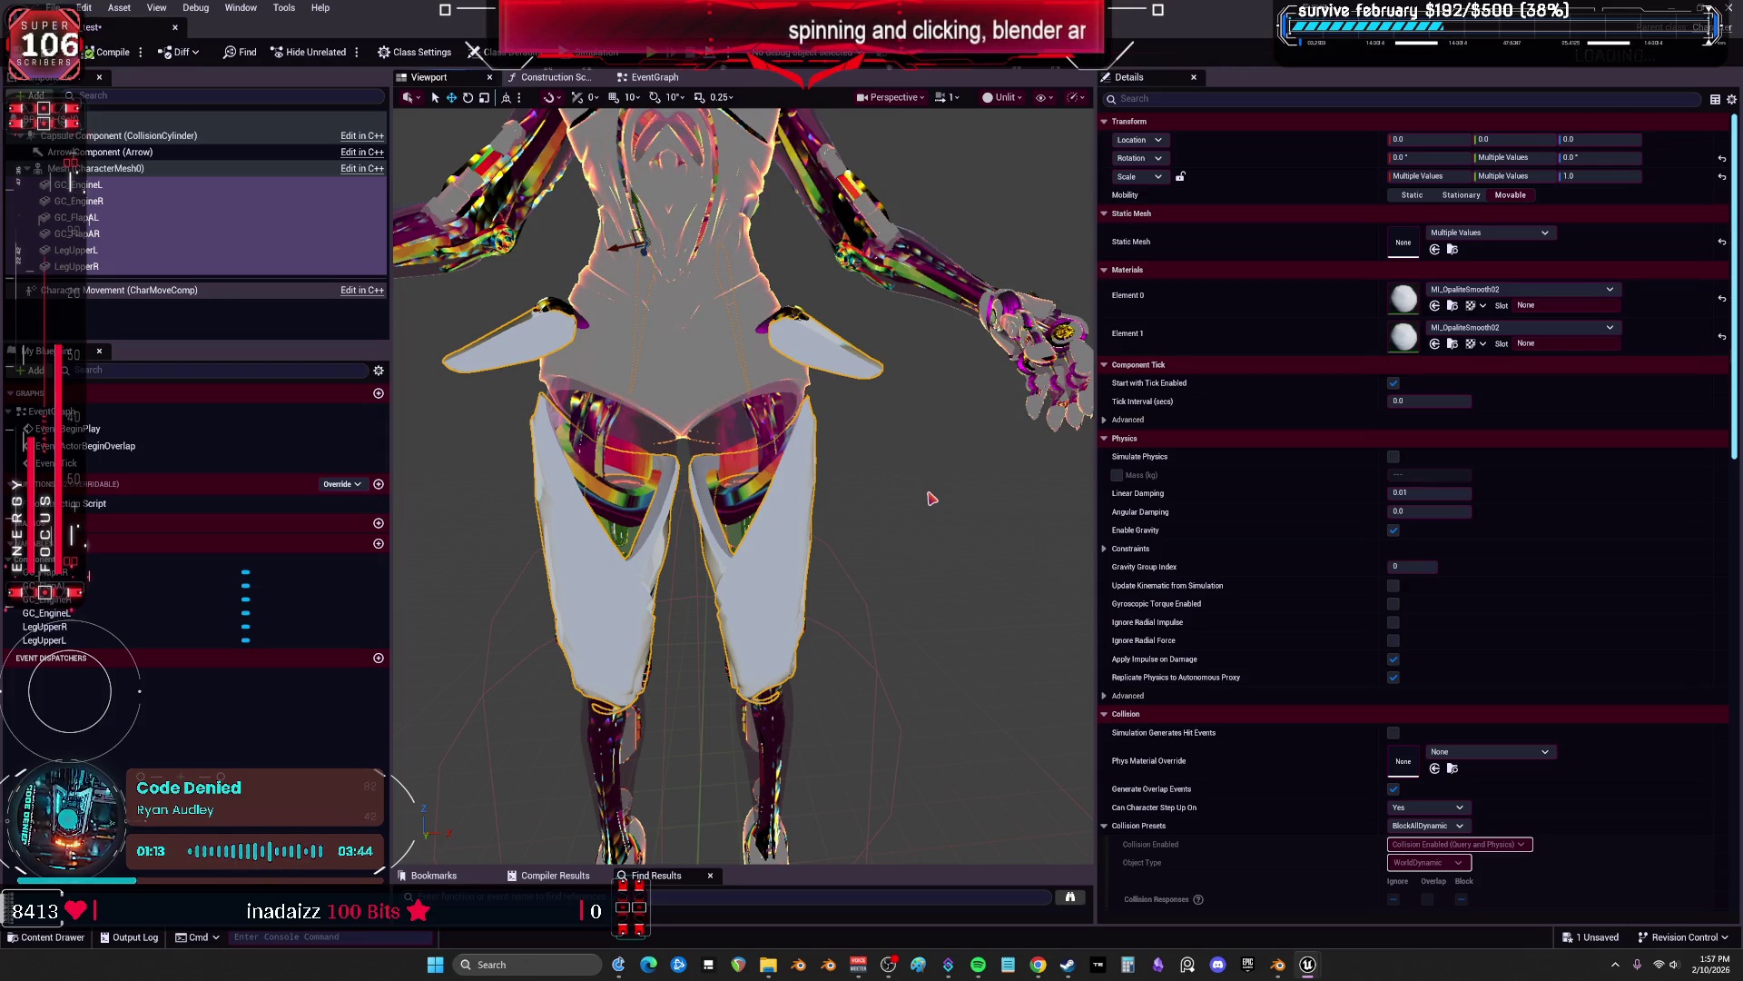
pyautogui.click(147, 170)
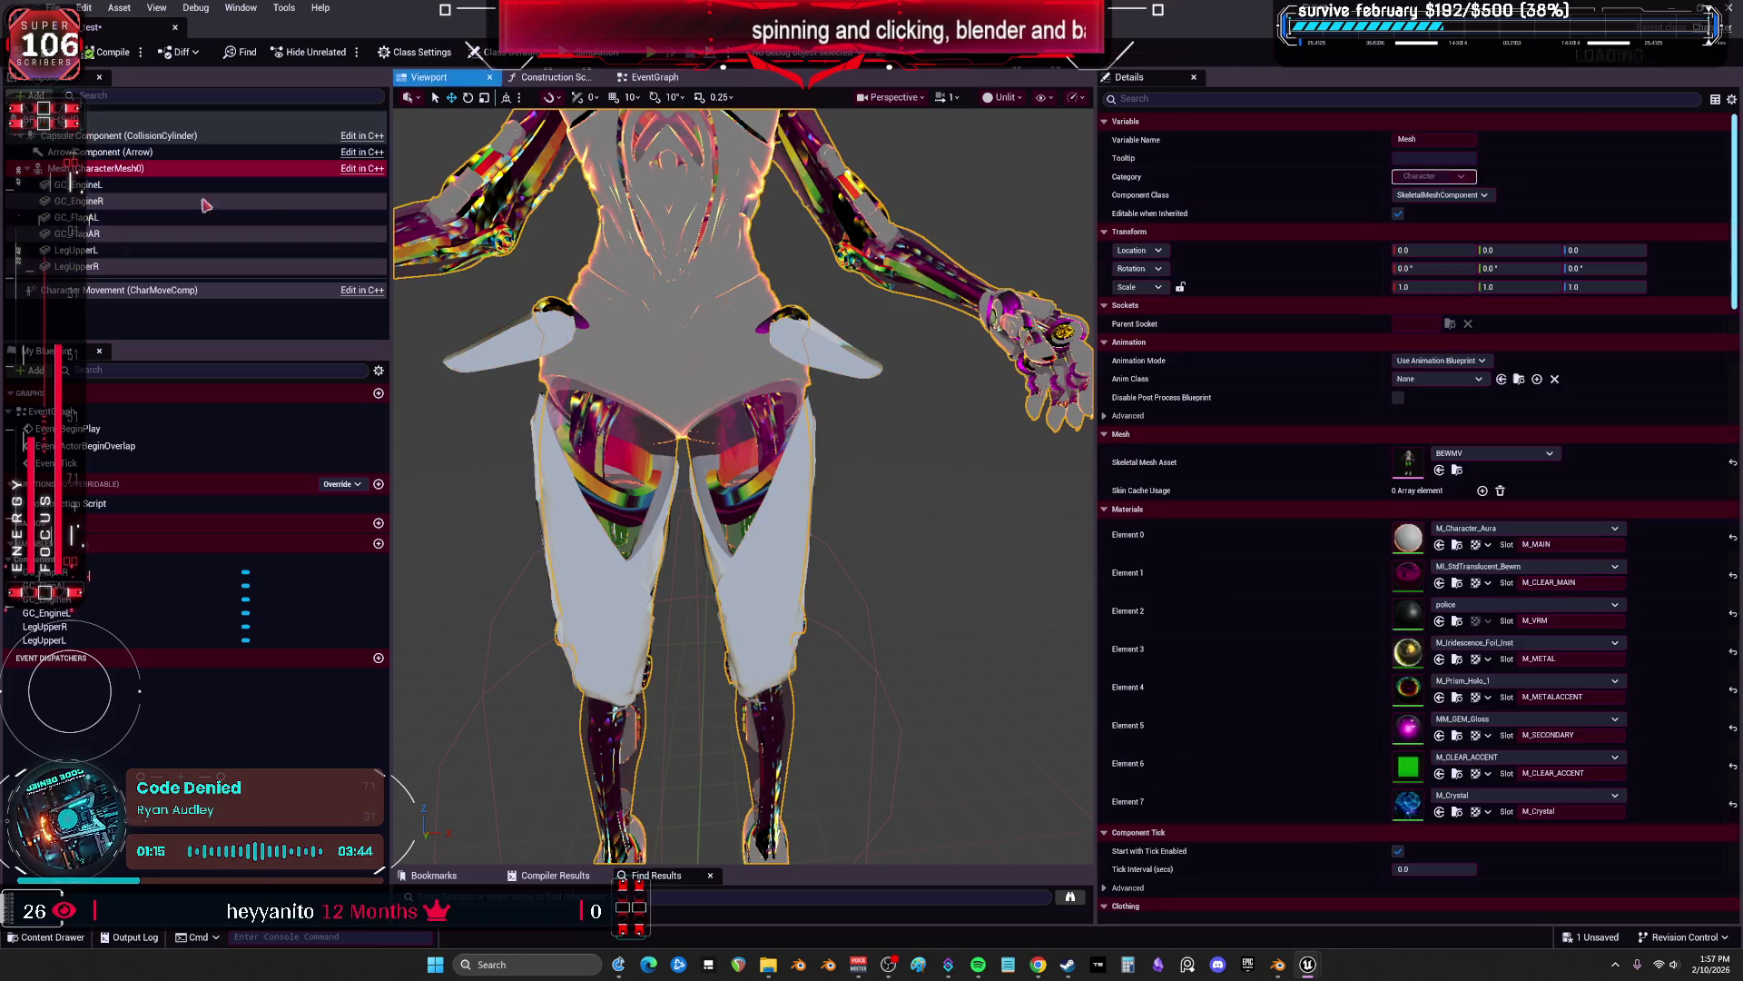
pyautogui.click(1451, 548)
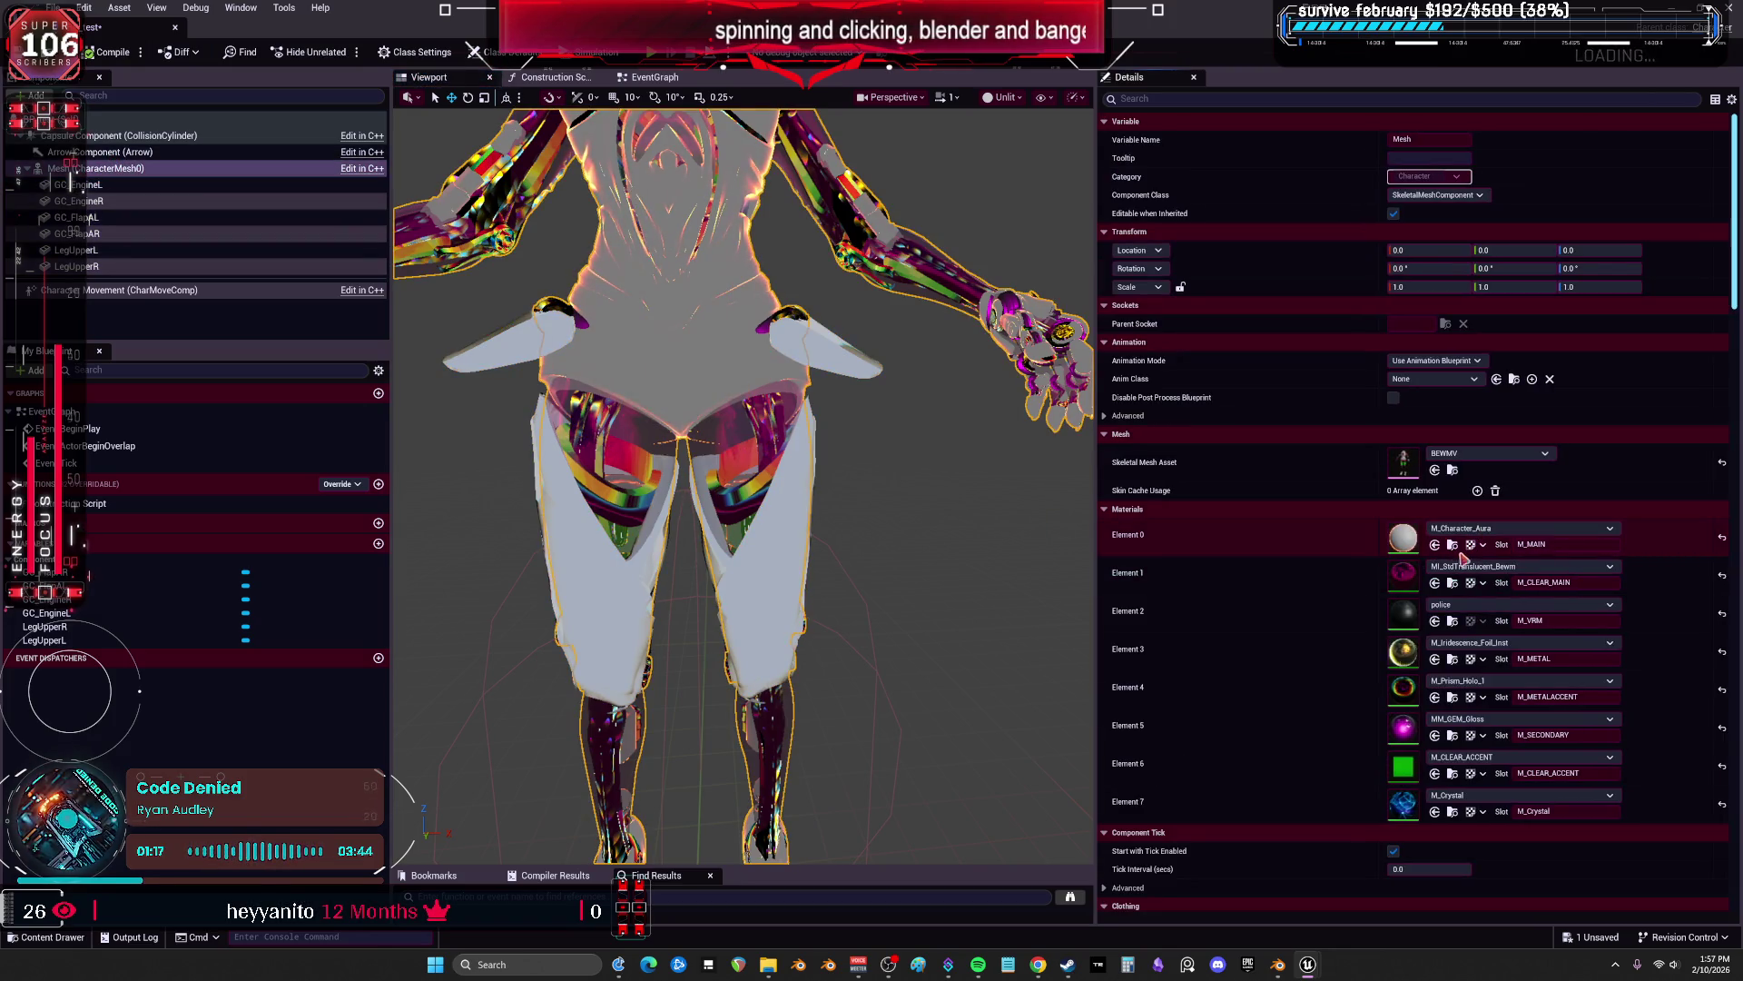
pyautogui.click(80, 184)
pyautogui.keyDown('shift'); pyautogui.click(98, 267); pyautogui.keyUp('shift')
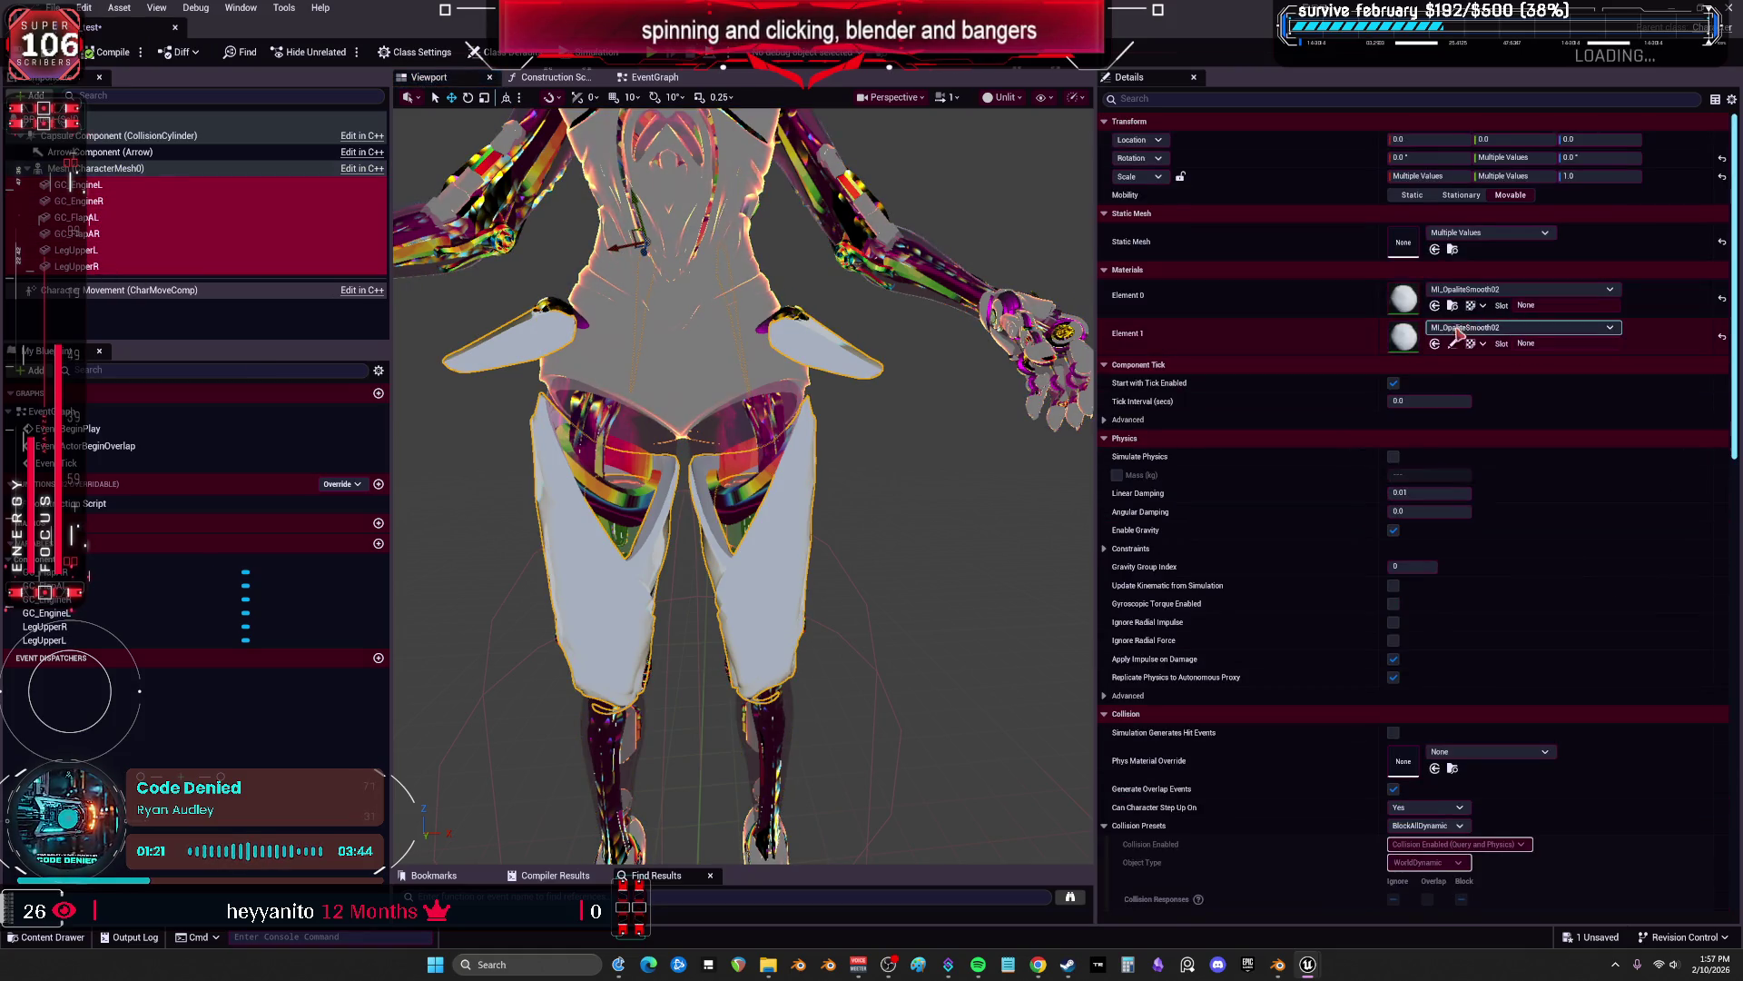
pyautogui.click(1455, 336)
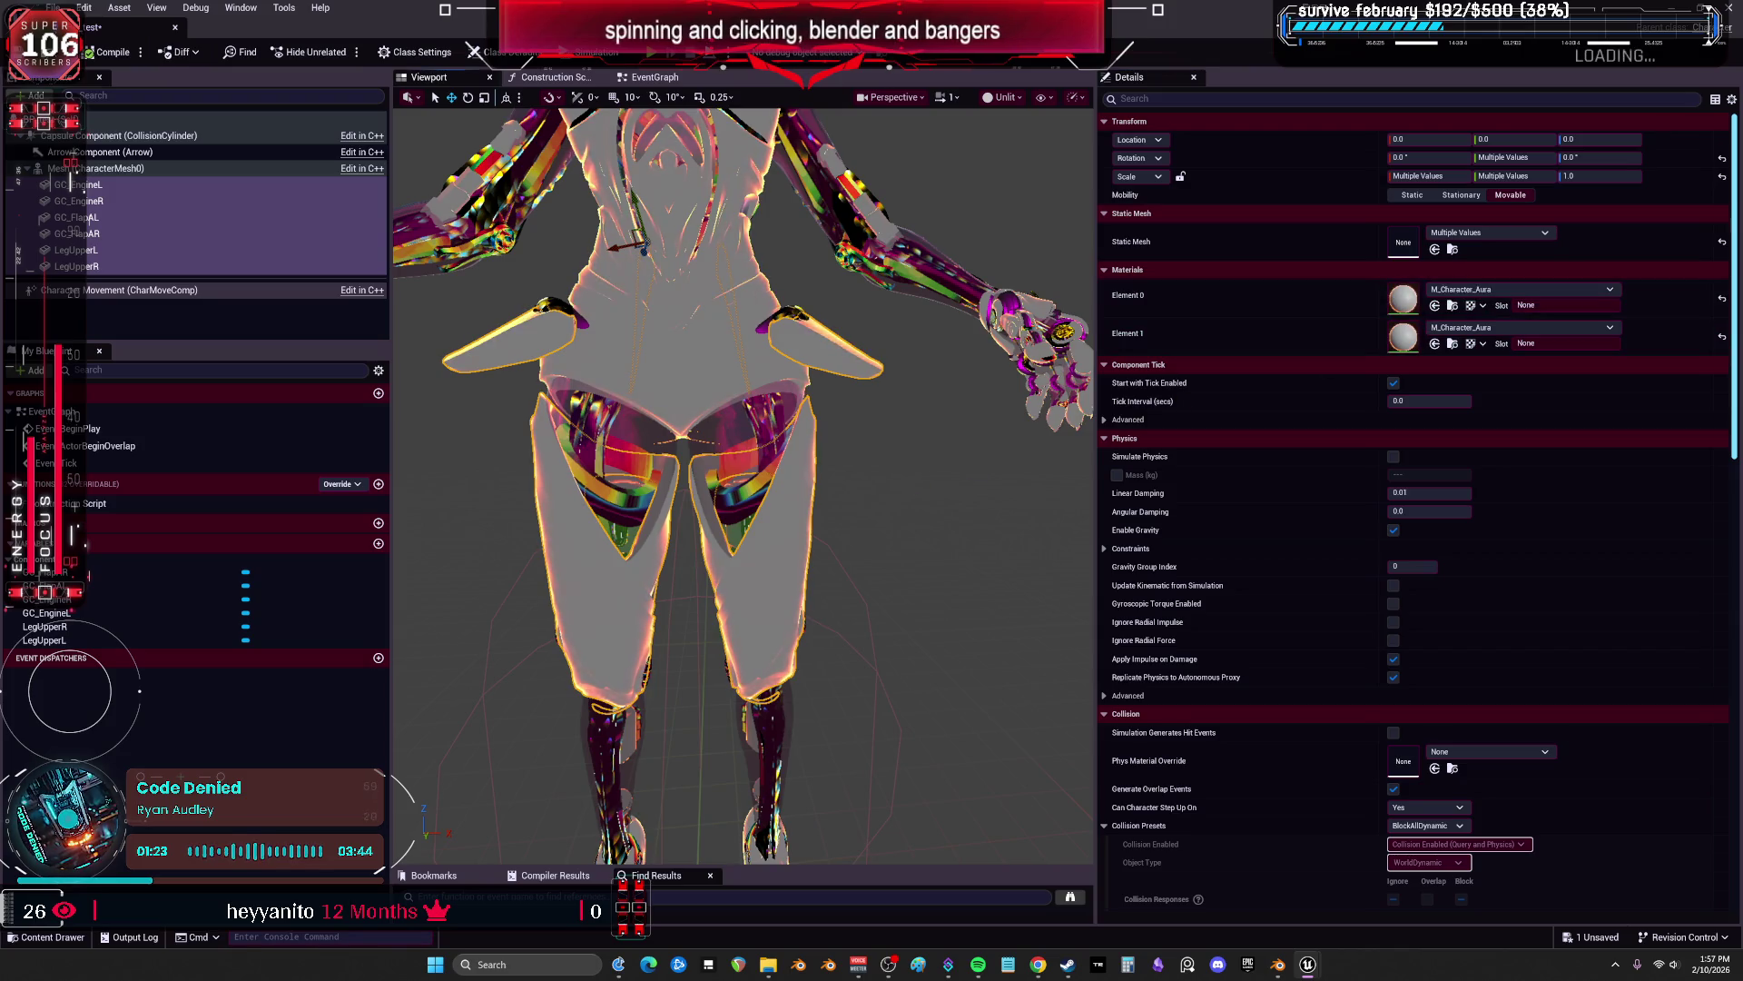